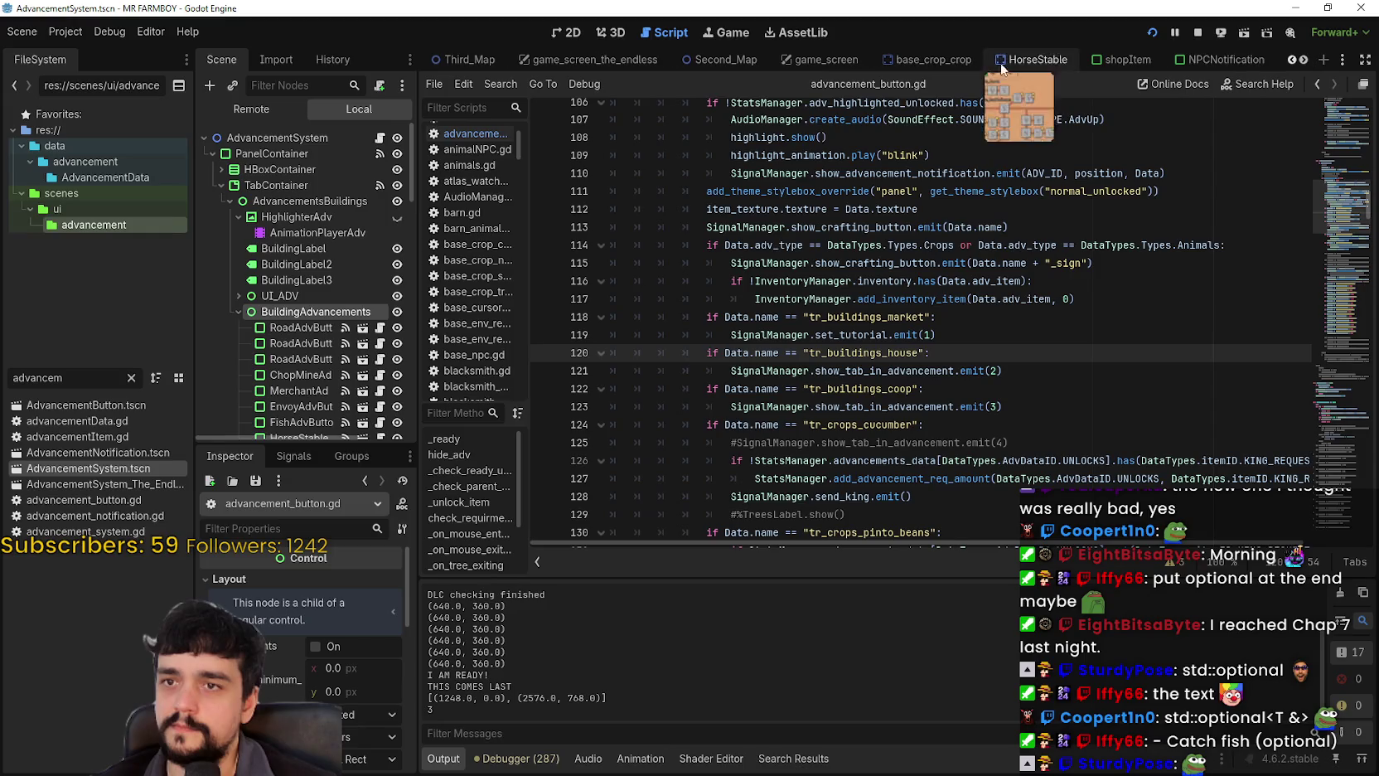
# Open the Tutorial node's script from the game_screen scene.
pyautogui.click(817, 63)
pyautogui.click(372, 246)
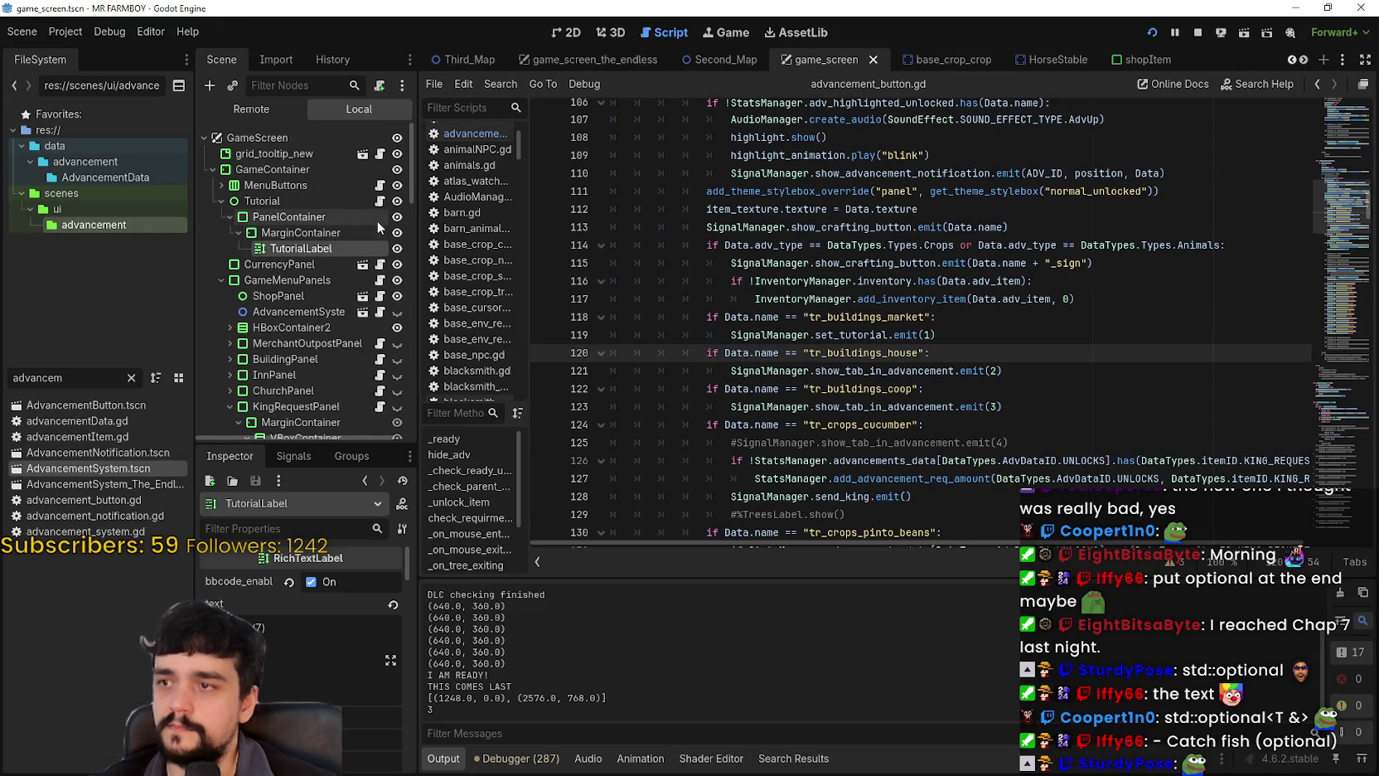
pyautogui.click(380, 203)
# Delete the (Optional) tag before '- Catch' on line 6, save, and place the cursor after Fish.
pyautogui.moveTo(1157, 201); pyautogui.dragTo(1358, 201)
pyautogui.click(1196, 201)
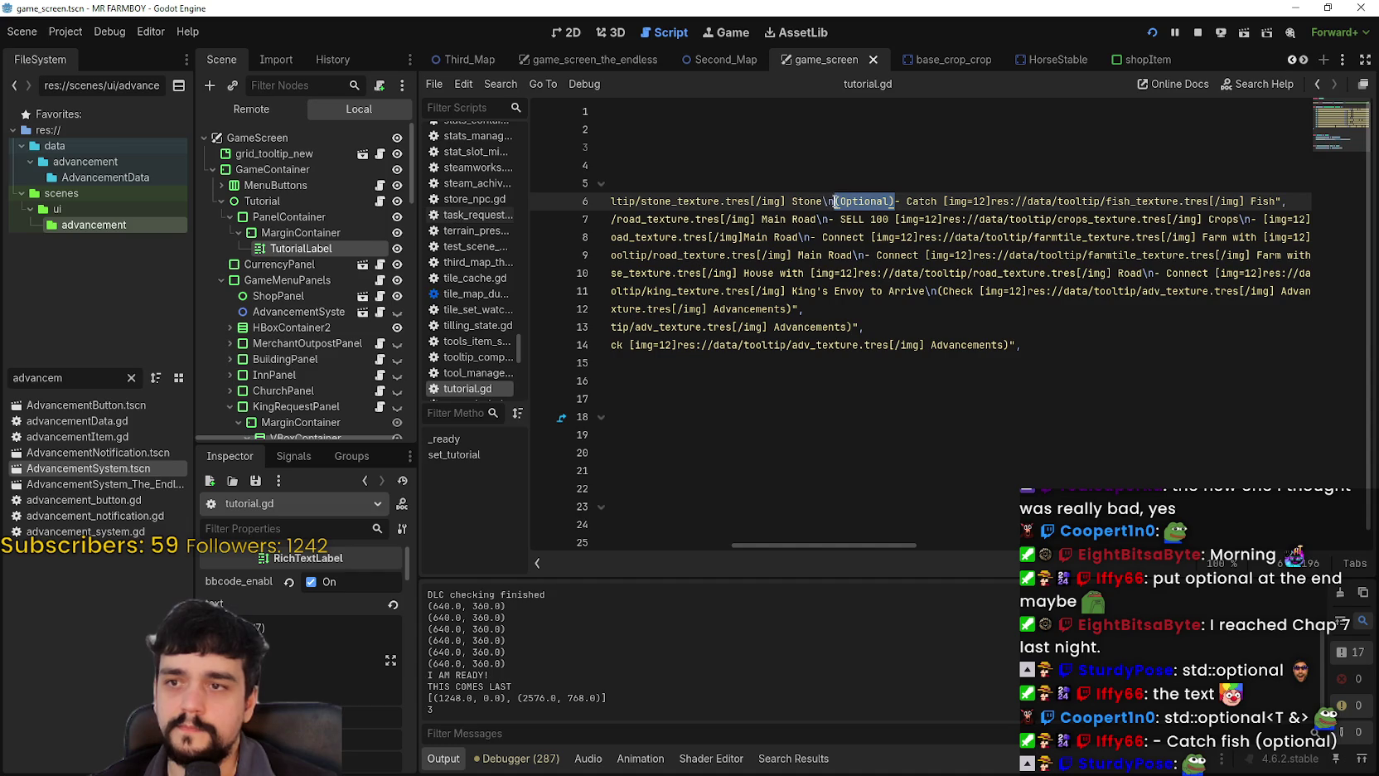
pyautogui.press('BackSpace')
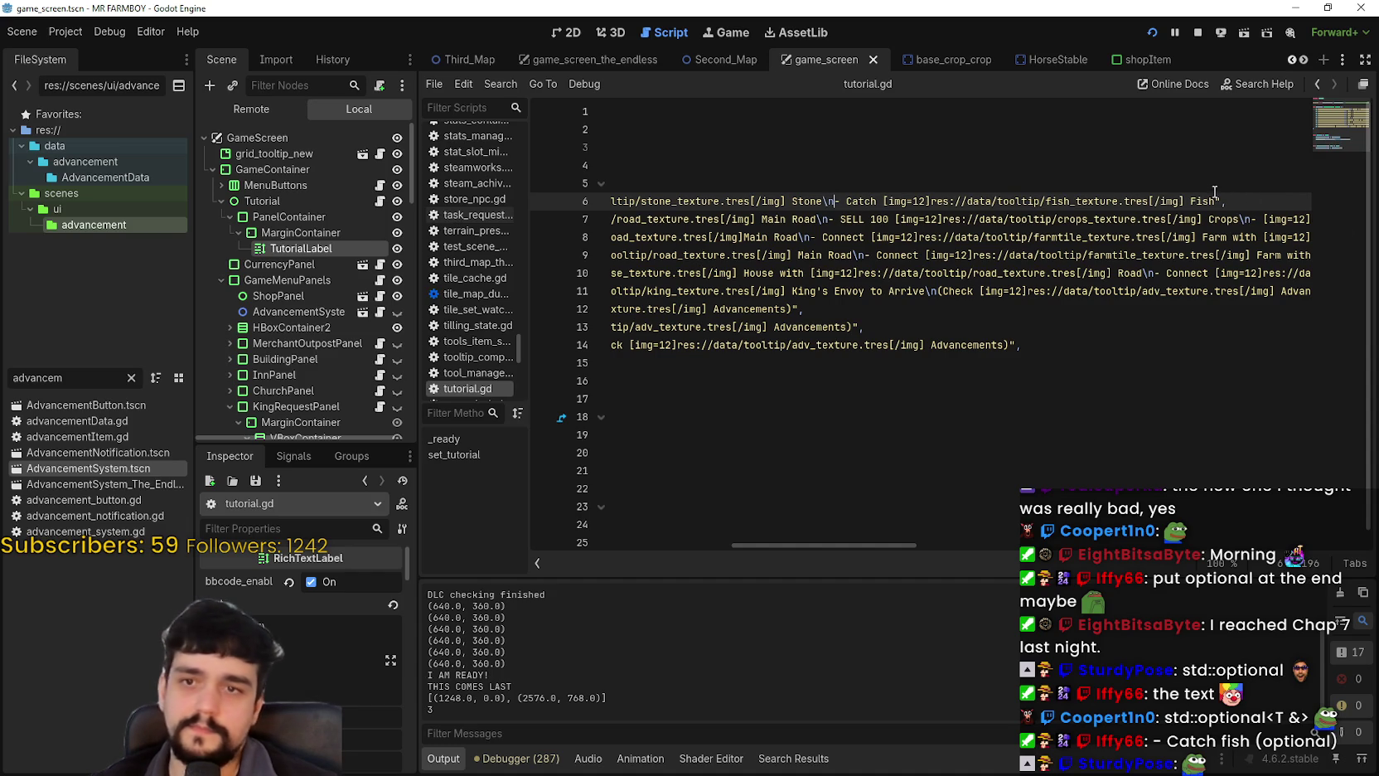
pyautogui.write('(Optional)')
pyautogui.hotkey('ctrl', 's')
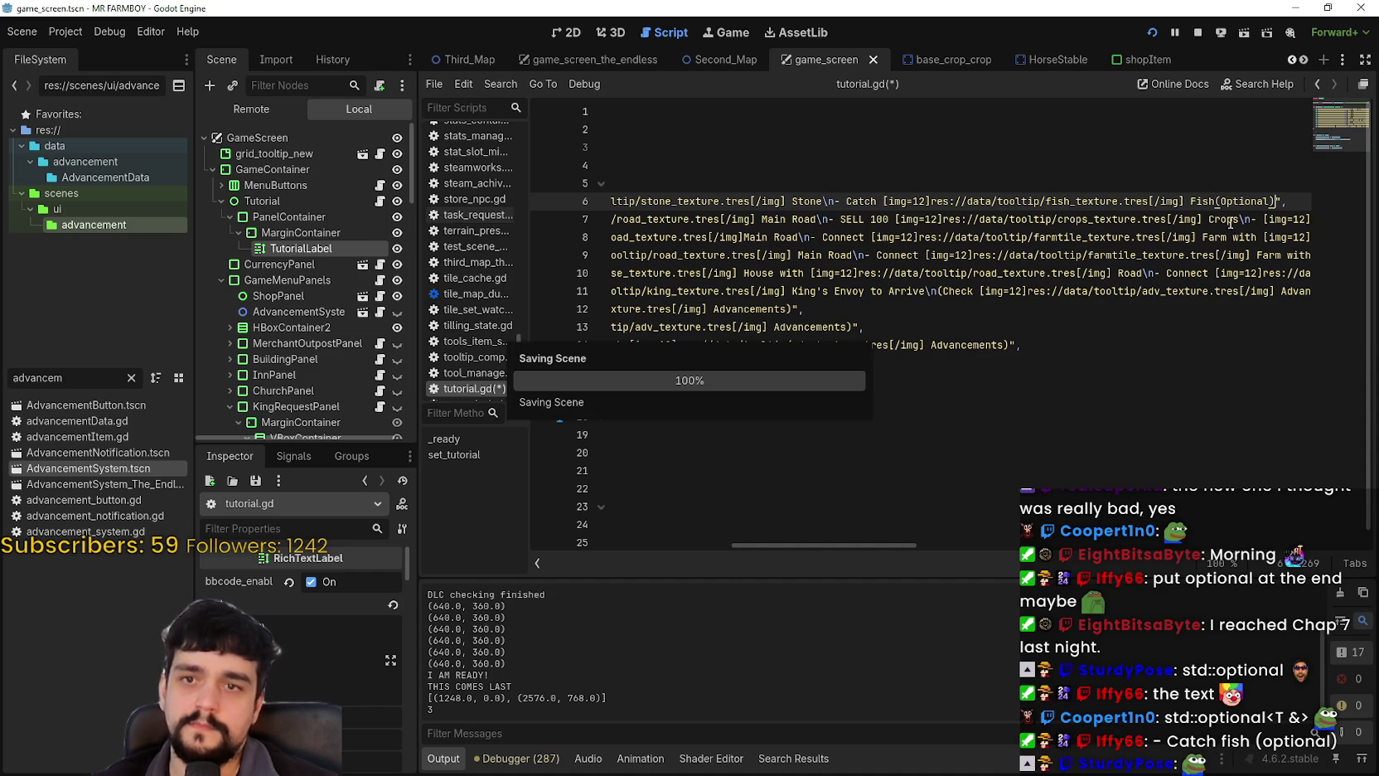
pyautogui.click(1202, 249)
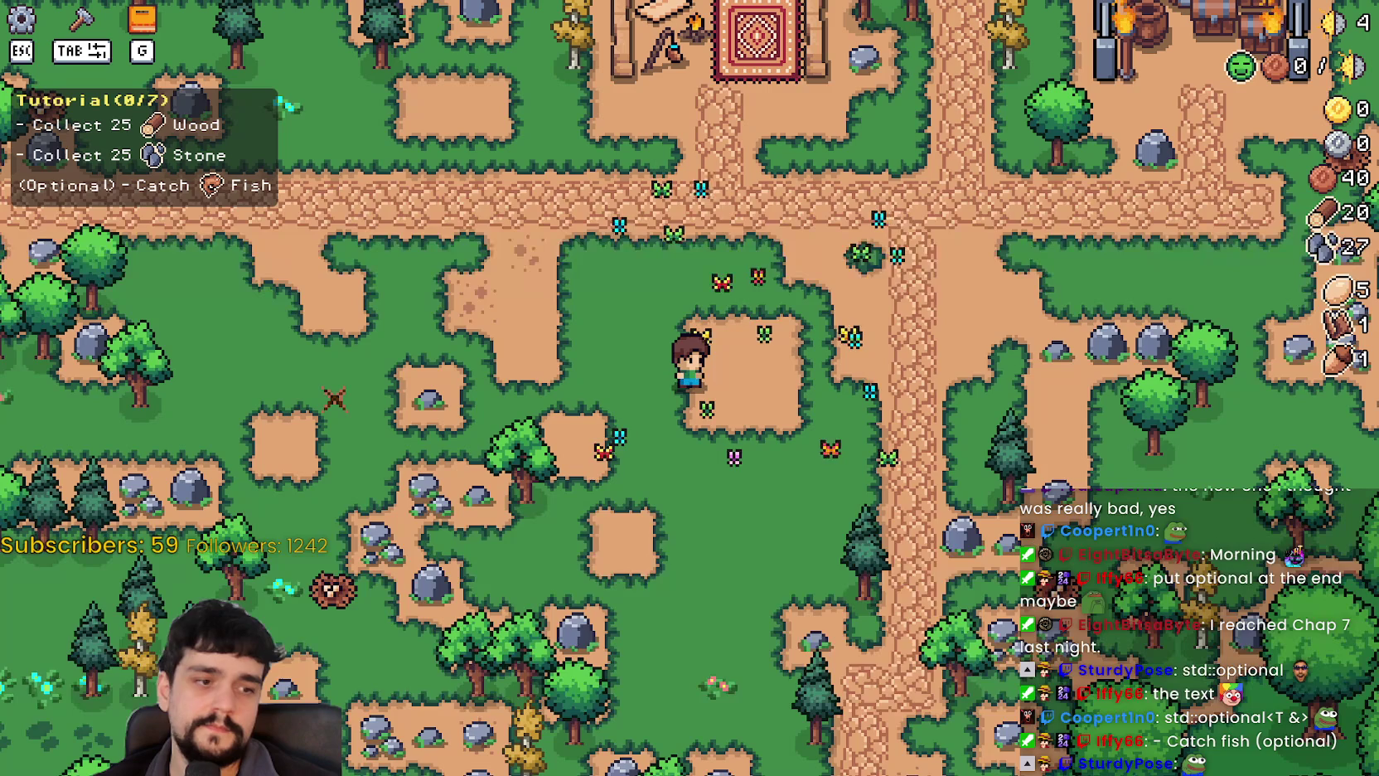
# Walk the farmer around the map to a rock in the south.
pyautogui.press('w')
pyautogui.press('a')
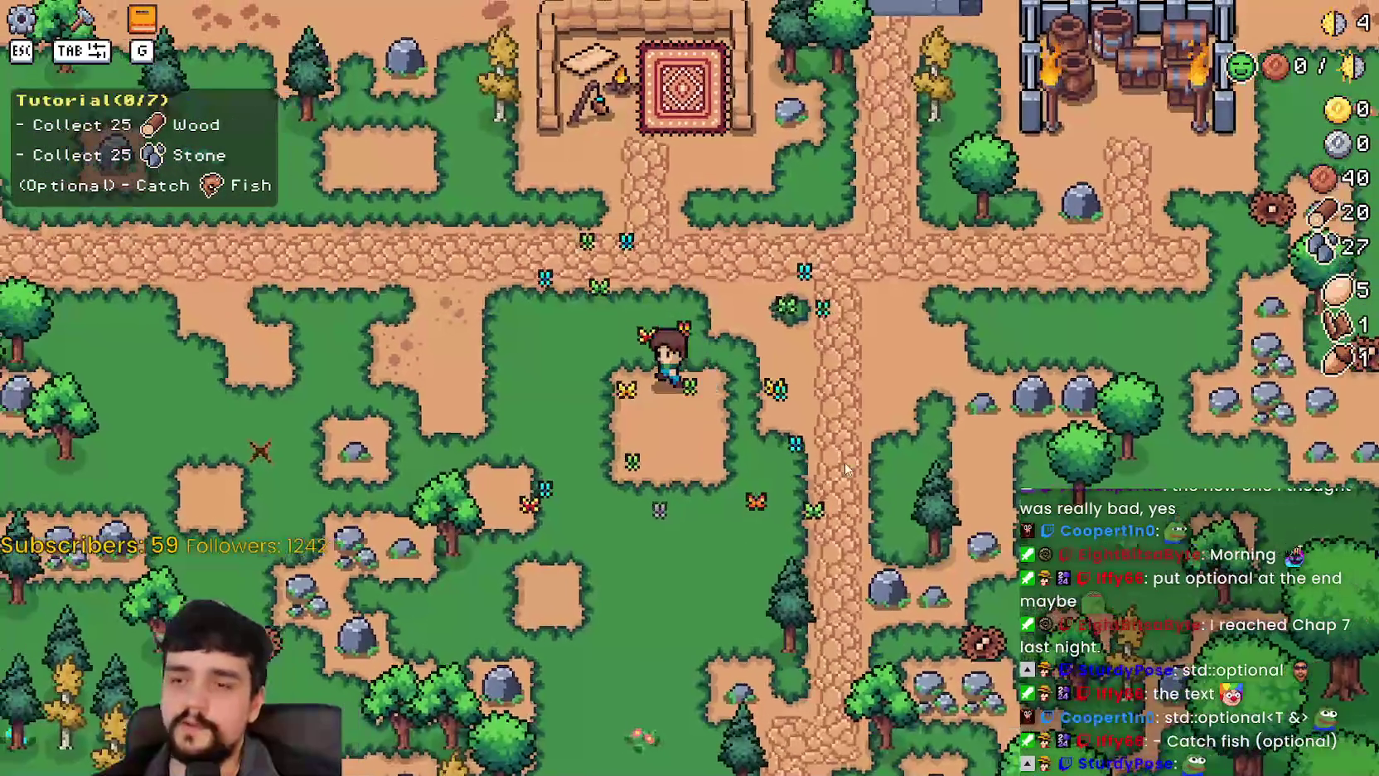
pyautogui.press('w')
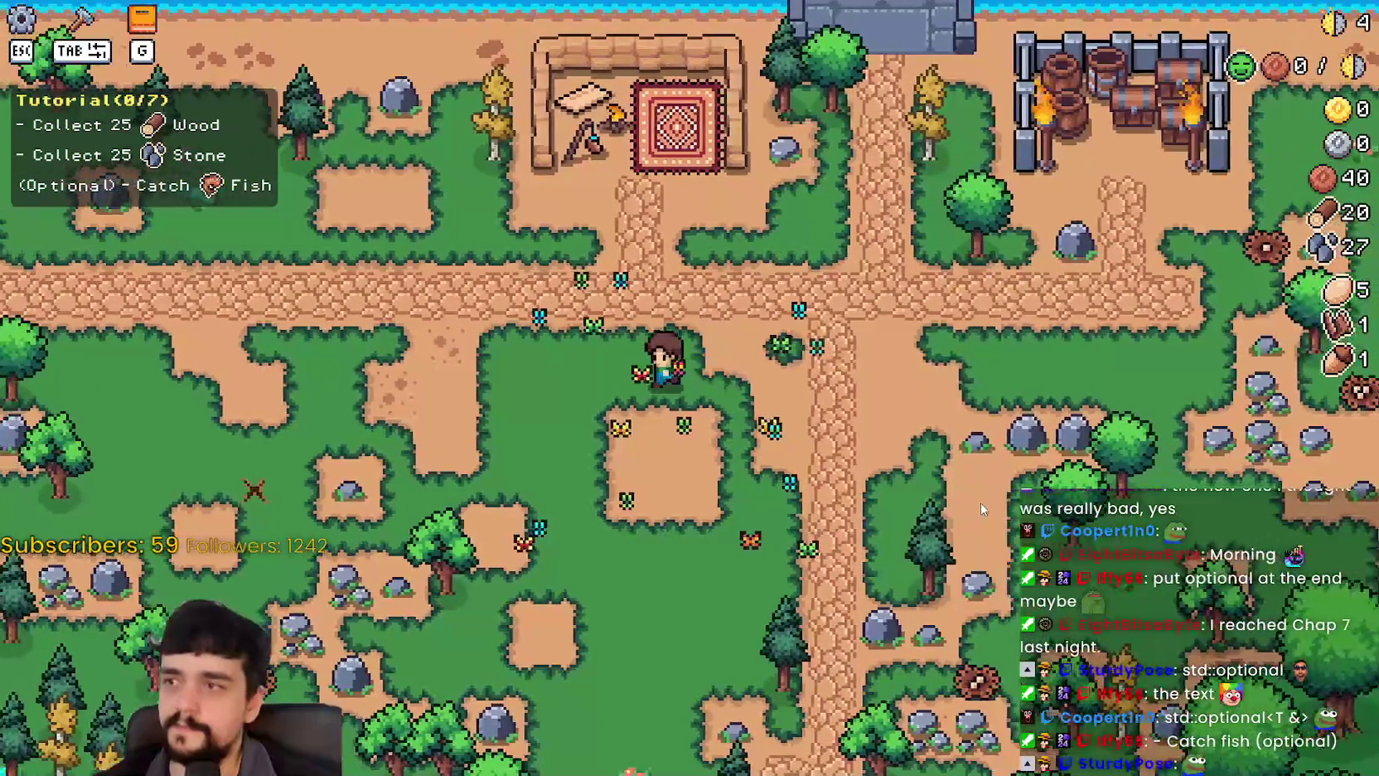
pyautogui.press('s')
pyautogui.press('a')
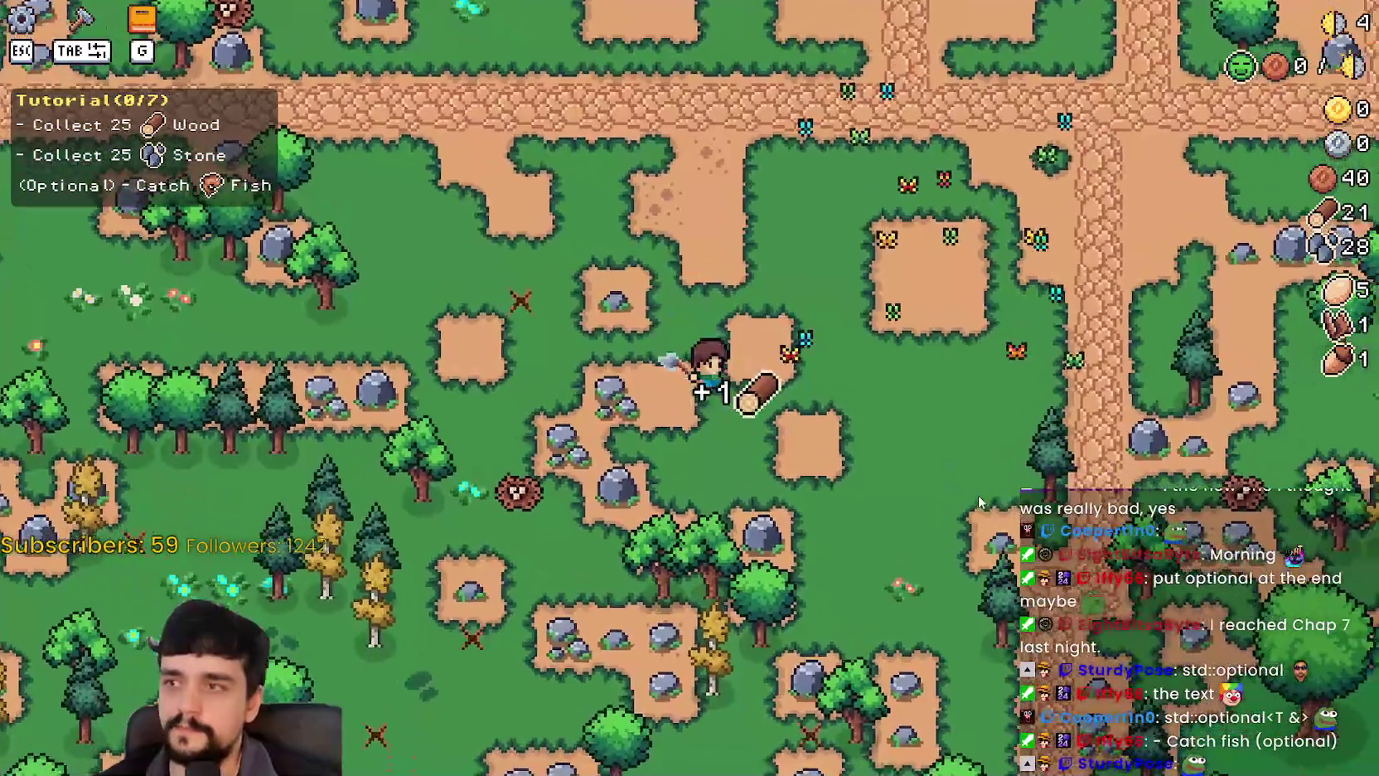
pyautogui.press('w')
pyautogui.press('d')
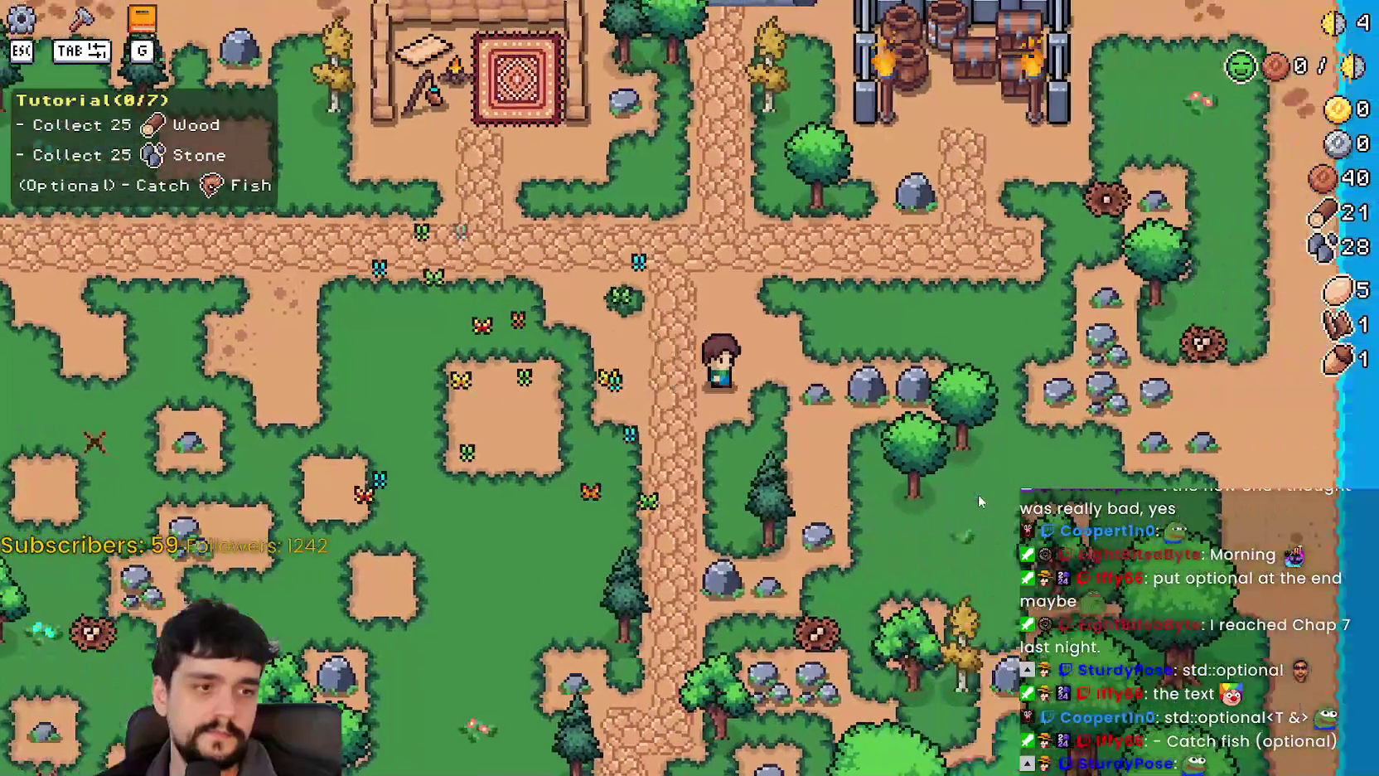
pyautogui.press('a')
pyautogui.press('w')
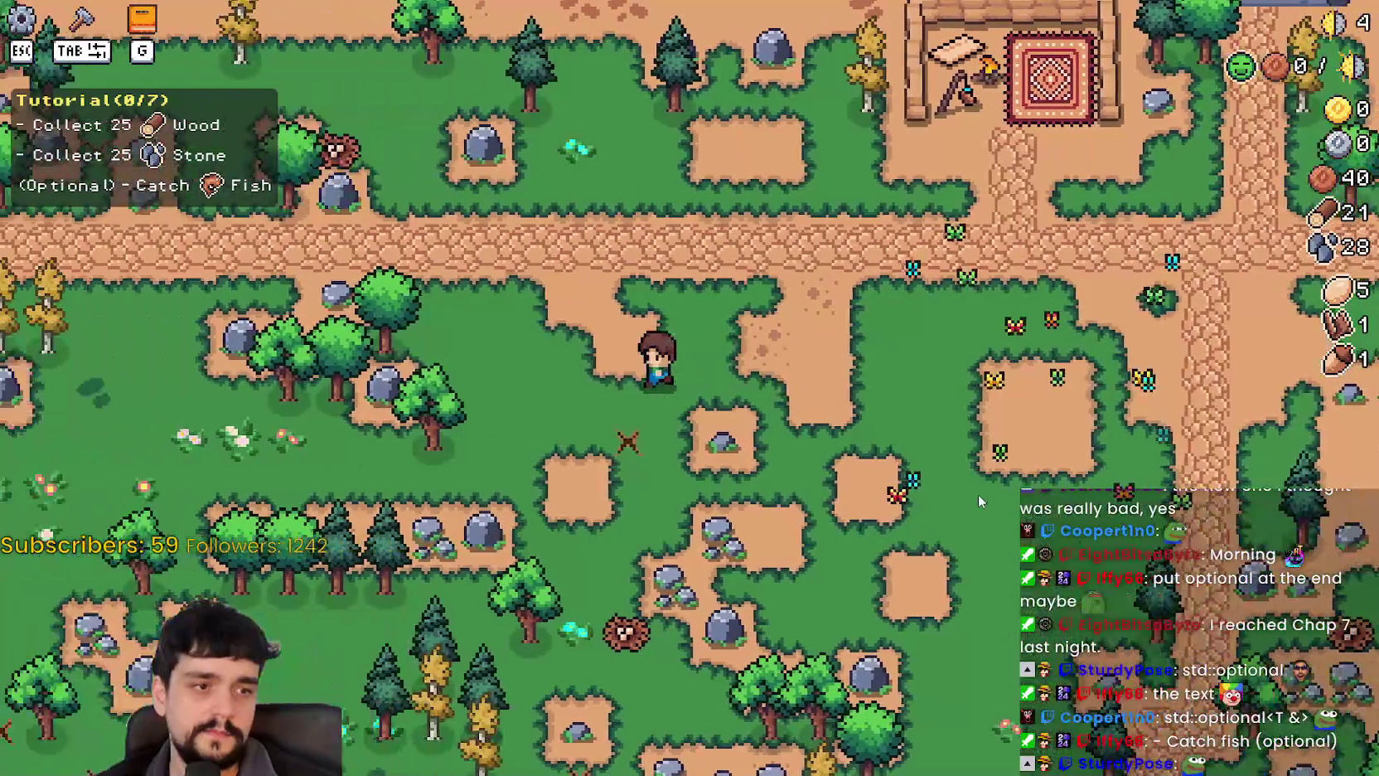
pyautogui.press('s')
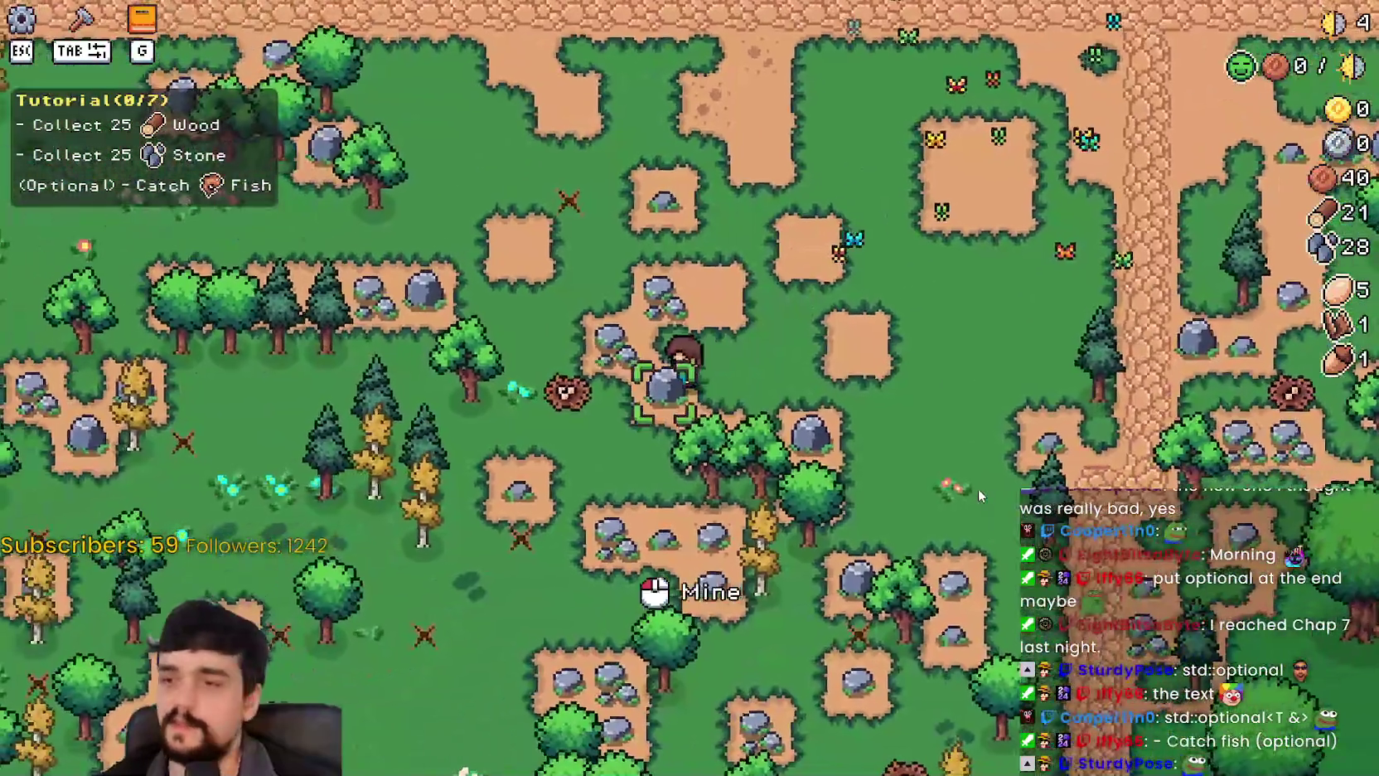
# Mine three rocks for stone while heading north to the camp.
pyautogui.click(979, 490)
pyautogui.press('w')
pyautogui.press('a')
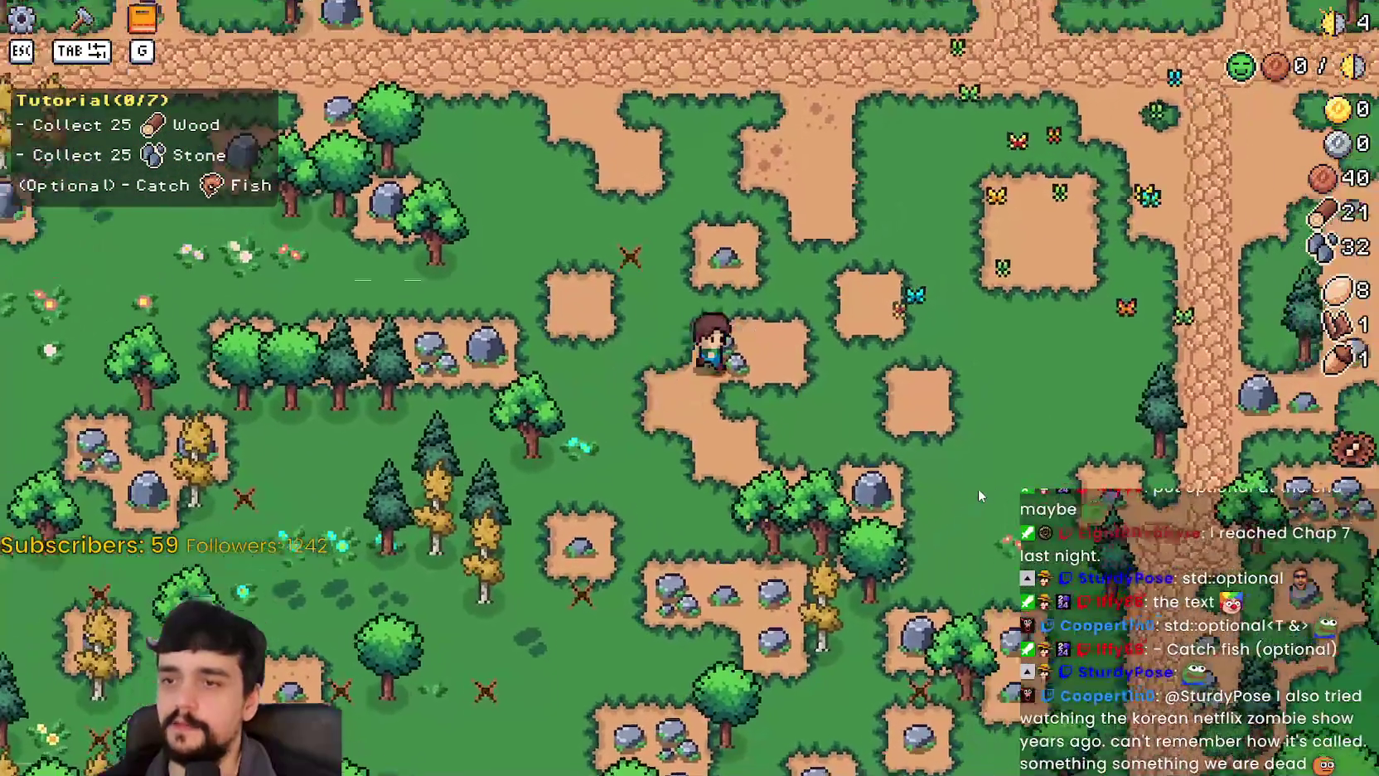
pyautogui.click(978, 488)
pyautogui.press('w')
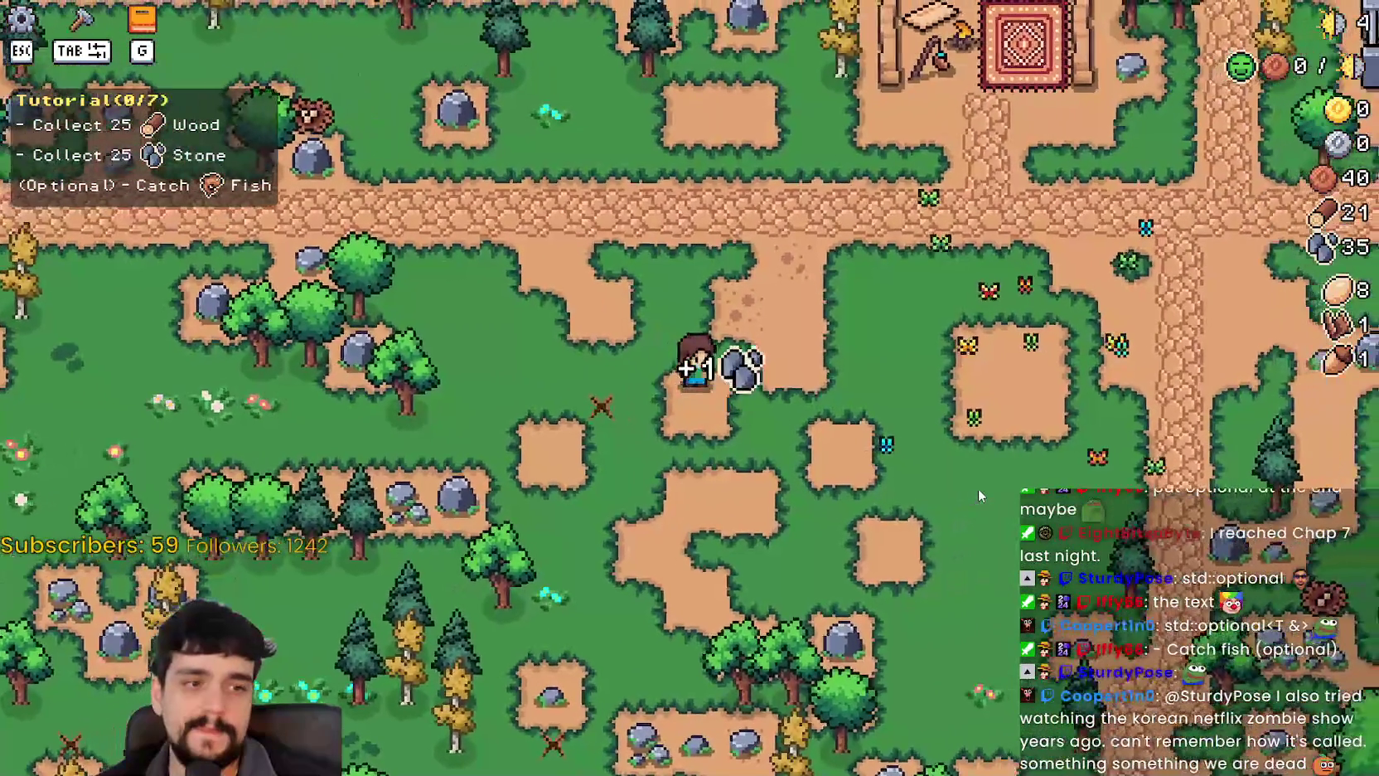
pyautogui.press('d')
pyautogui.press('w')
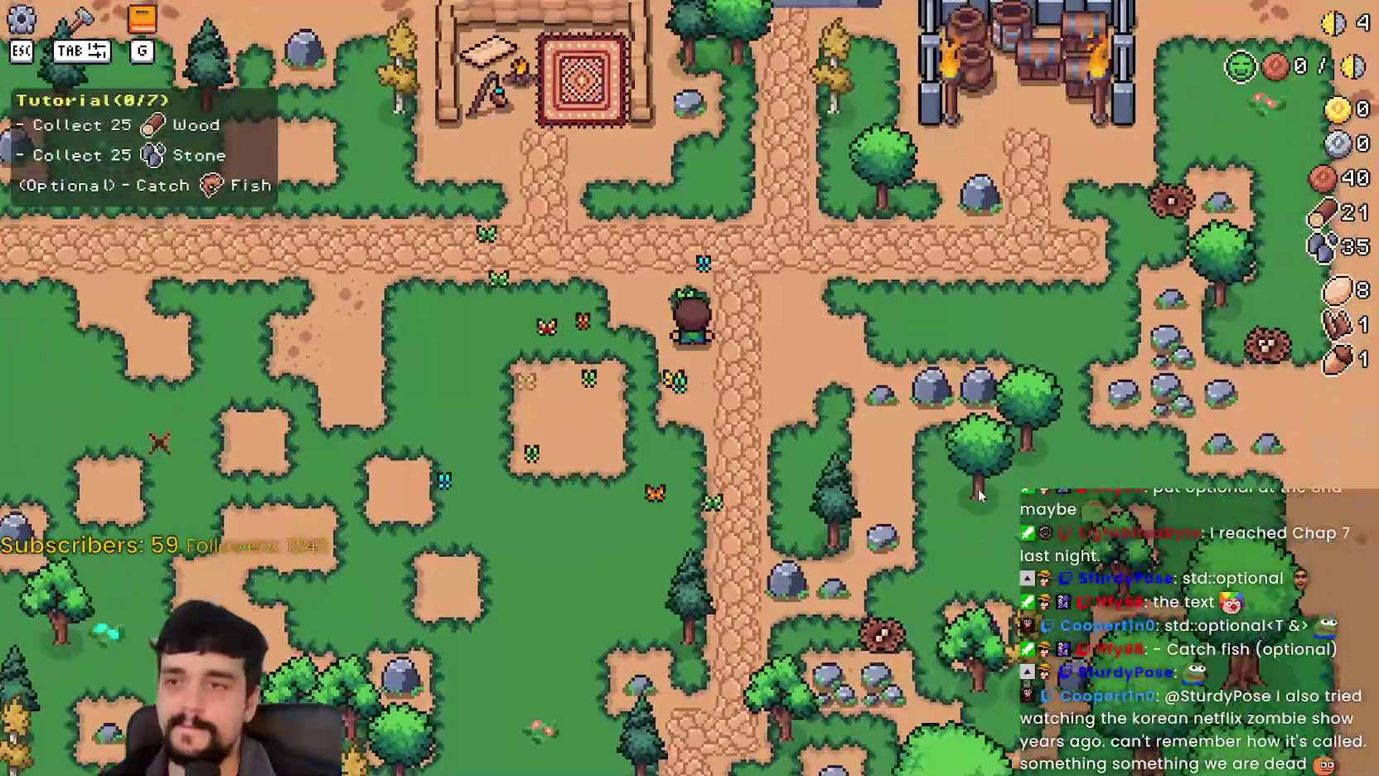
pyautogui.press('w')
pyautogui.click(979, 494)
# Walk the paths gathering wood until the Market advancement pops up.
pyautogui.press('s')
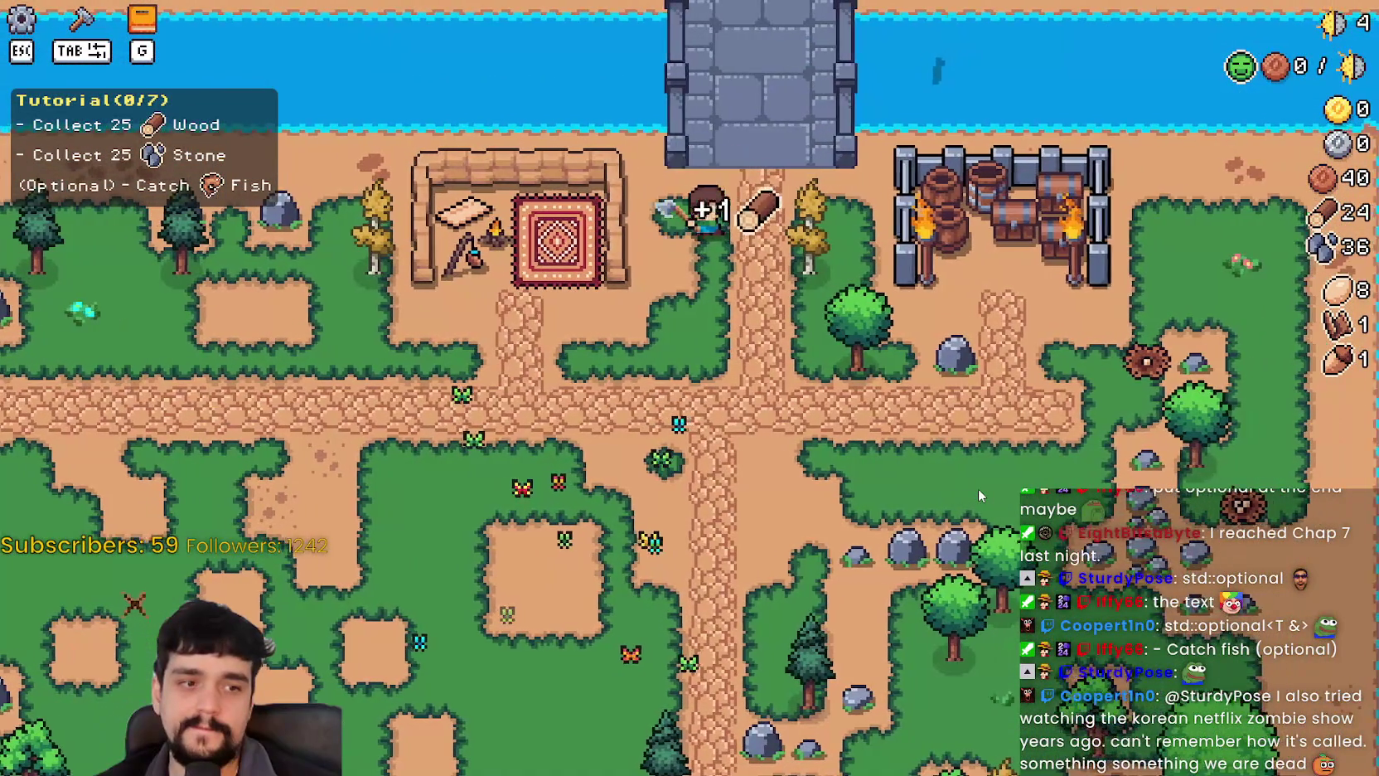
pyautogui.press('d')
pyautogui.press('w')
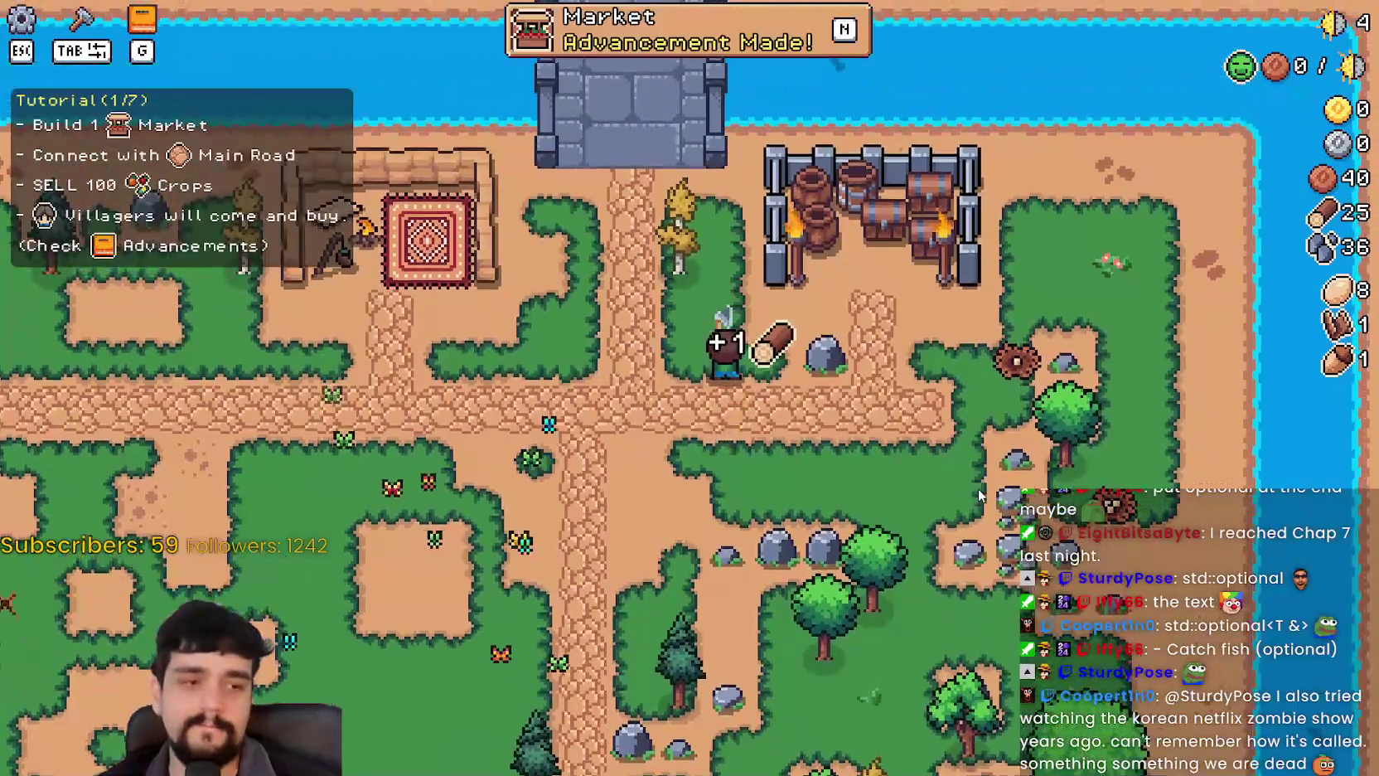
pyautogui.press('a')
pyautogui.press('s')
pyautogui.press('a')
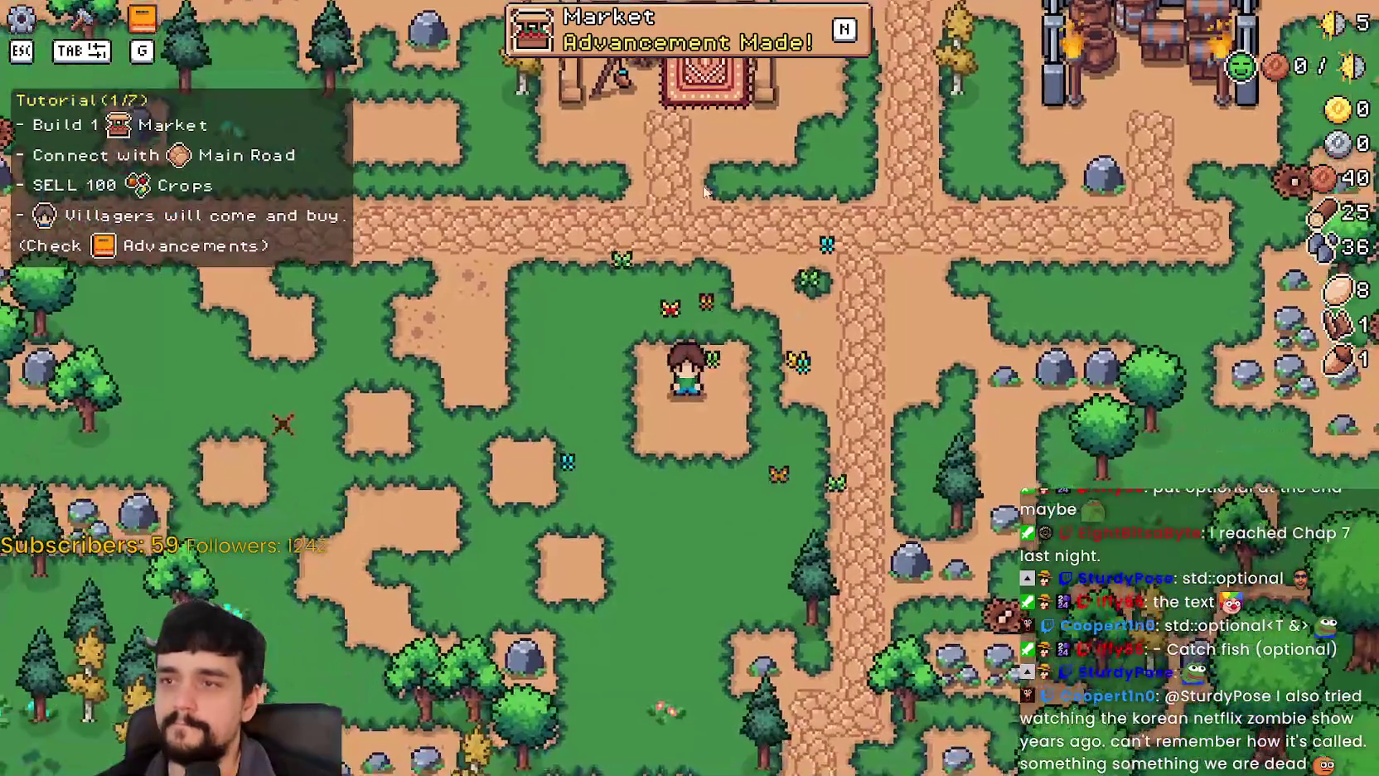
pyautogui.press('n')
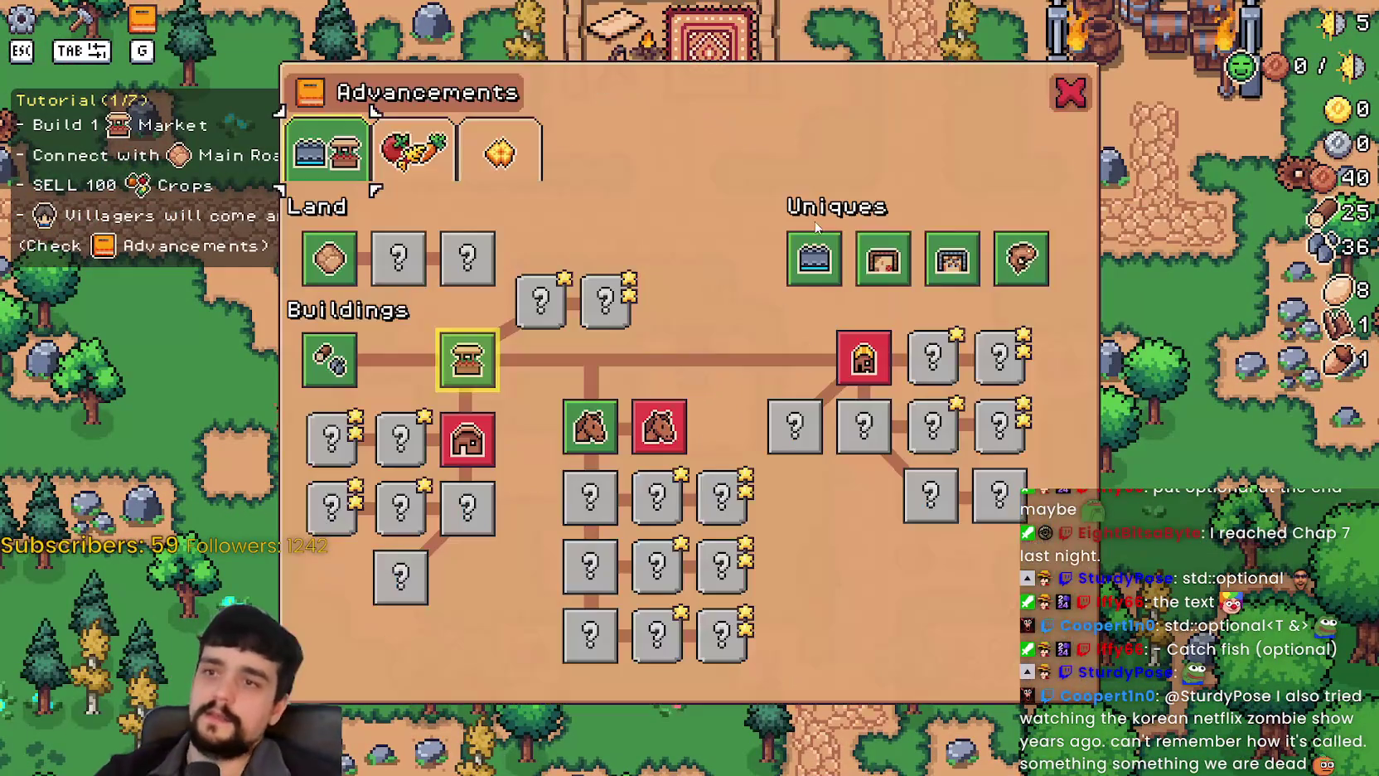
pyautogui.moveTo(448, 359)
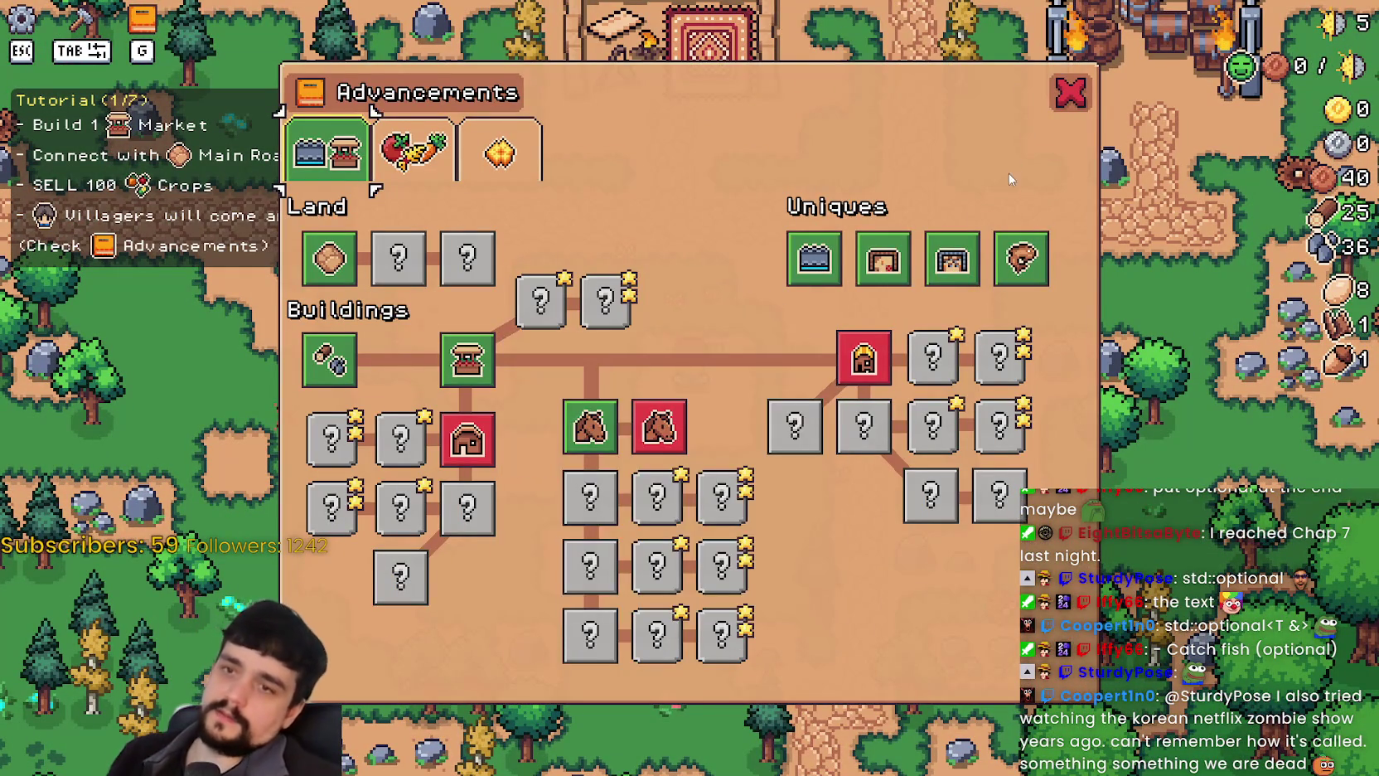
pyautogui.click(1061, 97)
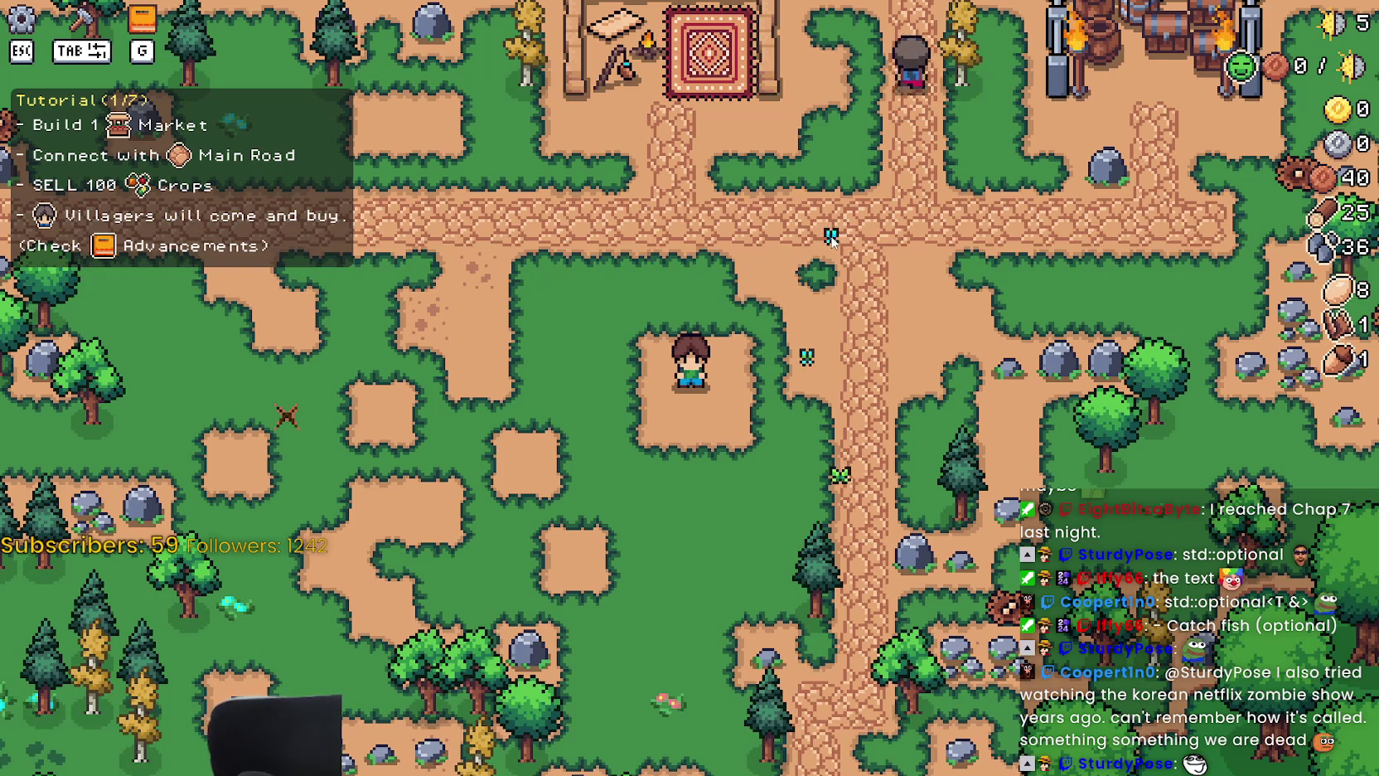
pyautogui.press('g')
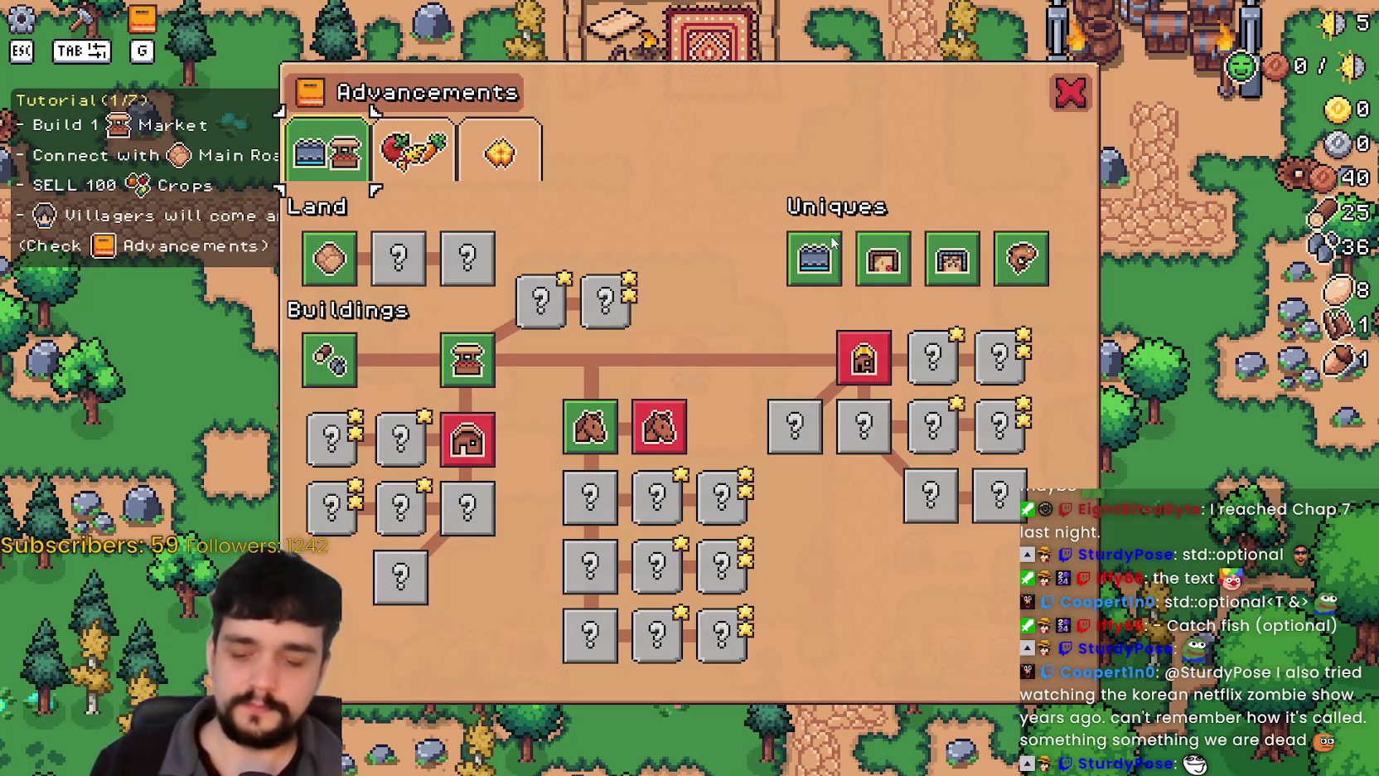
pyautogui.moveTo(464, 446)
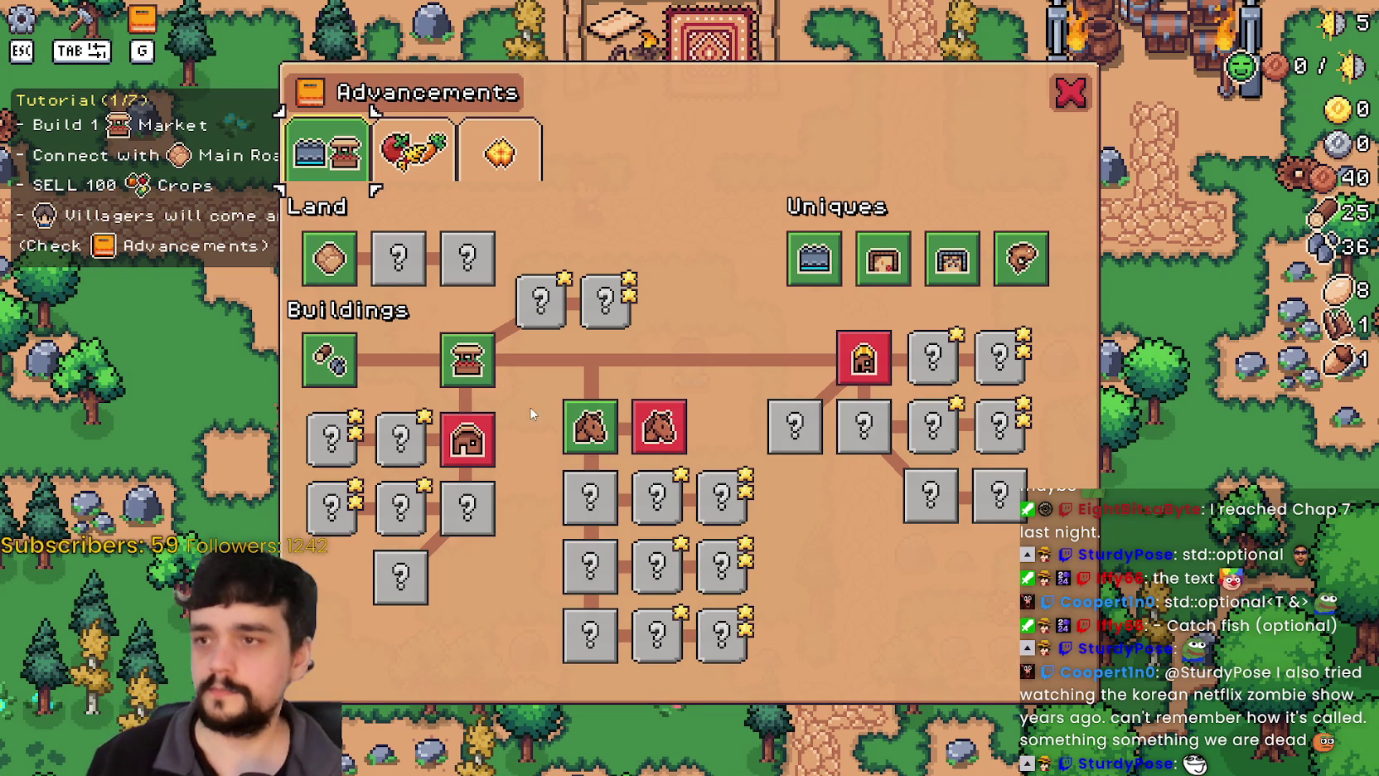
pyautogui.click(412, 149)
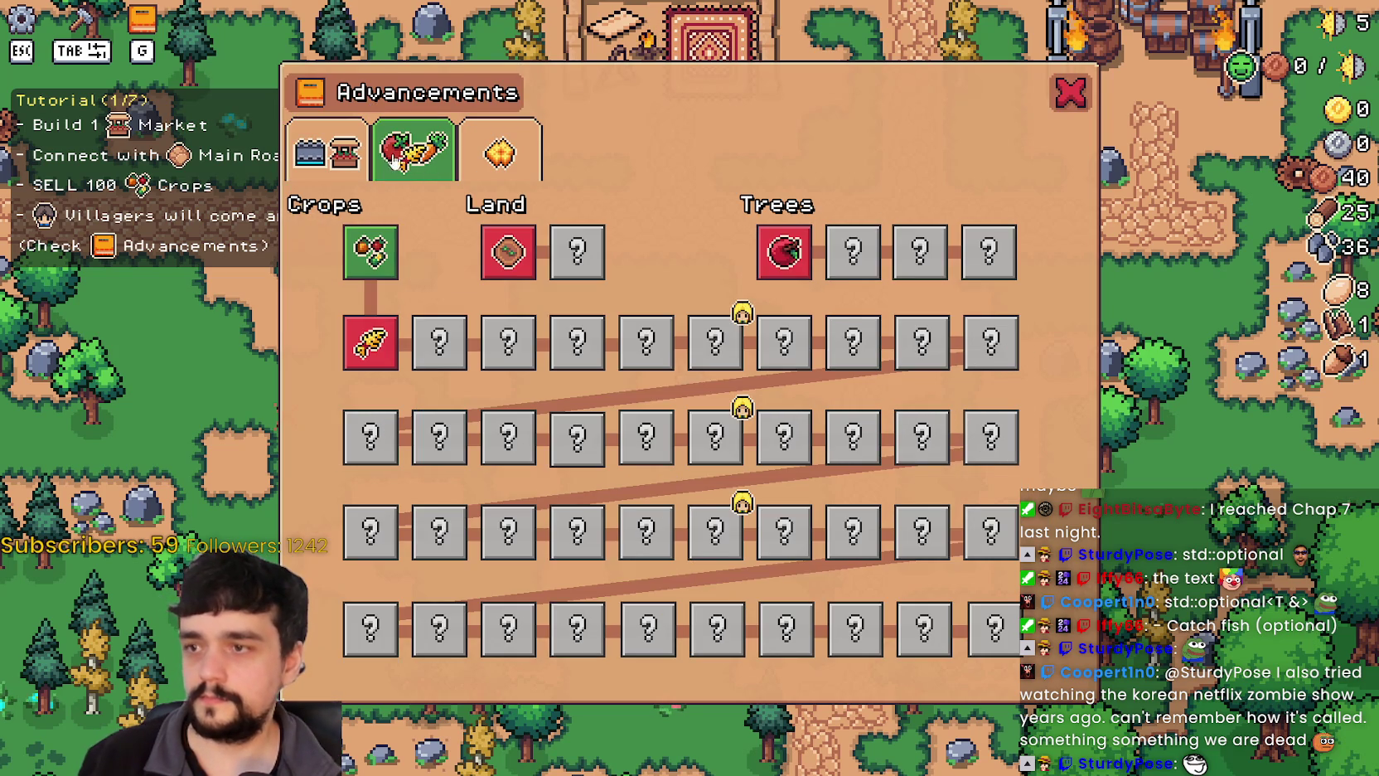
pyautogui.moveTo(375, 334)
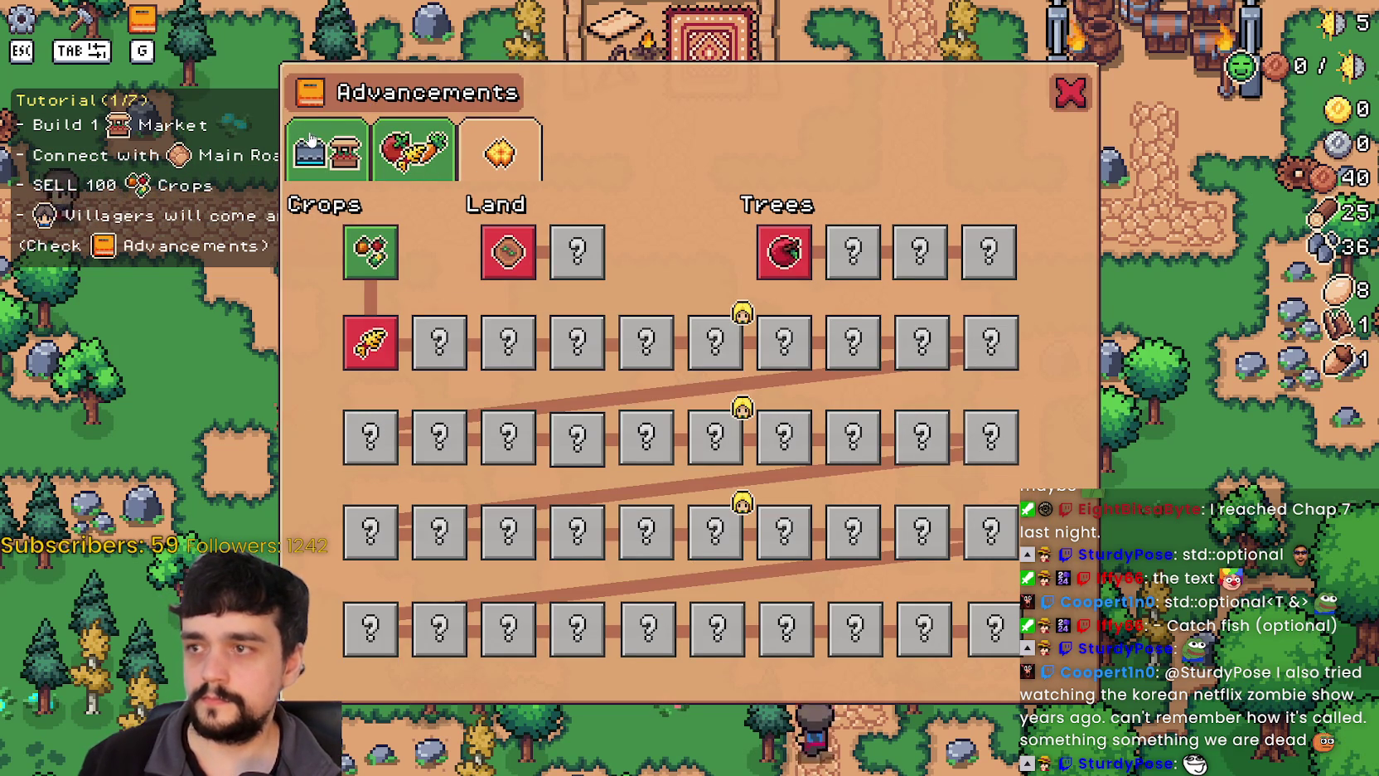
pyautogui.click(328, 149)
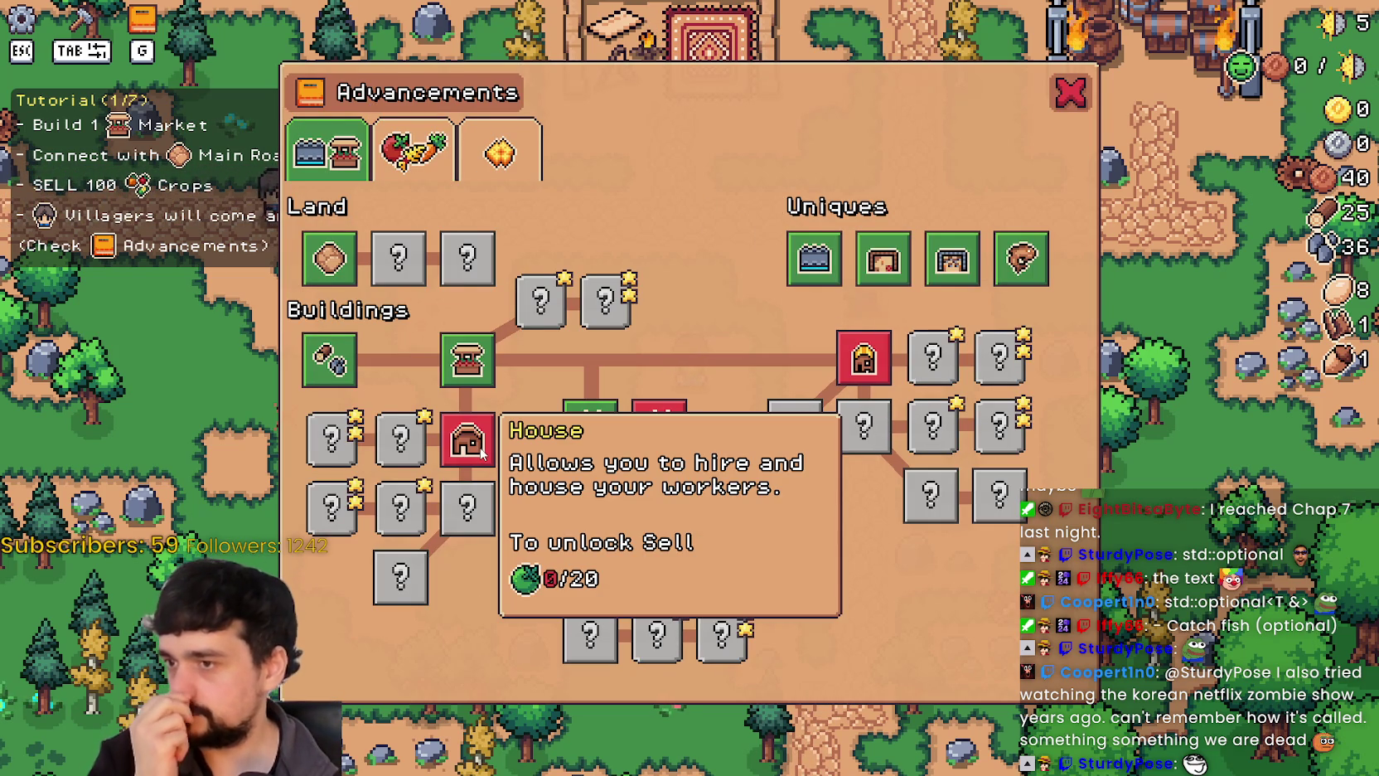
pyautogui.moveTo(493, 379)
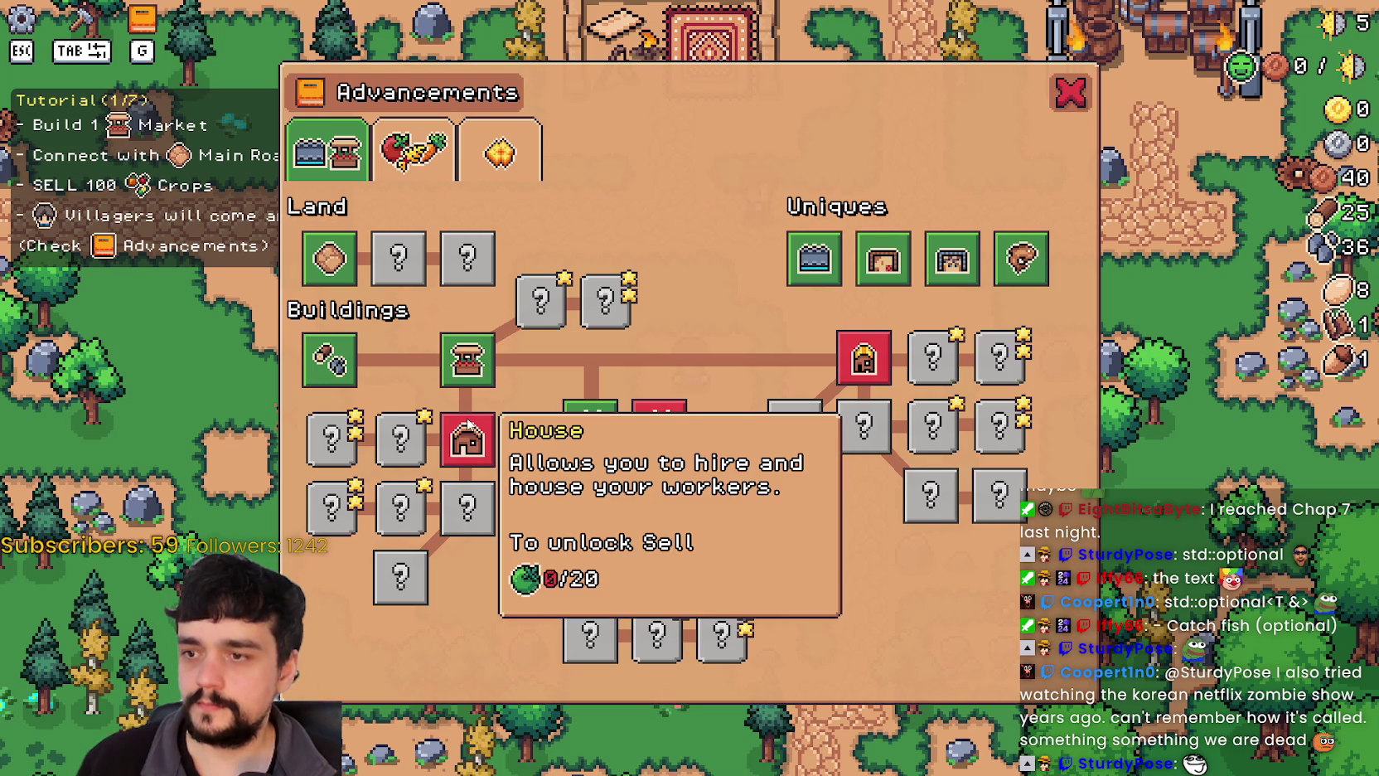
pyautogui.click(383, 137)
pyautogui.moveTo(365, 340)
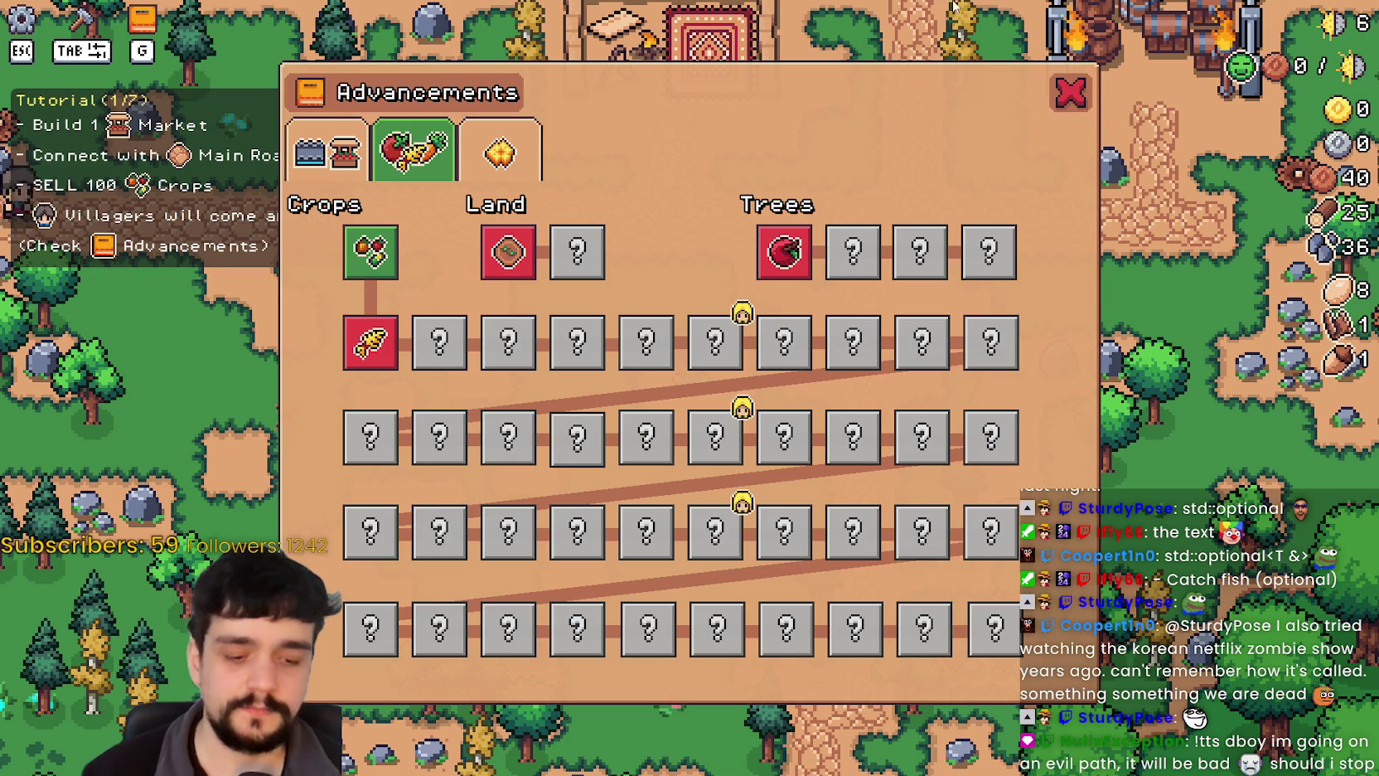
pyautogui.click(344, 180)
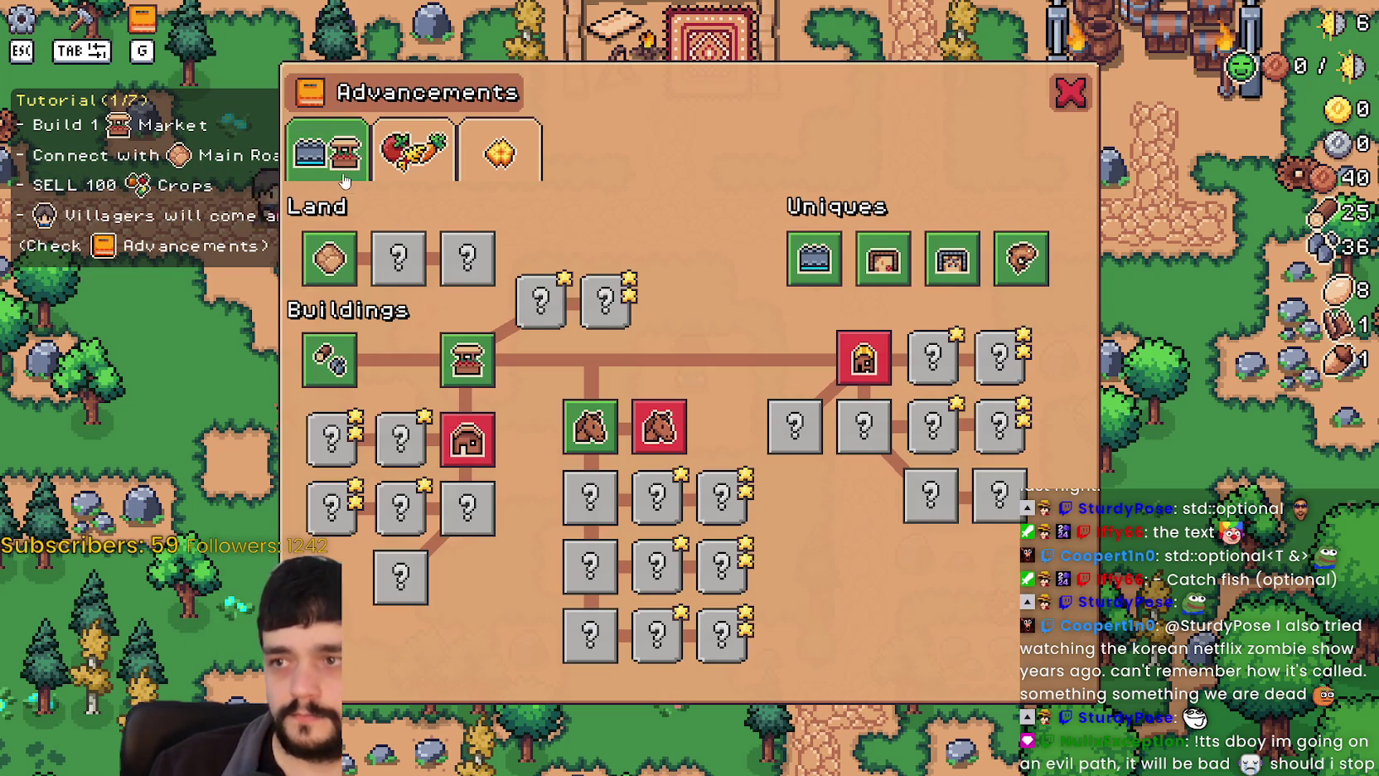
pyautogui.moveTo(467, 433)
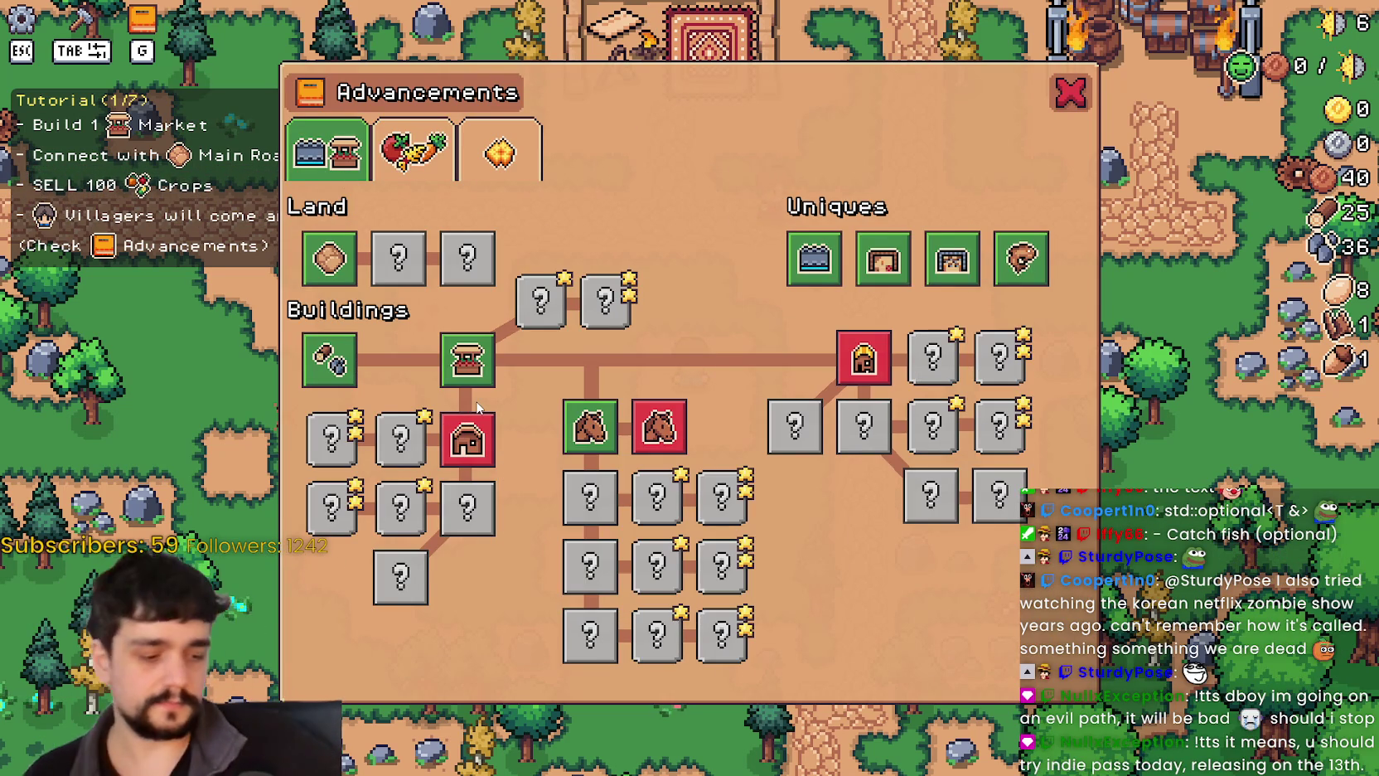
pyautogui.moveTo(480, 356)
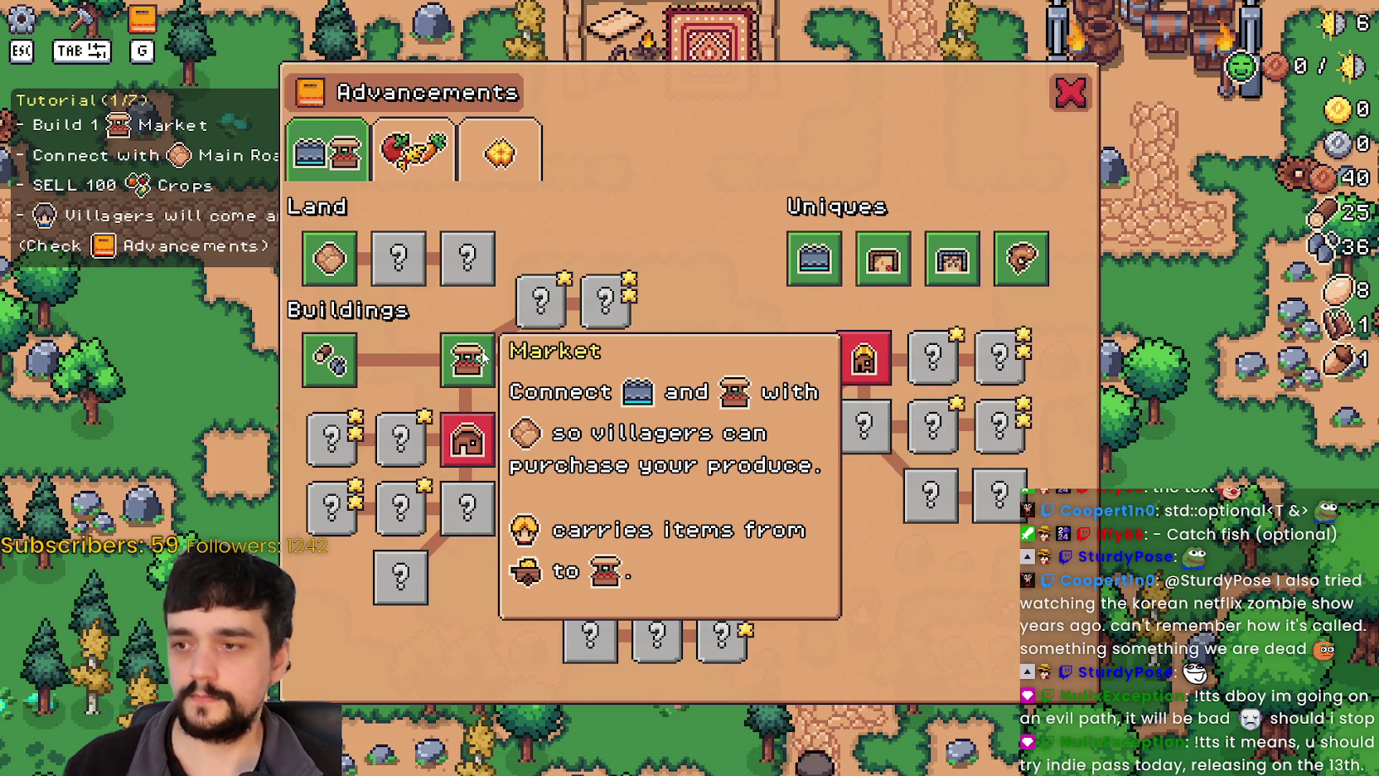
pyautogui.click(1068, 99)
pyautogui.scroll(4, 840, 388)
# Chop a pine and mine a rock for more wood and stone.
pyautogui.press('a')
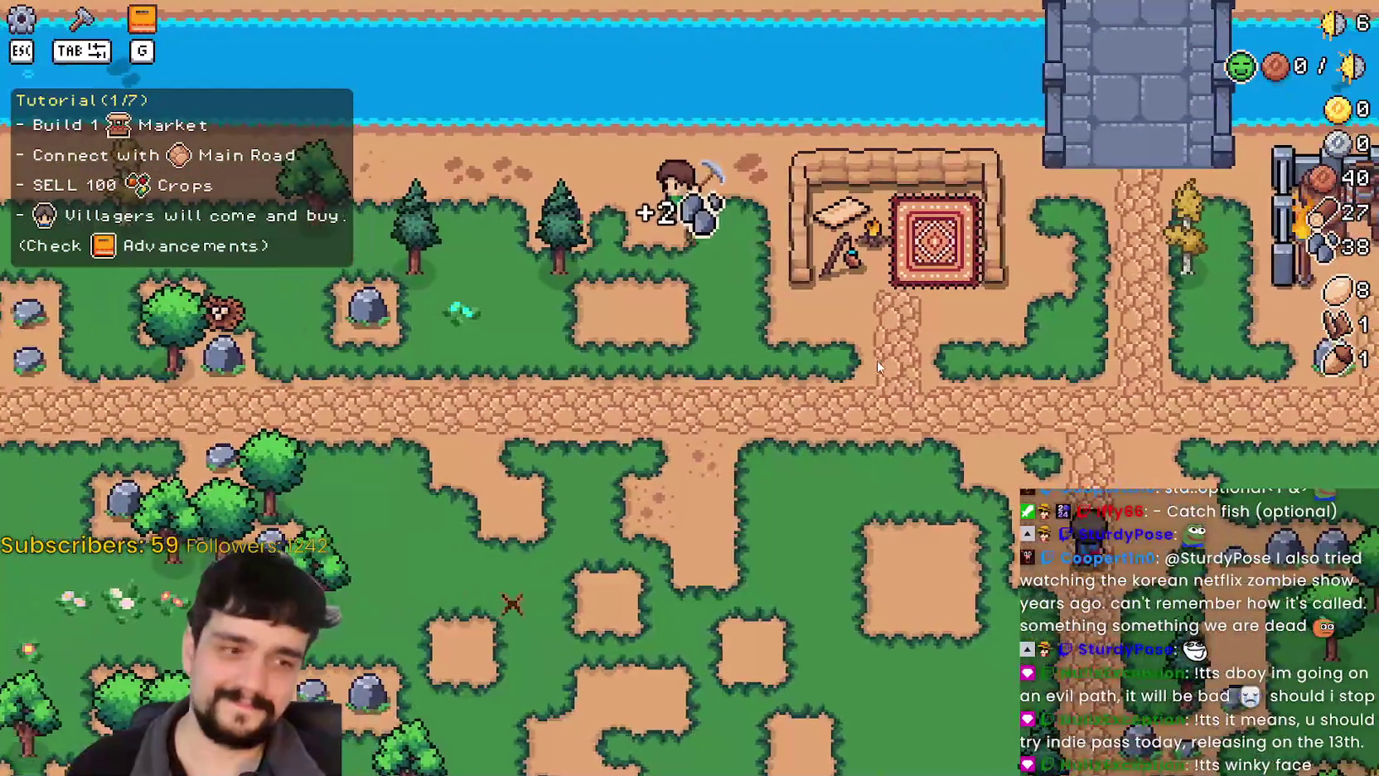
pyautogui.press('a')
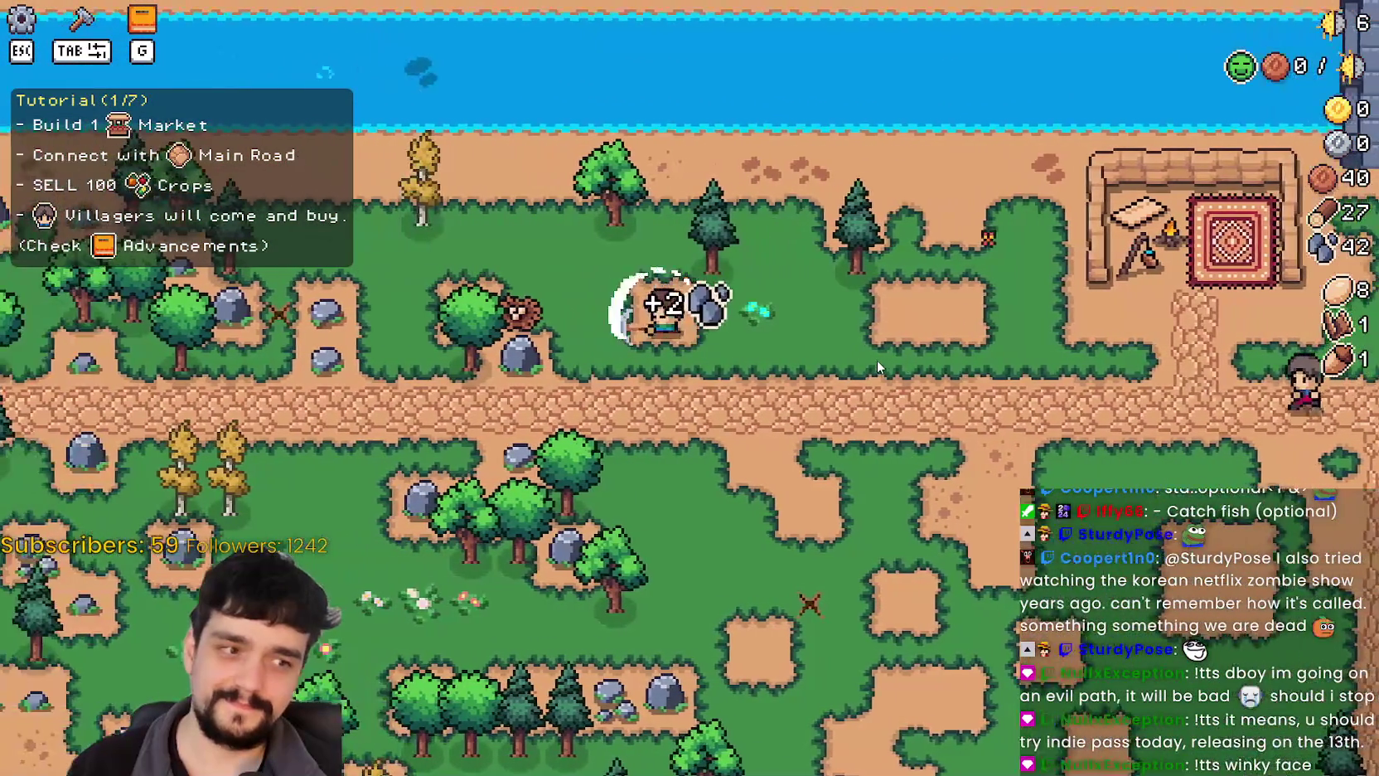
pyautogui.press('d')
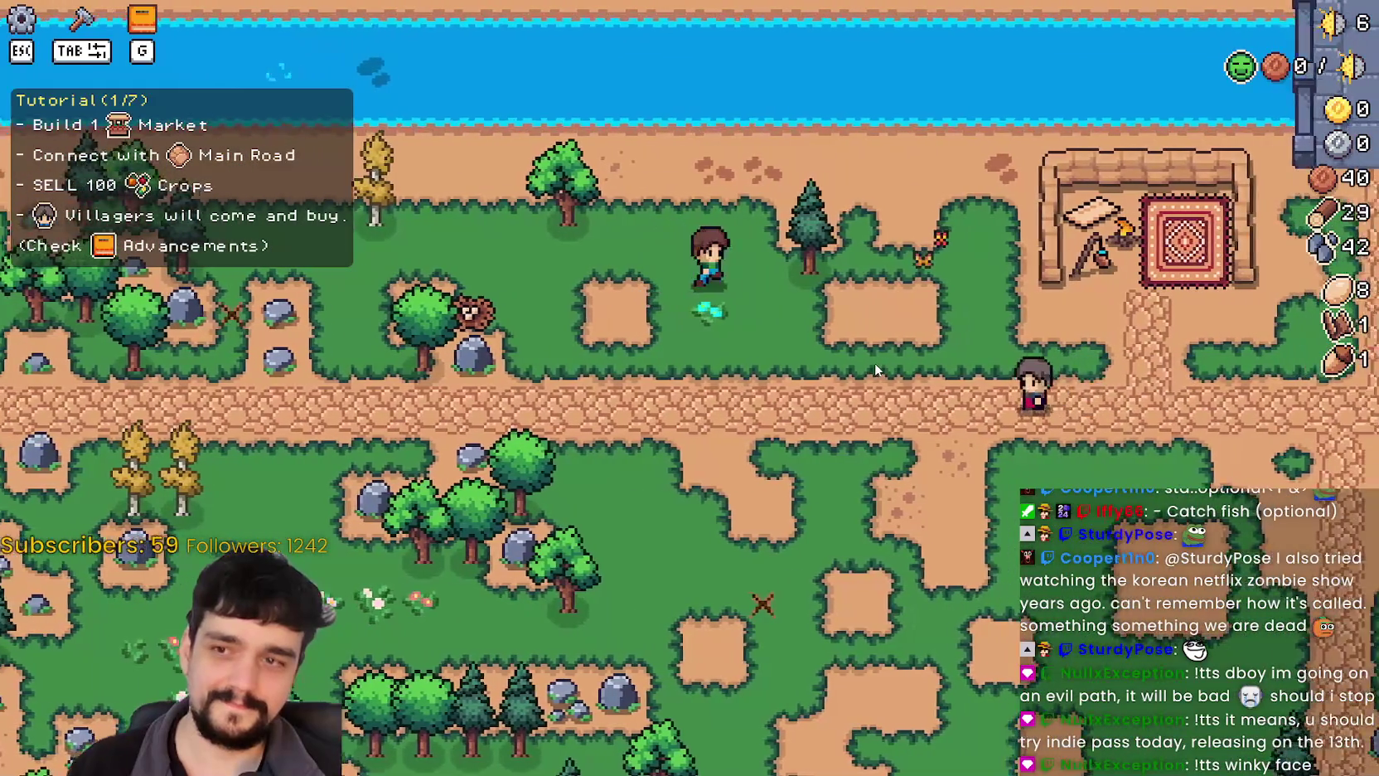
pyautogui.press('w')
pyautogui.press('a')
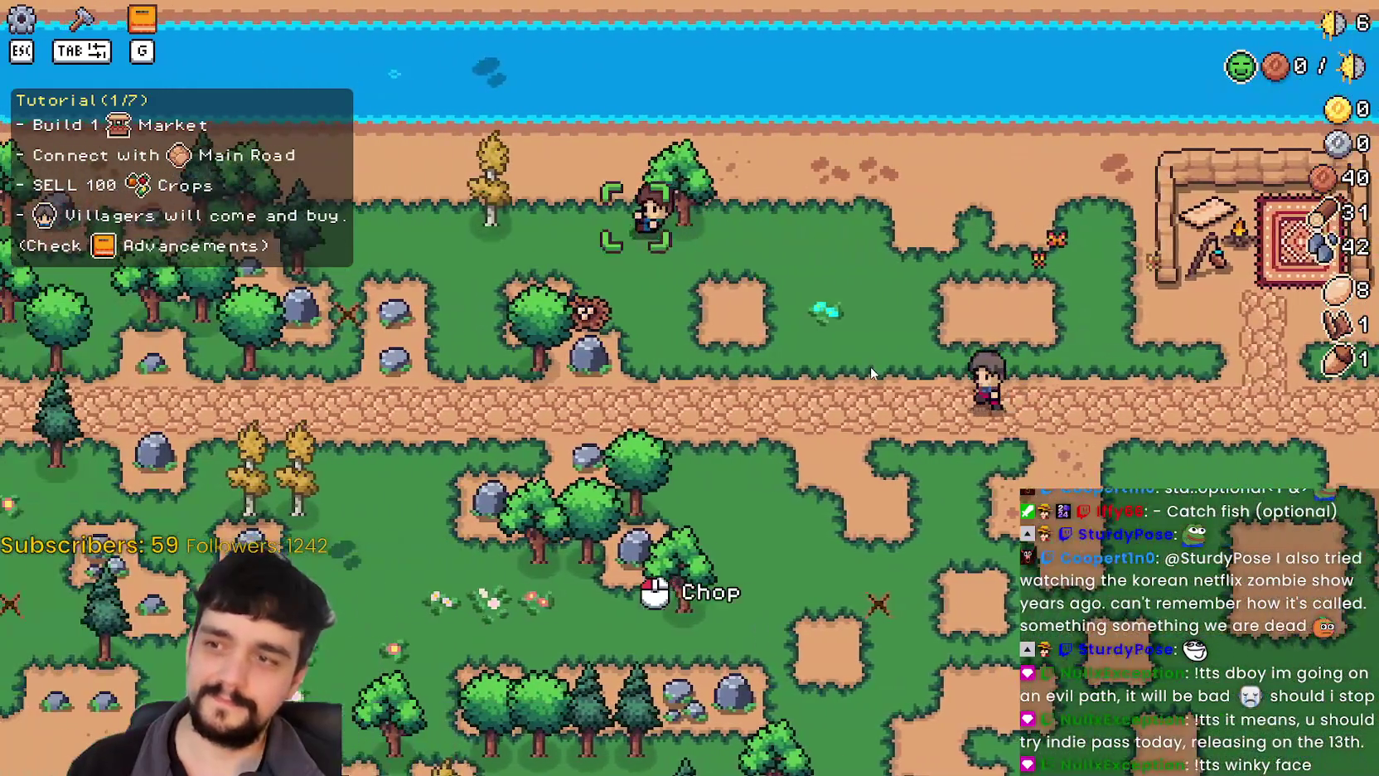
pyautogui.press('a')
pyautogui.press('s')
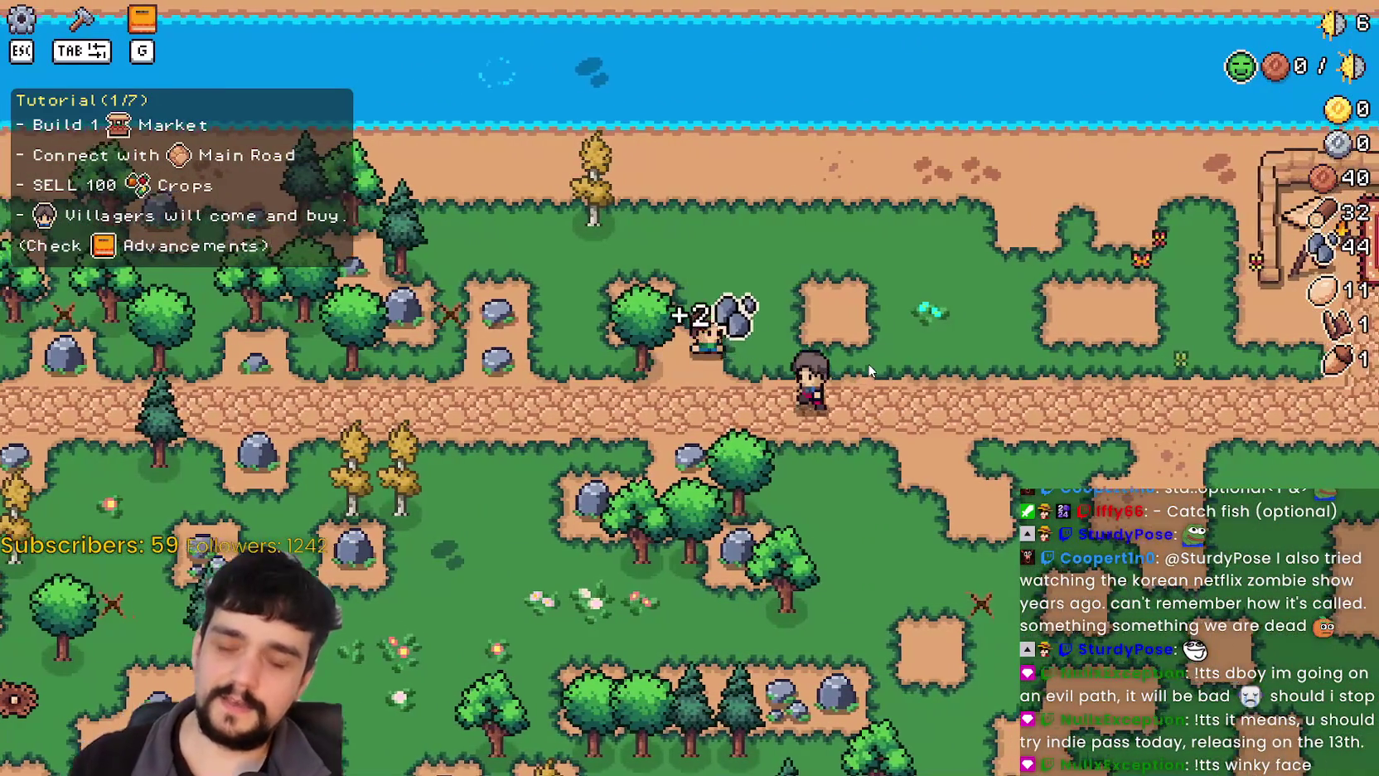
pyautogui.press('d')
pyautogui.press('s')
# Choose Market under Buildings and place it beside the main road.
pyautogui.press('Tab')
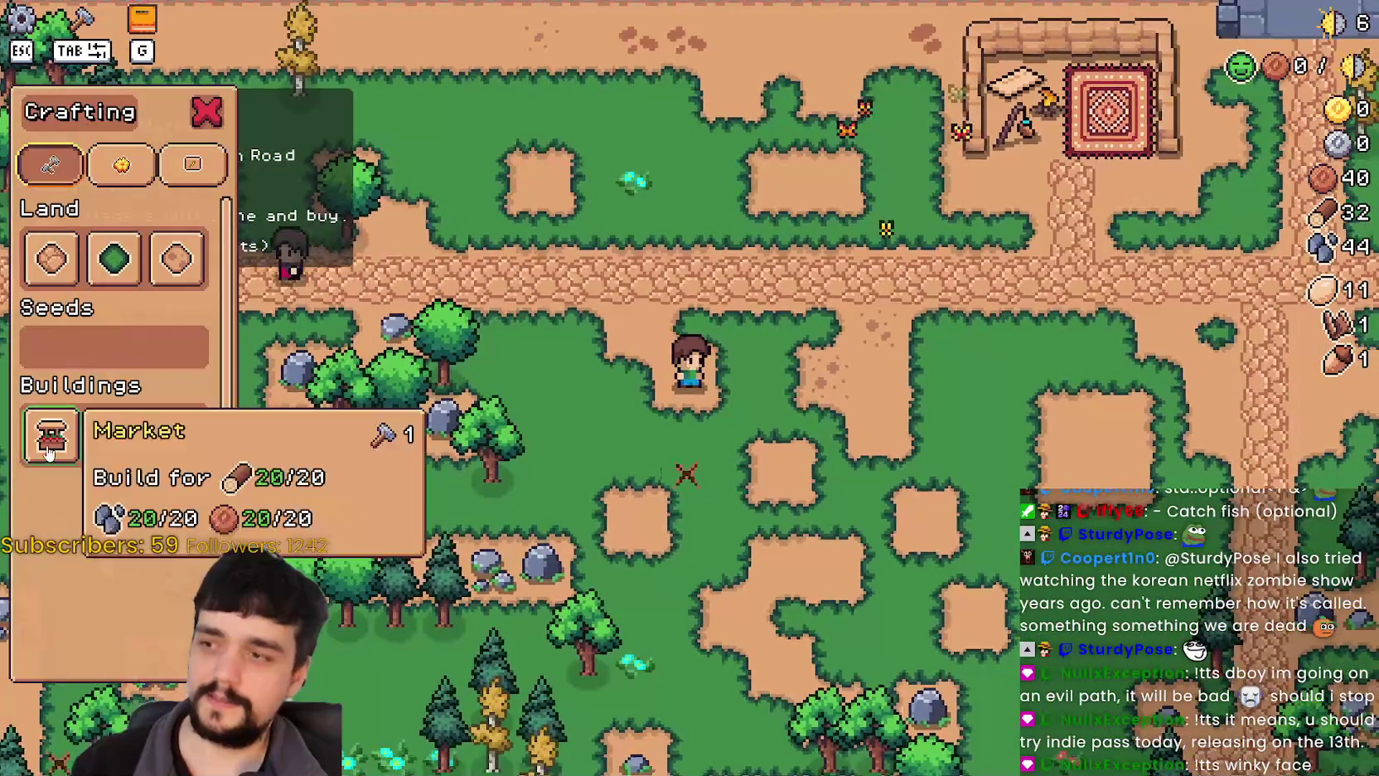
pyautogui.click(51, 435)
pyautogui.press('w')
pyautogui.press('d')
pyautogui.click(948, 418)
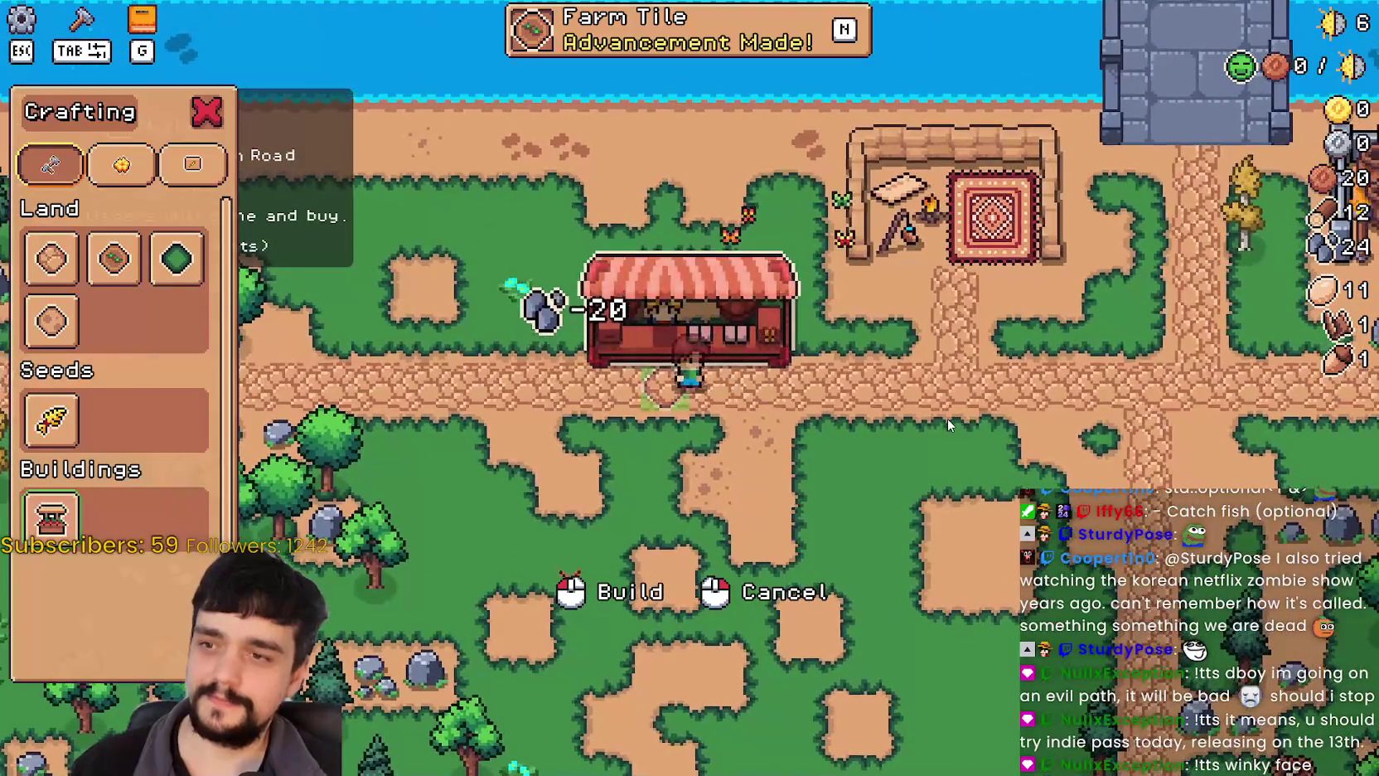
# Leave build mode and open the Market's selling window.
pyautogui.press('Tab')
pyautogui.press('w')
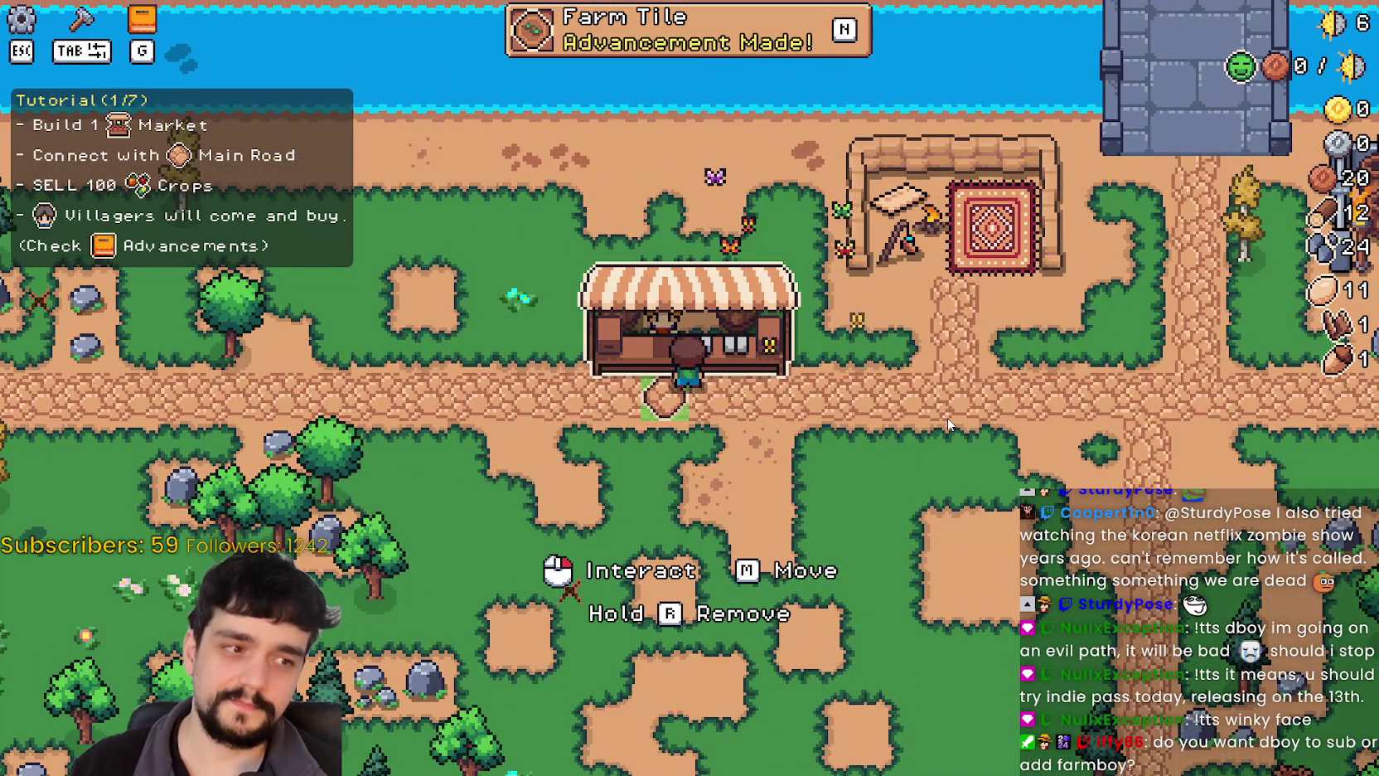
pyautogui.click(947, 418)
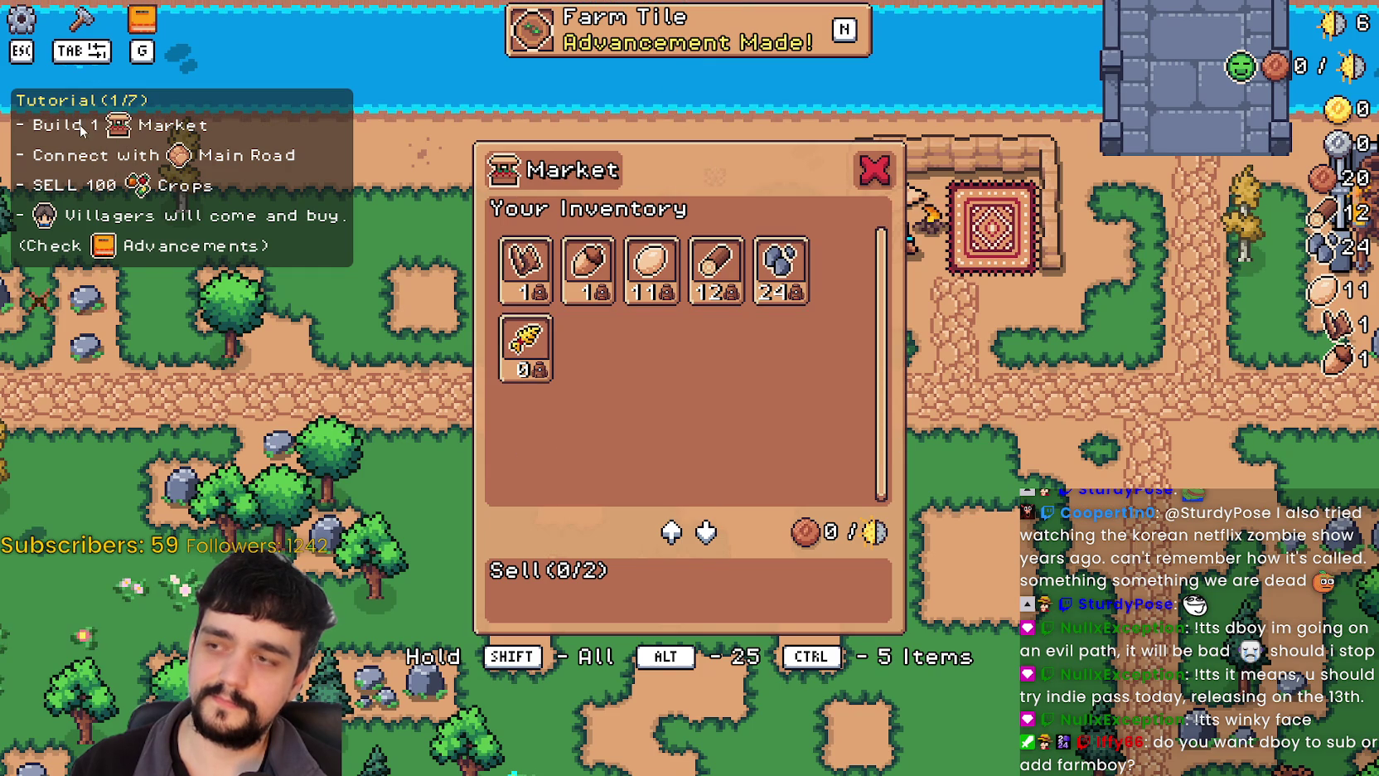
# Reopen and close the Market inventory, then open and close the Advancements tree with G.
pyautogui.press('s')
pyautogui.press('w')
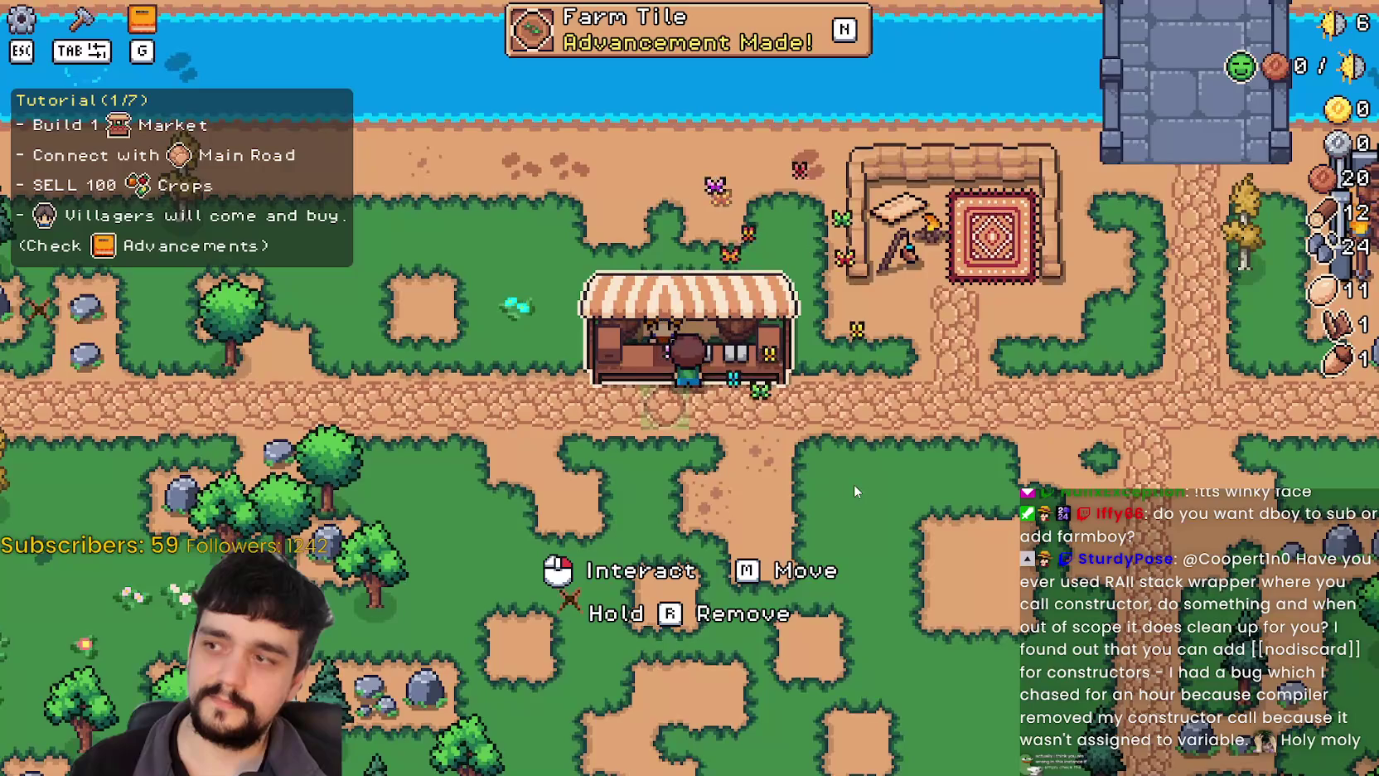
pyautogui.press('e')
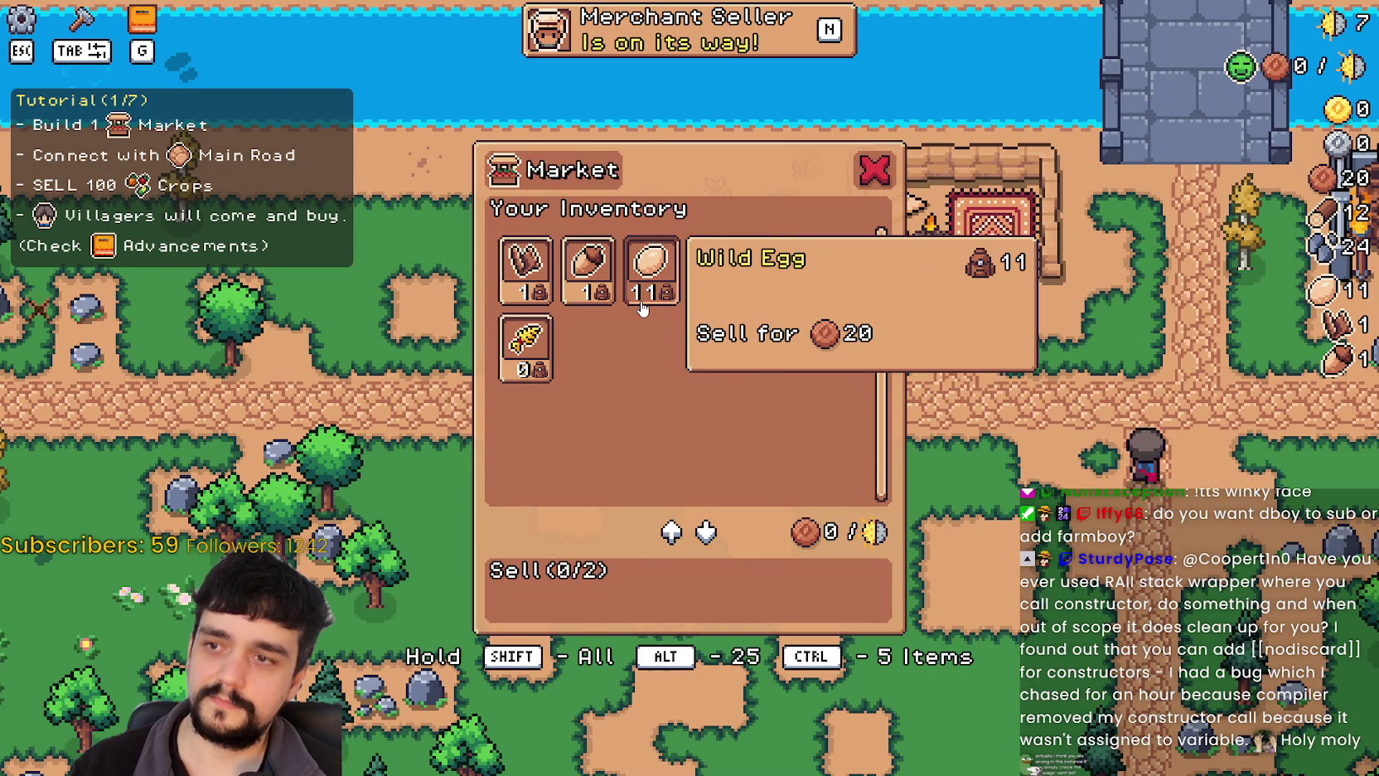
pyautogui.press('Escape')
pyautogui.press('s')
pyautogui.press('g')
pyautogui.press('Escape')
# View the crops advancement tree, then close Advancements.
pyautogui.press('w')
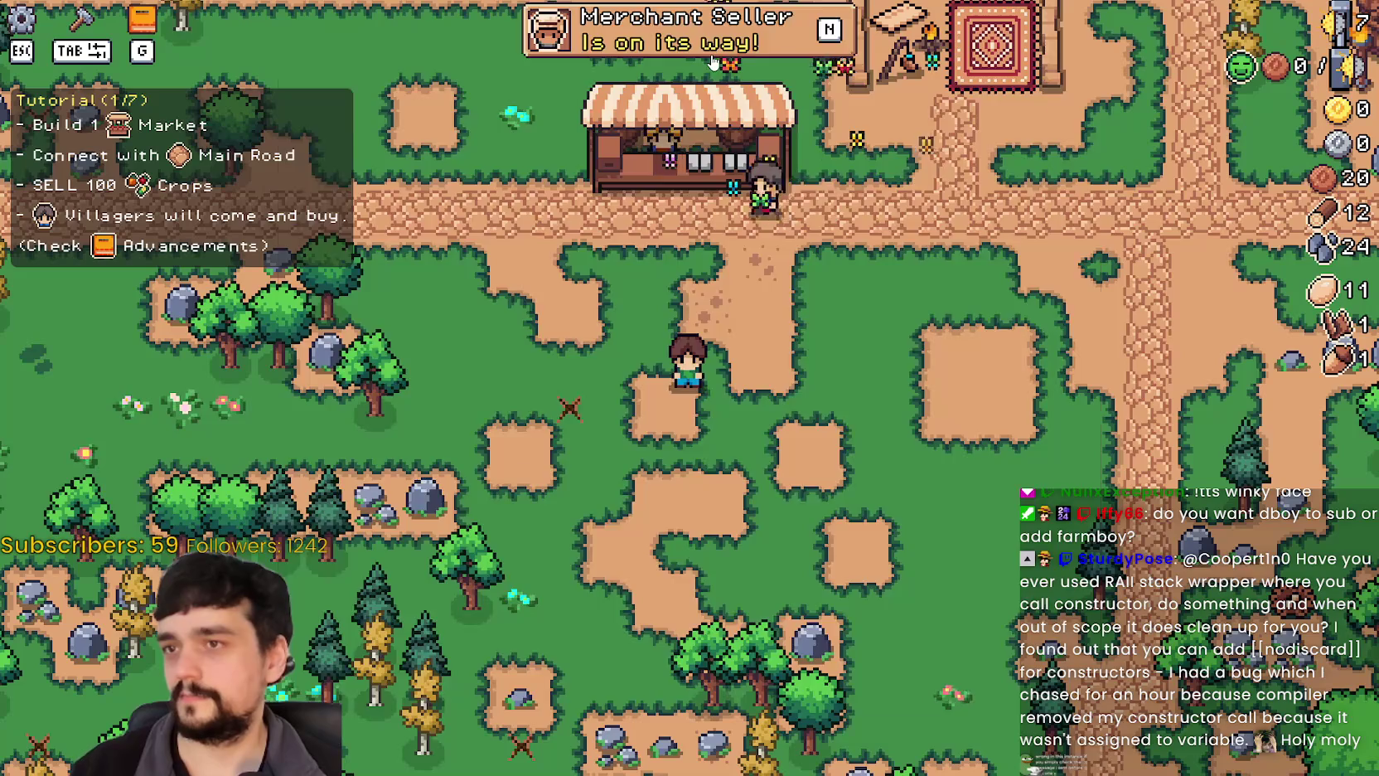
pyautogui.press('g')
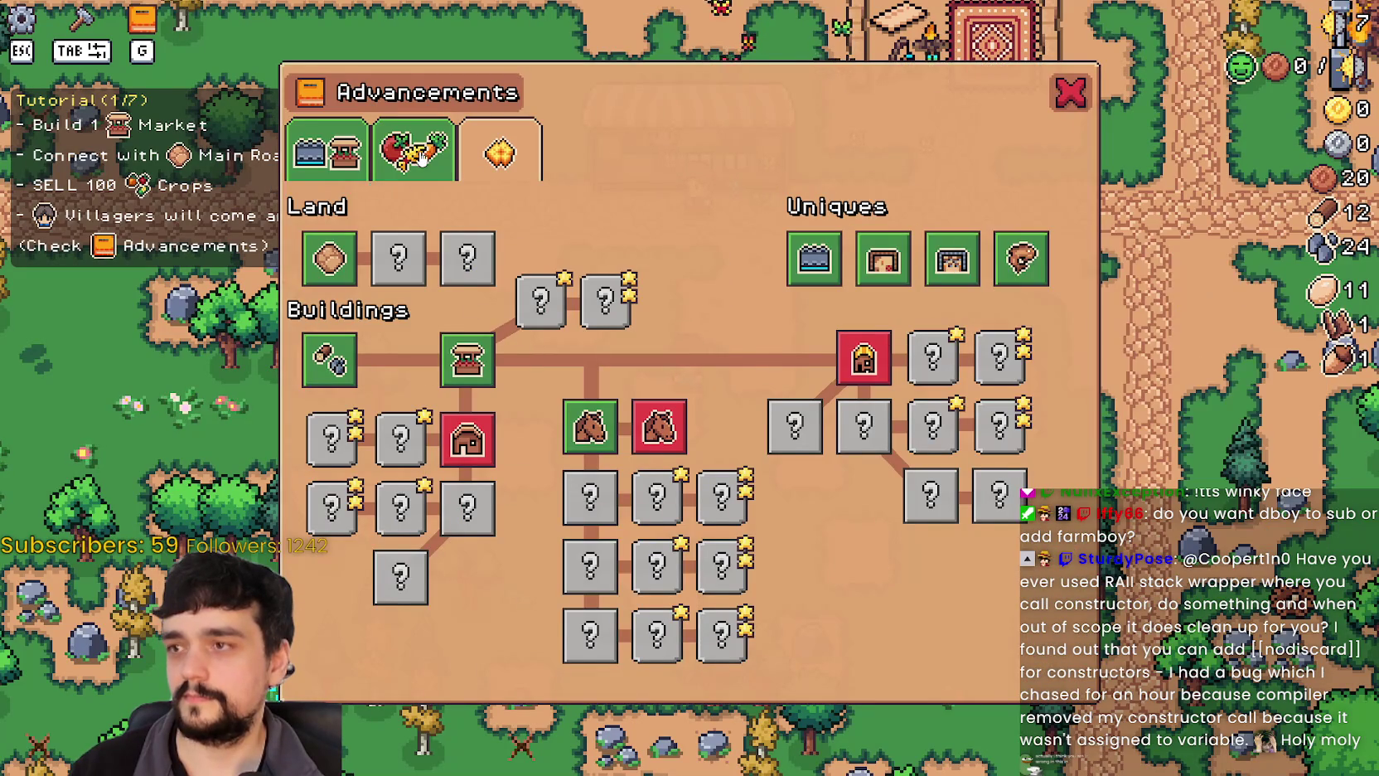
pyautogui.click(421, 156)
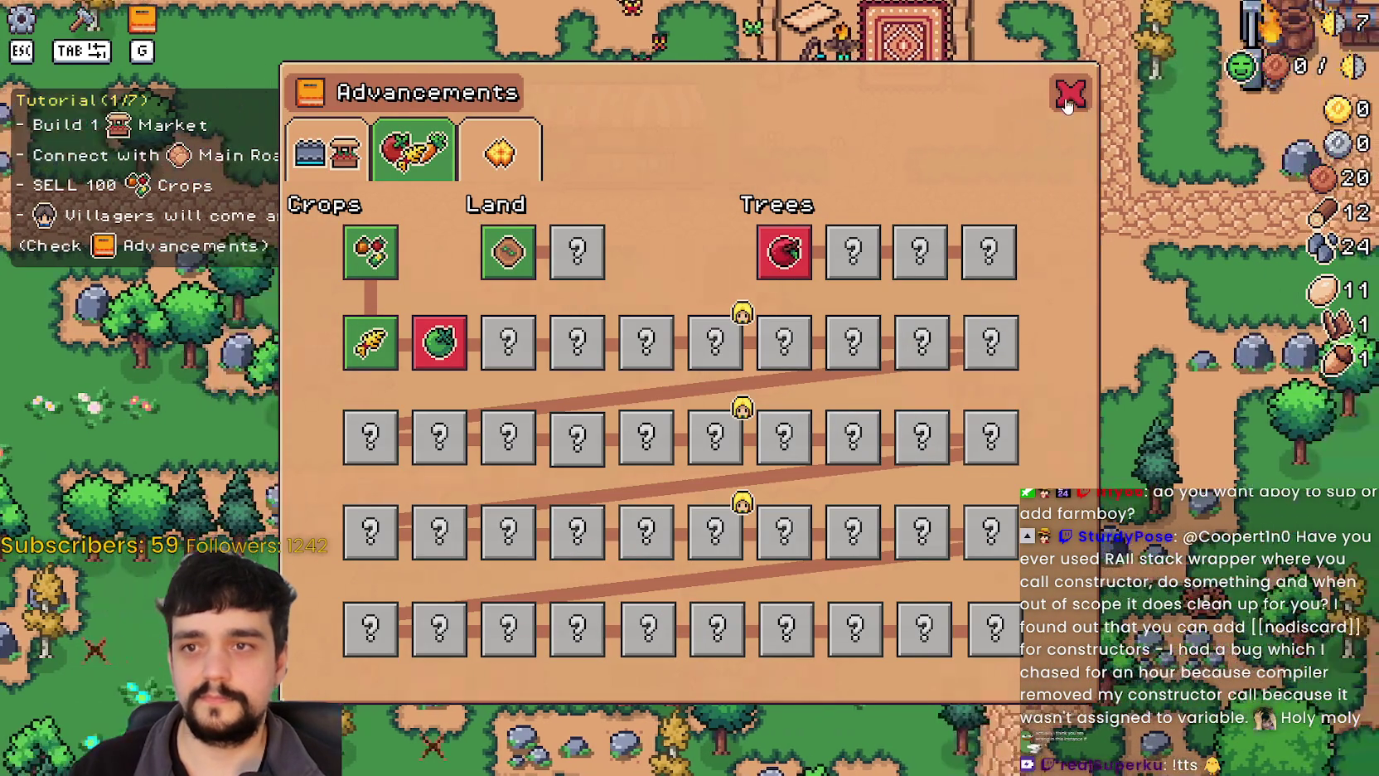
pyautogui.click(1070, 93)
# Mine a rock along the path for extra stone and return toward the market.
pyautogui.press('w')
pyautogui.press('a')
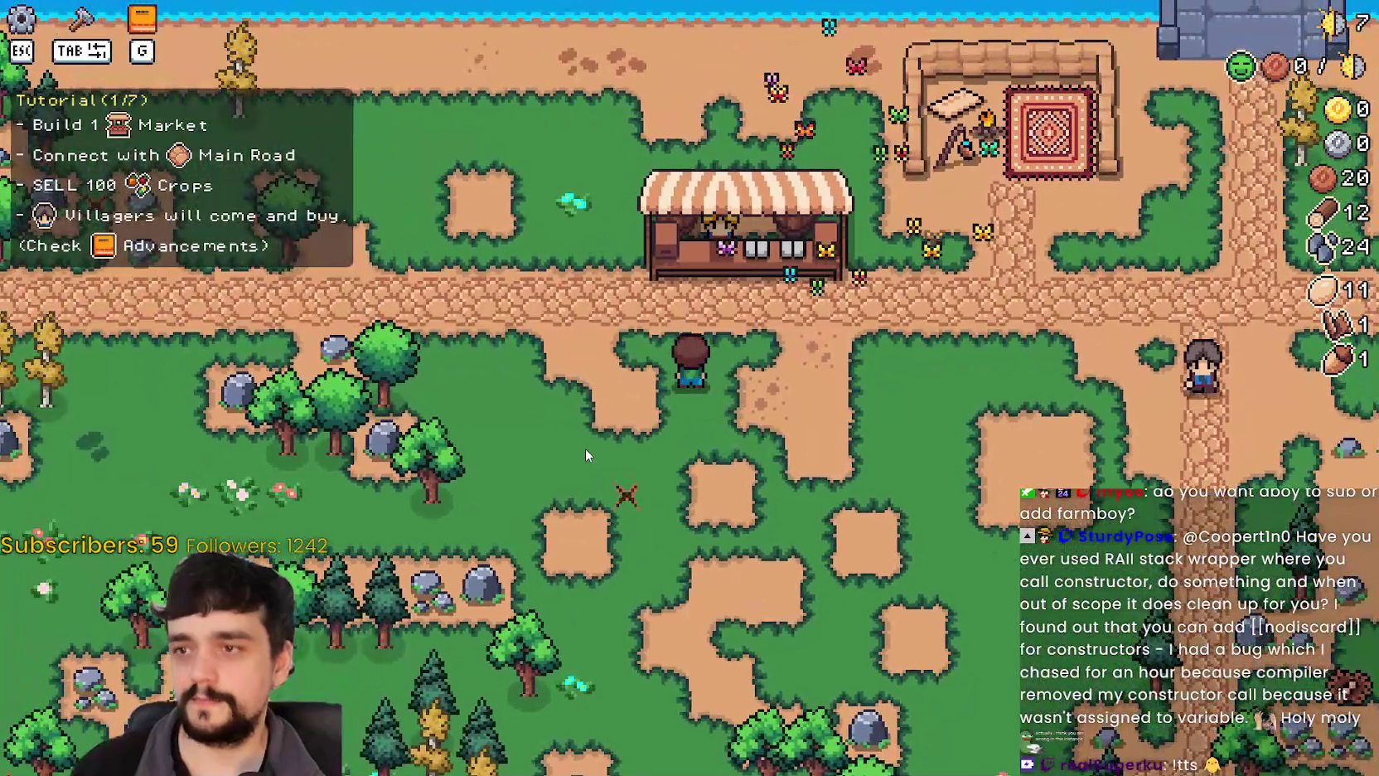
pyautogui.press('s')
pyautogui.press('a')
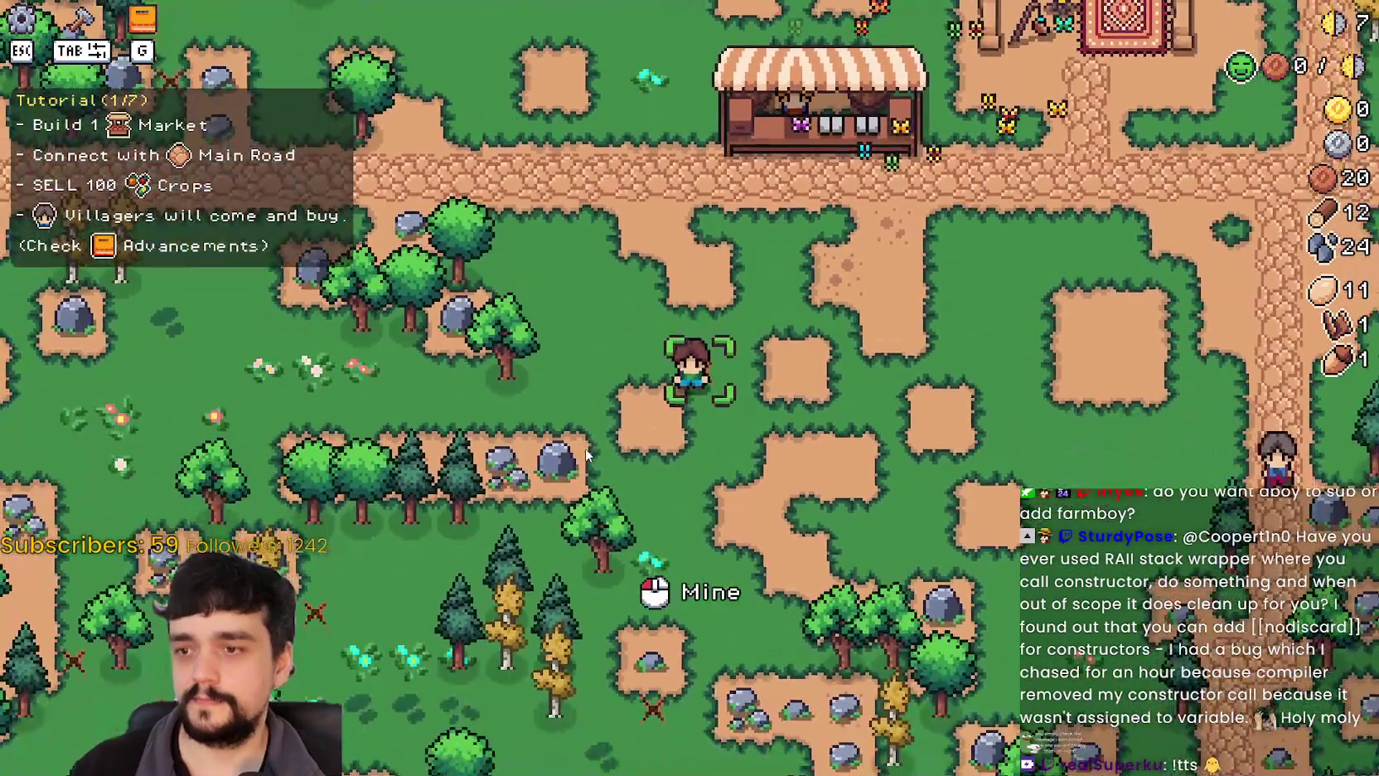
pyautogui.click(585, 447)
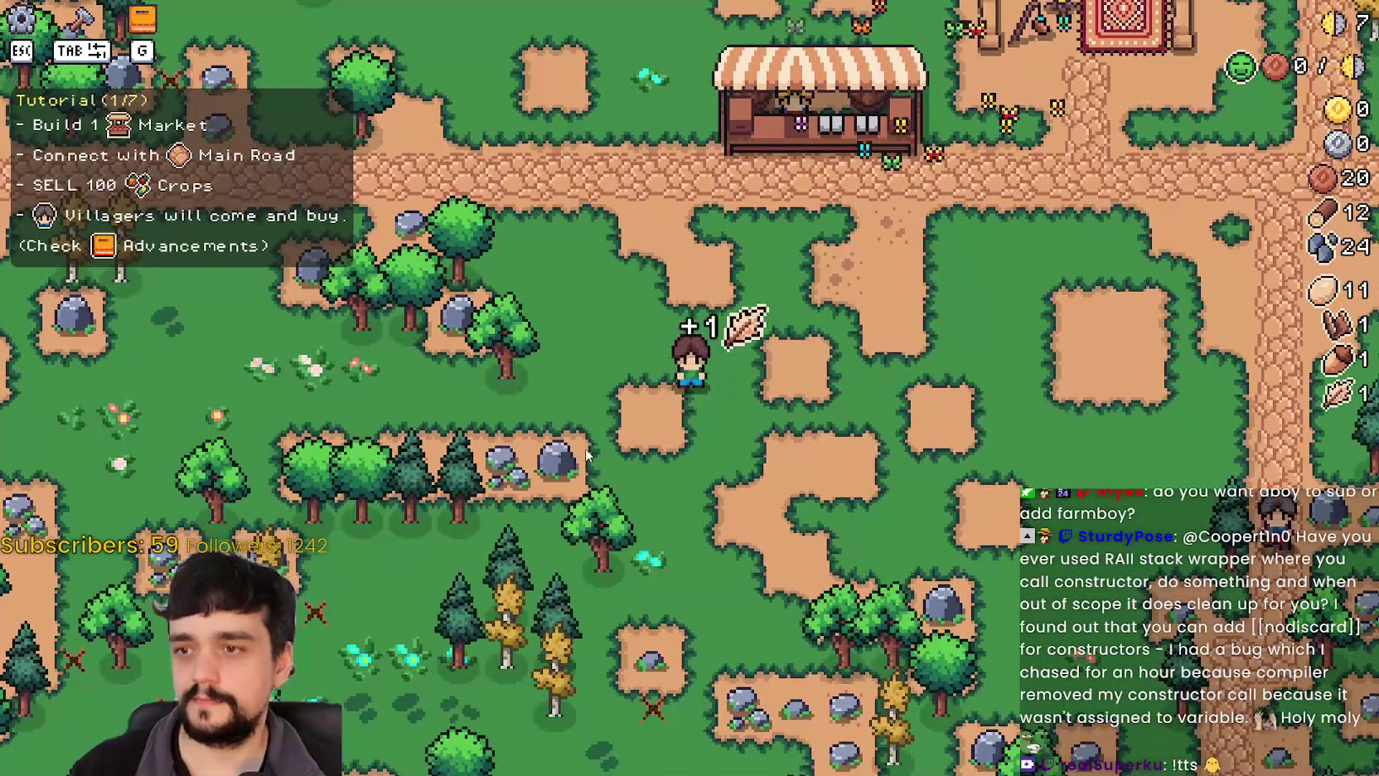
pyautogui.press('s')
pyautogui.press('a')
pyautogui.press('w')
pyautogui.press('d')
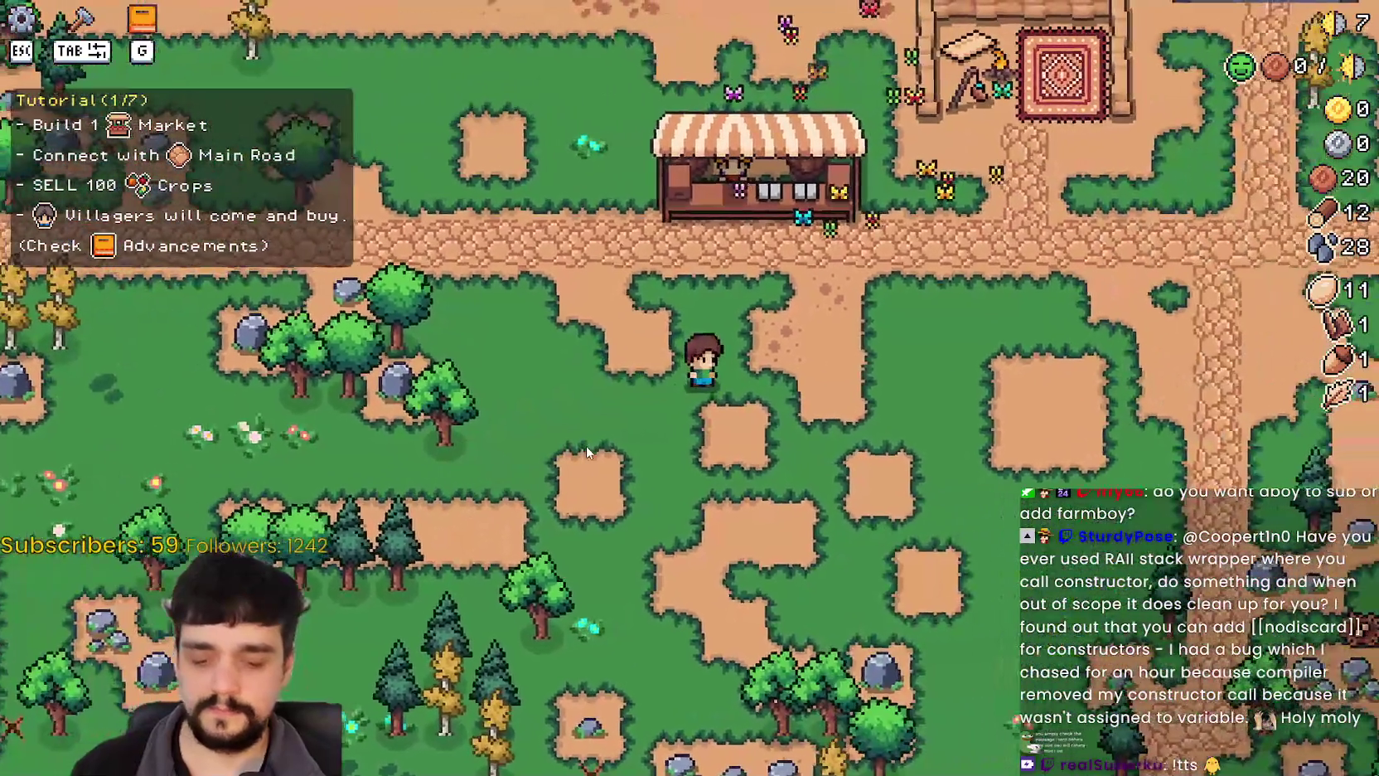
# Check the Green Tomato unlock requirement, then open and close the Market window.
pyautogui.press('g')
pyautogui.moveTo(454, 348)
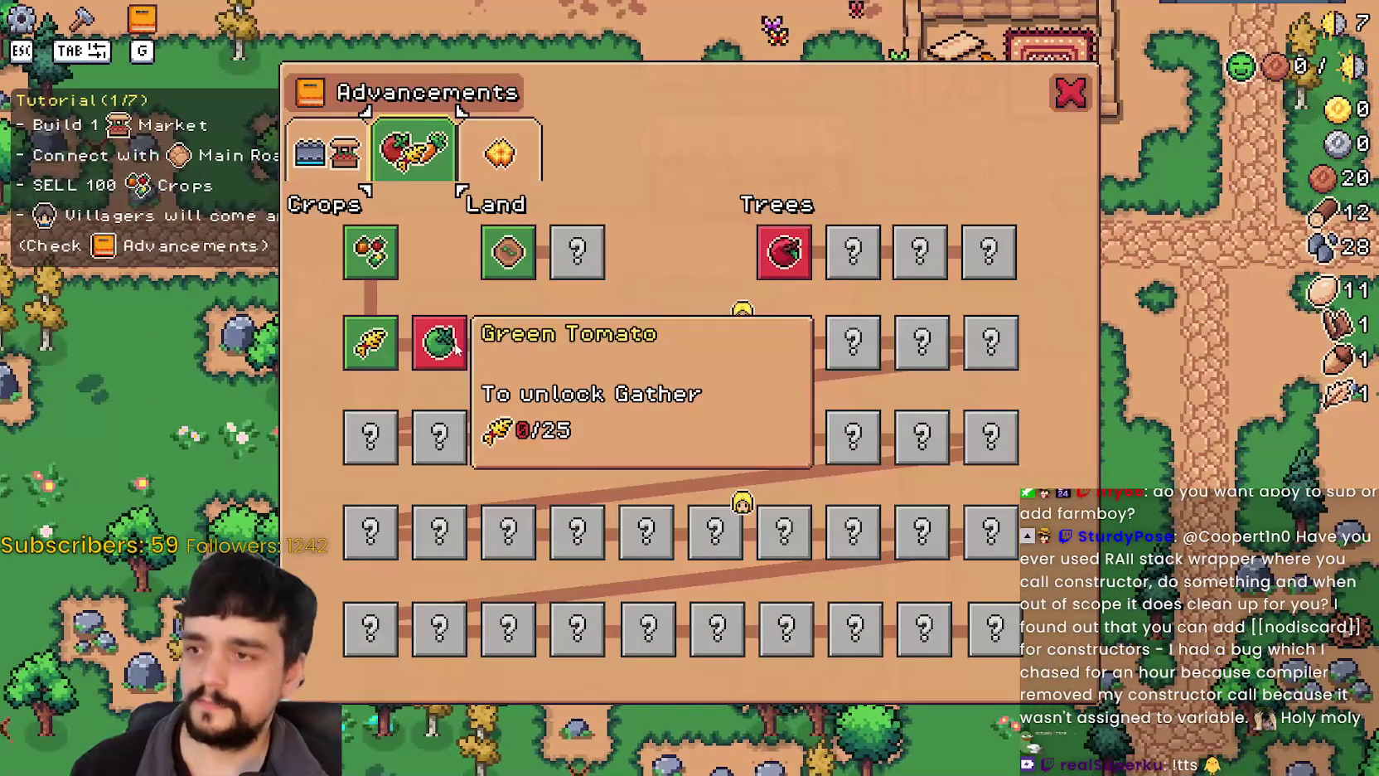
pyautogui.press('g')
pyautogui.press('d')
pyautogui.press('w')
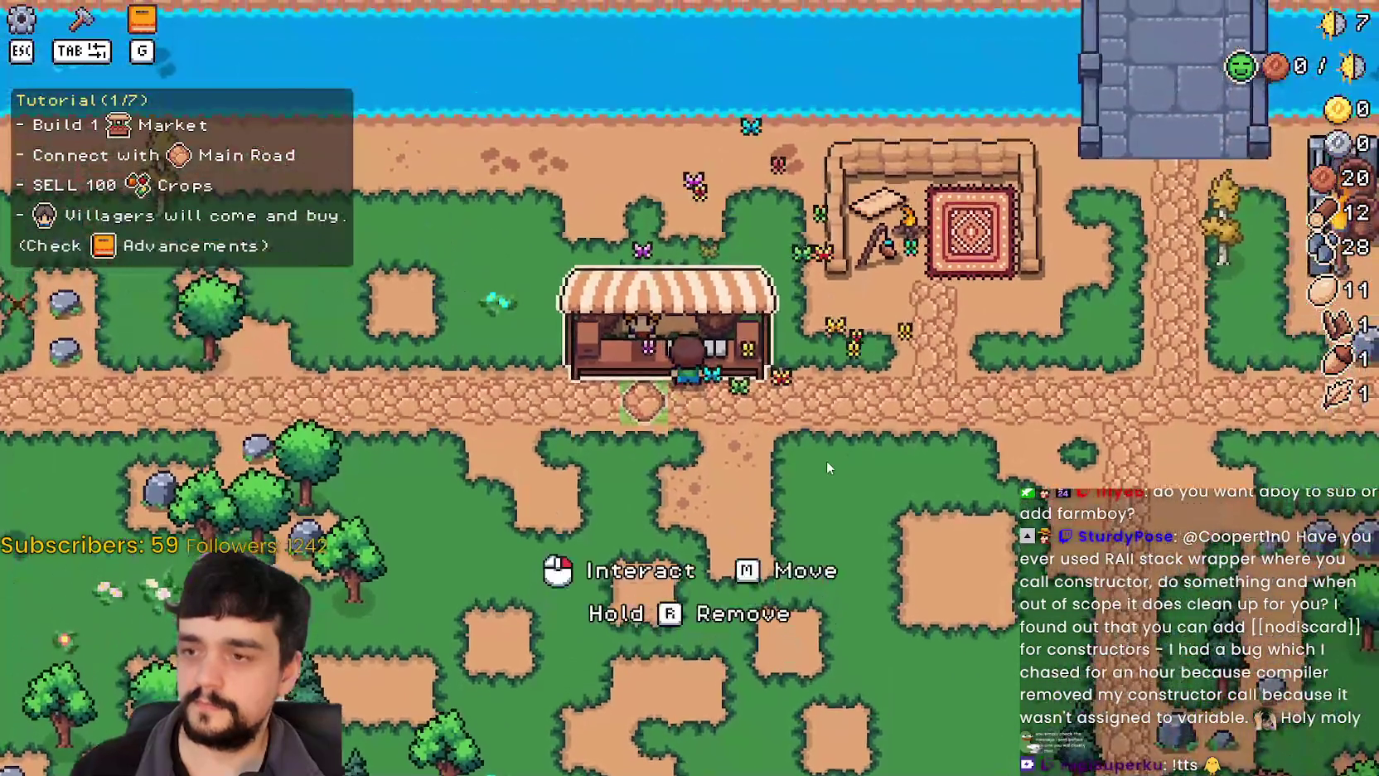
pyautogui.click(826, 467)
pyautogui.press('Escape')
# Check the House unlock requirement on the buildings advancement tree and close it.
pyautogui.press('g')
pyautogui.click(327, 149)
pyautogui.moveTo(477, 431)
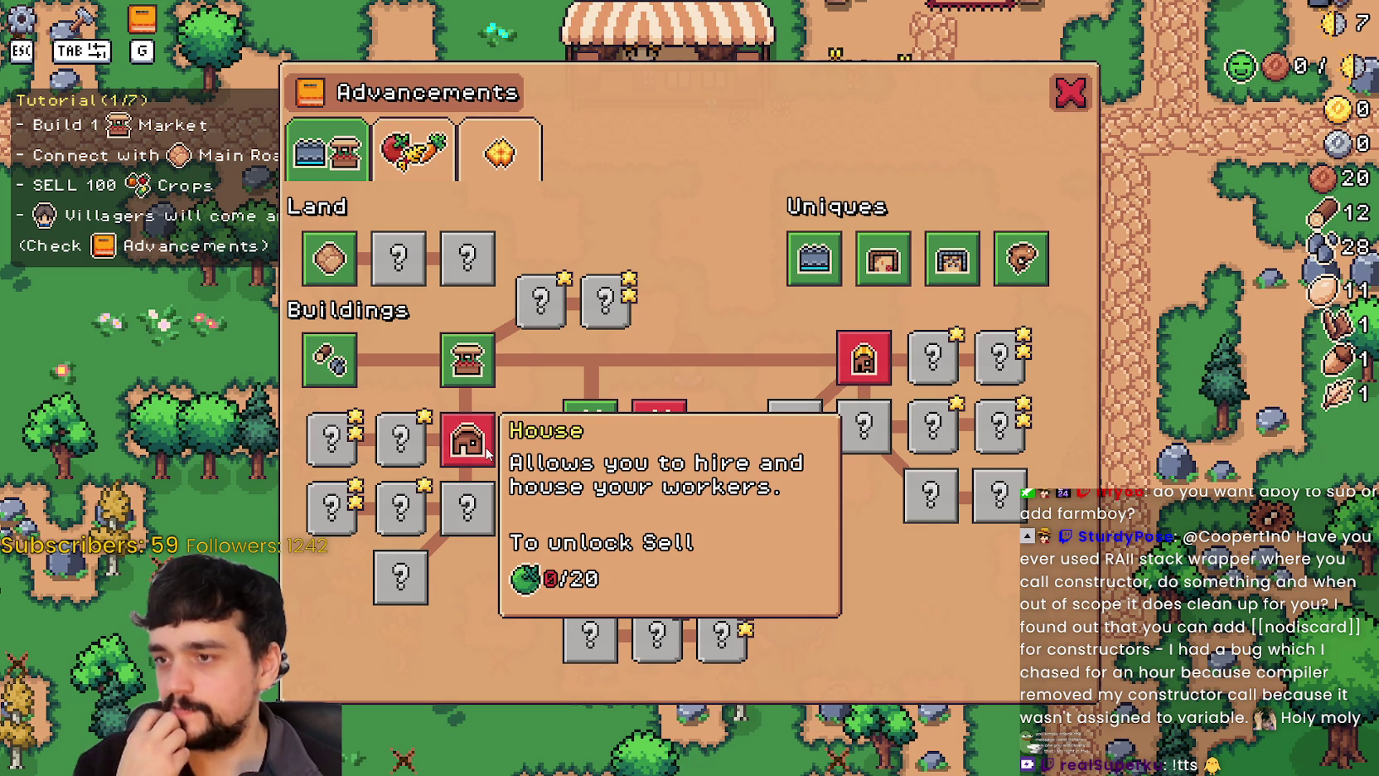
pyautogui.click(1070, 94)
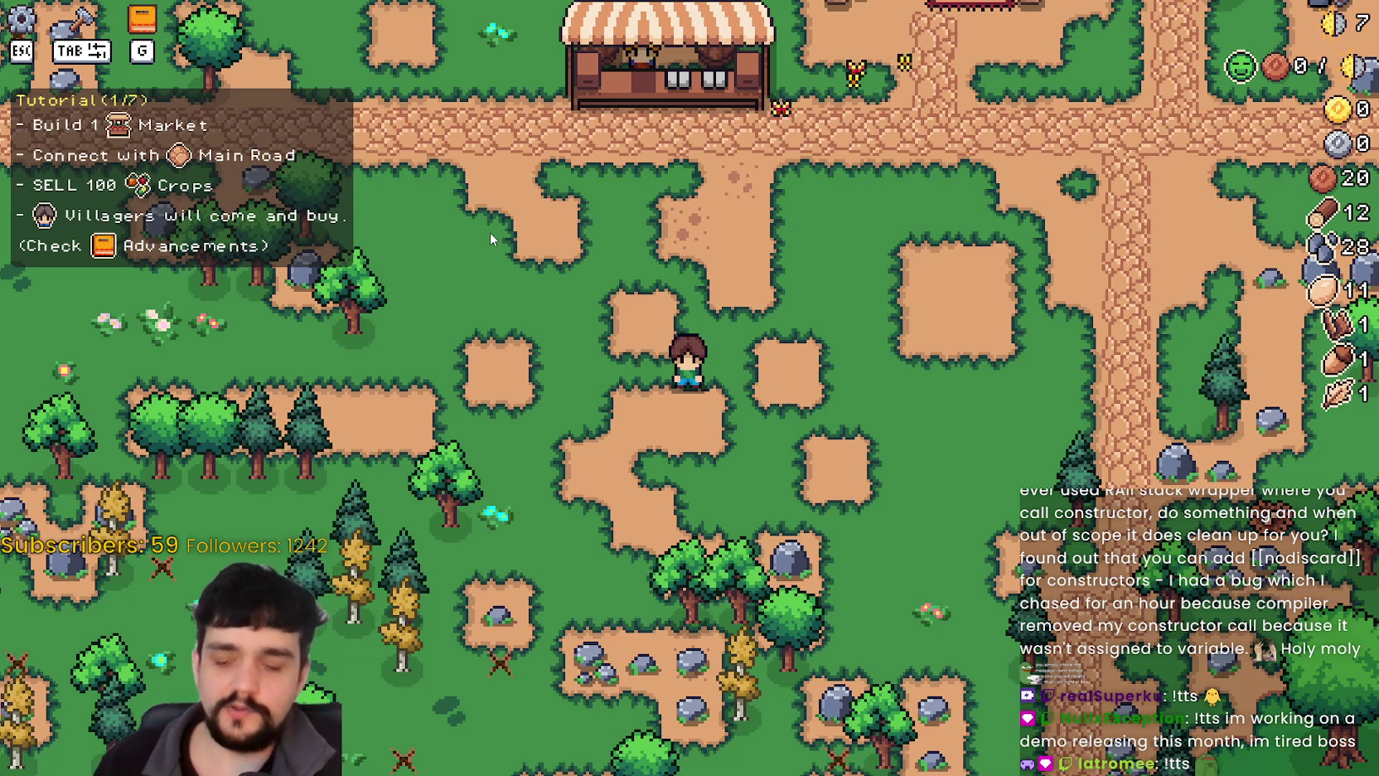
pyautogui.press('Tab')
# Select Farm Tile and till a square patch just south of the road.
pyautogui.hotkey('w', 'd')
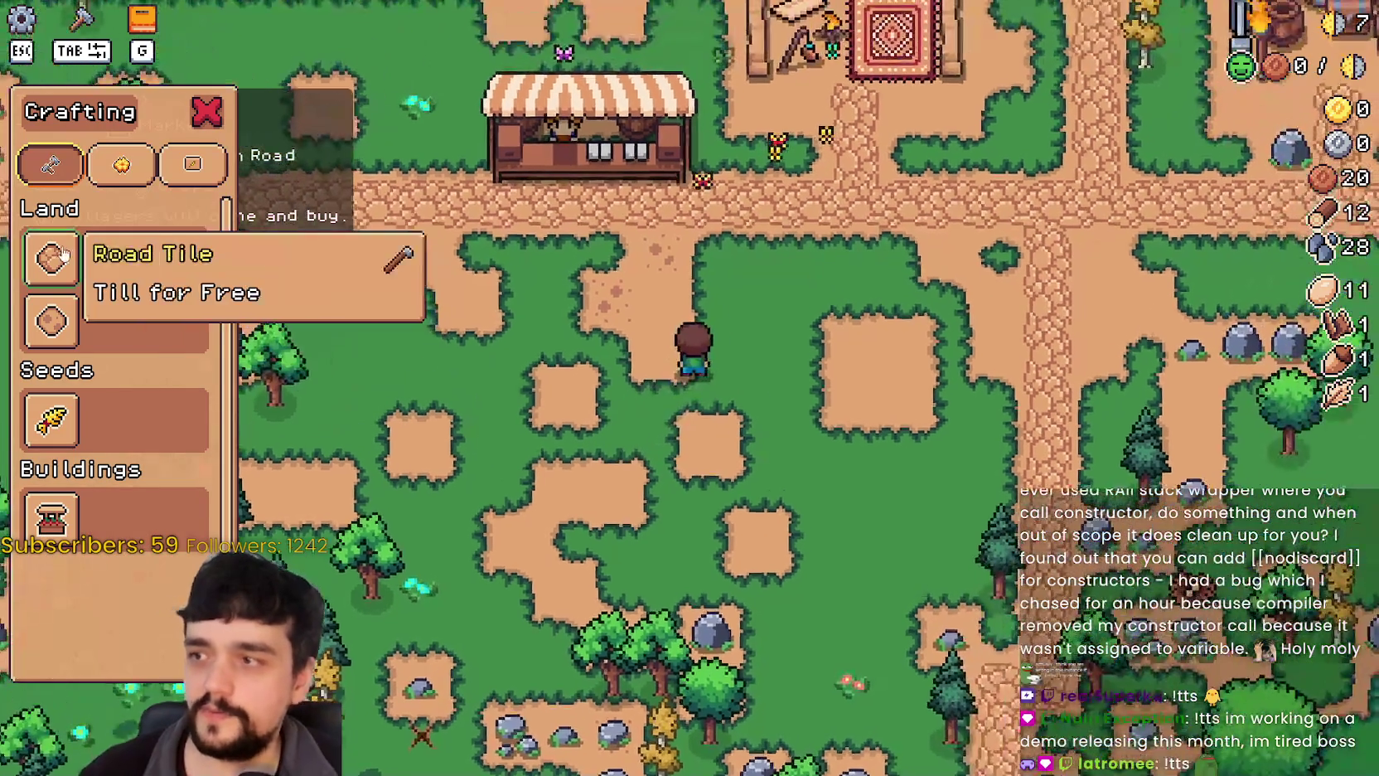
pyautogui.press('a')
pyautogui.click(114, 258)
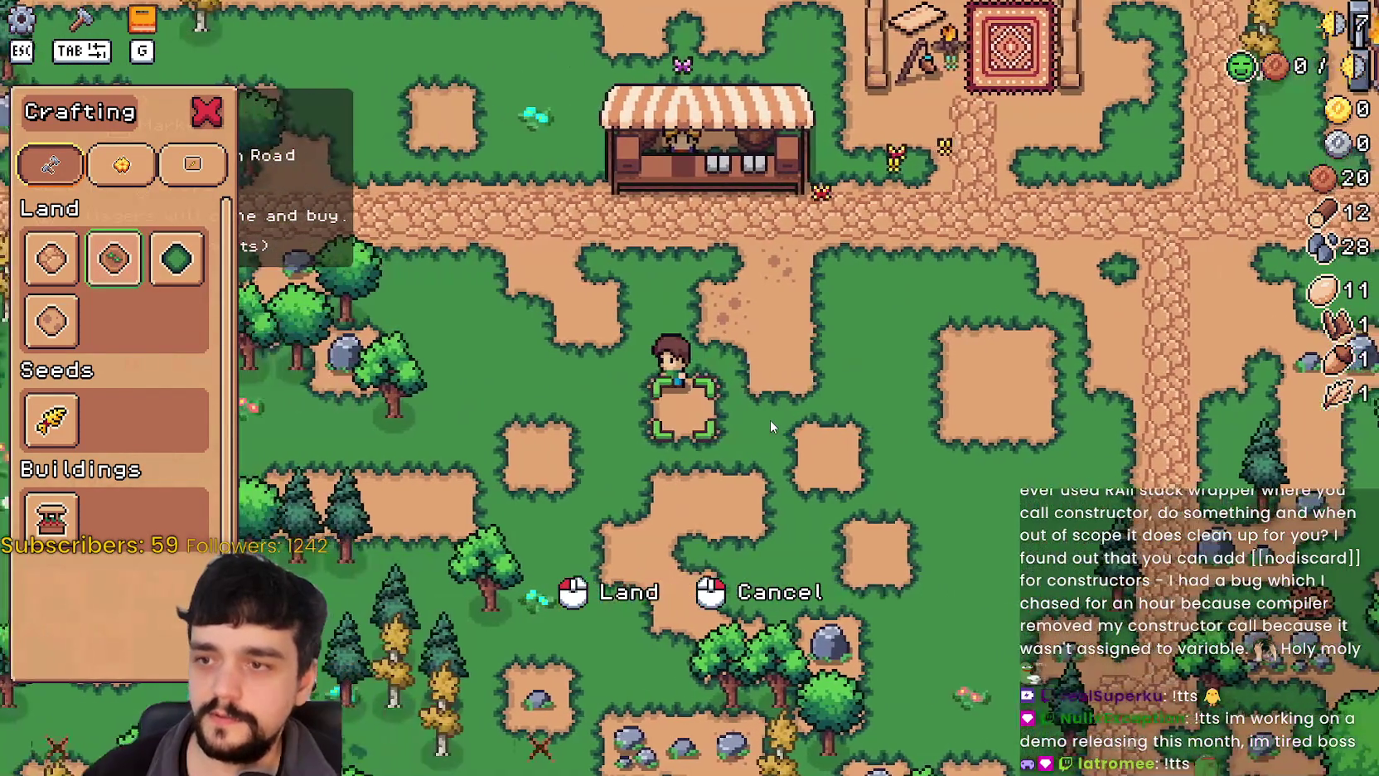
pyautogui.hotkey('w', 'd')
pyautogui.press('d')
pyautogui.hotkey('s', 'a')
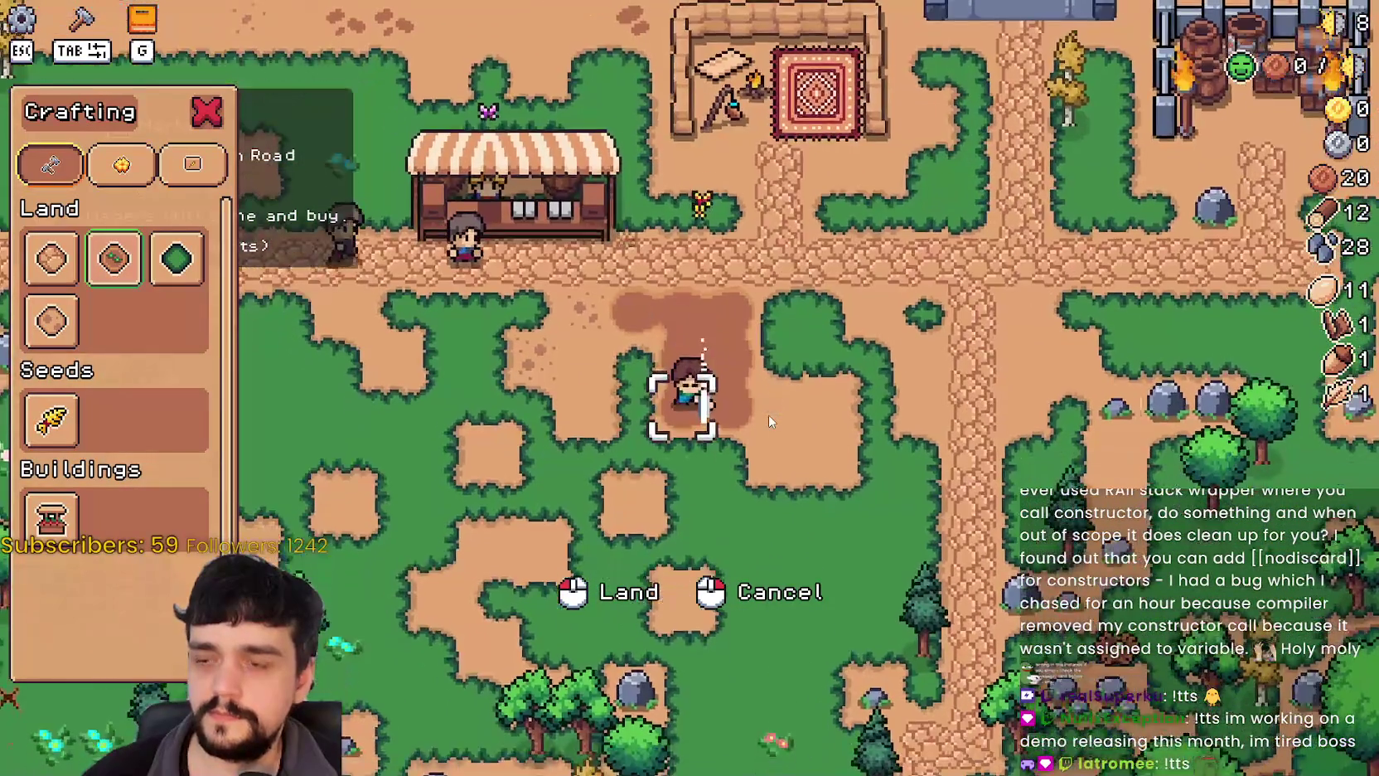
pyautogui.hotkey('w', 'd')
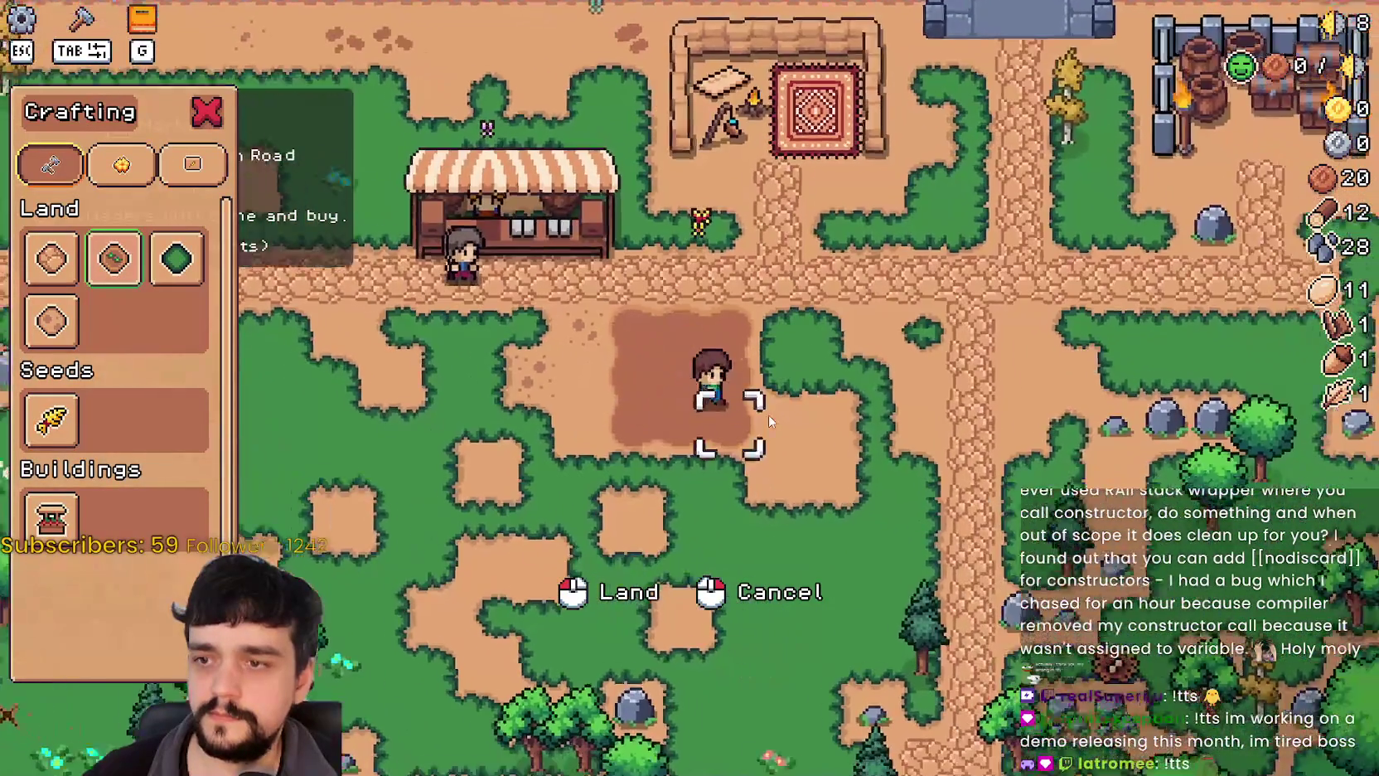
pyautogui.hotkey('w', 'd')
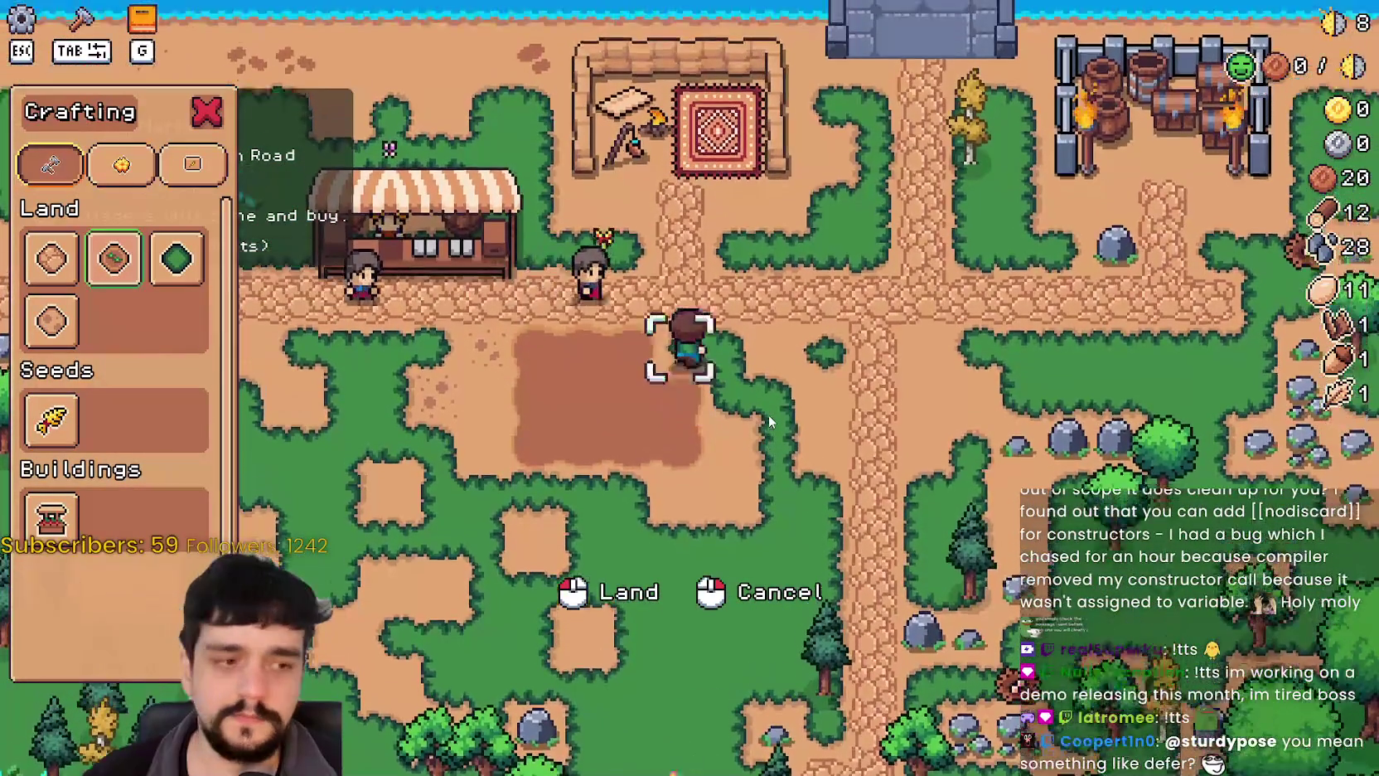
pyautogui.hotkey('s', 'a')
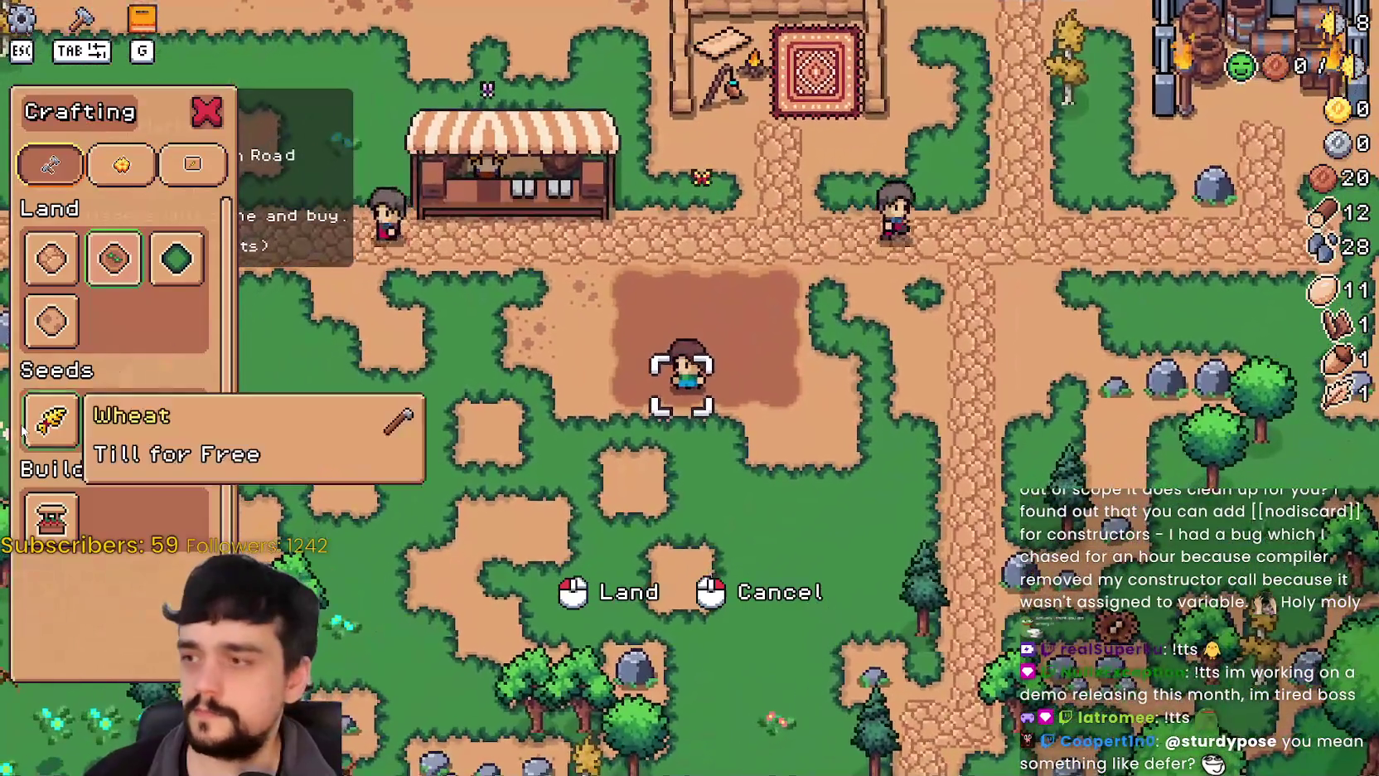
# Plant wheat seeds at the patch's top-left corner and water them.
pyautogui.click(52, 419)
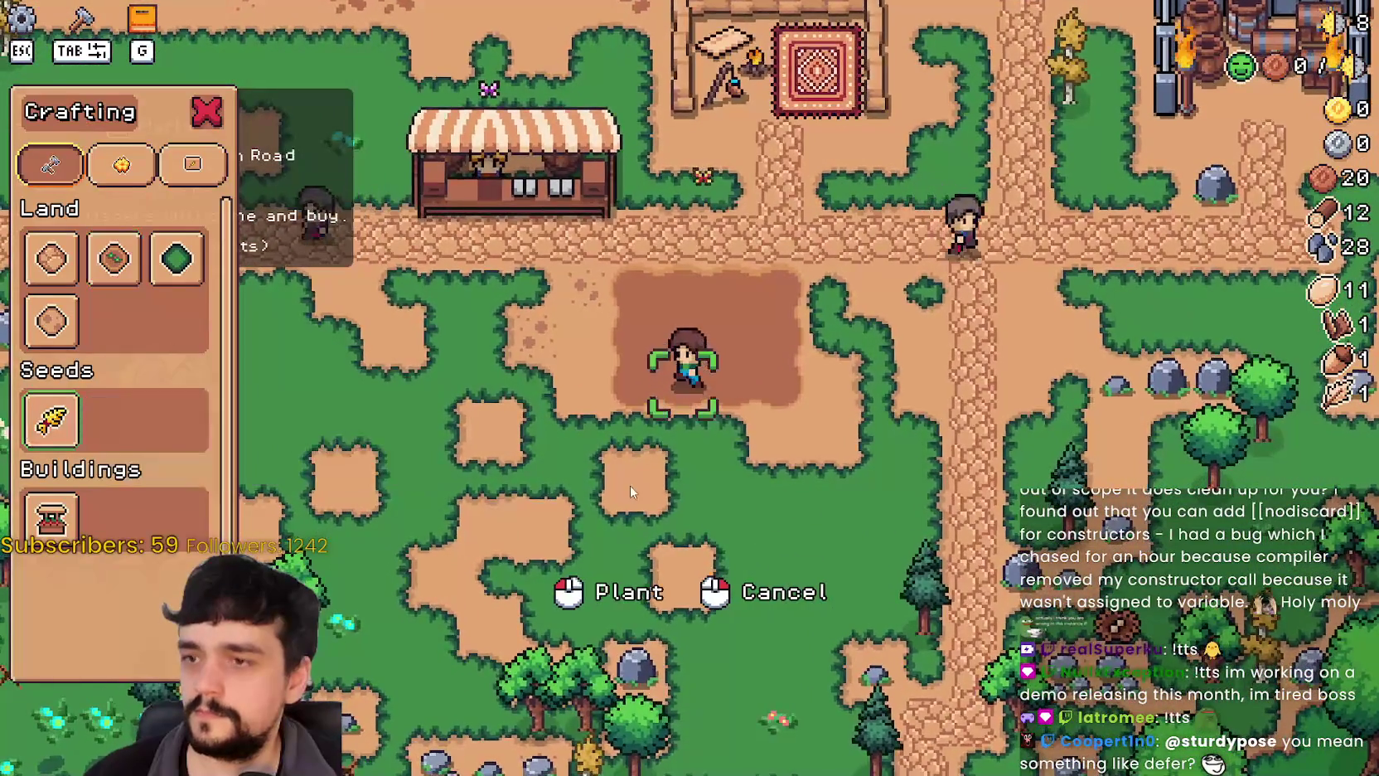
pyautogui.hotkey('w', 'a')
pyautogui.click(661, 384)
pyautogui.click(661, 384)
pyautogui.press('Tab')
pyautogui.press('a')
pyautogui.press('w')
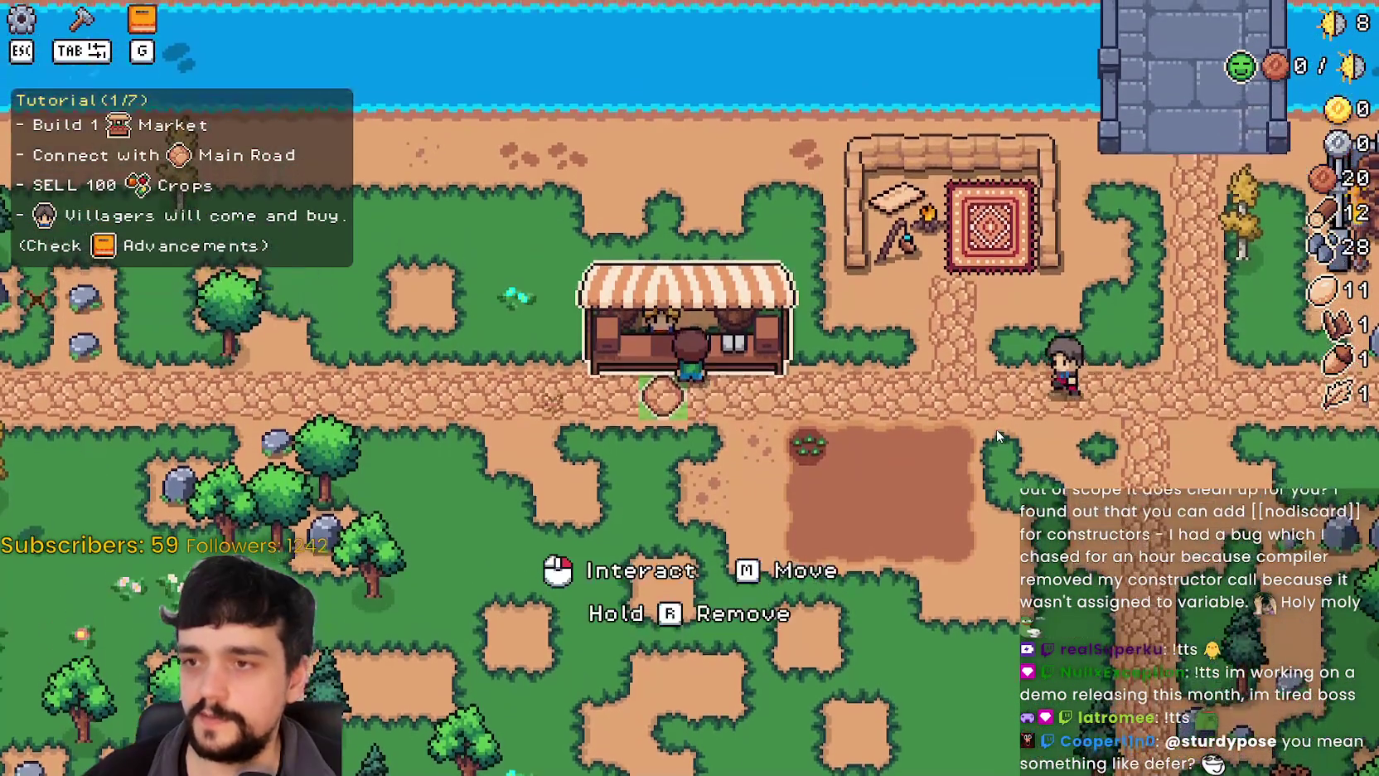
pyautogui.click(996, 429)
pyautogui.press('d')
pyautogui.moveTo(580, 342)
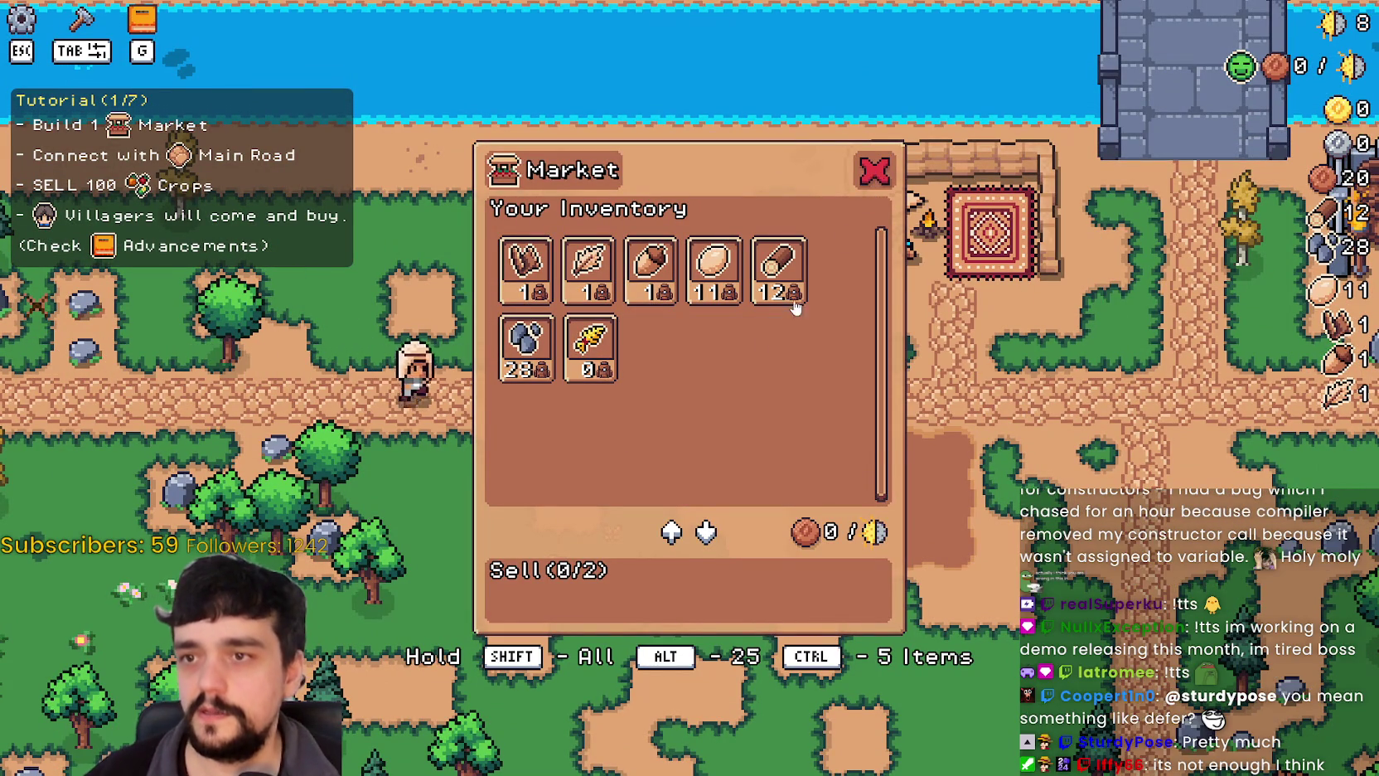
pyautogui.click(608, 350)
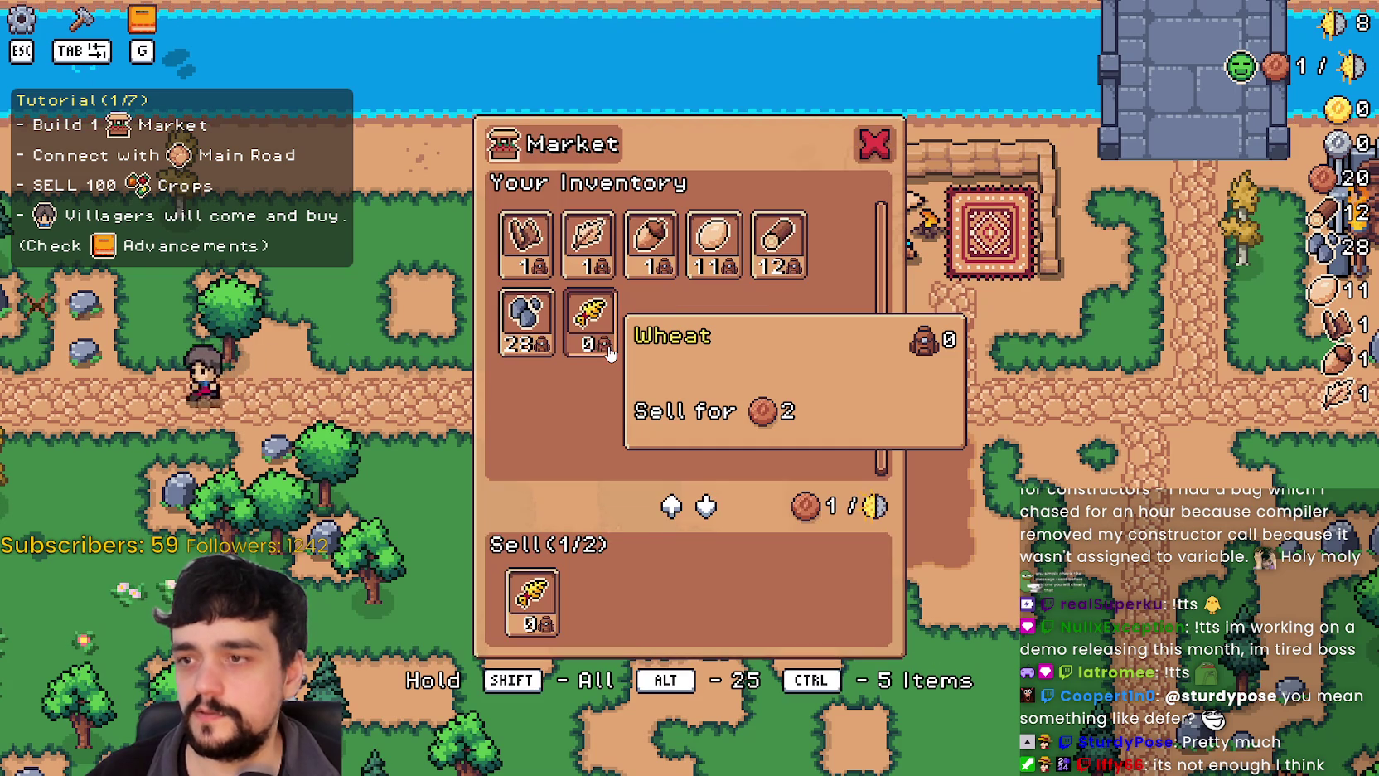
pyautogui.click(531, 596)
pyautogui.press('Escape')
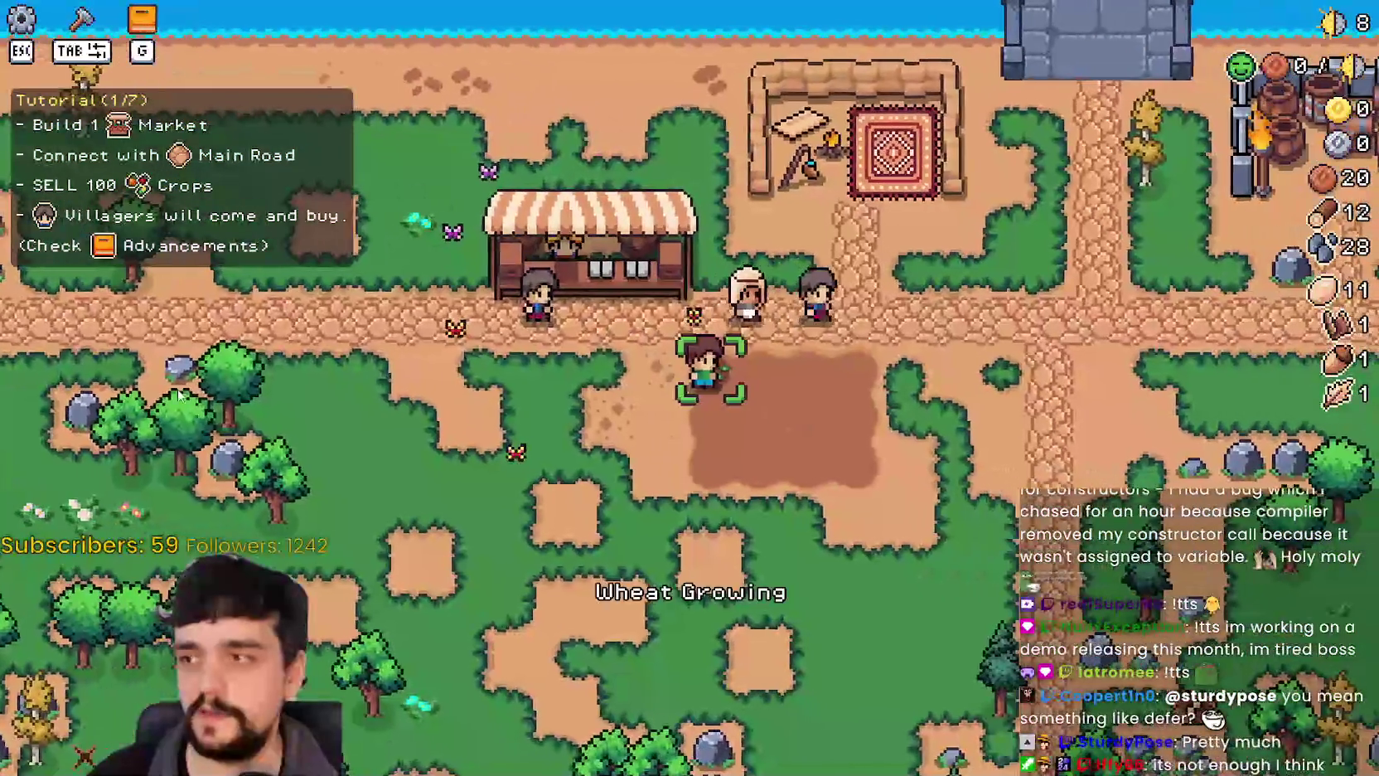
pyautogui.press('Tab')
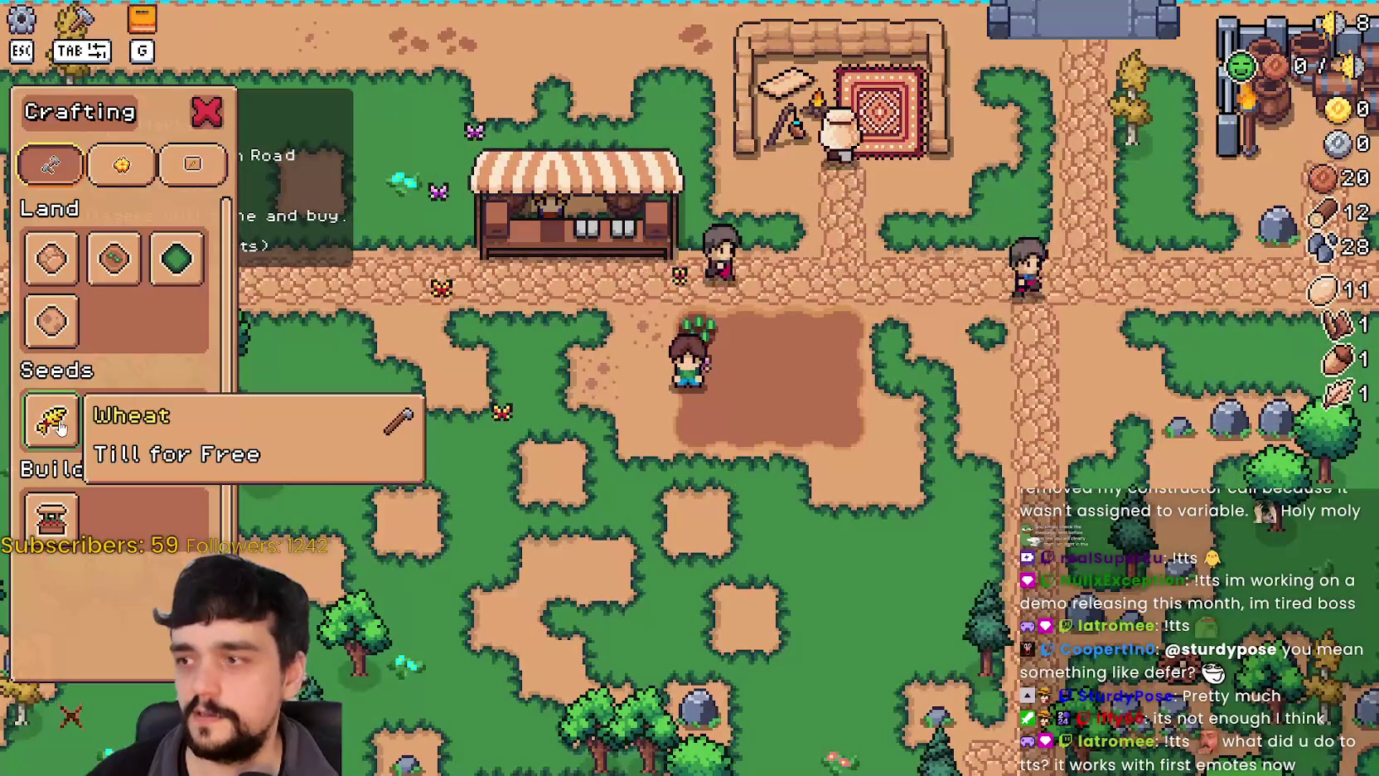
pyautogui.click(128, 445)
pyautogui.press('d')
pyautogui.press('Escape')
pyautogui.press('w')
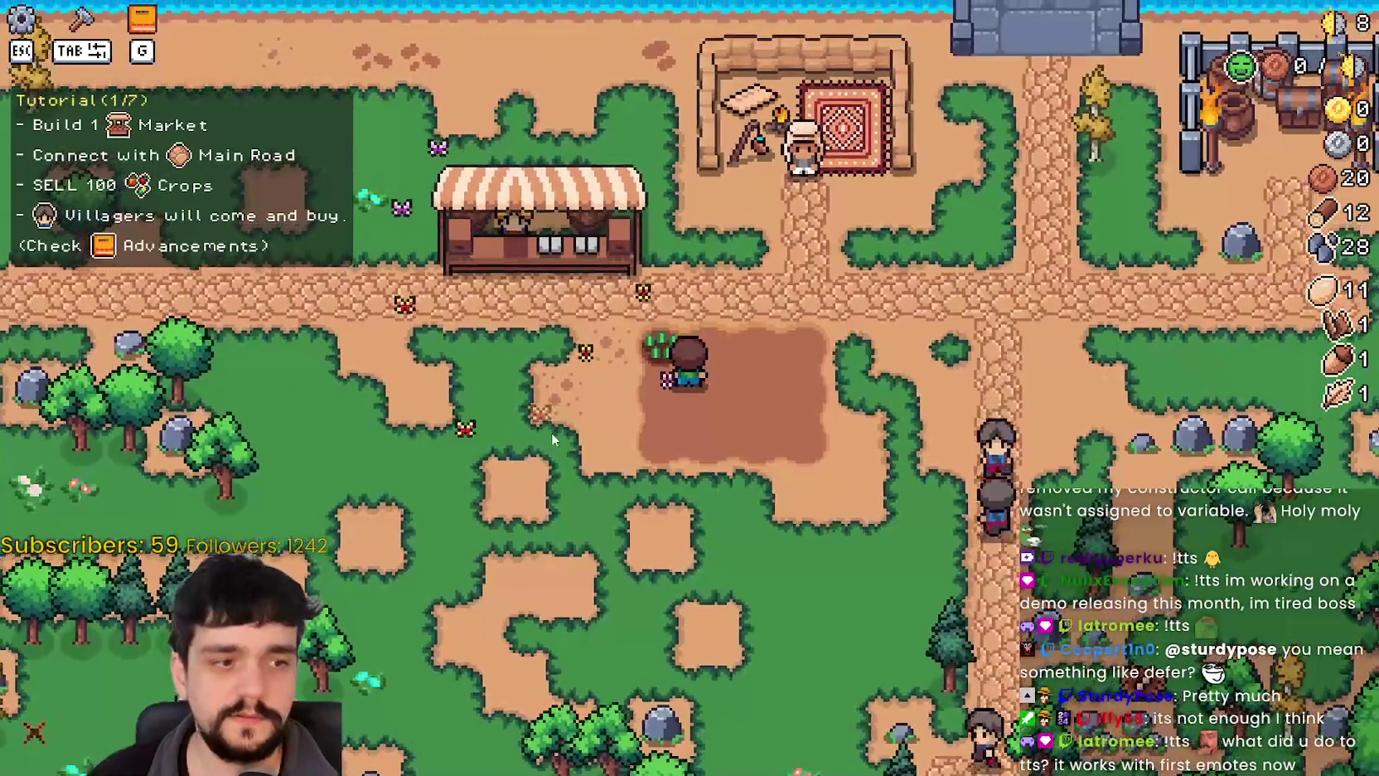
pyautogui.press('a')
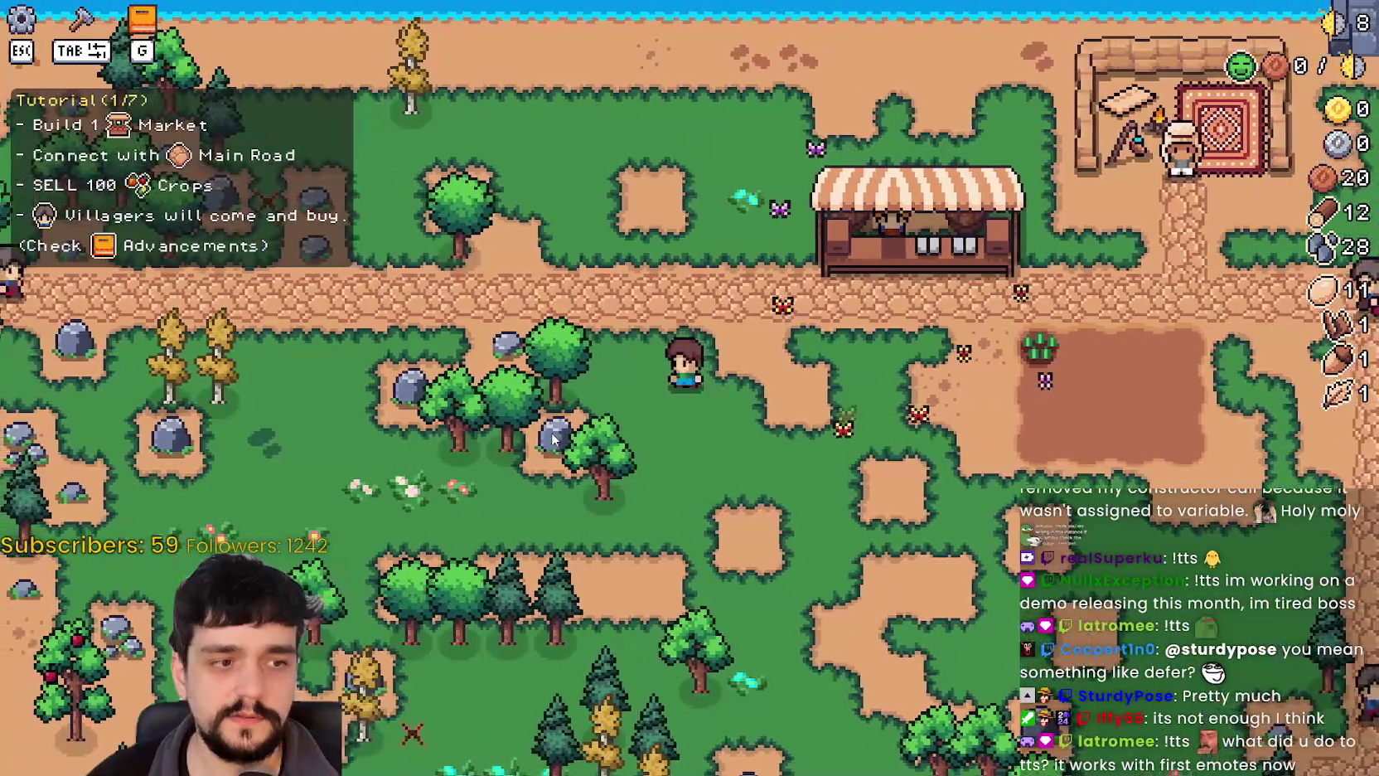
pyautogui.press('d')
pyautogui.press('a')
pyautogui.press('a')
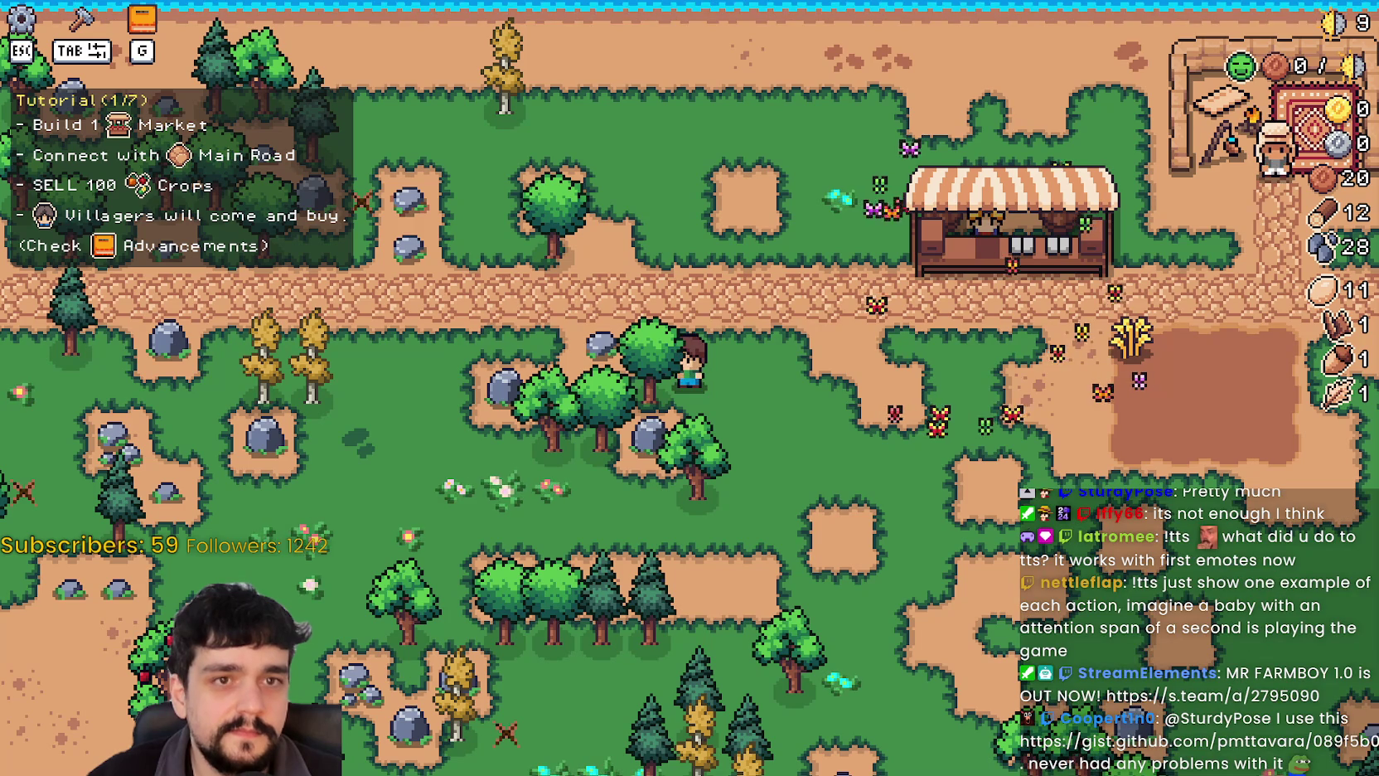
# Walk the farmer down-right across the map in the running game.
pyautogui.click(765, 413)
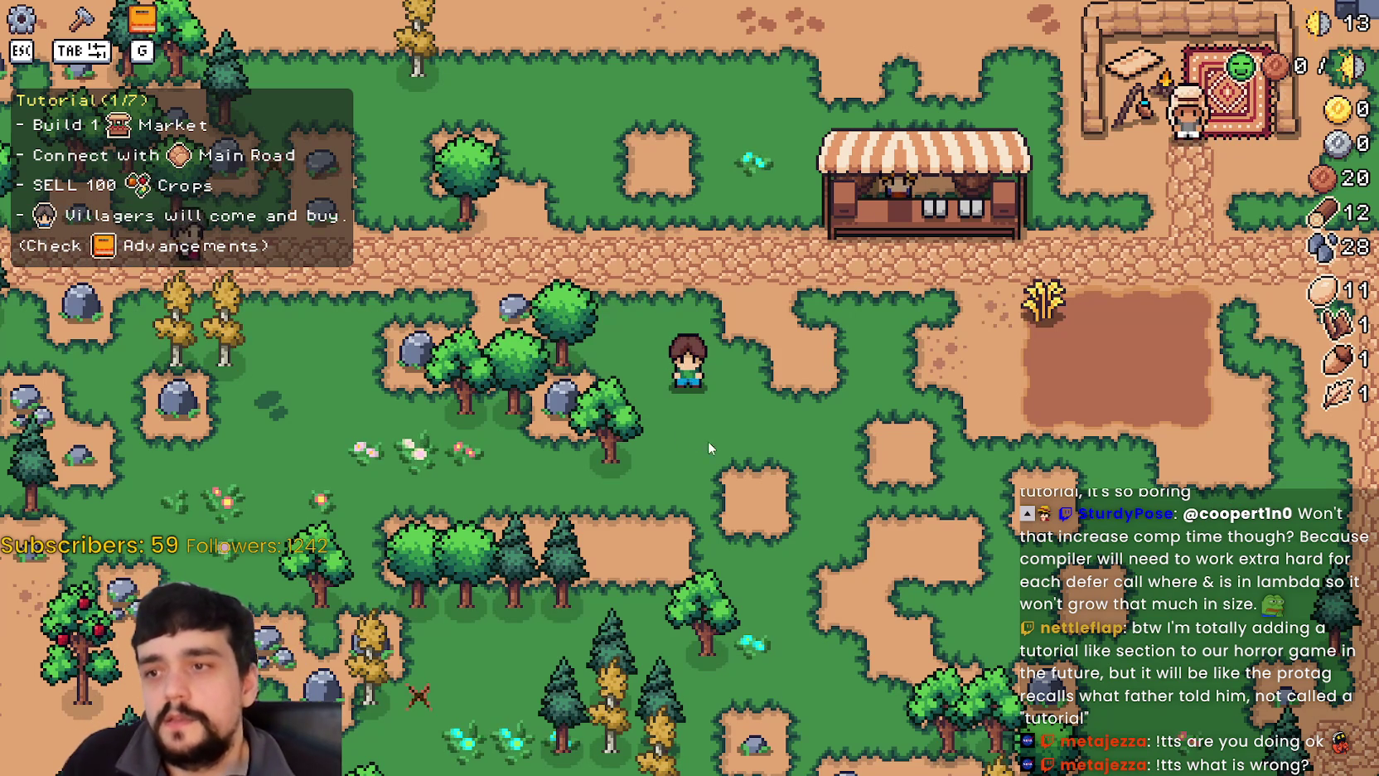
# Walk past the tilled field and mine a nearby rock for stone.
pyautogui.scroll(-3, 682, 430)
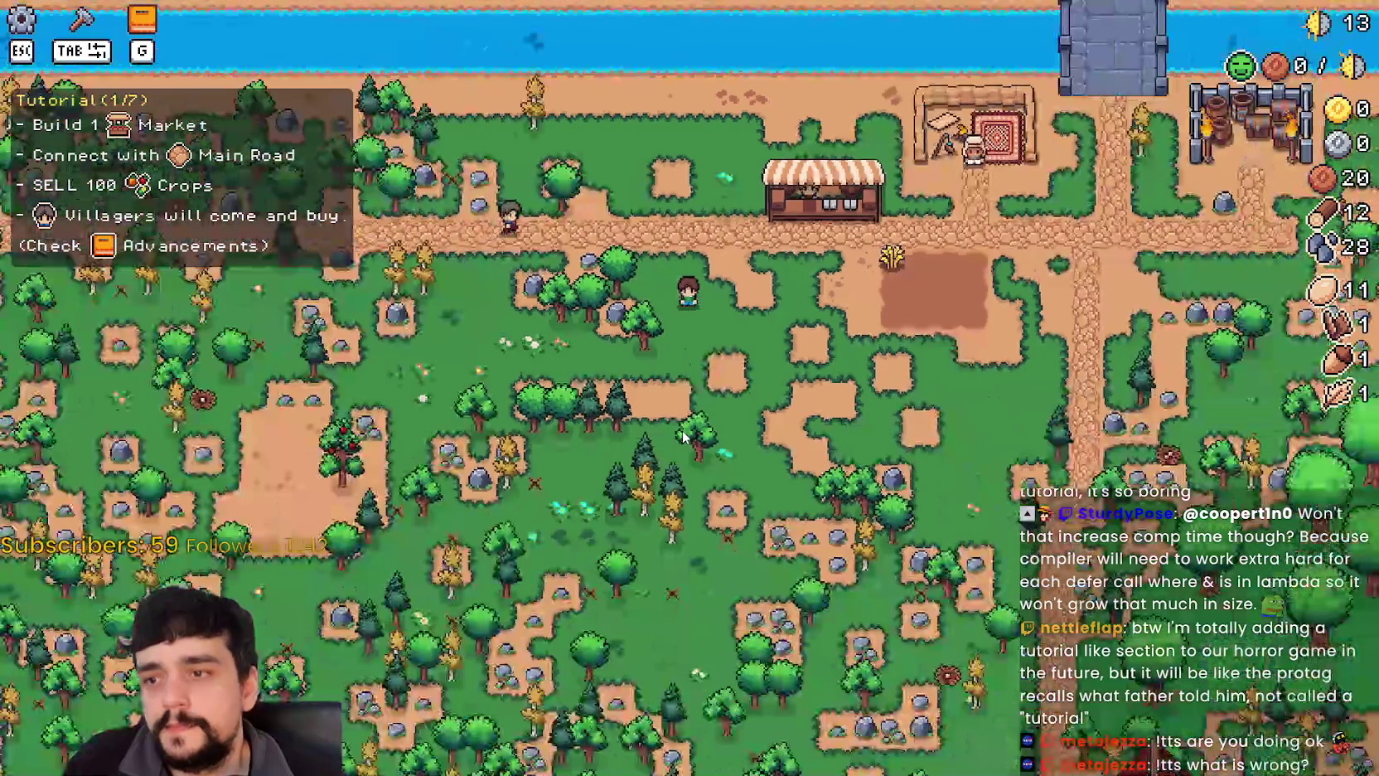
pyautogui.scroll(2, 682, 430)
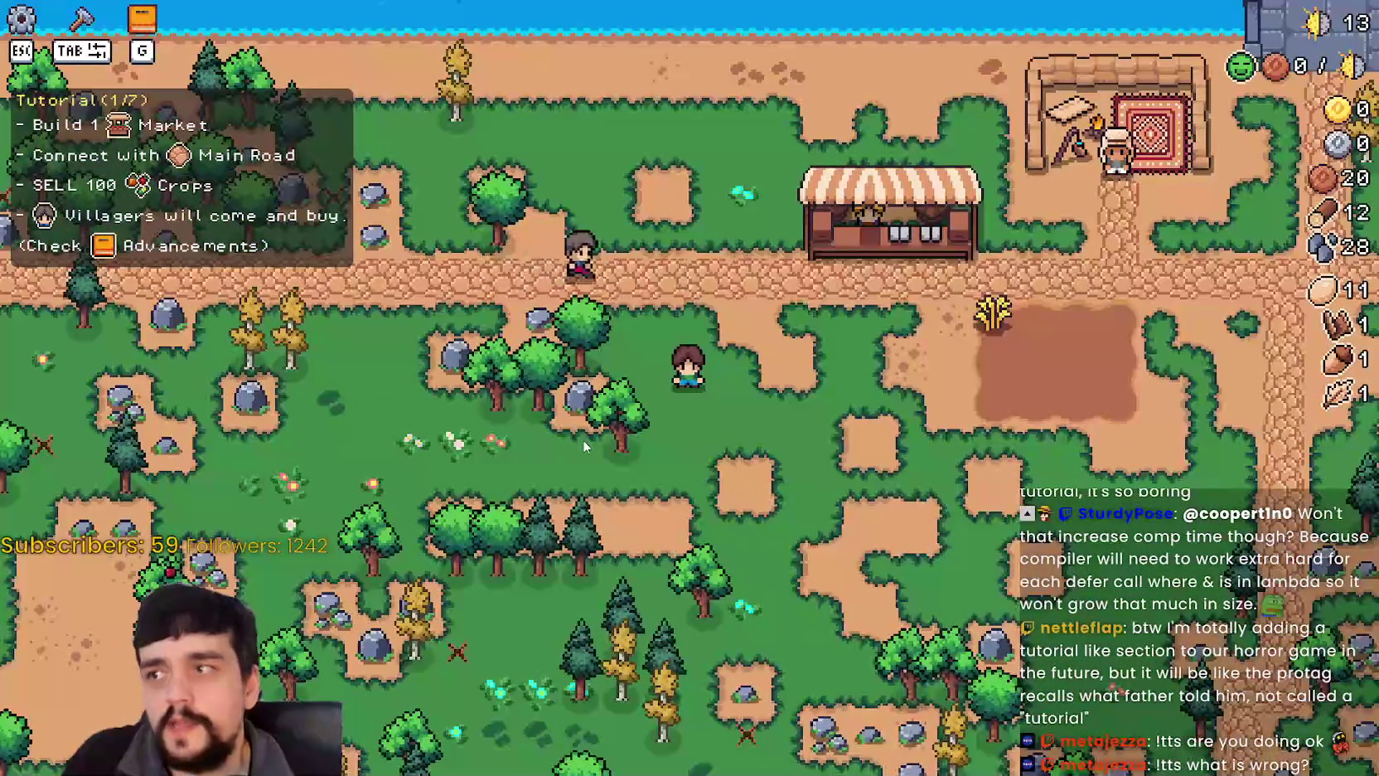
pyautogui.scroll(1, 718, 458)
pyautogui.scroll(-1, 708, 455)
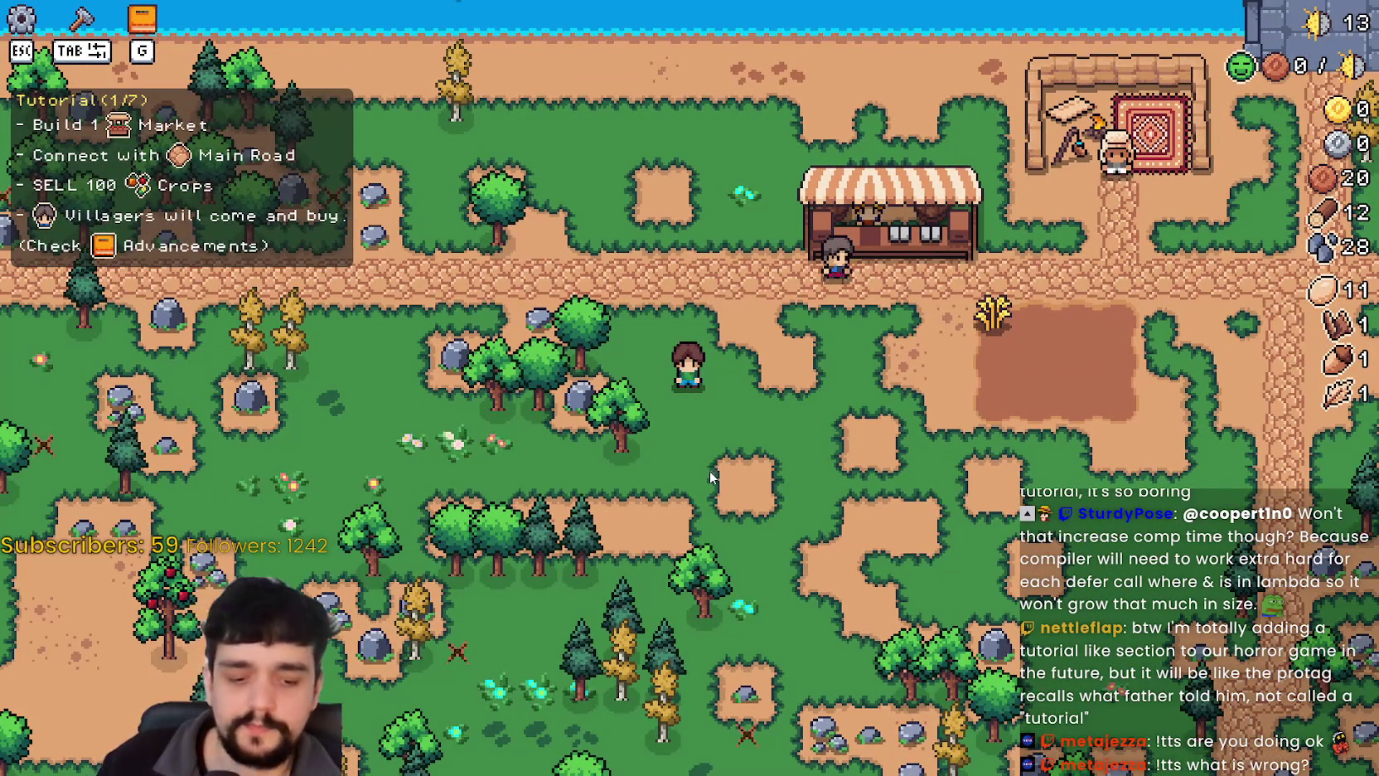
pyautogui.press('d')
pyautogui.press('w')
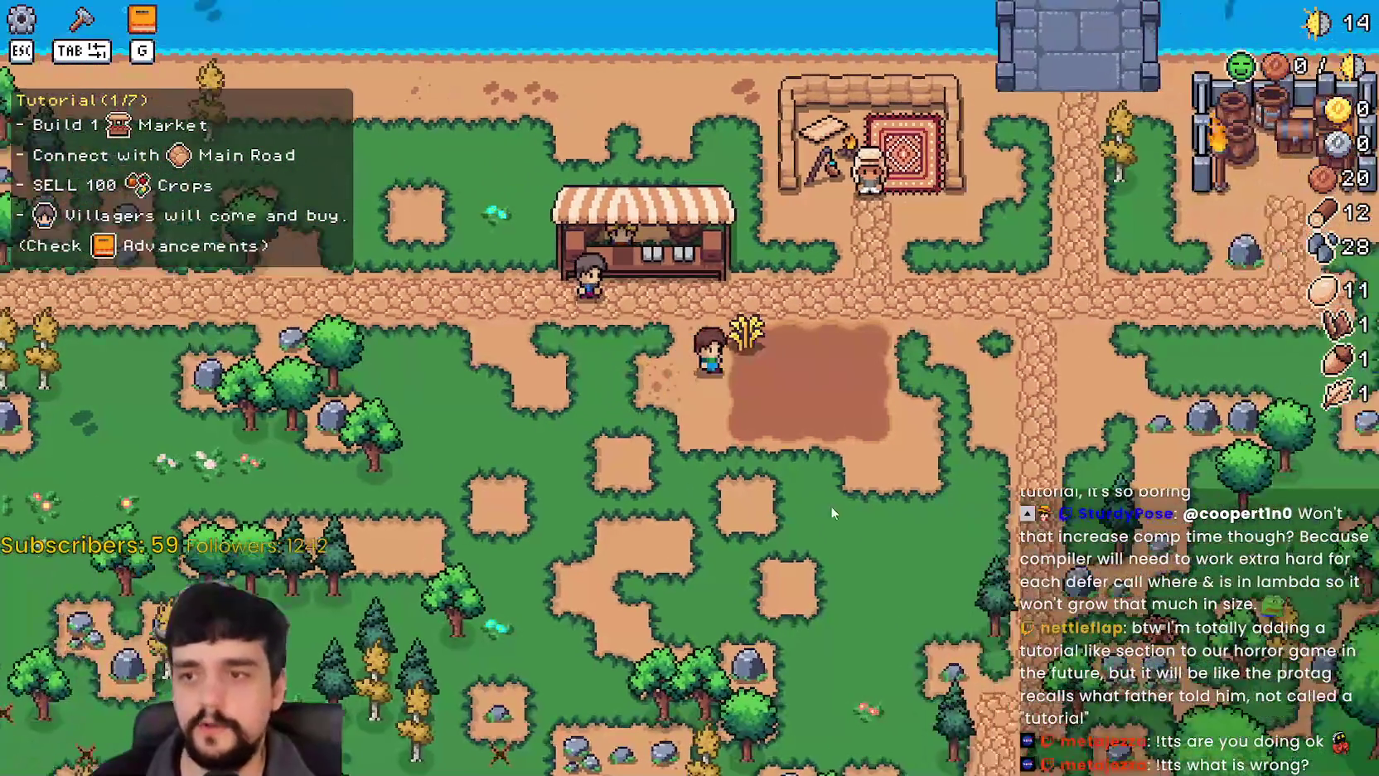
pyautogui.scroll(3, 834, 504)
pyautogui.press('d')
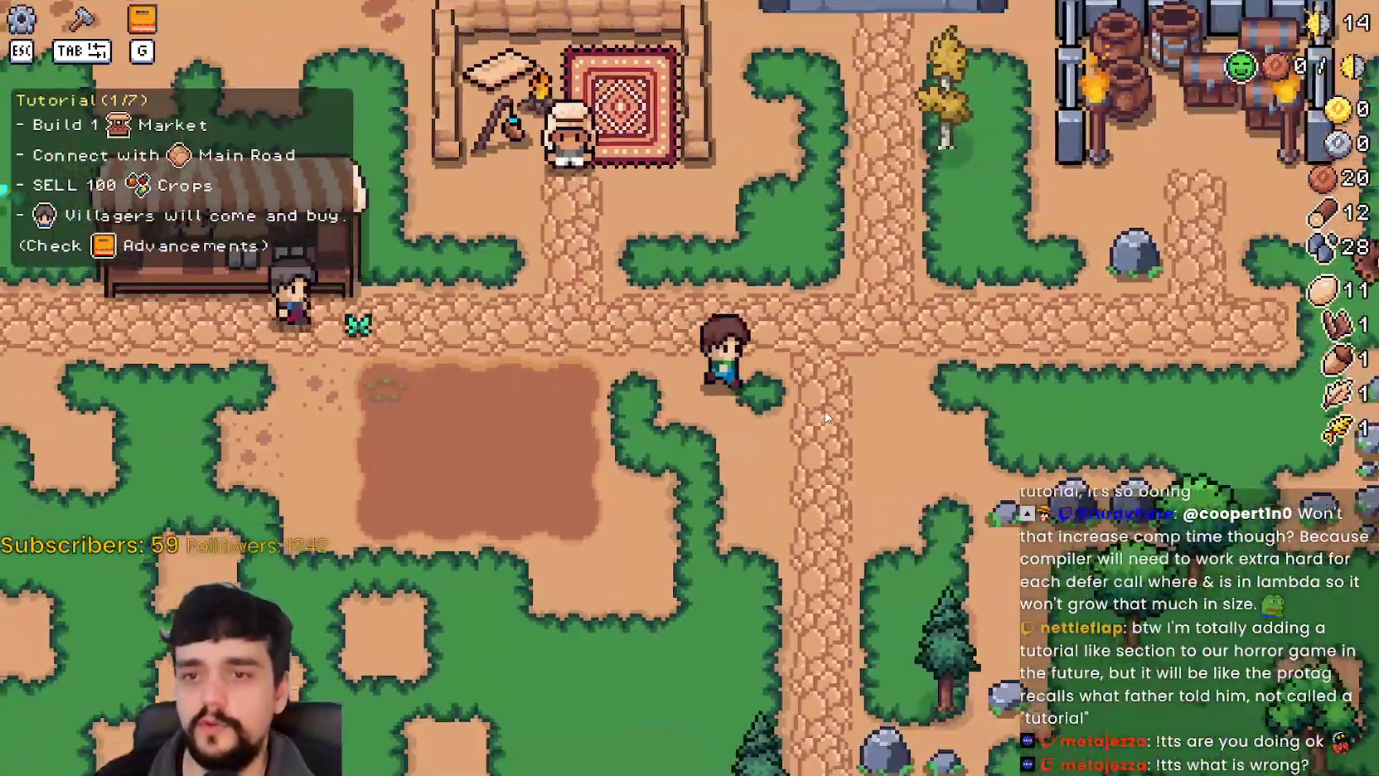
pyautogui.scroll(-3, 838, 418)
pyautogui.press('s')
pyautogui.scroll(3, 834, 427)
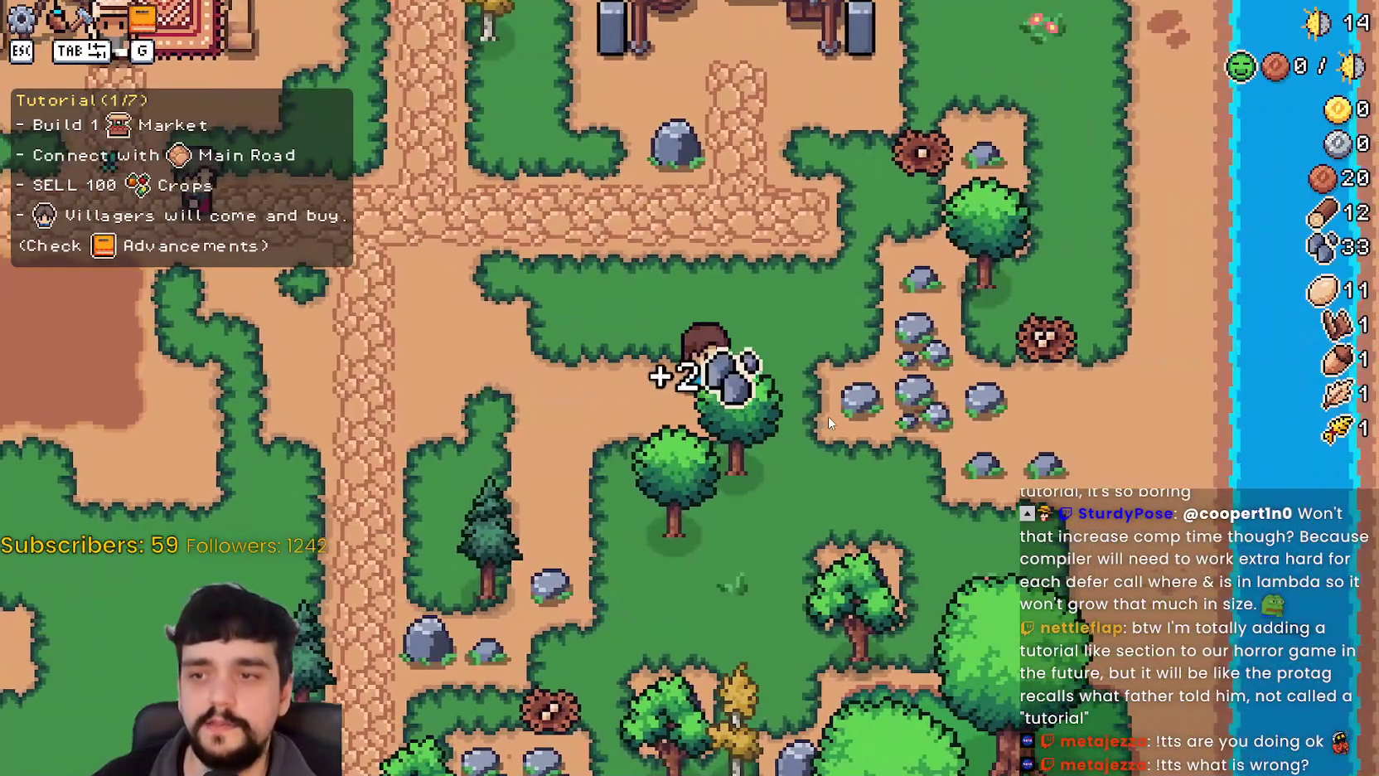
pyautogui.press('w')
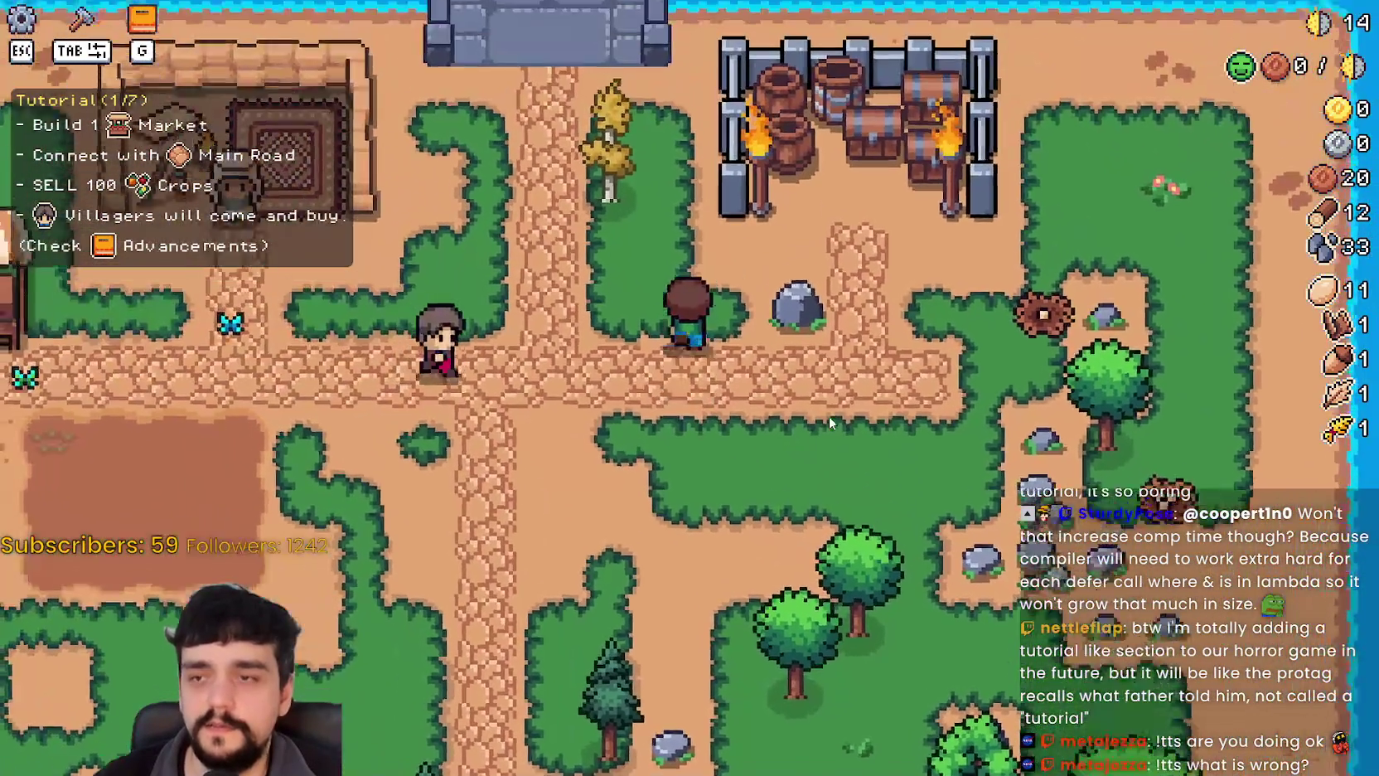
# Mine the rock cluster and chop a tree, raising wood to 19 and stone to 47.
pyautogui.press('w')
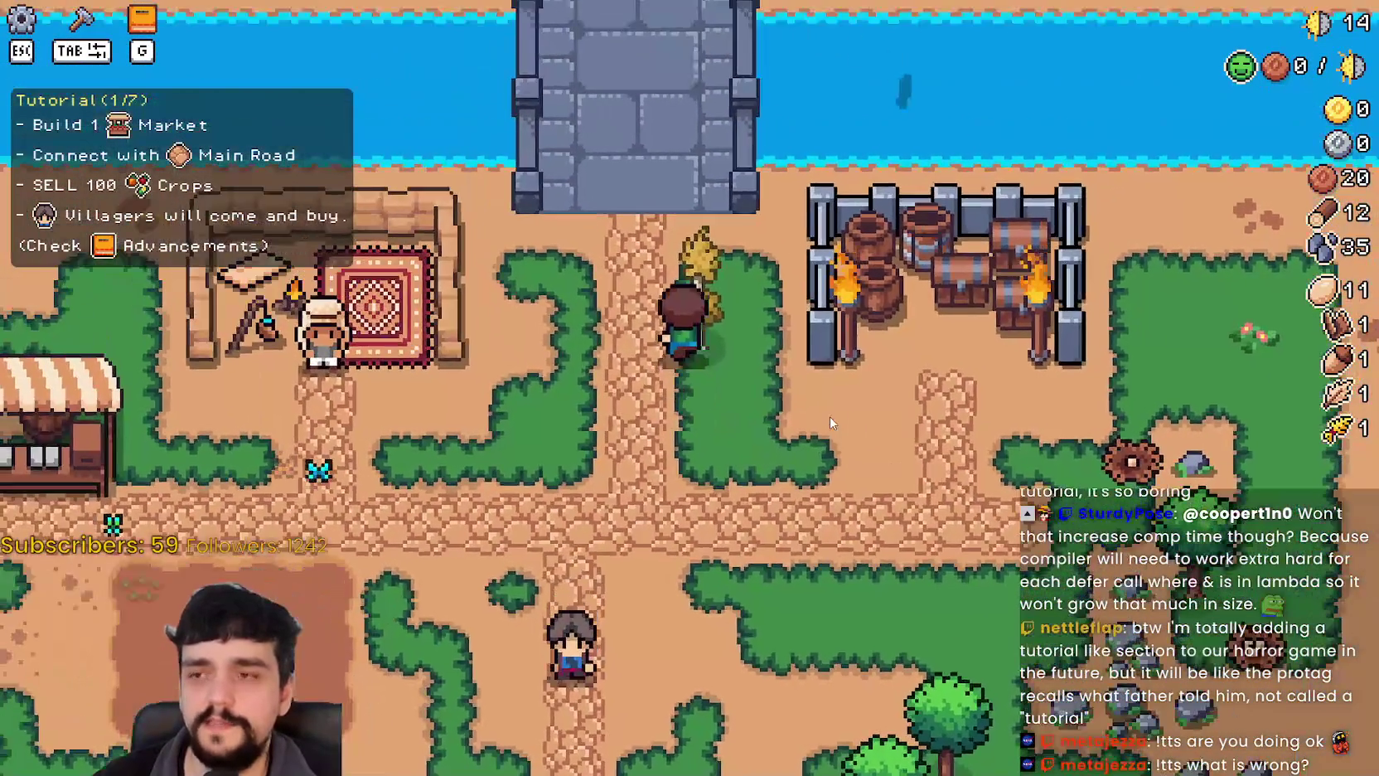
pyautogui.press('s')
pyautogui.press('d')
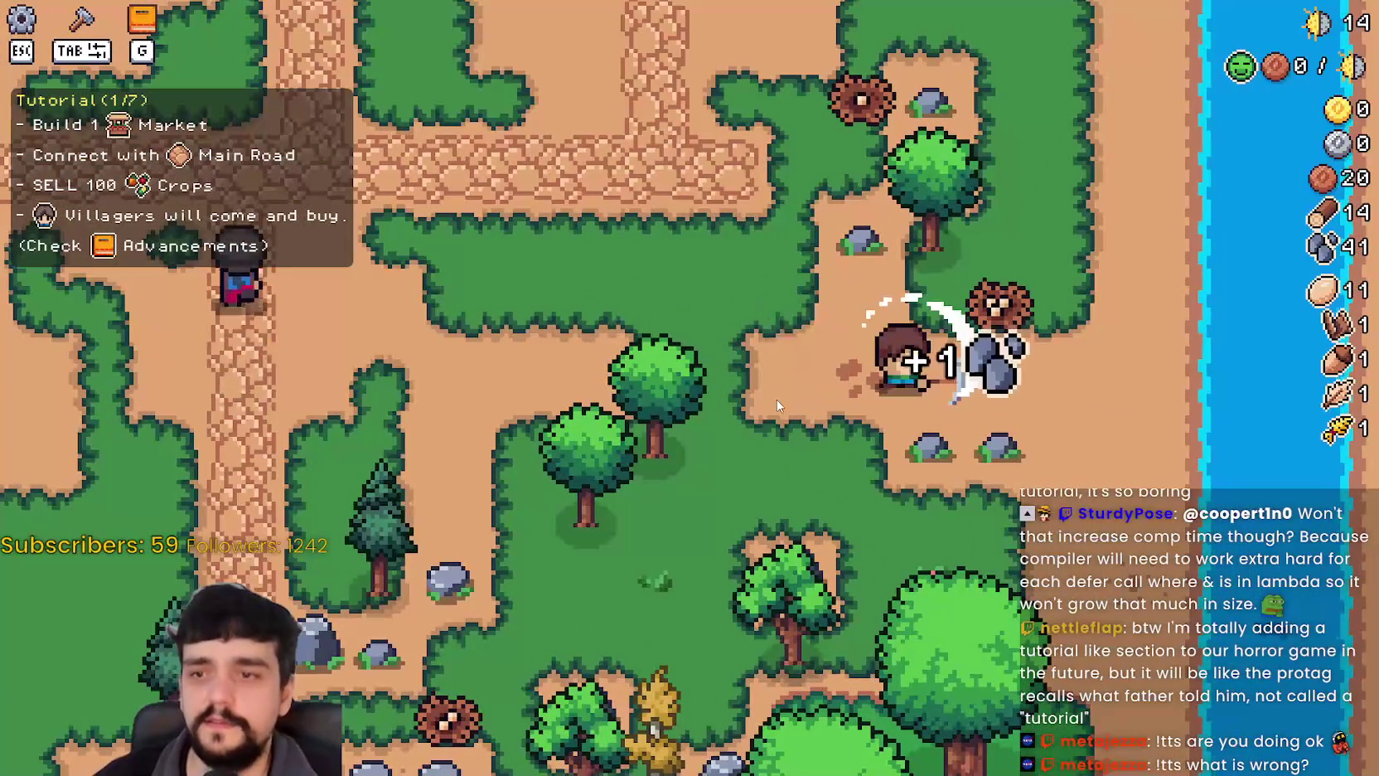
pyautogui.press('d')
pyautogui.press('w')
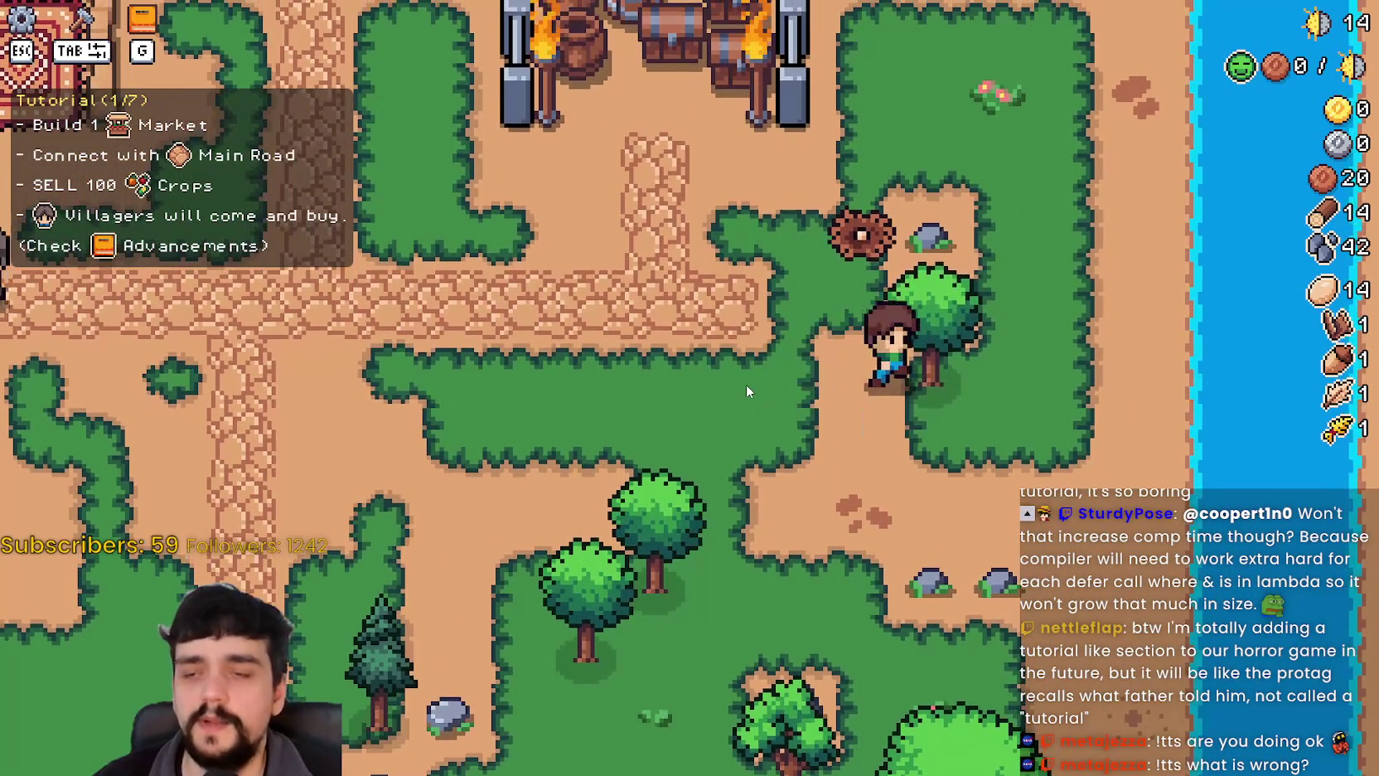
pyautogui.press('w')
pyautogui.press('a')
pyautogui.press('d')
pyautogui.press('s')
pyautogui.press('s')
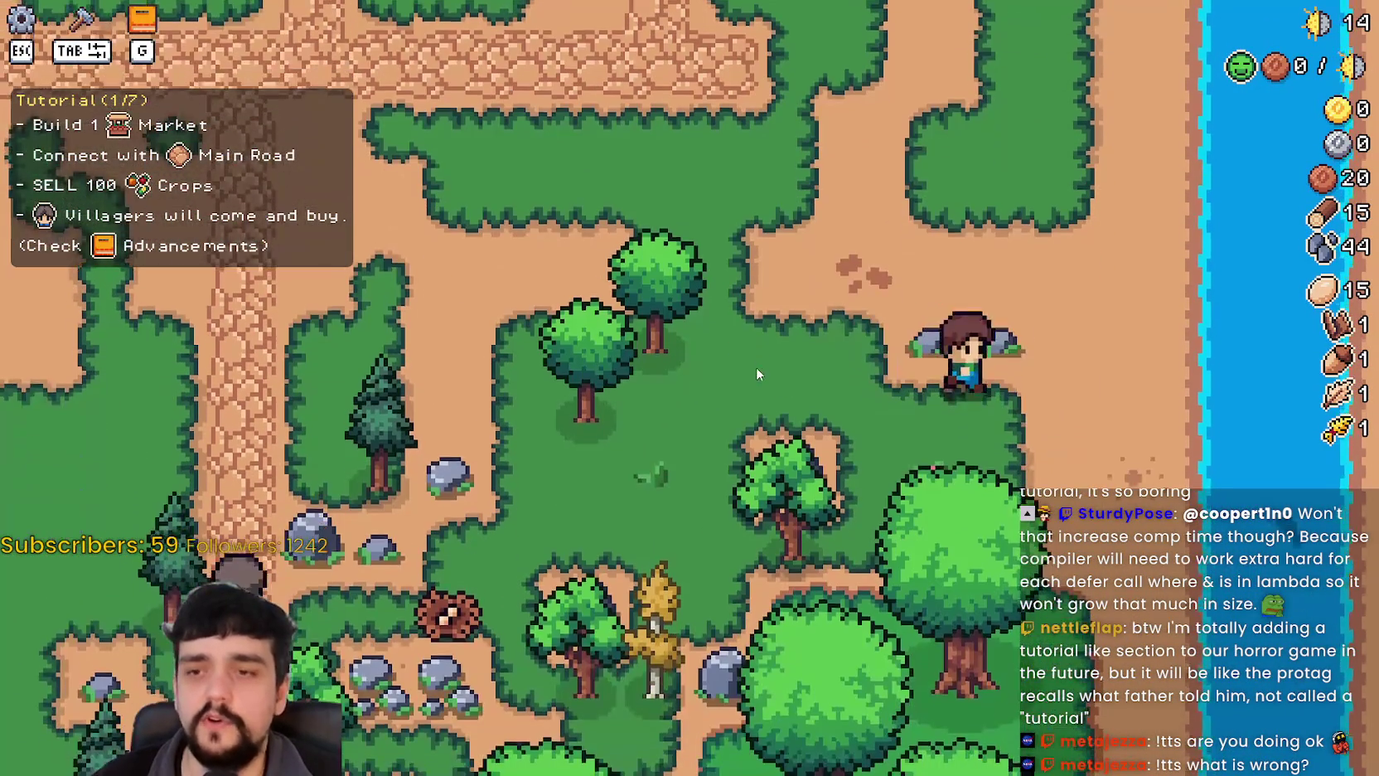
# Chop trees and mine rocks beside the farmer near the road.
pyautogui.press('a')
pyautogui.press('a')
pyautogui.click(756, 366)
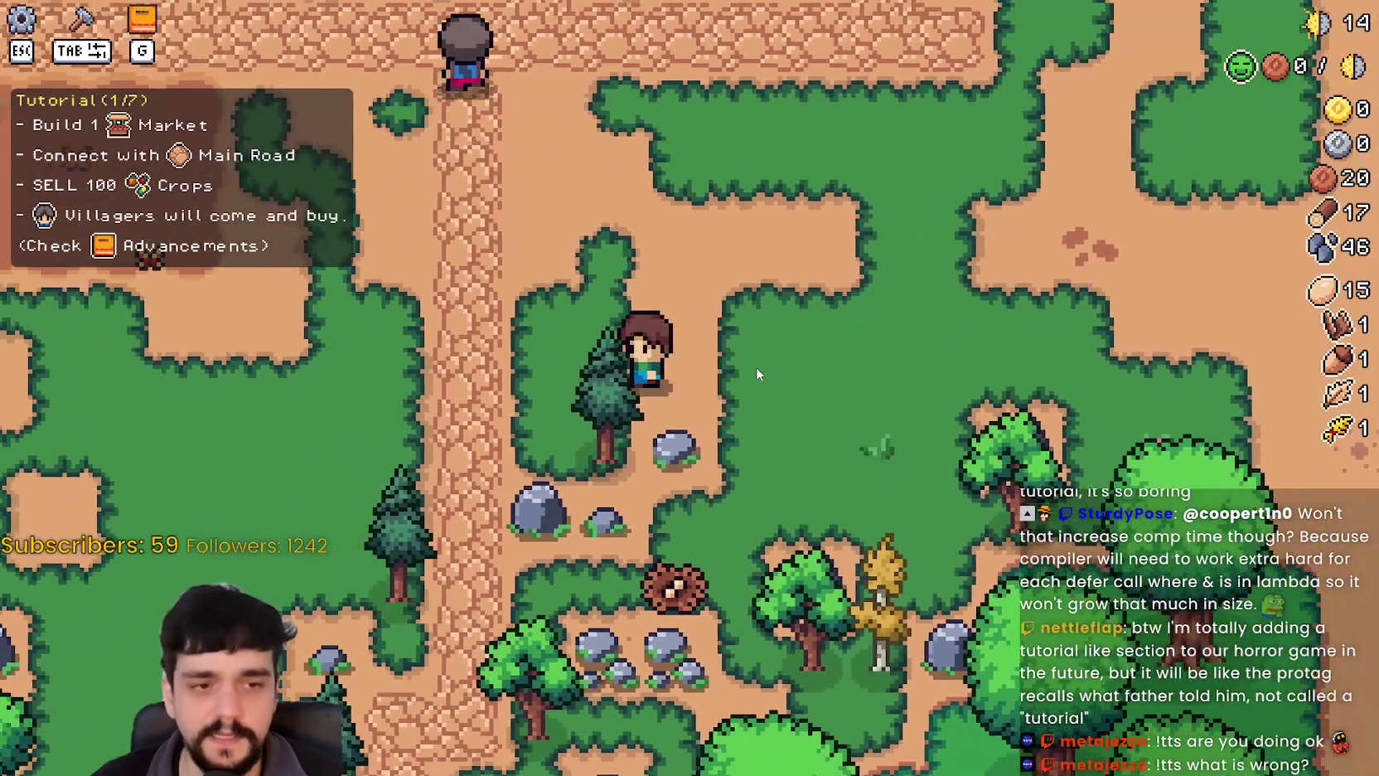
pyautogui.click(756, 367)
pyautogui.click(757, 367)
pyautogui.press('a')
pyautogui.scroll(-3, 758, 371)
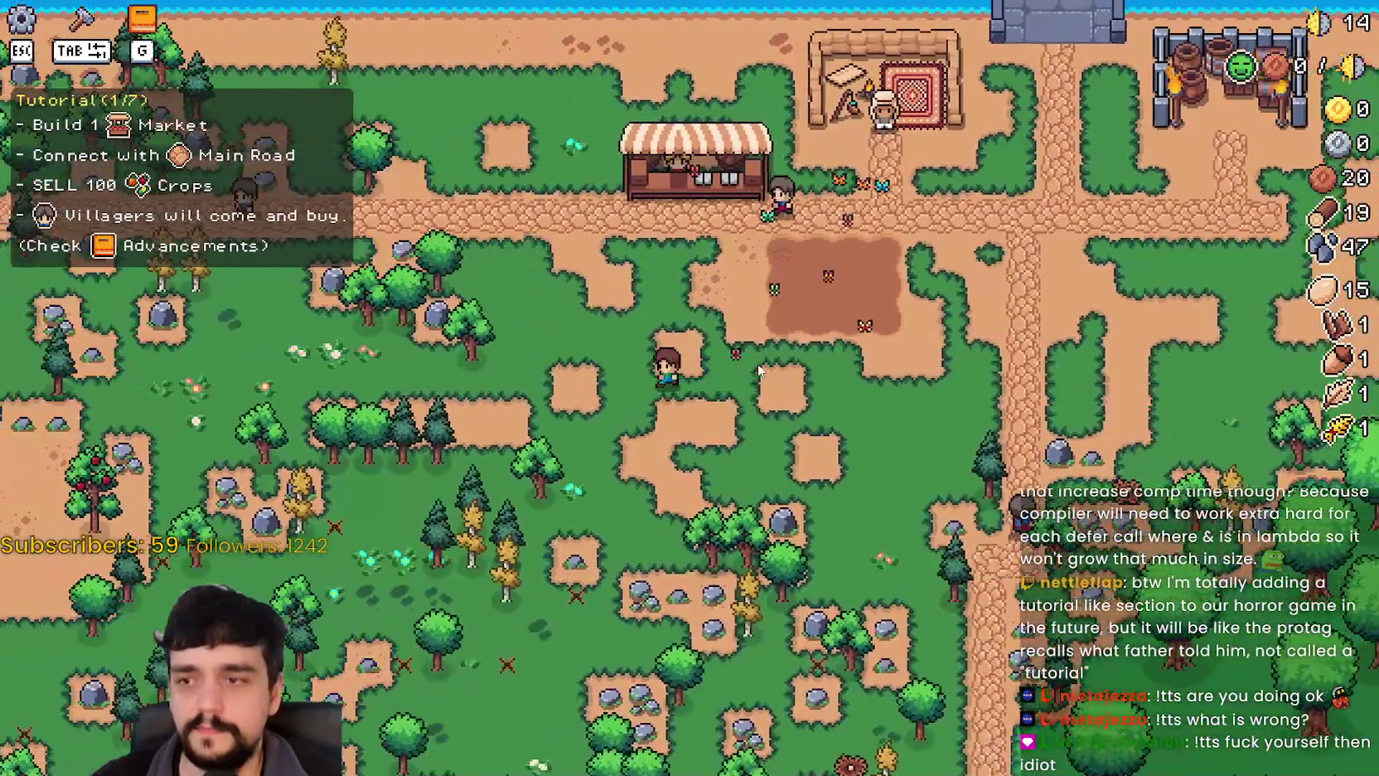
pyautogui.scroll(3, 757, 371)
pyautogui.press('w')
pyautogui.click(758, 371)
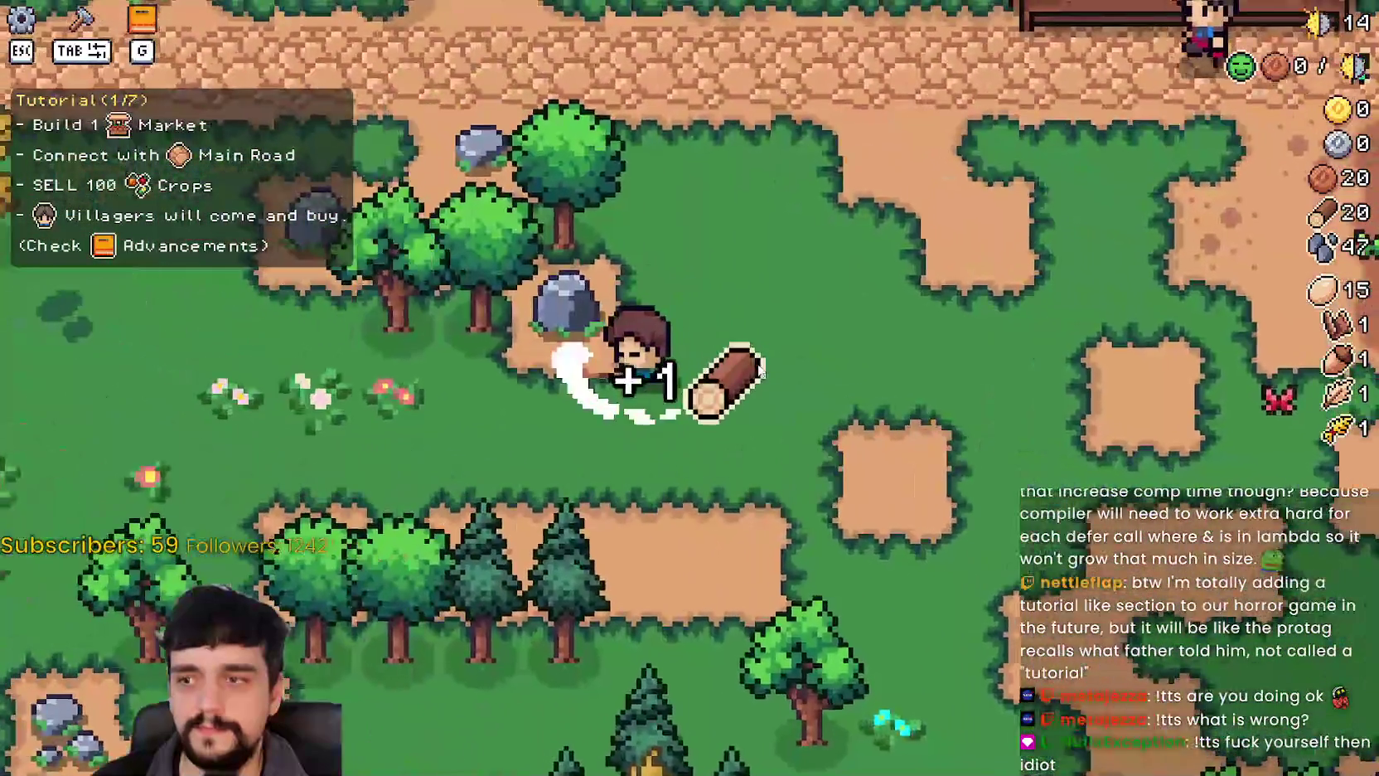
pyautogui.click(757, 371)
pyautogui.click(758, 371)
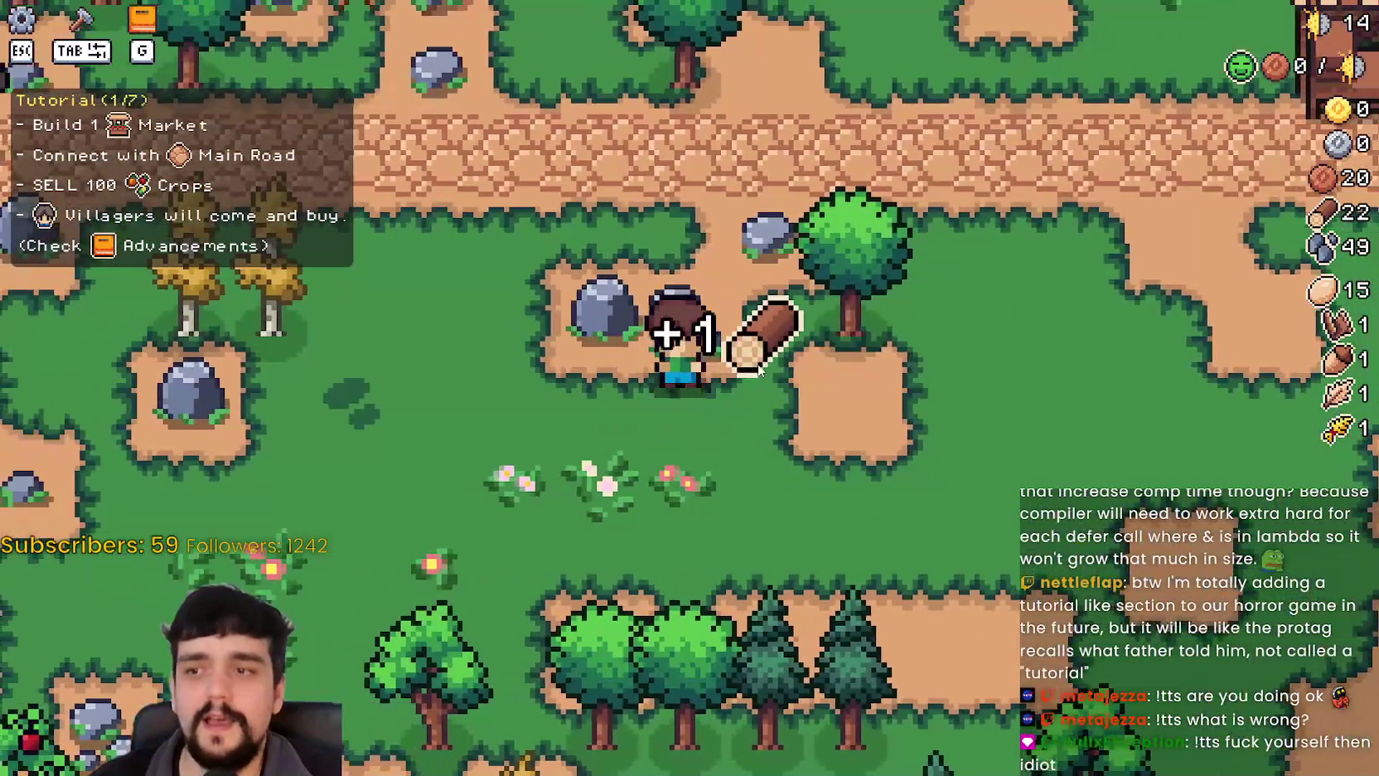
# Harvest the rock and tree up-left of the road, reaching wood 23 and stone 54.
pyautogui.press('w')
pyautogui.press('a')
pyautogui.click(759, 368)
pyautogui.click(759, 369)
pyautogui.click(759, 371)
pyautogui.scroll(-2, 759, 371)
pyautogui.click(759, 371)
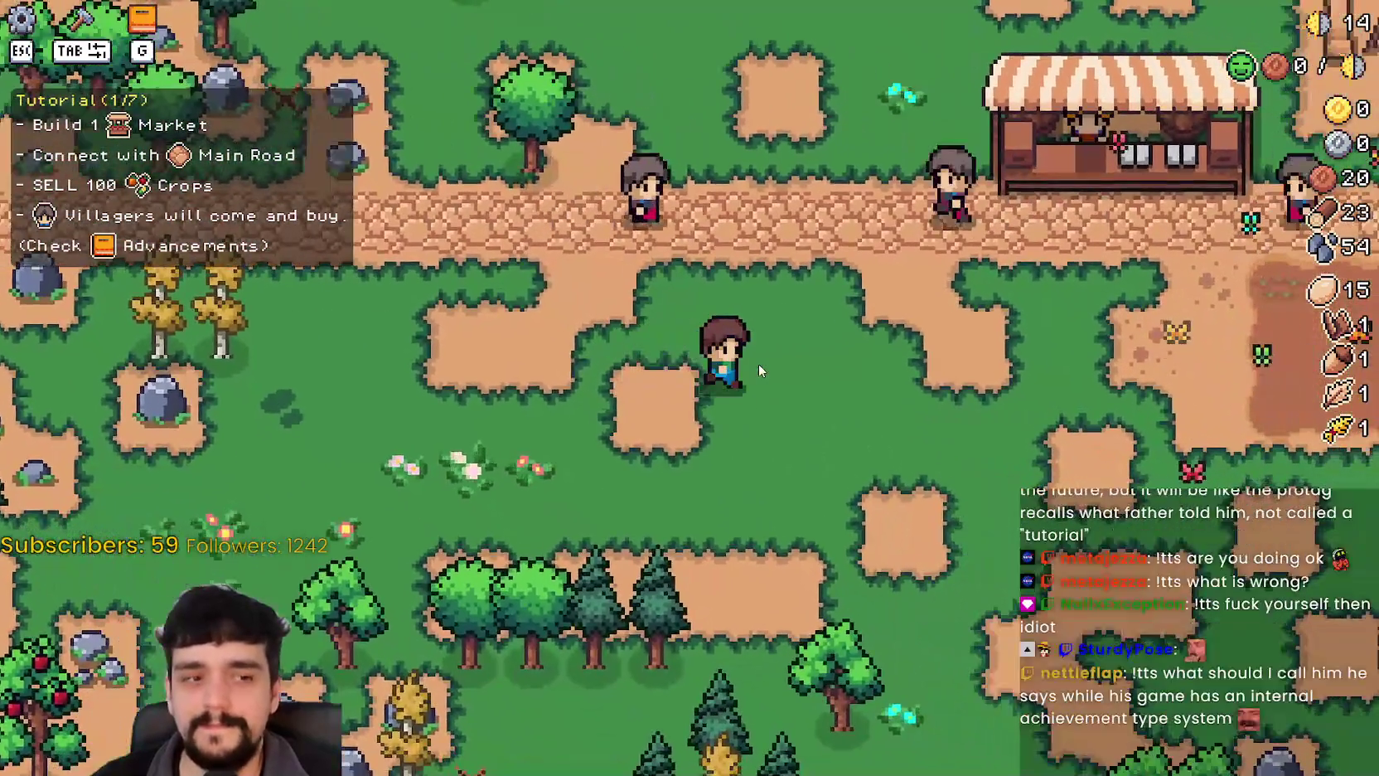
pyautogui.press('d')
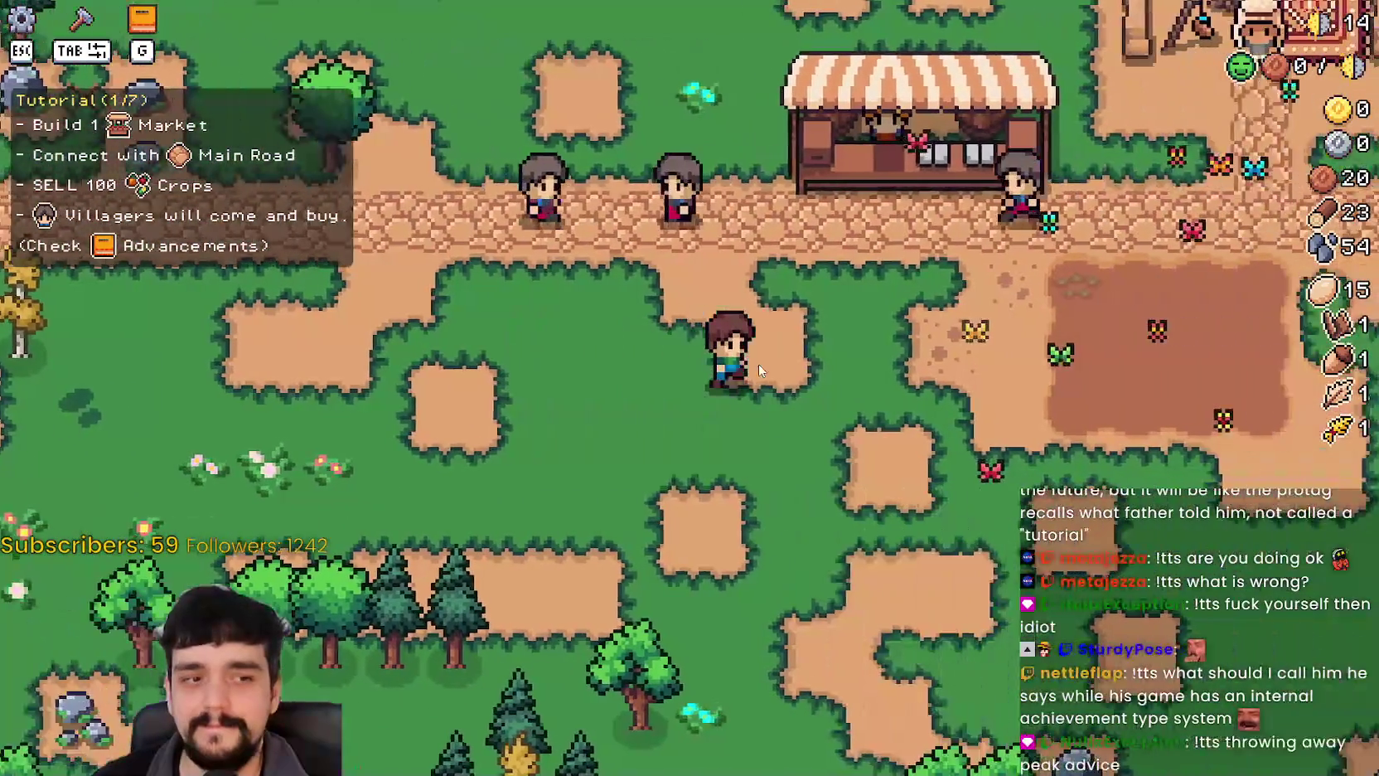
pyautogui.press('d')
pyautogui.press('s')
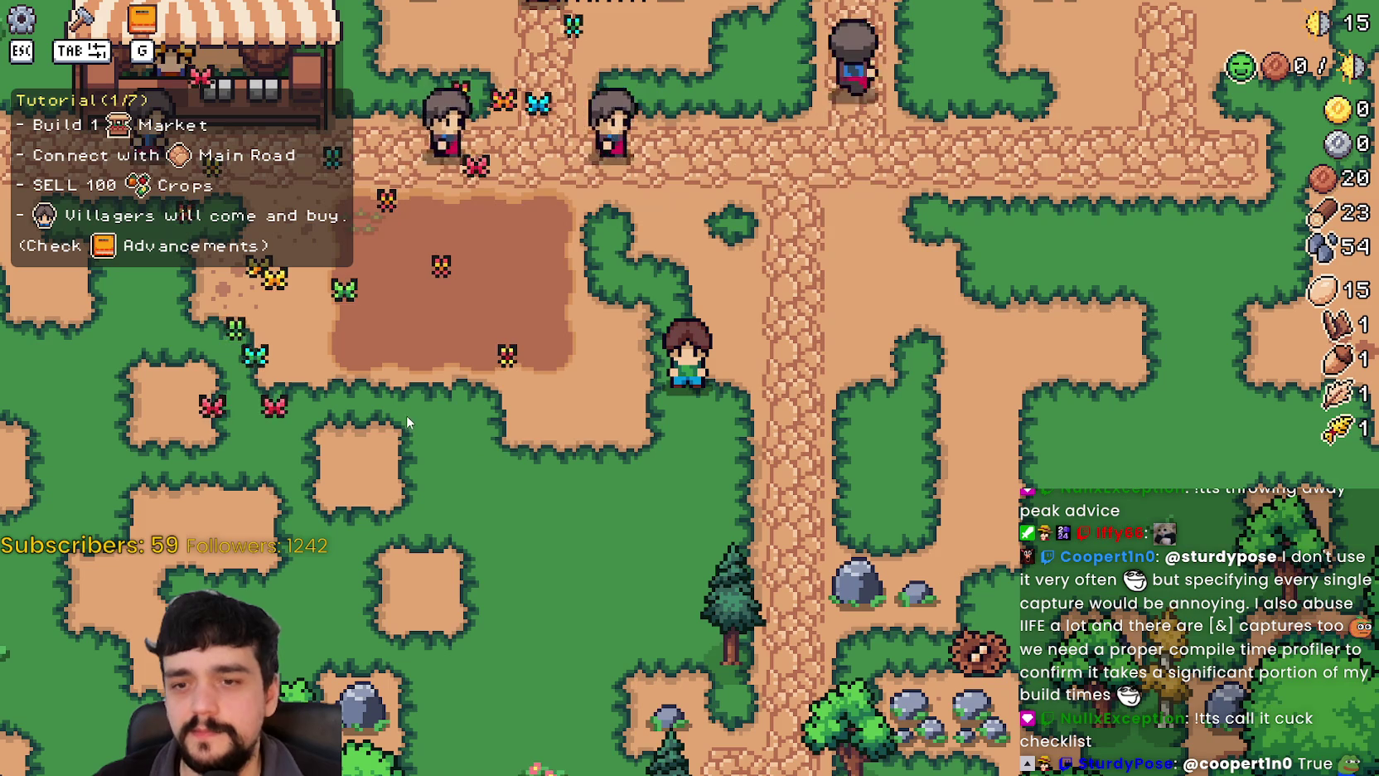
# Walk the farmer between the dirt plot and the rocks, mining stone up to 56.
pyautogui.press('a')
pyautogui.press('w')
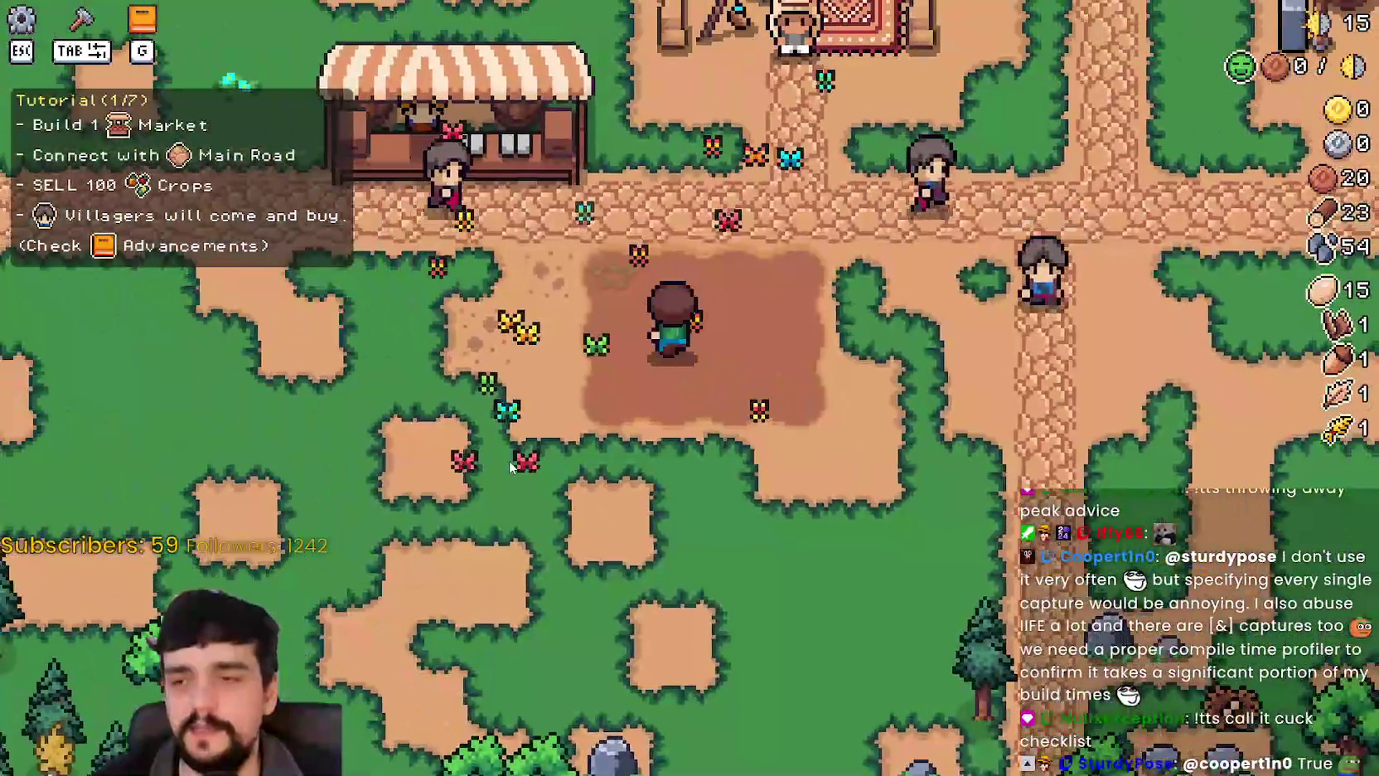
pyautogui.press('s')
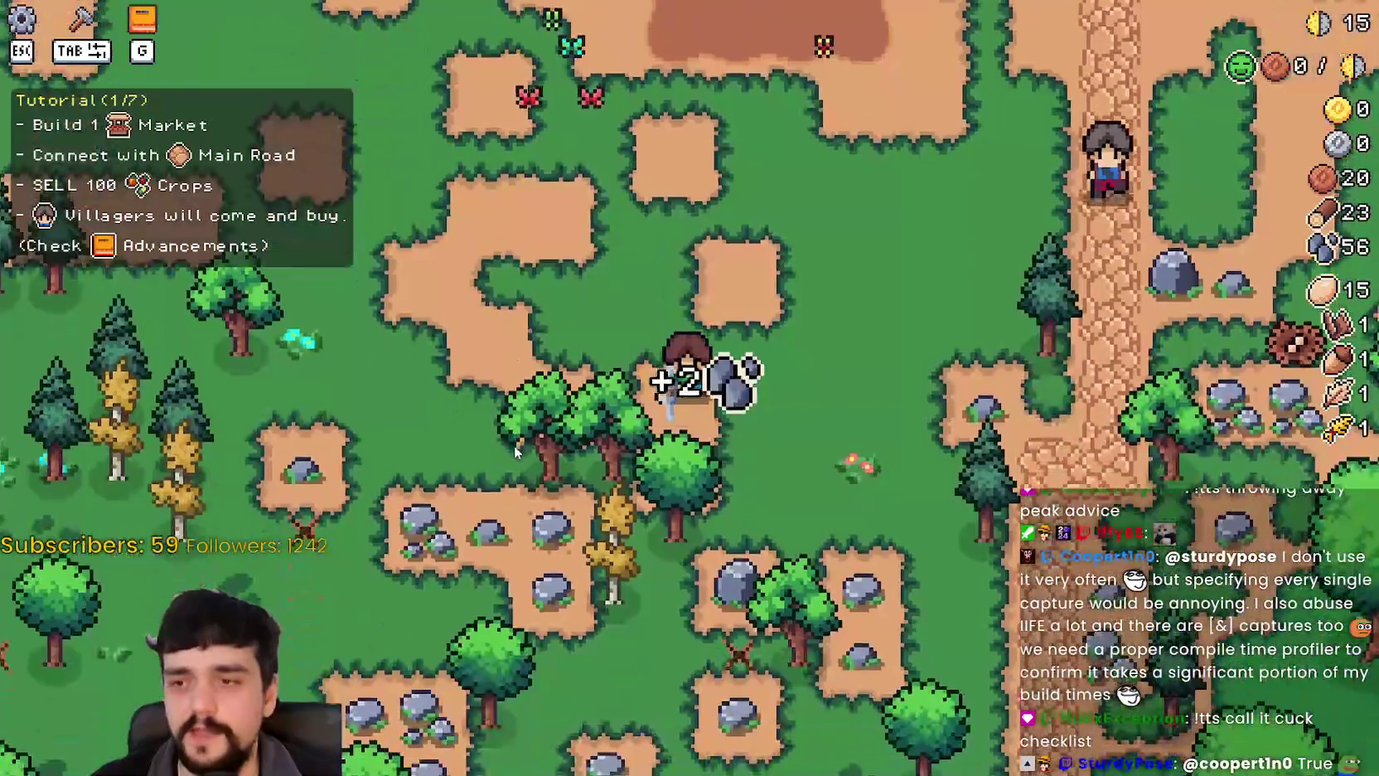
pyautogui.press('w')
pyautogui.press('s')
# Pause the game and choose Quit Game to return to the editor.
pyautogui.scroll(-2, 514, 444)
pyautogui.press('Escape')
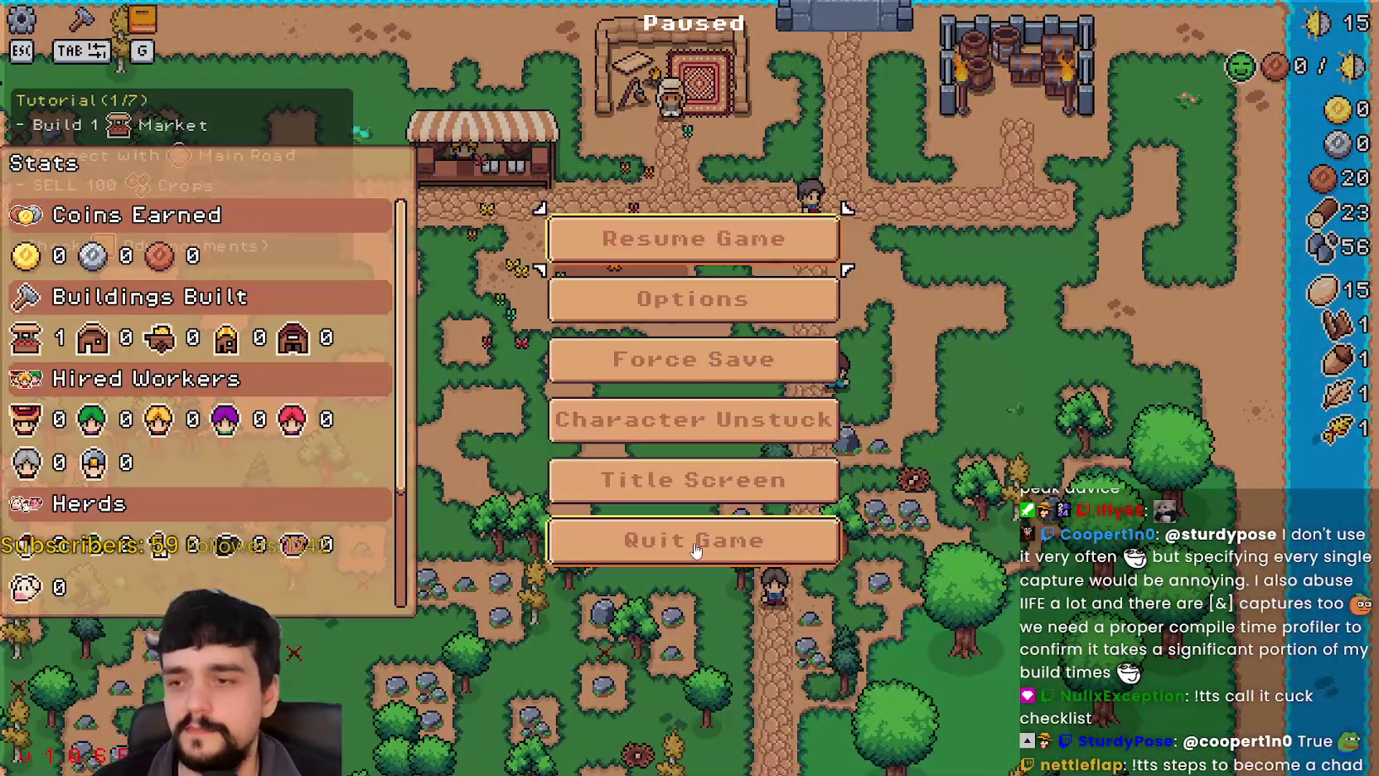
pyautogui.click(696, 547)
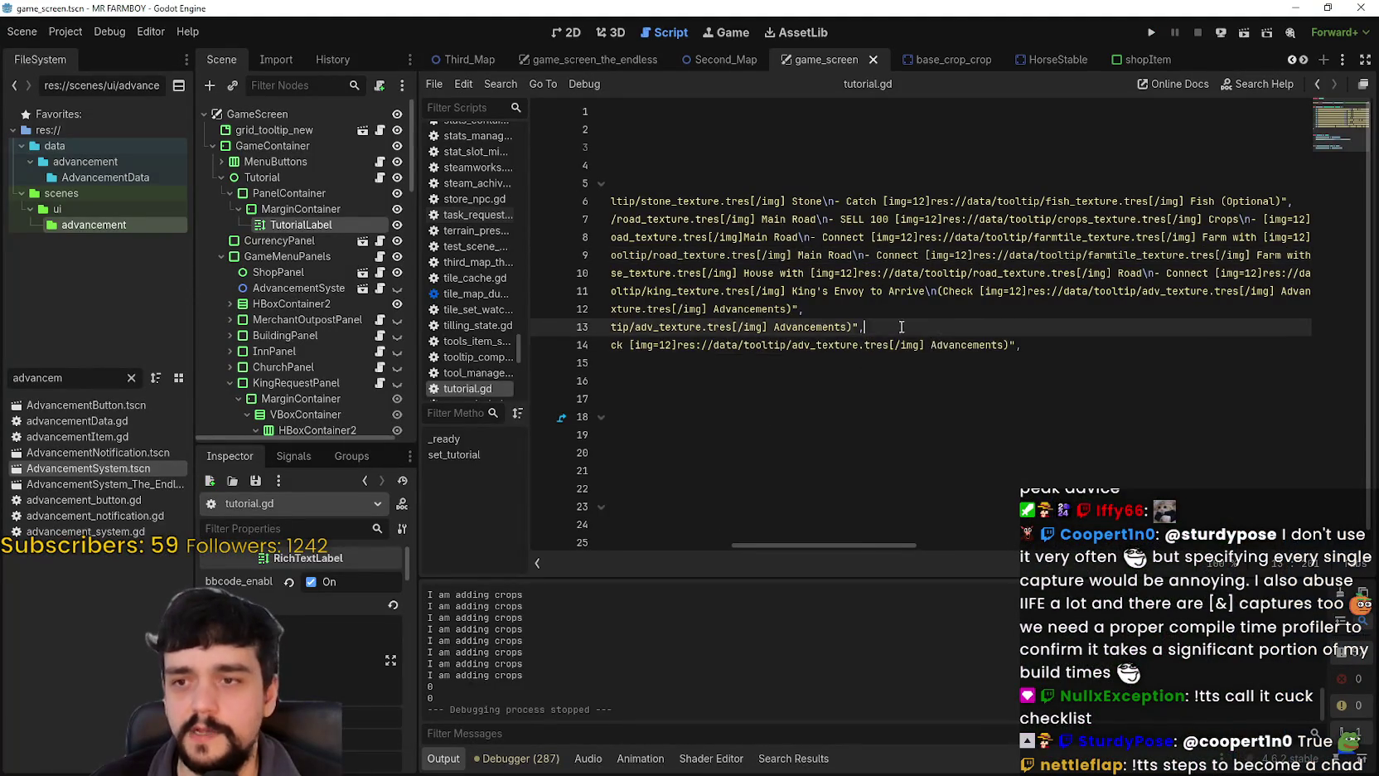
# Replace the word 'Tutorial' with 'To-Do-List' on lines 6 through 10 of tutorial.gd.
pyautogui.doubleClick(781, 202)
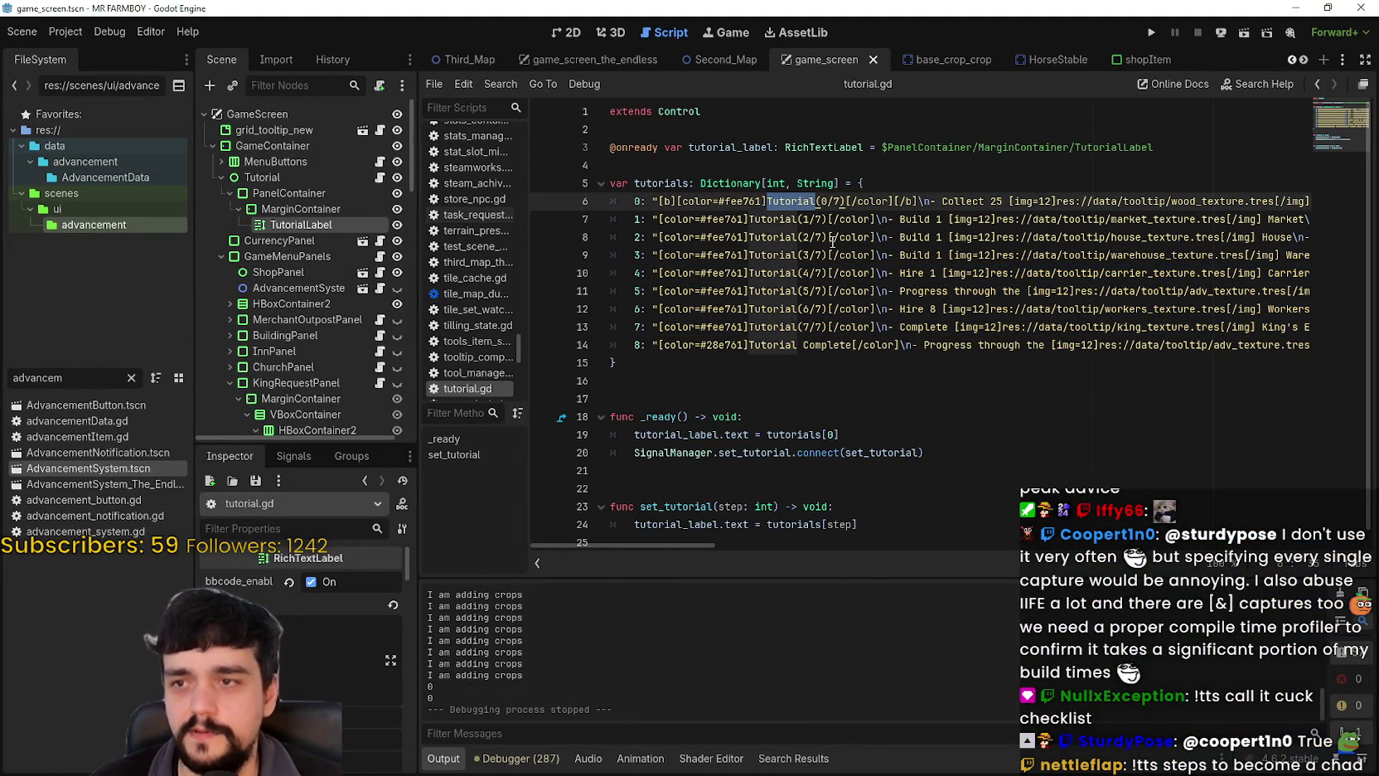
pyautogui.write('T')
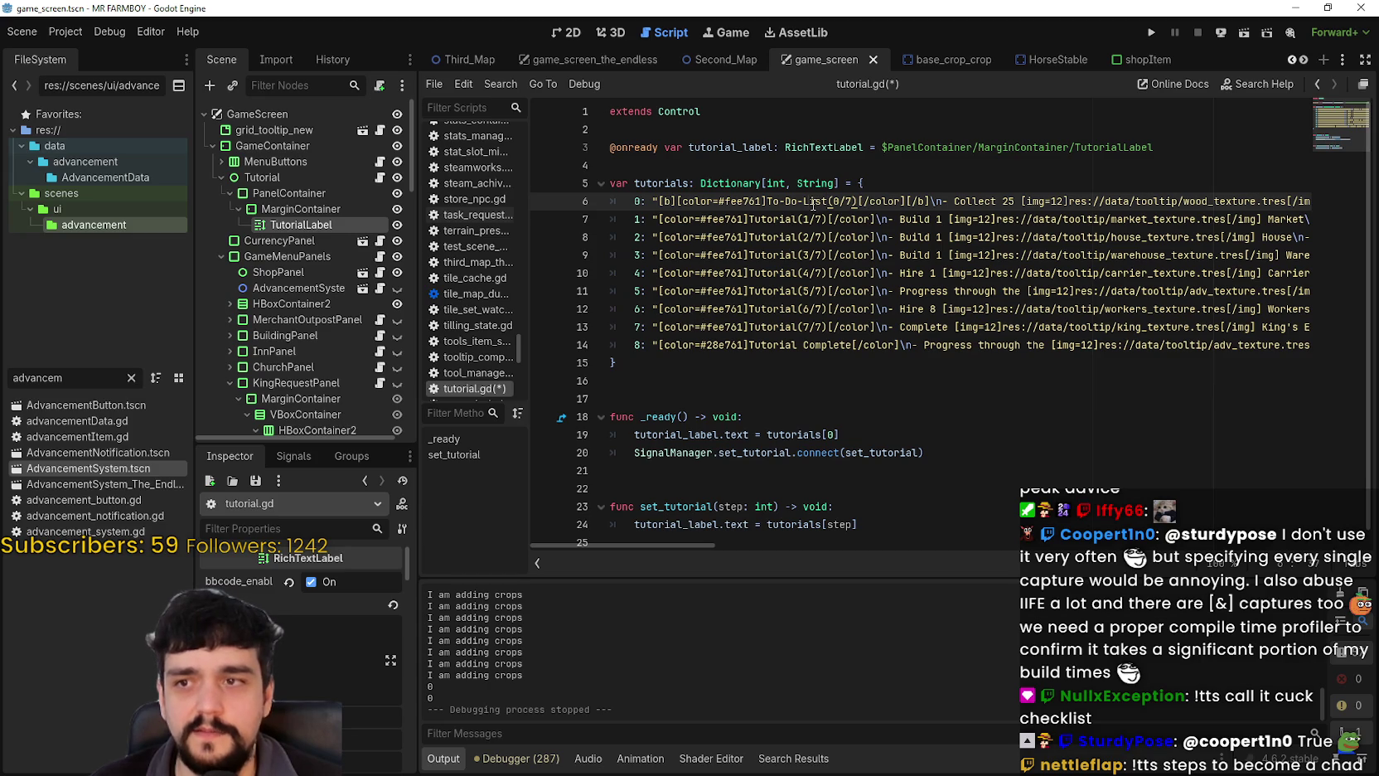
pyautogui.doubleClick(788, 219)
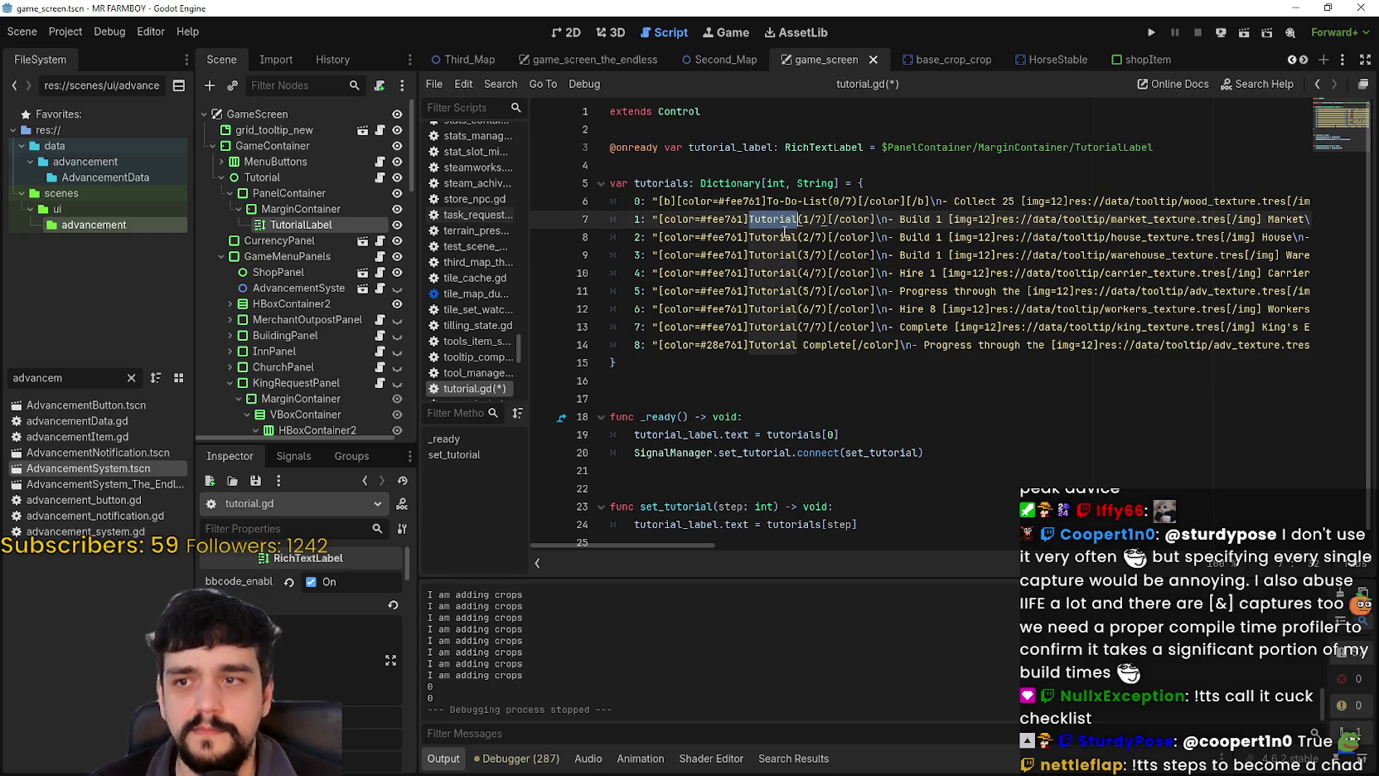
pyautogui.write('To-Do-List')
pyautogui.doubleClick(775, 237)
pyautogui.write('To-Do-List')
pyautogui.doubleClick(776, 257)
pyautogui.write('To-Do-List')
pyautogui.doubleClick(776, 272)
pyautogui.write('To-Do-List')
# Replace the remaining 'Tutorial' words on lines 11–14 with 'To-Do-List' and save the script.
pyautogui.doubleClick(774, 291)
pyautogui.write('To-Do-List')
pyautogui.doubleClick(772, 309)
pyautogui.write('To-Do-List')
pyautogui.doubleClick(765, 327)
pyautogui.write('To-Do-List')
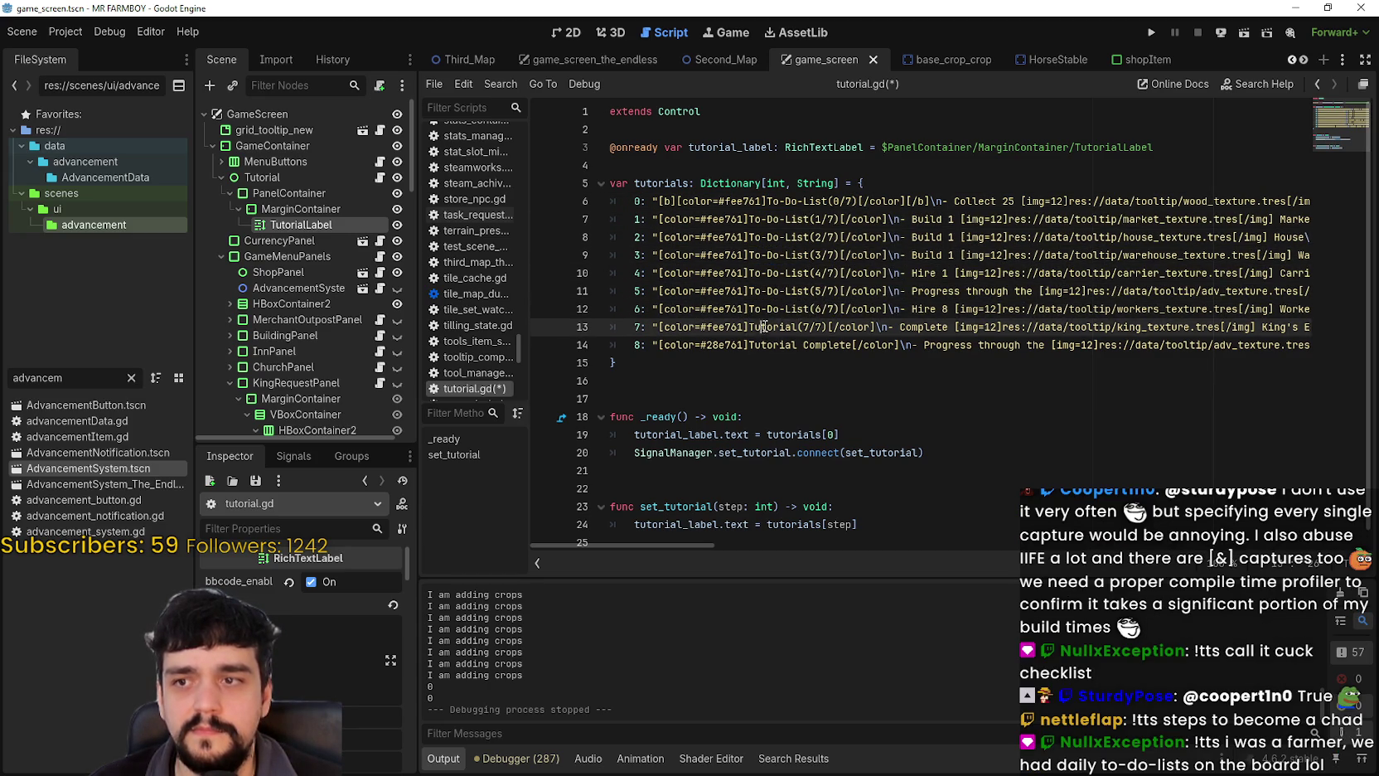
pyautogui.doubleClick(780, 345)
pyautogui.write('To-Do-List')
pyautogui.click(790, 377)
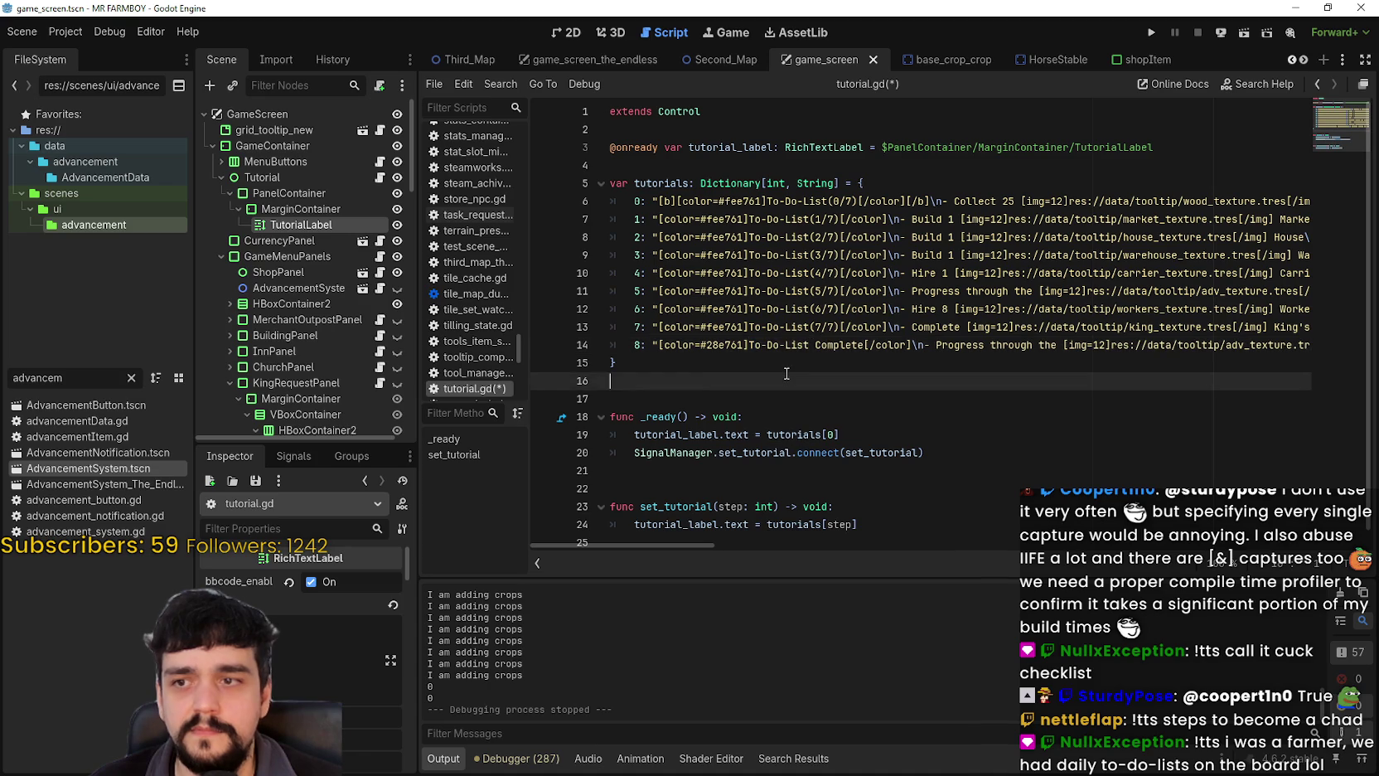
pyautogui.hotkey('ctrl', 's')
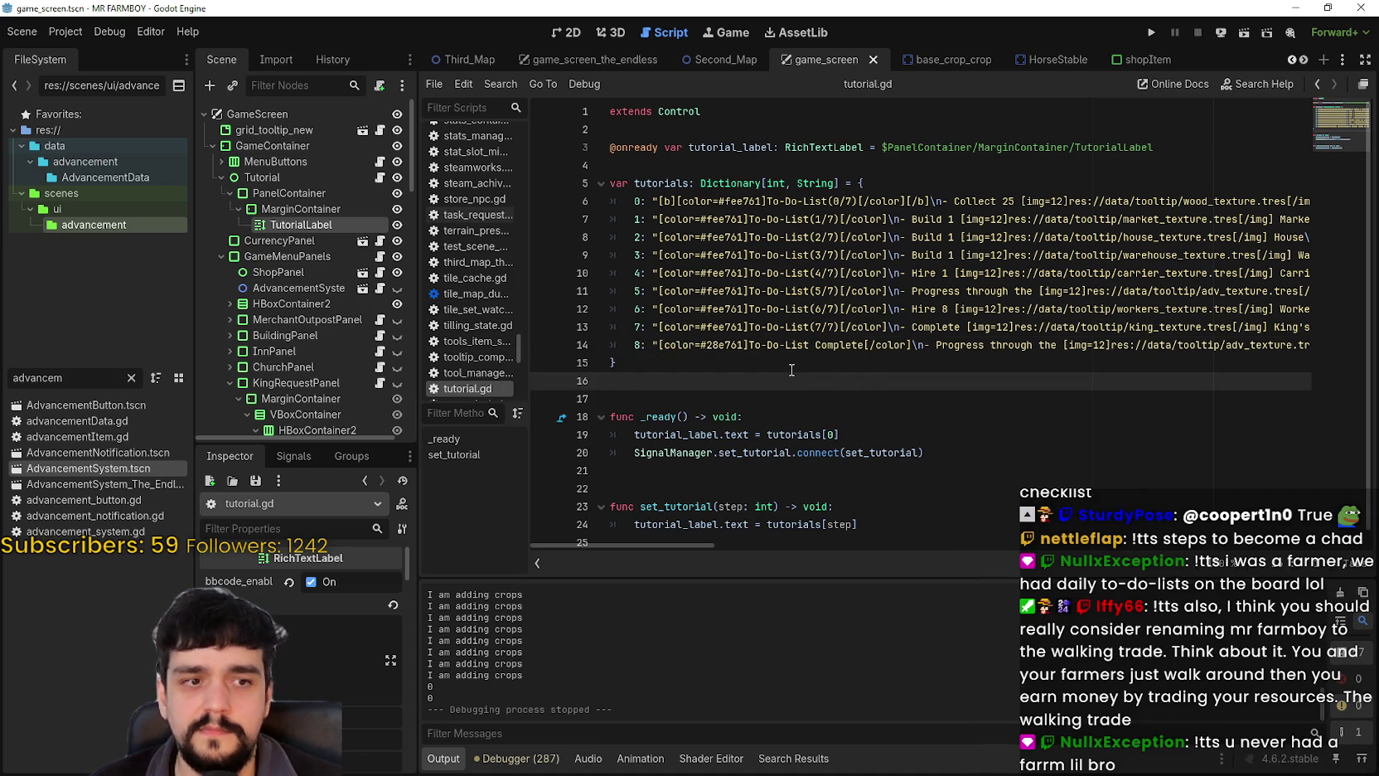
# Run the game and delete Save 7 from the save list.
pyautogui.click(1151, 35)
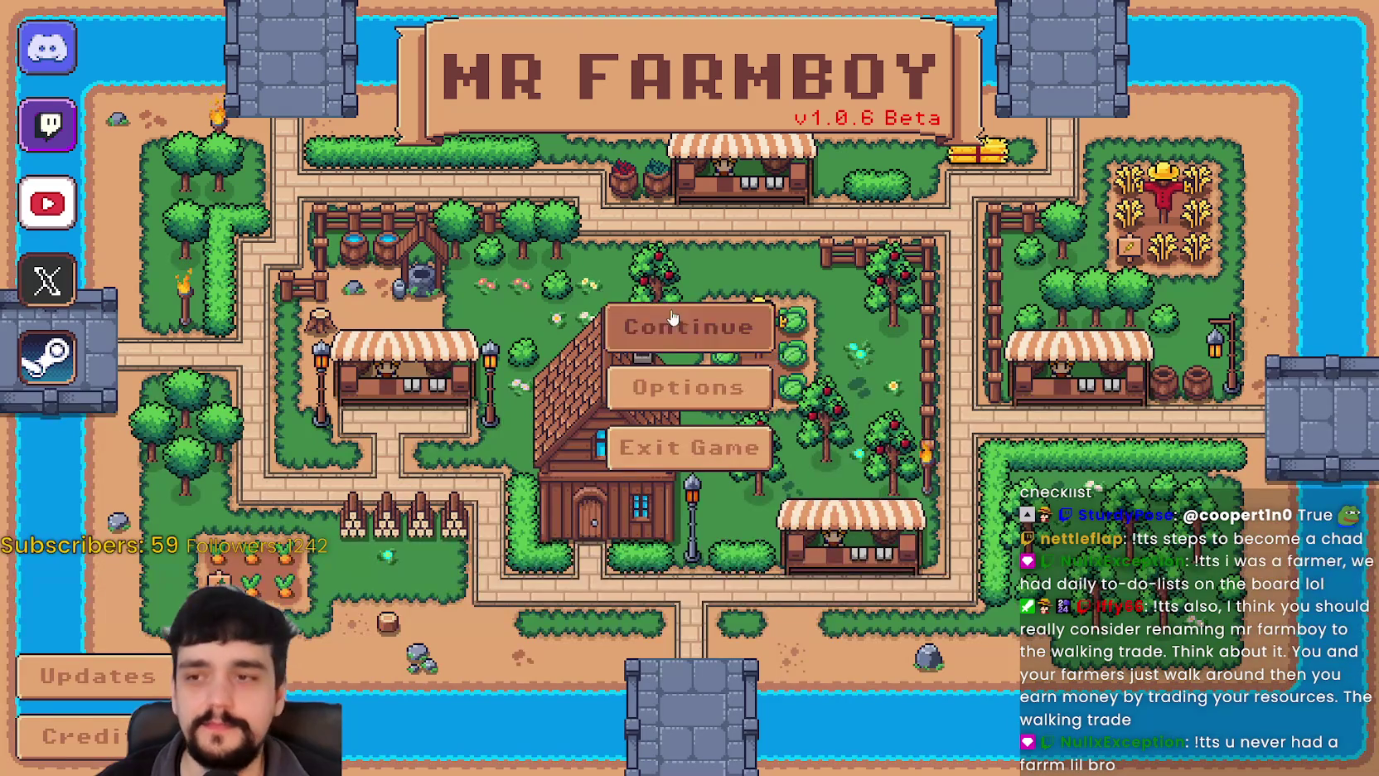
pyautogui.click(672, 318)
pyautogui.scroll(-5, 688, 373)
pyautogui.click(701, 388)
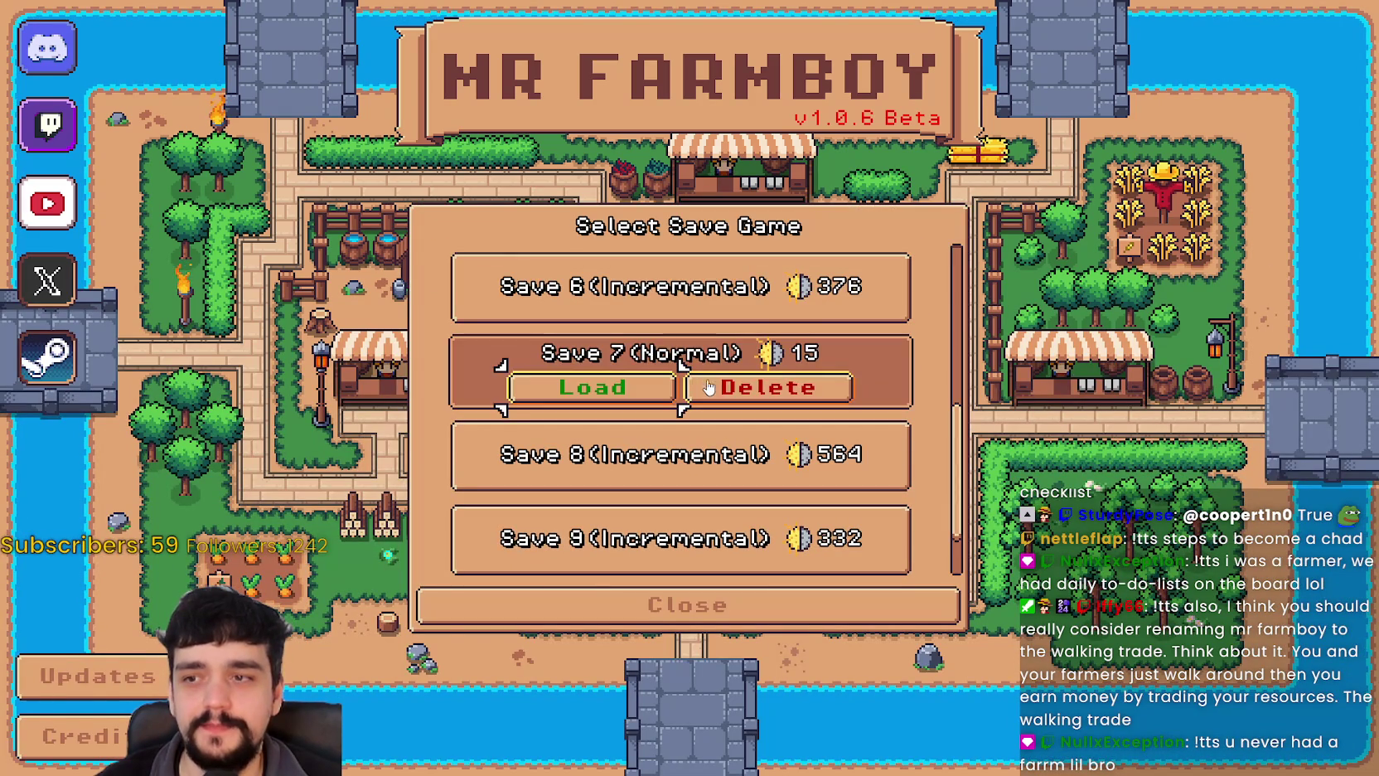
pyautogui.click(700, 388)
pyautogui.click(645, 433)
# Create a new save with Balanced Economy and King's Task (Recommended) mode.
pyautogui.click(727, 377)
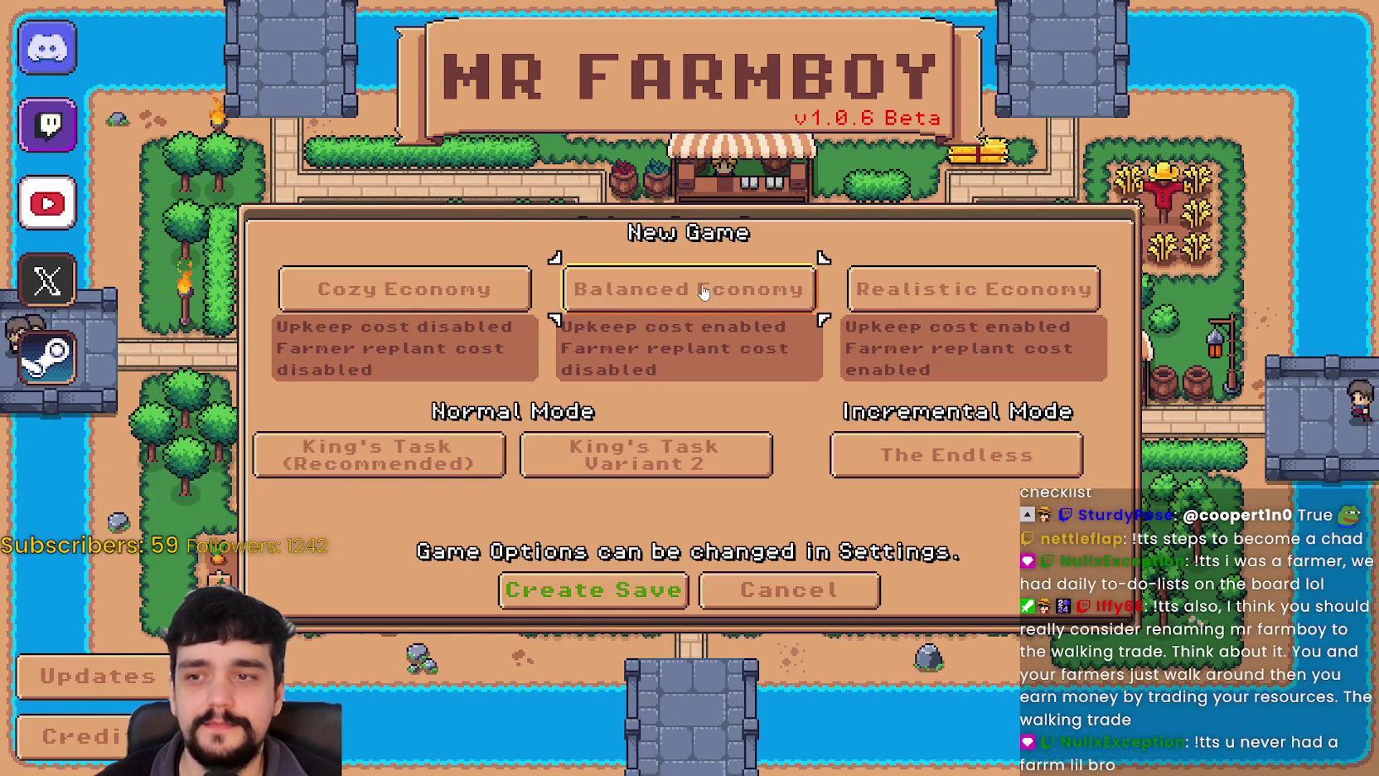
pyautogui.click(748, 290)
pyautogui.click(383, 457)
pyautogui.click(670, 601)
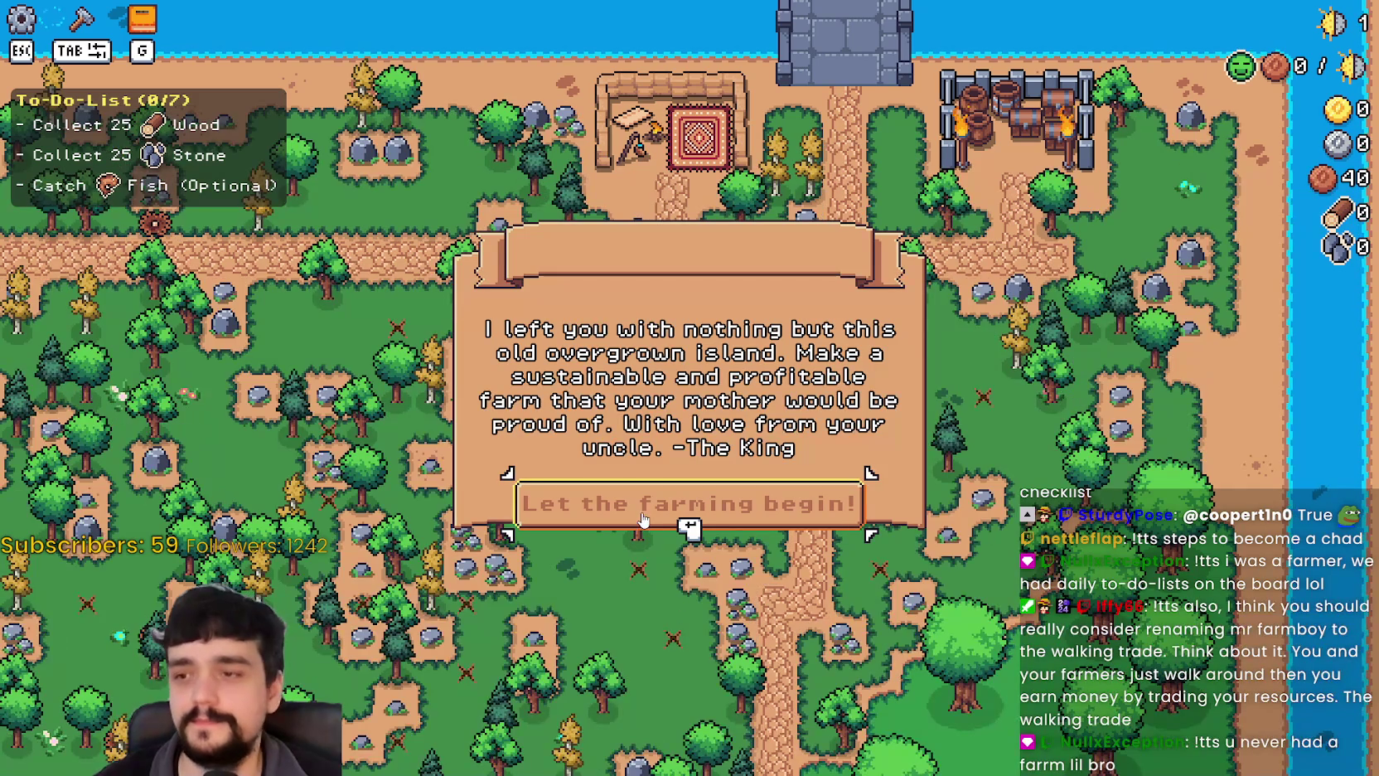
# Dismiss the King's letter, then chop trees and mine rocks near the path.
pyautogui.click(645, 516)
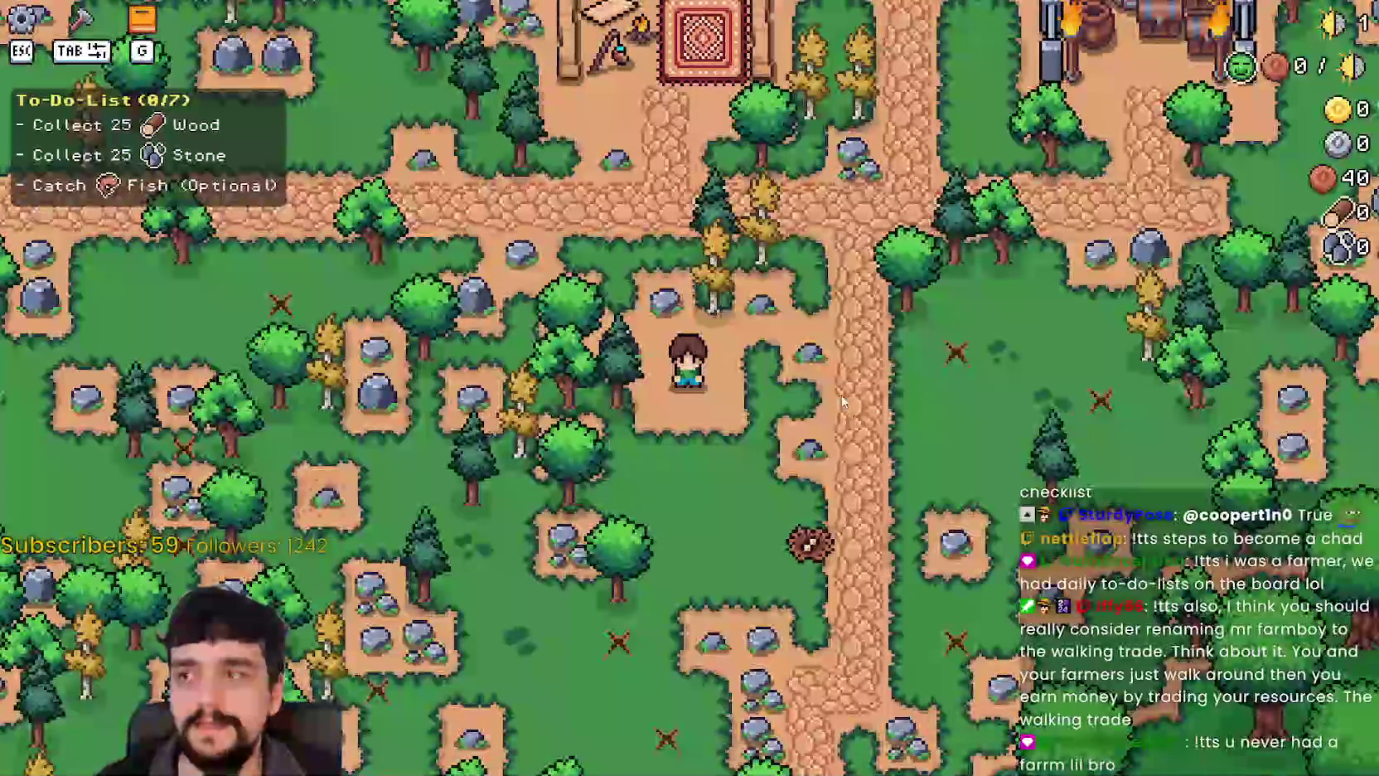
pyautogui.press('w')
pyautogui.press('a')
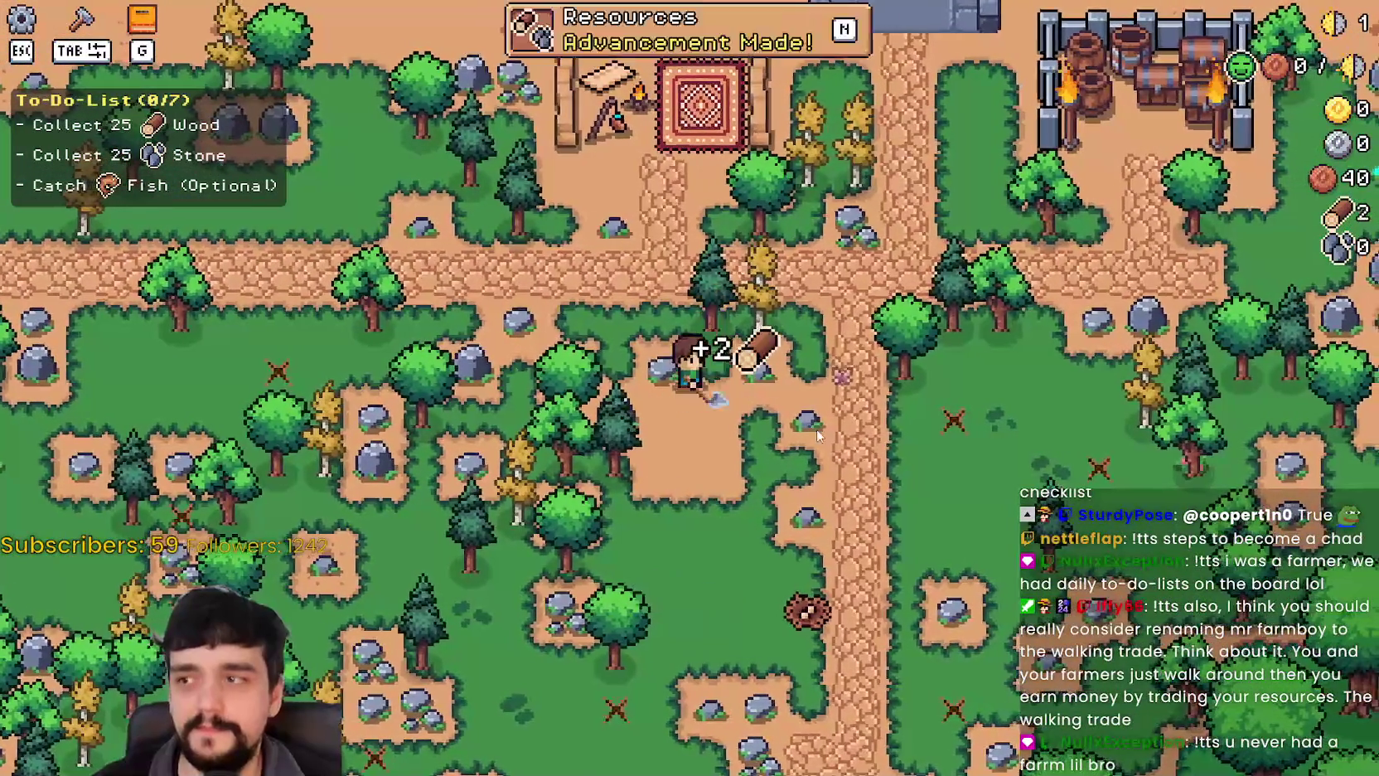
pyautogui.press('d')
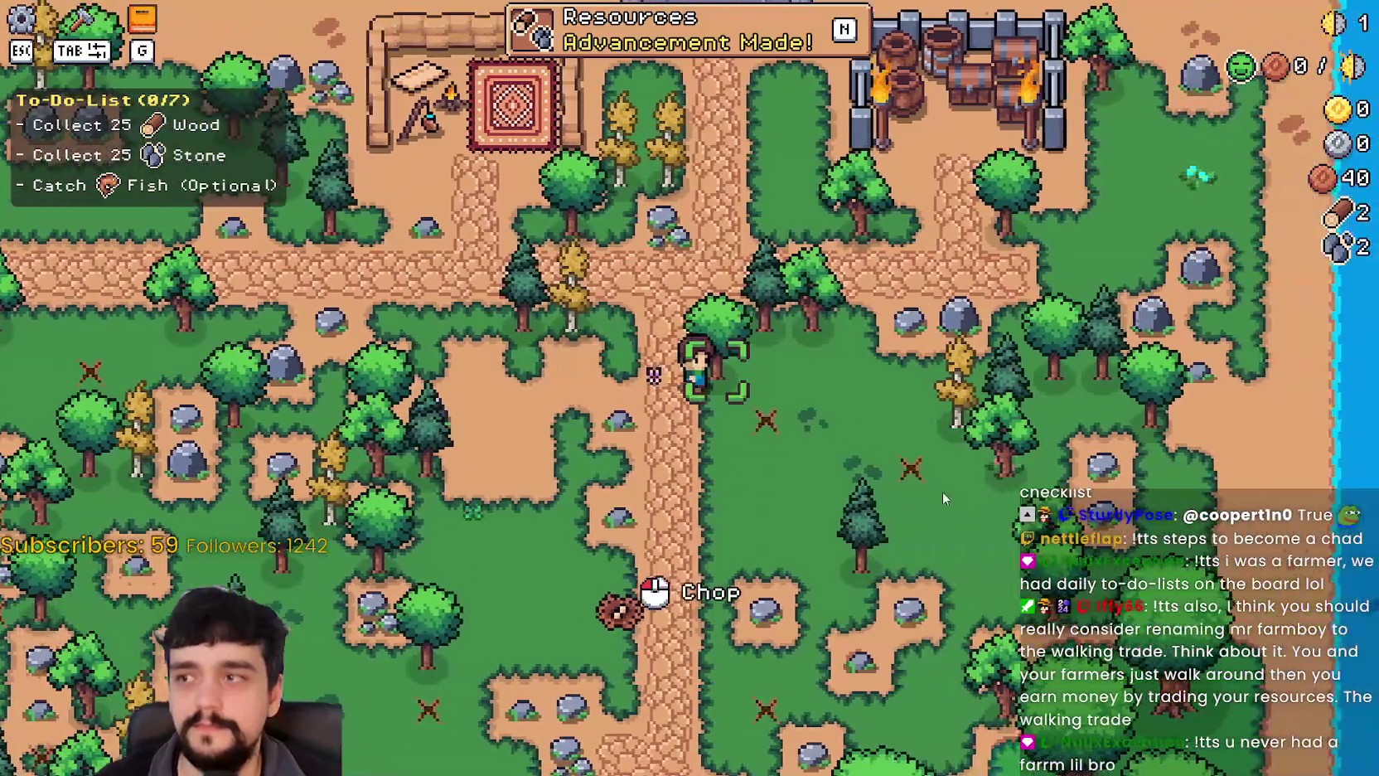
pyautogui.click(943, 492)
pyautogui.press('w')
pyautogui.press('d')
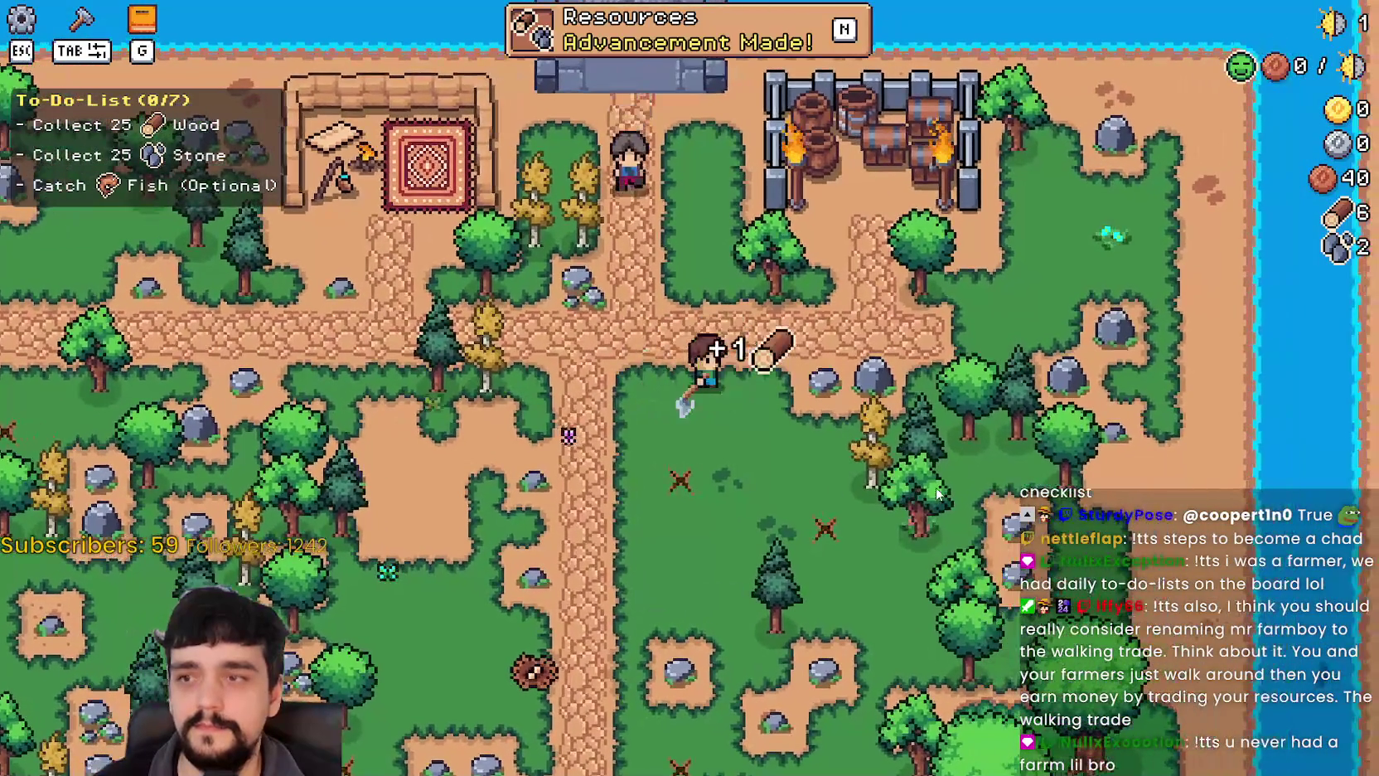
pyautogui.press('d')
pyautogui.click(937, 493)
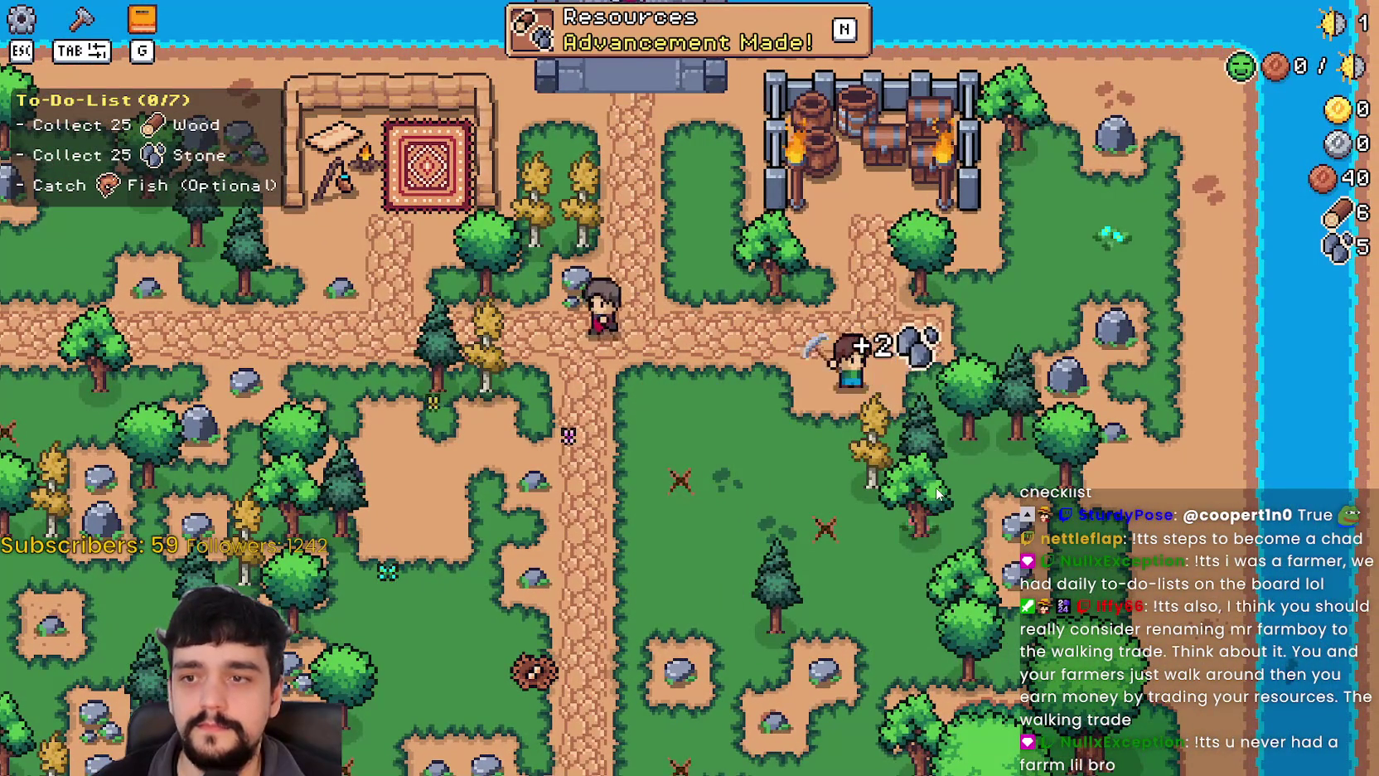
pyautogui.press('s')
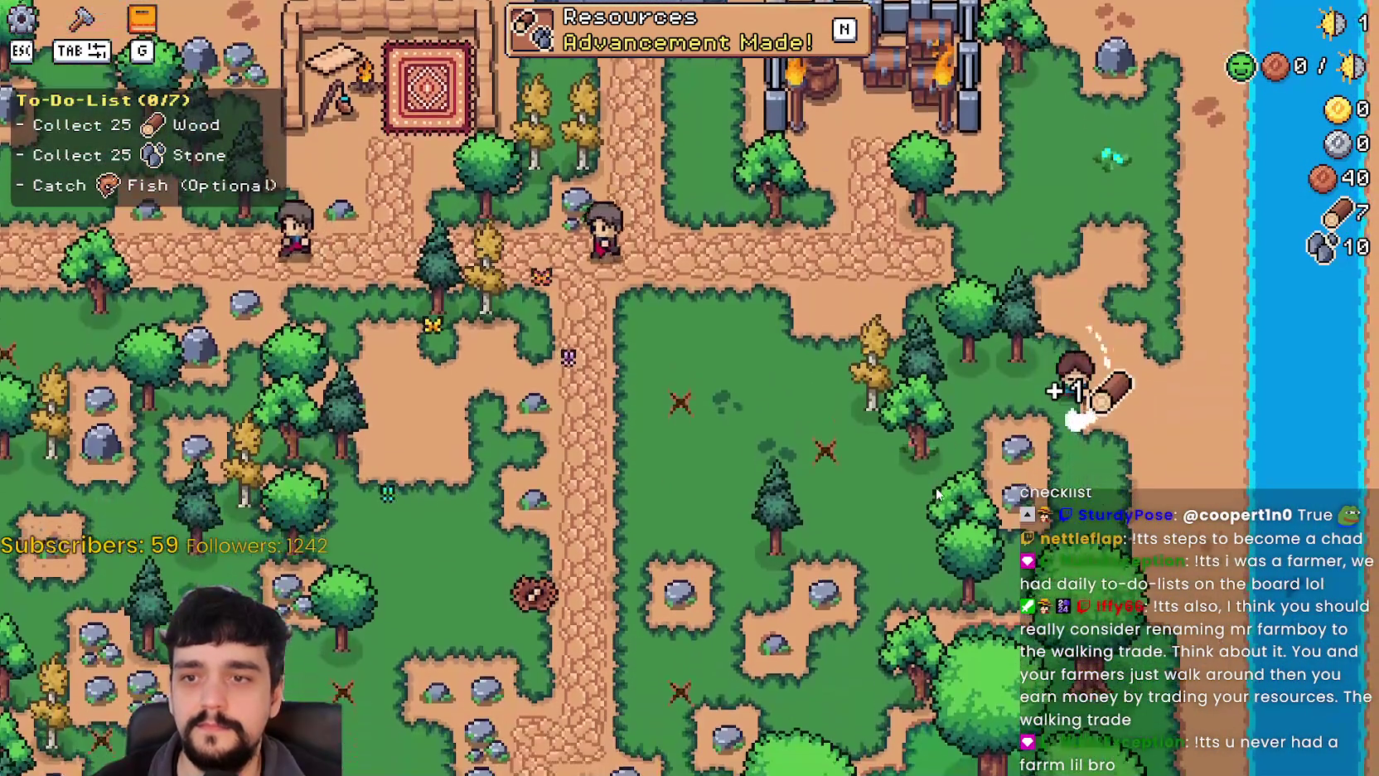
pyautogui.press('s')
pyautogui.click(937, 494)
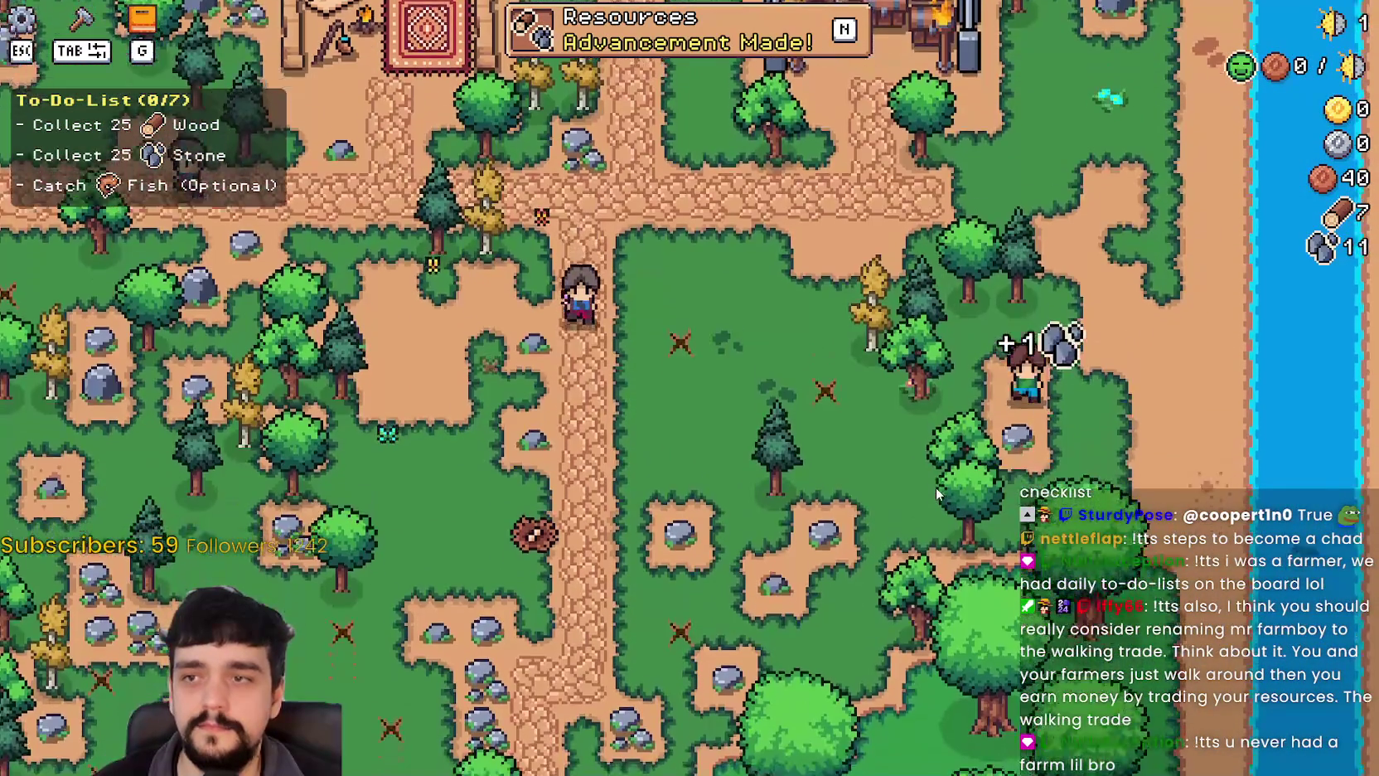
pyautogui.press('a')
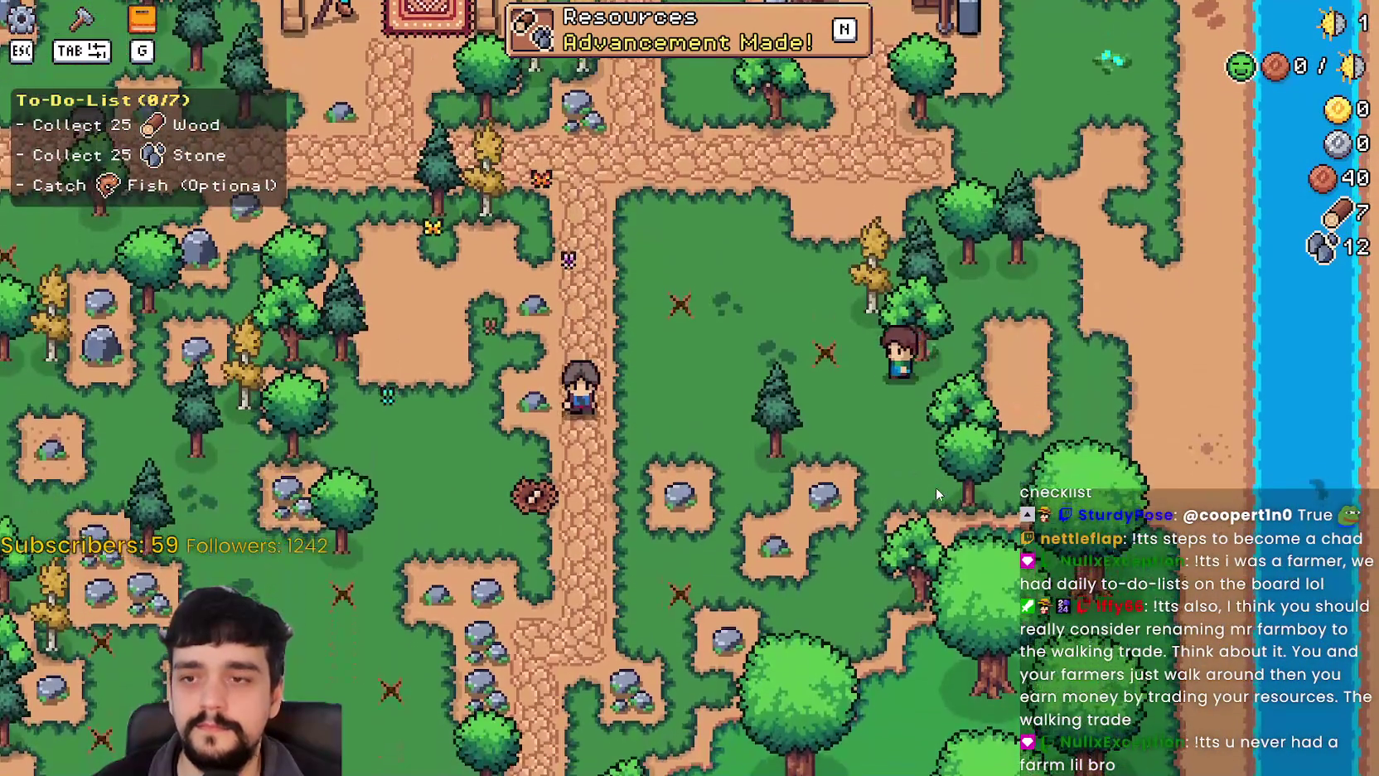
pyautogui.press('w')
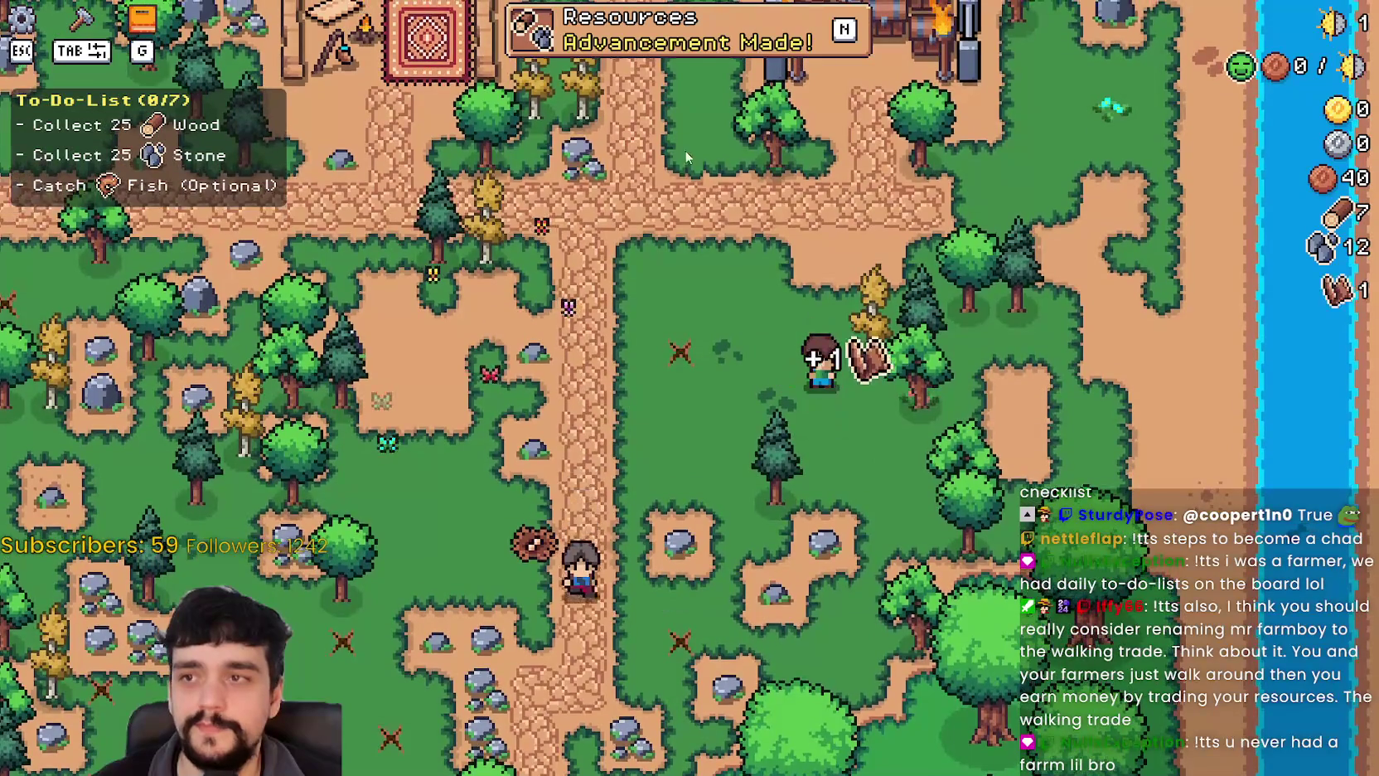
# Glance at the Advancements overview, then head across the map gathering more wood and stone.
pyautogui.press('n')
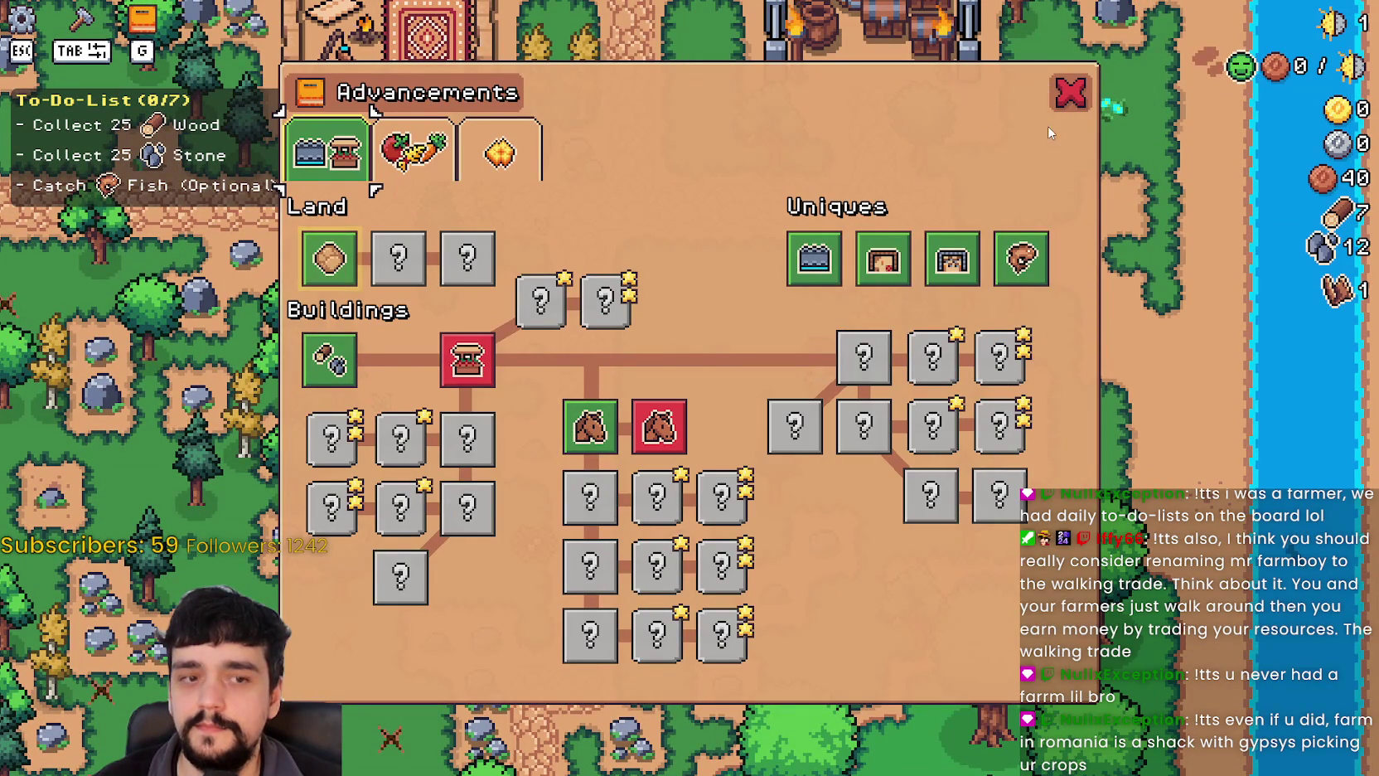
pyautogui.click(1068, 93)
pyautogui.press('a')
pyautogui.press('w')
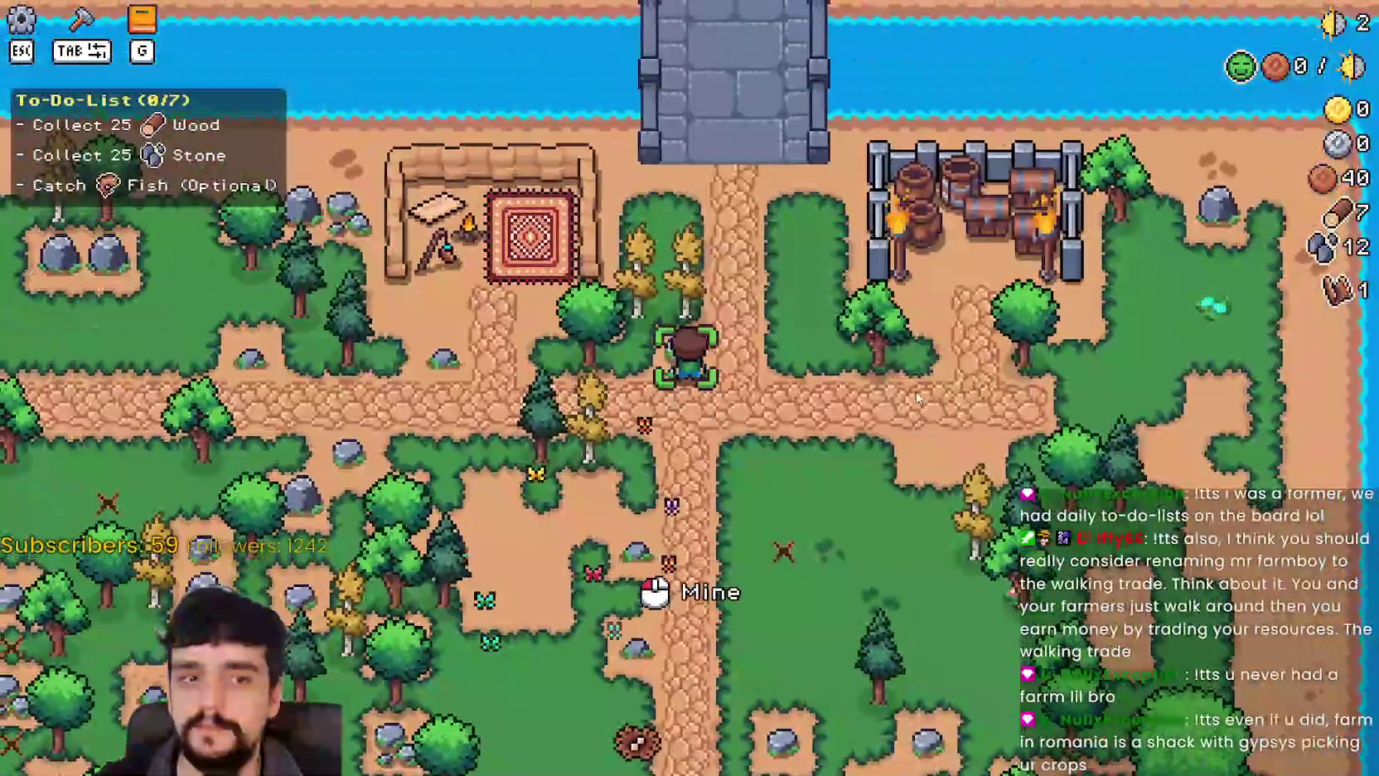
pyautogui.press('s')
pyautogui.press('d')
pyautogui.press('d')
pyautogui.press('s')
pyautogui.press('a')
pyautogui.press('w')
# Keep mining rocks and chopping trees until the counters reach 11 wood and 25 stone.
pyautogui.press('d')
pyautogui.press('s')
pyautogui.press('a')
pyautogui.press('a')
pyautogui.press('s')
pyautogui.press('d')
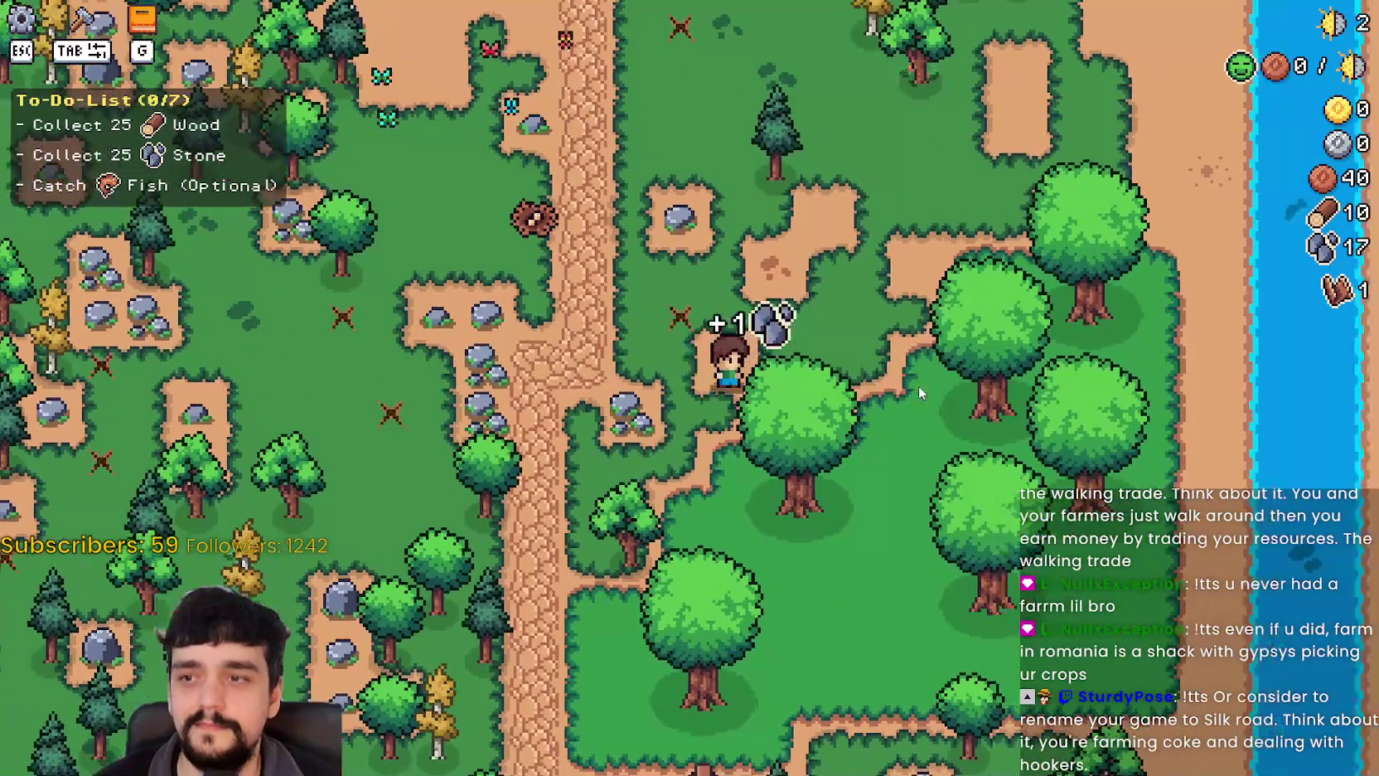
pyautogui.press('a')
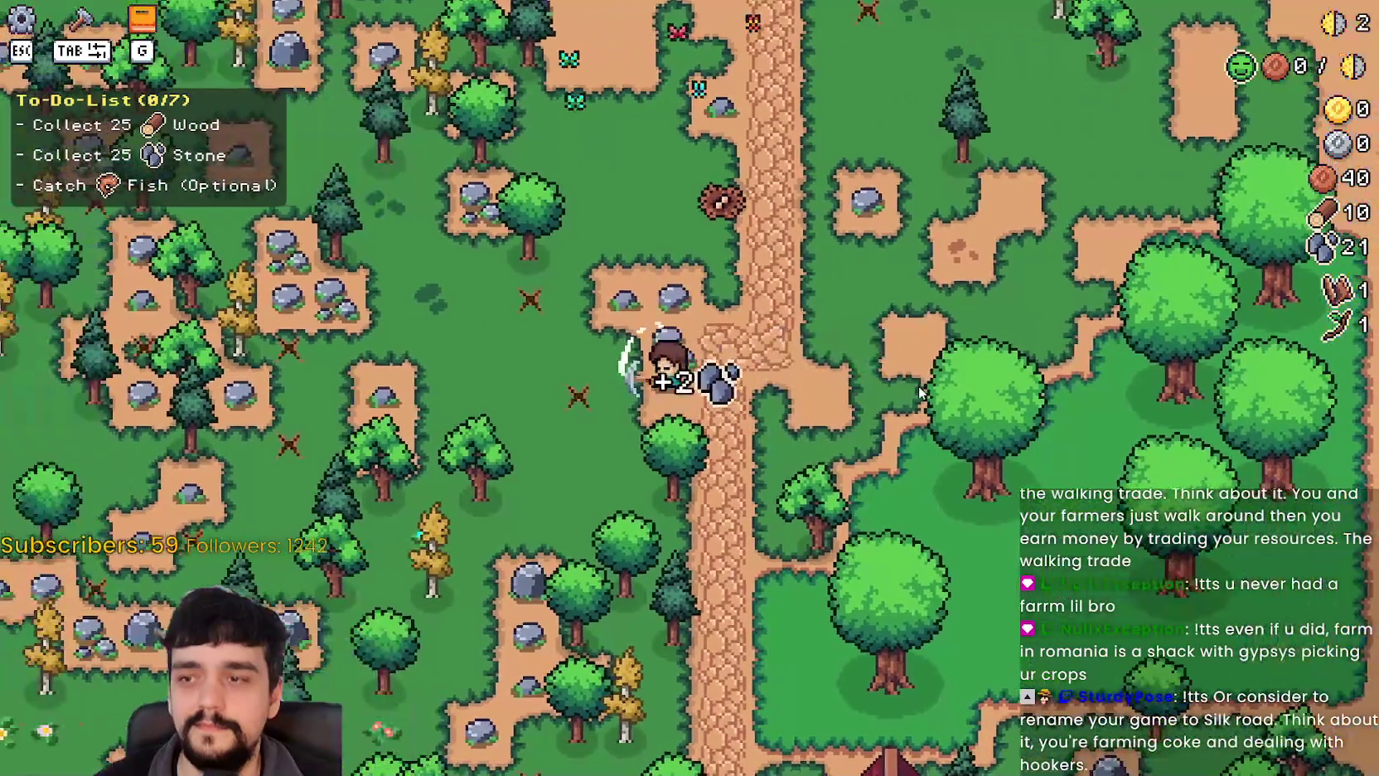
pyautogui.press('w')
pyautogui.press('a')
pyautogui.press('s')
pyautogui.press('a')
pyautogui.press('w')
pyautogui.press('a')
pyautogui.press('w')
pyautogui.press('d')
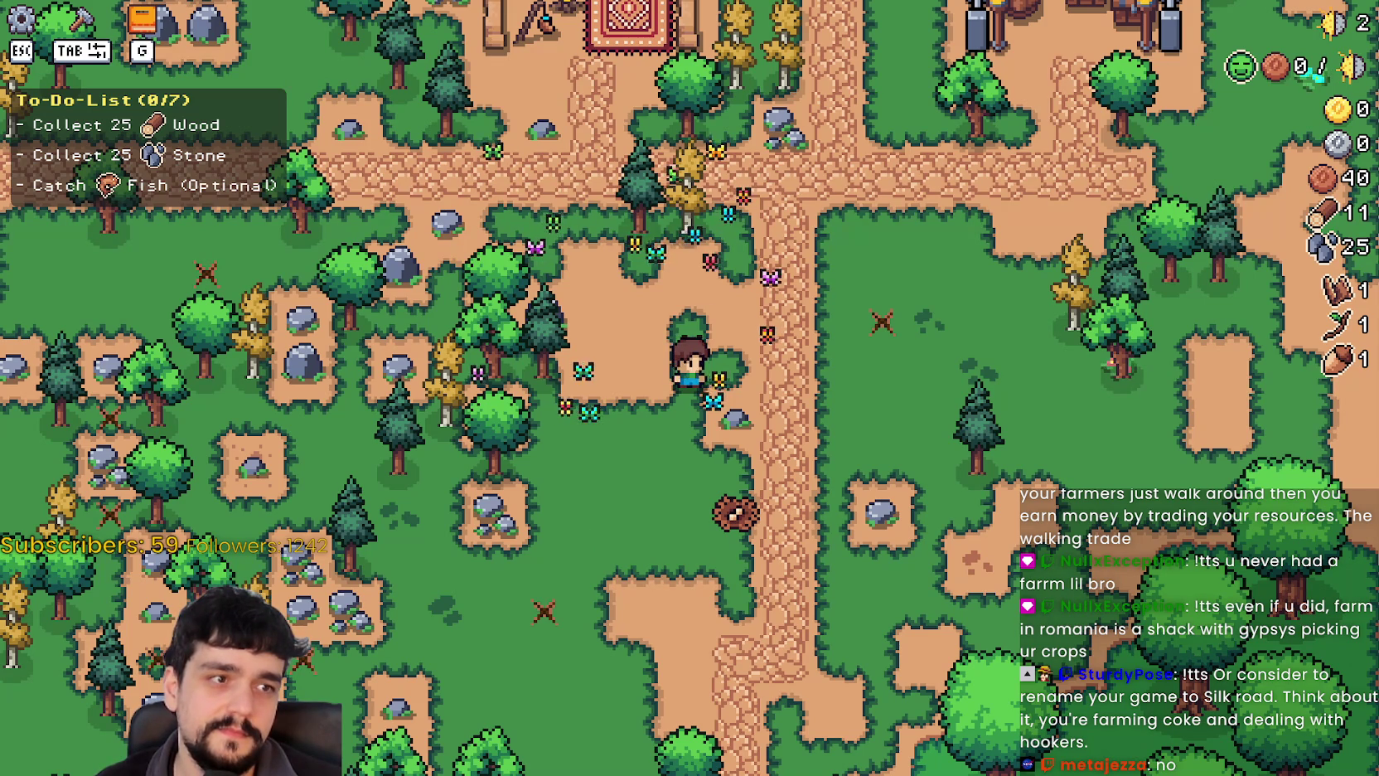
pyautogui.hotkey('alt', 'Tab')
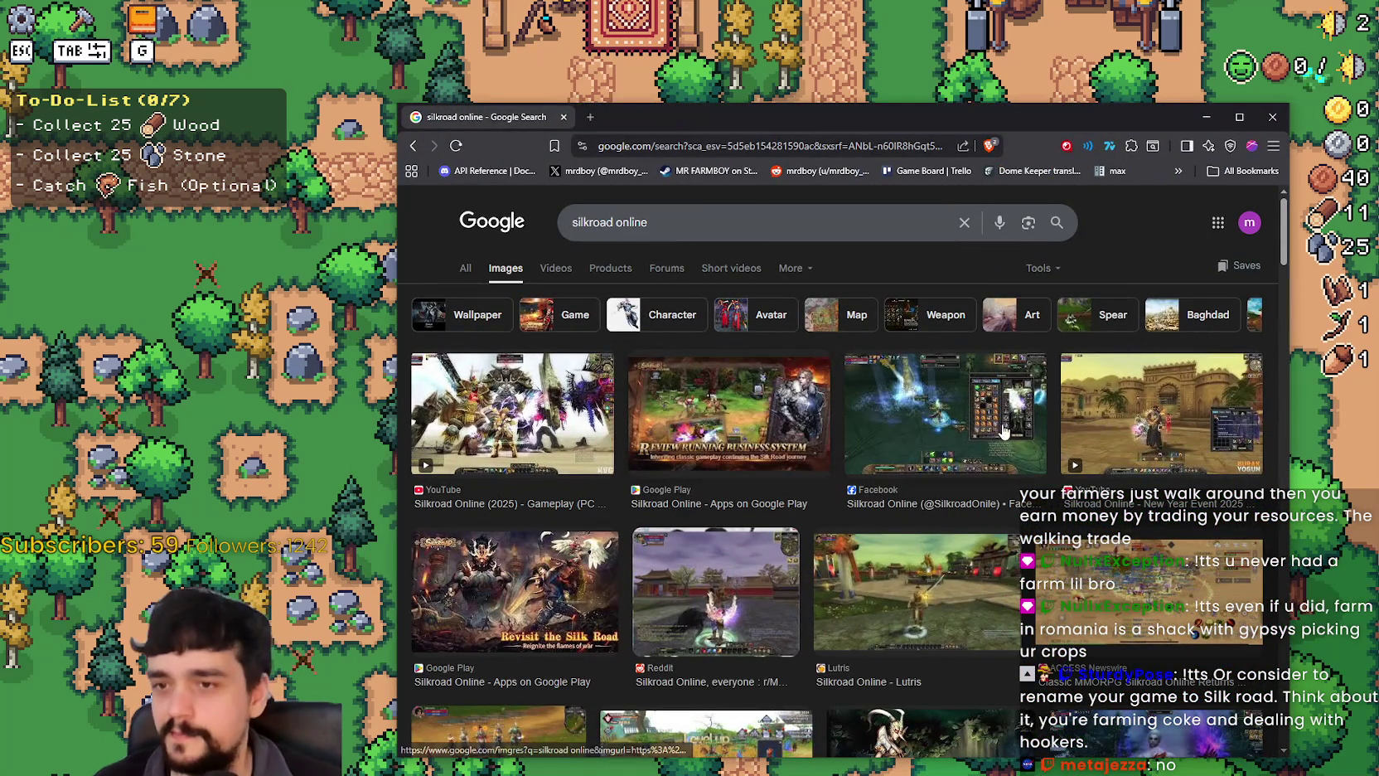
# Open a Silkroad Online preview image in a new tab and view it full size.
pyautogui.click(999, 427)
pyautogui.click(843, 596)
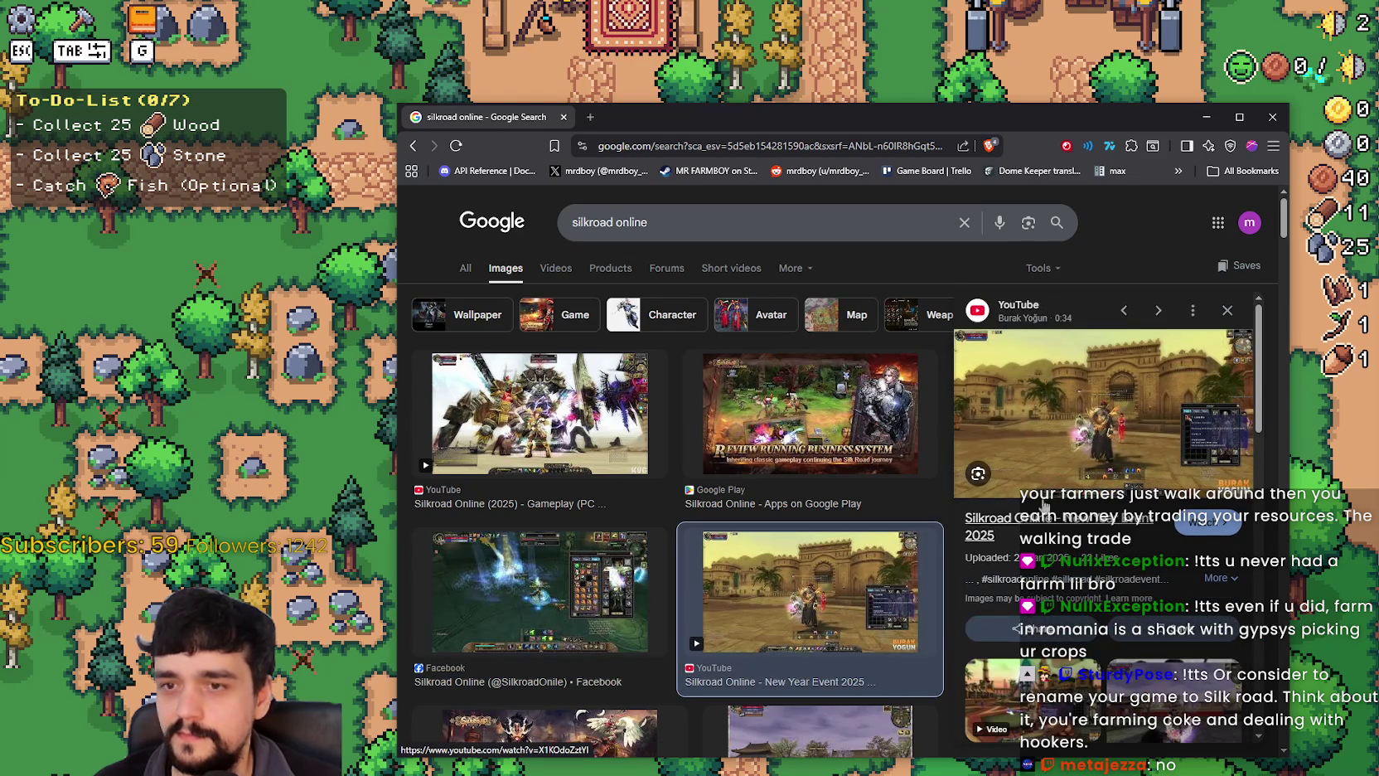
pyautogui.rightClick(1059, 373)
pyautogui.click(1158, 615)
pyautogui.click(644, 121)
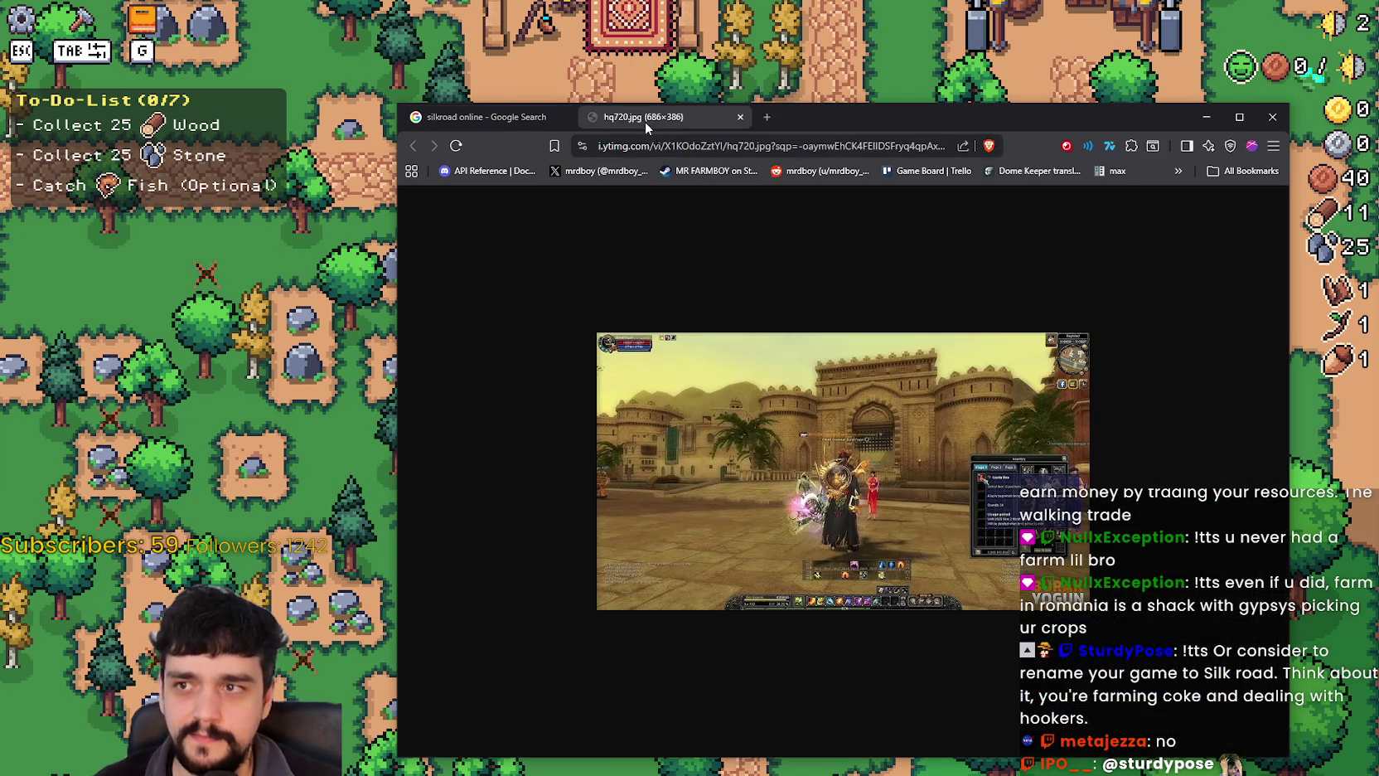
pyautogui.scroll(6, 895, 531)
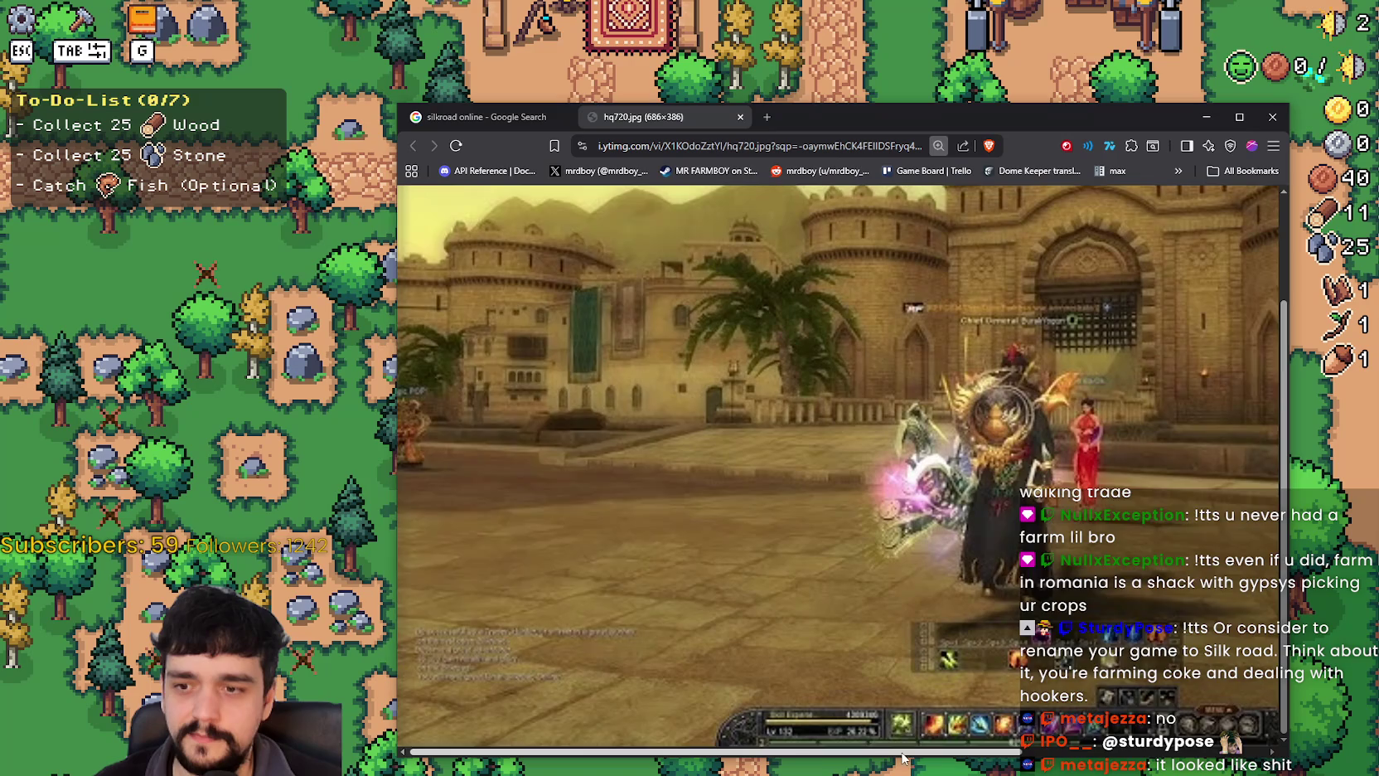
pyautogui.moveTo(899, 751); pyautogui.dragTo(1097, 751)
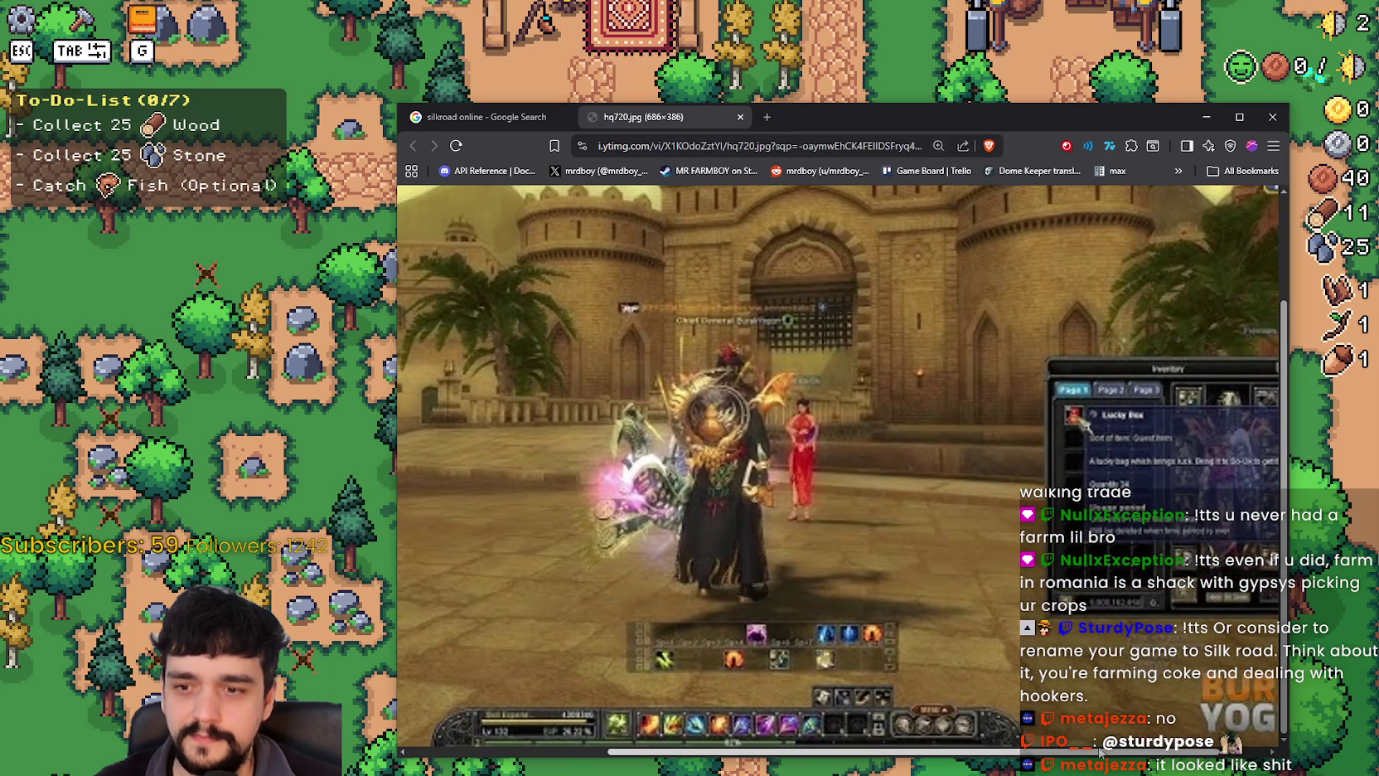
pyautogui.click(489, 117)
pyautogui.scroll(-10, 829, 431)
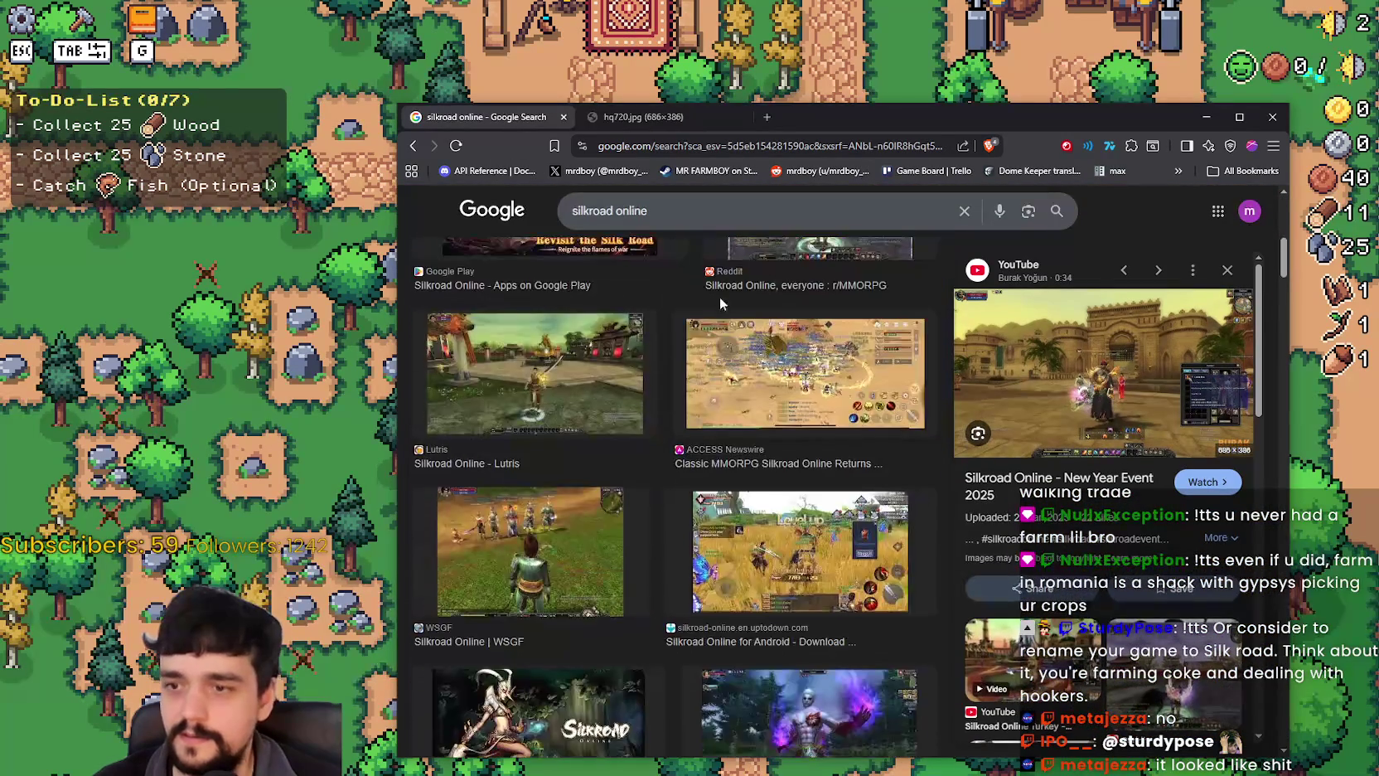
pyautogui.scroll(2, 928, 431)
# Preview the Reddit, Lutris, ACCESS Newswire, WSGF, YouTube and Heise image results.
pyautogui.click(849, 418)
pyautogui.scroll(-1, 794, 651)
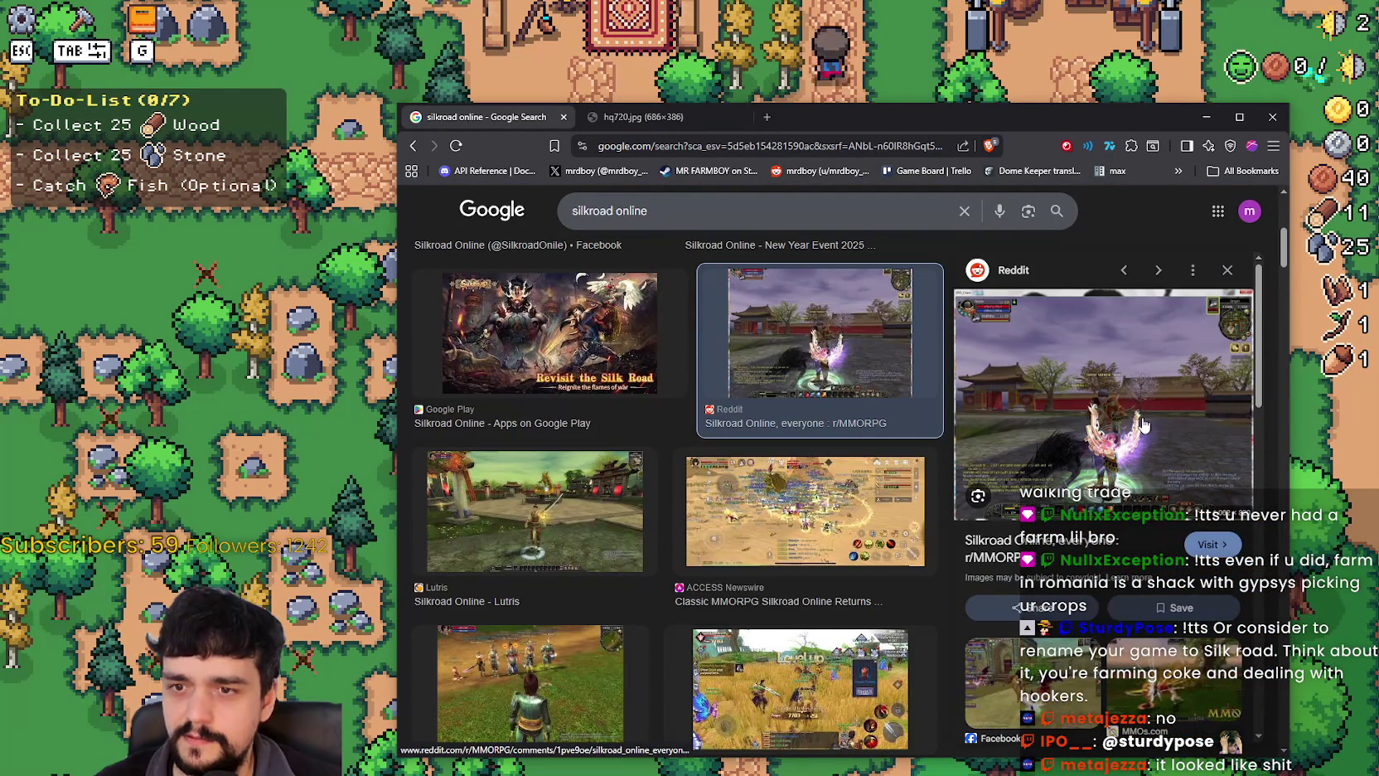
pyautogui.click(592, 544)
pyautogui.click(748, 609)
pyautogui.scroll(-4, 713, 547)
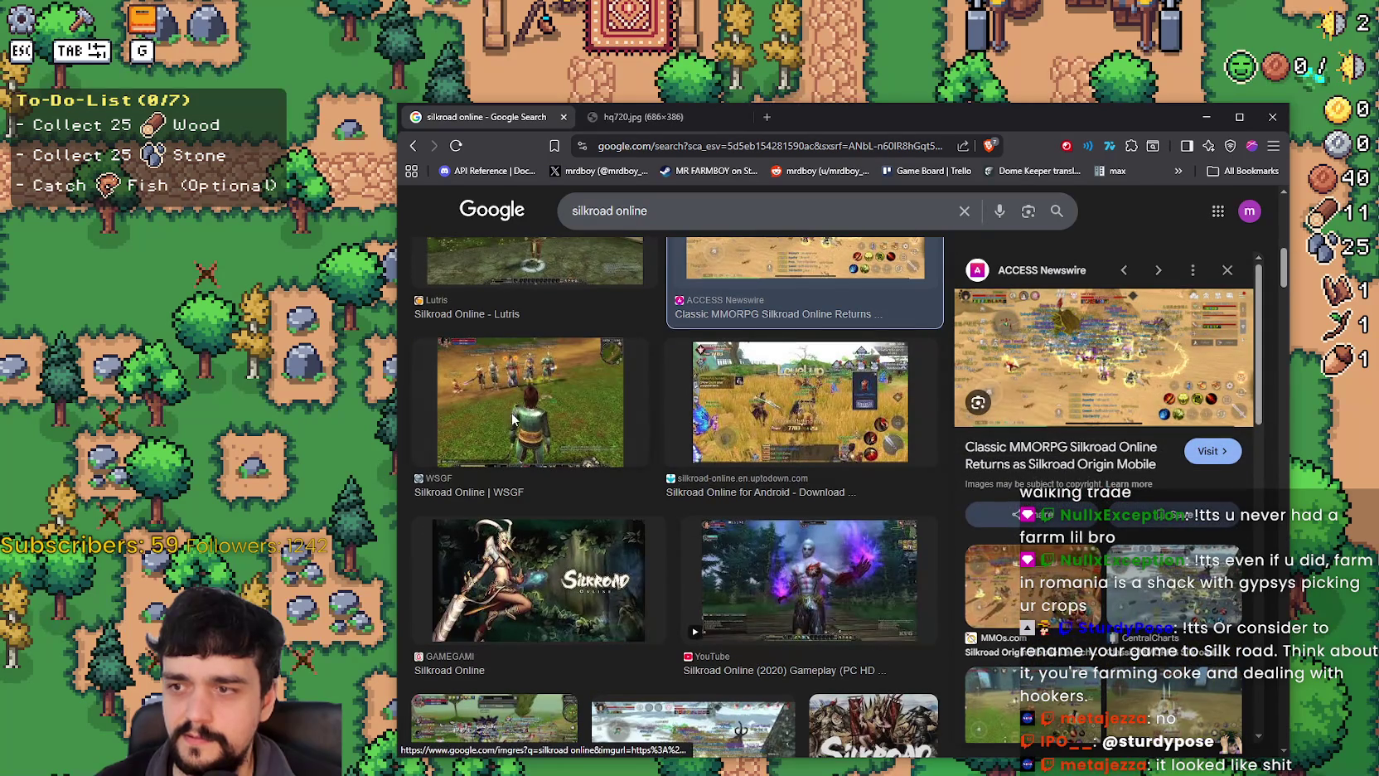
pyautogui.click(513, 421)
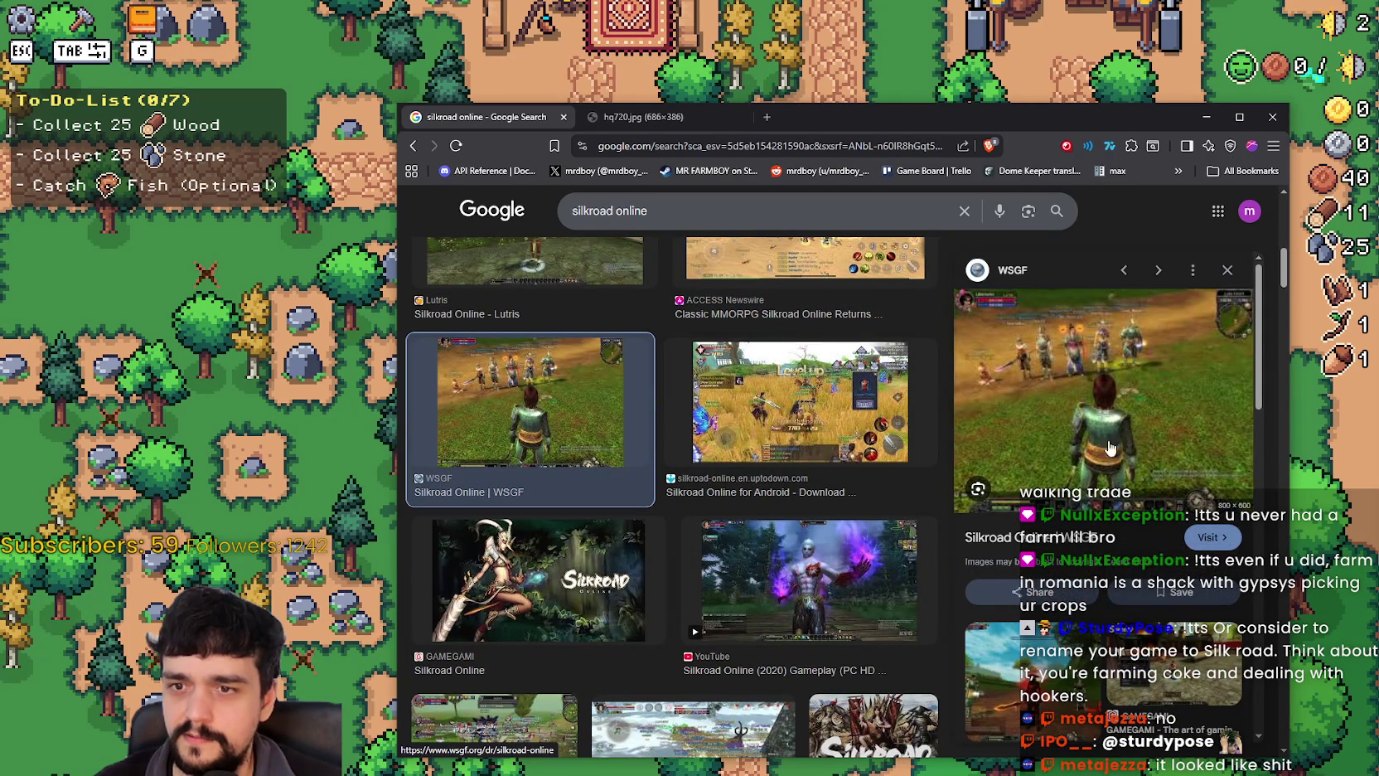
pyautogui.scroll(-4, 1114, 446)
pyautogui.scroll(-3, 784, 423)
pyautogui.click(800, 374)
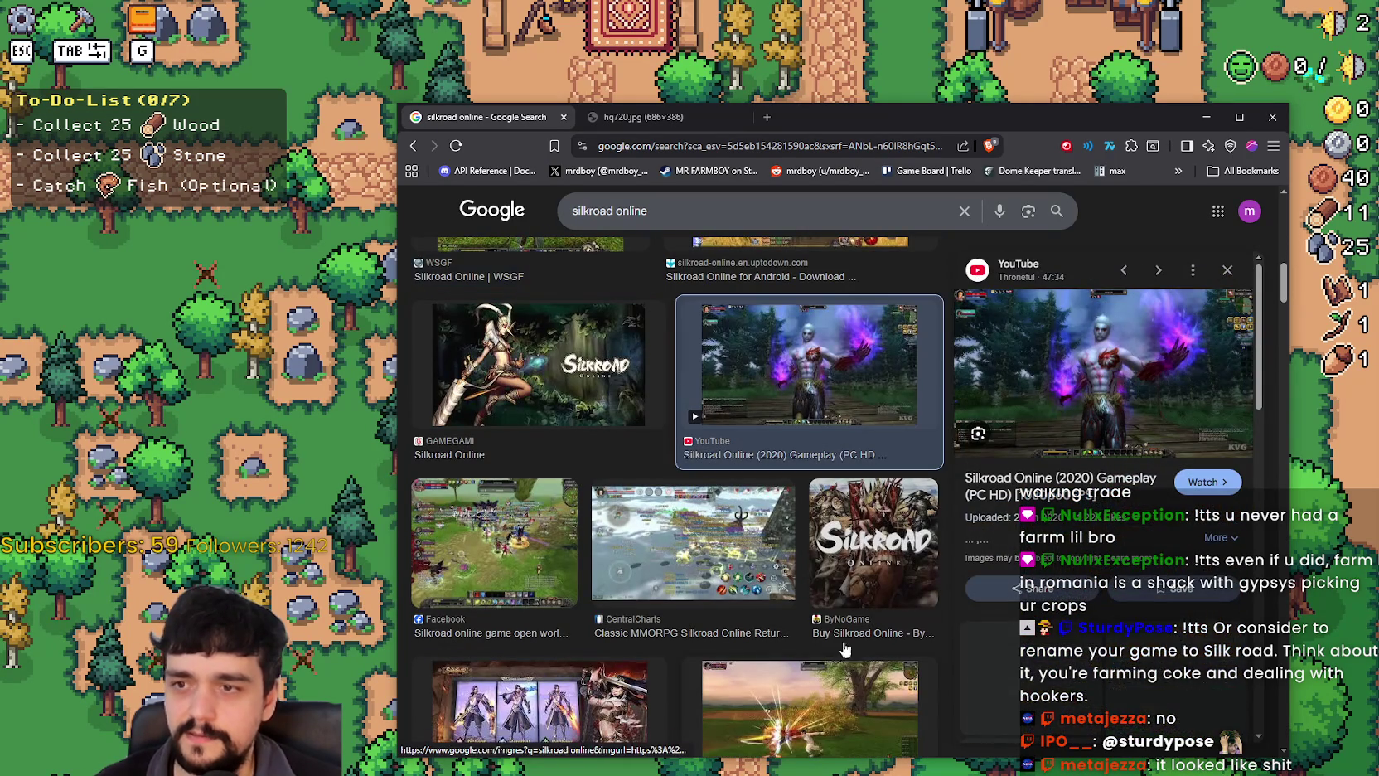
pyautogui.scroll(-3, 759, 534)
pyautogui.scroll(-5, 771, 655)
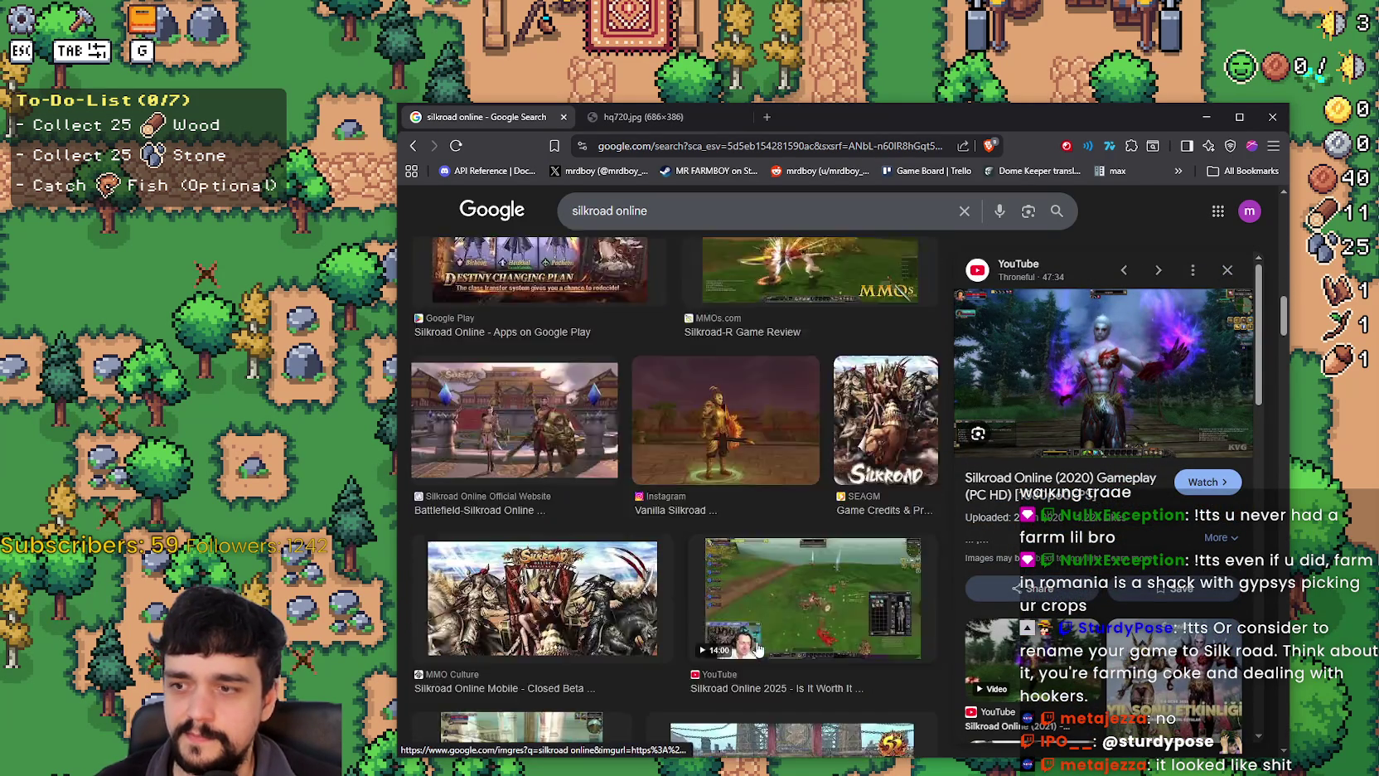
pyautogui.click(553, 419)
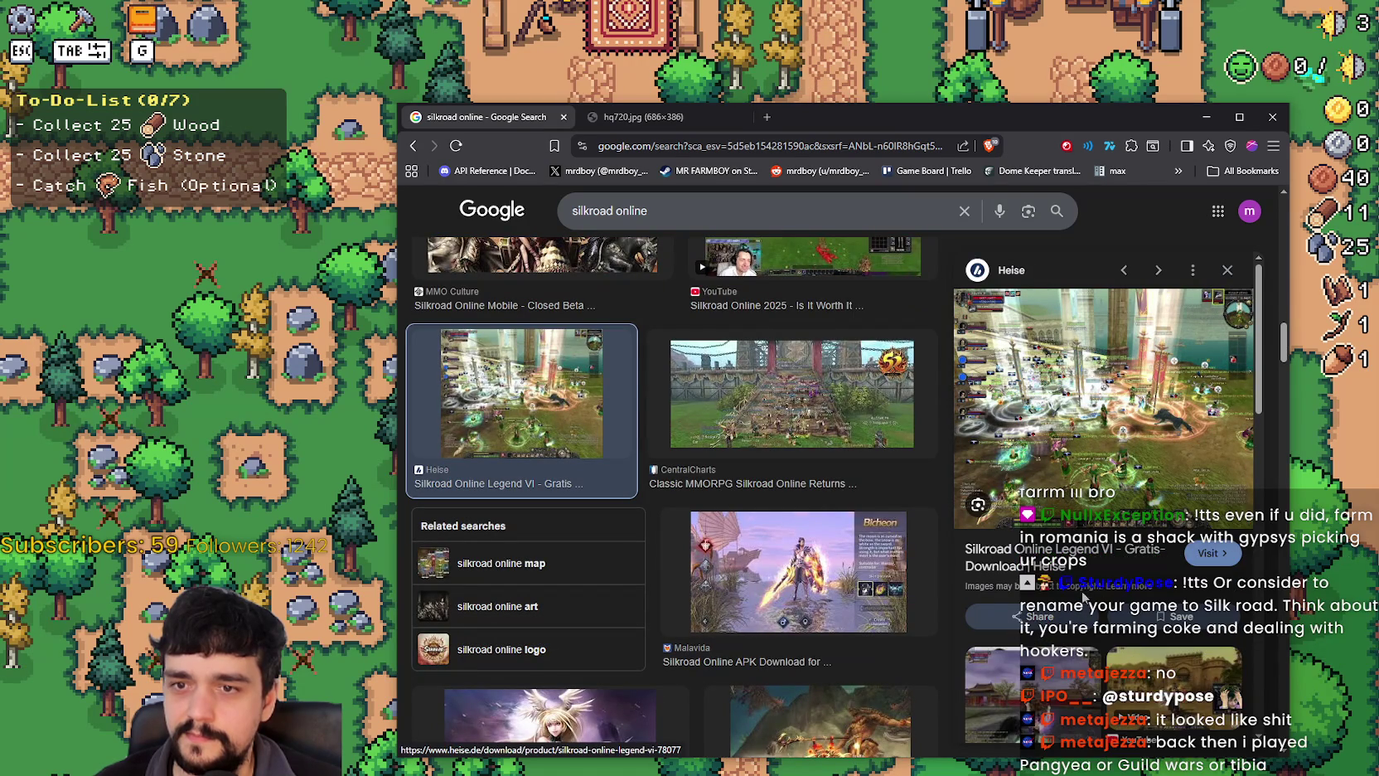
# Open the CentralCharts screenshot in a new tab, view it, then close that tab.
pyautogui.click(796, 373)
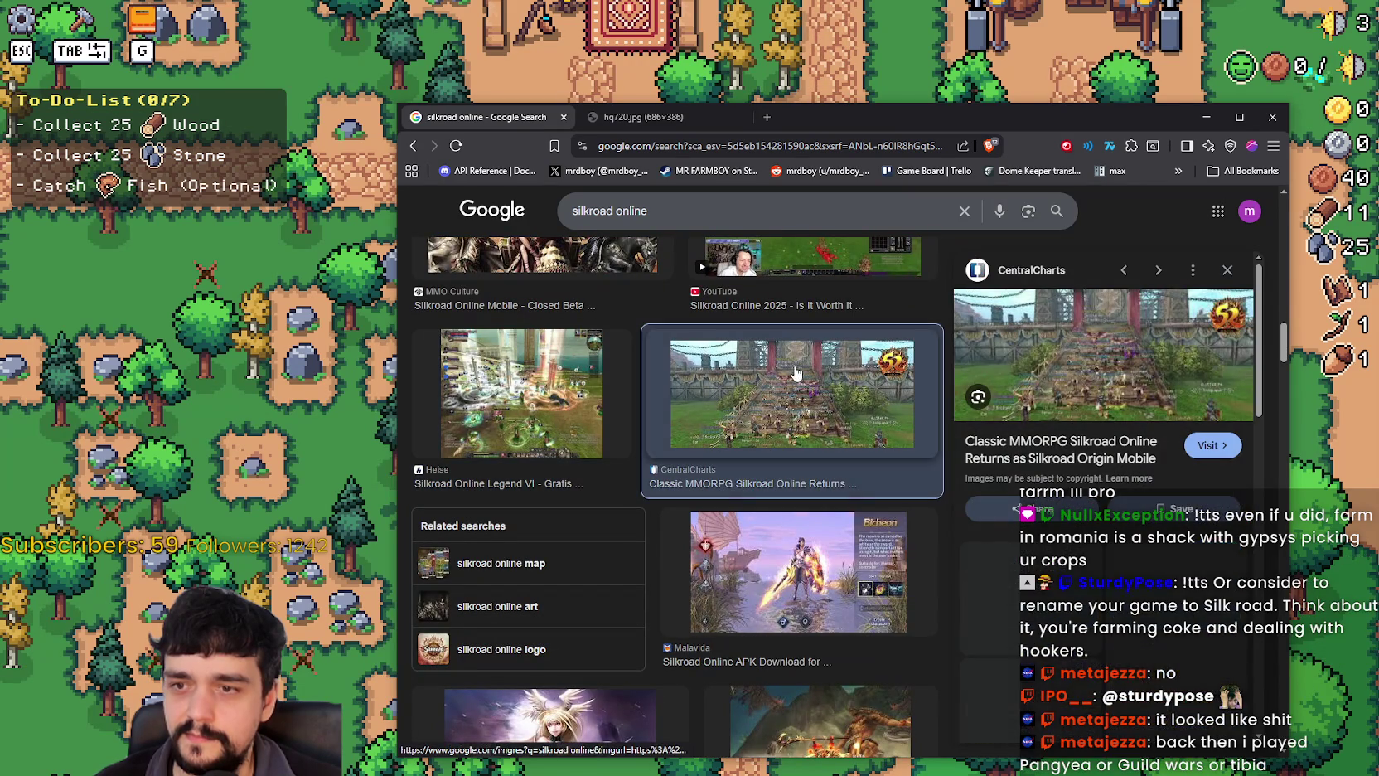
pyautogui.rightClick(1057, 372)
pyautogui.click(1102, 507)
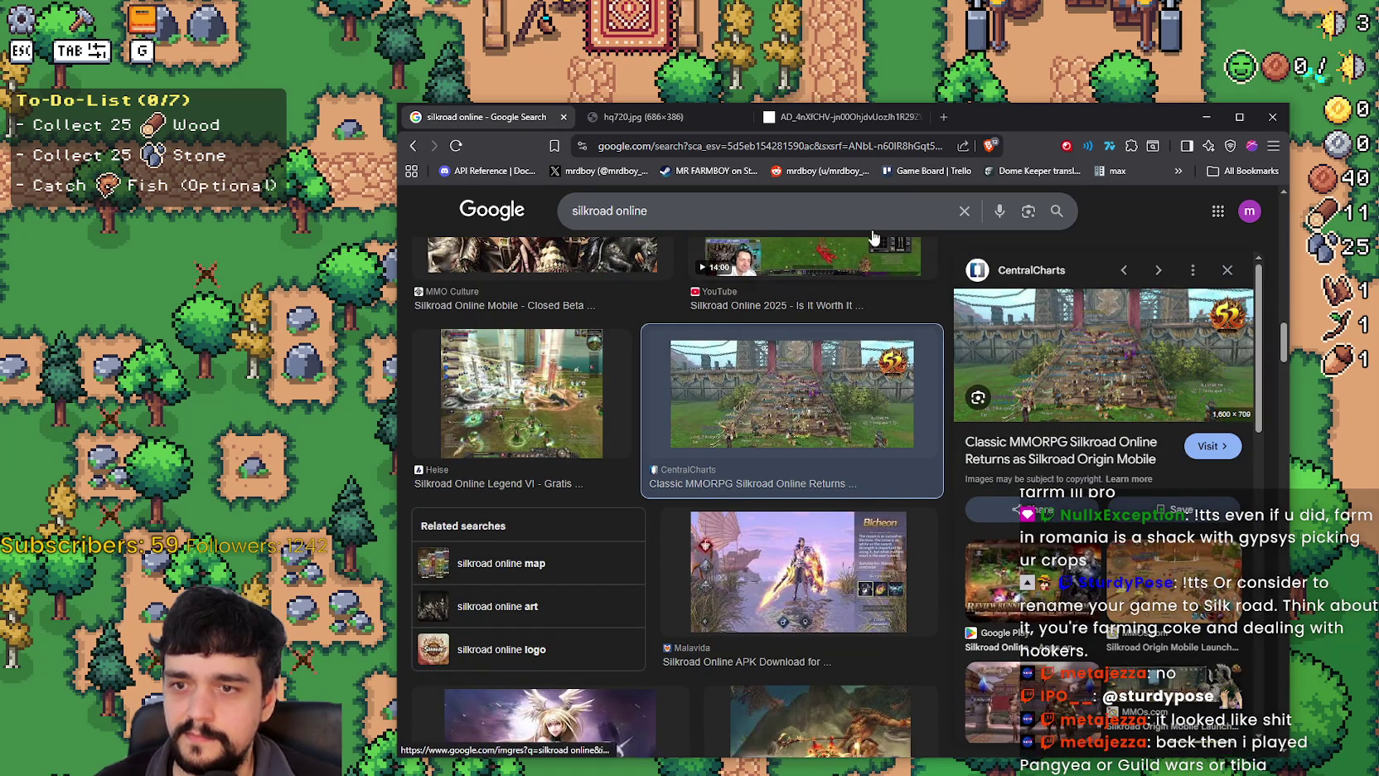
pyautogui.click(842, 116)
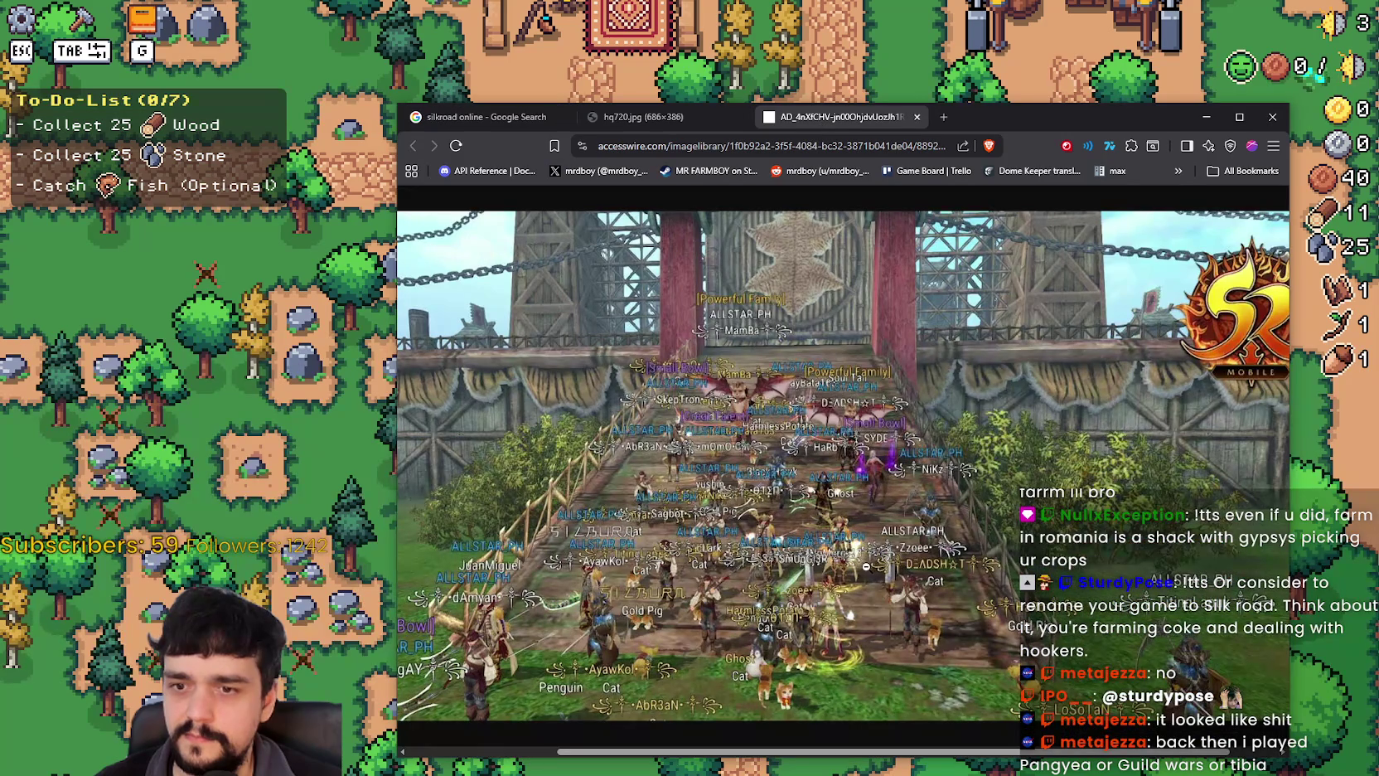
pyautogui.click(917, 117)
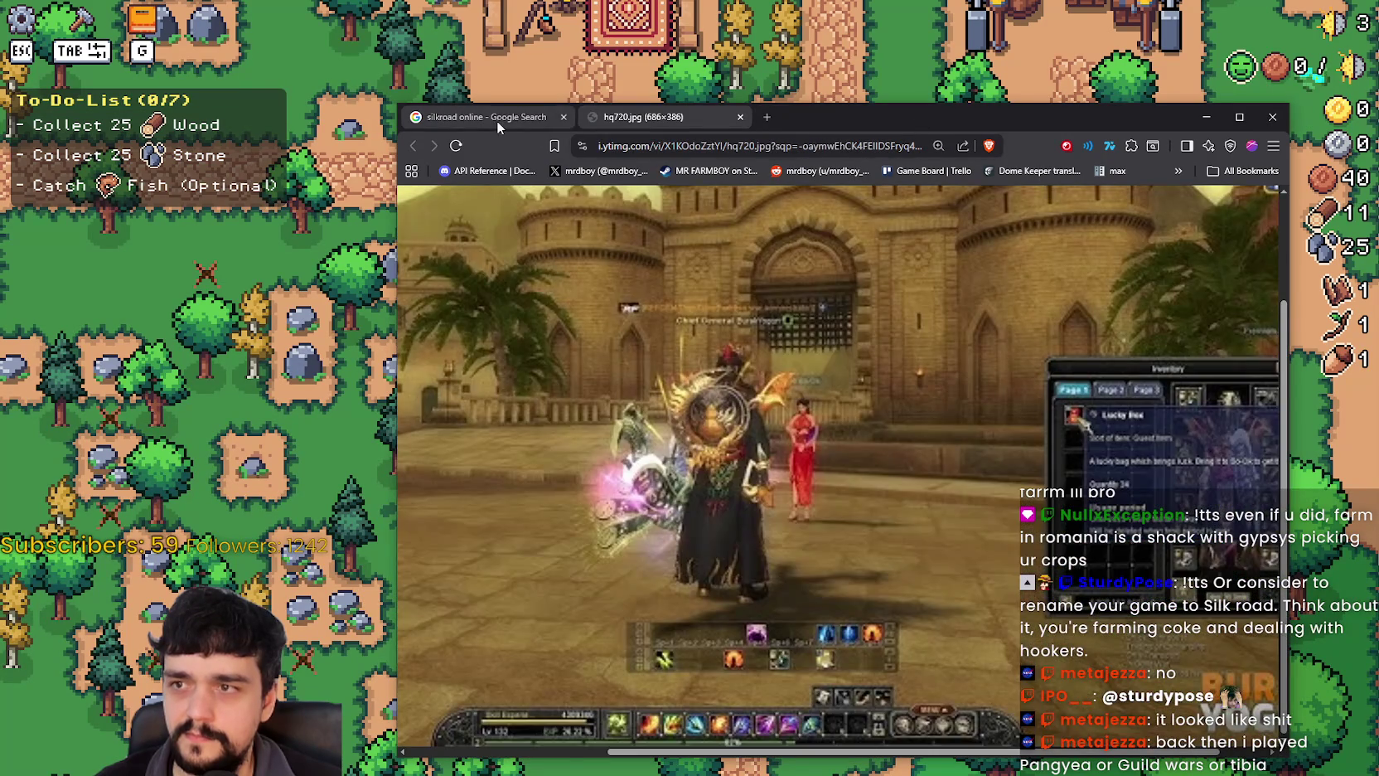
pyautogui.click(502, 126)
pyautogui.scroll(-5, 721, 549)
pyautogui.scroll(-5, 779, 518)
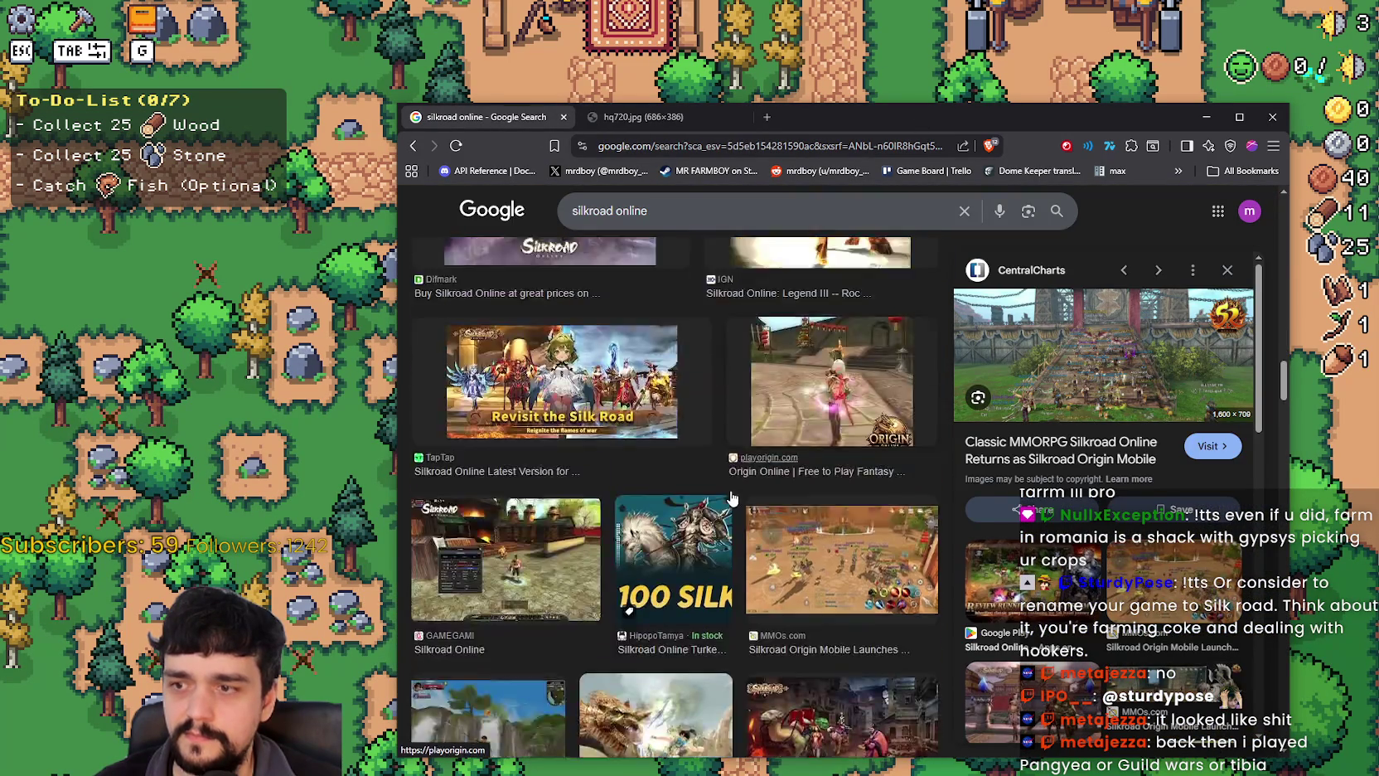
pyautogui.scroll(-3, 786, 614)
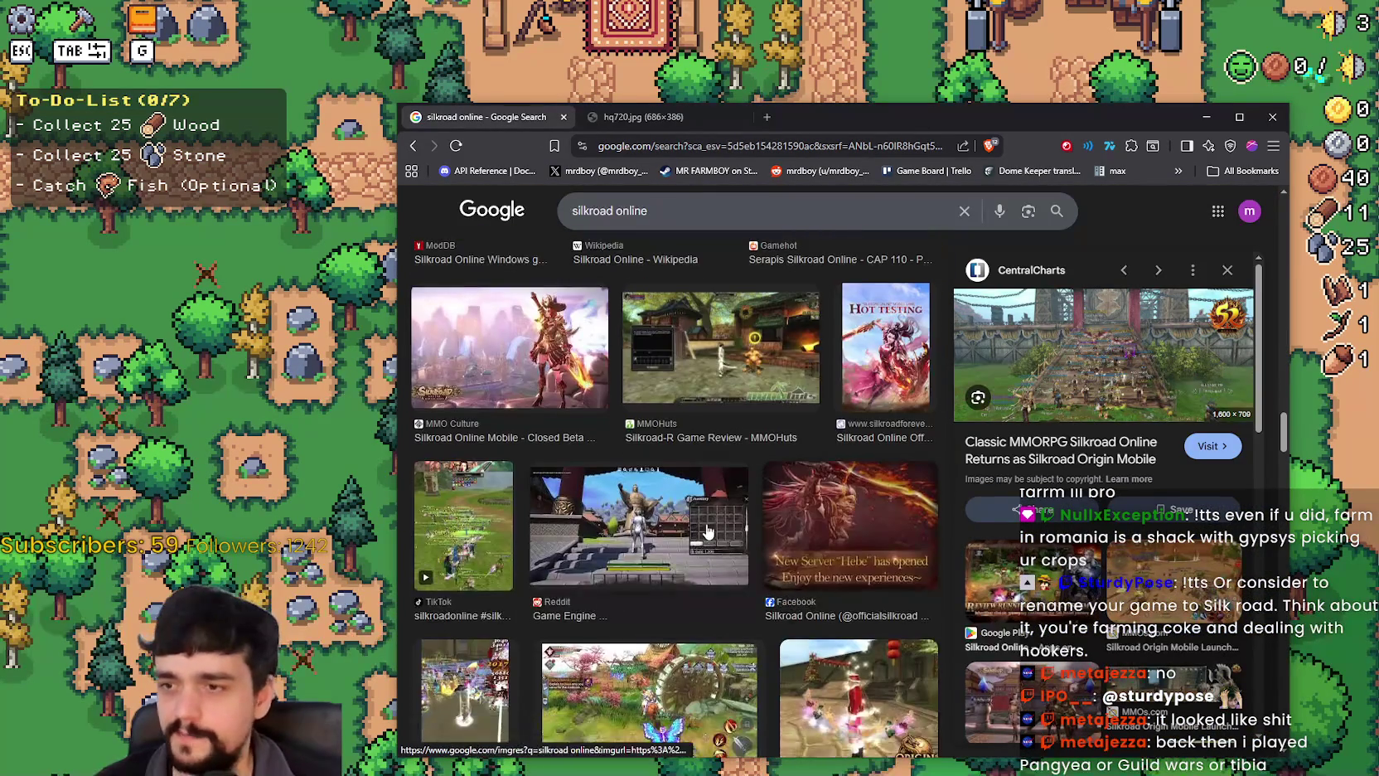
pyautogui.scroll(10, 787, 617)
pyautogui.scroll(-8, 823, 634)
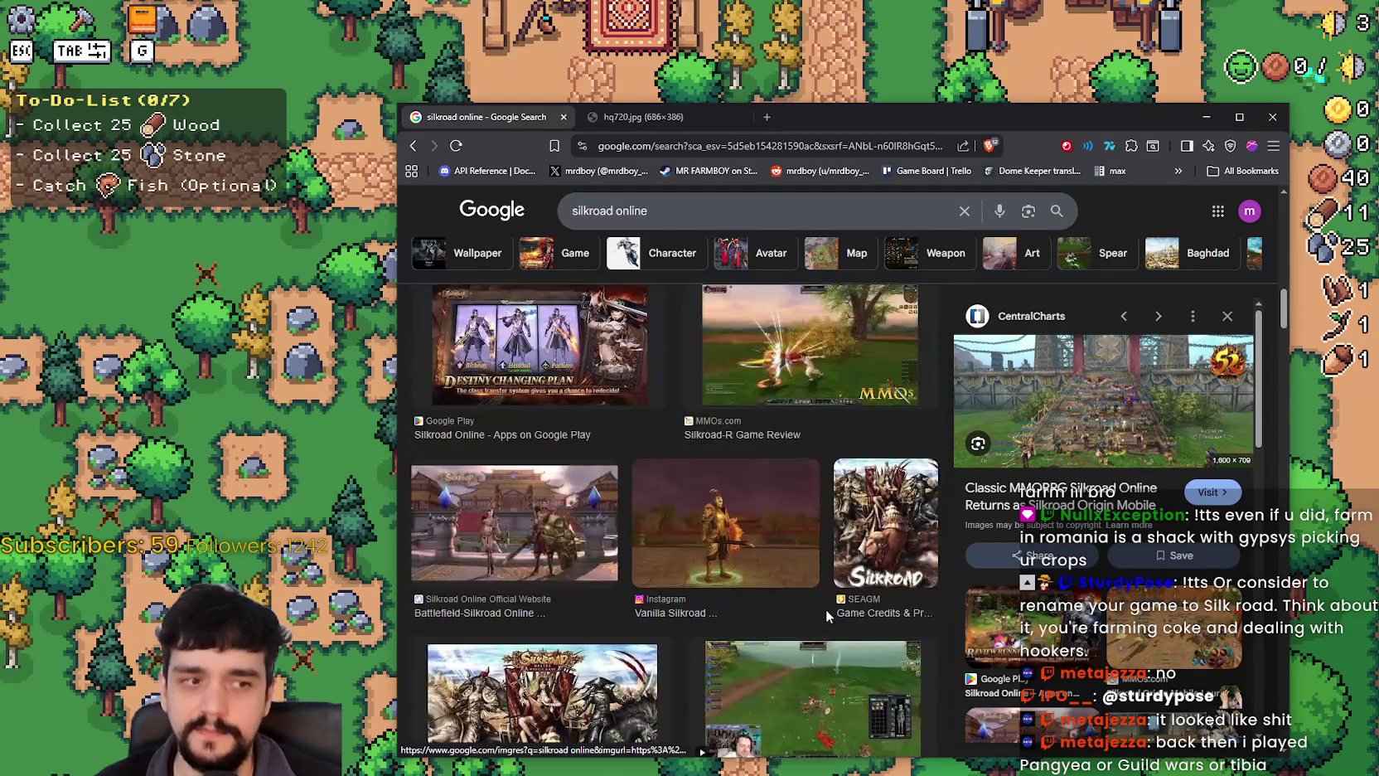
pyautogui.scroll(2, 818, 595)
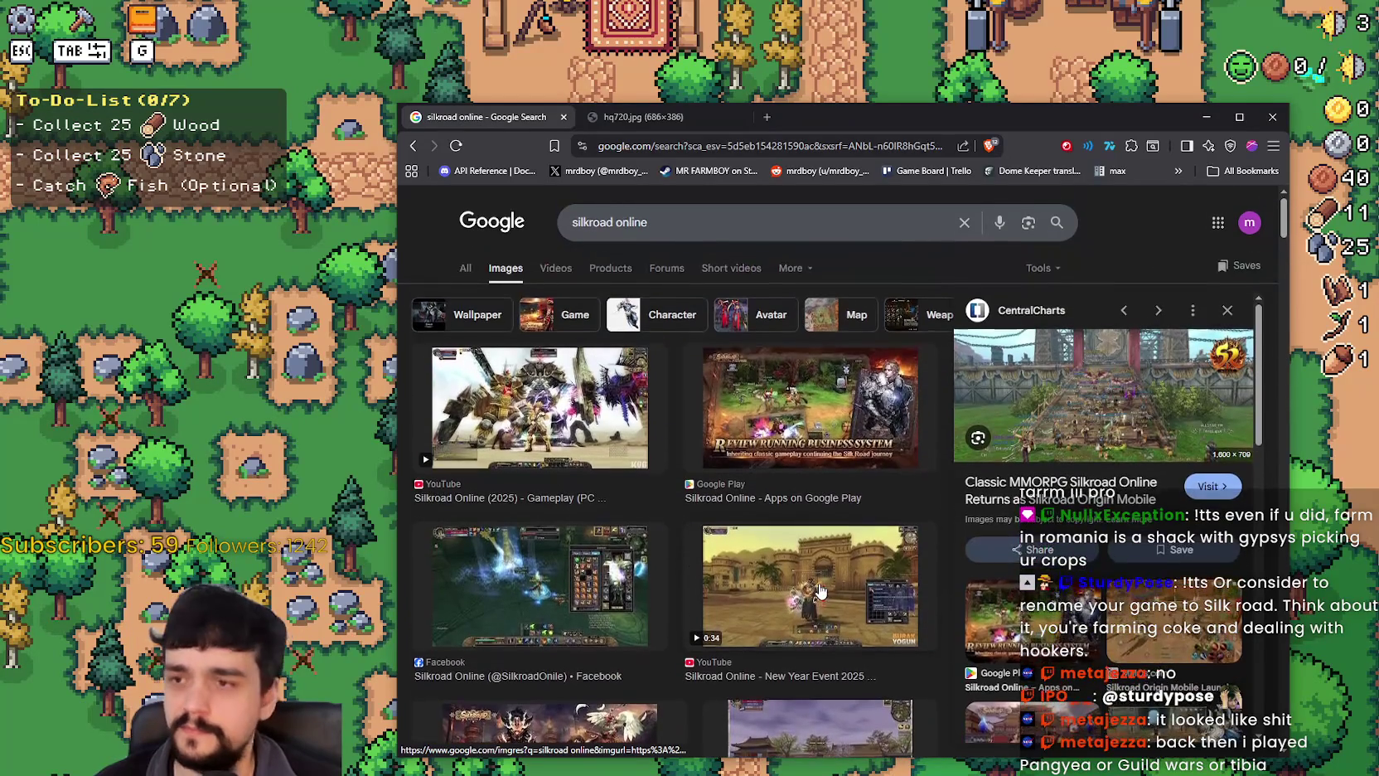
# Open the 2025 gameplay image in a new tab and zoom into the full Silkroad screenshot.
pyautogui.click(580, 449)
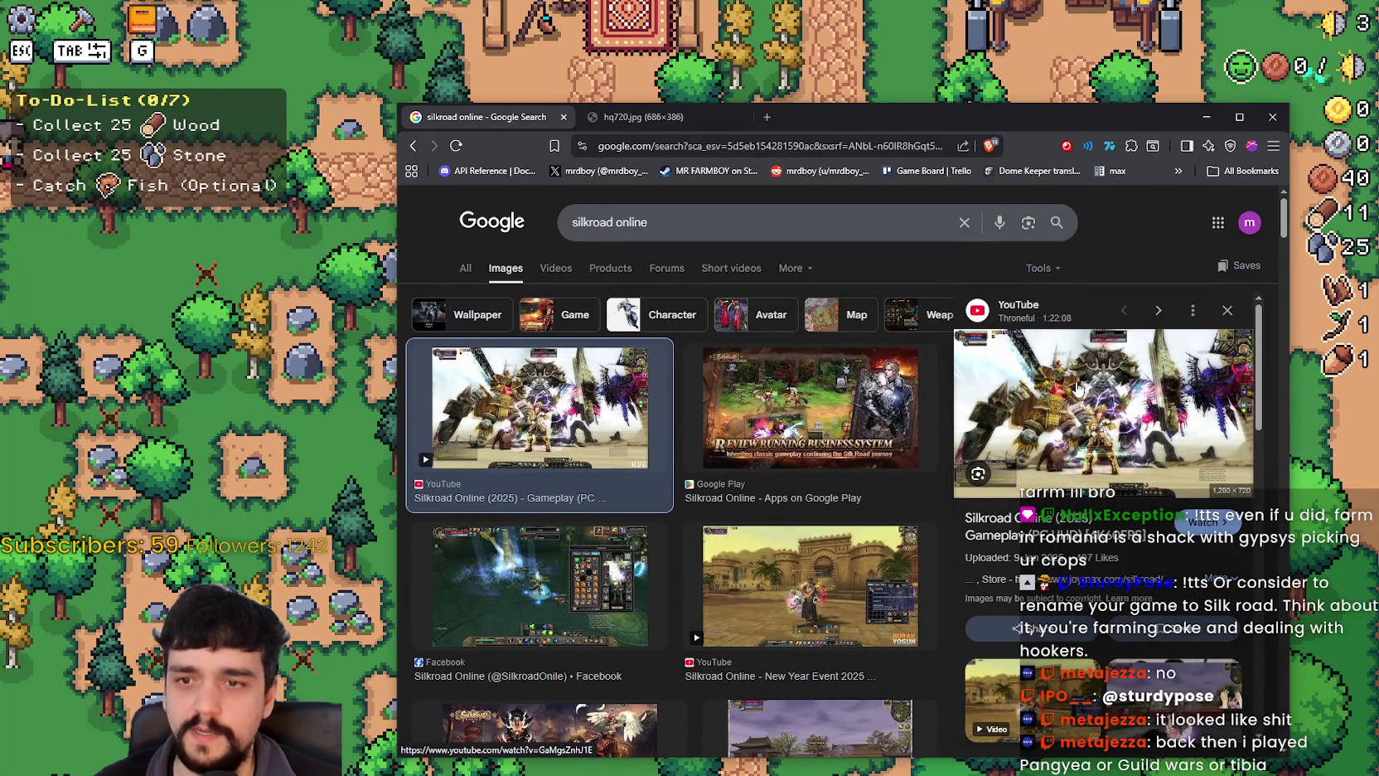
pyautogui.rightClick(1113, 335)
pyautogui.click(1161, 426)
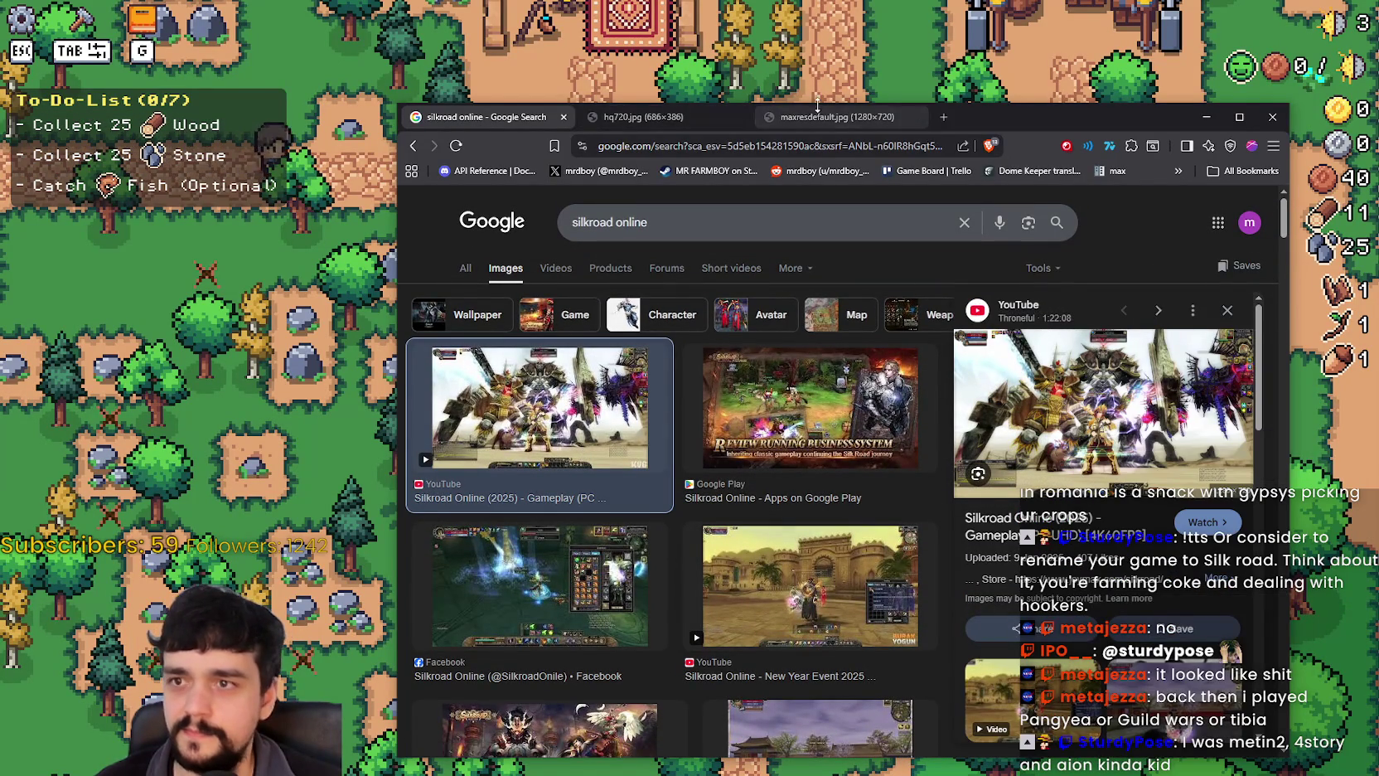
pyautogui.click(692, 119)
pyautogui.click(794, 116)
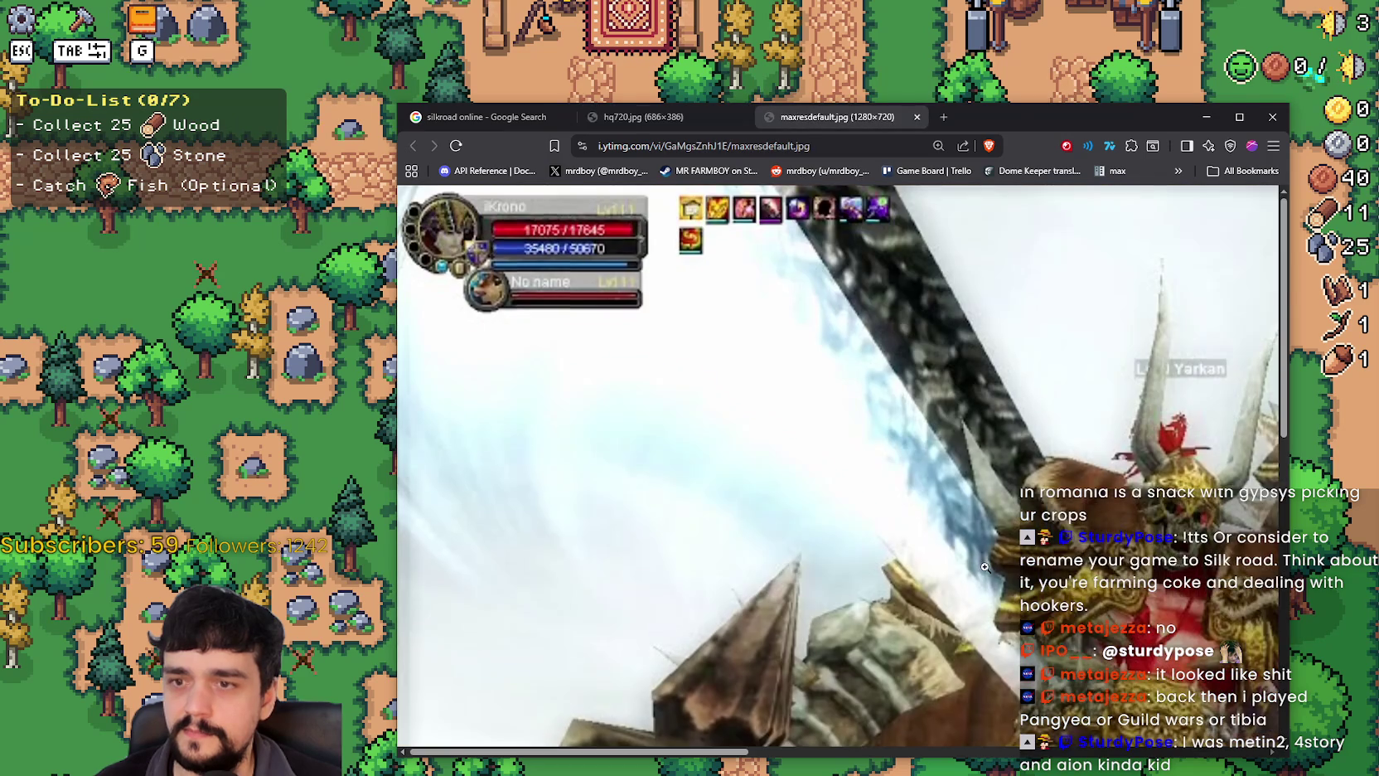
pyautogui.click(985, 567)
pyautogui.click(1046, 613)
pyautogui.scroll(-4, 864, 520)
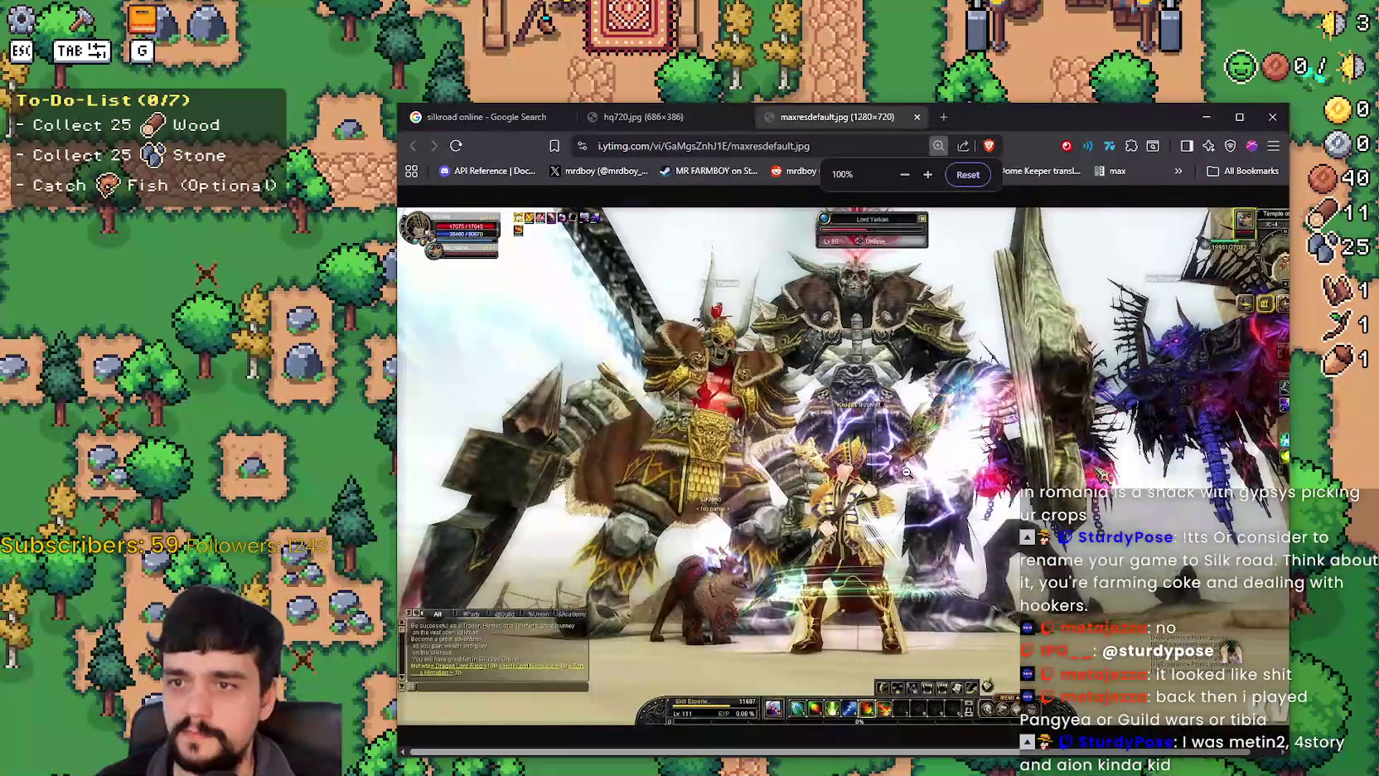
pyautogui.click(499, 121)
pyautogui.scroll(-3, 774, 549)
# Open the Reddit Silkroad image in a new tab, view it, then close it.
pyautogui.click(791, 533)
pyautogui.rightClick(1109, 352)
pyautogui.click(1203, 617)
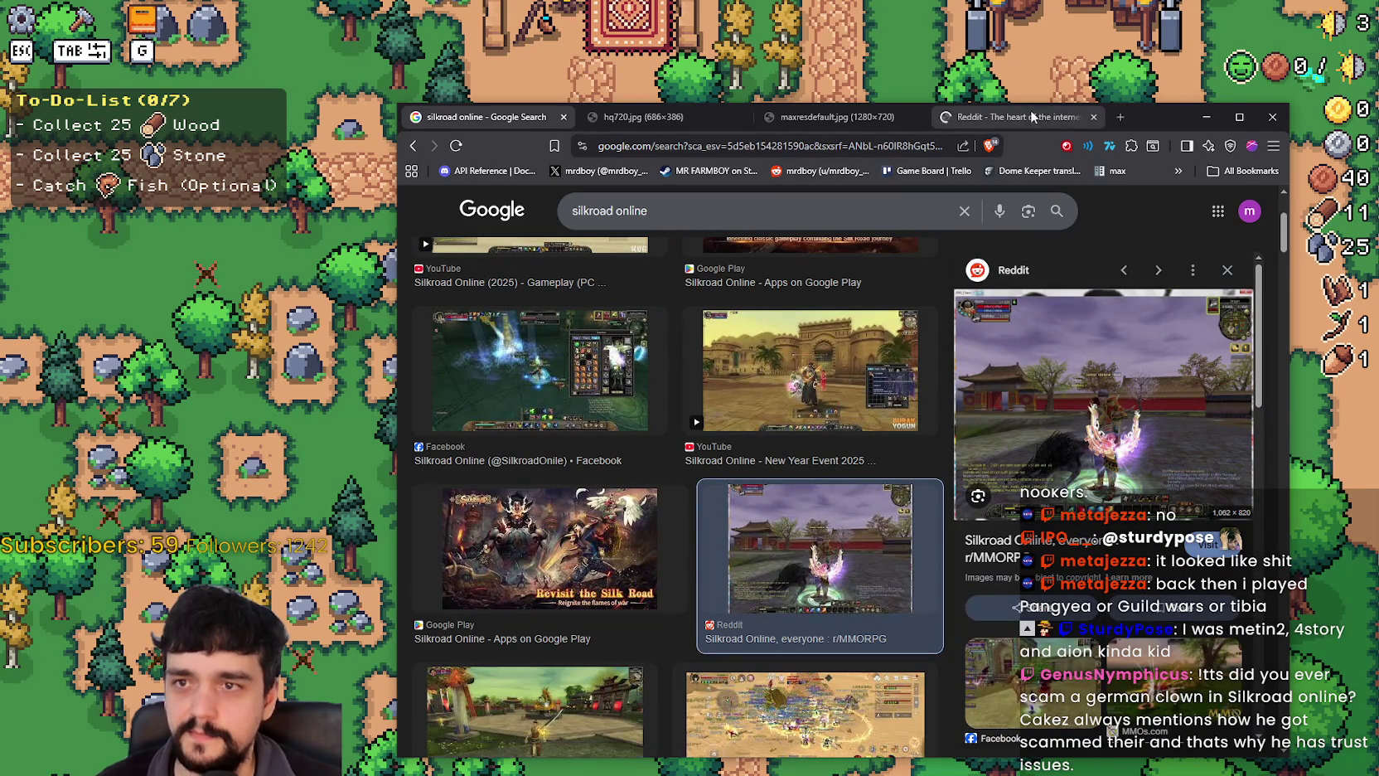
pyautogui.click(1032, 110)
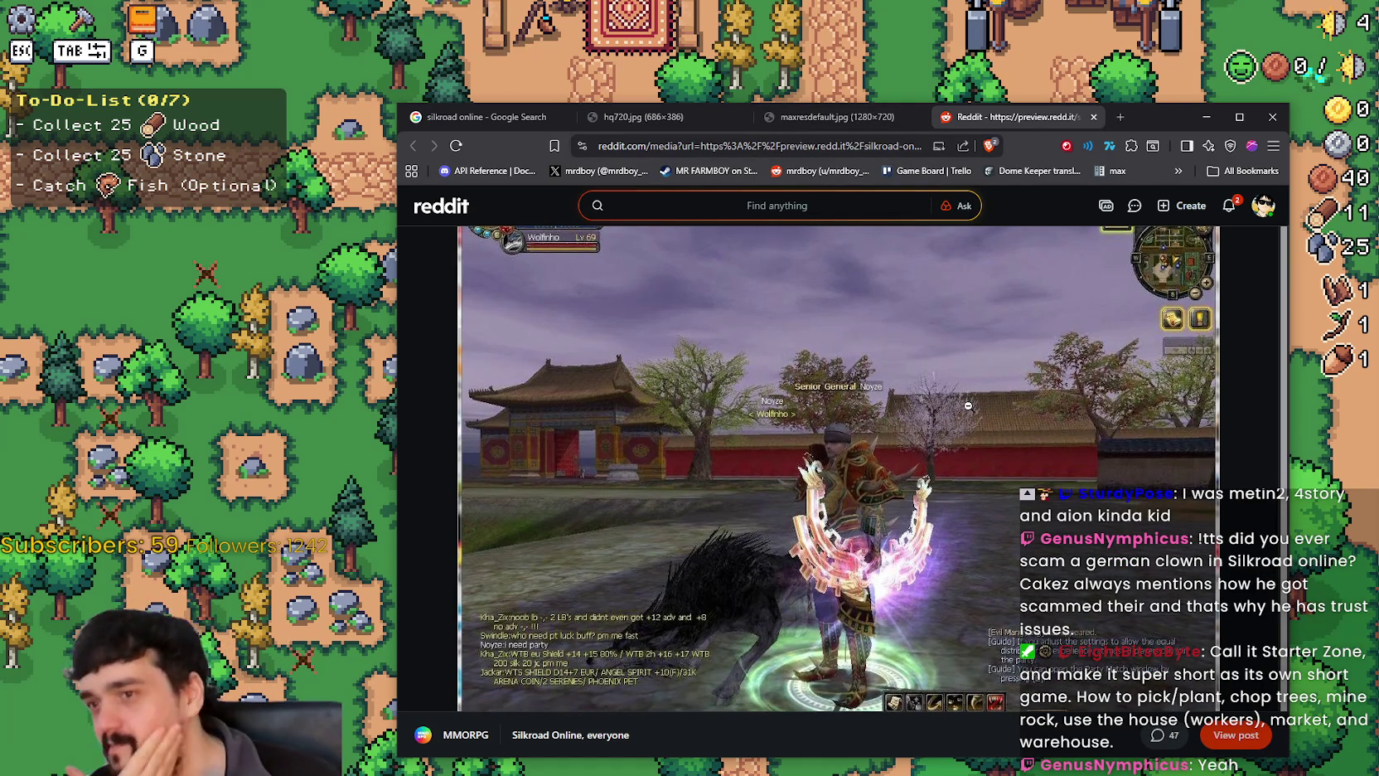
pyautogui.click(1093, 117)
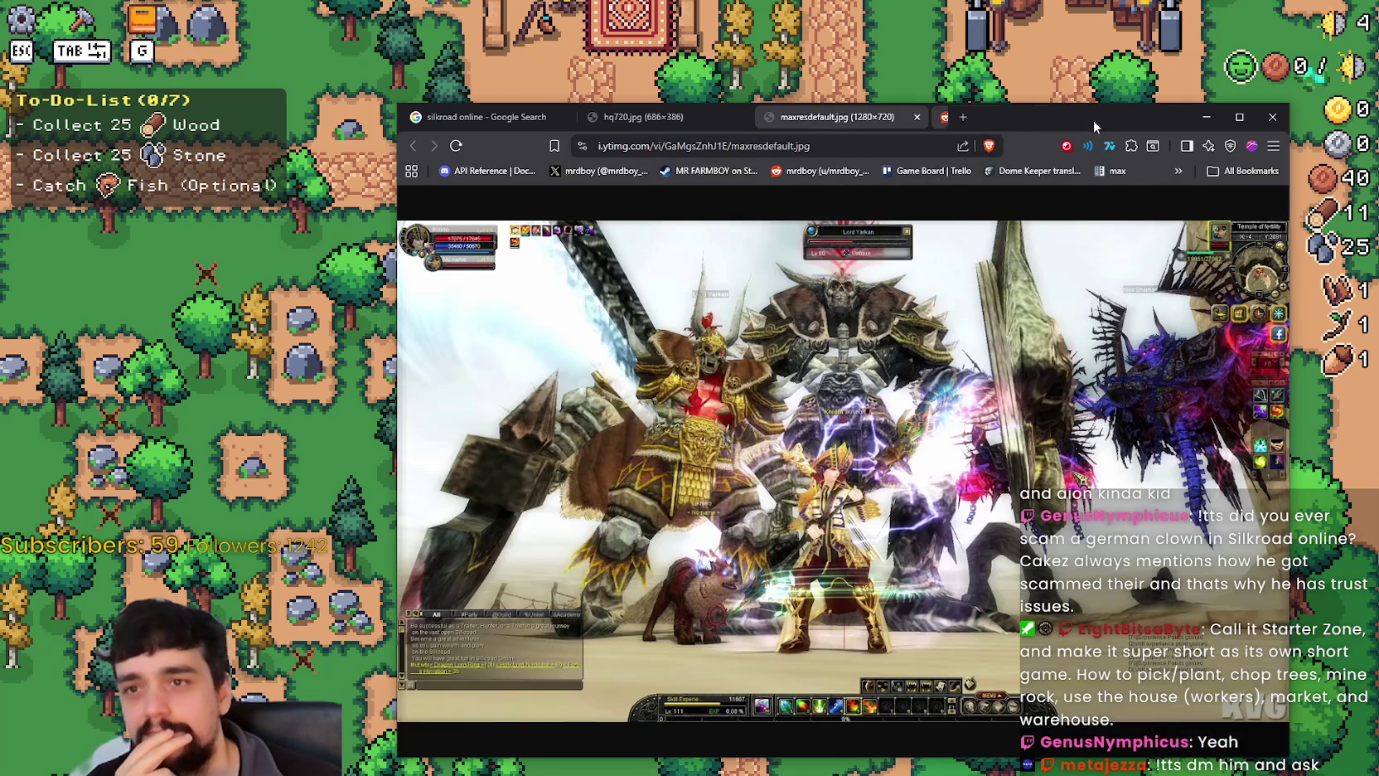
pyautogui.click(485, 119)
pyautogui.scroll(-1, 847, 576)
# View the Lutris screenshot at full resolution, then close Chrome with all its tabs.
pyautogui.click(579, 500)
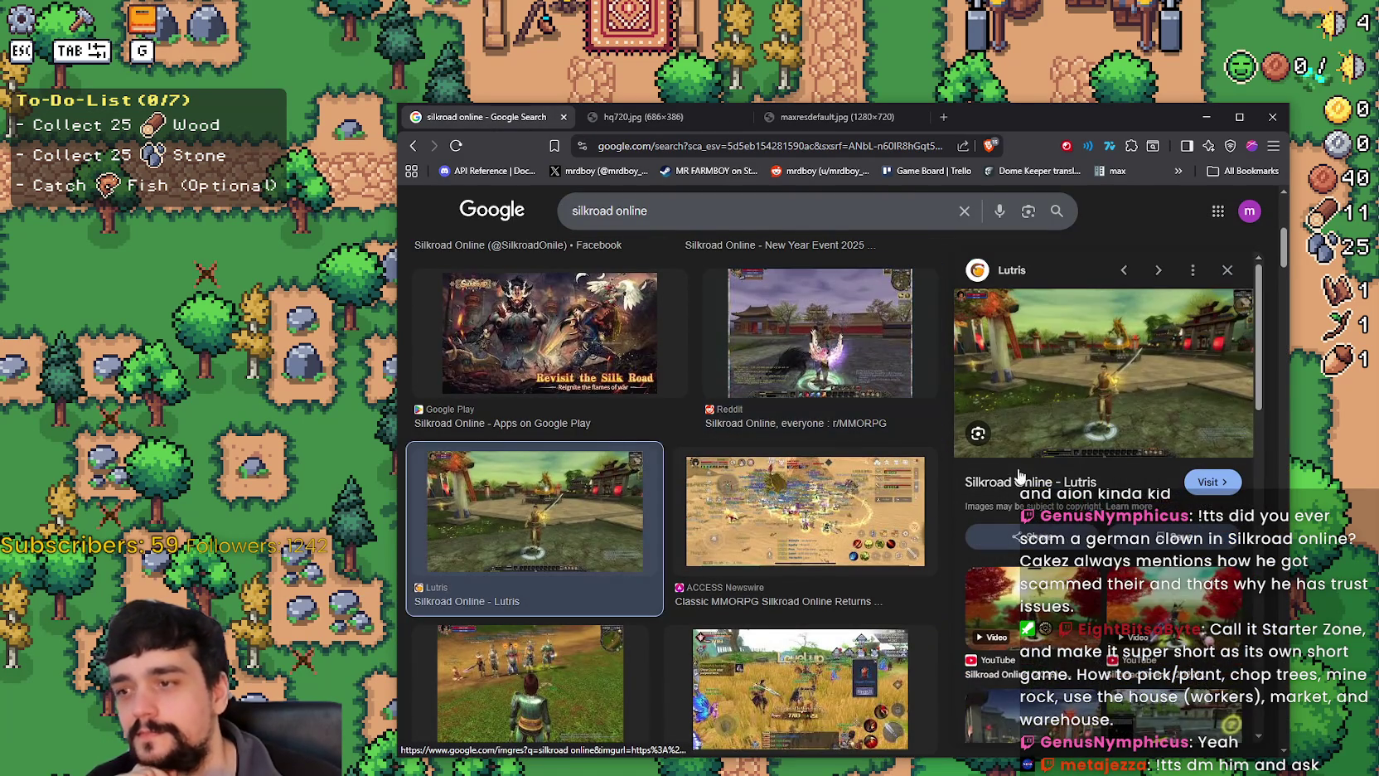
pyautogui.rightClick(1141, 386)
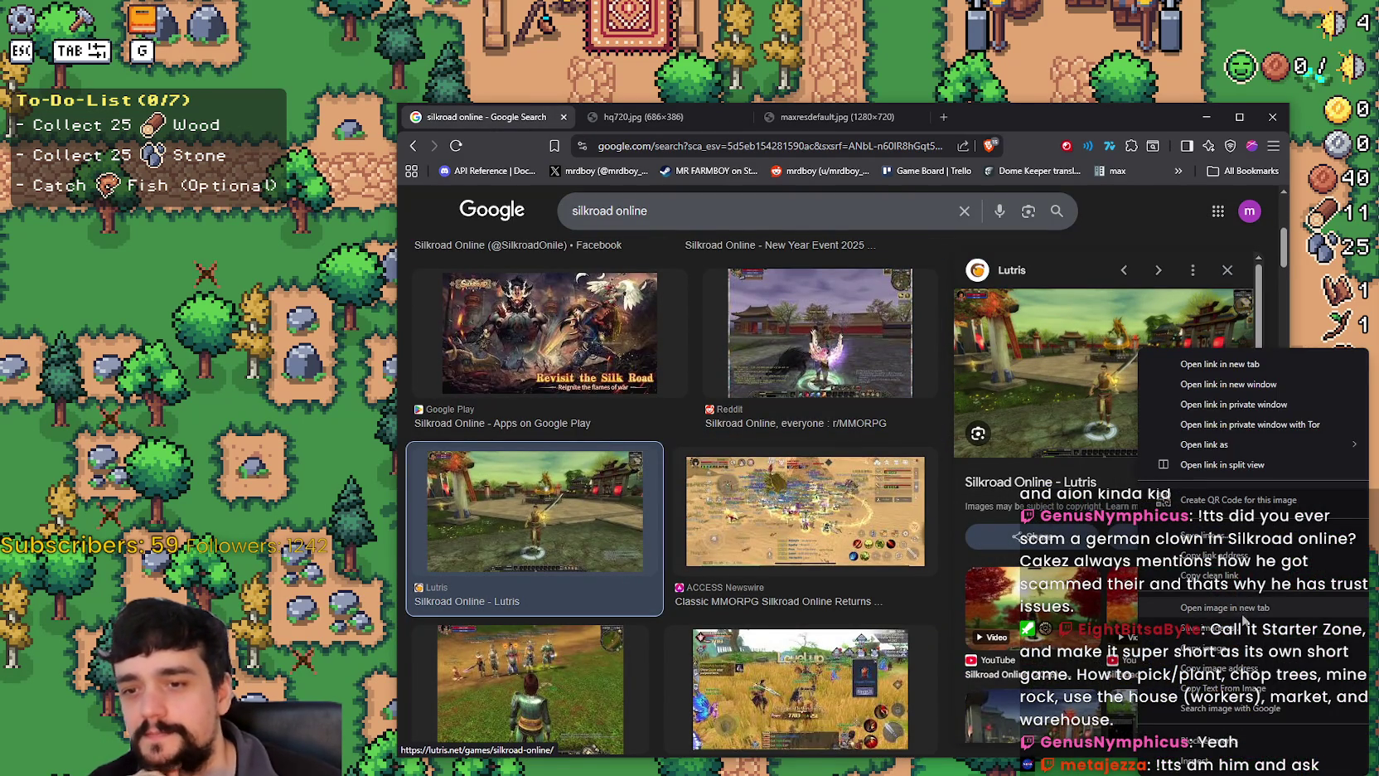
pyautogui.click(1210, 477)
pyautogui.click(1018, 119)
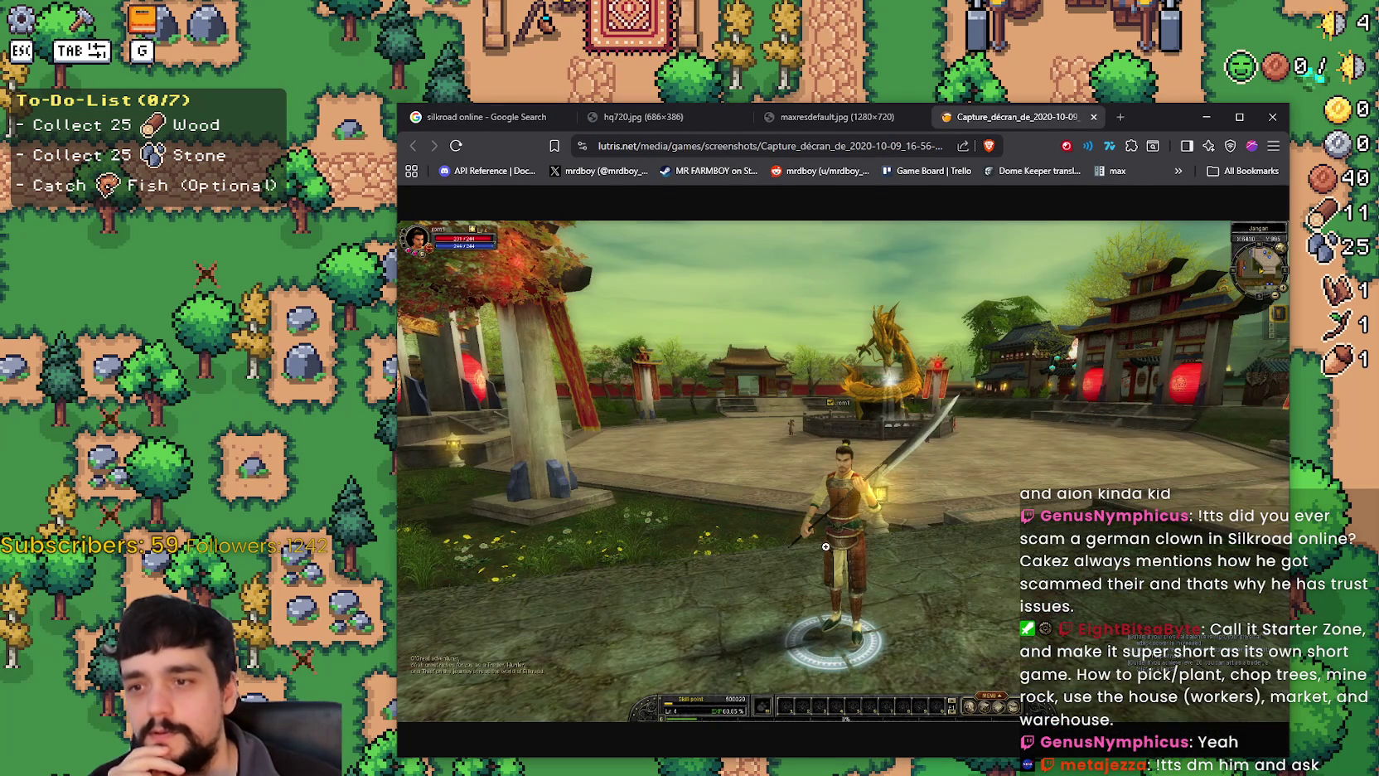
pyautogui.click(826, 547)
pyautogui.scroll(3, 928, 663)
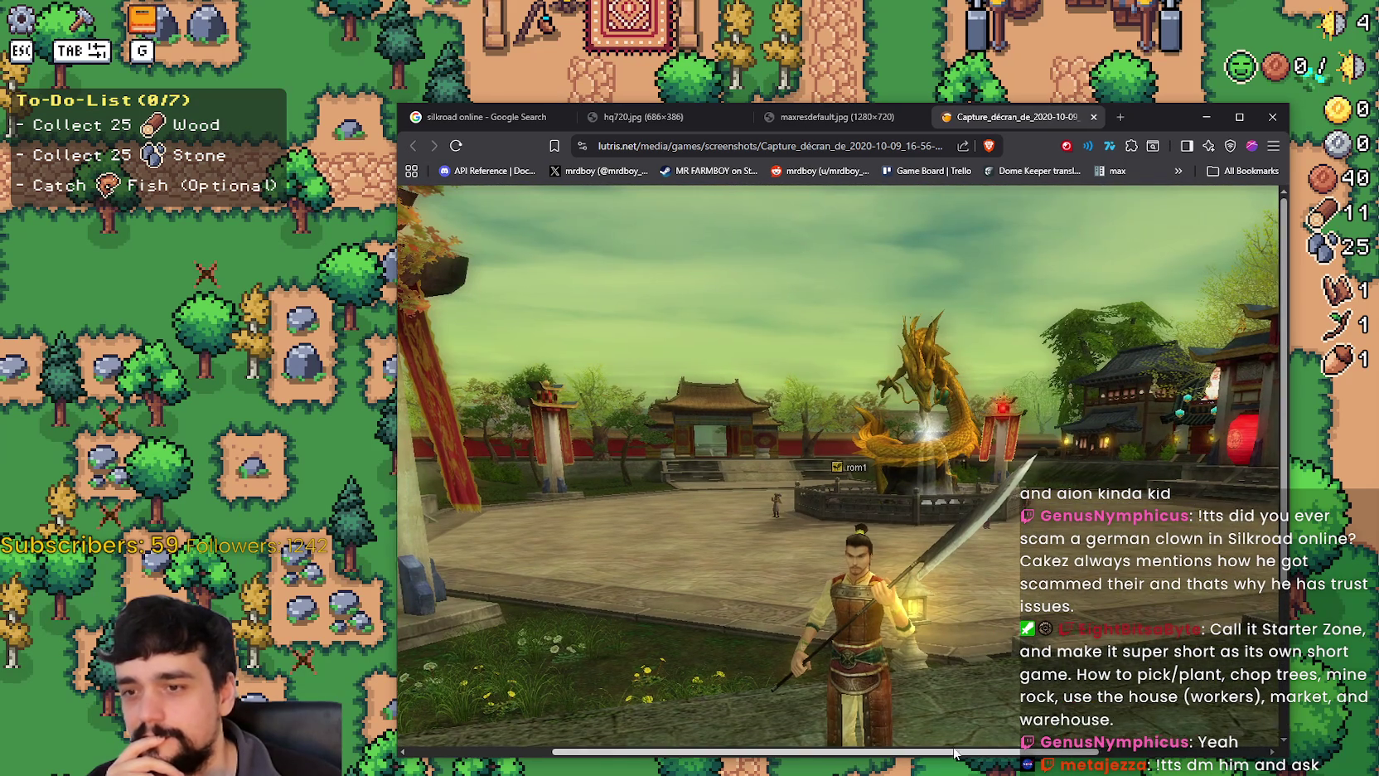
pyautogui.moveTo(976, 751); pyautogui.dragTo(683, 670)
pyautogui.scroll(-3, 700, 596)
pyautogui.moveTo(780, 752); pyautogui.dragTo(1090, 754)
pyautogui.scroll(3, 1178, 622)
pyautogui.click(1019, 434)
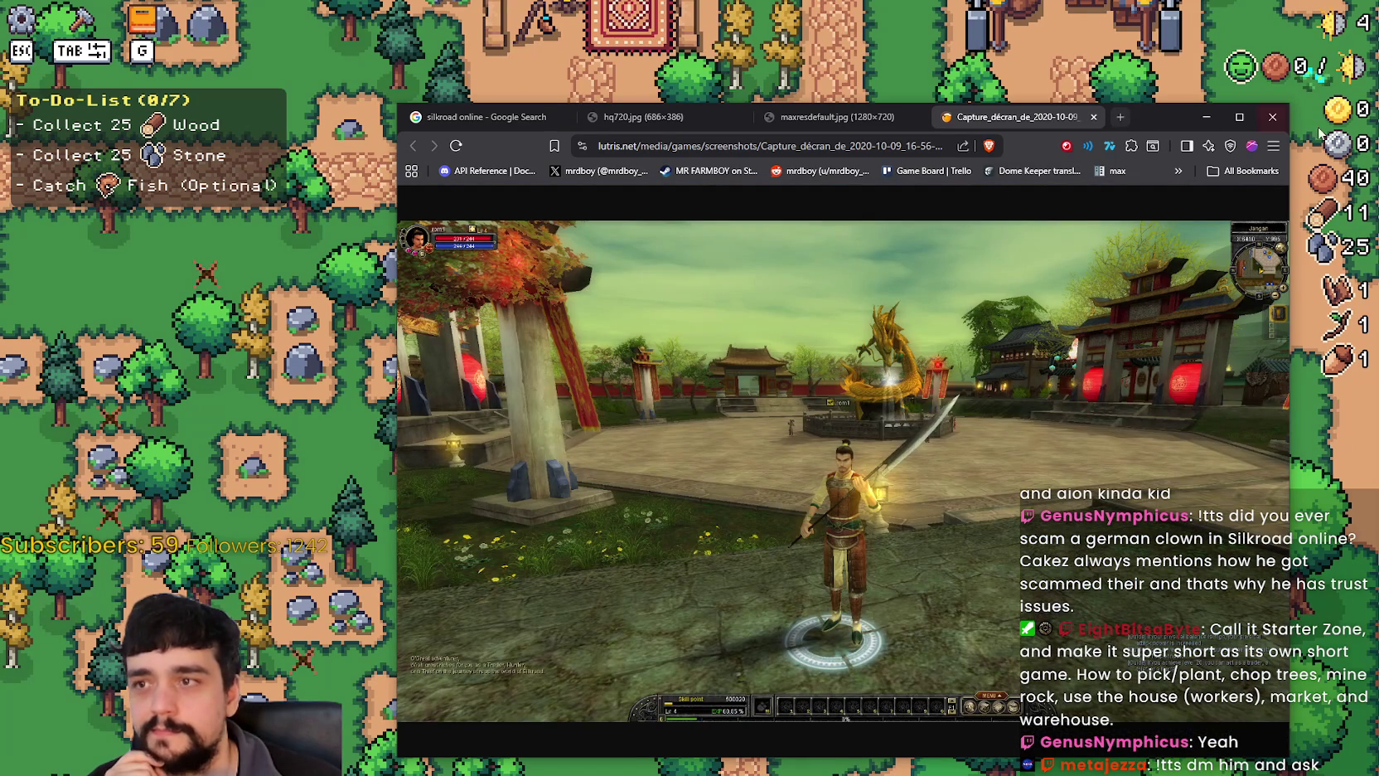
pyautogui.click(1272, 116)
pyautogui.click(866, 285)
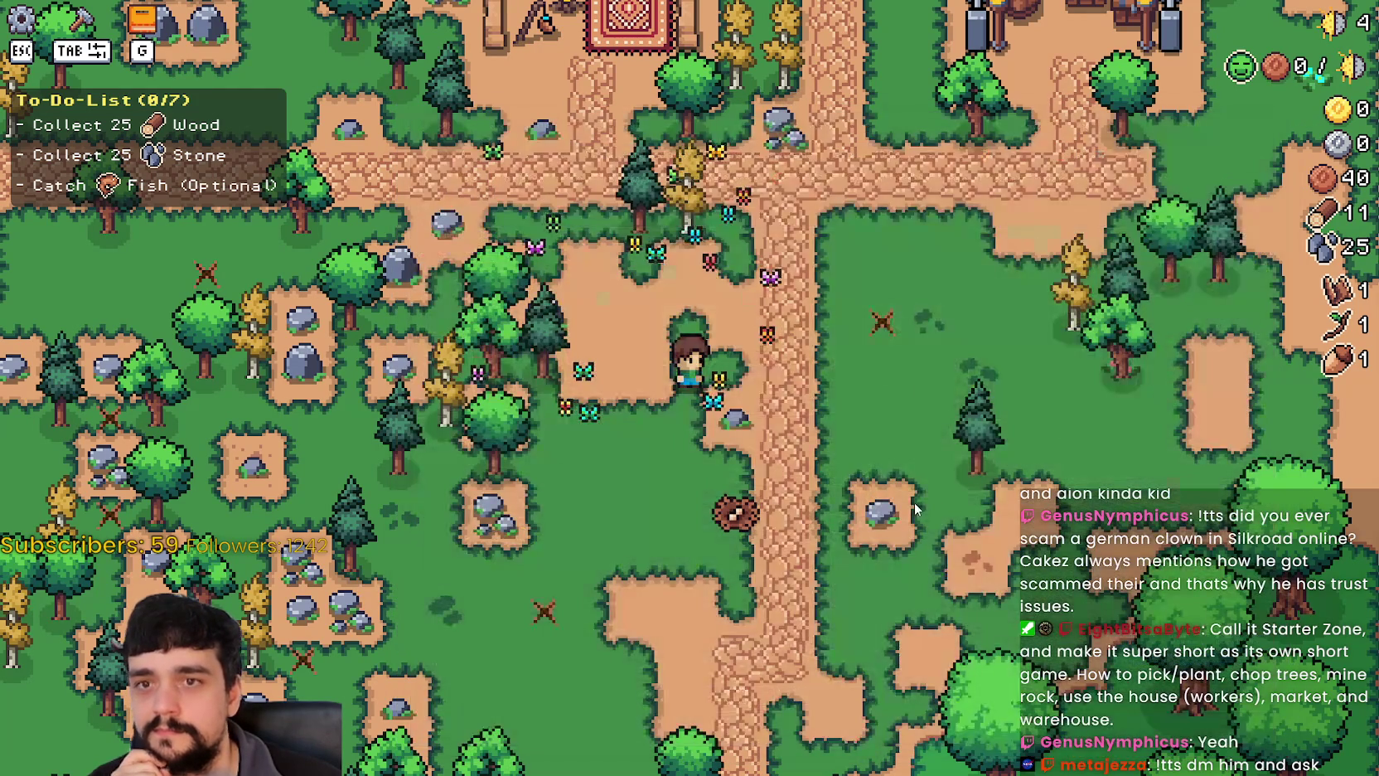
# Walk the farmer over trees, rocks and branches until wood reaches 20 and stone 32.
pyautogui.press('d')
pyautogui.press('w')
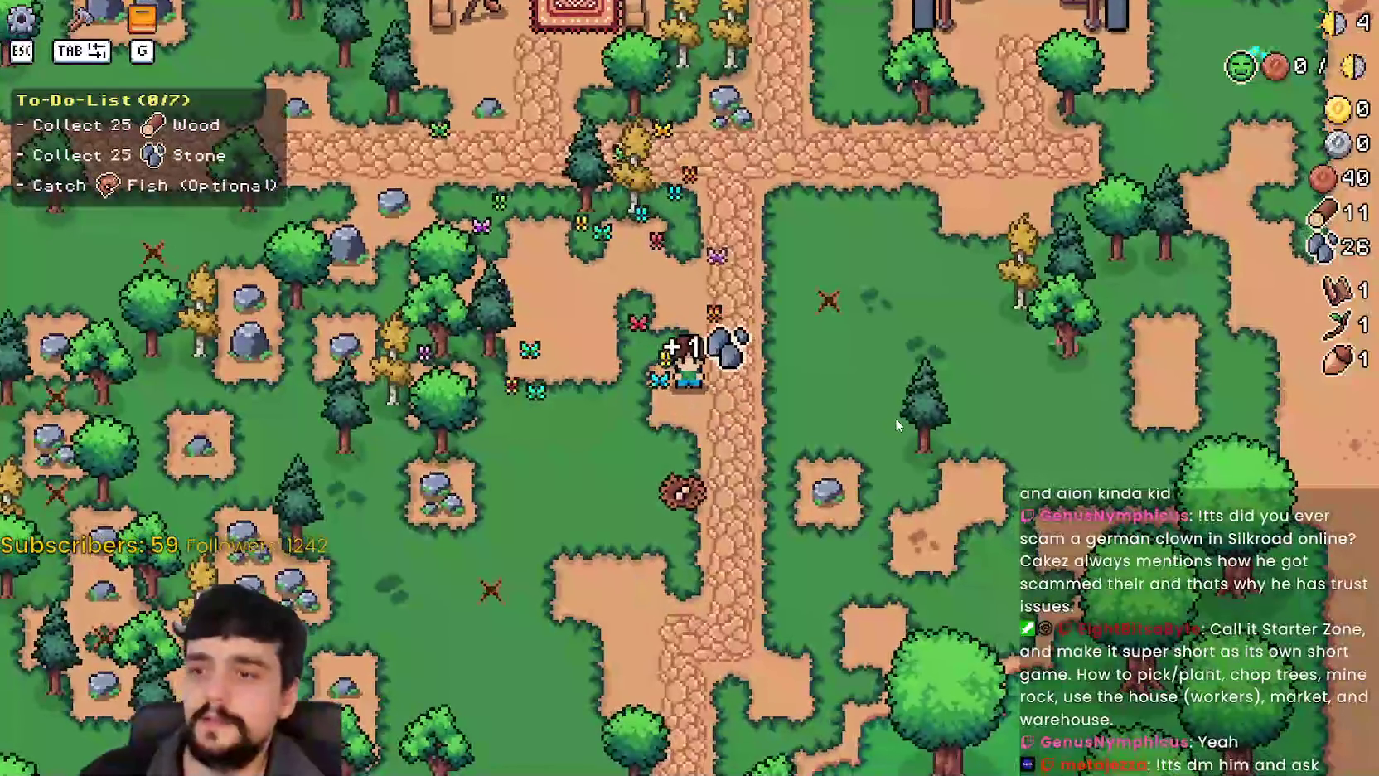
pyautogui.press('w')
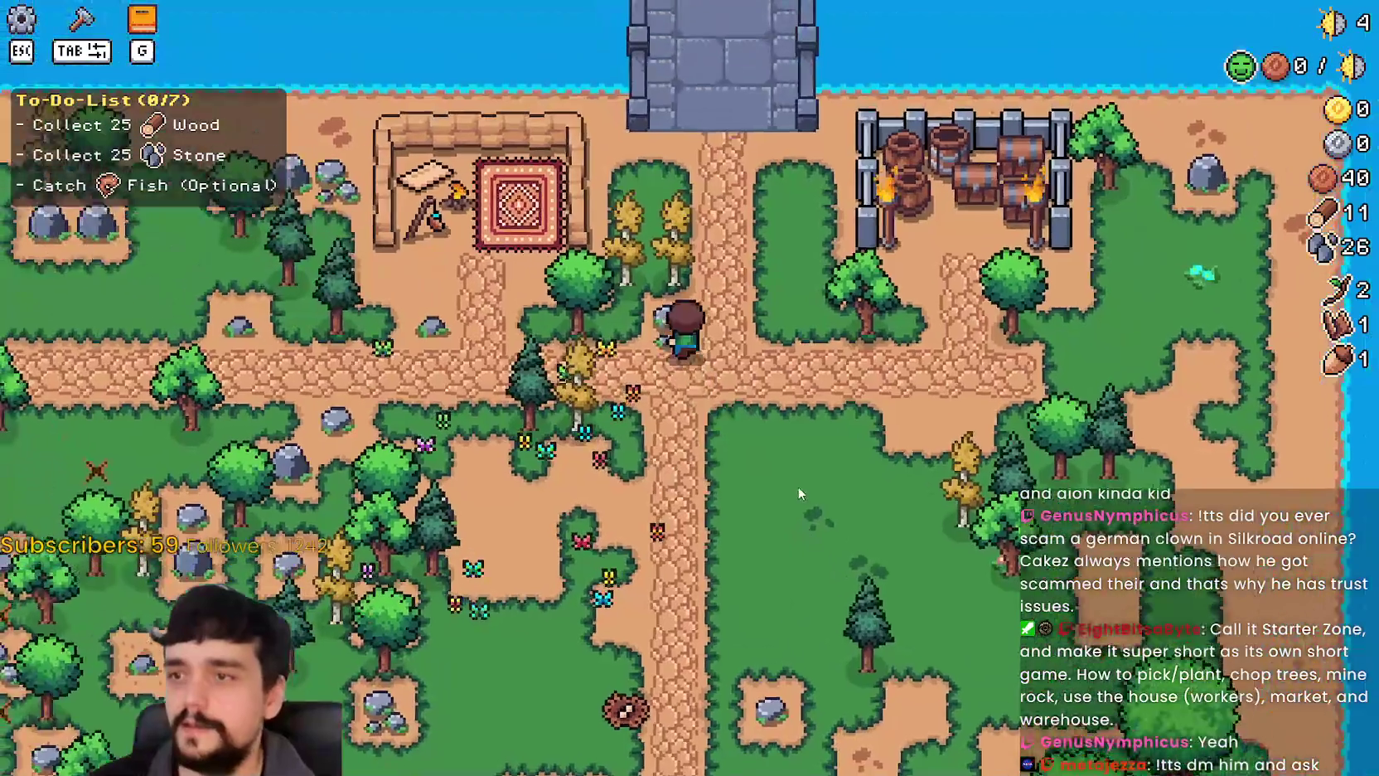
pyautogui.press('a')
pyautogui.press('s')
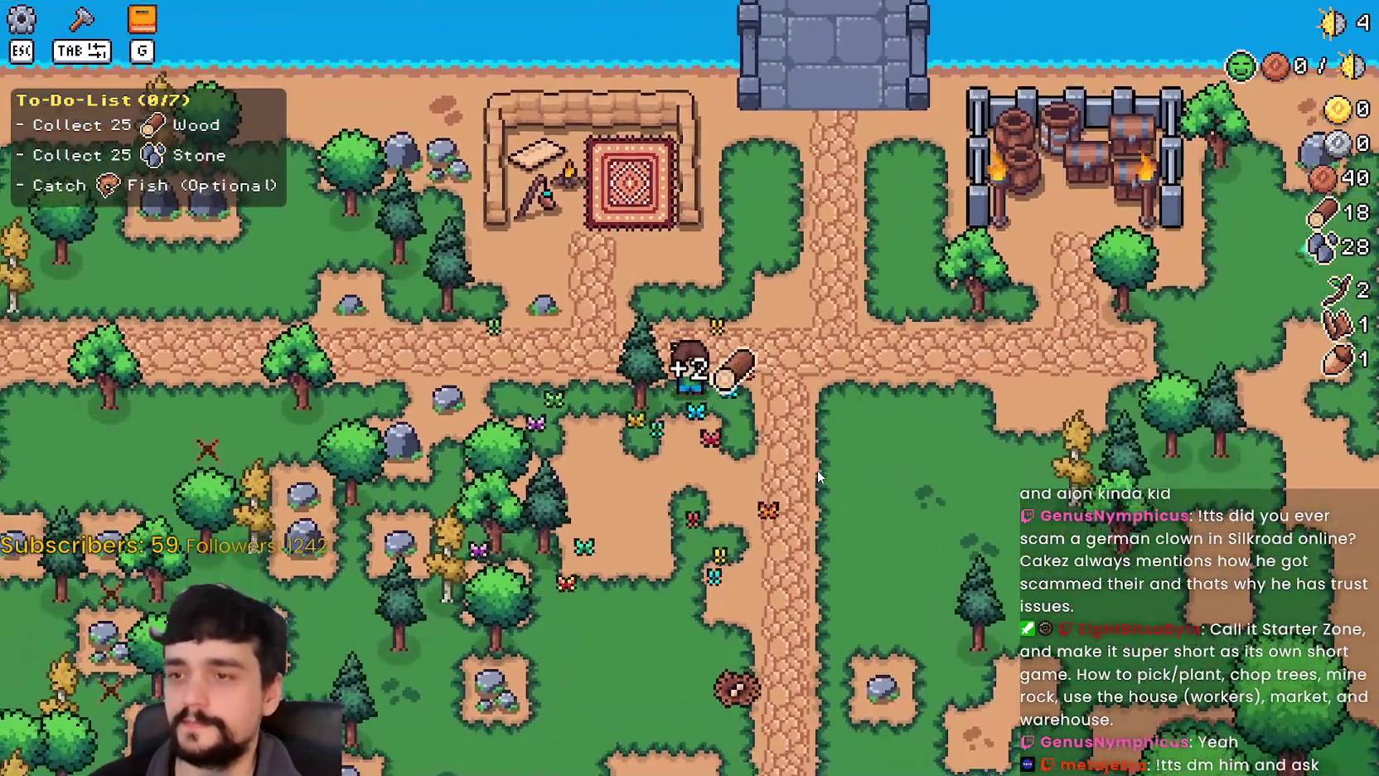
pyautogui.press('a')
pyautogui.press('d')
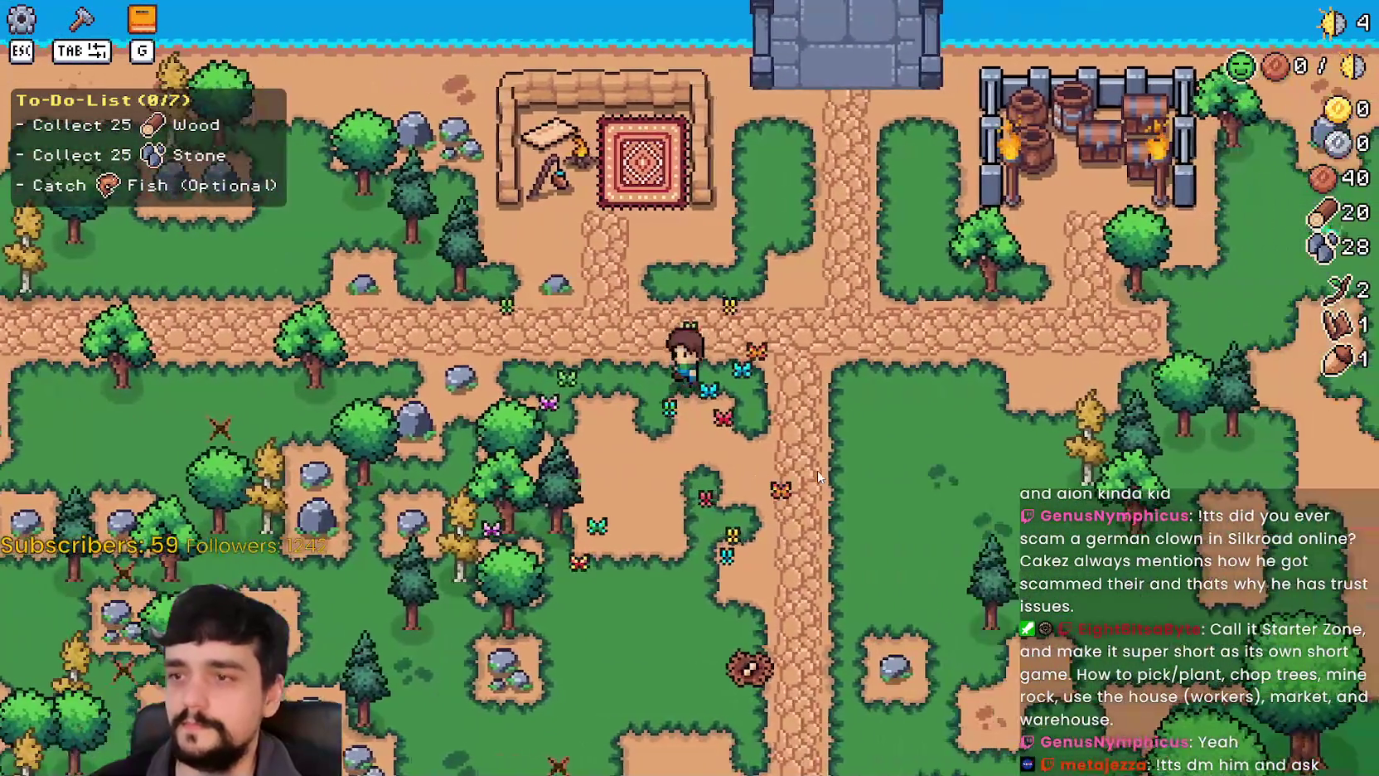
pyautogui.press('d')
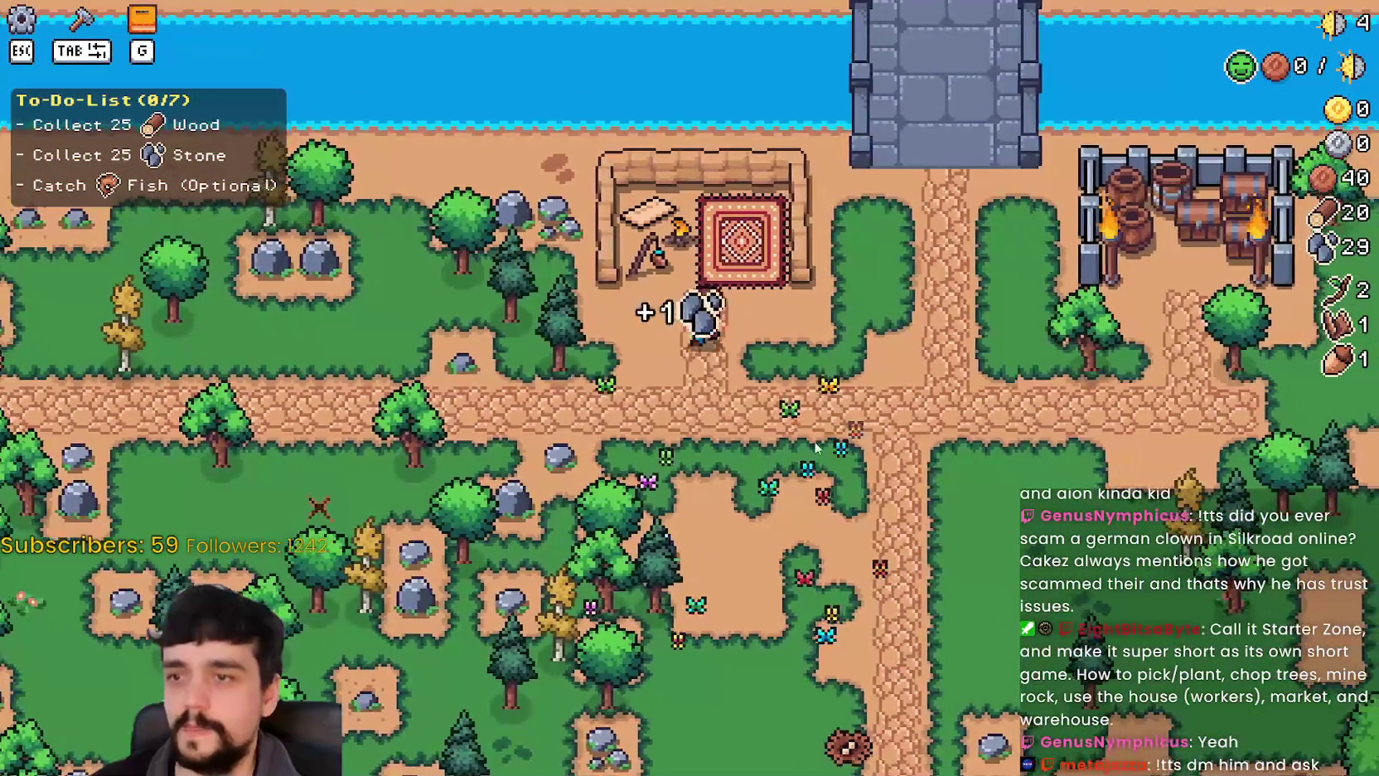
pyautogui.press('s')
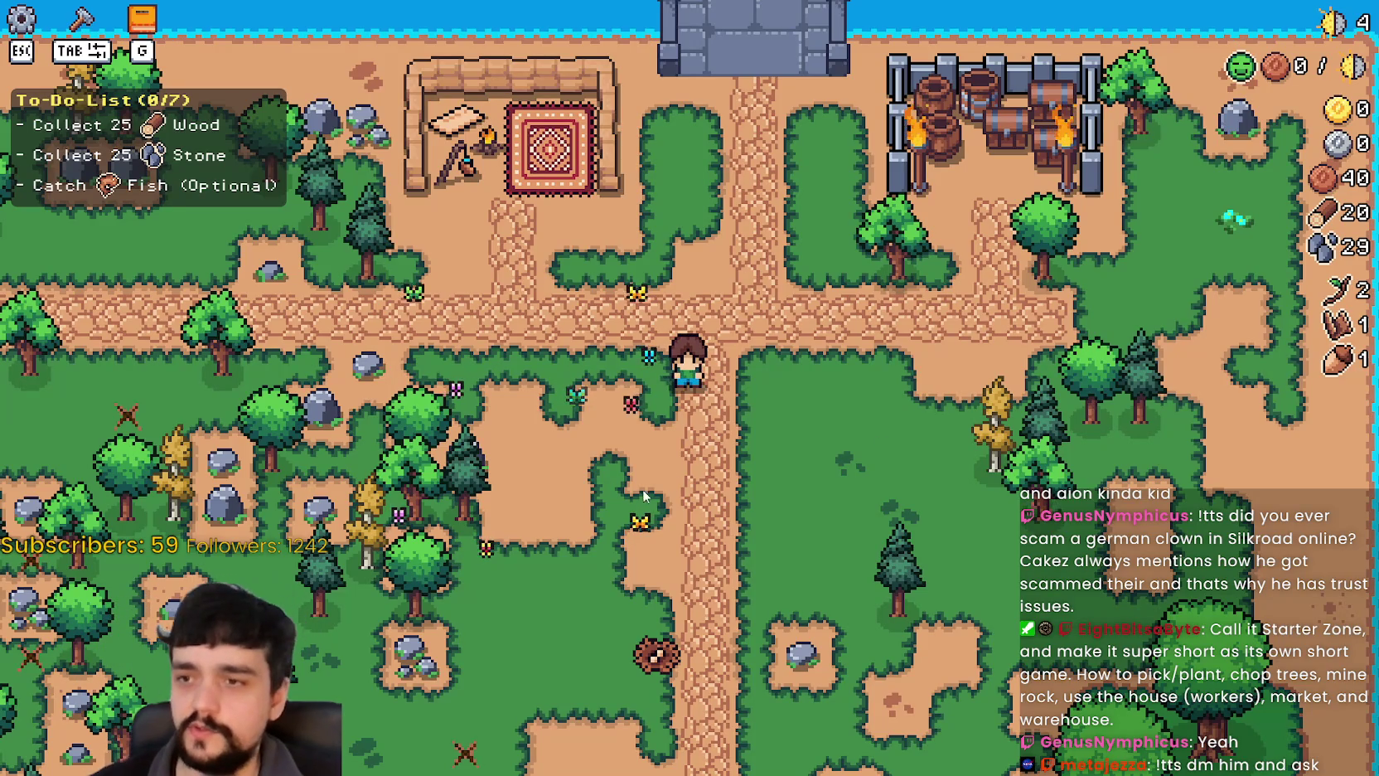
# Walk the farmer past more rocks and up beside the bridge near the storage area.
pyautogui.press('a')
pyautogui.press('s')
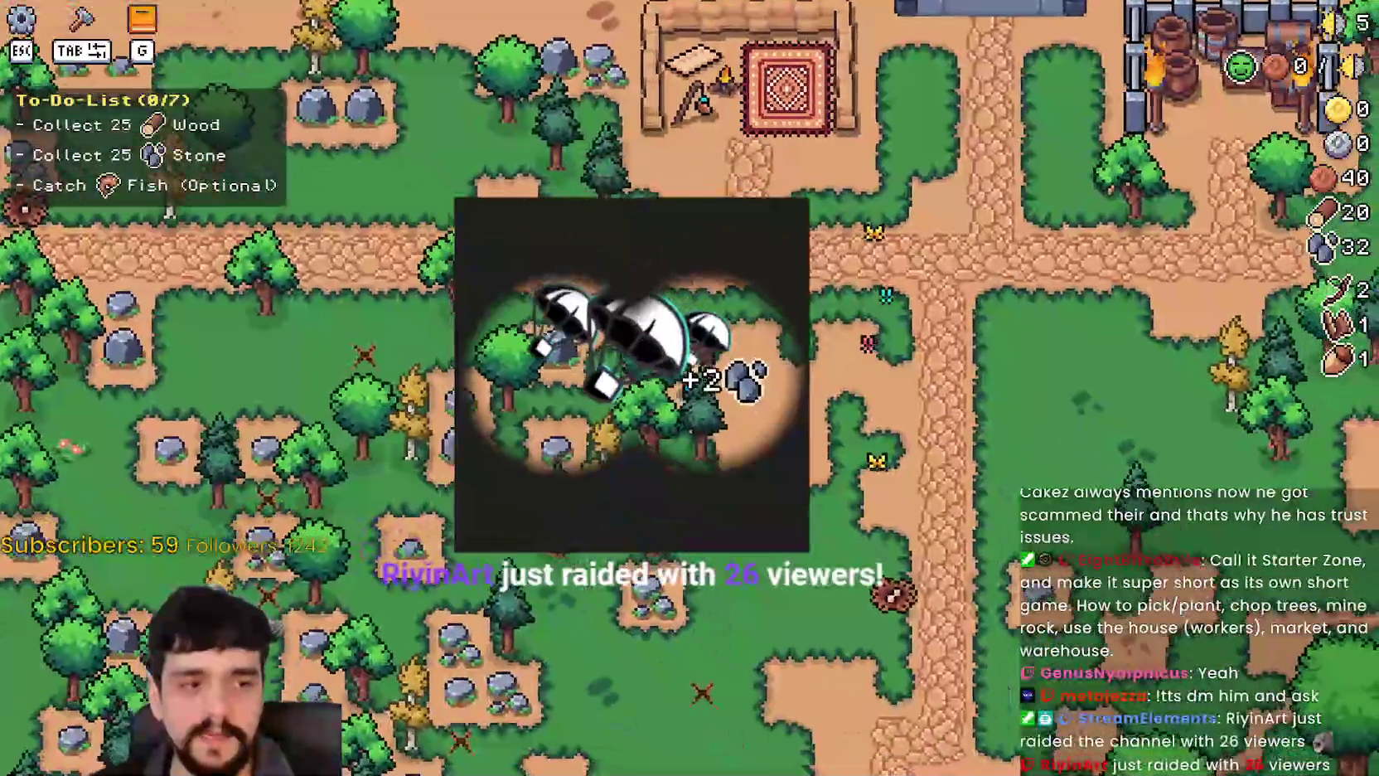
pyautogui.press('w')
pyautogui.press('d')
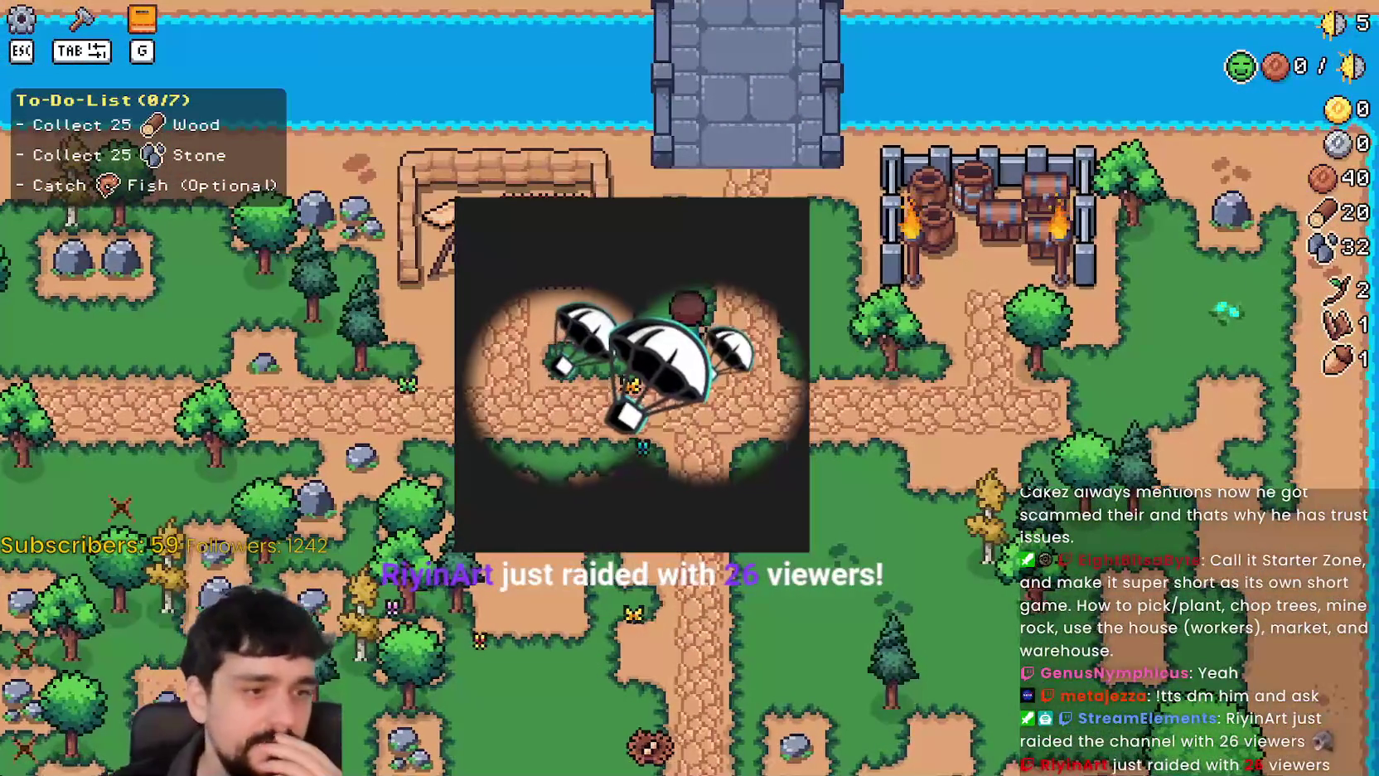
pyautogui.press('s')
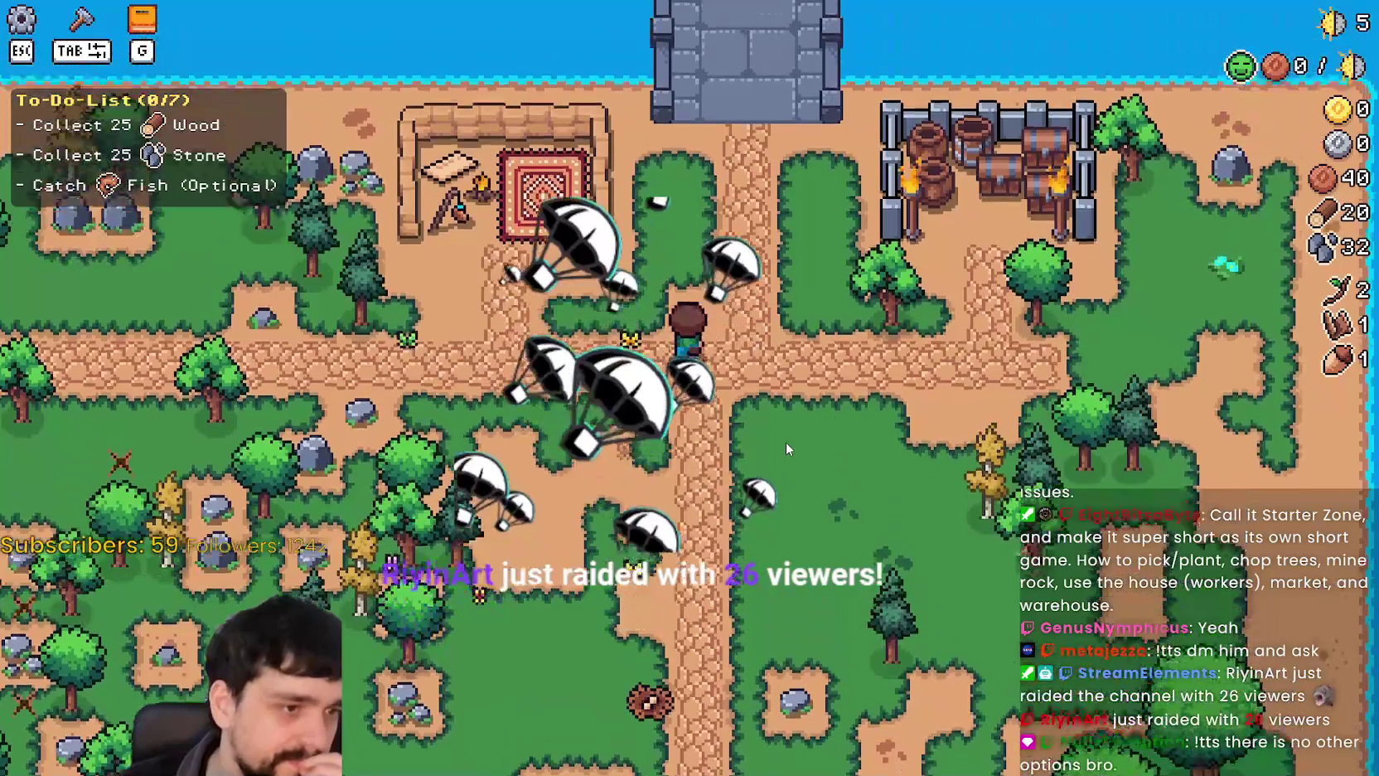
pyautogui.press('w')
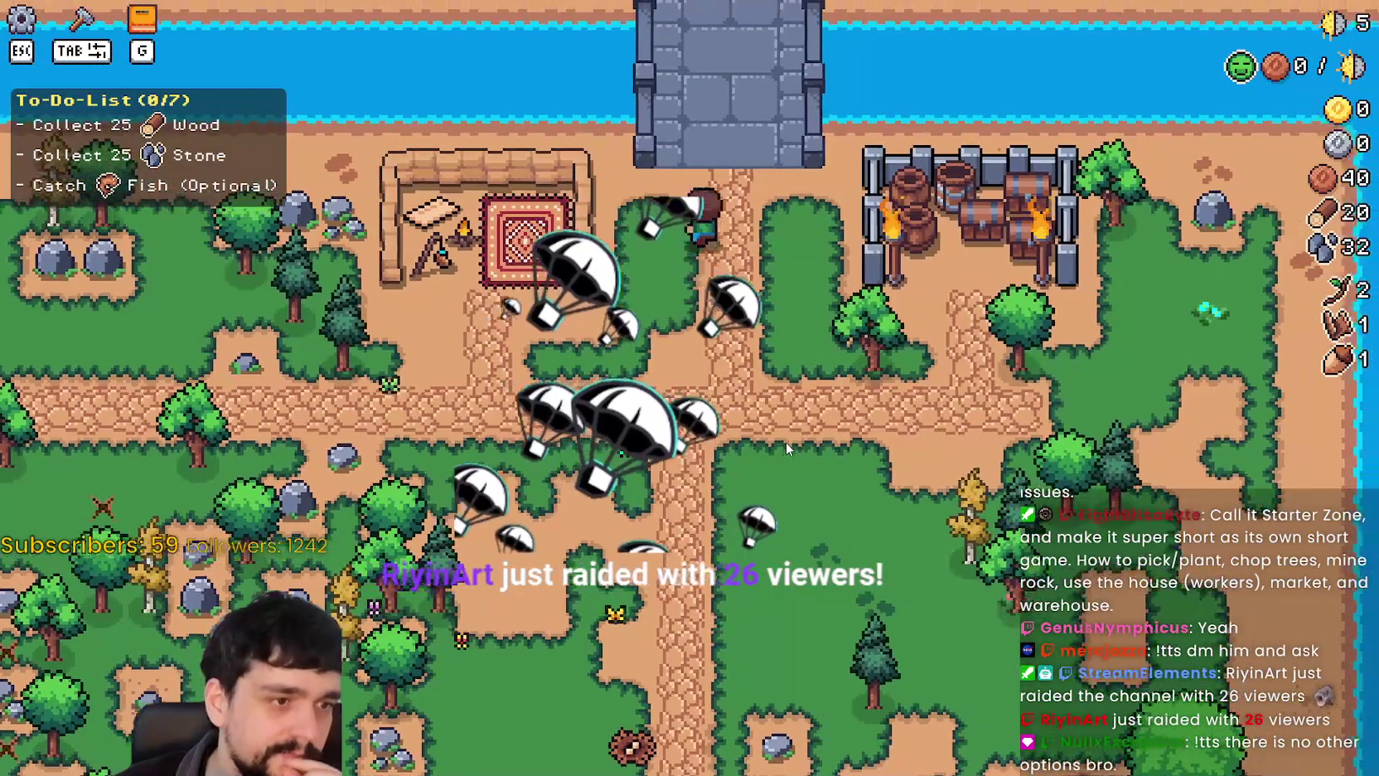
pyautogui.press('d')
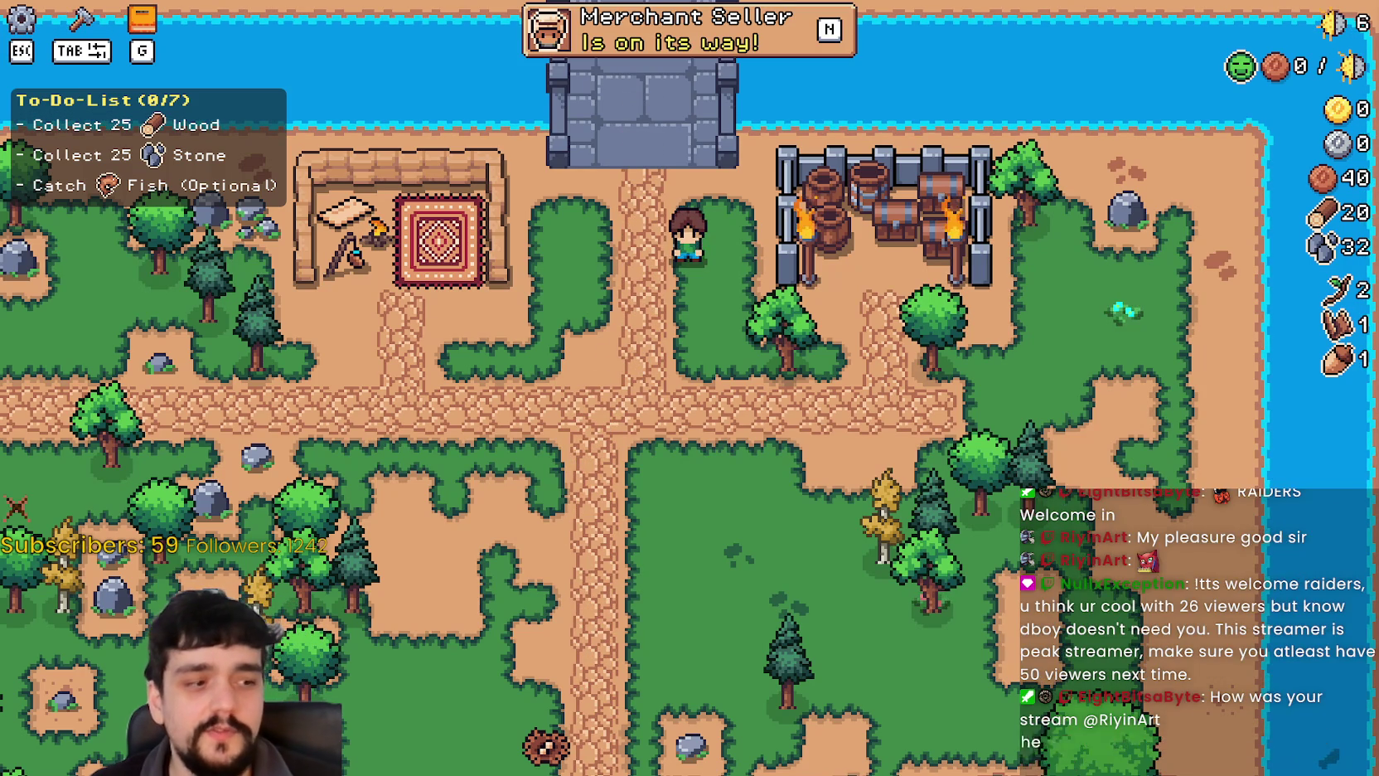
# Bring up Steam over the game and start a store search for 'tales of war'.
pyautogui.hotkey('alt', 'Tab')
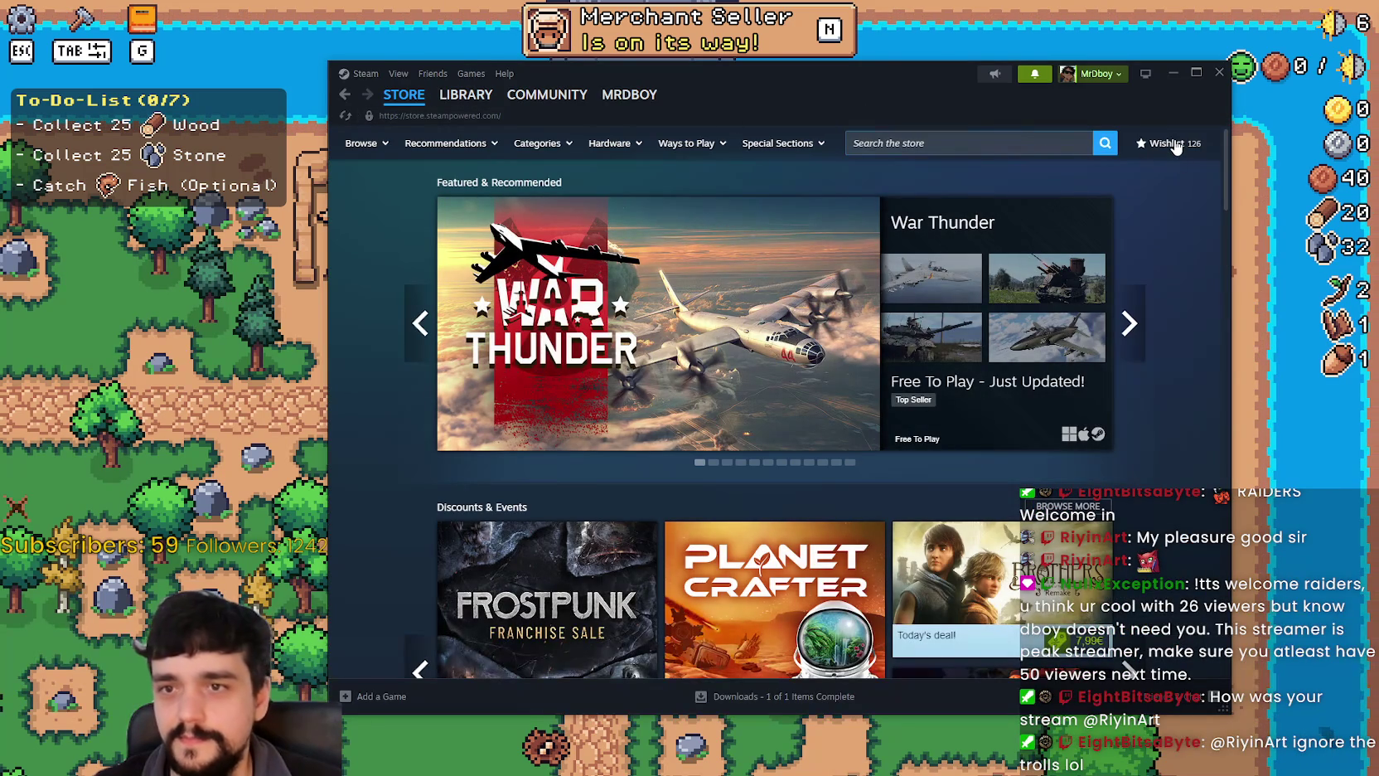
pyautogui.click(966, 142)
pyautogui.write('tales of war')
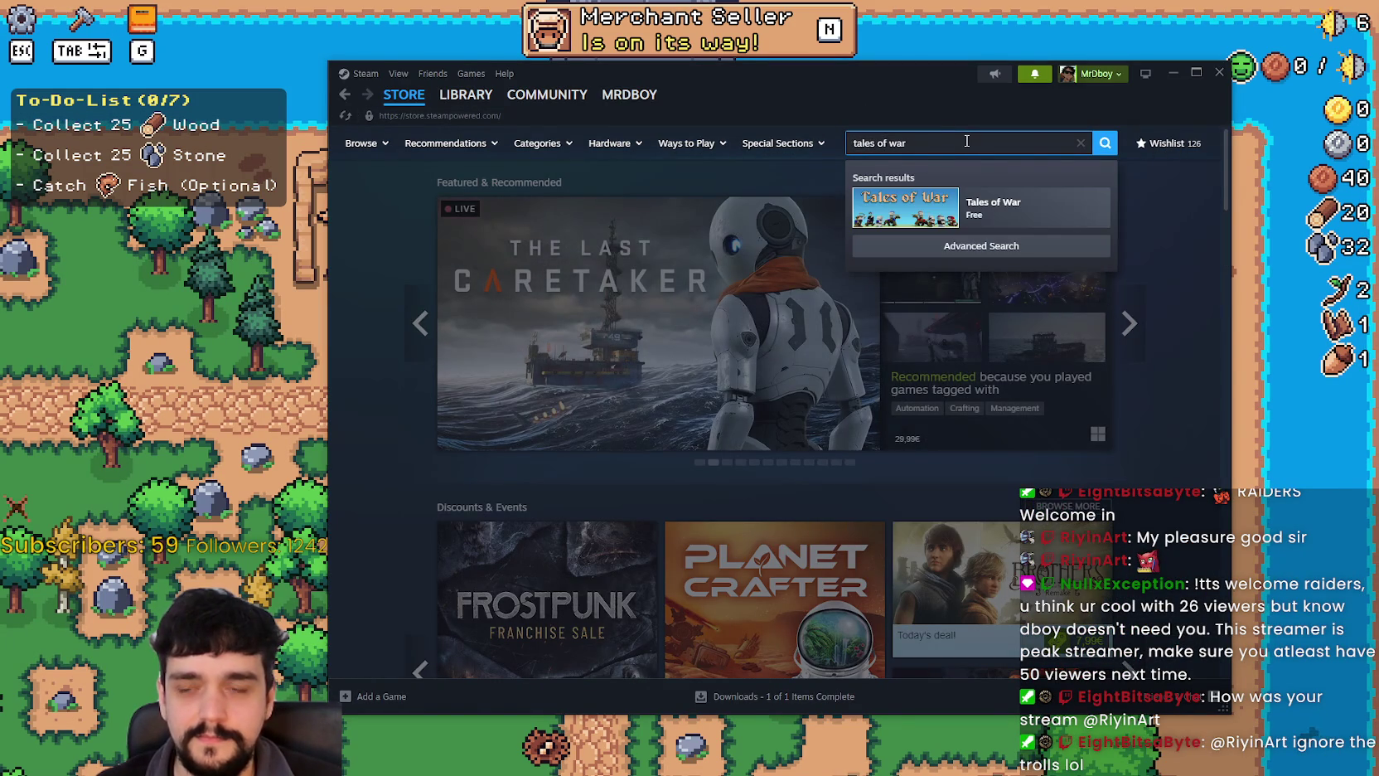
pyautogui.press('BackSpace')
pyautogui.press('BackSpace')
pyautogui.press('BackSpace')
# Filter the wishlist by 'war' and open the Woods Of War store page.
pyautogui.click(1172, 144)
pyautogui.scroll(-5, 574, 592)
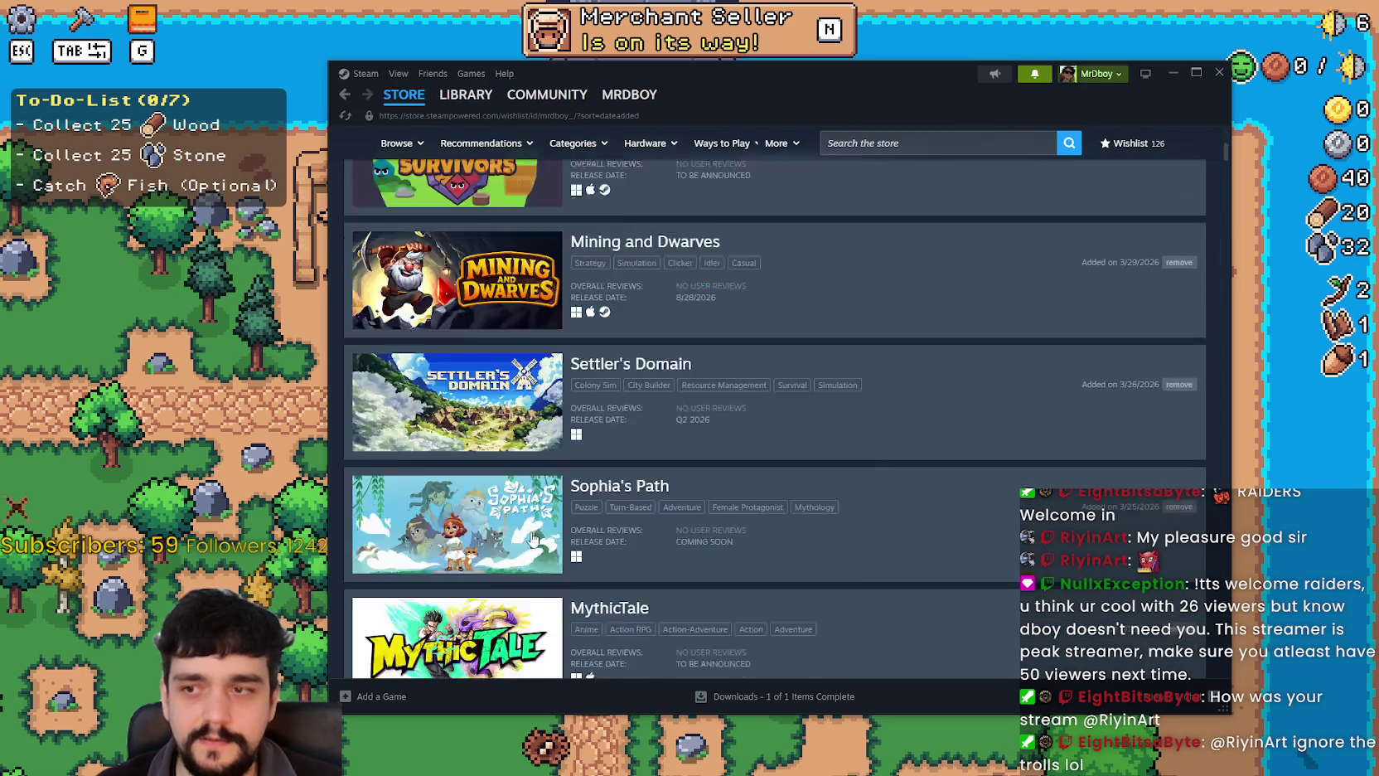
pyautogui.scroll(5, 574, 591)
pyautogui.click(671, 249)
pyautogui.write('war')
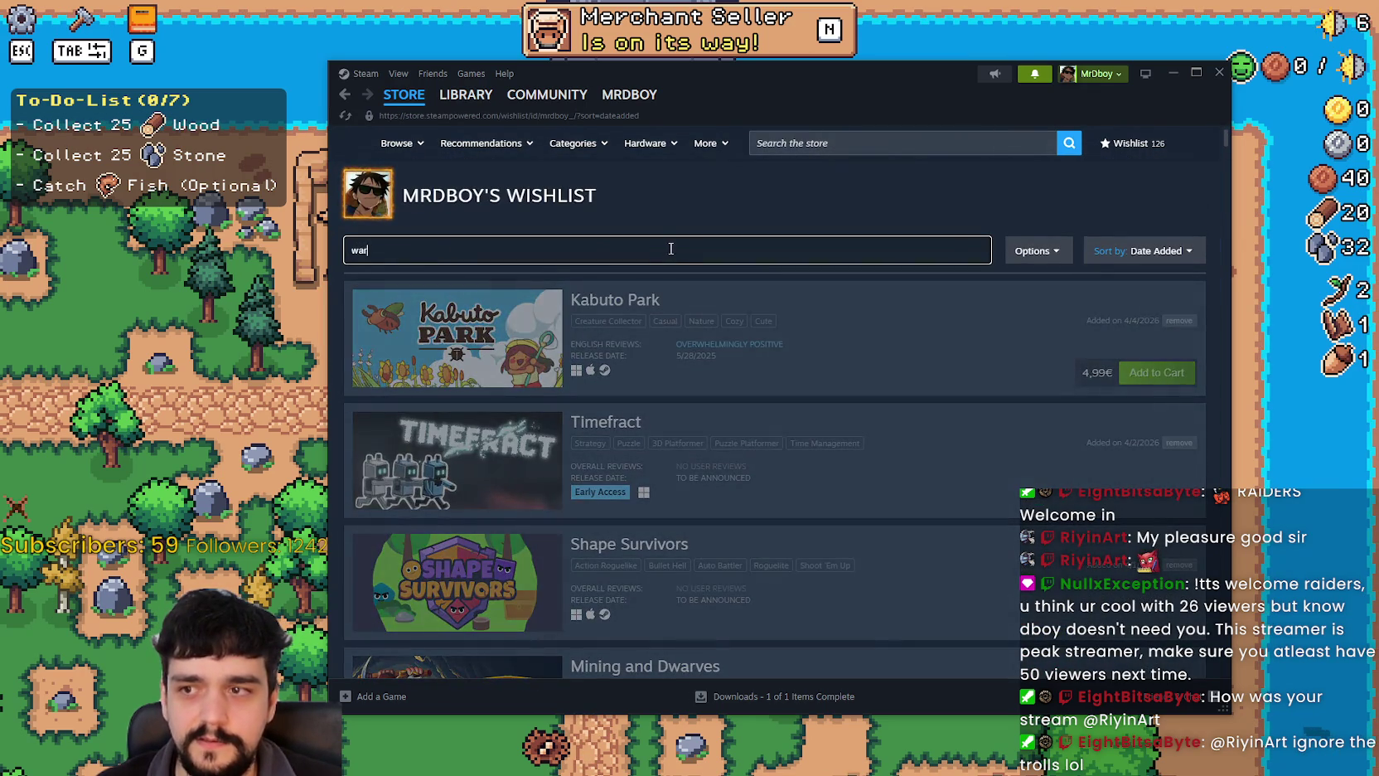
pyautogui.scroll(-4, 485, 503)
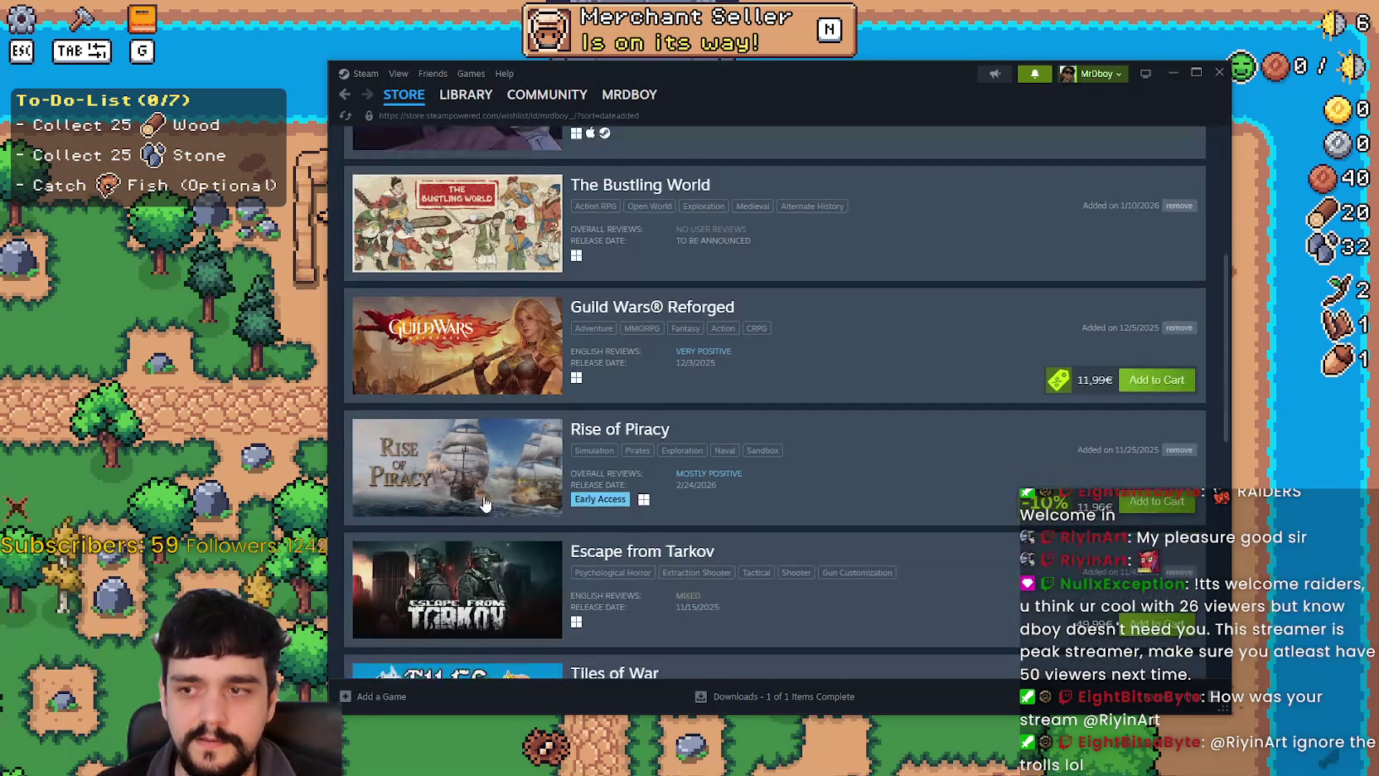
pyautogui.scroll(-5, 485, 503)
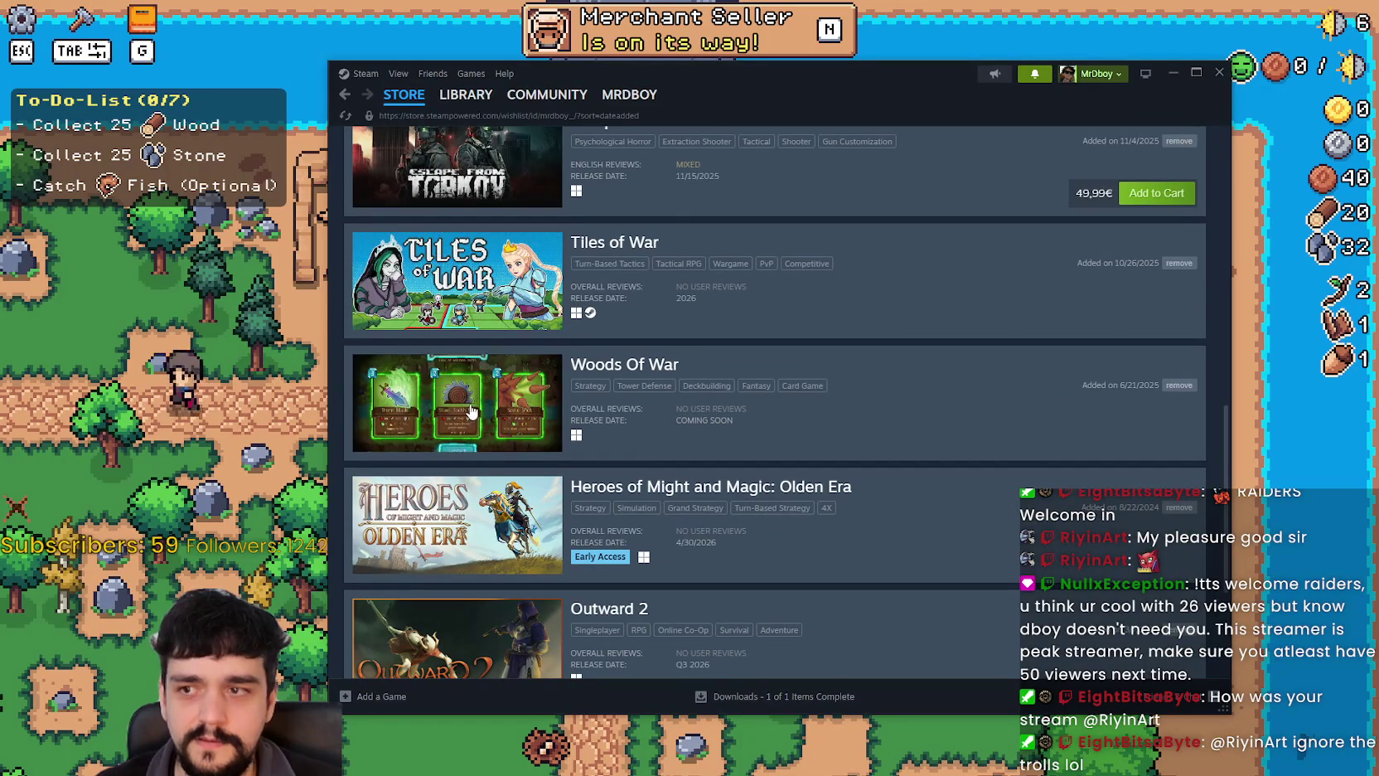
pyautogui.click(614, 370)
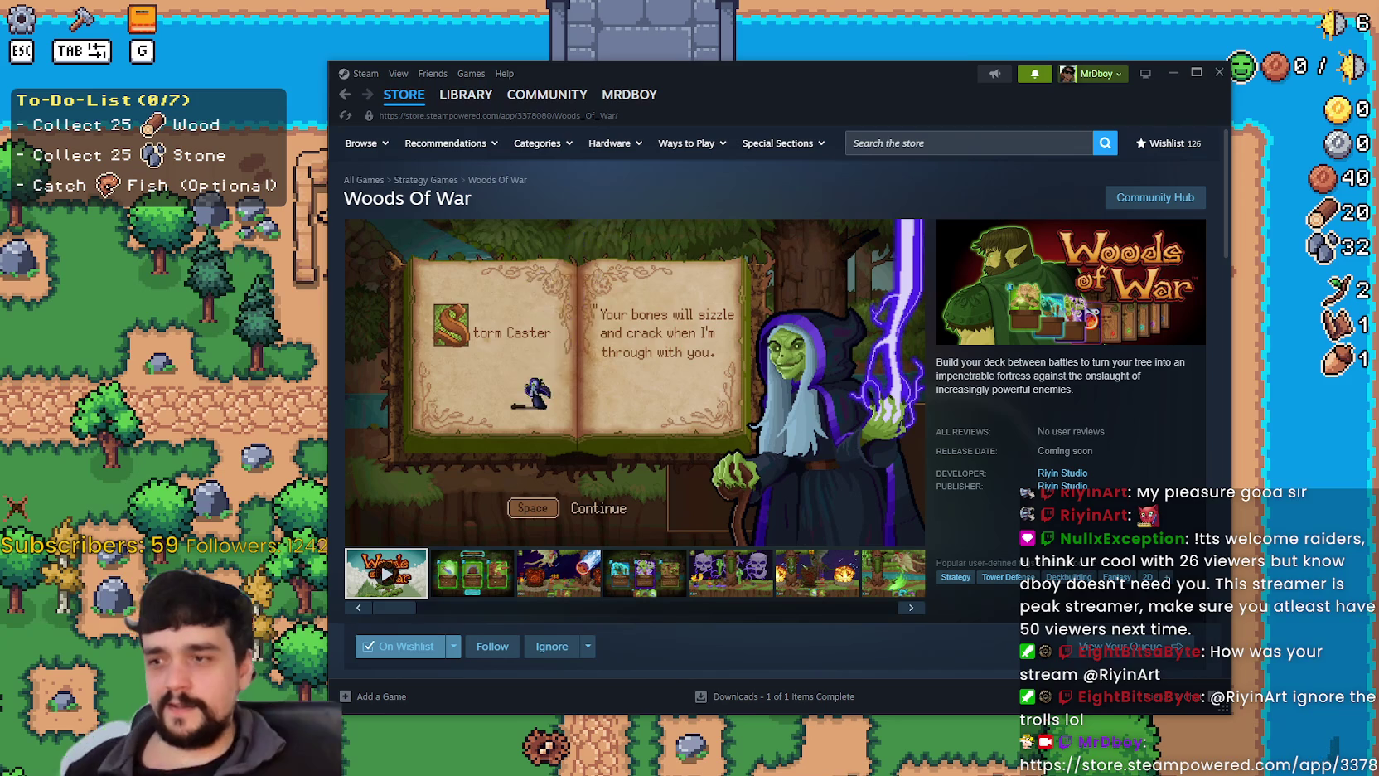
# Watch the Woods Of War trailer to its end, then show the Starting Hand screenshot.
pyautogui.moveTo(540, 401)
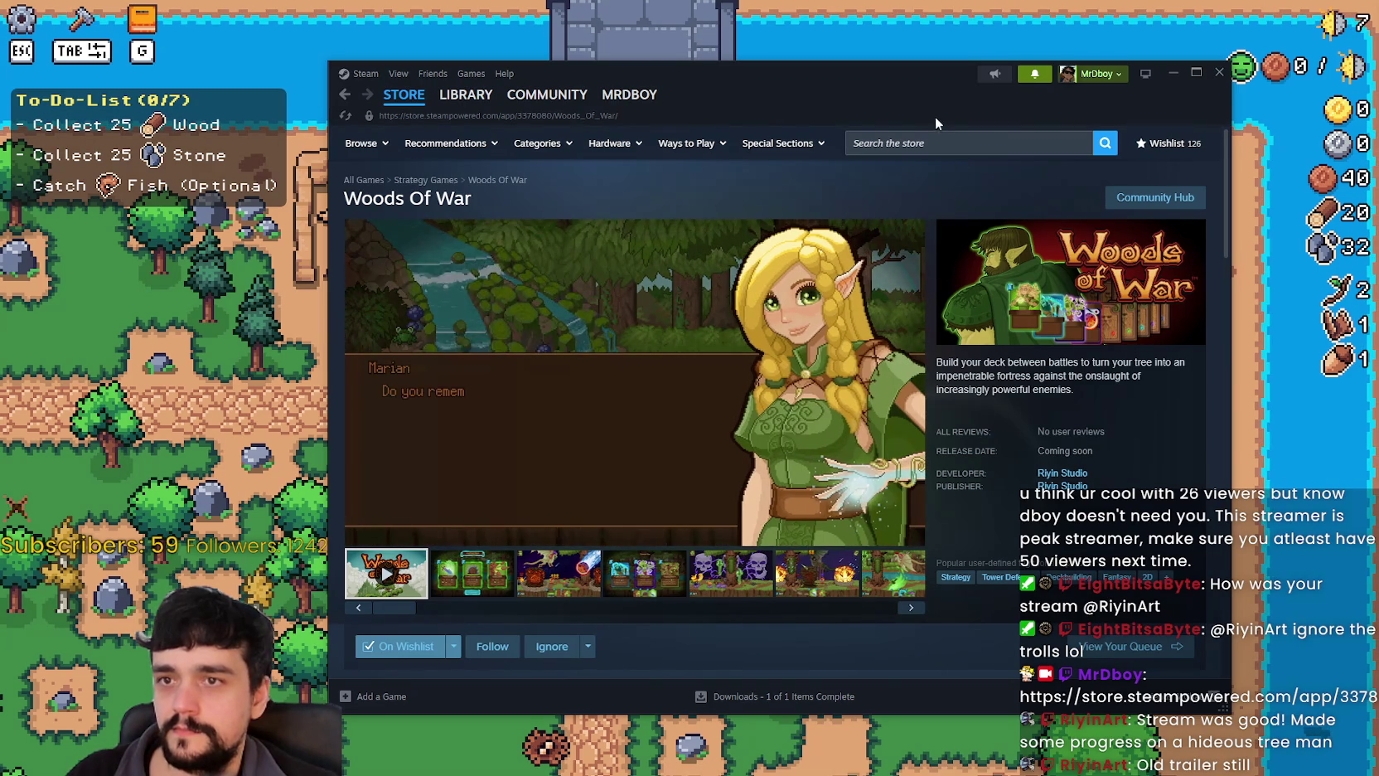
pyautogui.moveTo(914, 107); pyautogui.dragTo(939, 73)
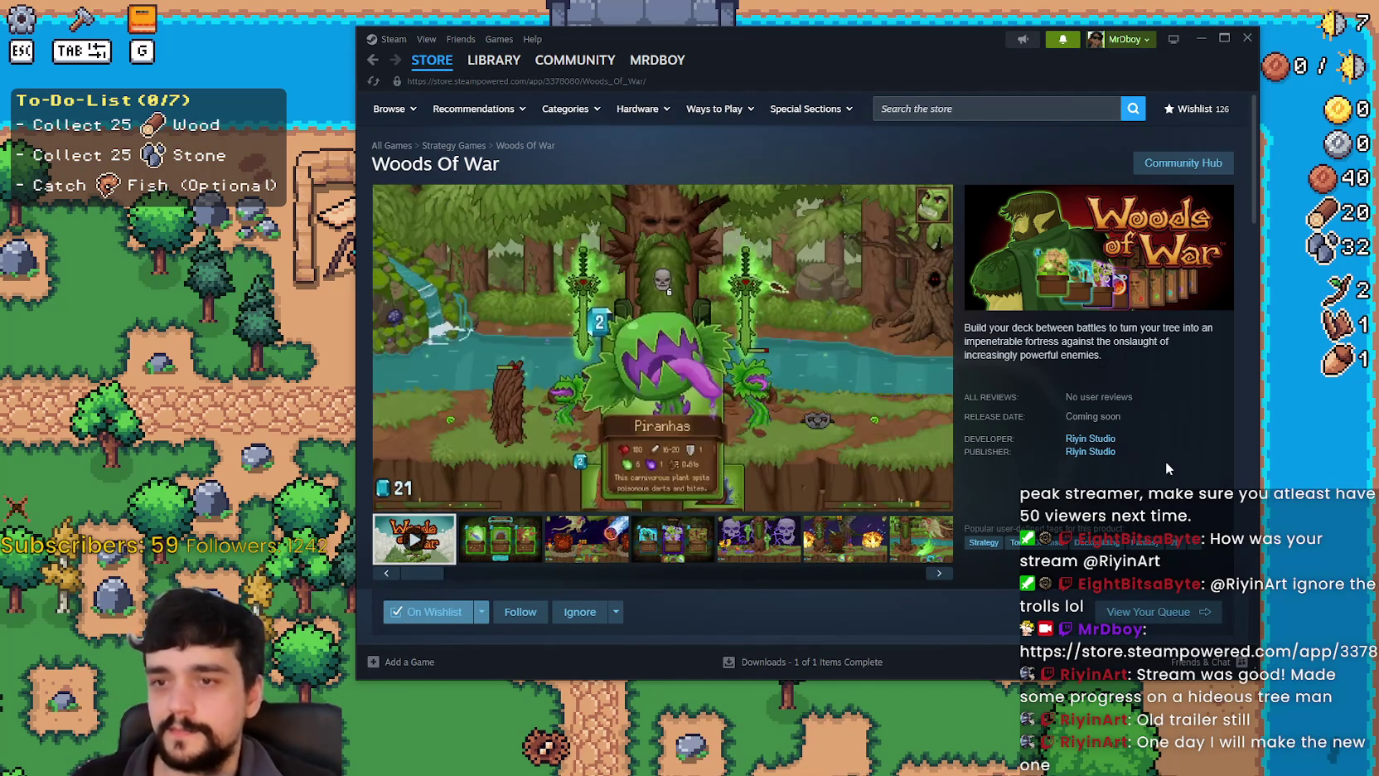
pyautogui.scroll(-1, 1168, 460)
pyautogui.scroll(1, 1164, 452)
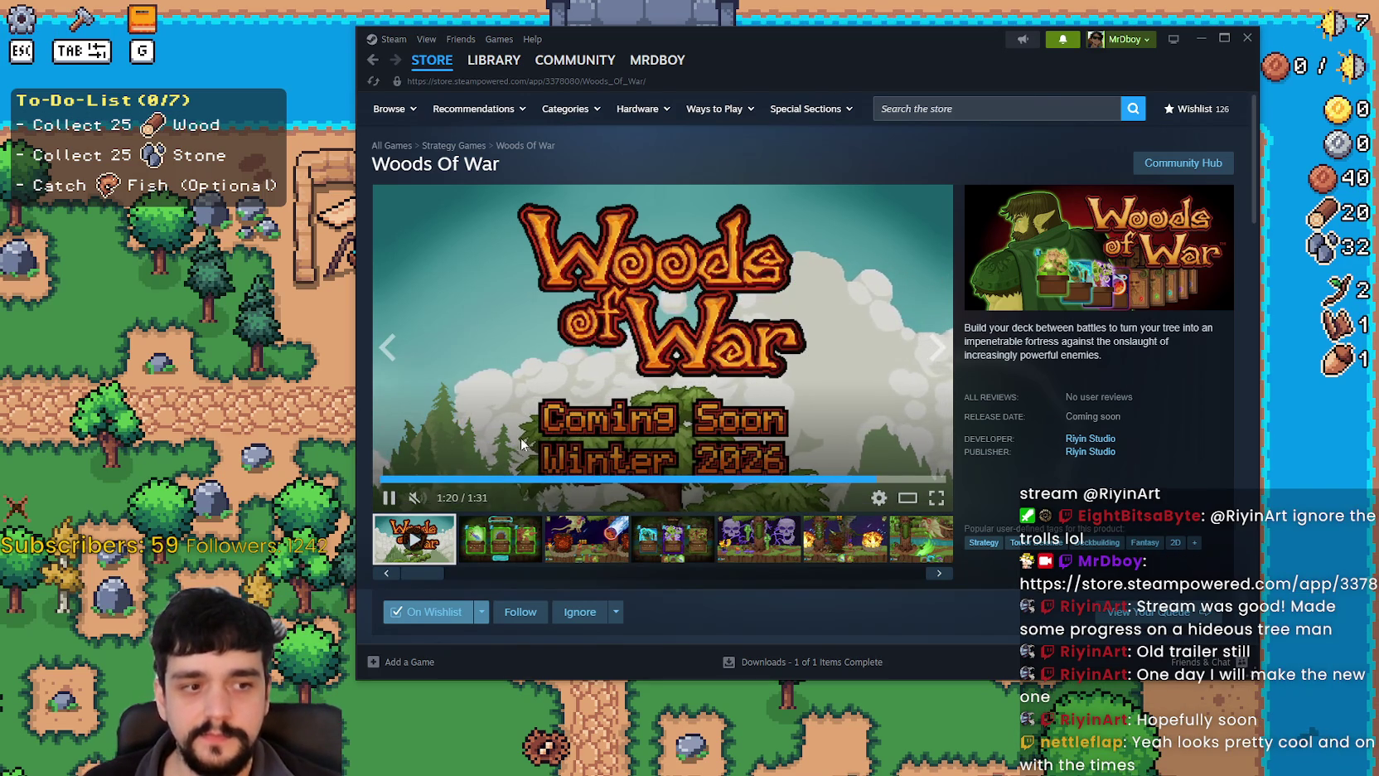
pyautogui.click(521, 546)
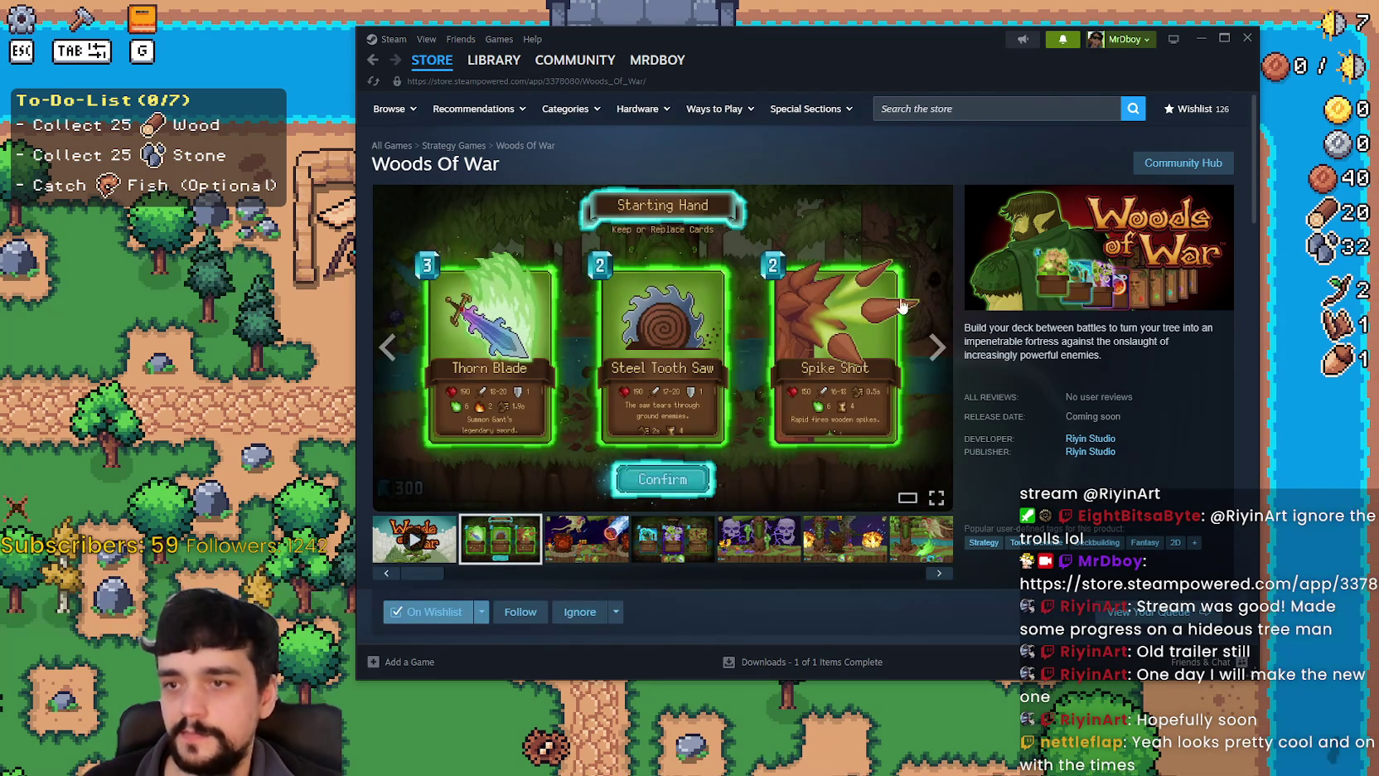
# Enlarge the Woods Of War screenshot and step through the next several screenshots.
pyautogui.click(732, 291)
pyautogui.click(1210, 366)
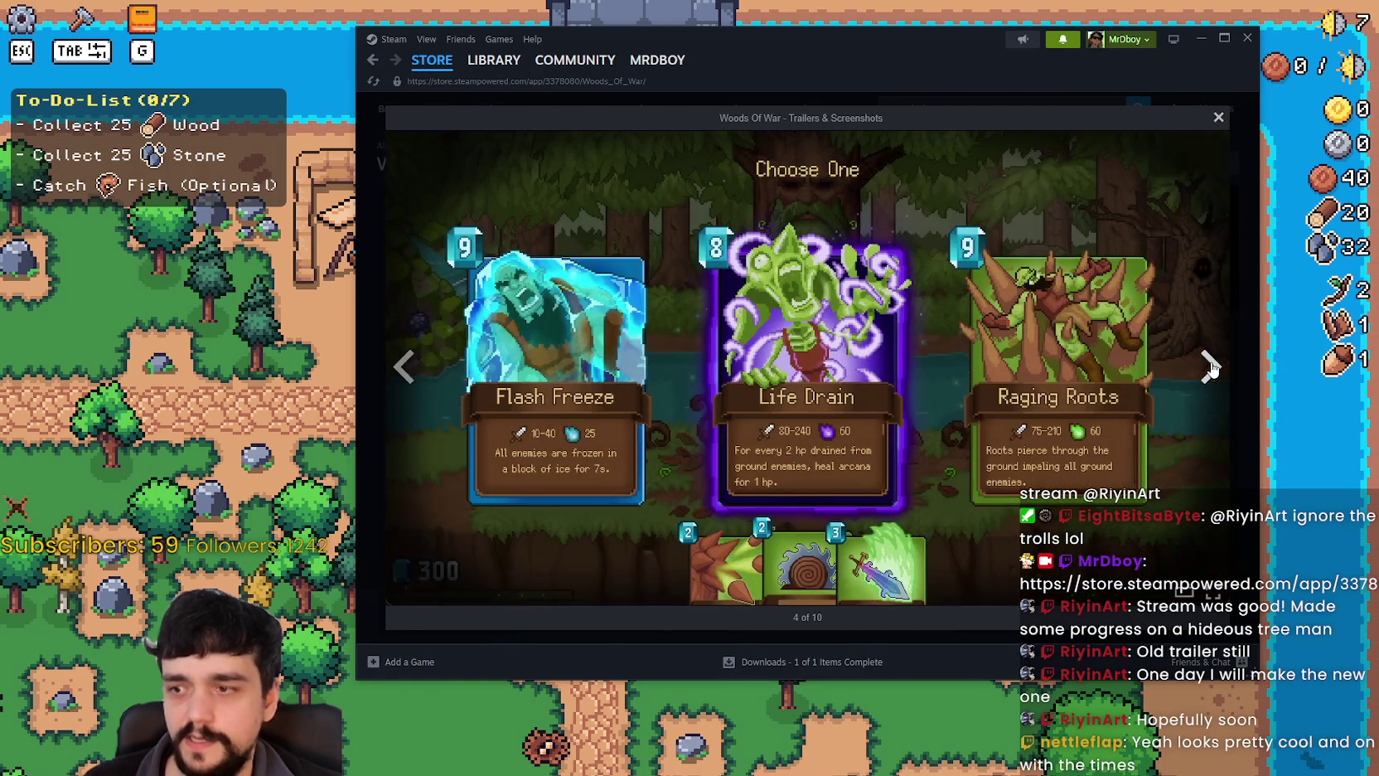
pyautogui.click(1210, 366)
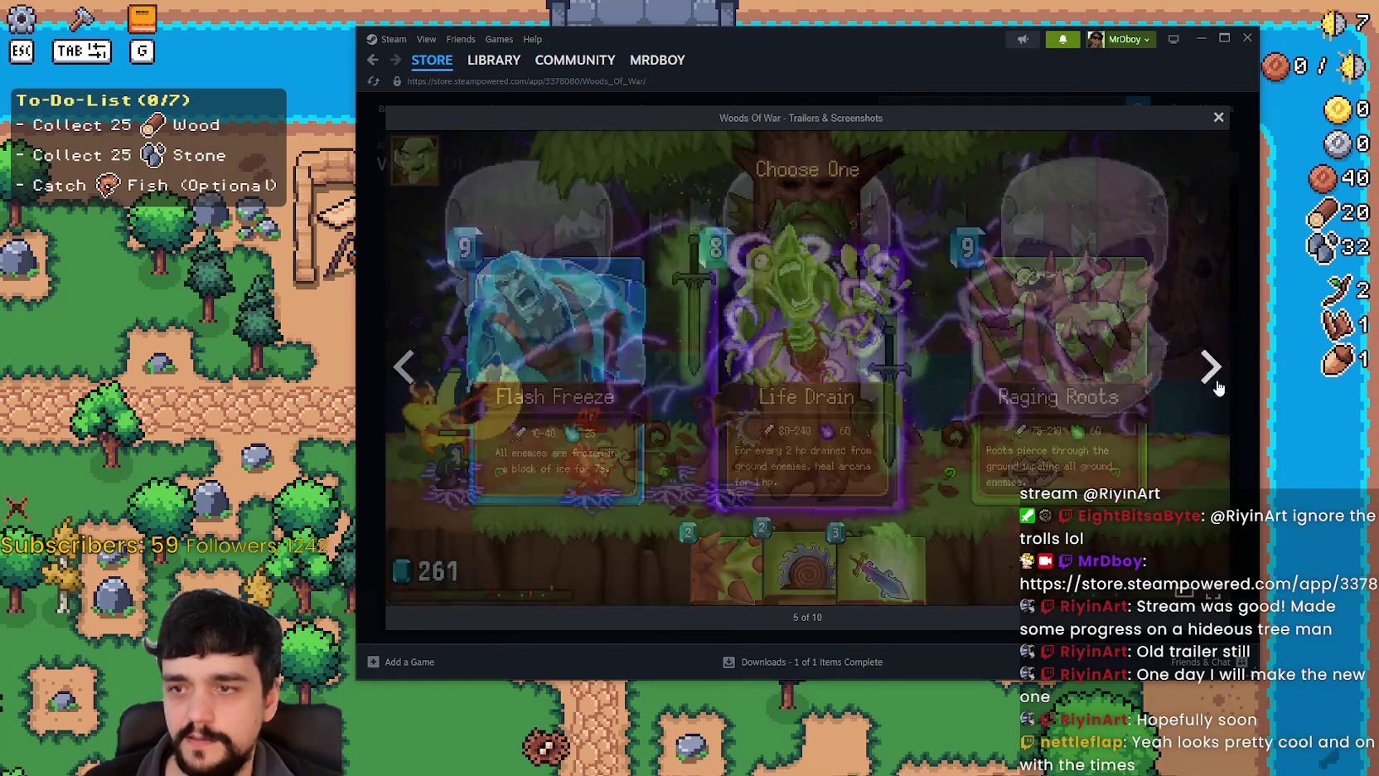
pyautogui.click(1228, 377)
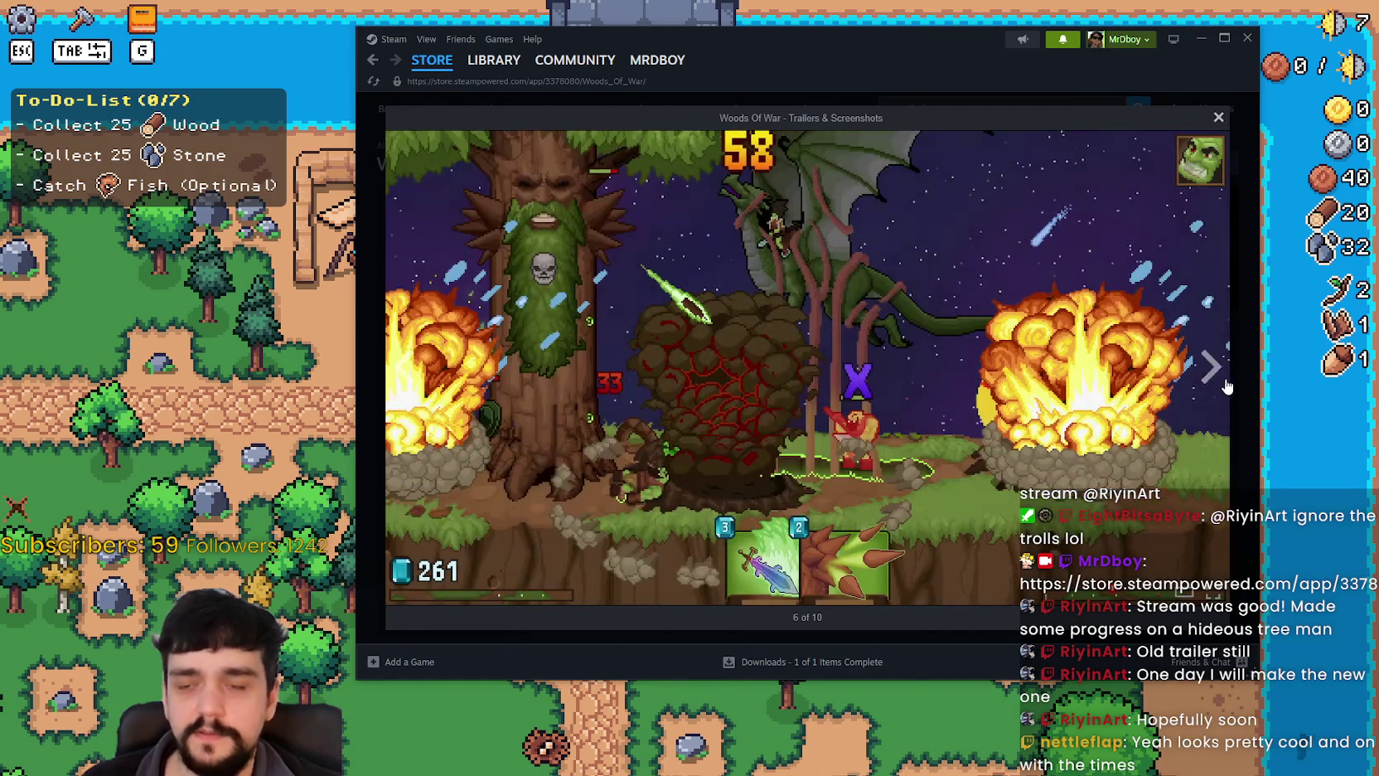
pyautogui.click(1209, 386)
pyautogui.click(1210, 389)
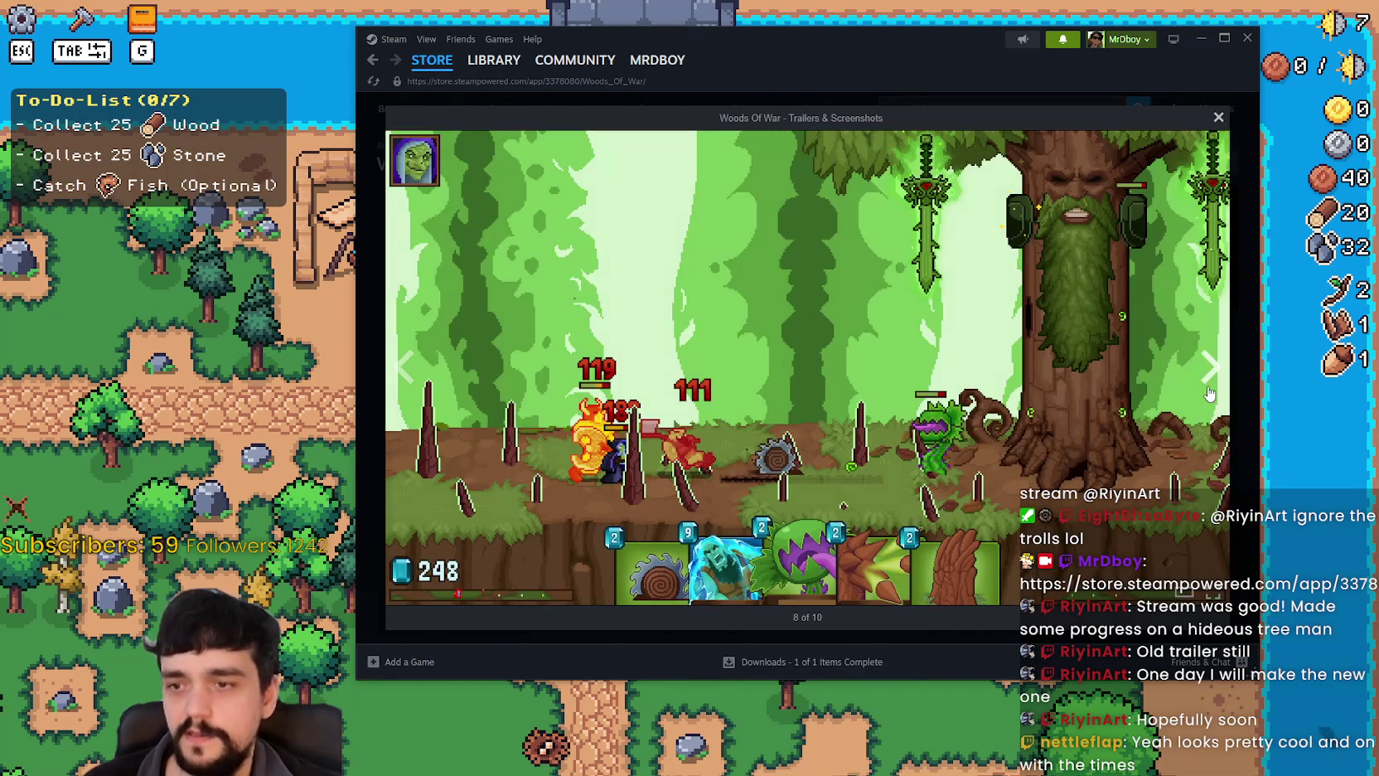
# Cycle around to the trailer slide, then close the enlarged viewer.
pyautogui.click(1210, 382)
pyautogui.click(1209, 383)
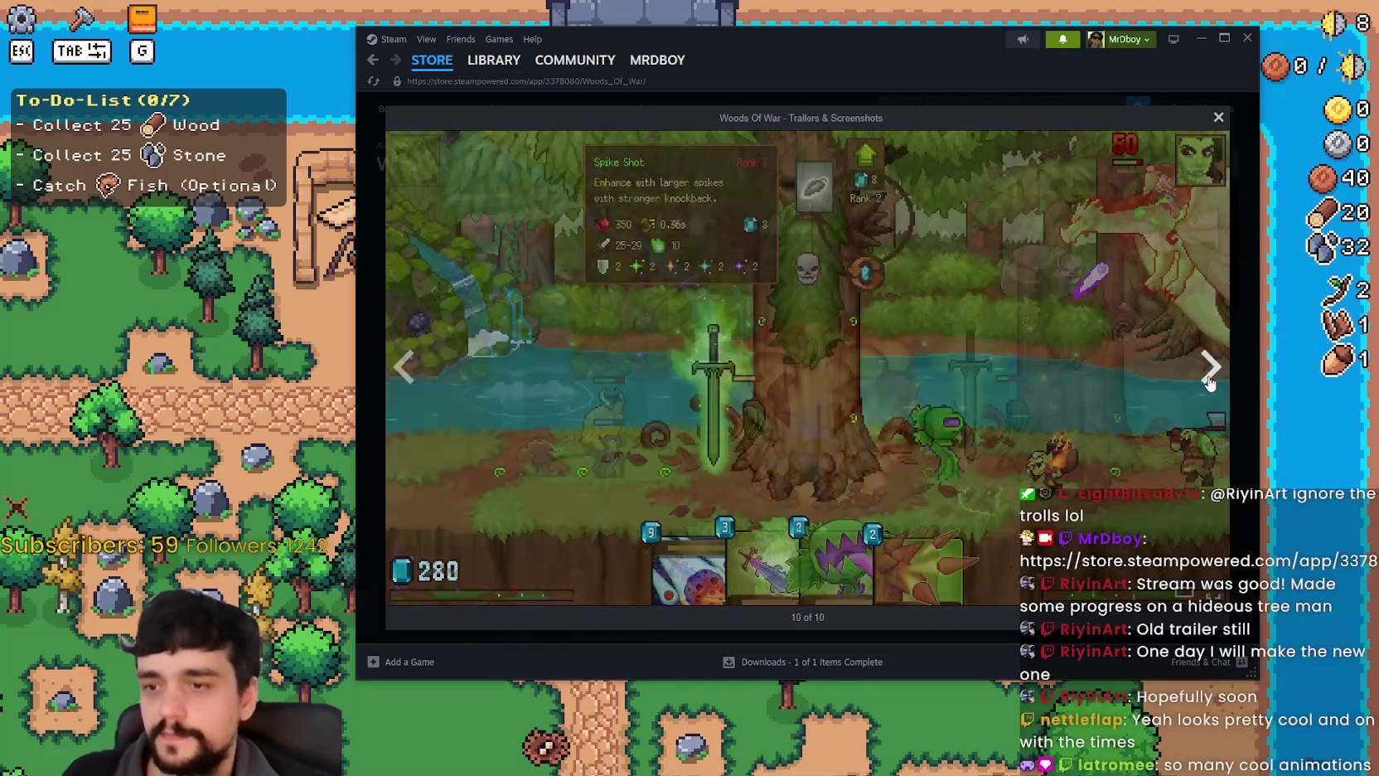
pyautogui.click(1209, 382)
pyautogui.click(1209, 382)
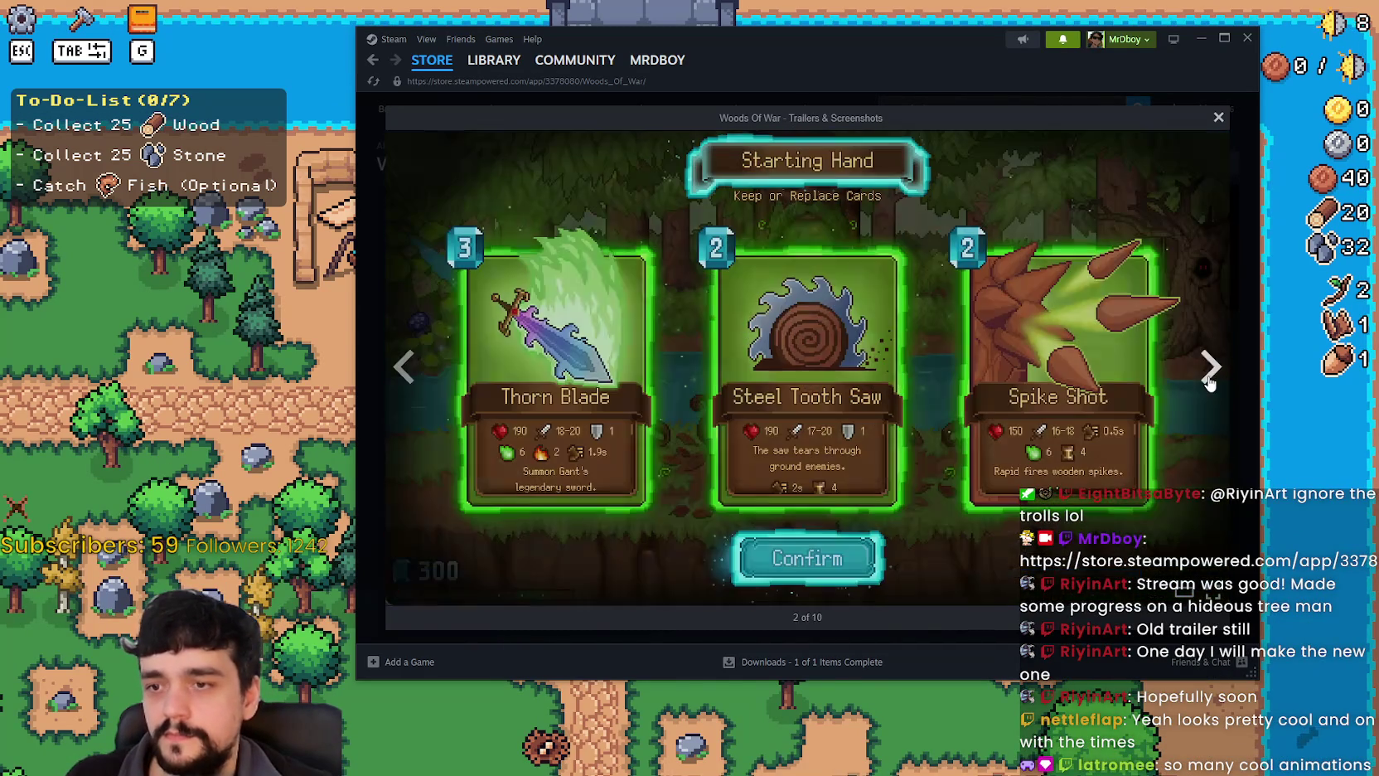
pyautogui.click(407, 366)
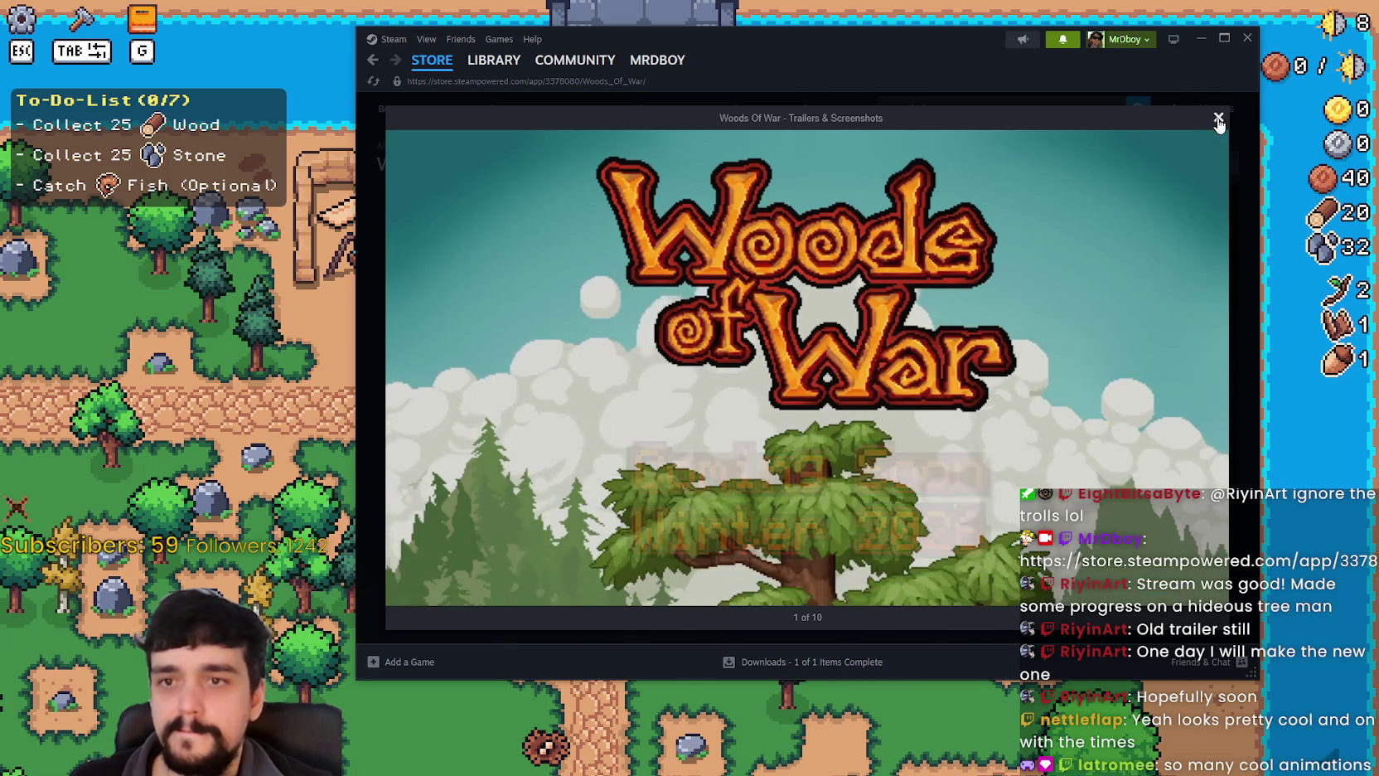
pyautogui.click(1218, 117)
pyautogui.scroll(-8, 803, 491)
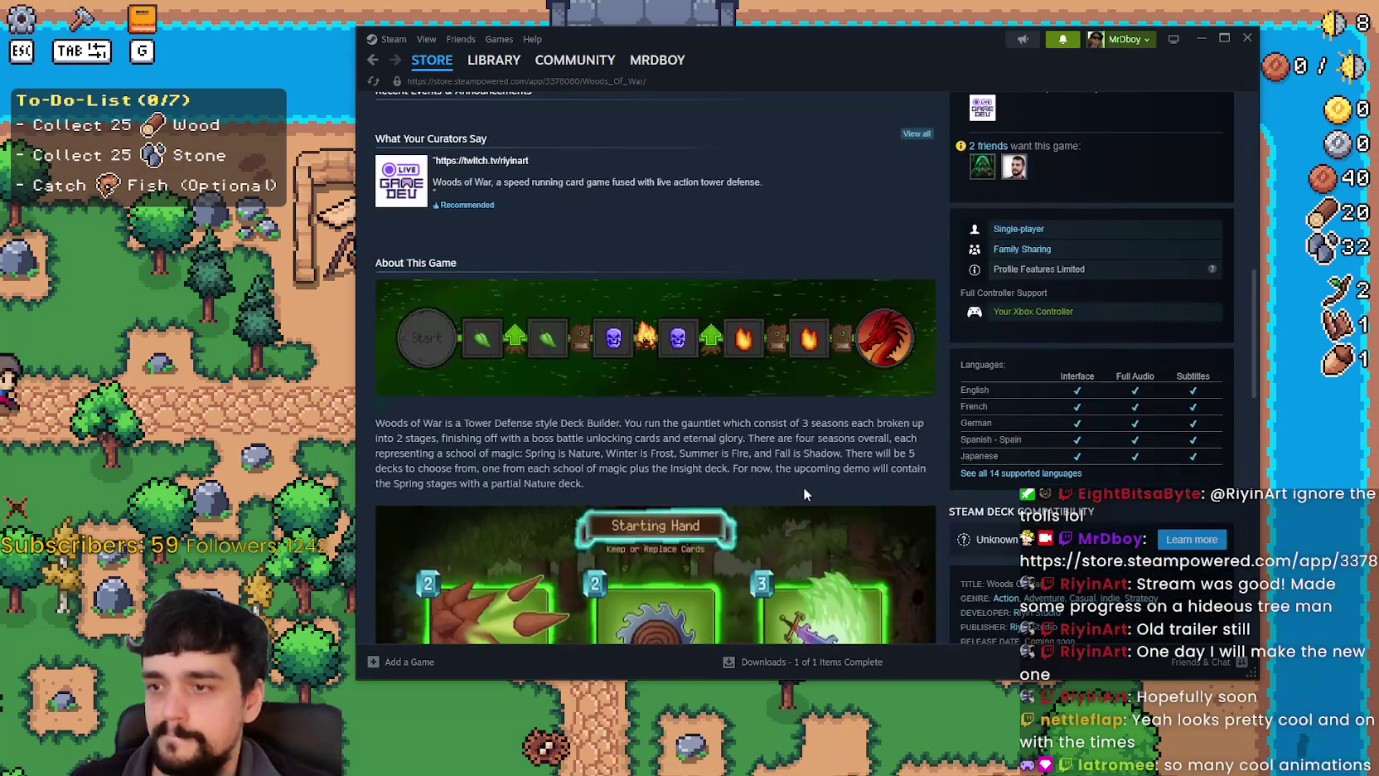
pyautogui.scroll(-2, 802, 488)
pyautogui.scroll(-3, 802, 487)
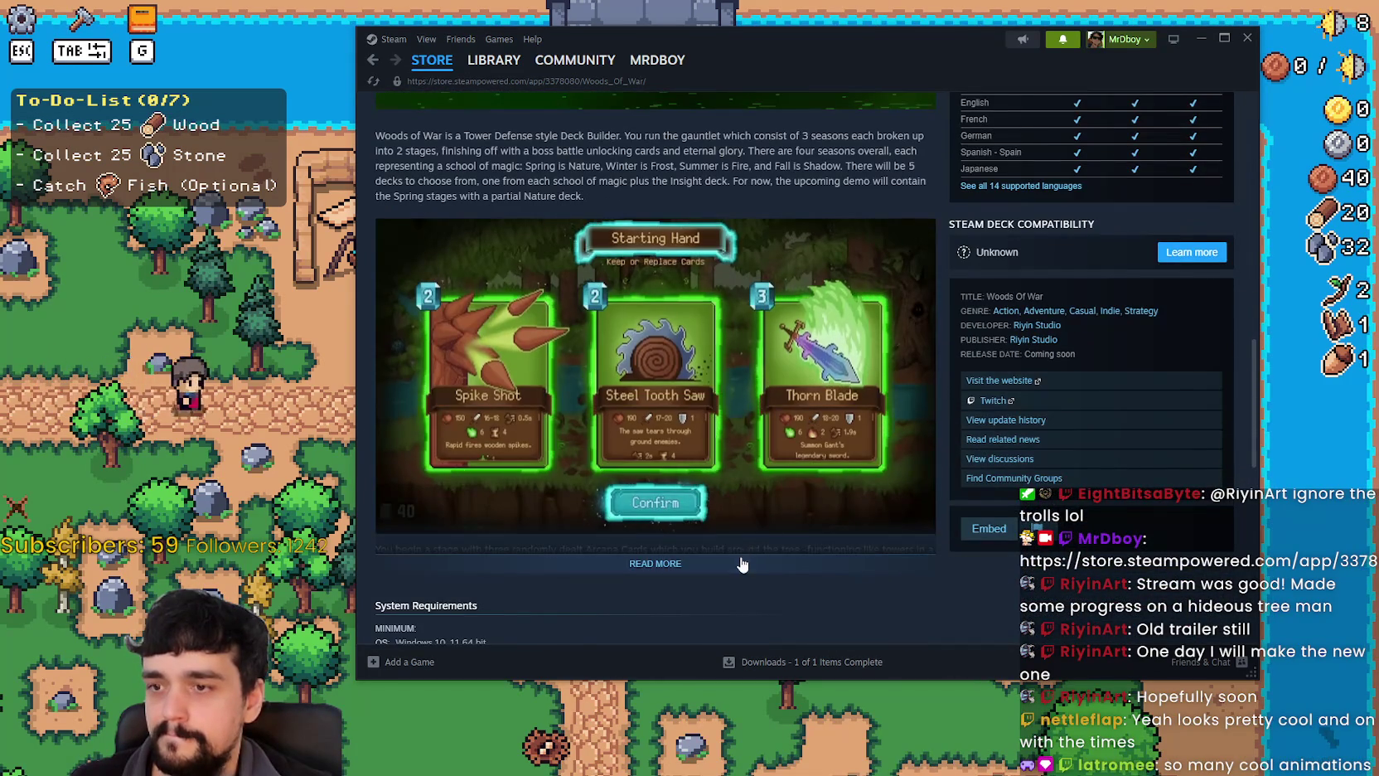
pyautogui.scroll(-2, 746, 552)
pyautogui.scroll(-3, 757, 547)
pyautogui.scroll(1, 758, 542)
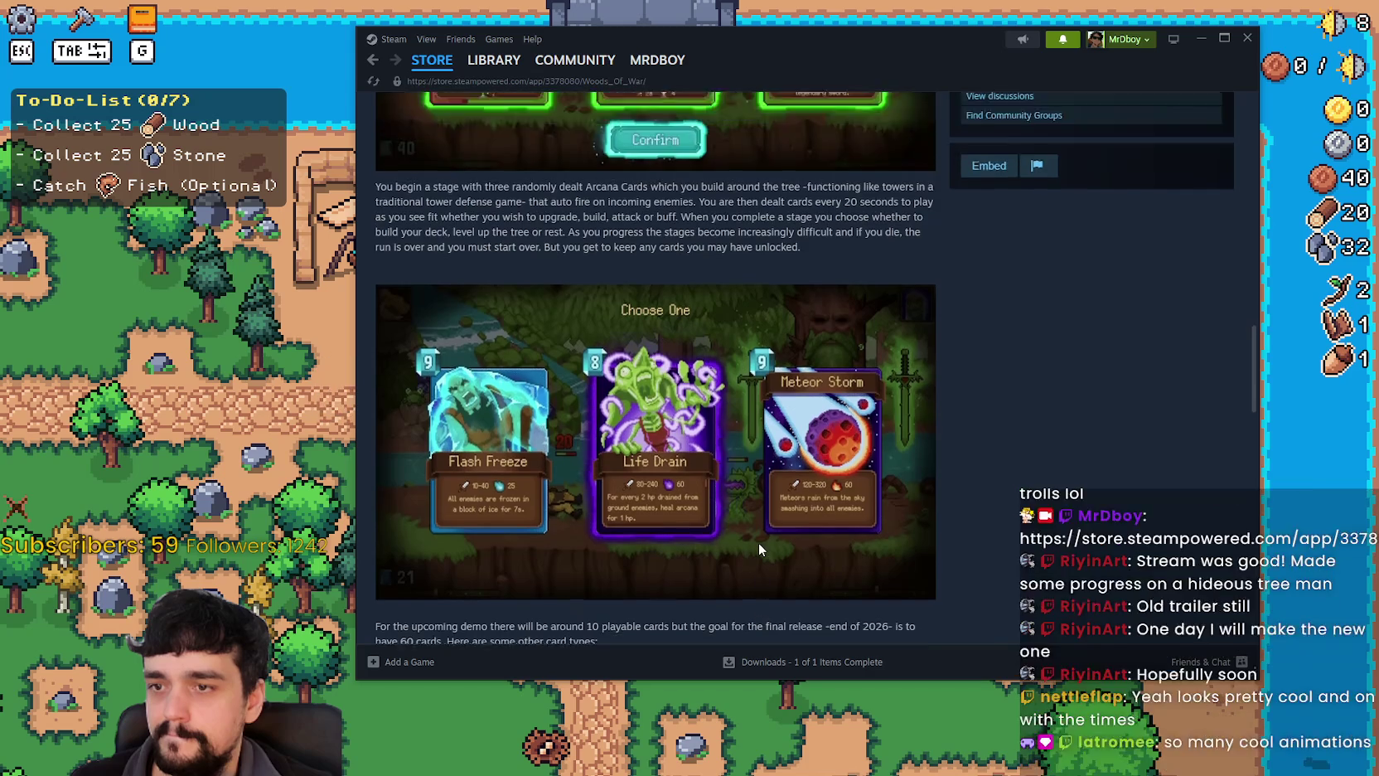
pyautogui.scroll(-1, 758, 542)
pyautogui.scroll(-5, 760, 535)
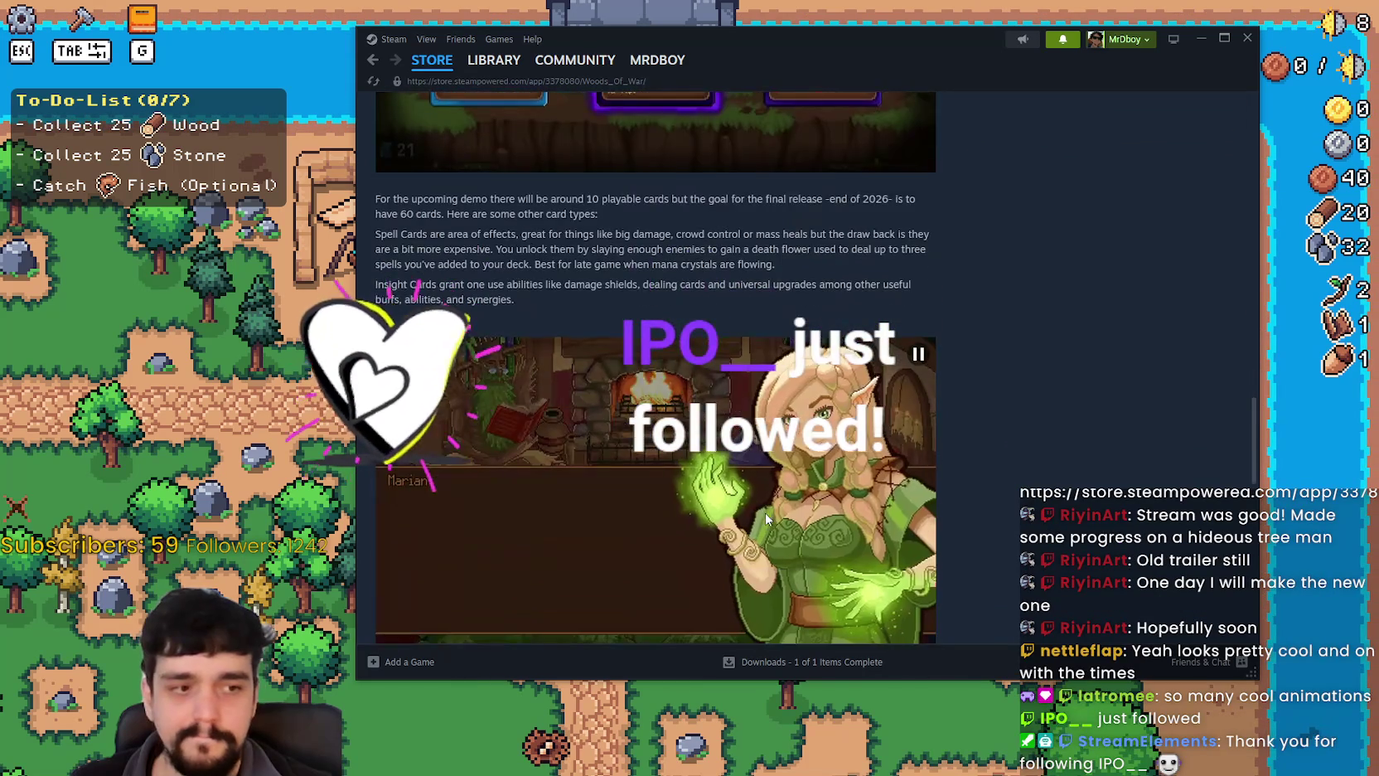
pyautogui.scroll(-3, 765, 514)
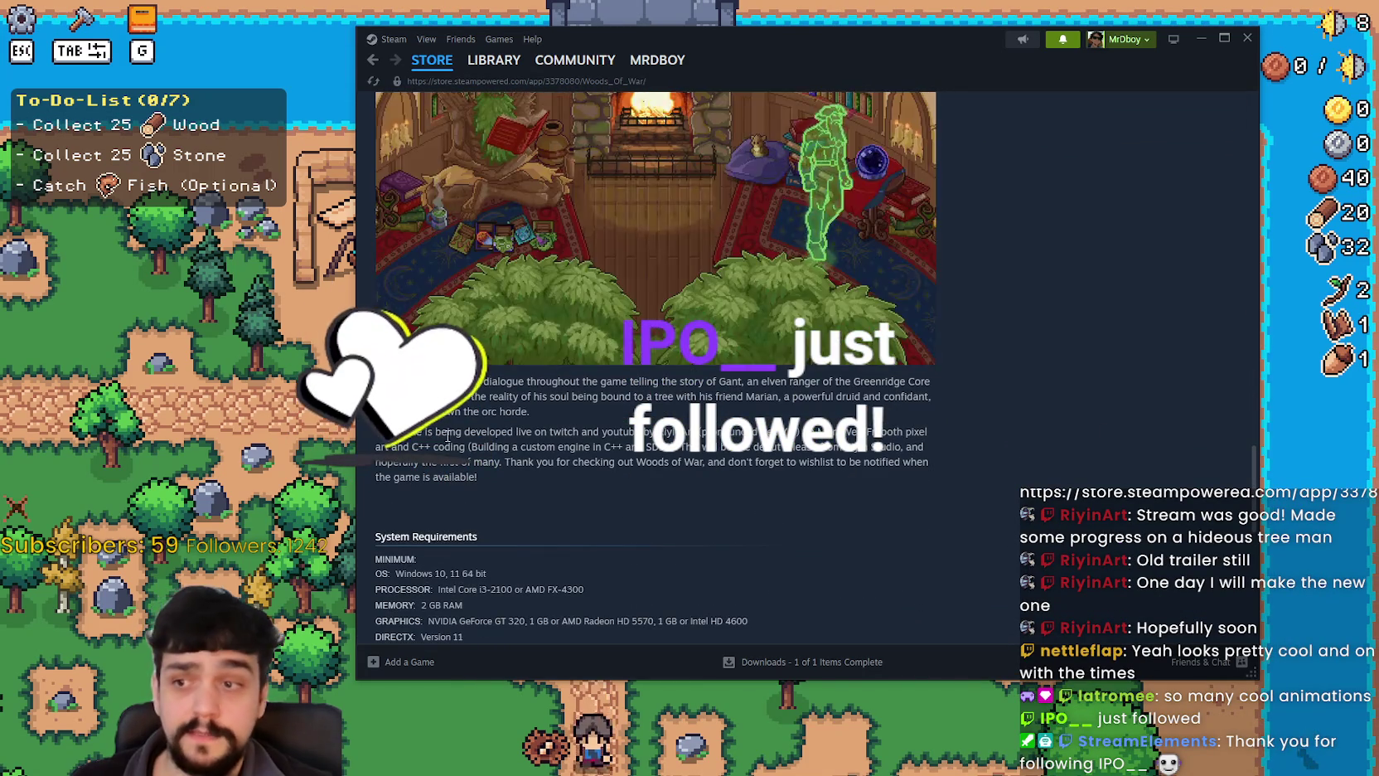
pyautogui.scroll(1, 703, 480)
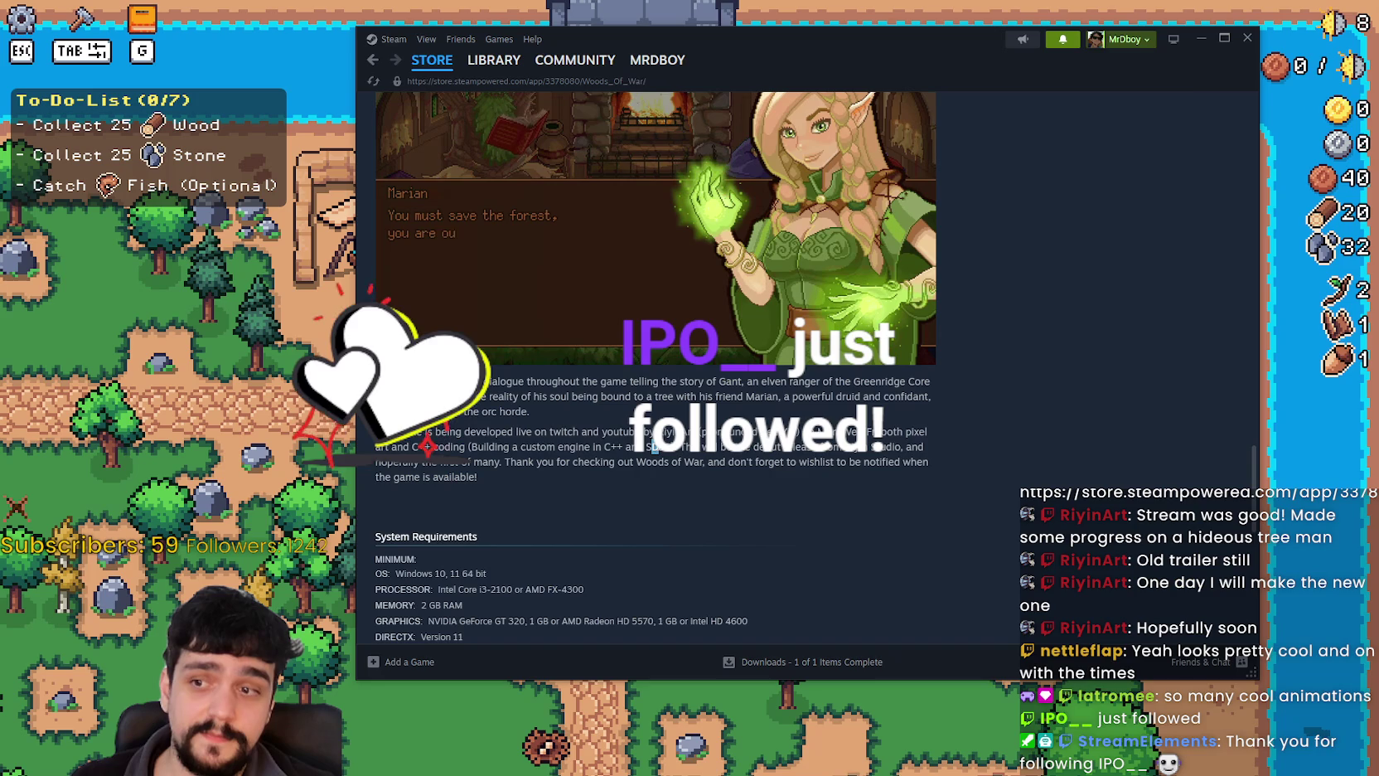
pyautogui.moveTo(654, 447); pyautogui.dragTo(542, 448)
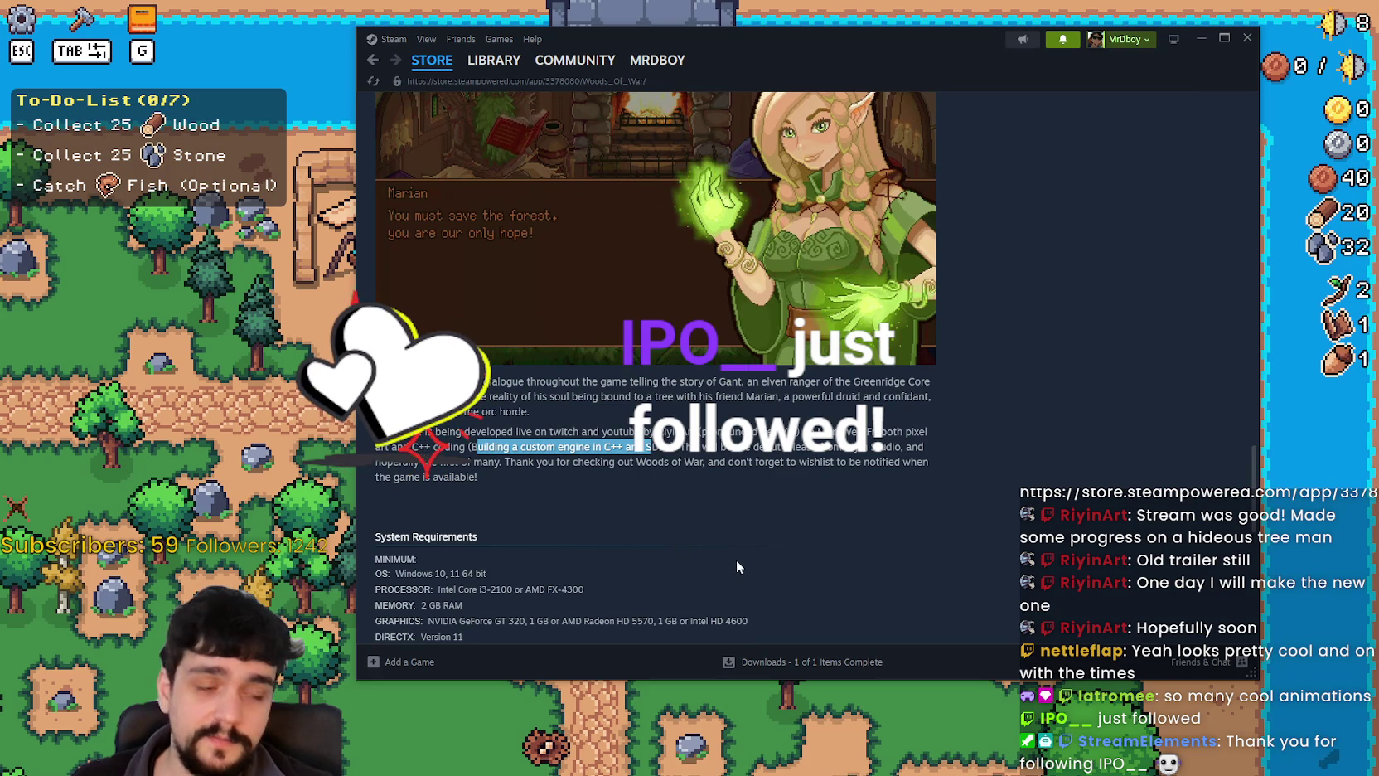
pyautogui.doubleClick(659, 447)
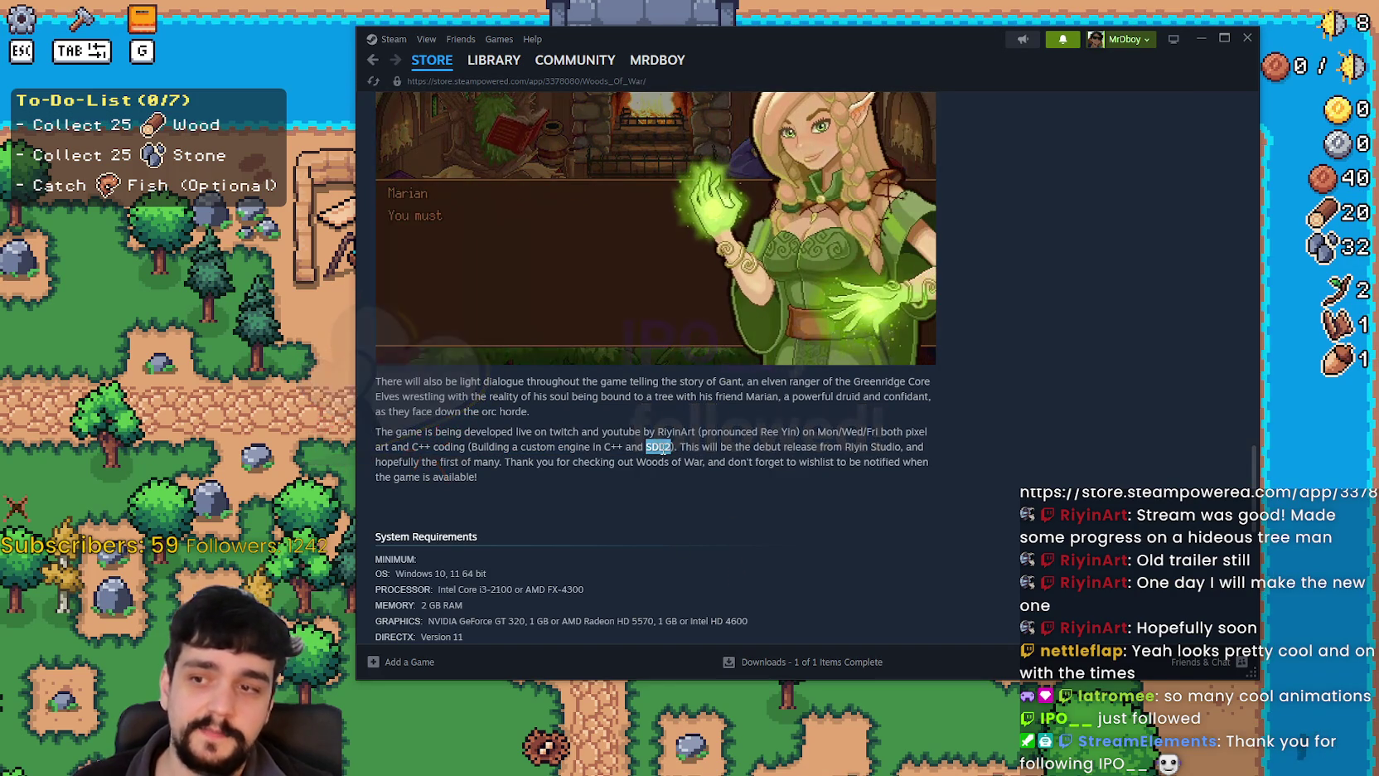
pyautogui.moveTo(663, 449); pyautogui.dragTo(565, 461)
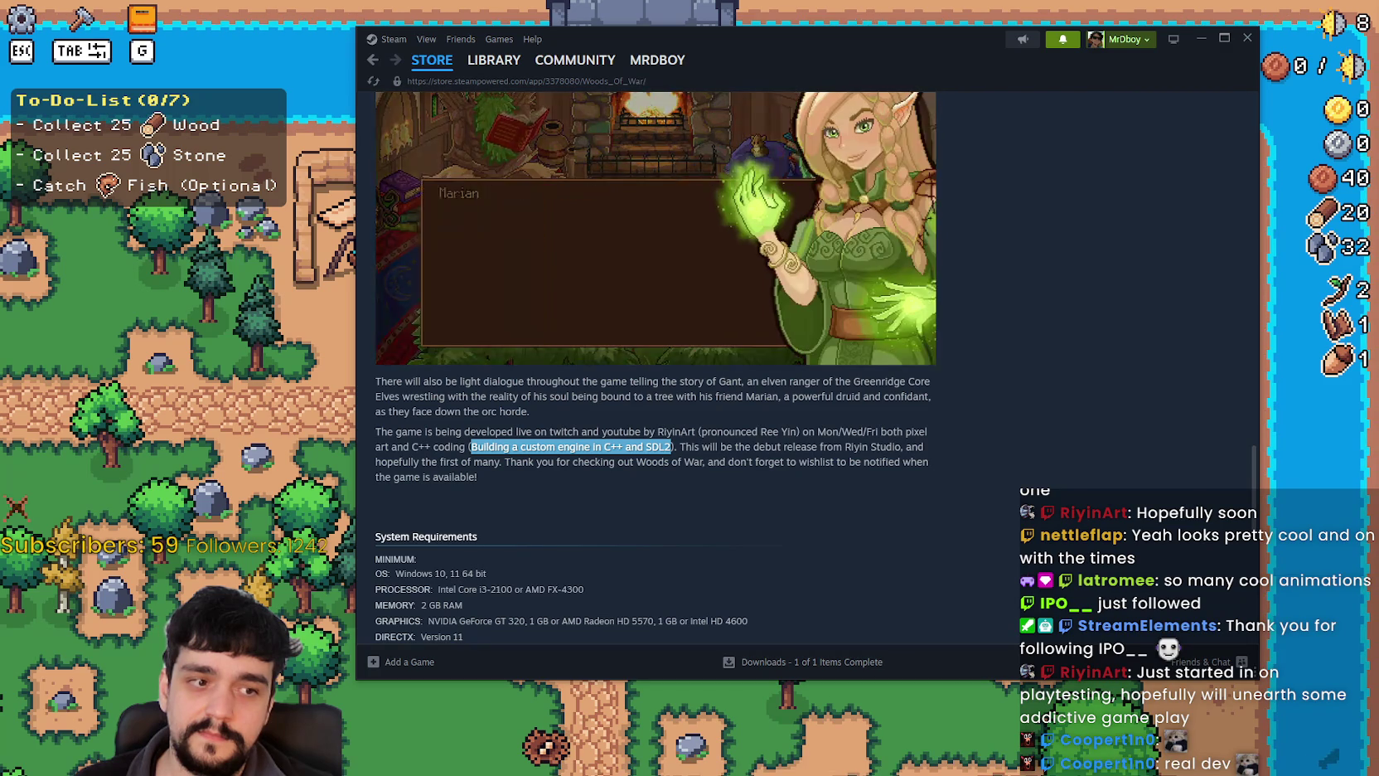
pyautogui.scroll(2, 1015, 494)
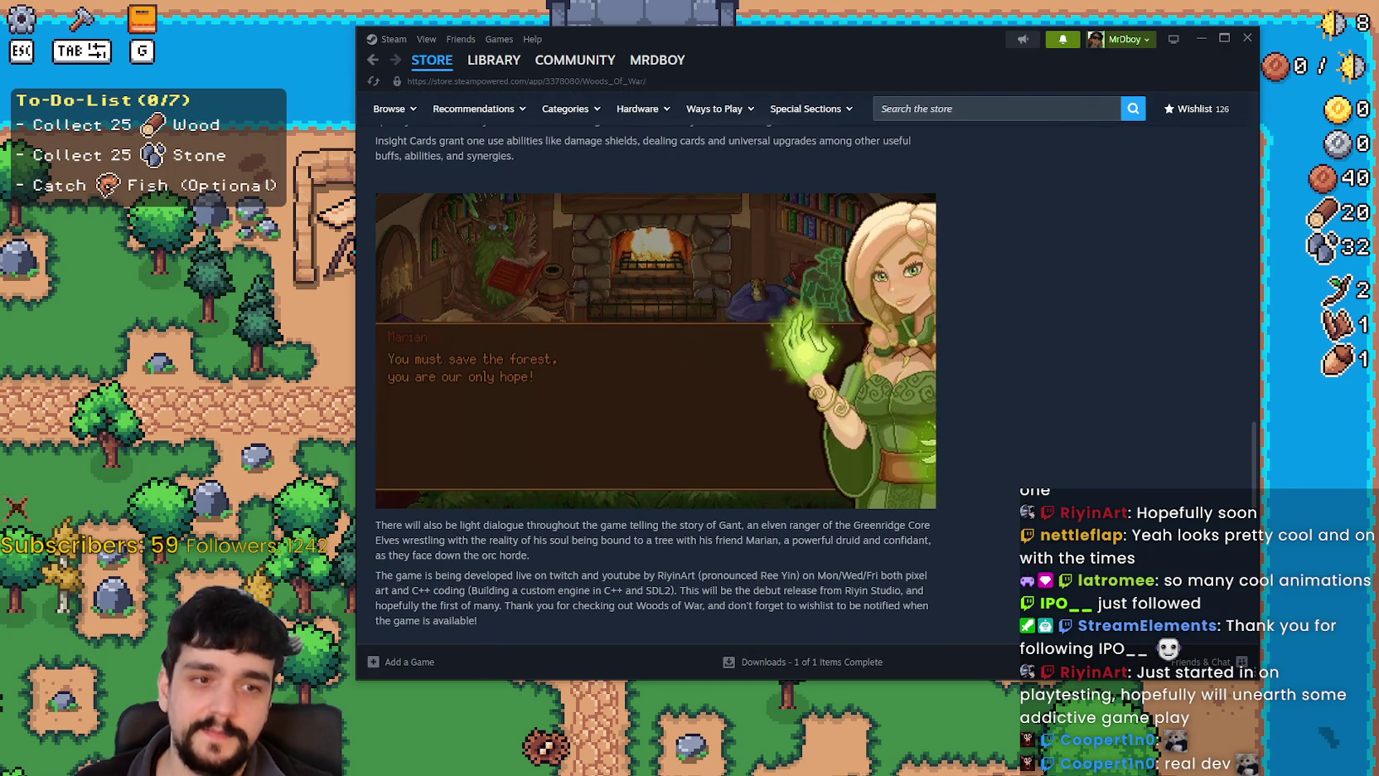
pyautogui.scroll(1, 701, 528)
pyautogui.scroll(-4, 693, 475)
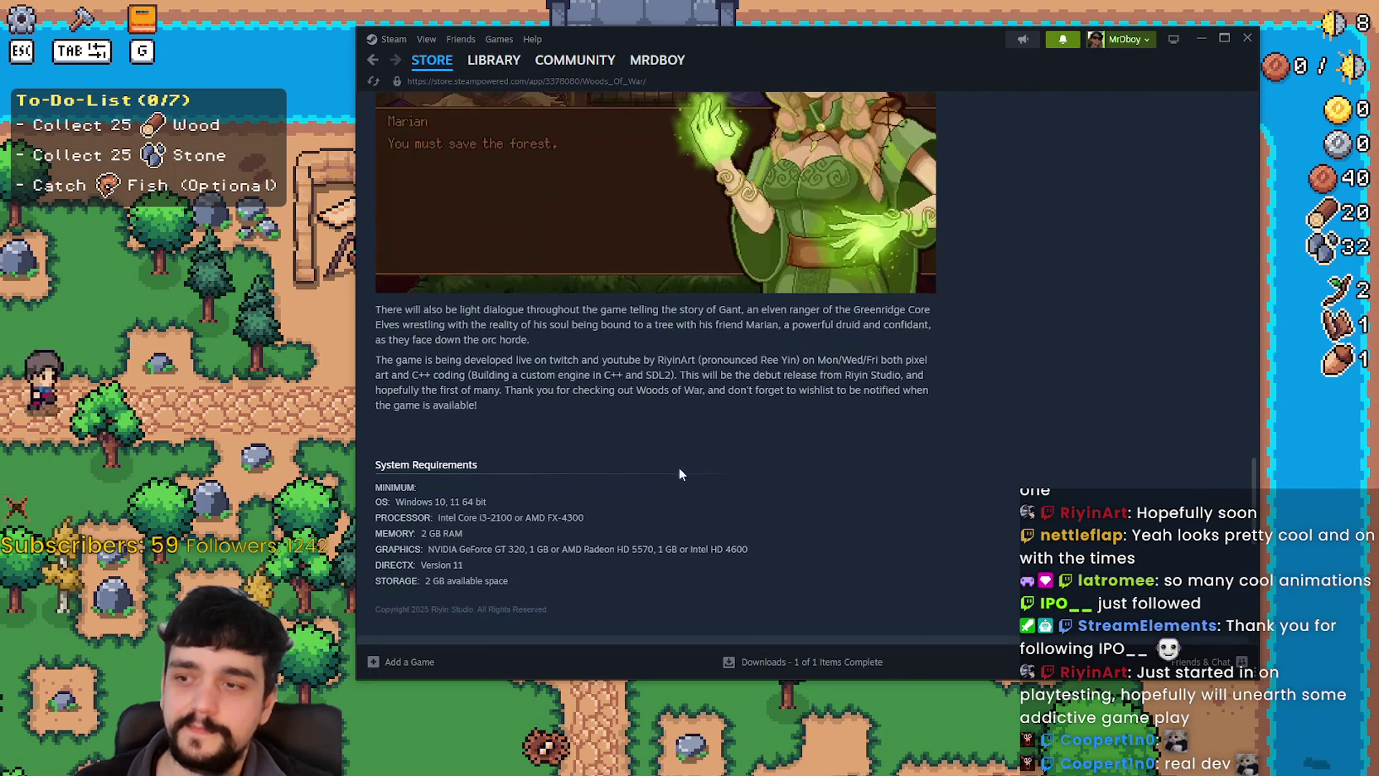
pyautogui.scroll(1, 969, 462)
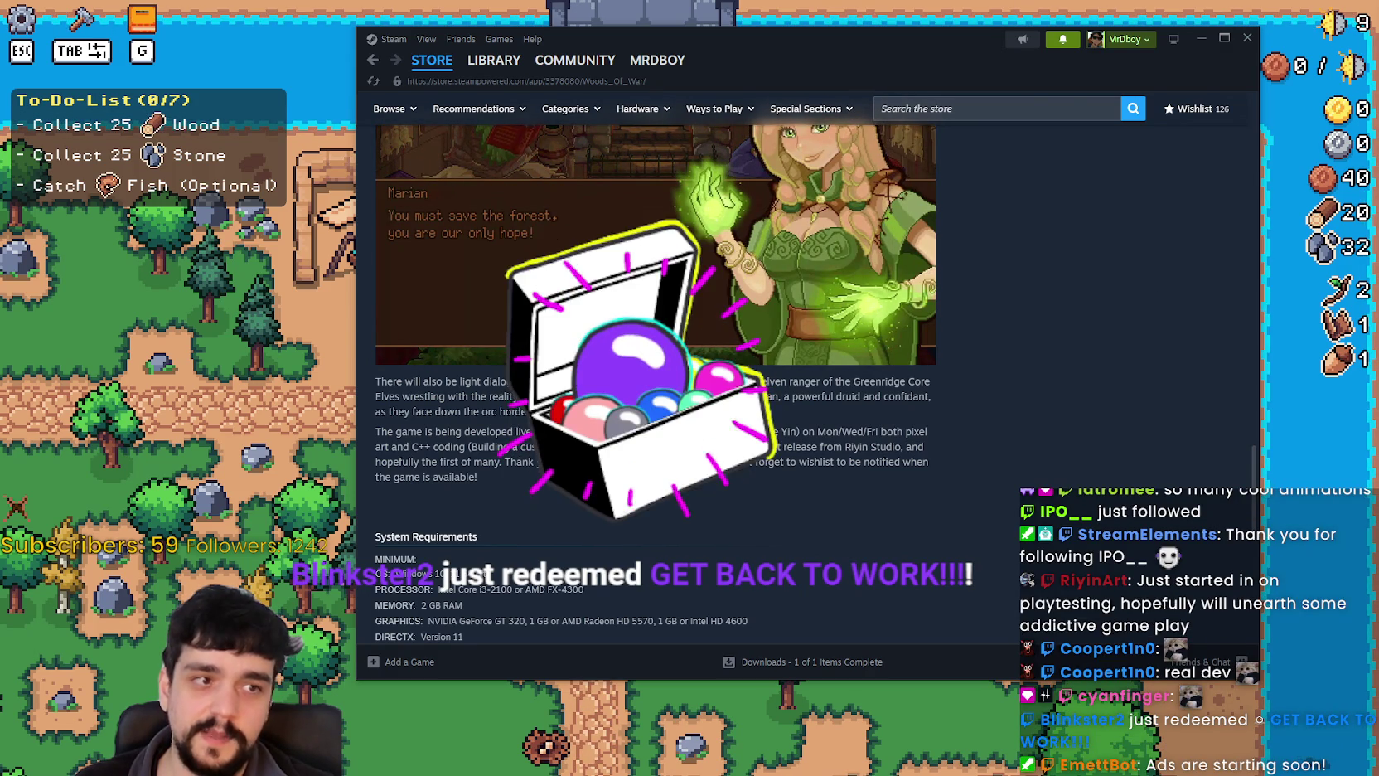
pyautogui.scroll(1, 811, 470)
pyautogui.scroll(15, 824, 448)
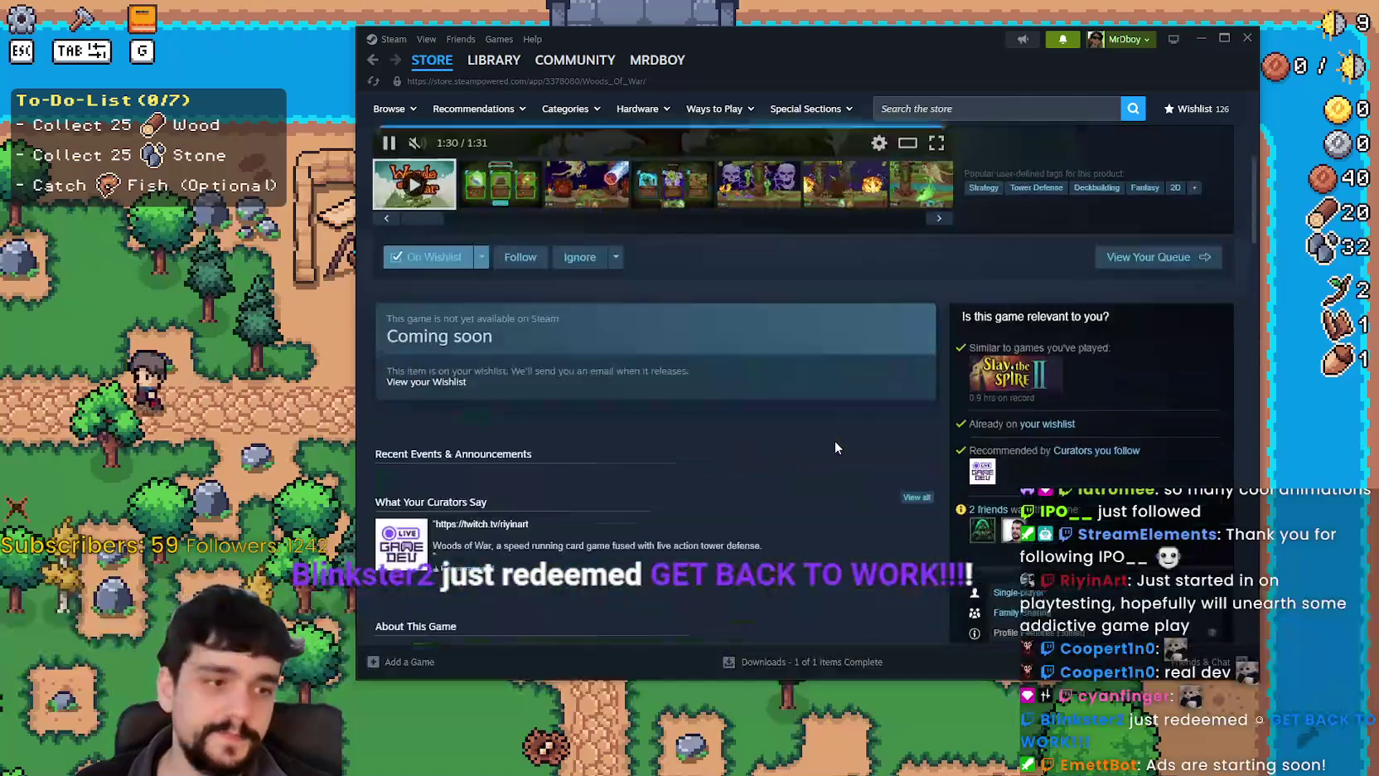
# Enlarge the third screenshot, advance to the card-choice screenshot, and close the viewer.
pyautogui.scroll(2, 835, 443)
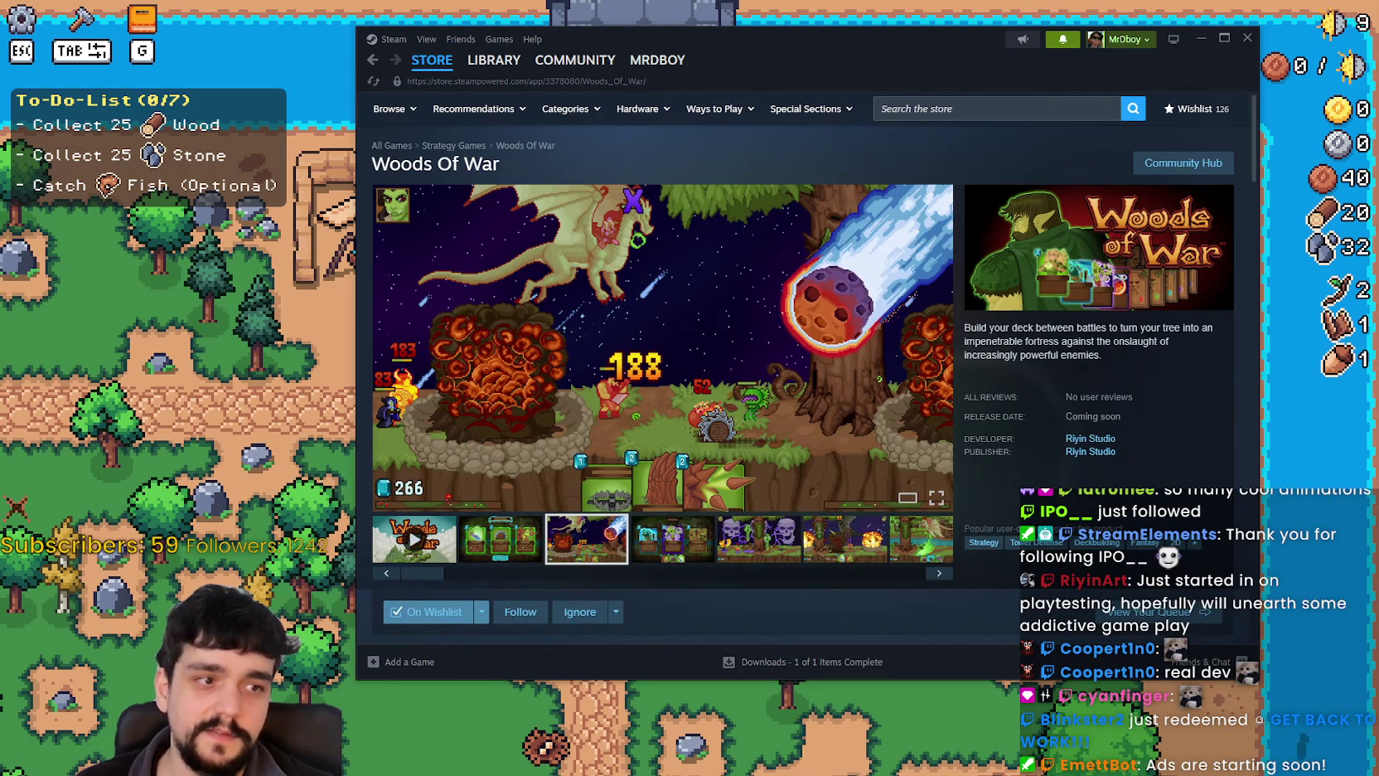
pyautogui.click(617, 393)
pyautogui.click(1211, 367)
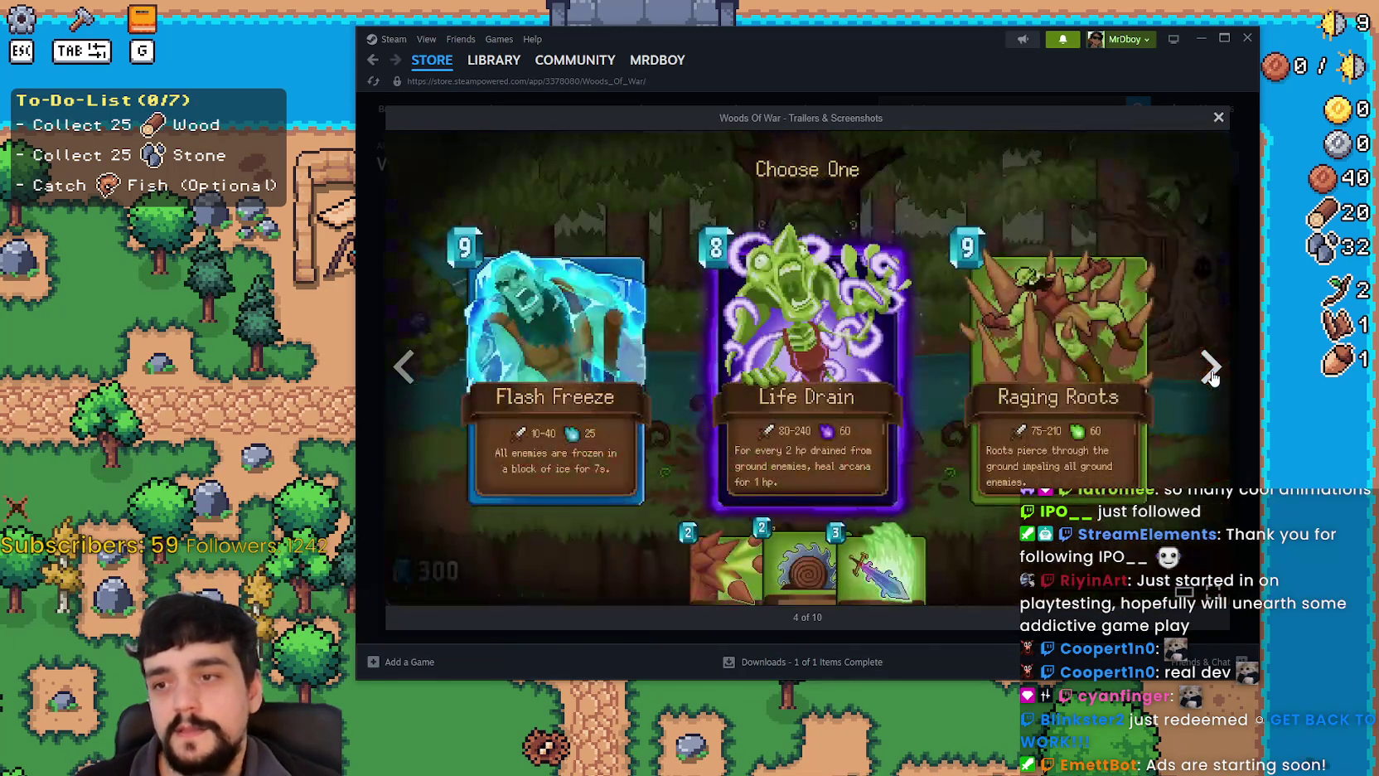
pyautogui.click(1219, 118)
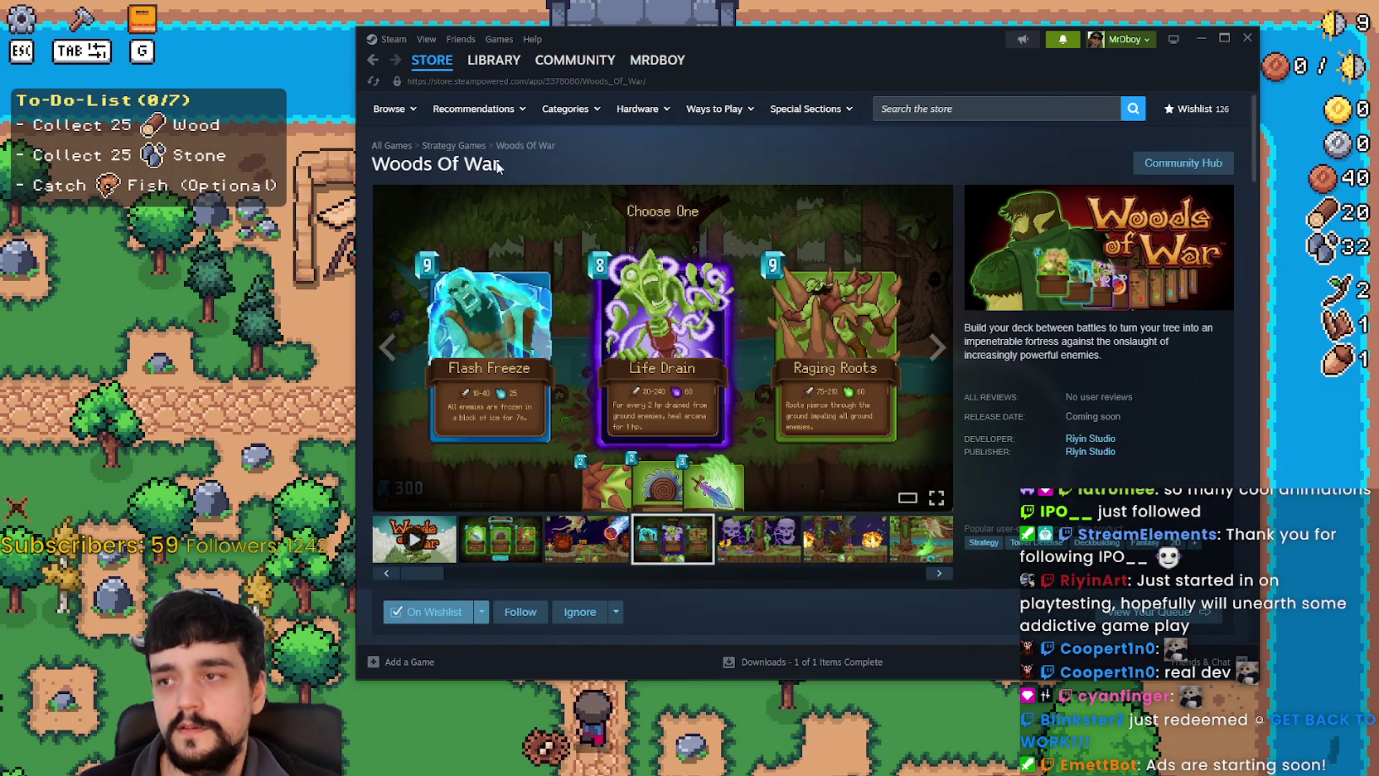
# Select the Woods Of War title text, then start a Steam store search.
pyautogui.moveTo(437, 164); pyautogui.dragTo(464, 163)
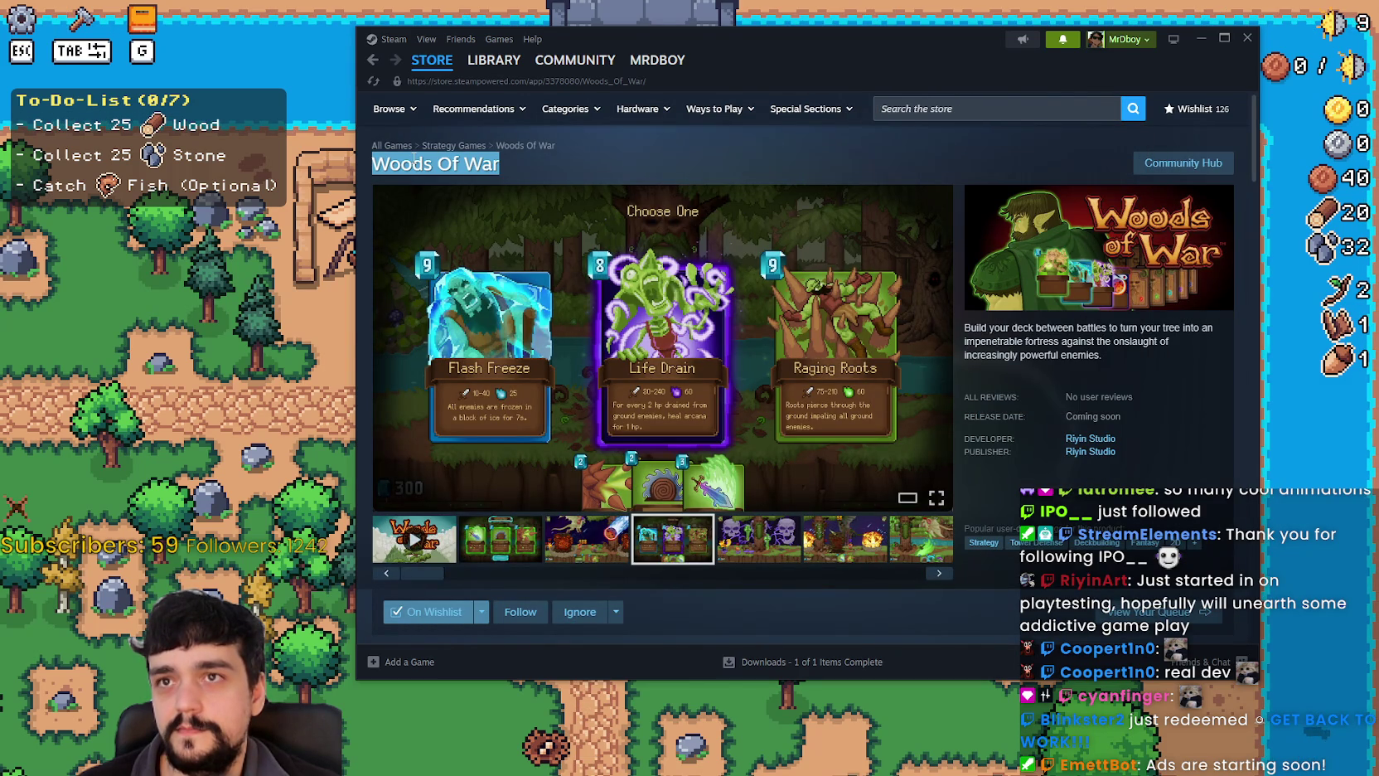
pyautogui.click(1041, 112)
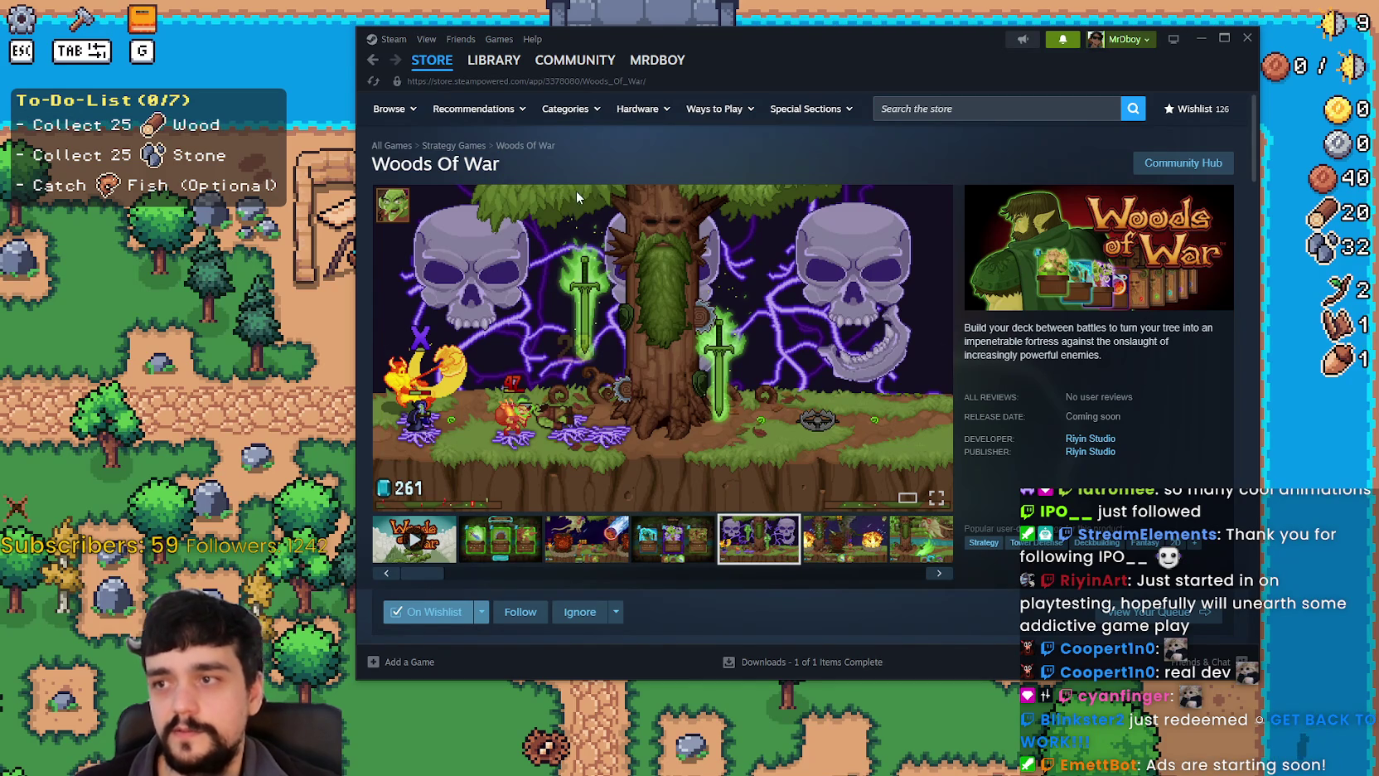
pyautogui.click(1014, 111)
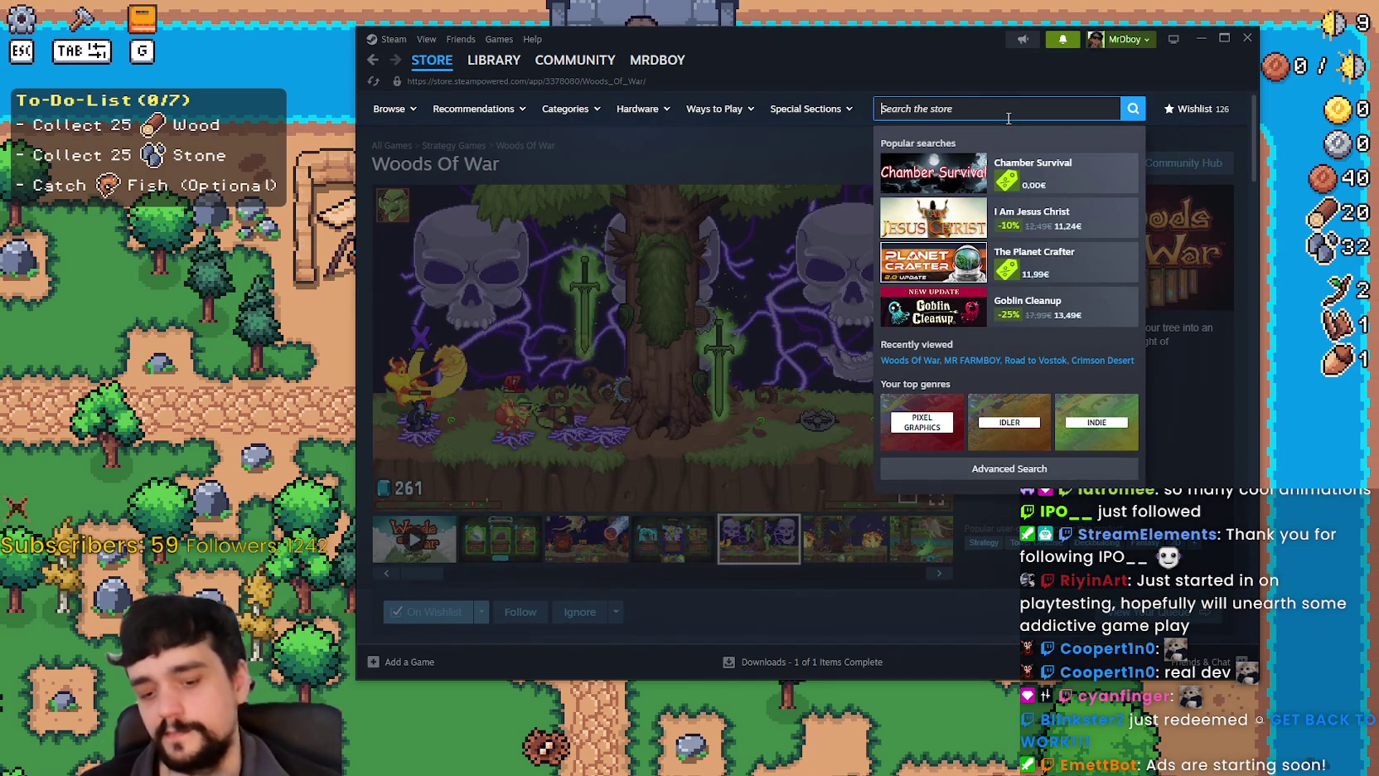
# Open the MR FARMBOY store page, show its second screenshot and copy the page link.
pyautogui.write('MR FARMBOY')
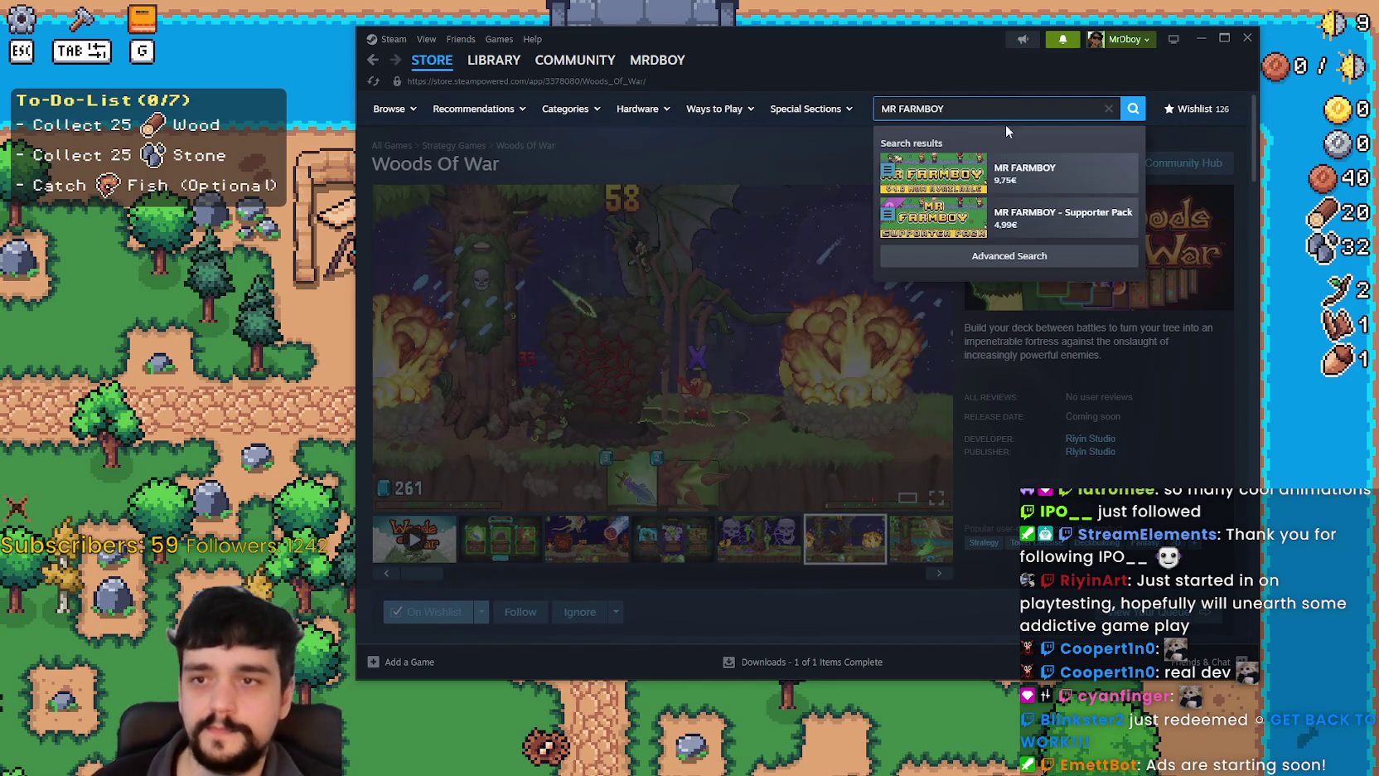
pyautogui.click(1045, 179)
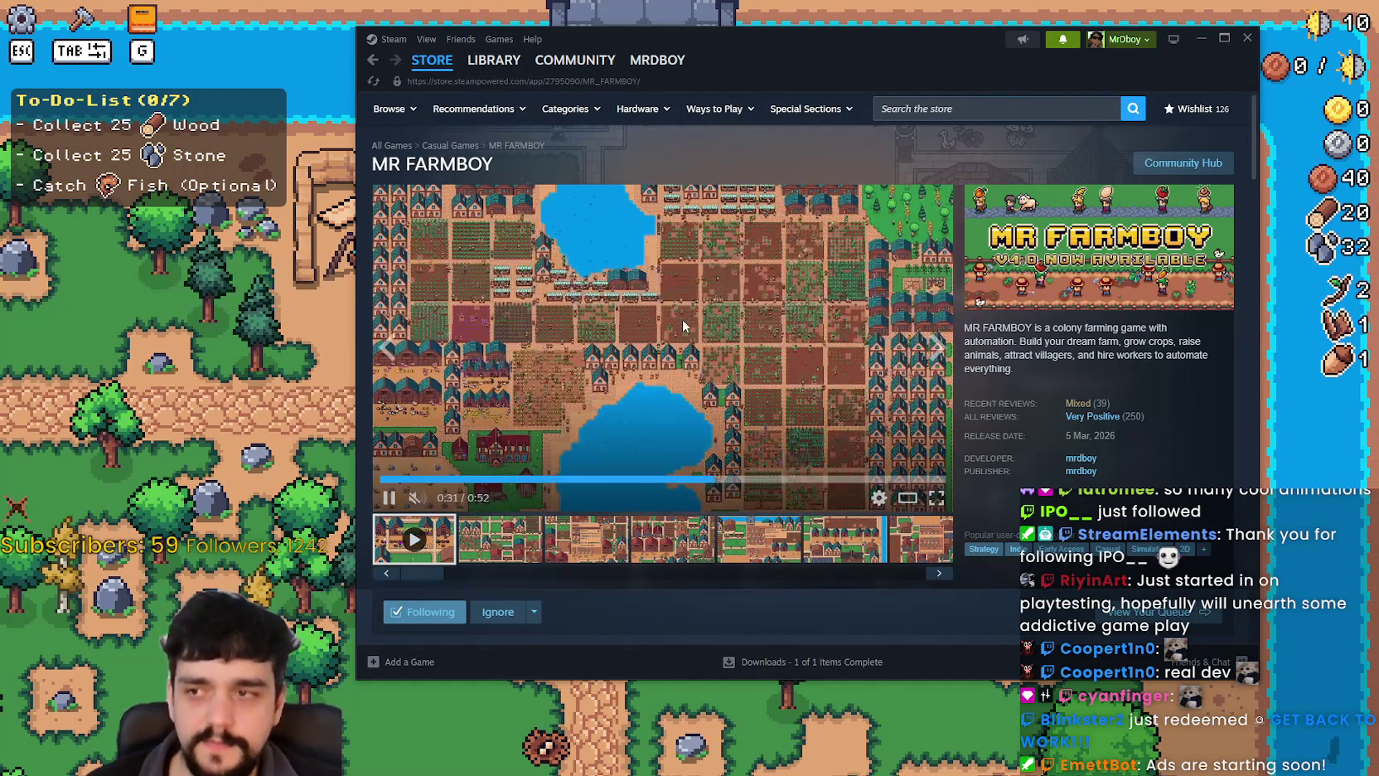
pyautogui.click(500, 539)
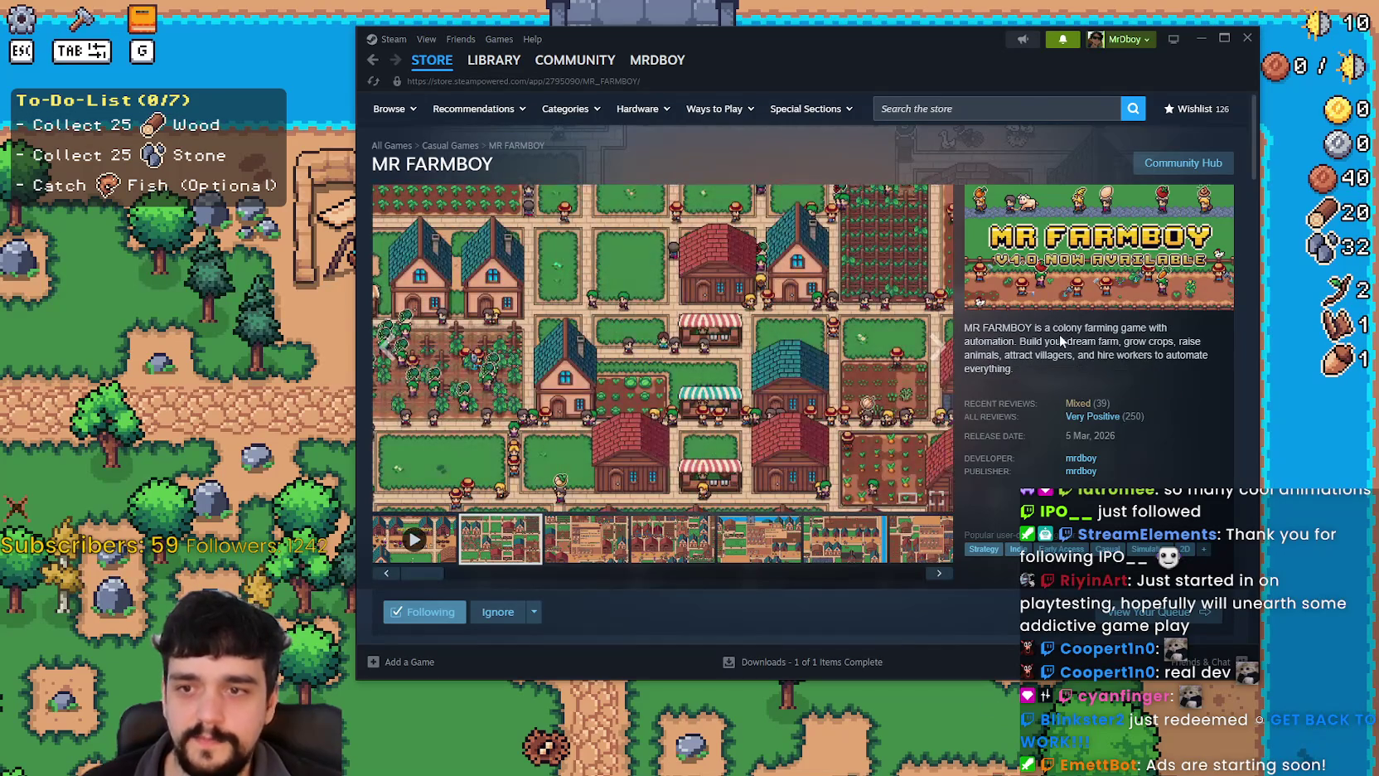
pyautogui.rightClick(1061, 337)
pyautogui.click(1136, 421)
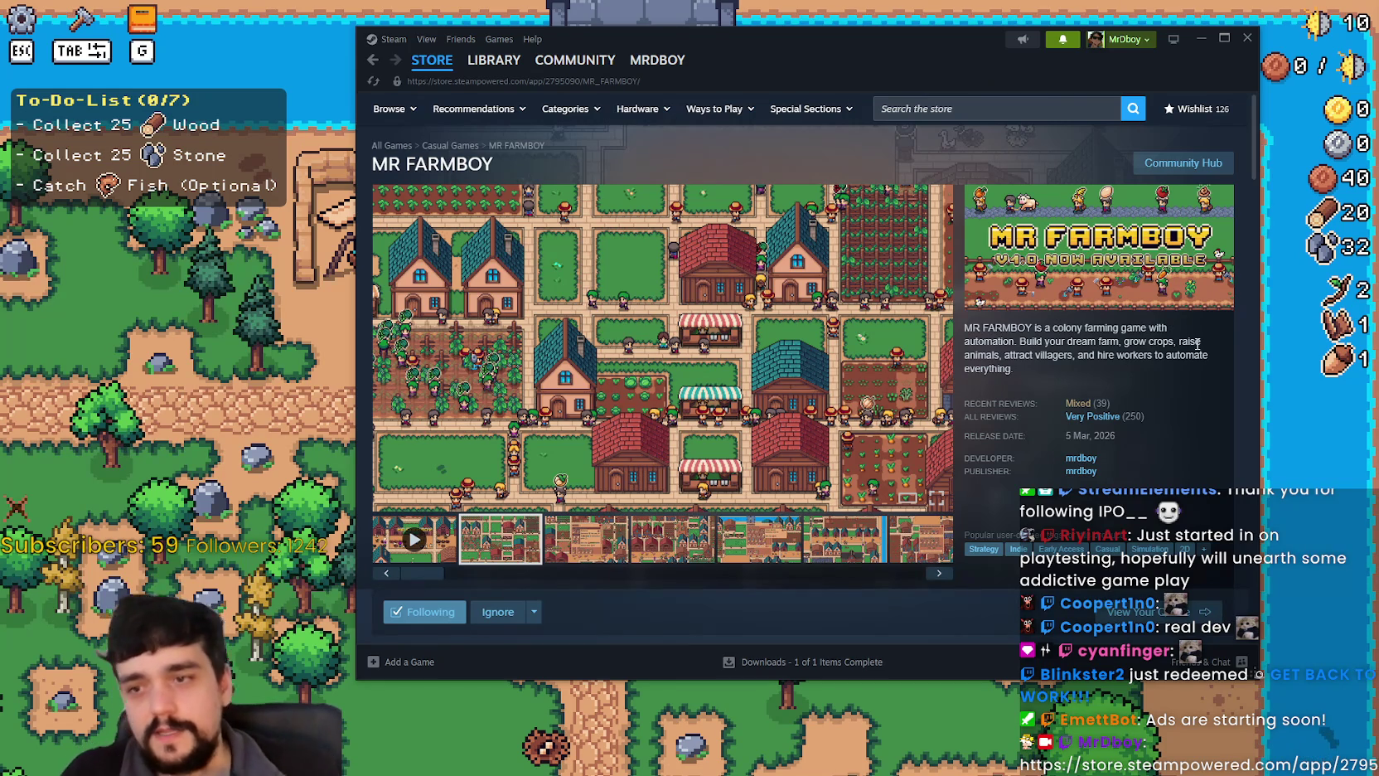
# Browse the worker hiring, village, market and upgrade menu screenshots.
pyautogui.click(618, 543)
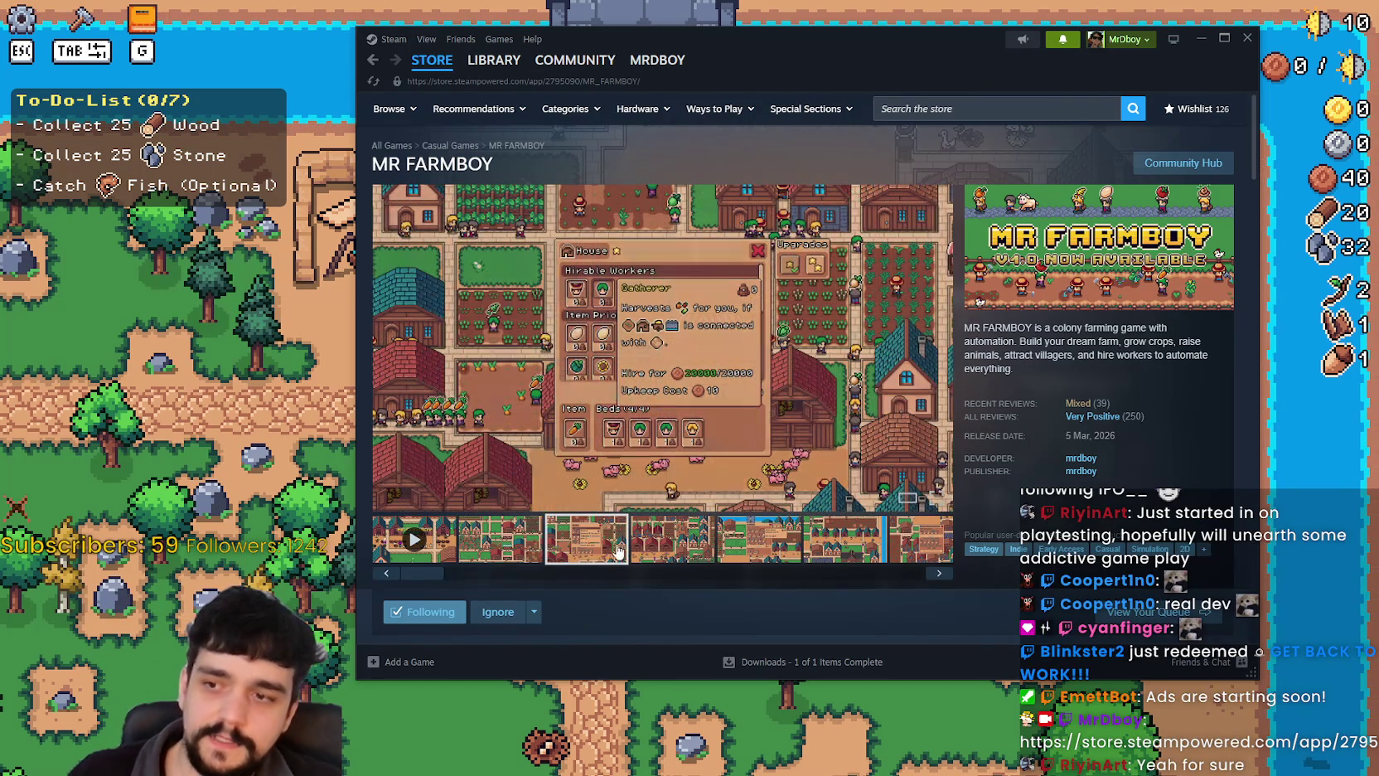
pyautogui.click(654, 547)
pyautogui.scroll(-2, 630, 535)
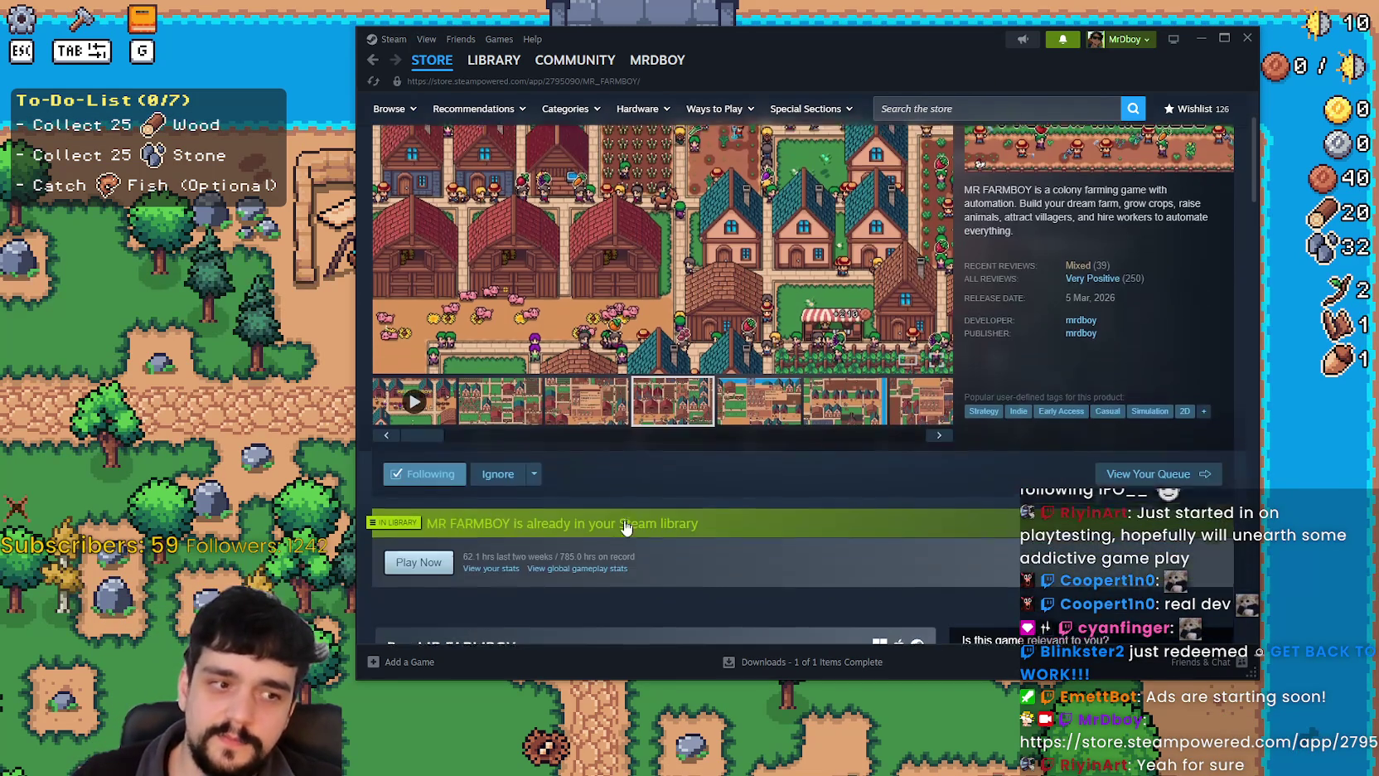
pyautogui.scroll(2, 759, 514)
pyautogui.click(759, 539)
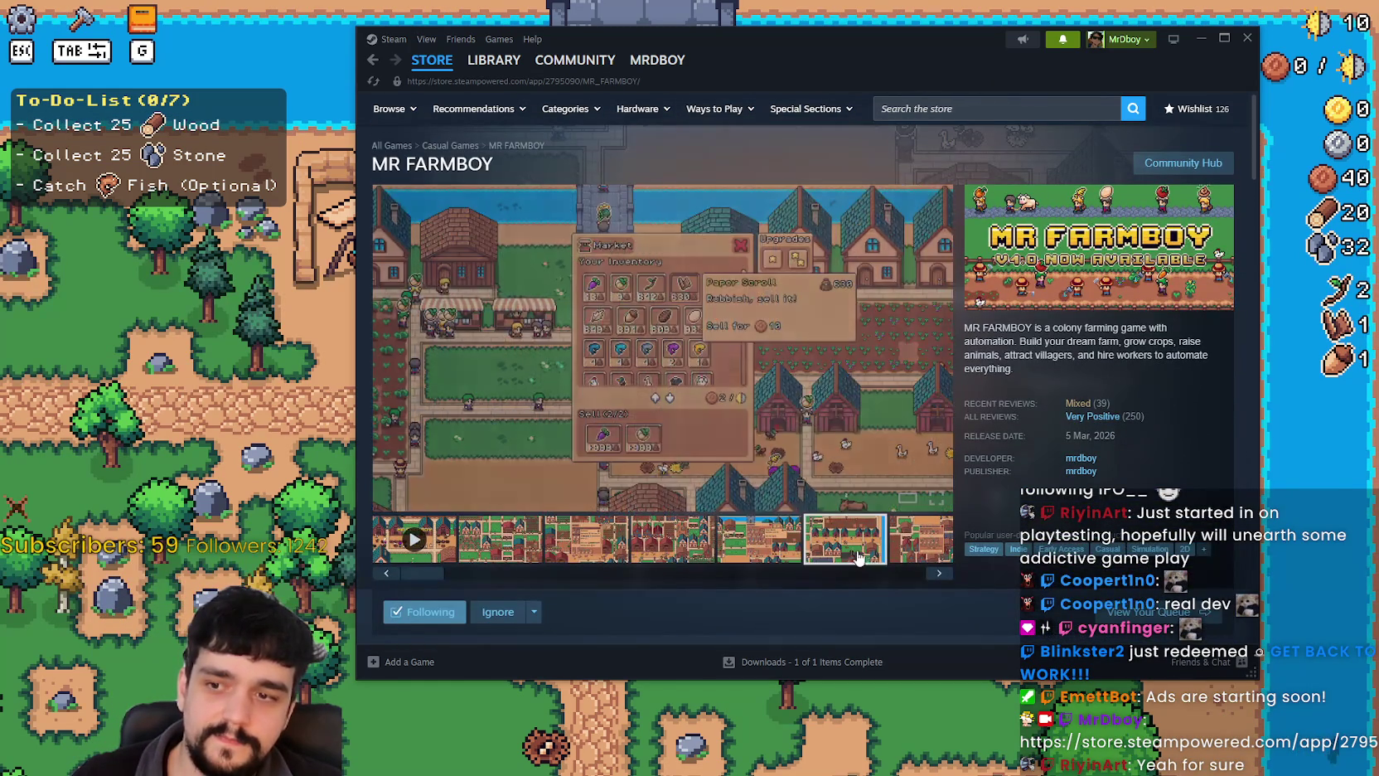
pyautogui.click(854, 547)
pyautogui.click(920, 543)
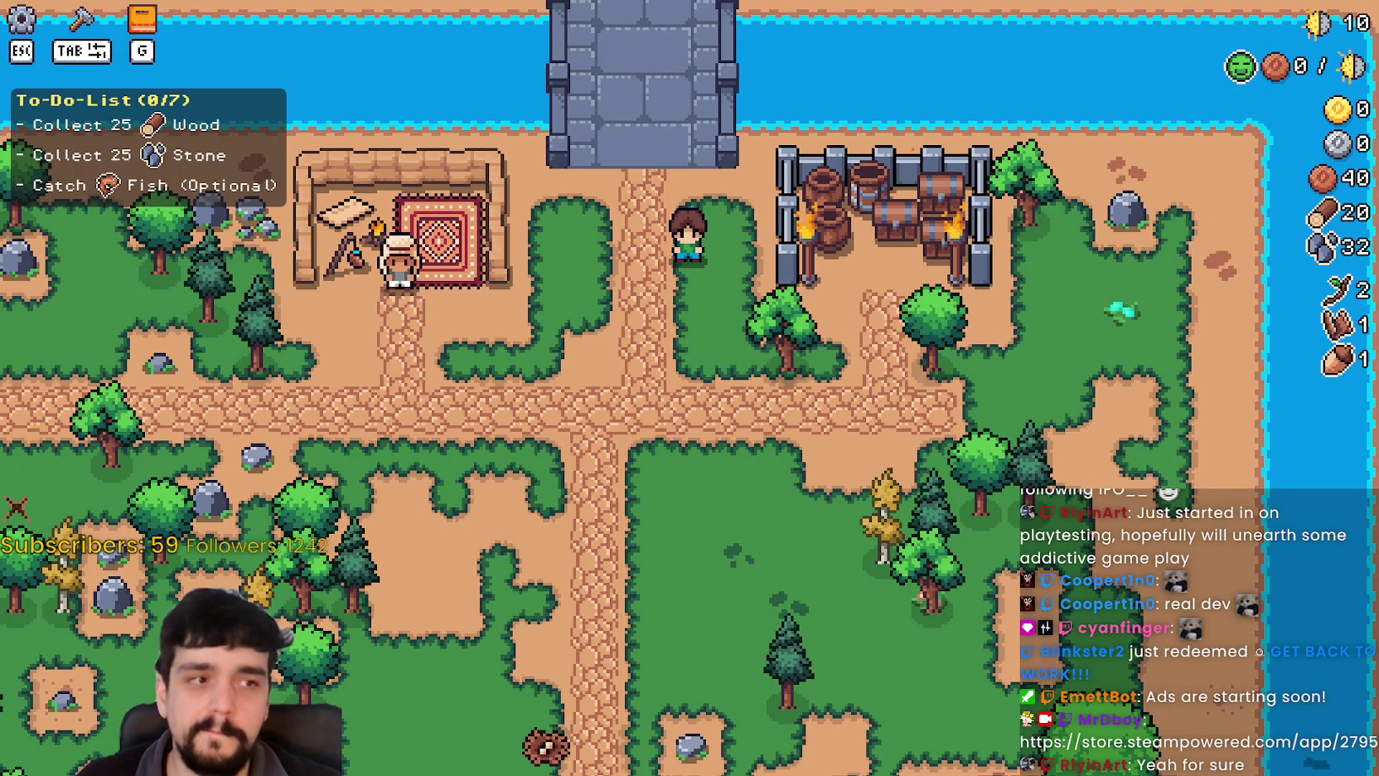
# Switch to Steam showing the MR FARMBOY 'Planting/ploughing' discussion thread.
pyautogui.hotkey('alt', 'Tab')
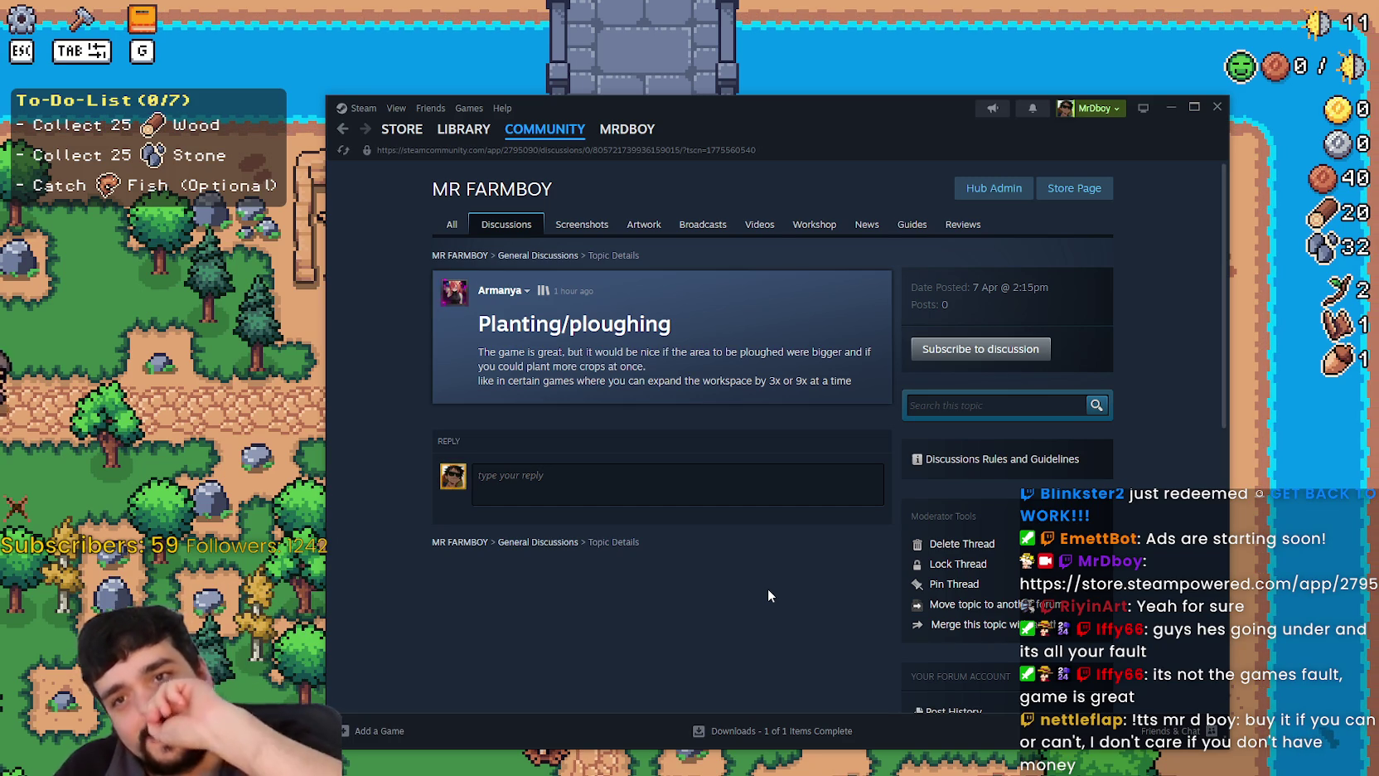
# Close the Steam community window with the 'Planting/ploughing' thread.
pyautogui.click(1171, 108)
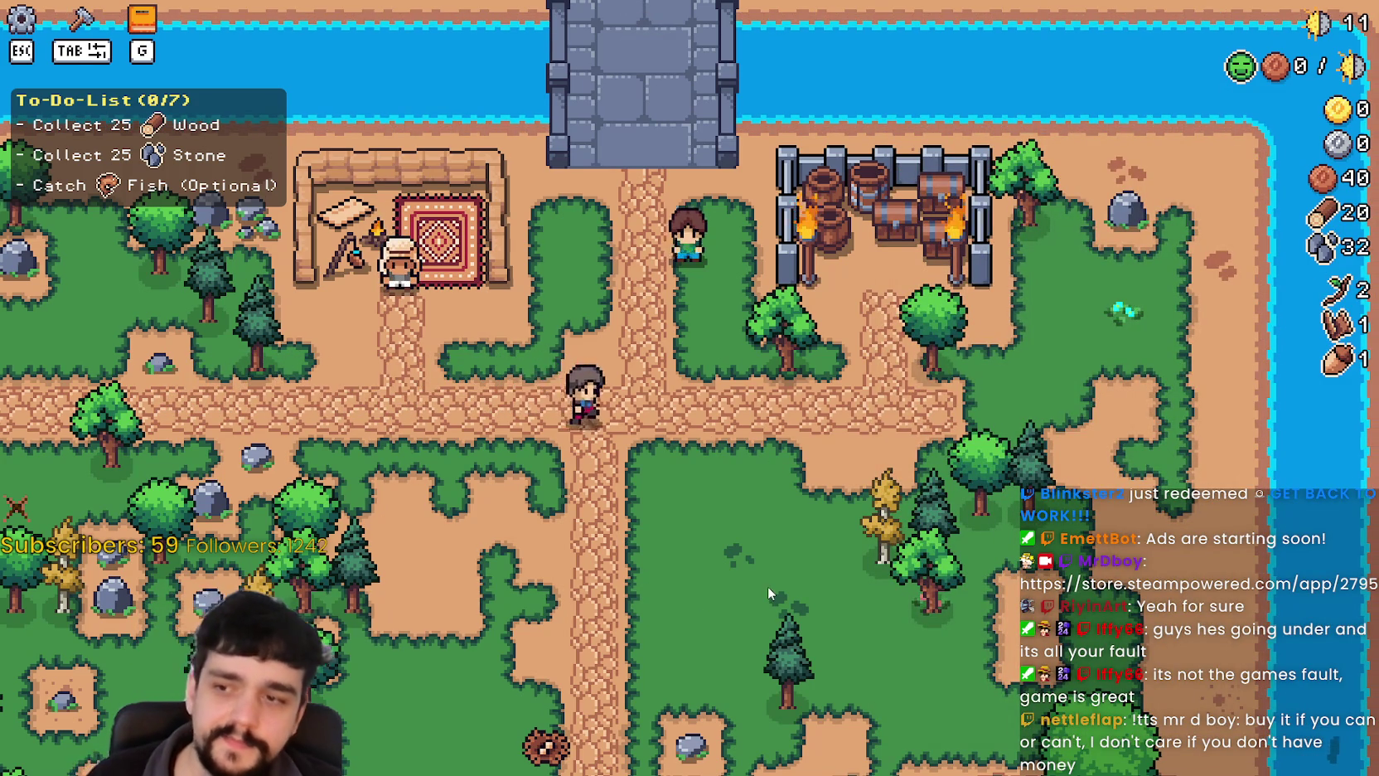
# Chop down a nearby tree for wood and pick up a stone.
pyautogui.press('a')
pyautogui.press('s')
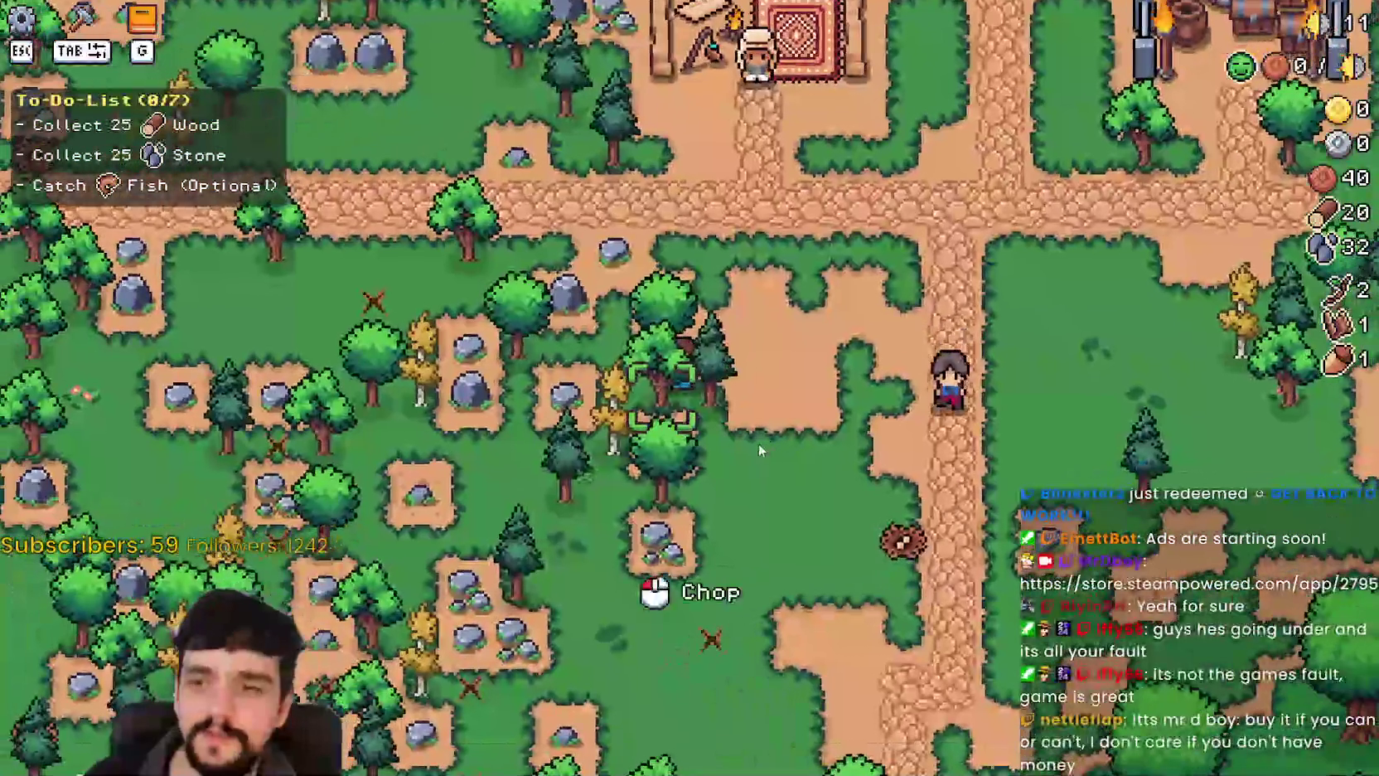
pyautogui.click(759, 444)
pyautogui.press('w')
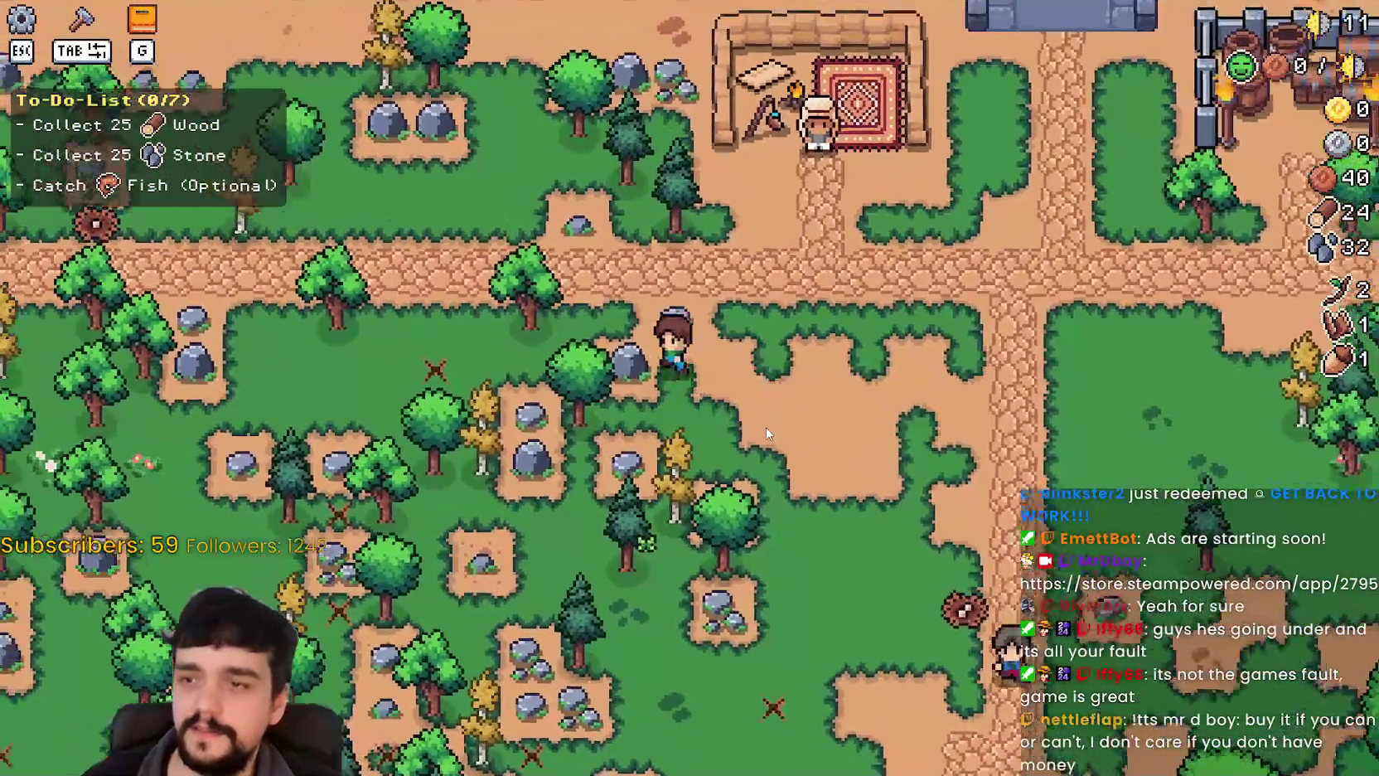
pyautogui.press('d')
pyautogui.press('s')
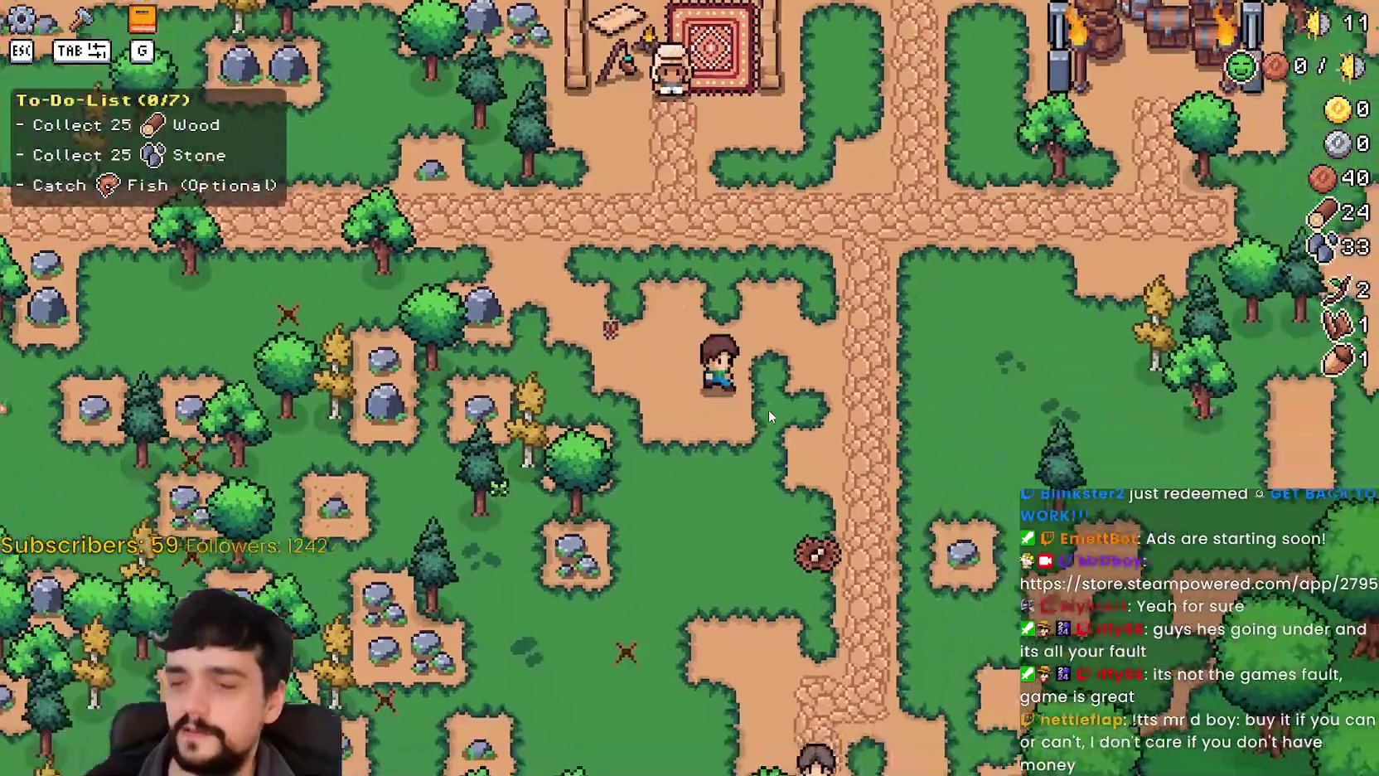
# Build a Market stall beside the road crossing from the crafting menu's buildings.
pyautogui.press('Tab')
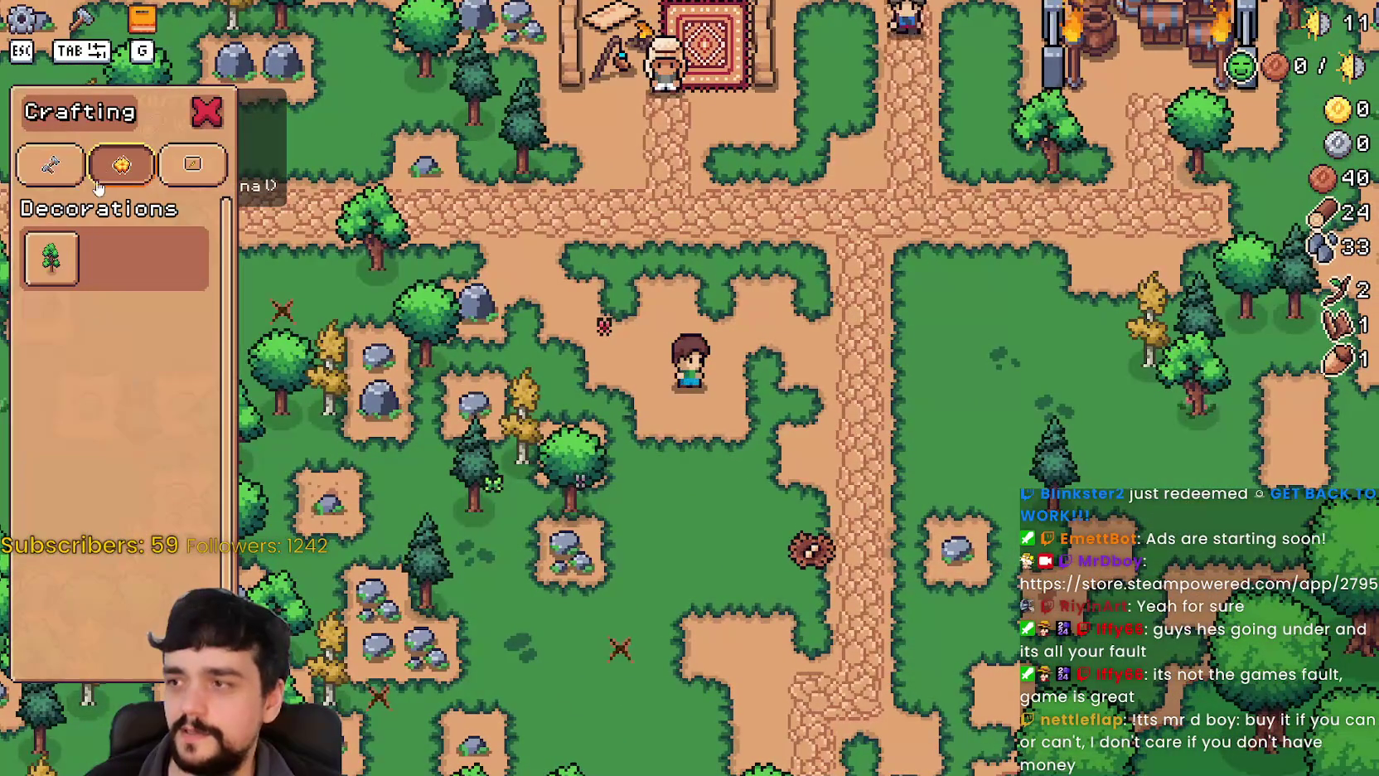
pyautogui.click(82, 172)
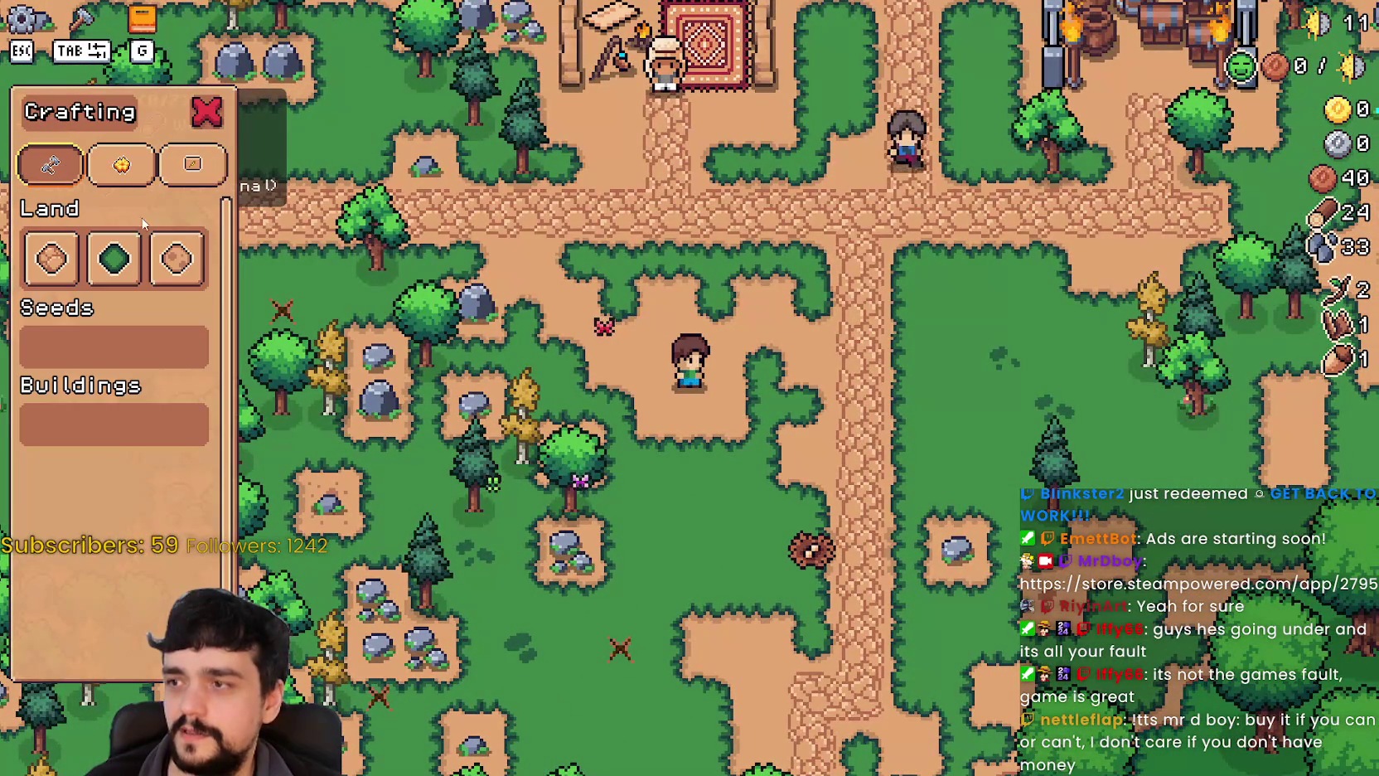
pyautogui.click(114, 258)
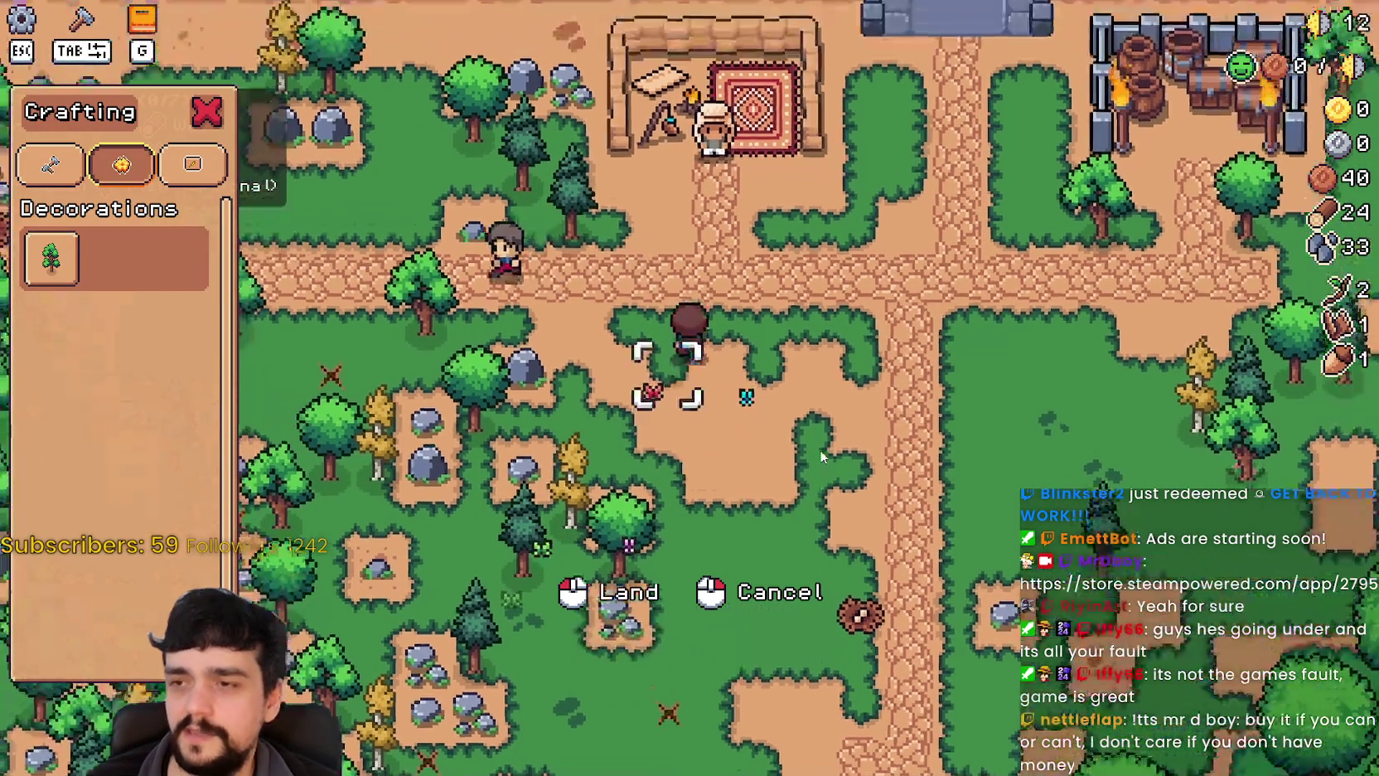
pyautogui.rightClick(820, 449)
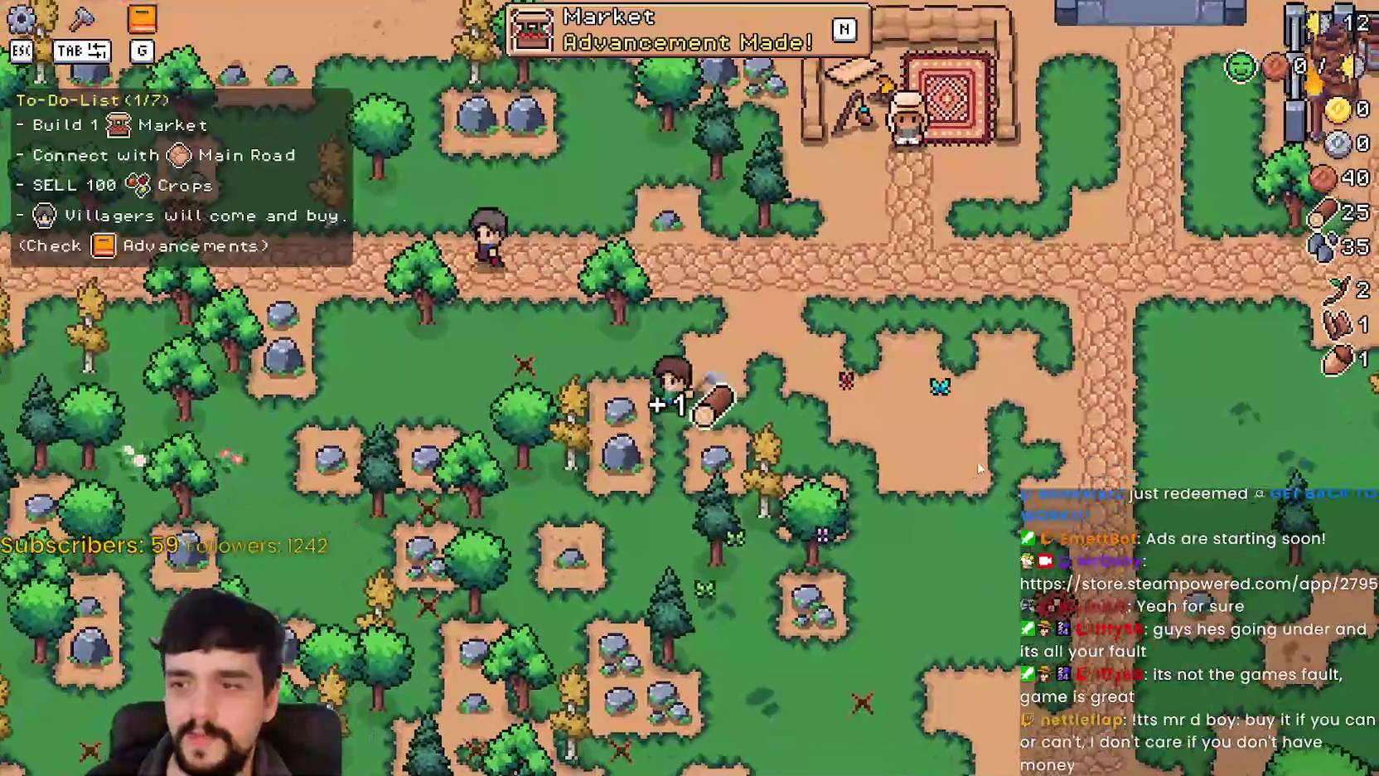
pyautogui.press('Tab')
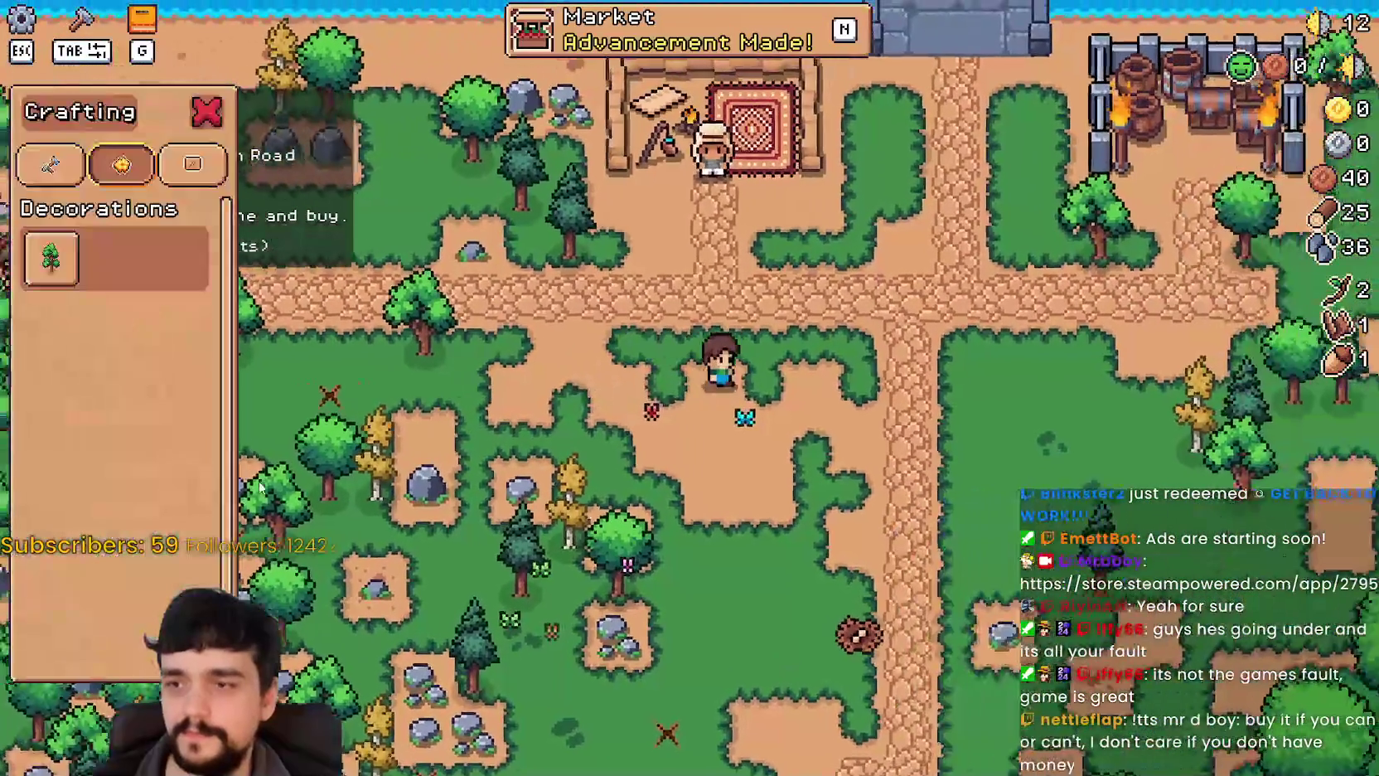
pyautogui.click(50, 165)
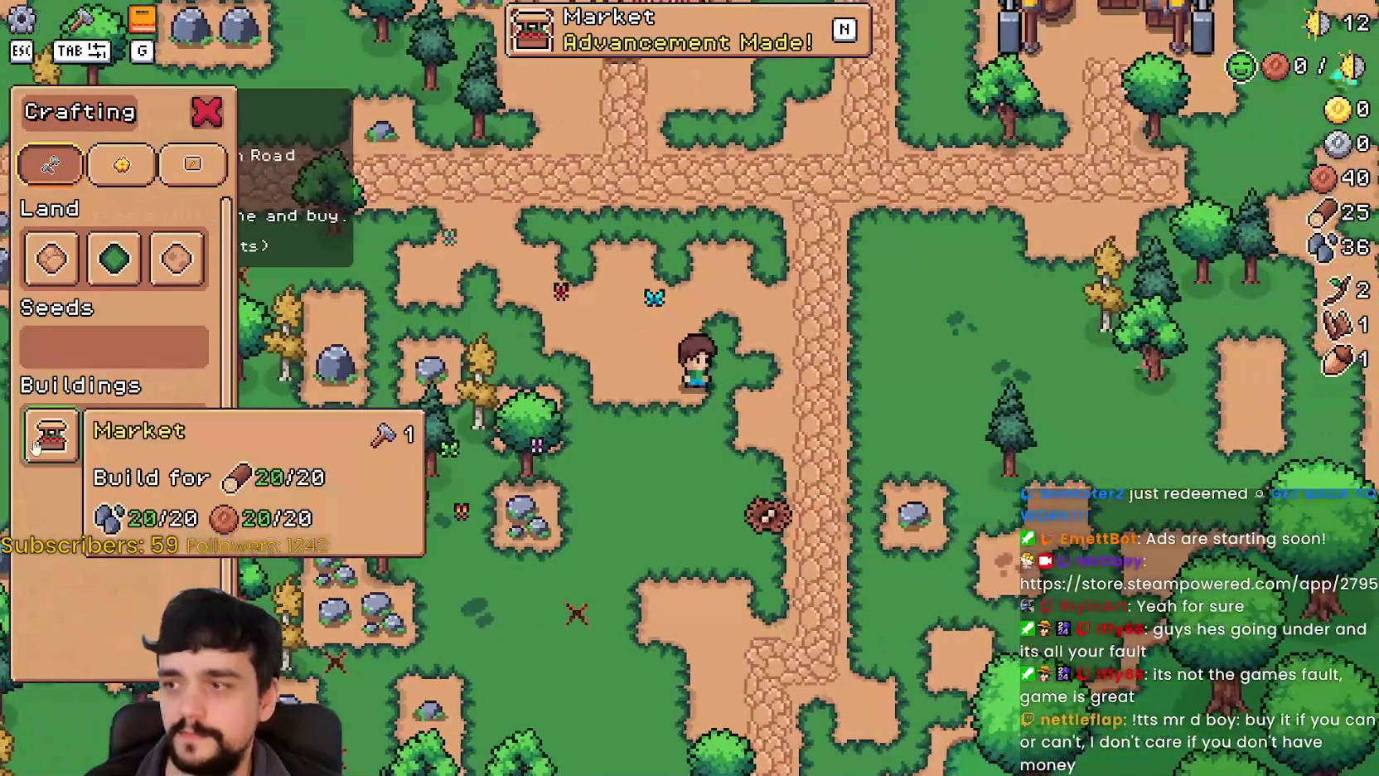
pyautogui.click(35, 448)
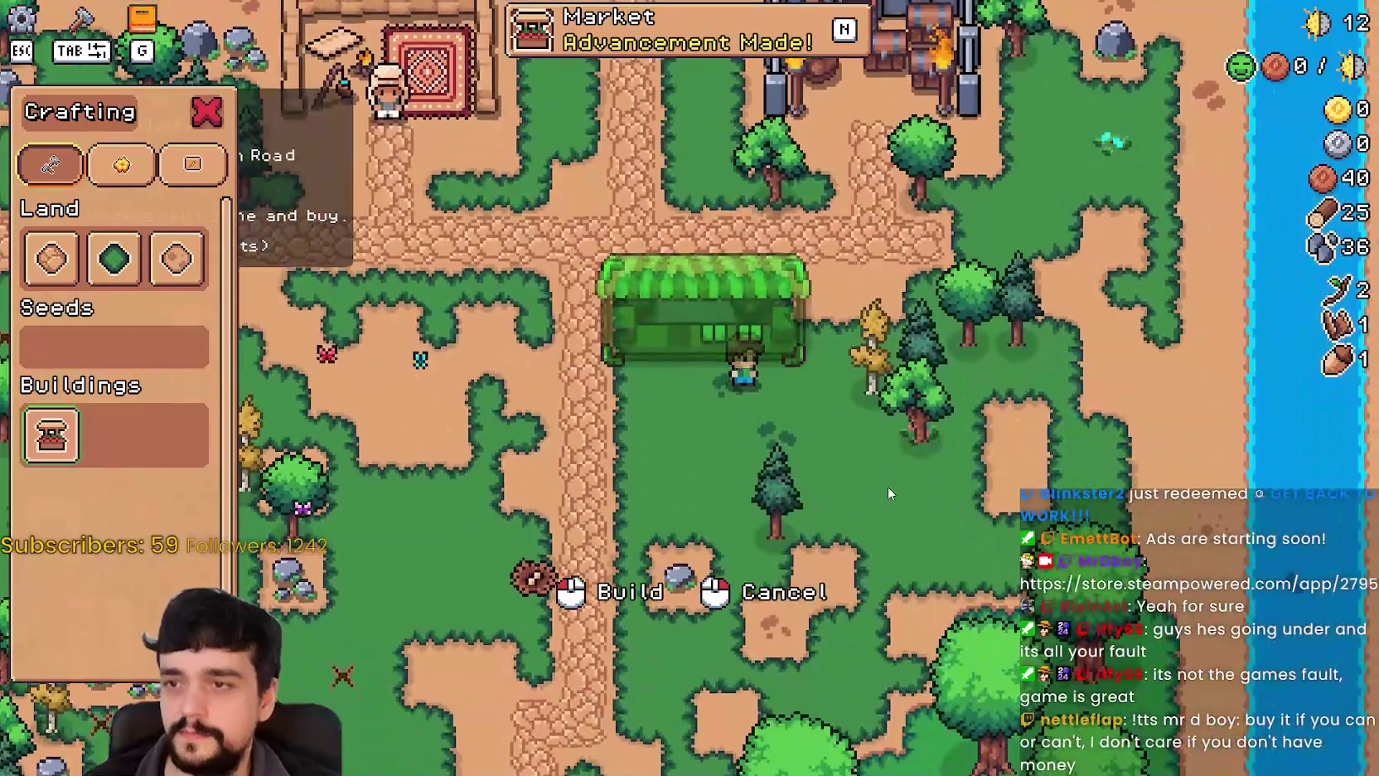
pyautogui.click(888, 487)
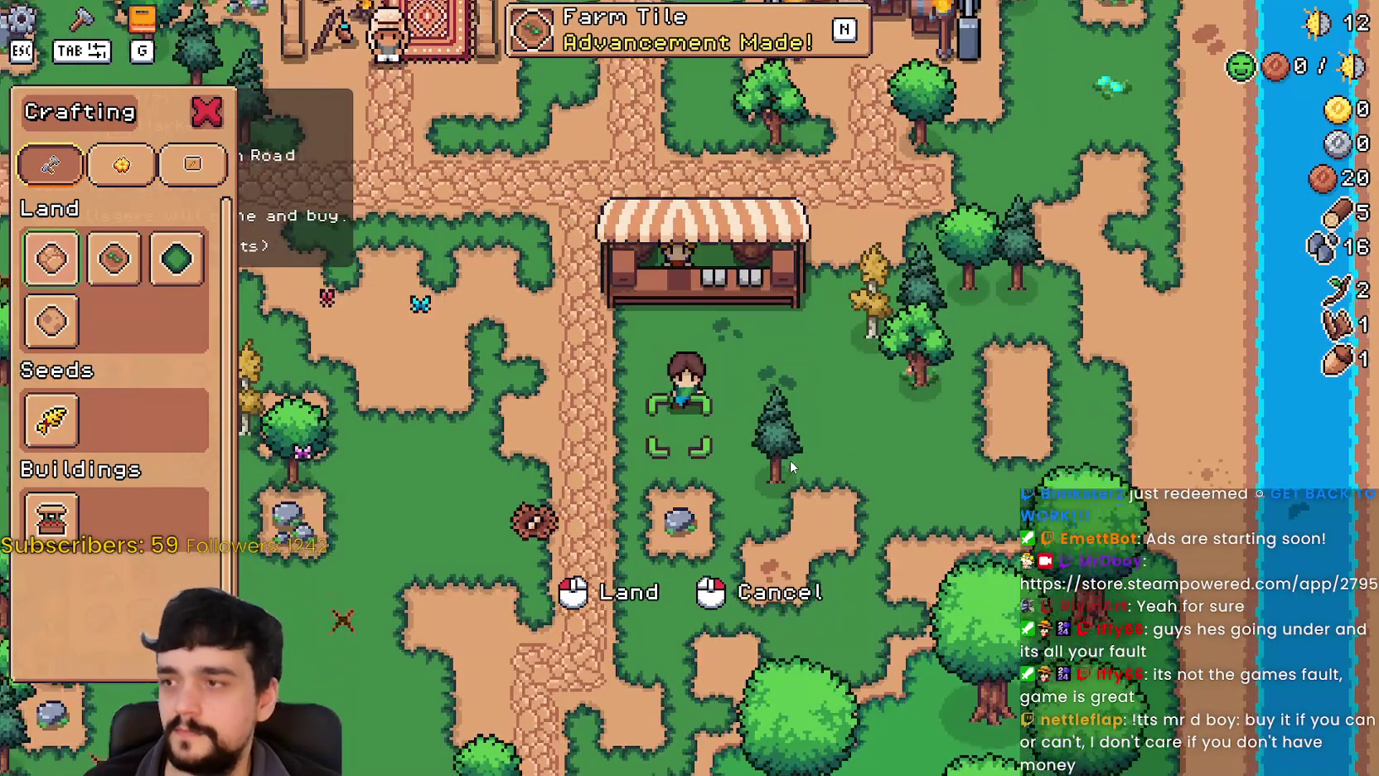
pyautogui.rightClick(809, 455)
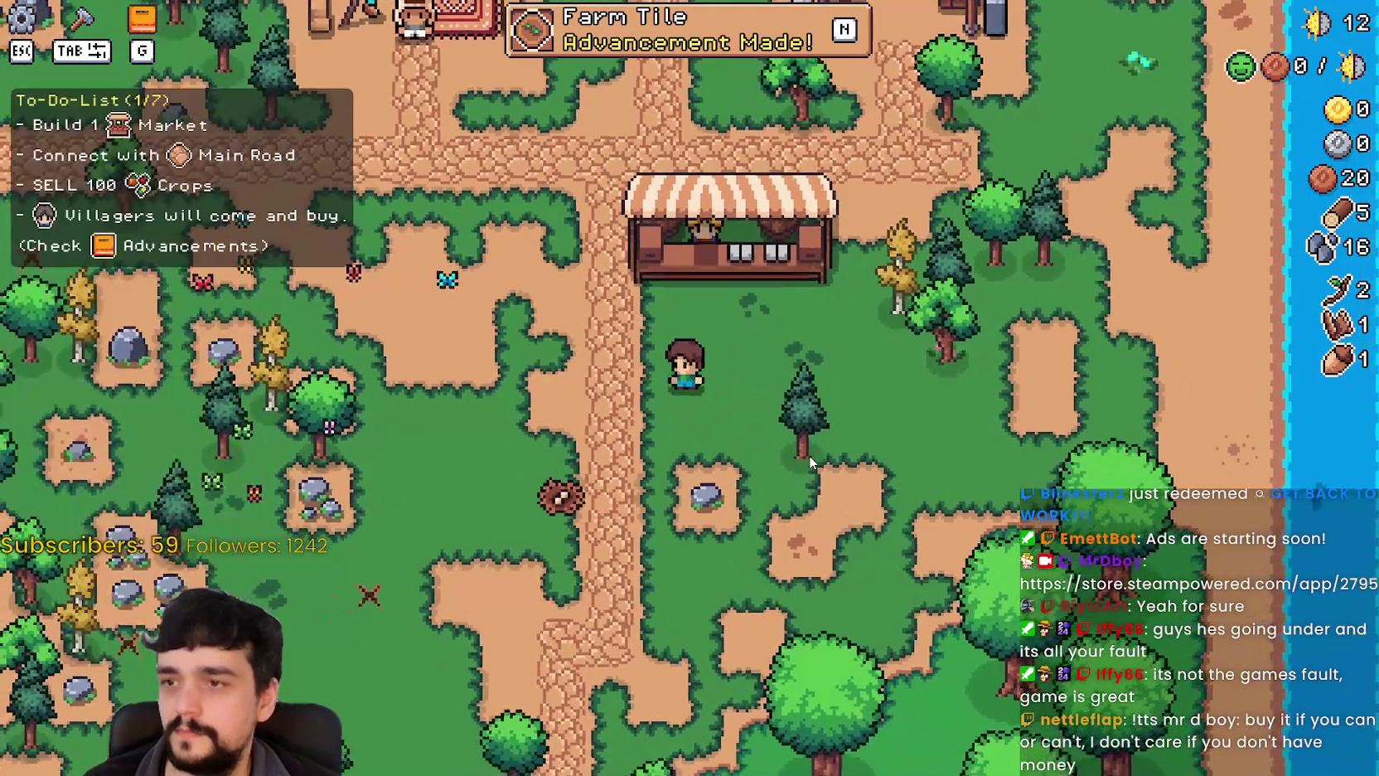
# Select Farm Tile from the crafting menu for placement.
pyautogui.press('a')
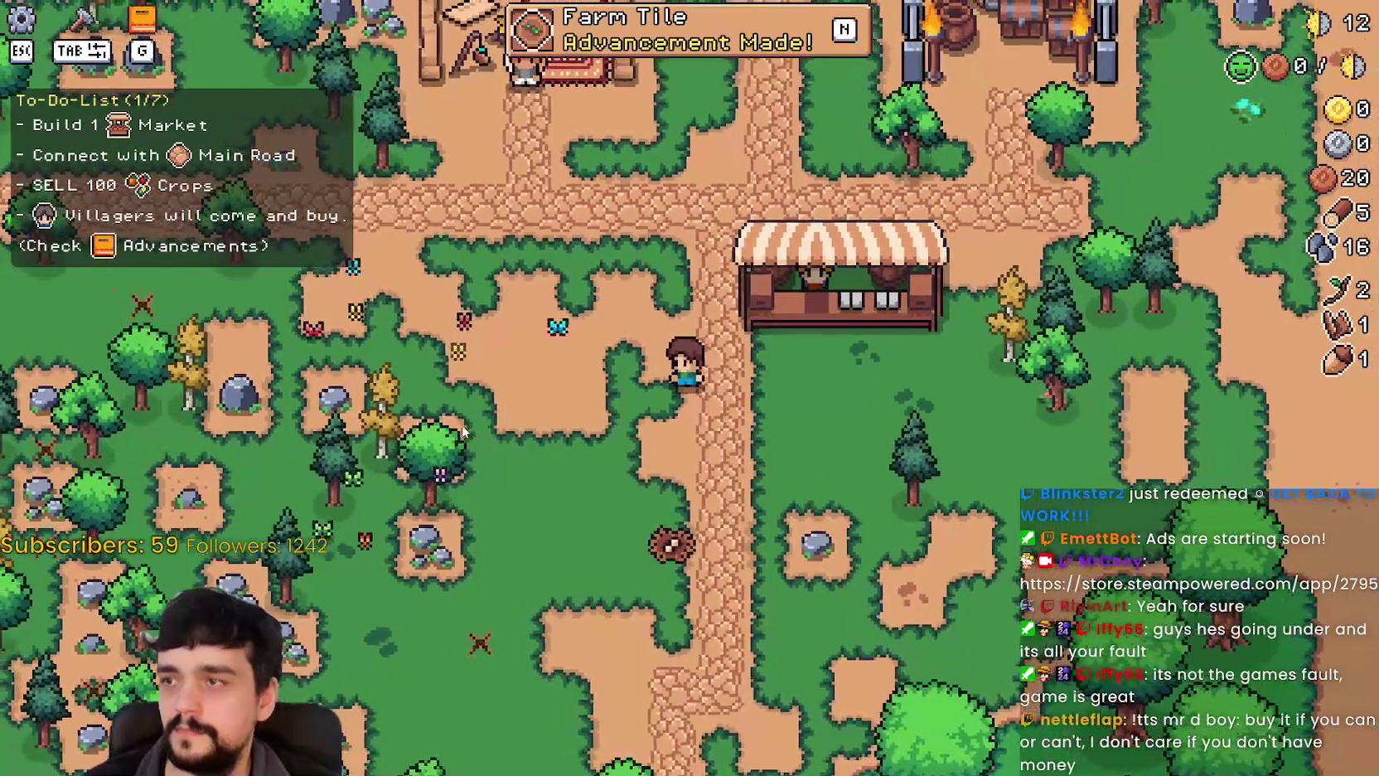
pyautogui.press('Tab')
pyautogui.click(103, 274)
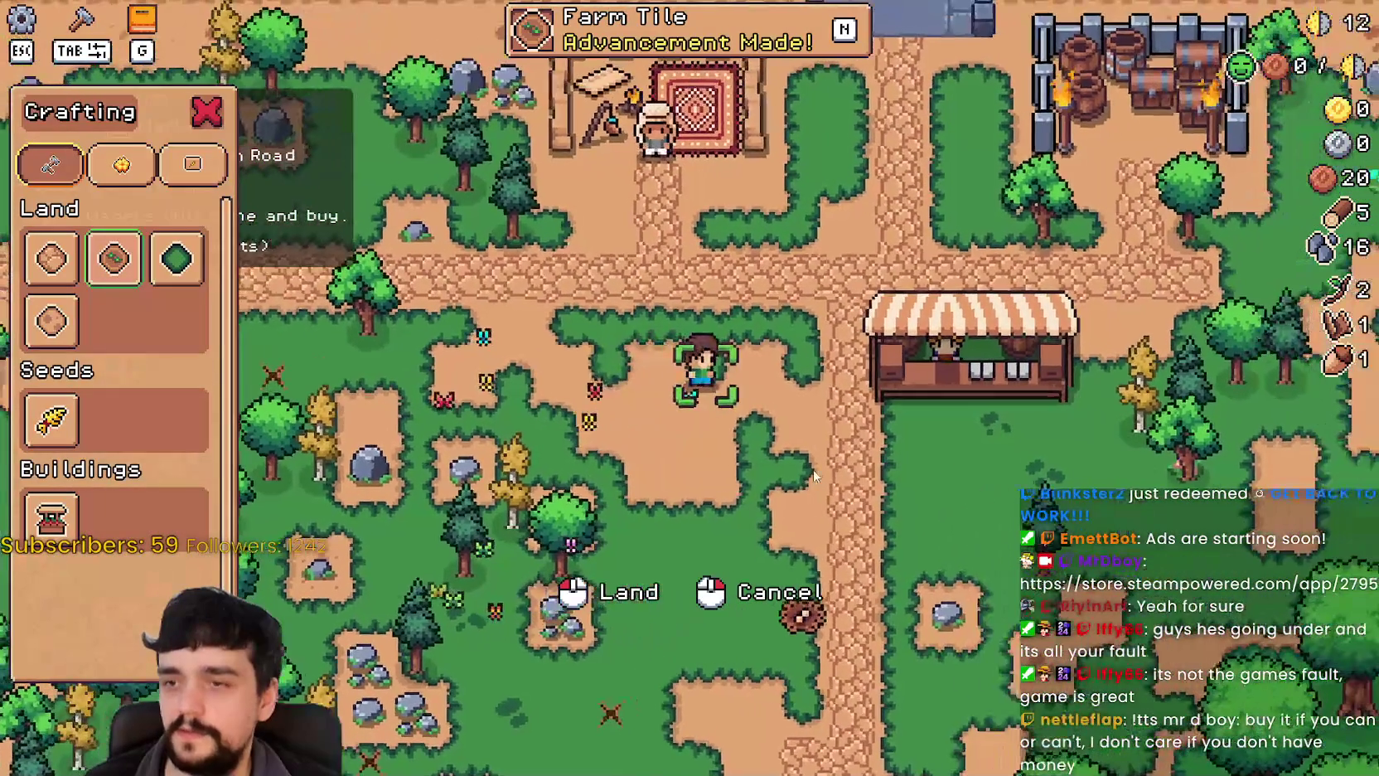
# Walk up to the new market stall, cancelling the farm tile placement, to see its road-connection warning.
pyautogui.press('a')
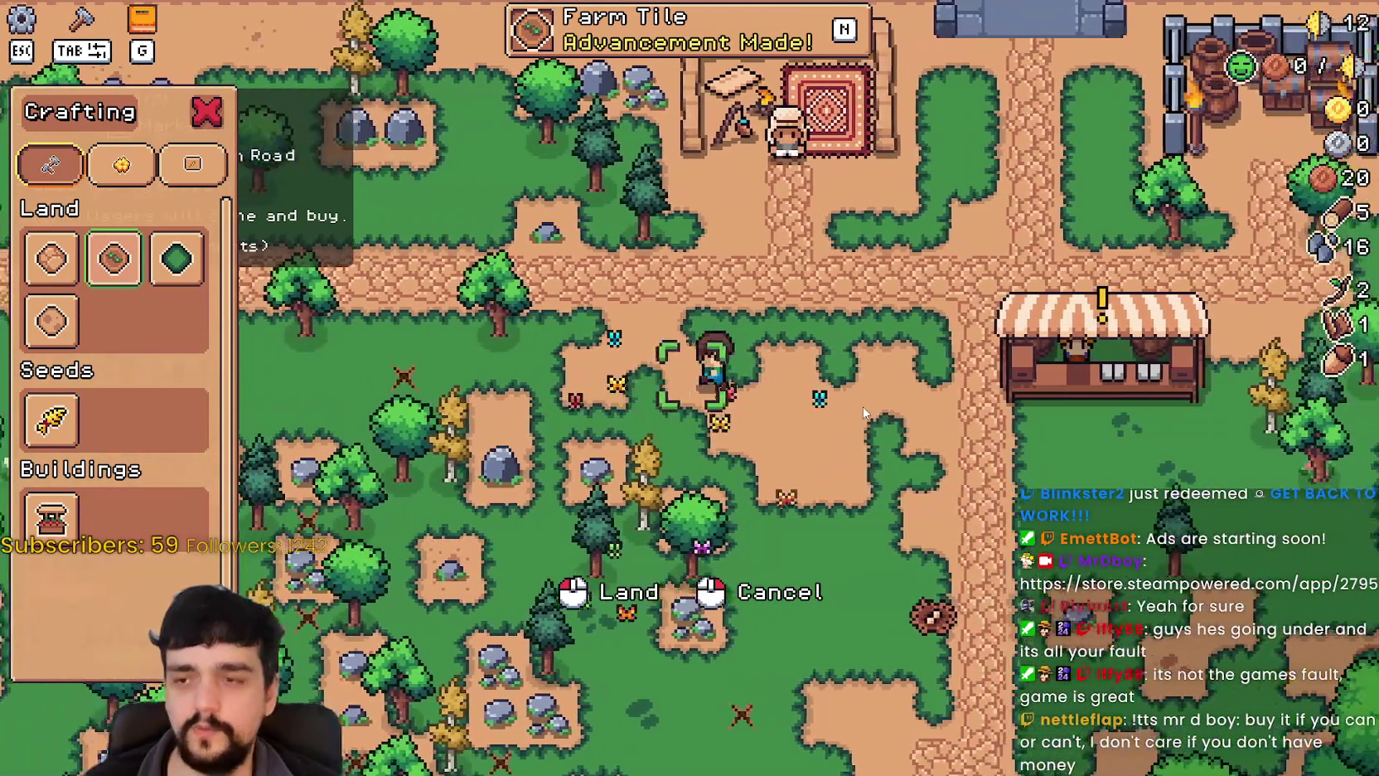
pyautogui.press('d')
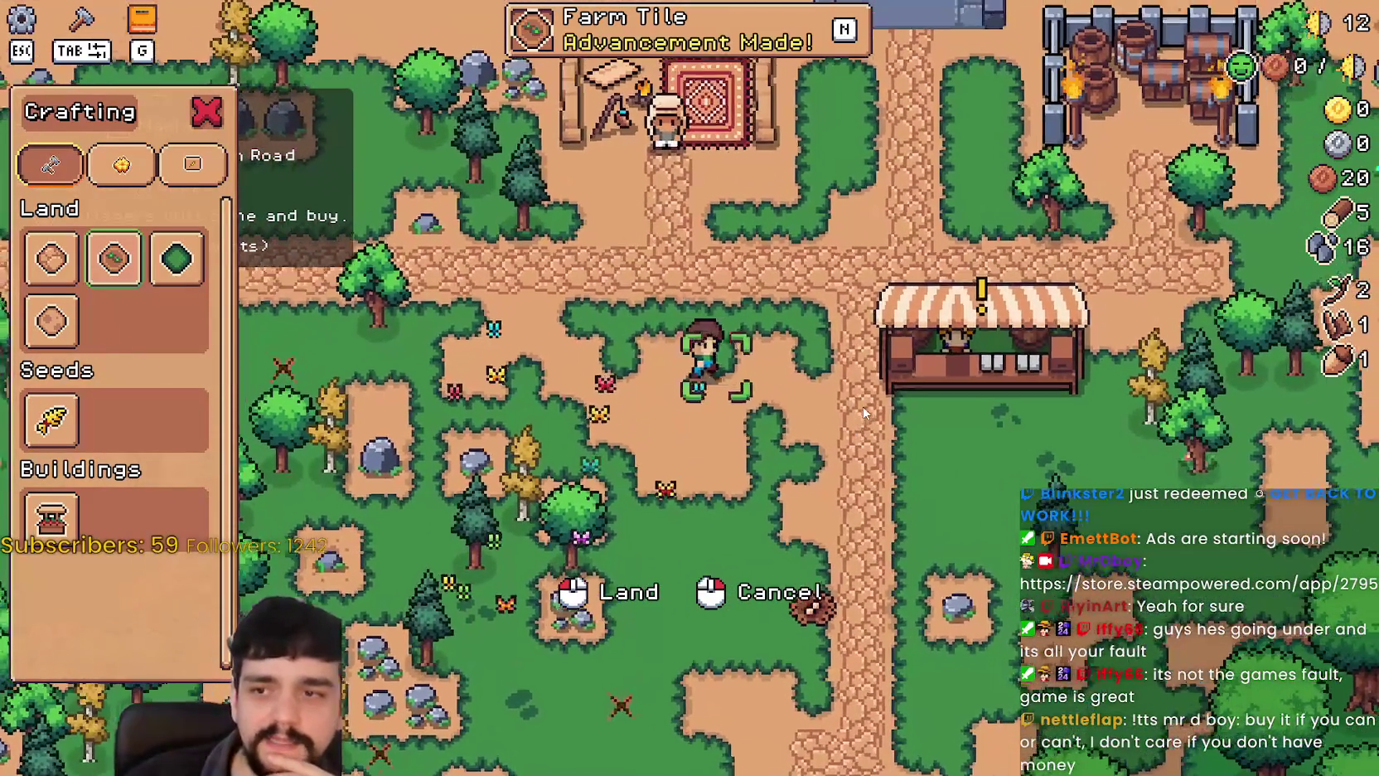
pyautogui.press('w')
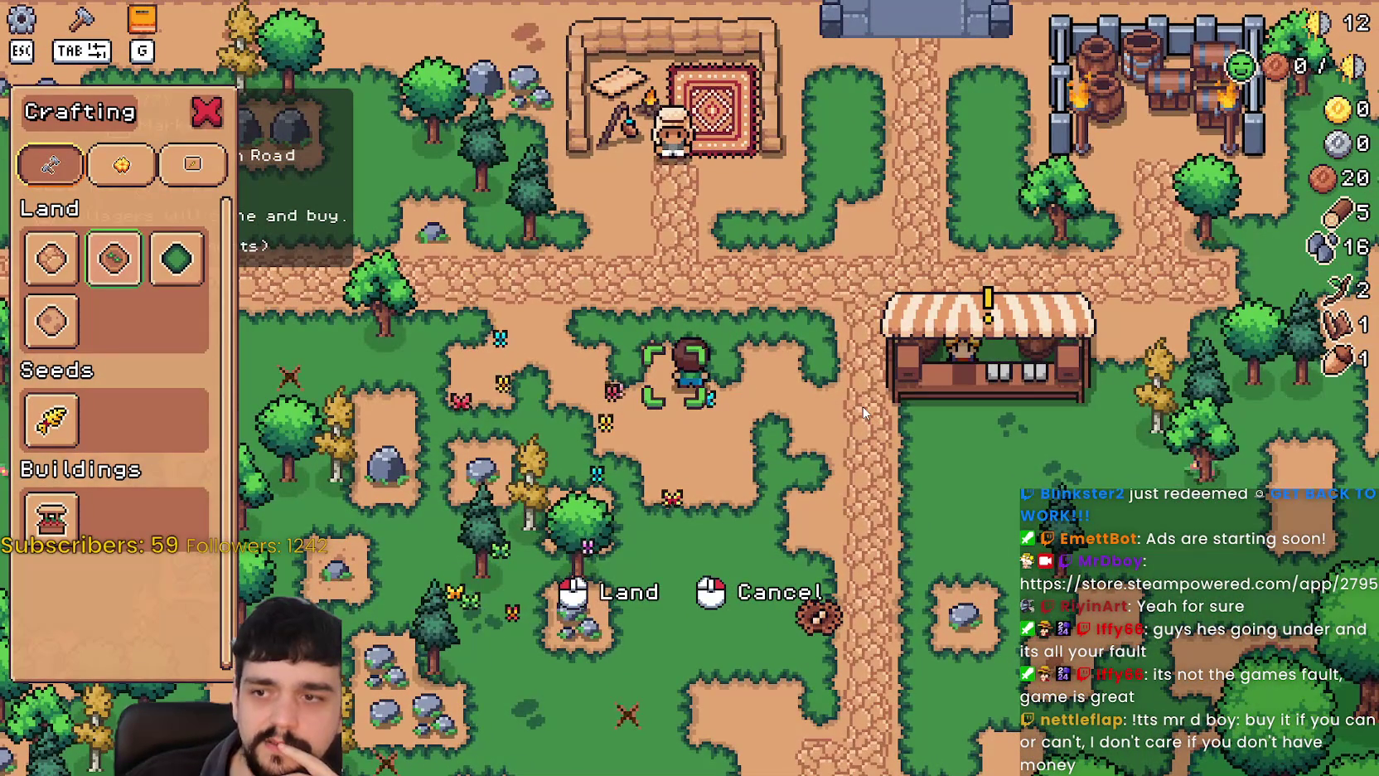
pyautogui.press('a')
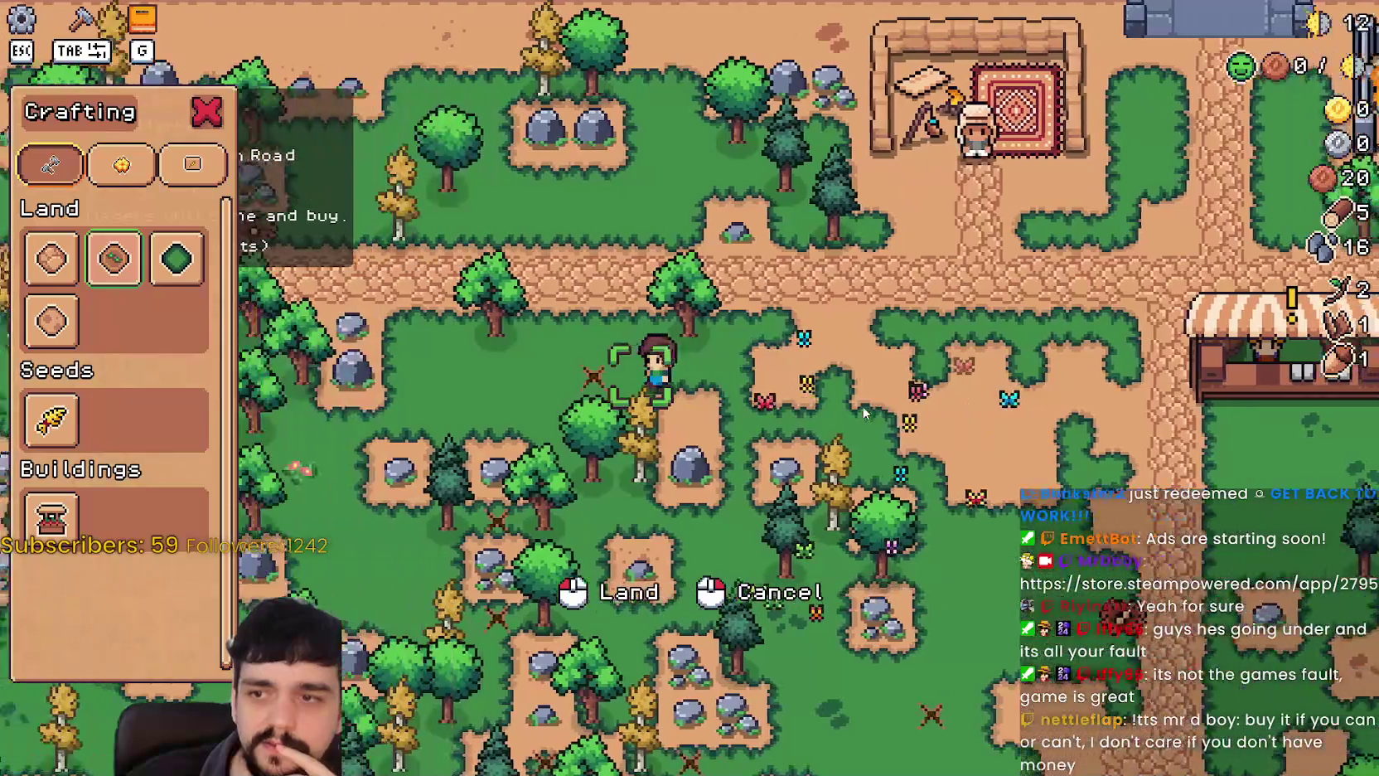
pyautogui.press('d')
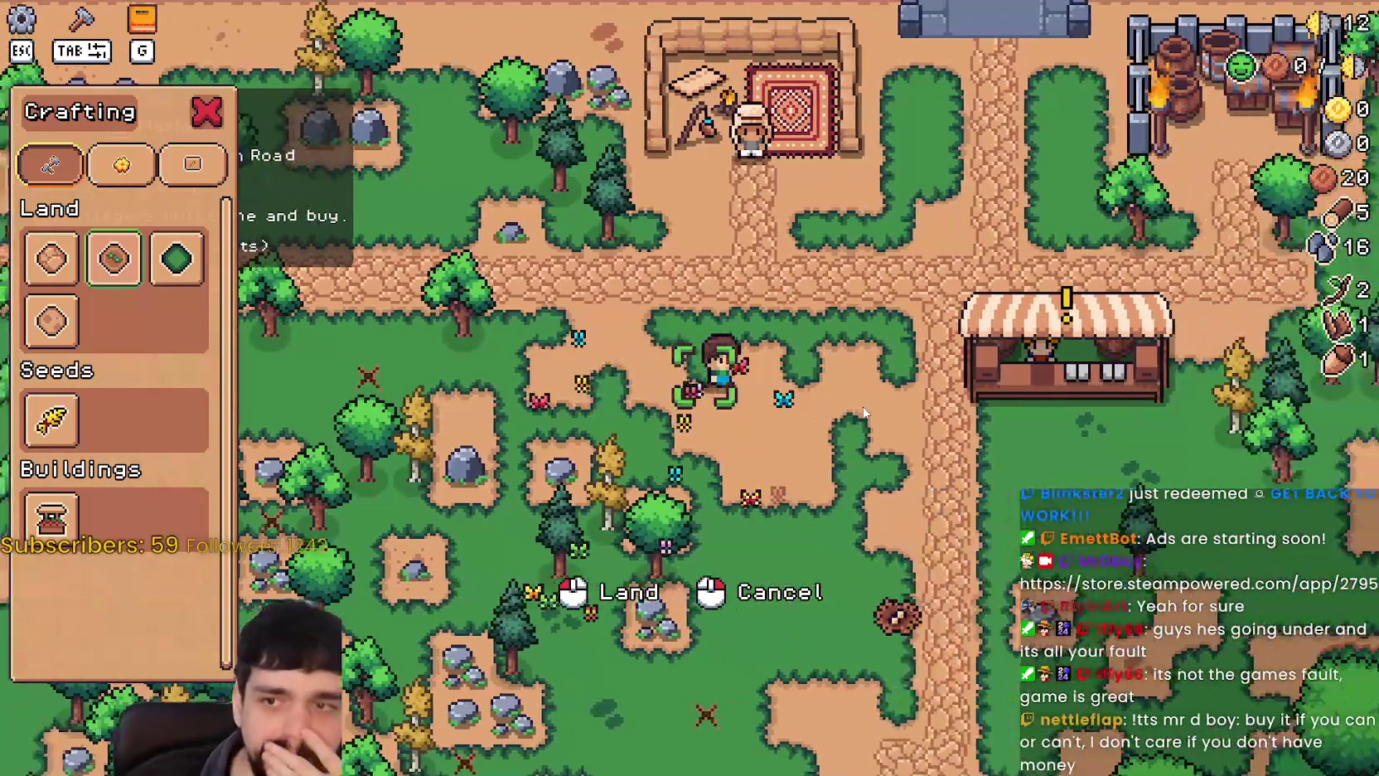
pyautogui.press('d')
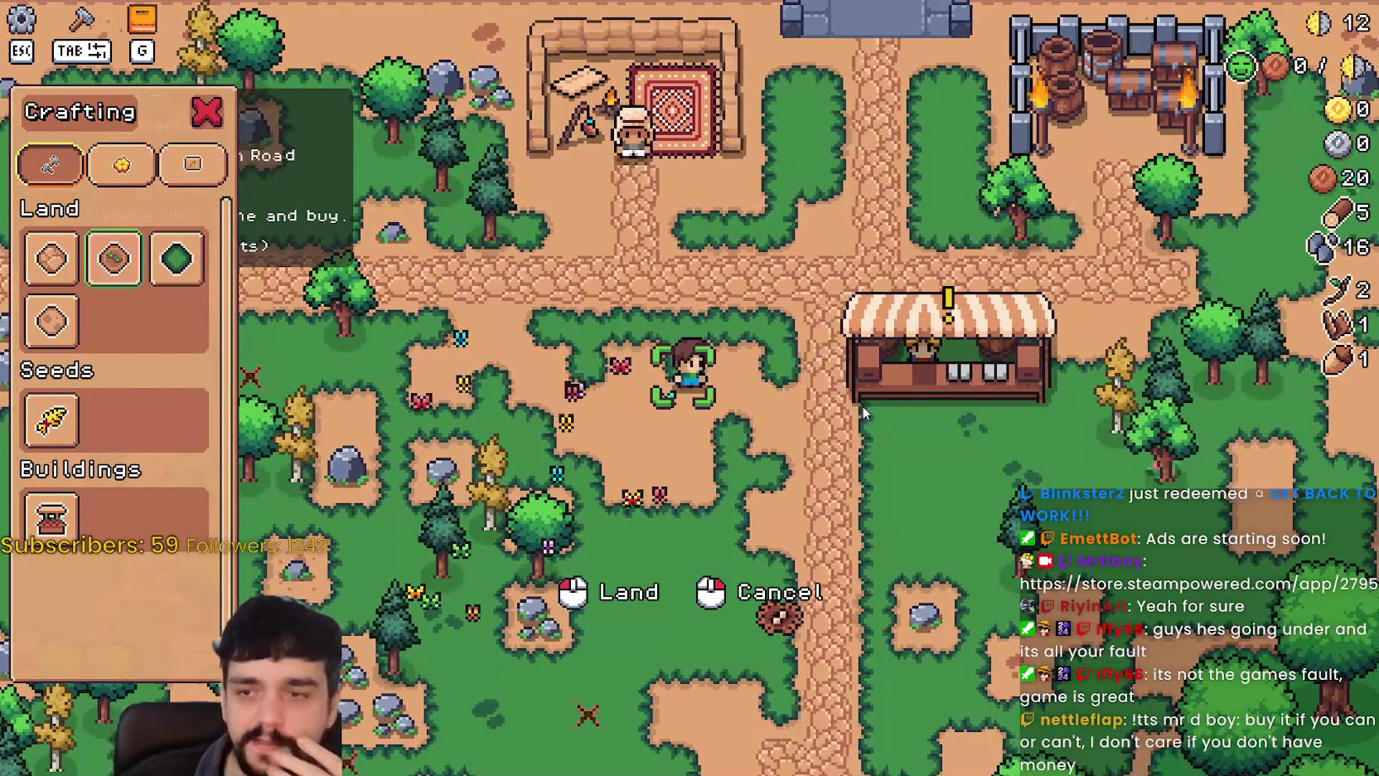
pyautogui.press('s')
pyautogui.press('d')
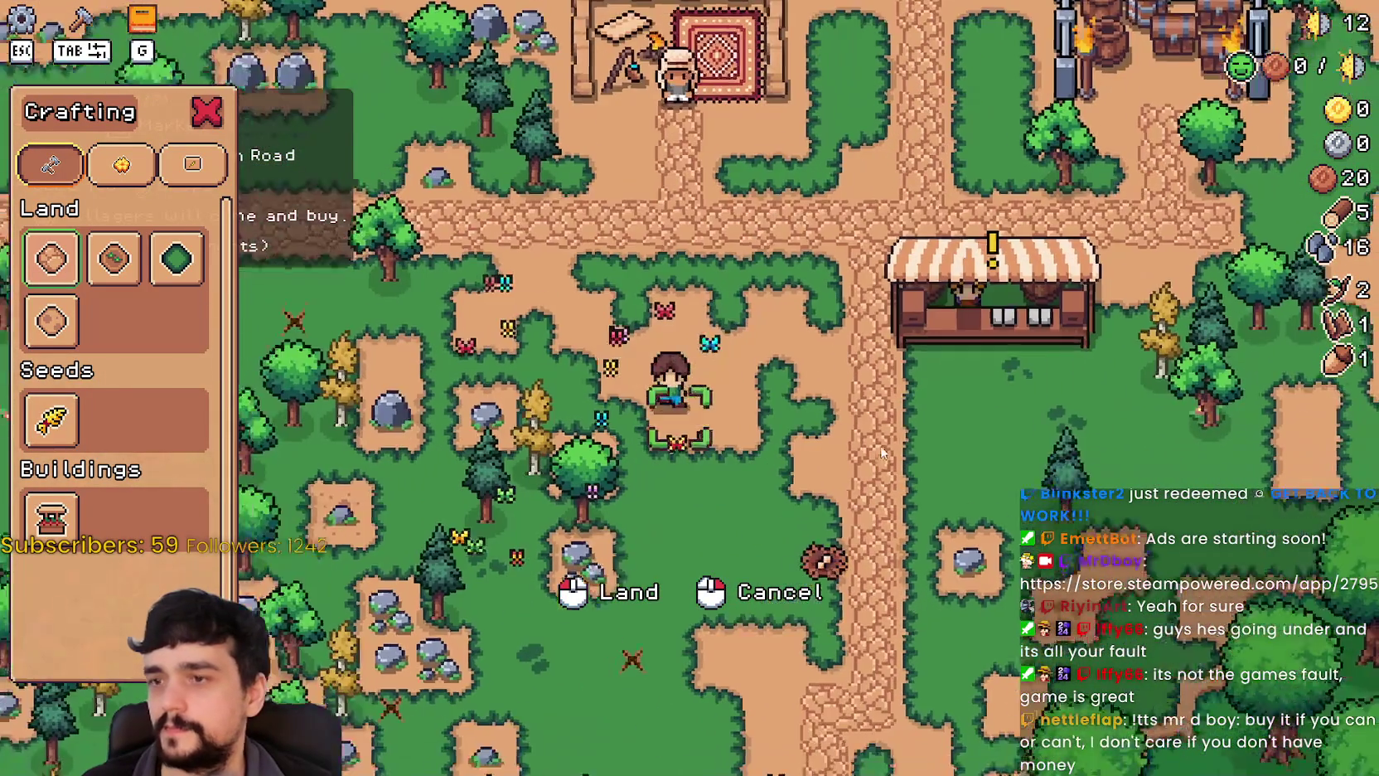
pyautogui.press('d')
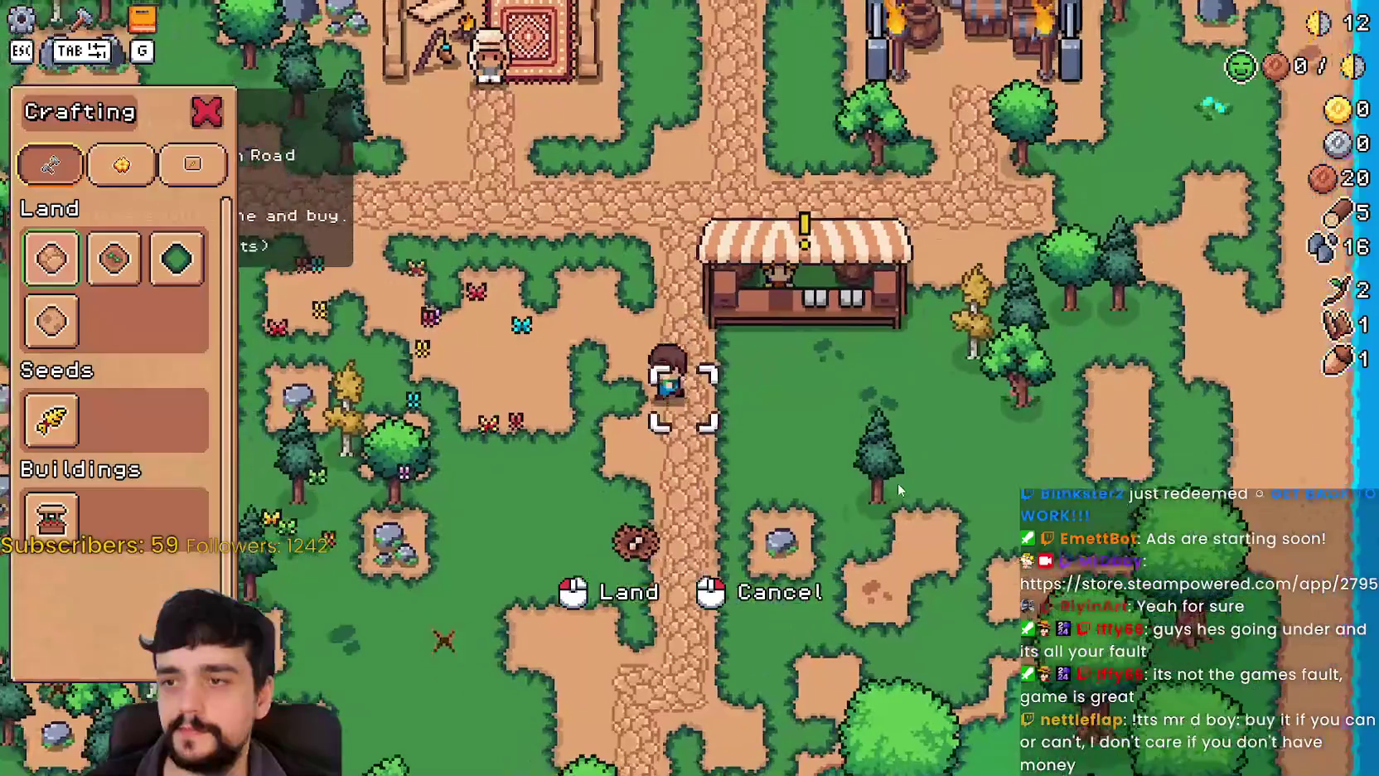
pyautogui.rightClick(899, 485)
pyautogui.press('d')
pyautogui.press('w')
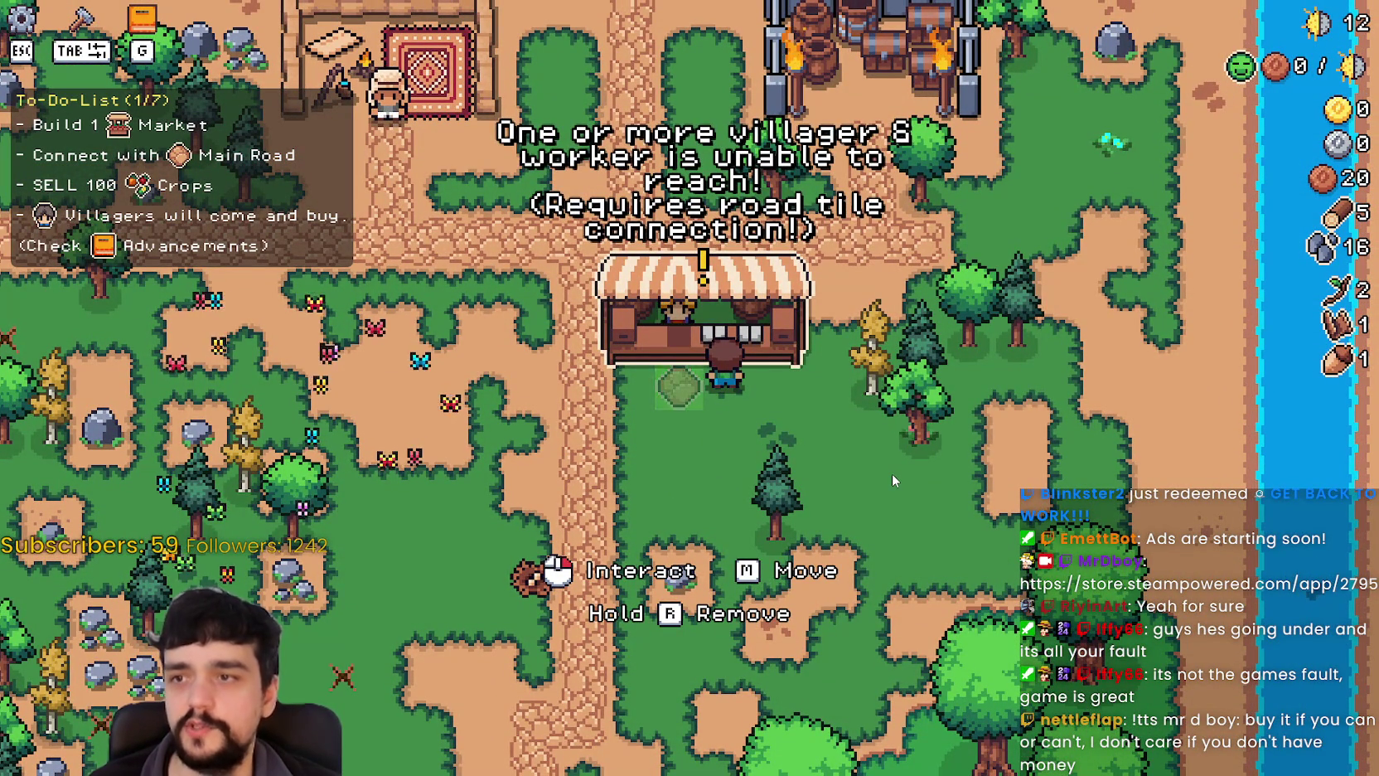
# Circle the market stall, briefly pick a land tile from crafting, then cancel that placement.
pyautogui.press('s')
pyautogui.press('a')
pyautogui.press('w')
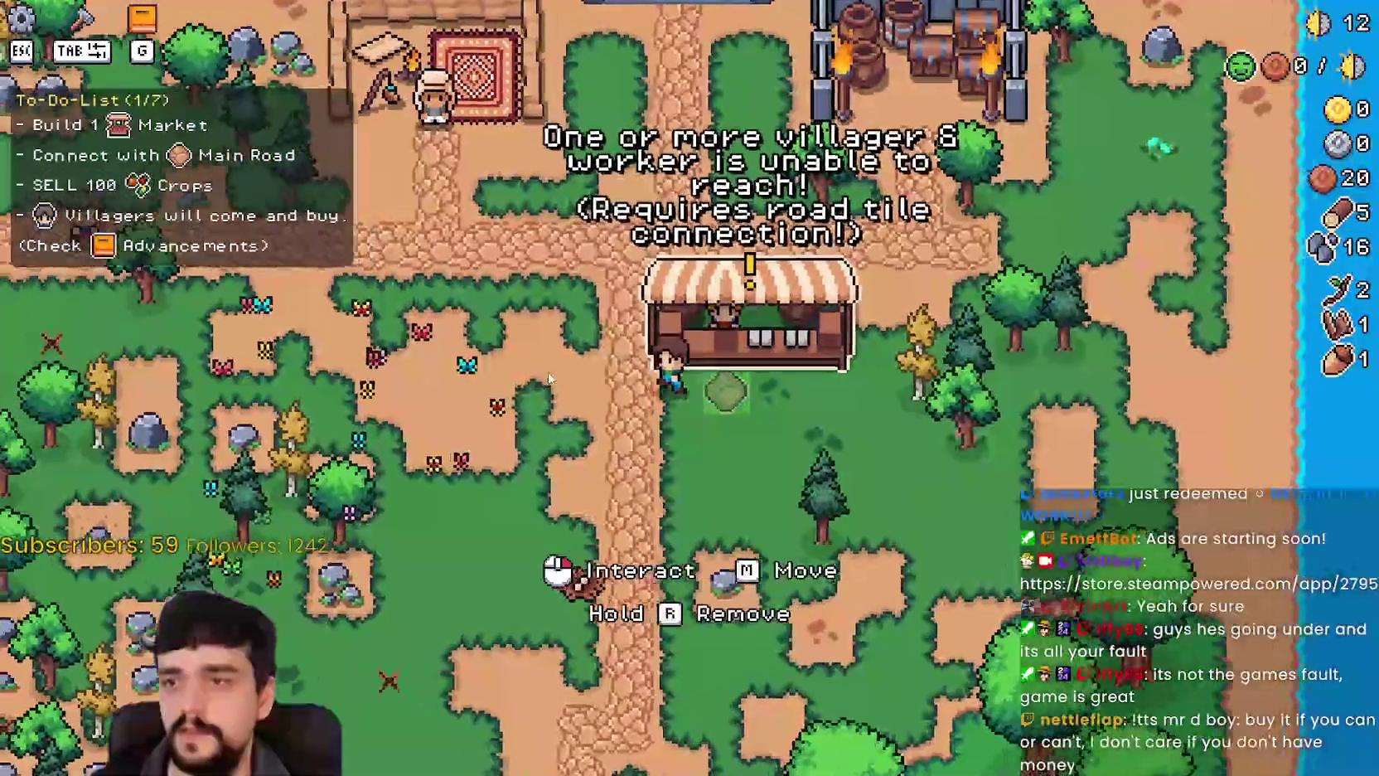
pyautogui.press('a')
pyautogui.press('Tab')
pyautogui.click(51, 258)
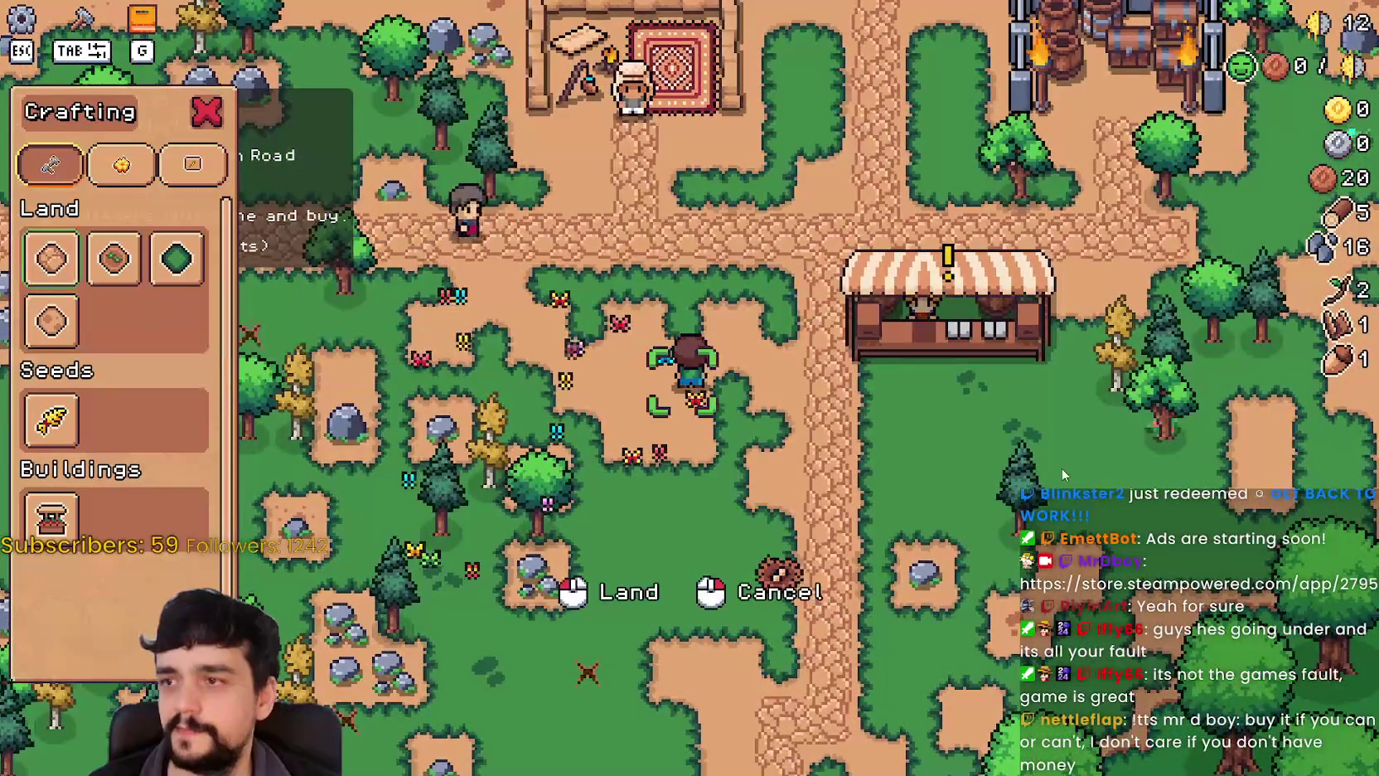
pyautogui.press('d')
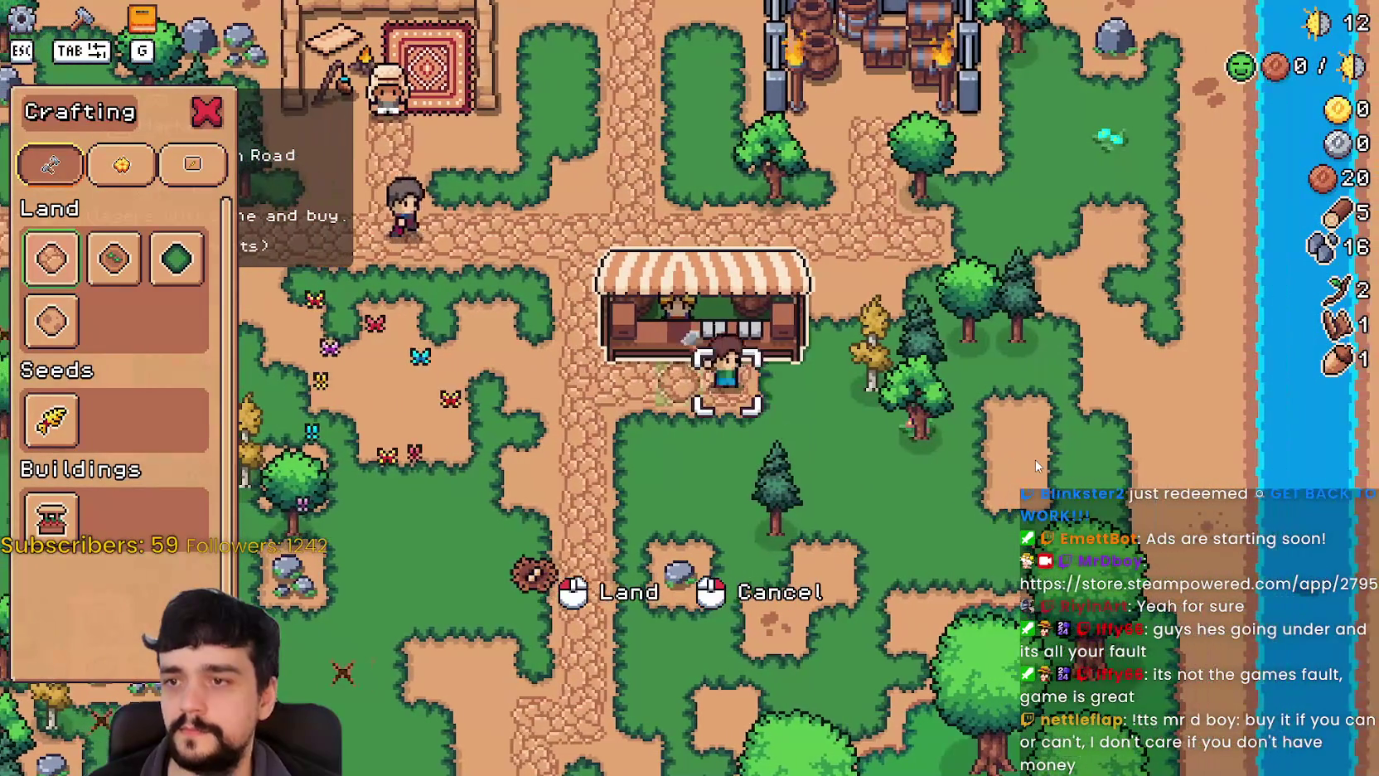
pyautogui.press('a')
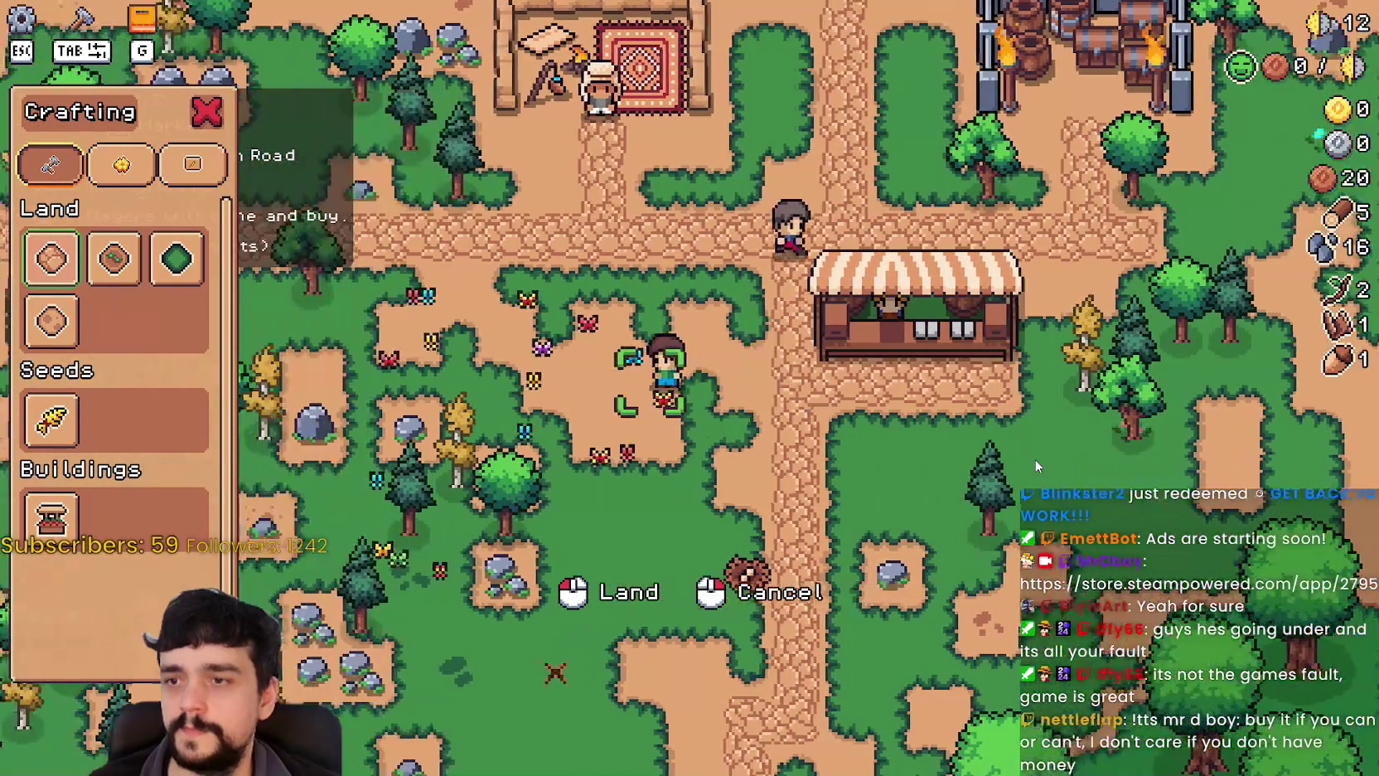
pyautogui.press('Tab')
# Walk down the road and pick up the nest, bringing the egg count to 2.
pyautogui.press('s')
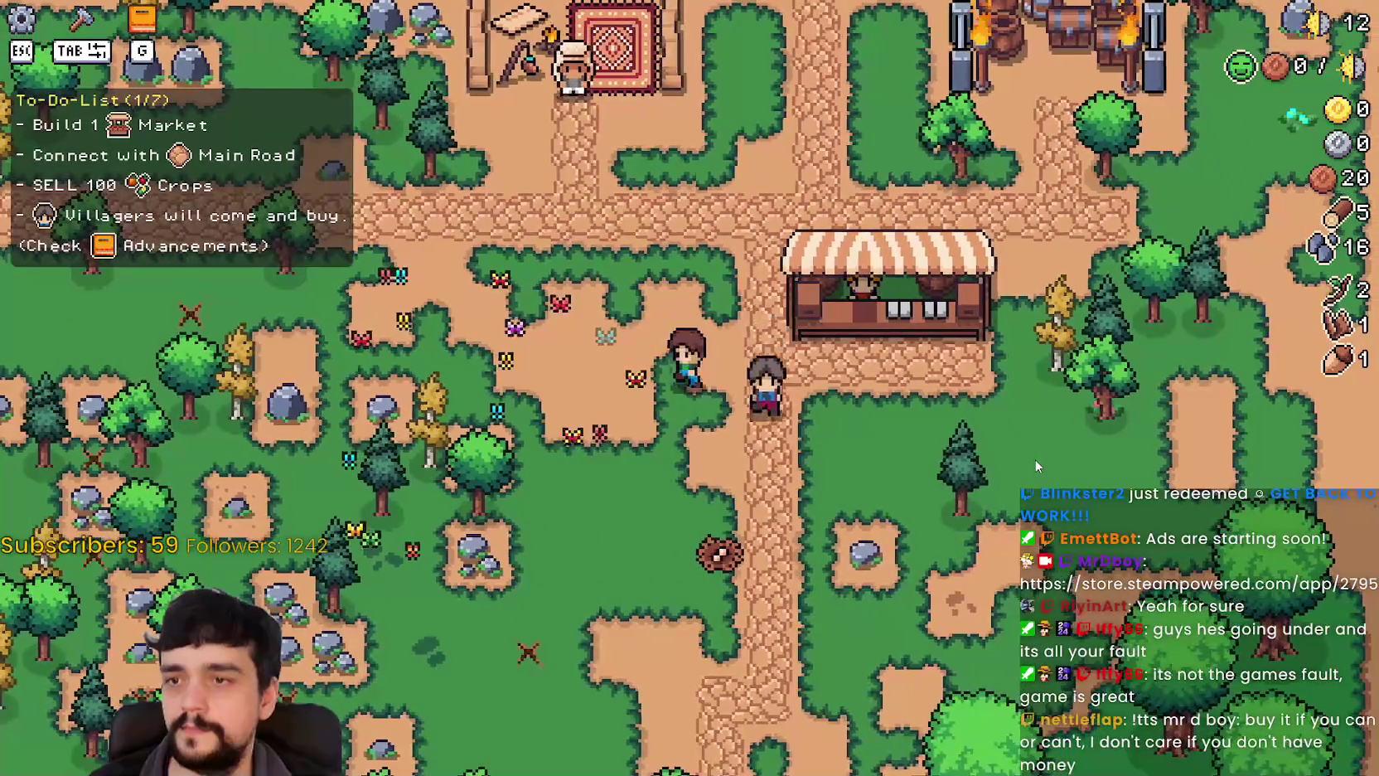
pyautogui.press('s')
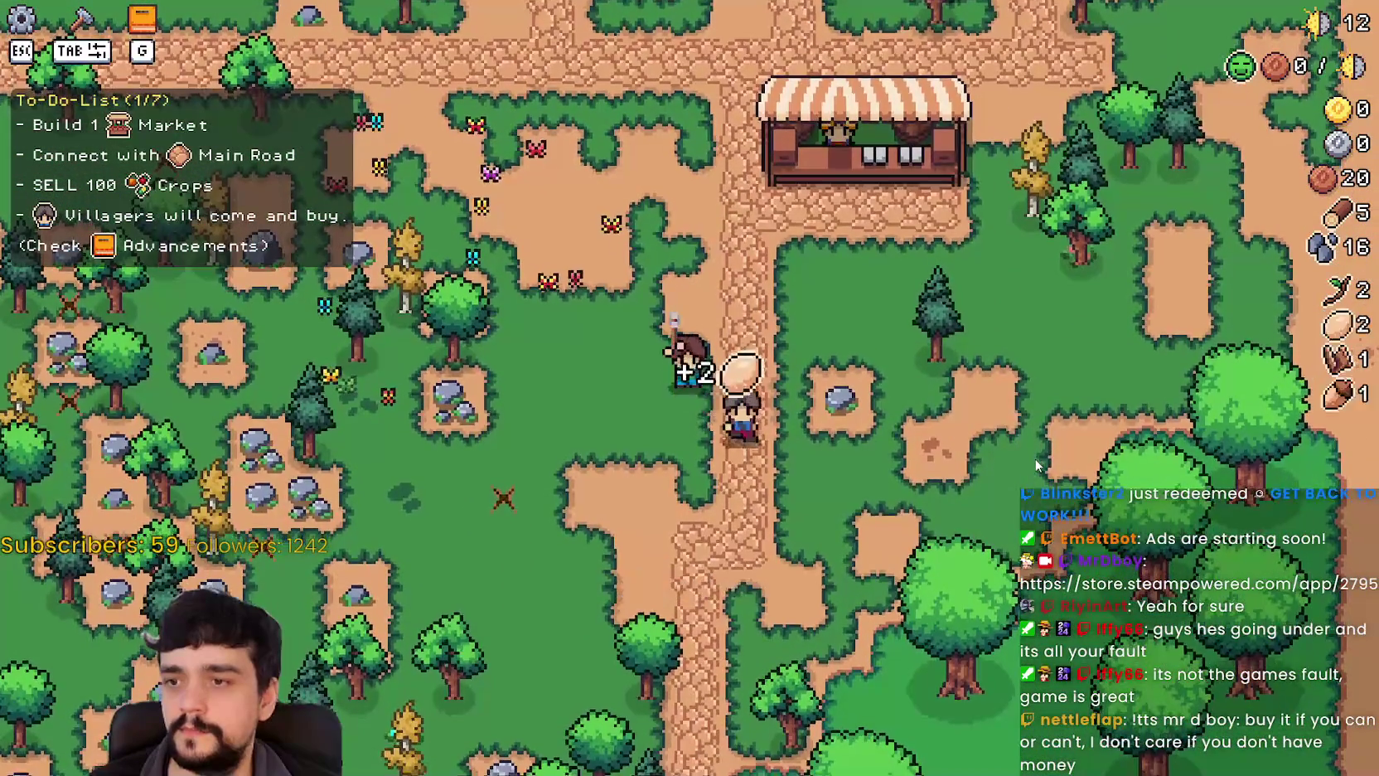
pyautogui.press('w')
pyautogui.press('a')
pyautogui.press('Tab')
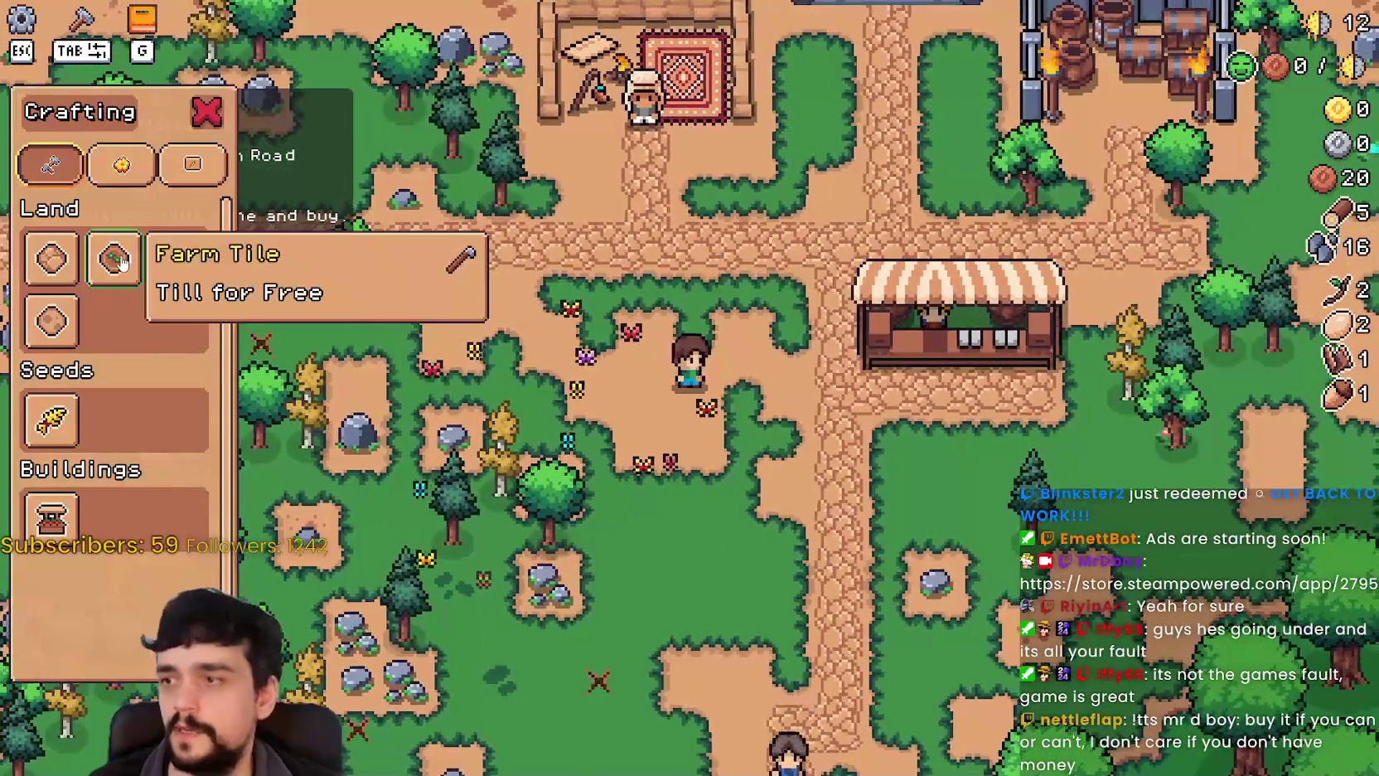
# Select the Farm Tile and lay the first tilled land tiles just west of the market stall.
pyautogui.click(116, 260)
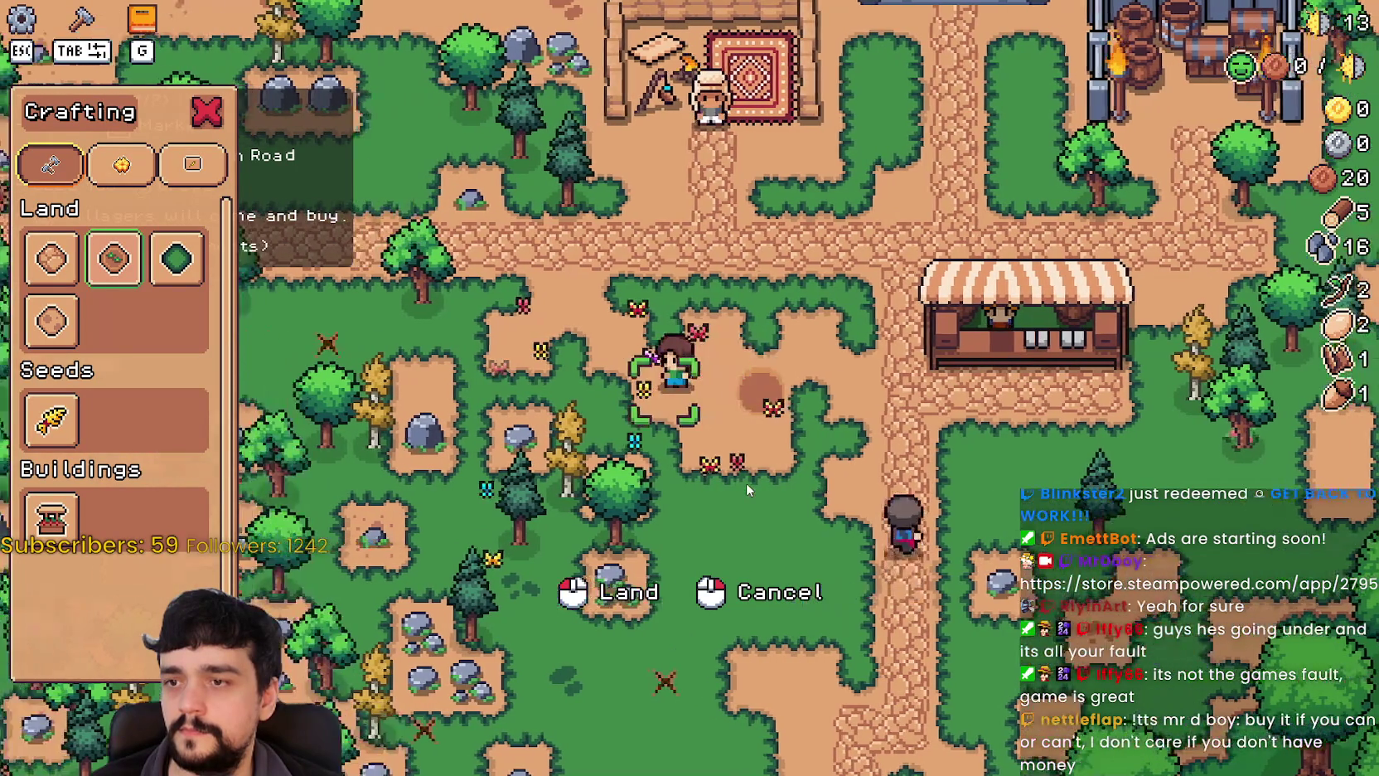
pyautogui.press('w')
pyautogui.press('s')
pyautogui.press('a')
pyautogui.press('d')
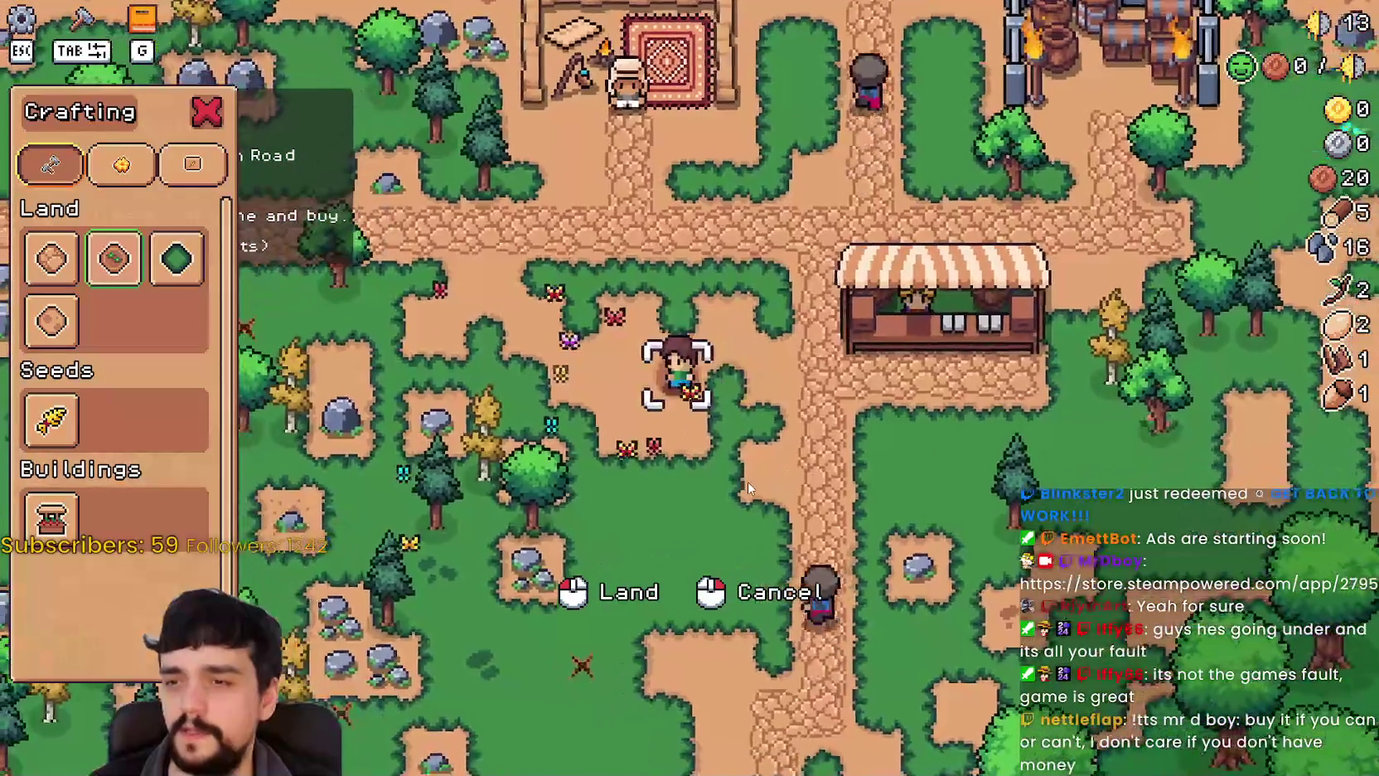
pyautogui.press('w')
pyautogui.press('s')
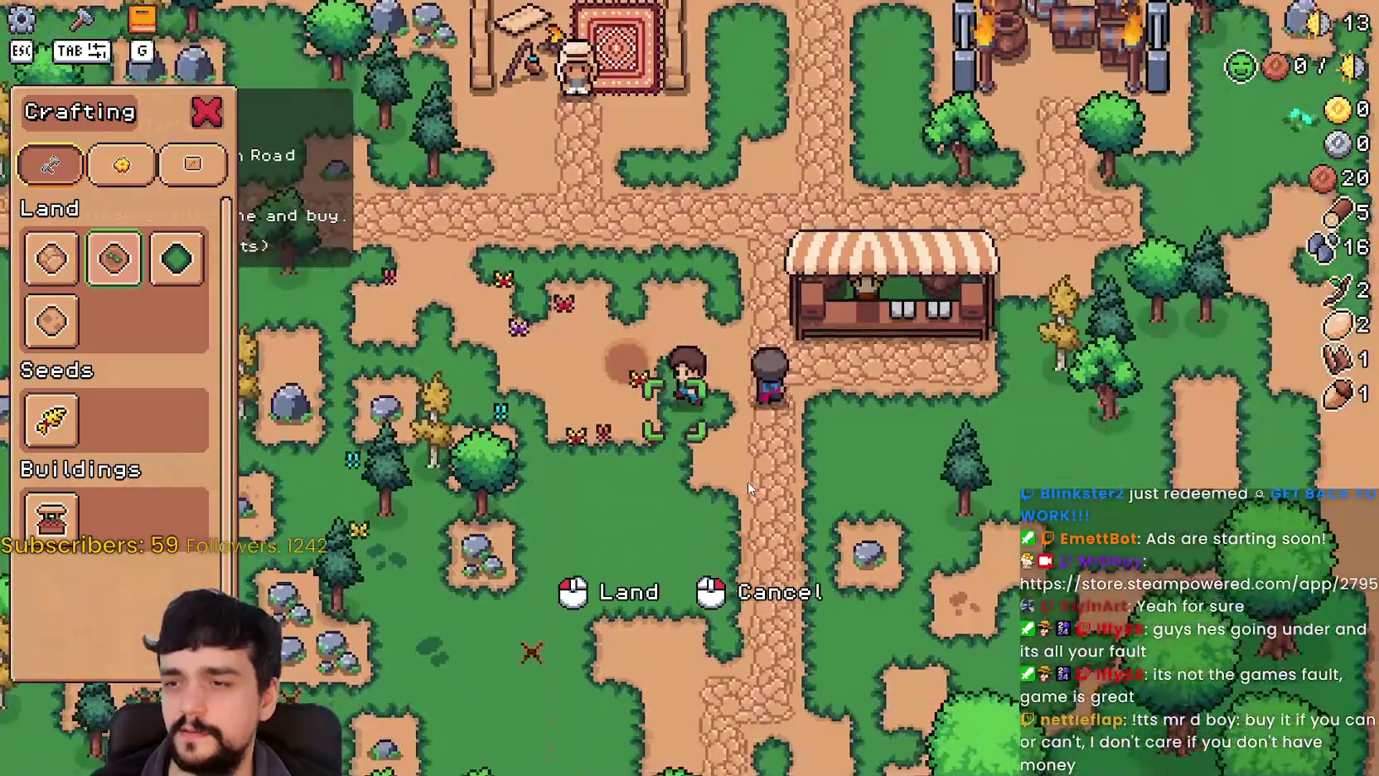
pyautogui.press('a')
pyautogui.press('w')
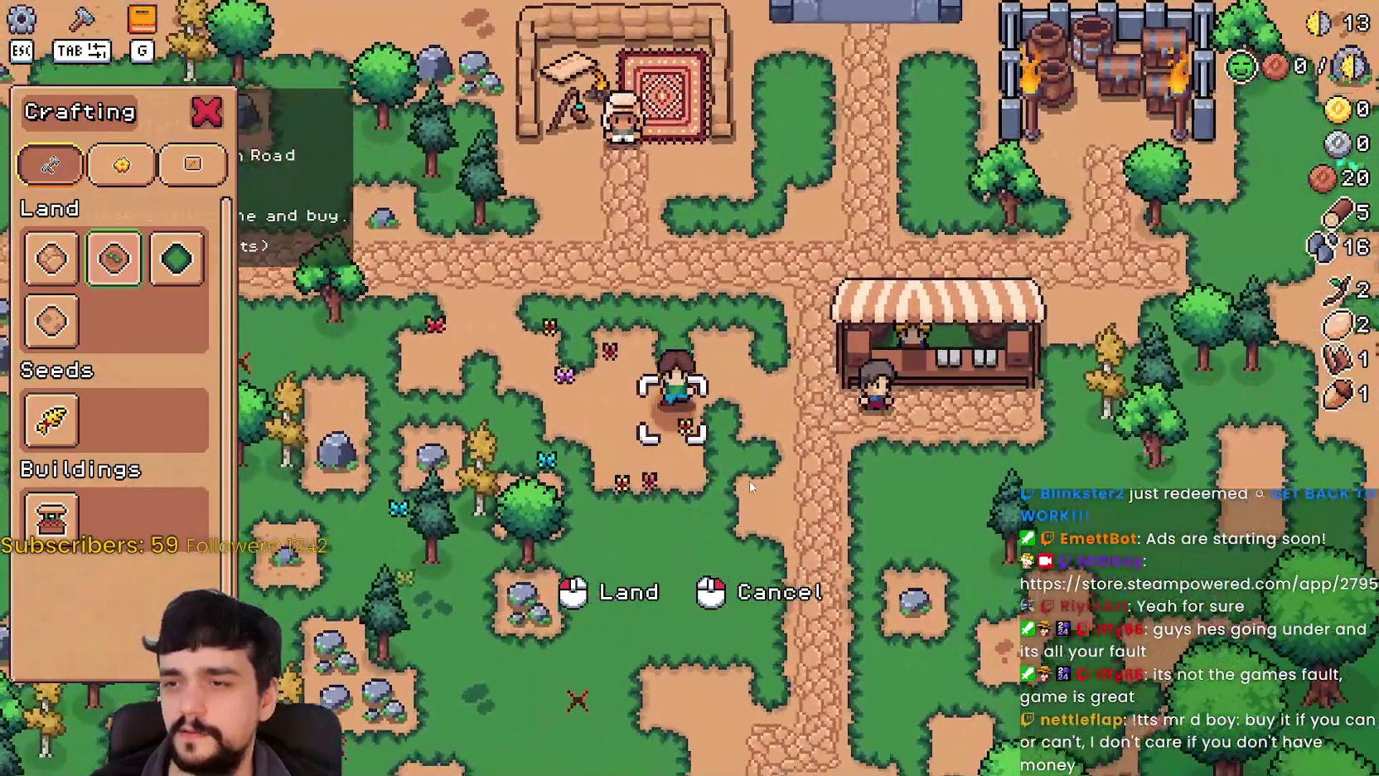
pyautogui.press('s')
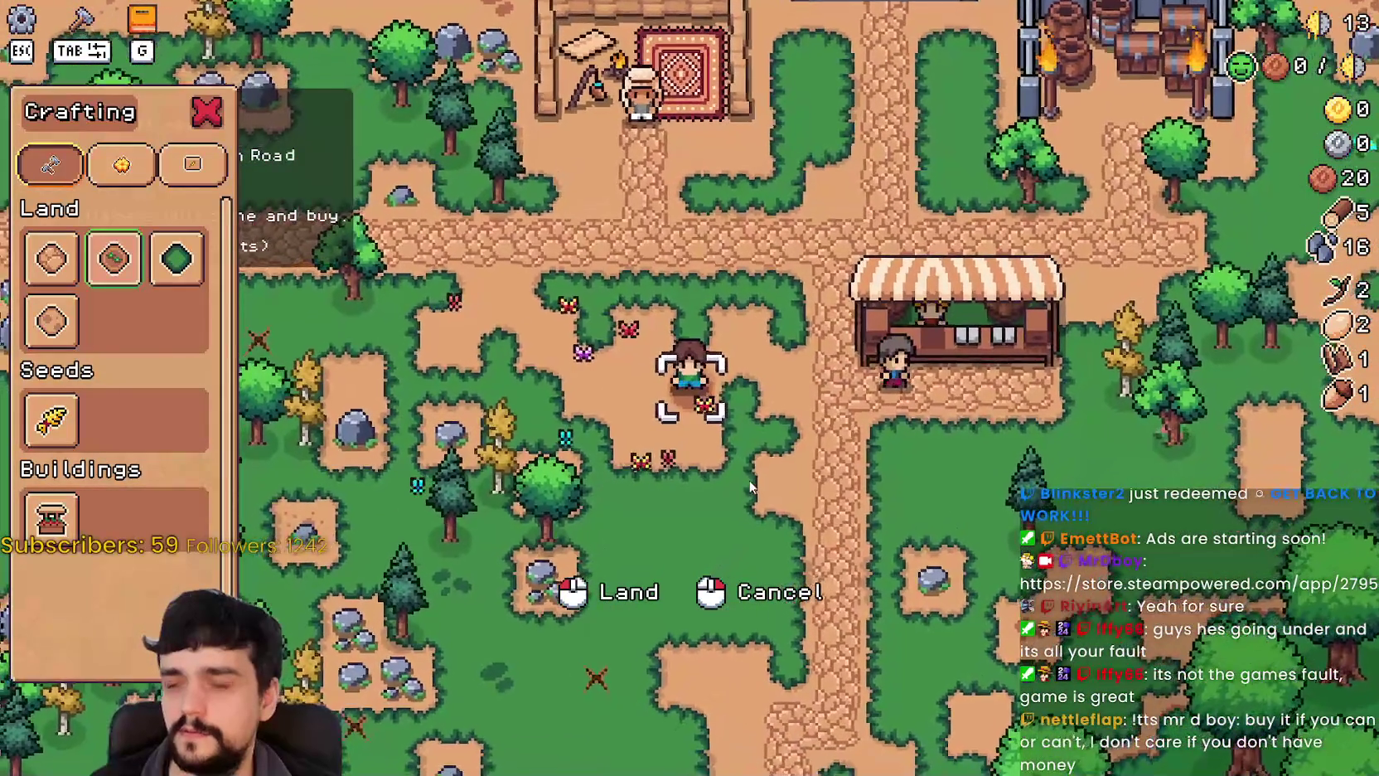
pyautogui.press('a')
pyautogui.press('d')
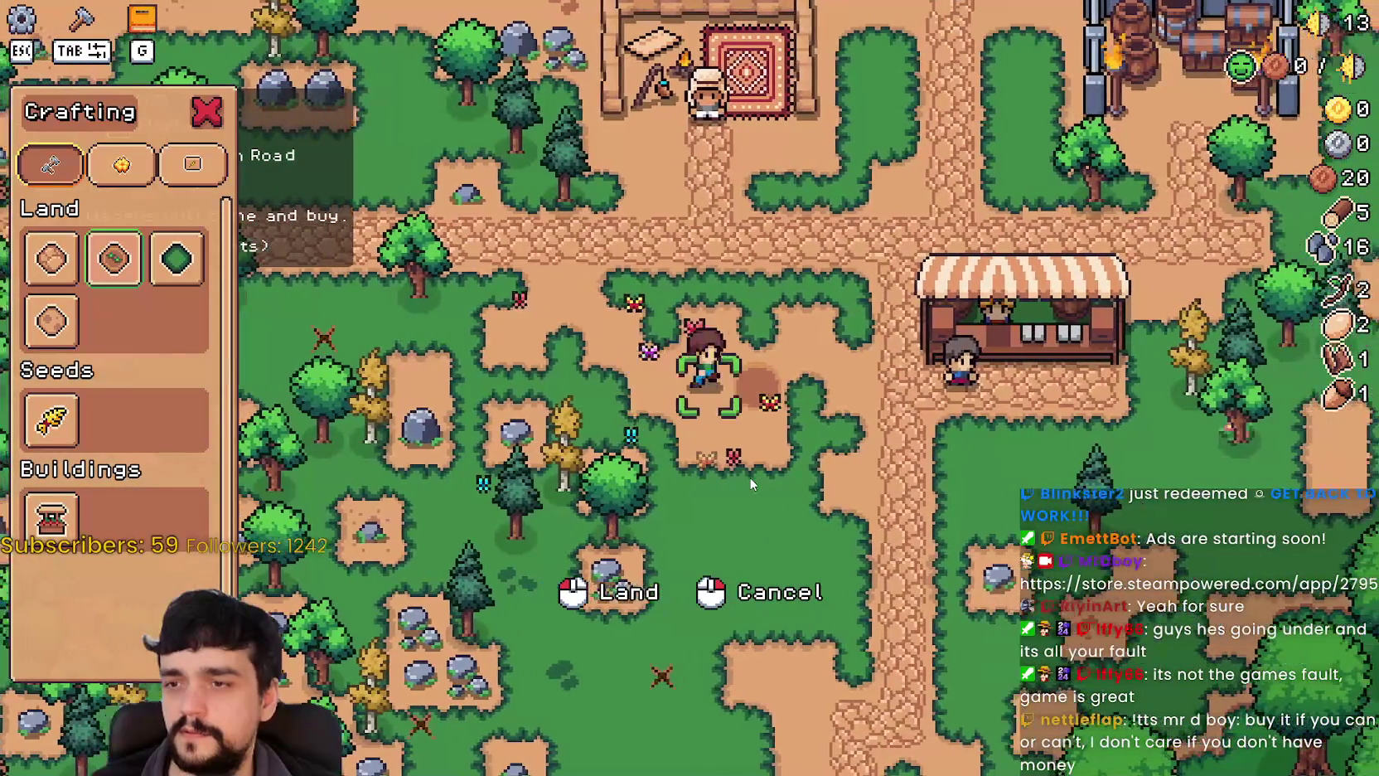
pyautogui.press('d')
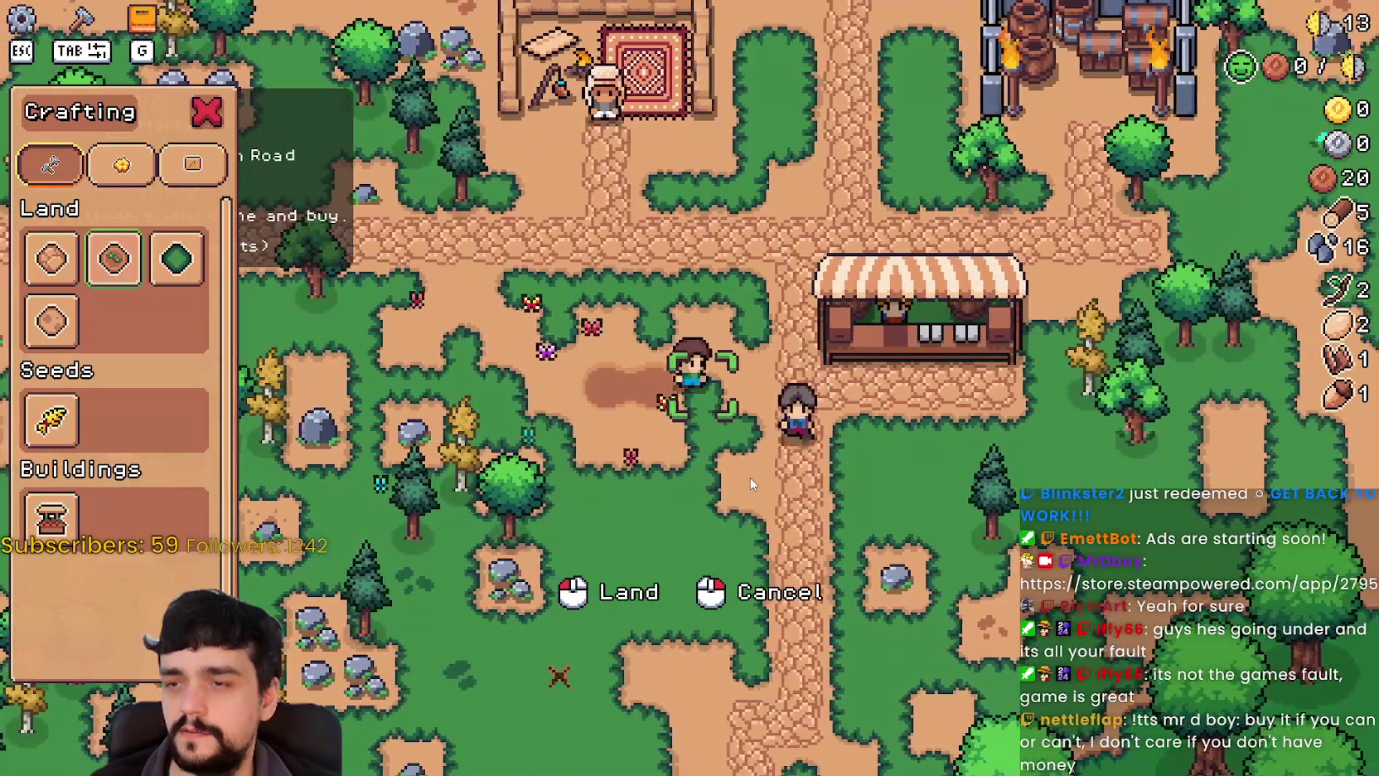
pyautogui.press('a')
pyautogui.press('d')
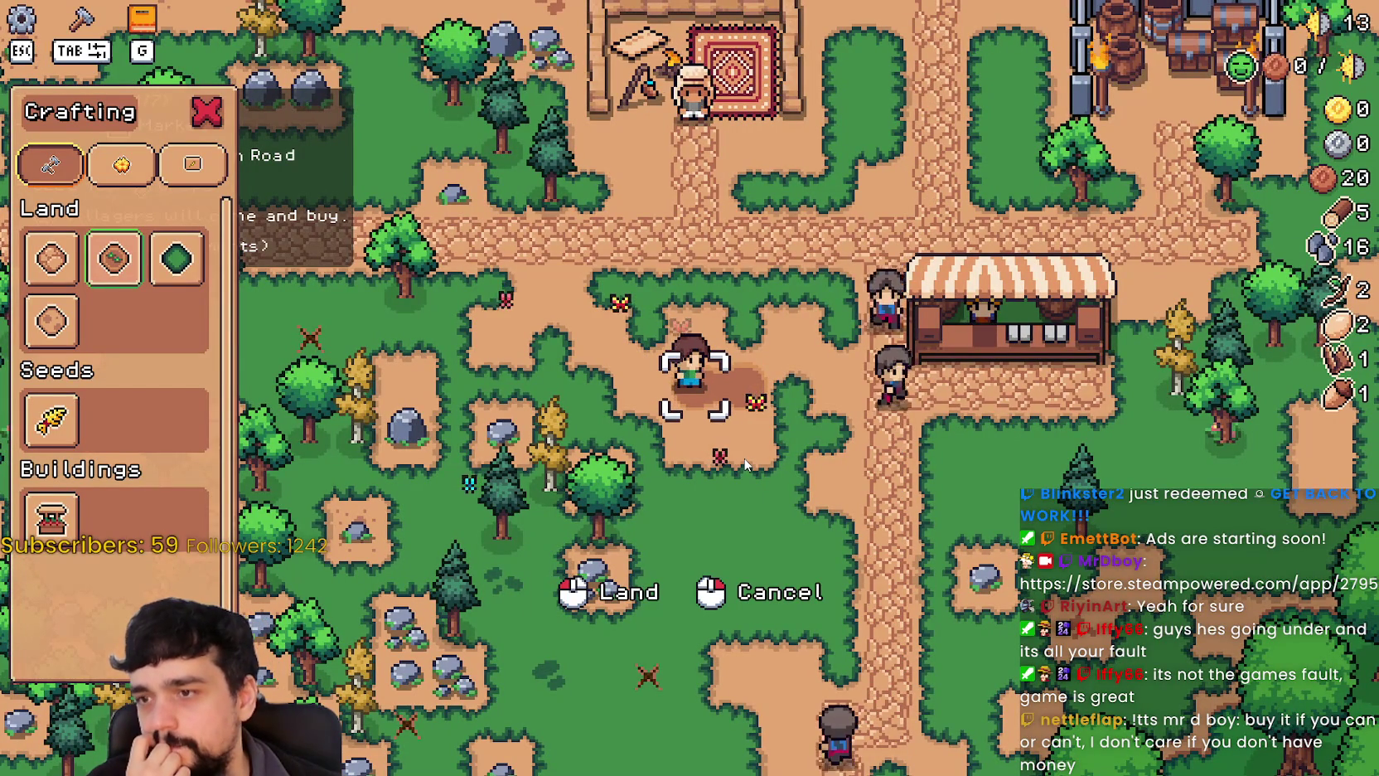
# Extend the tilled land patch with more tiles along its east and west edges.
pyautogui.press('d')
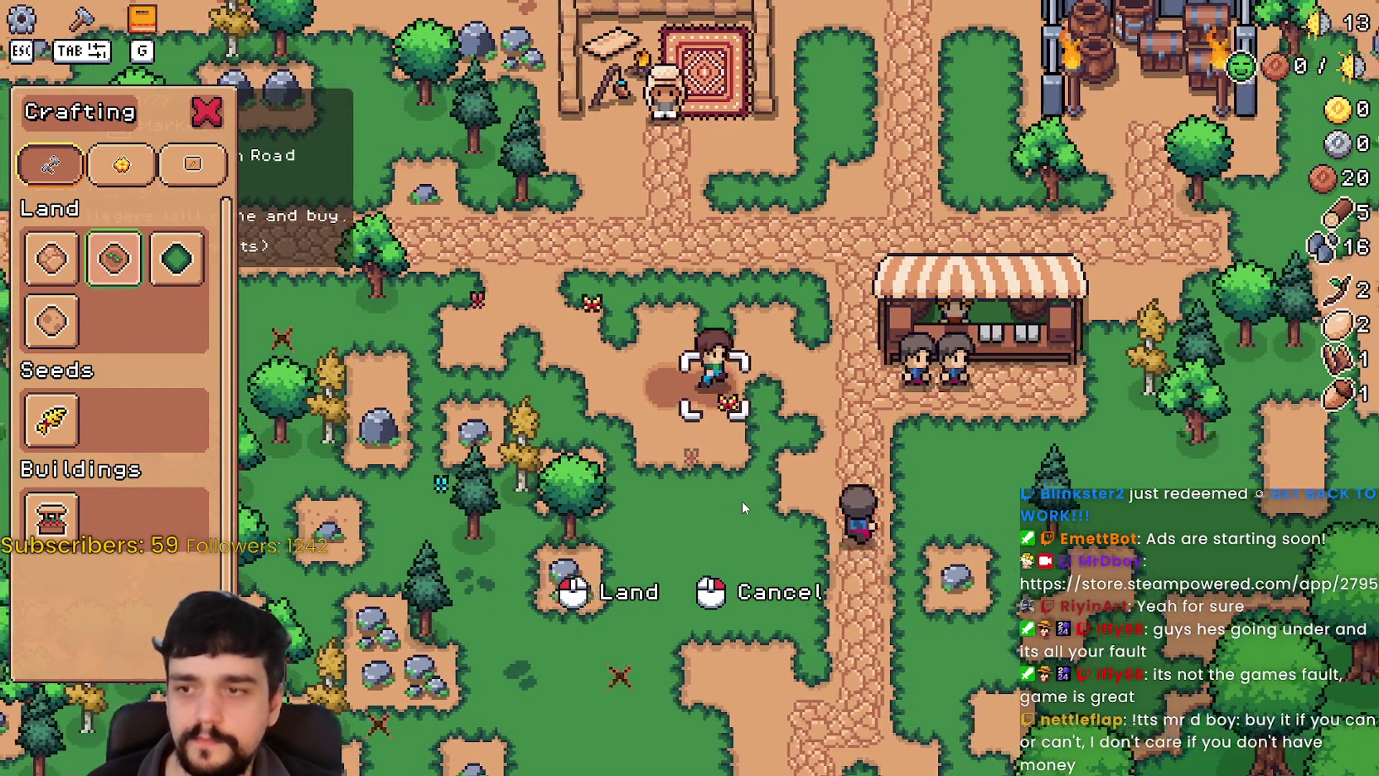
pyautogui.press('a')
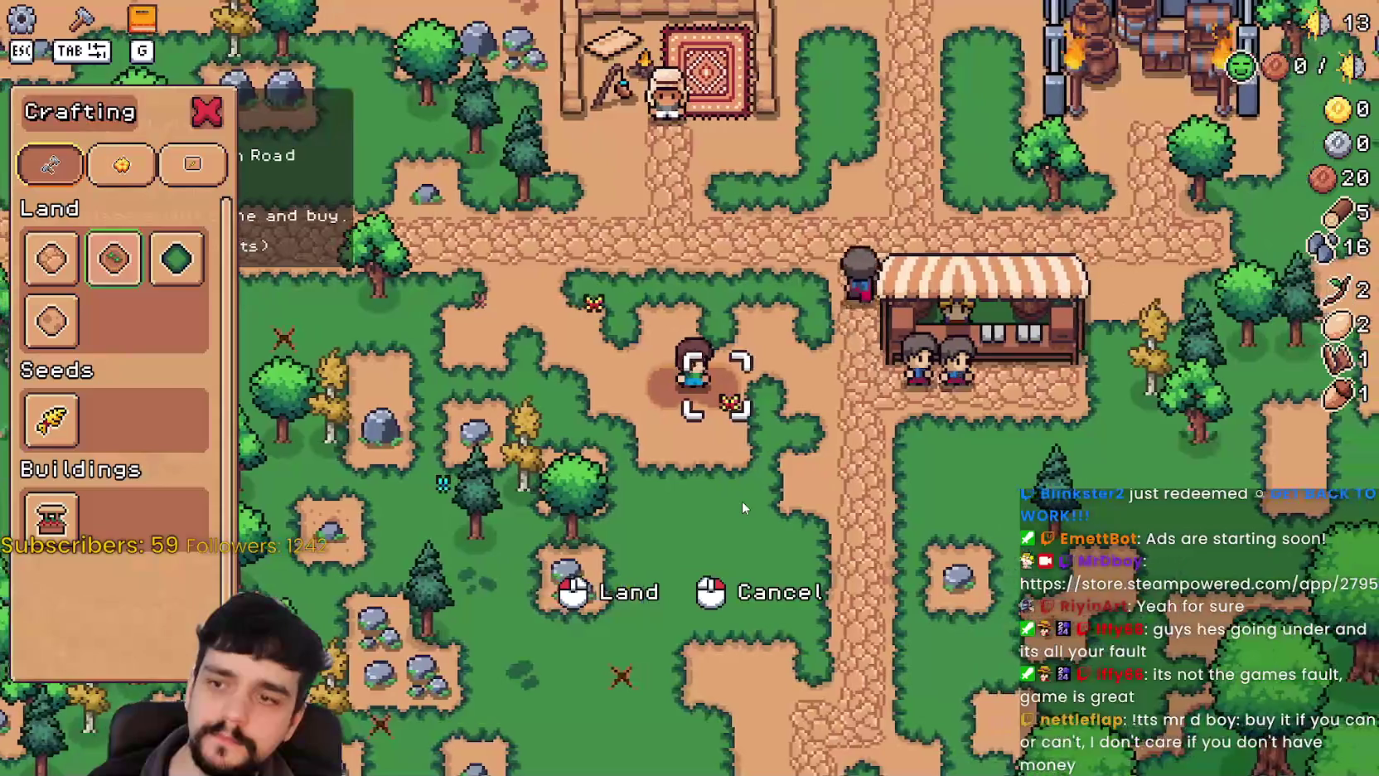
pyautogui.press('d')
pyautogui.press('a')
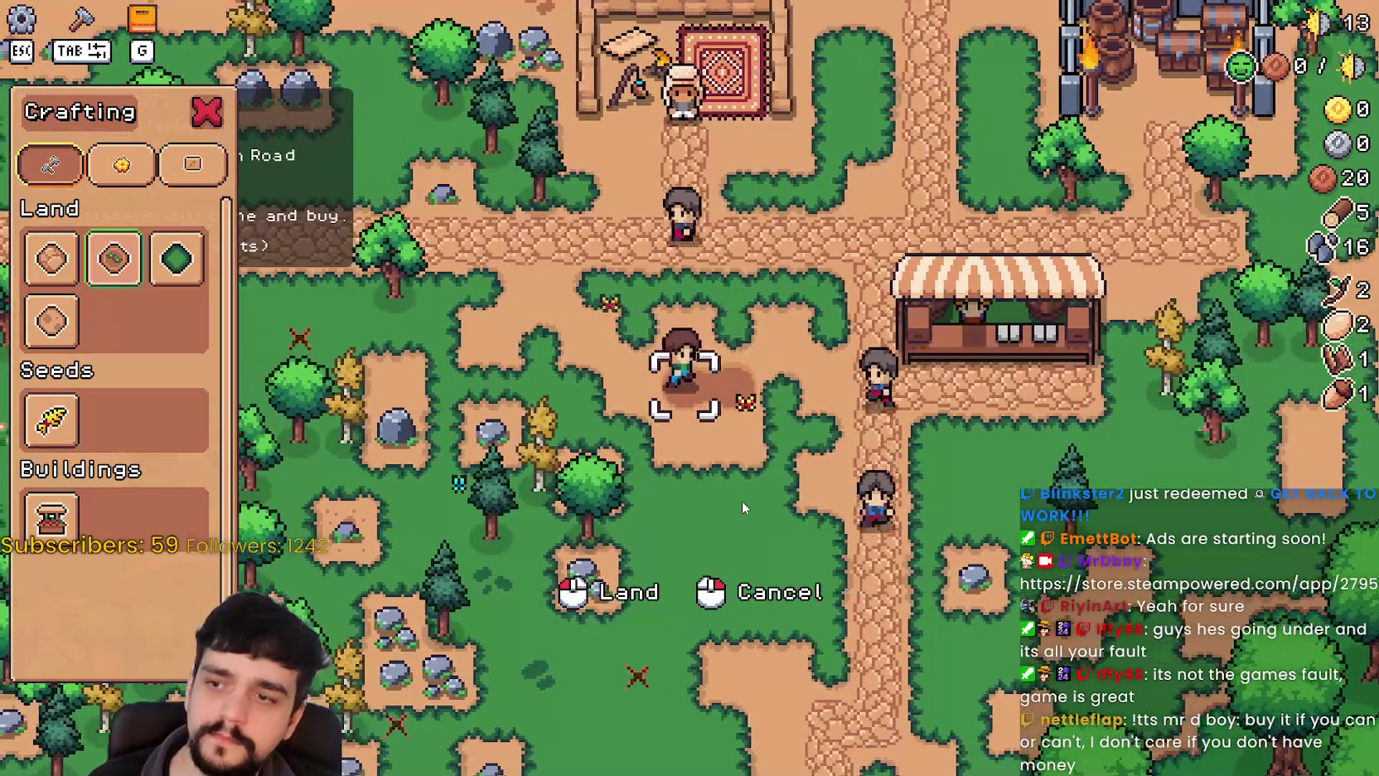
pyautogui.press('d')
pyautogui.press('a')
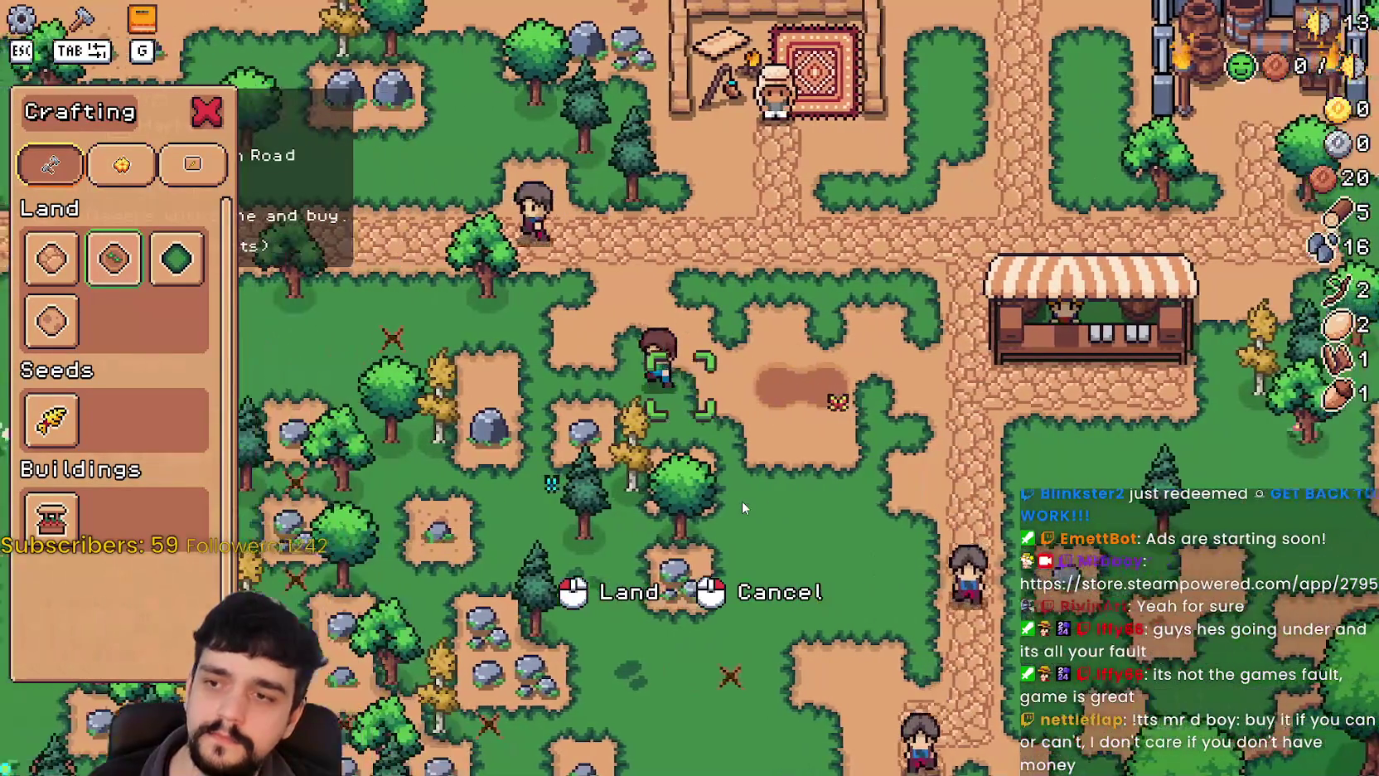
pyautogui.press('d')
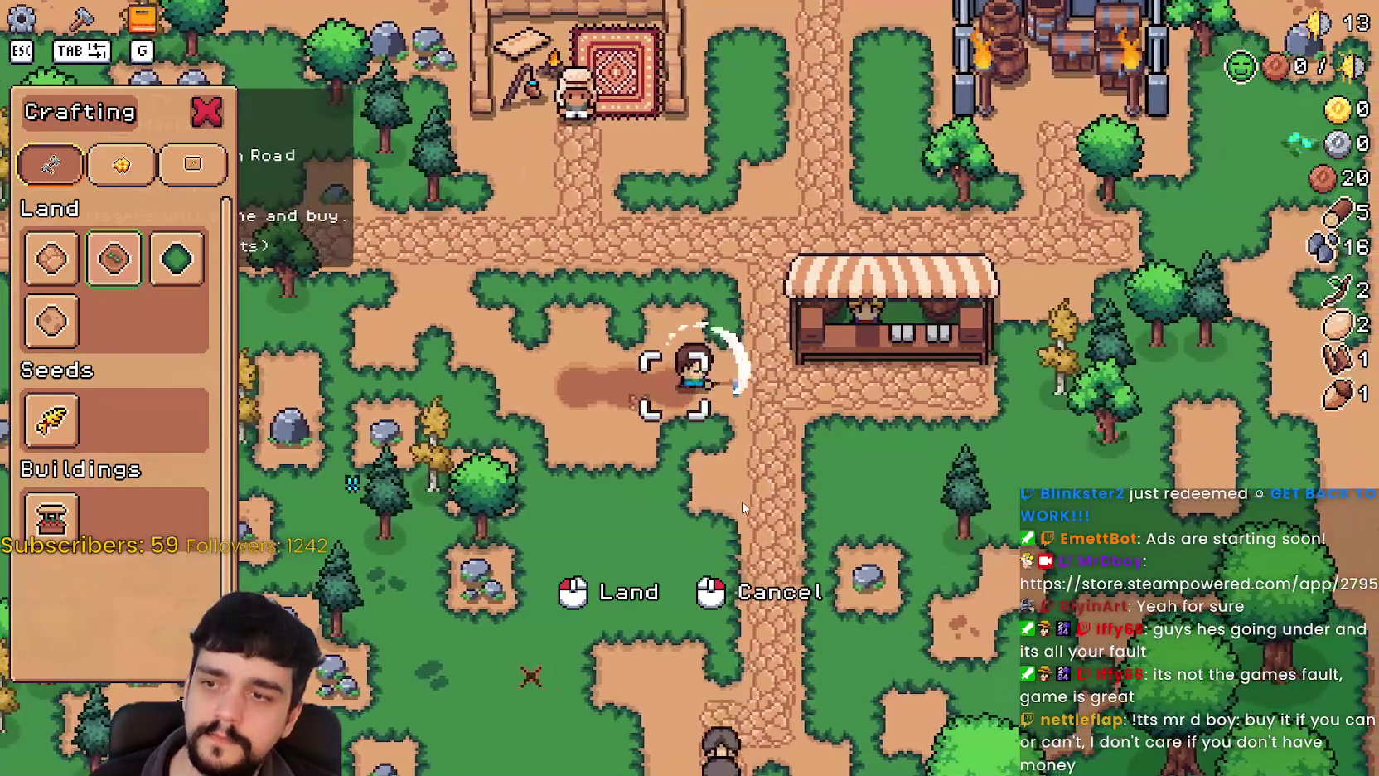
pyautogui.press('a')
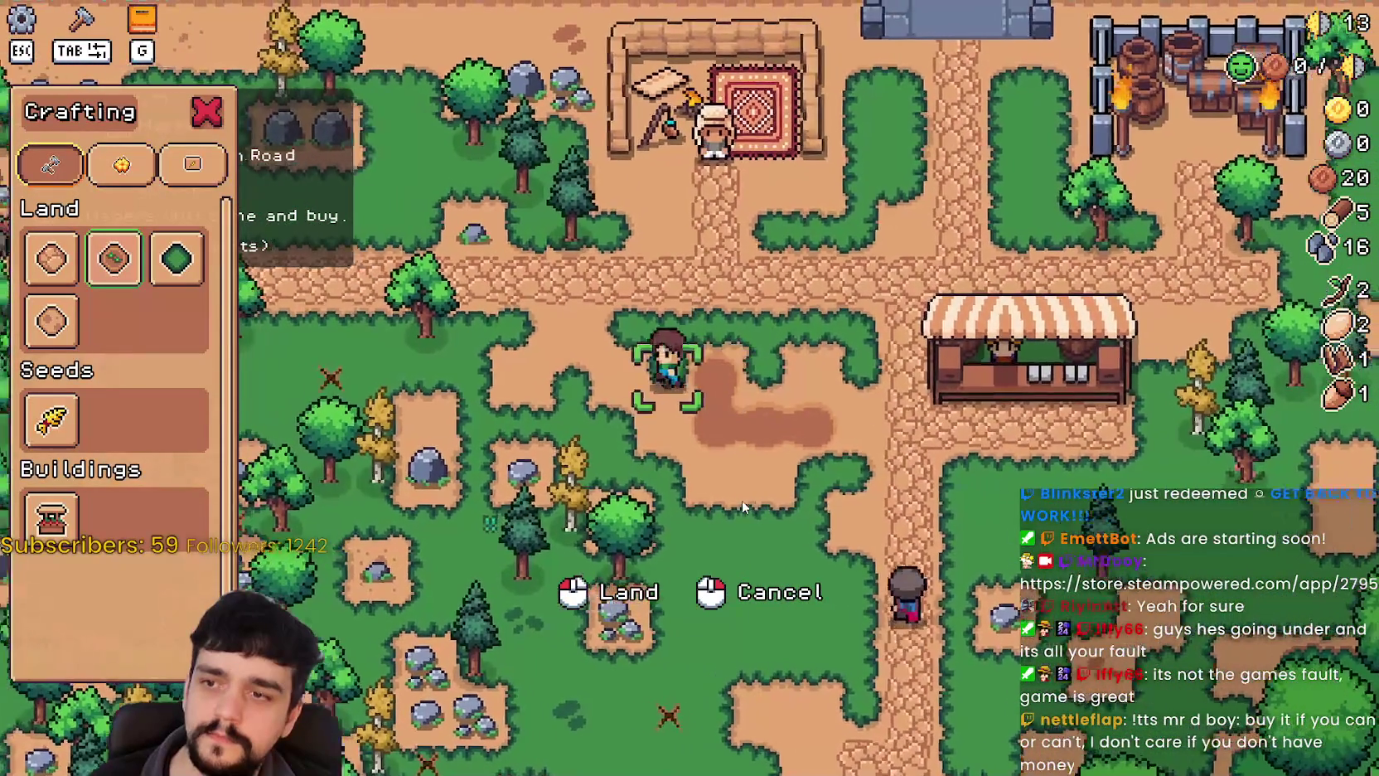
pyautogui.press('d')
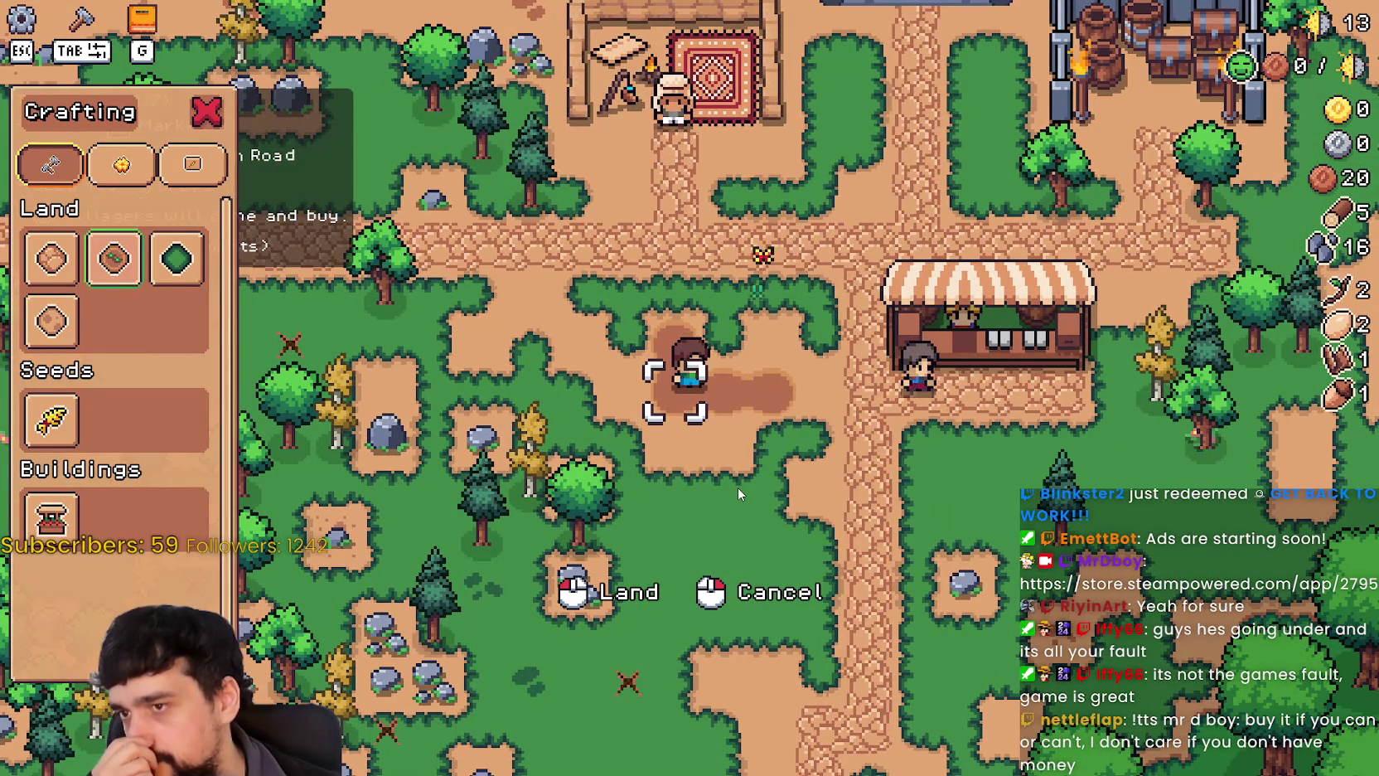
pyautogui.press('w')
pyautogui.press('d')
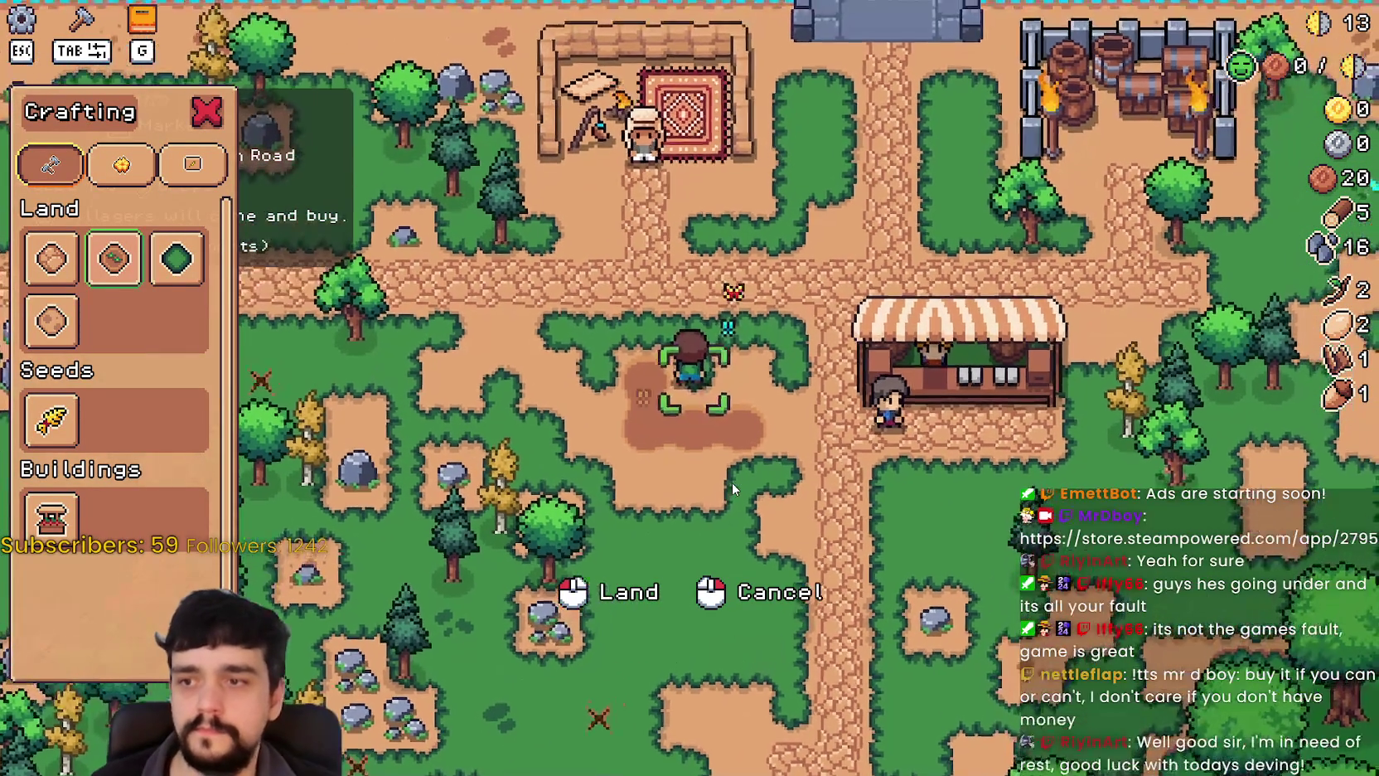
pyautogui.press('s')
pyautogui.press('a')
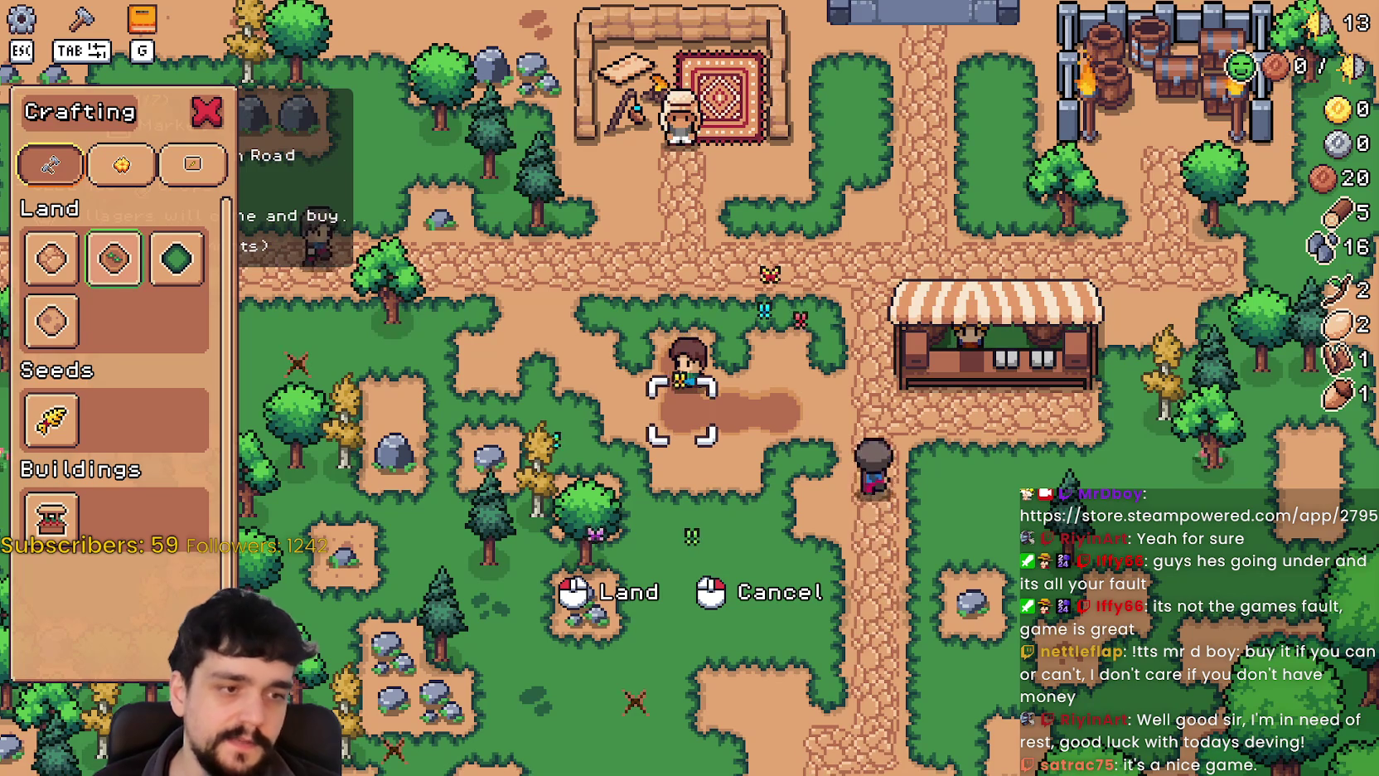
# Stop placing land and close the Crafting panel so the to-do list returns.
pyautogui.press('w')
pyautogui.press('d')
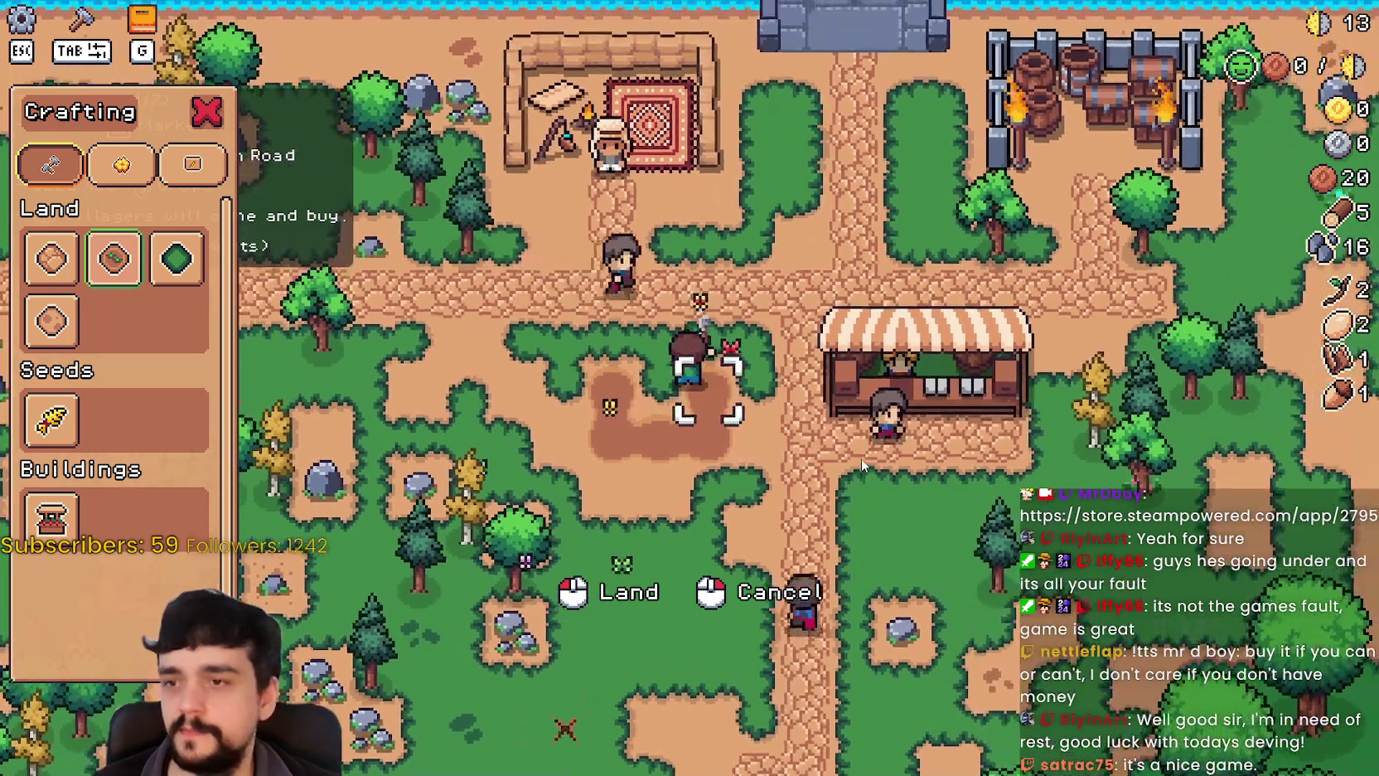
pyautogui.press('s')
pyautogui.press('Tab')
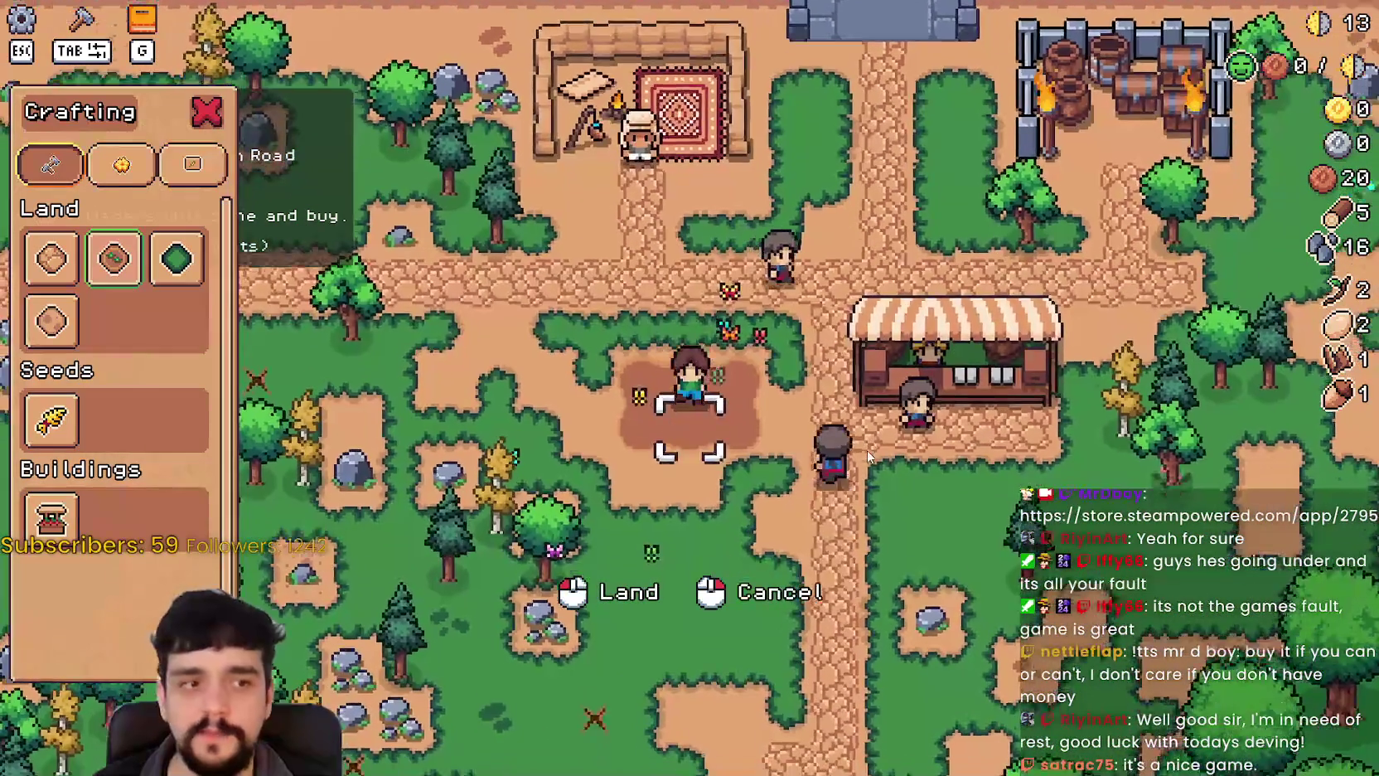
pyautogui.press('w')
pyautogui.press('d')
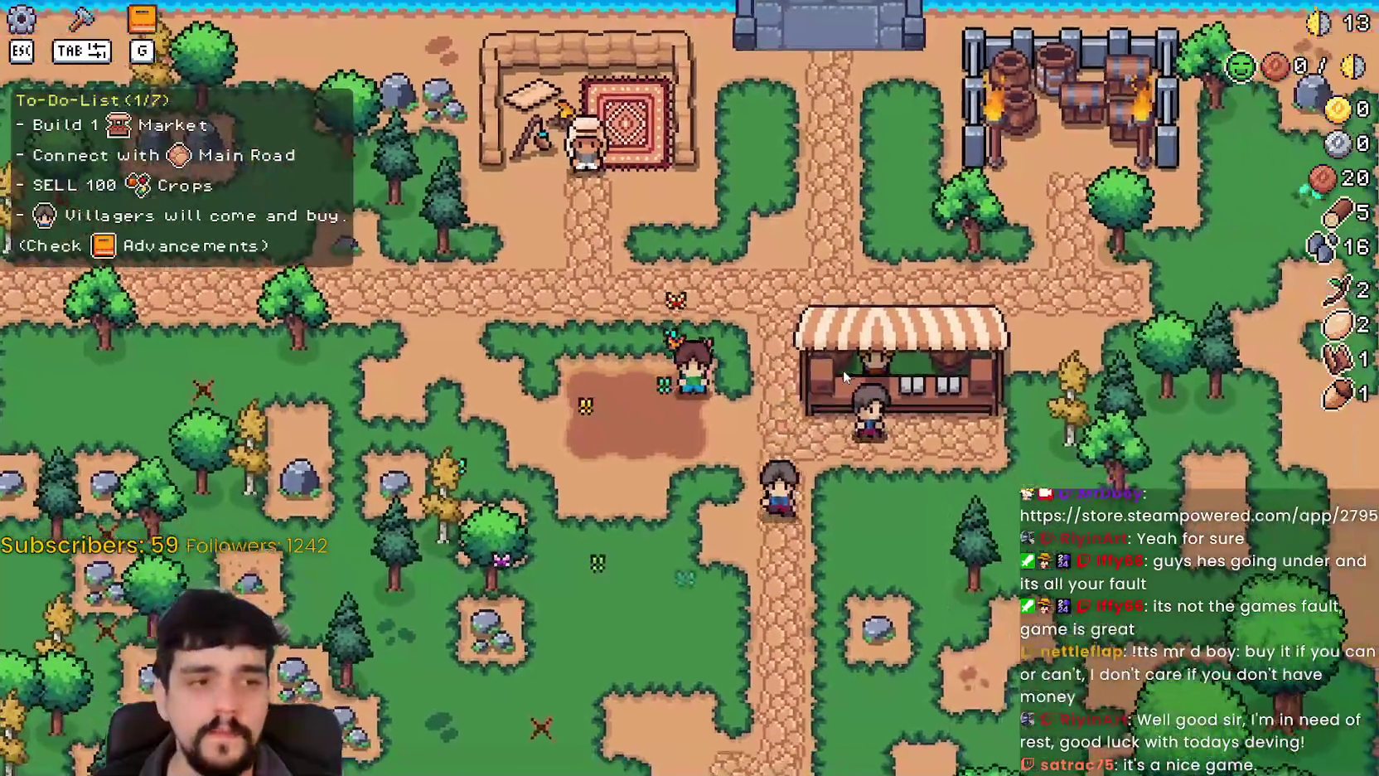
# Walk the farmer onto the market stall and open its selling inventory.
pyautogui.press('s')
pyautogui.press('d')
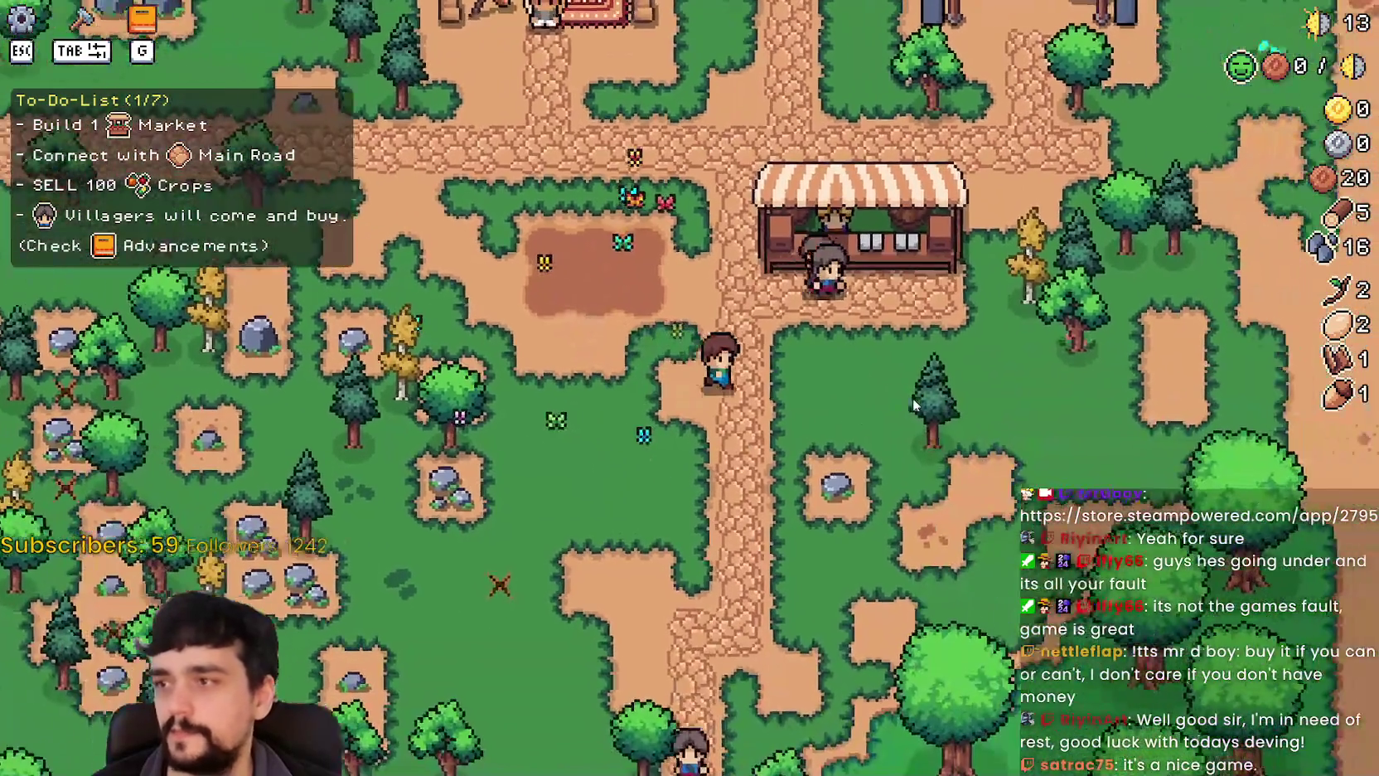
pyautogui.press('d')
pyautogui.press('w')
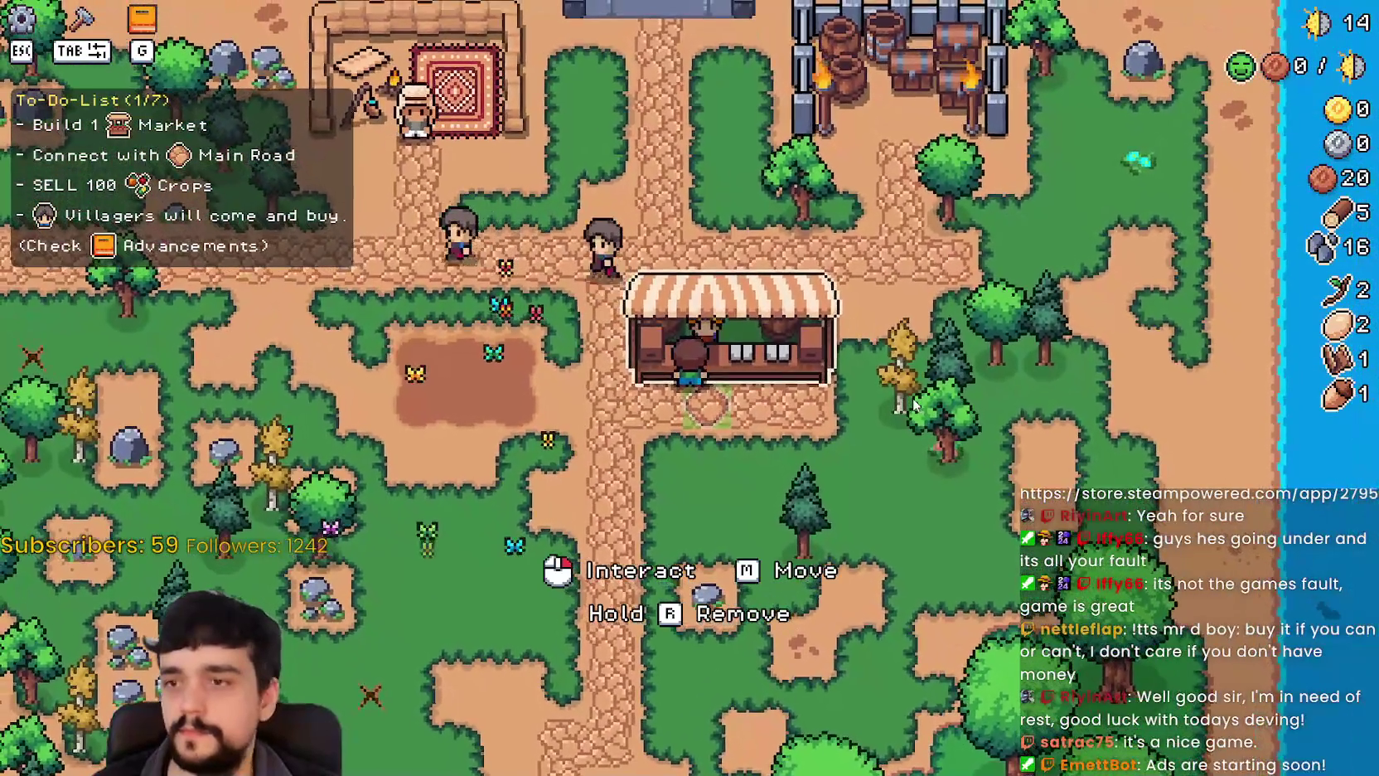
pyautogui.press('a')
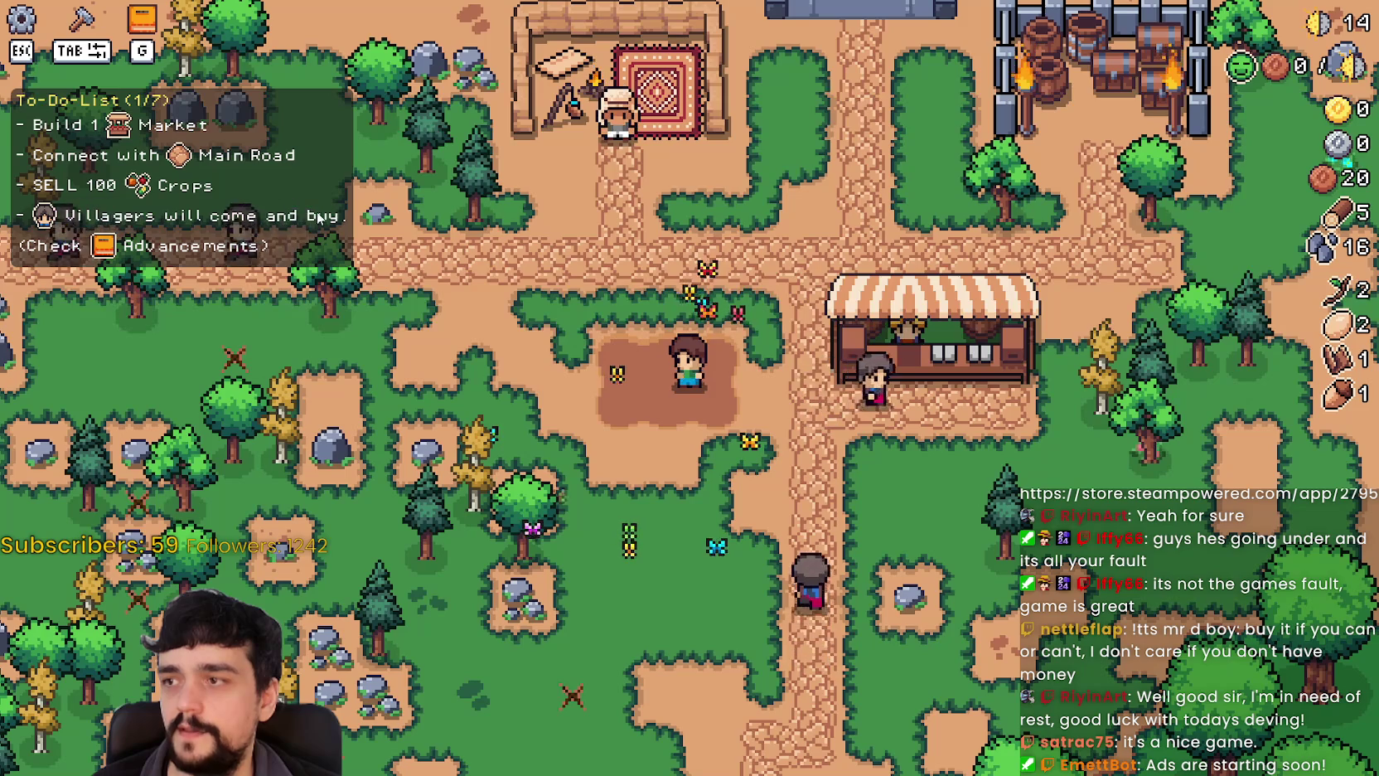
pyautogui.press('d')
pyautogui.press('e')
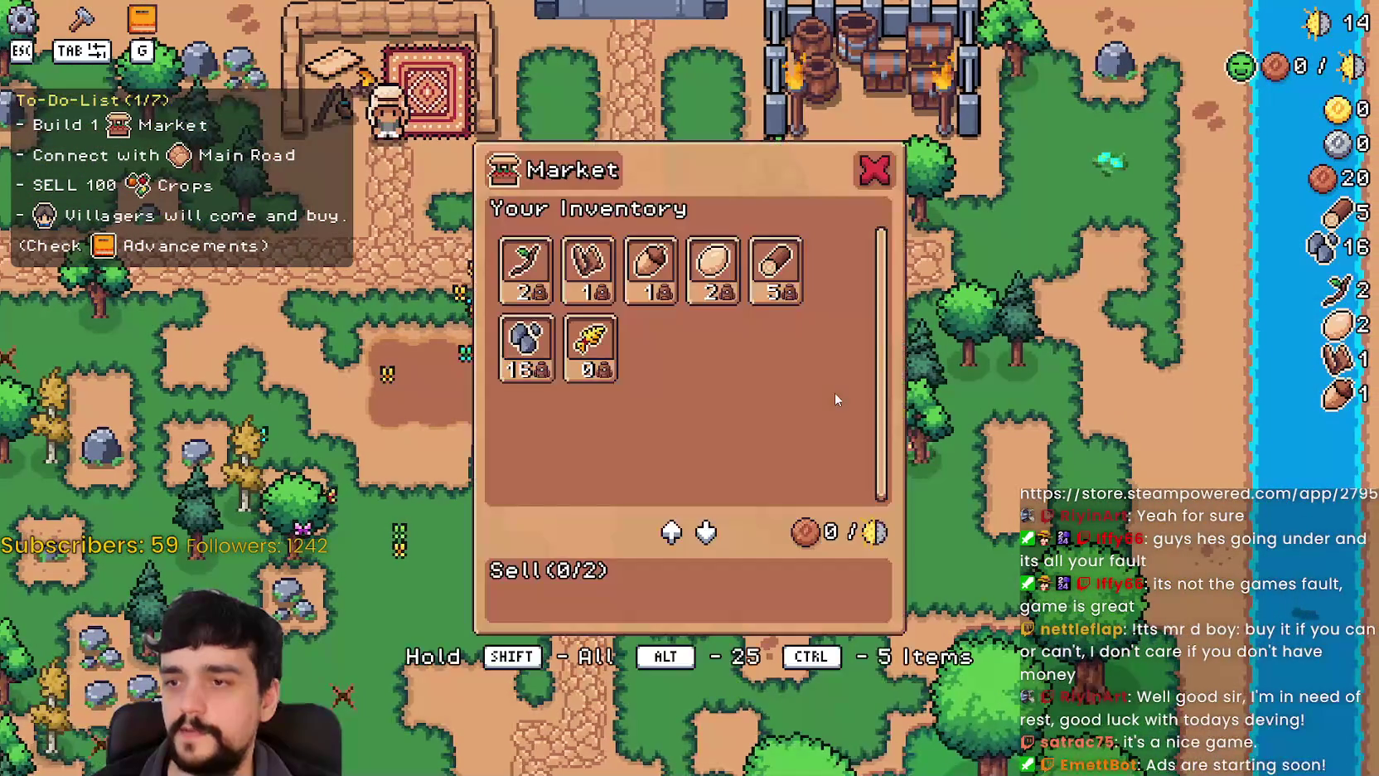
# Open the Advancements tree, switch to Crops, inspect Green Tomato, and close it.
pyautogui.press('Escape')
pyautogui.press('g')
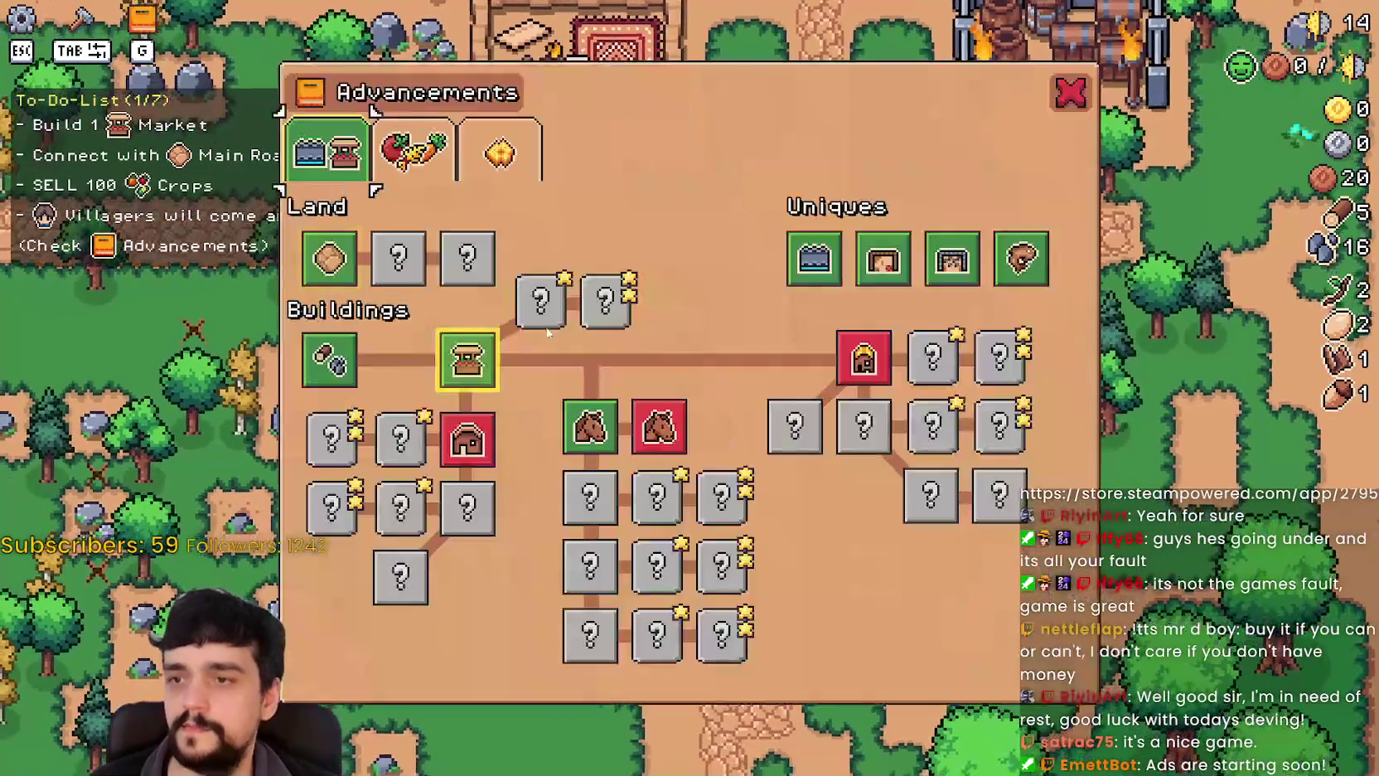
pyautogui.click(391, 166)
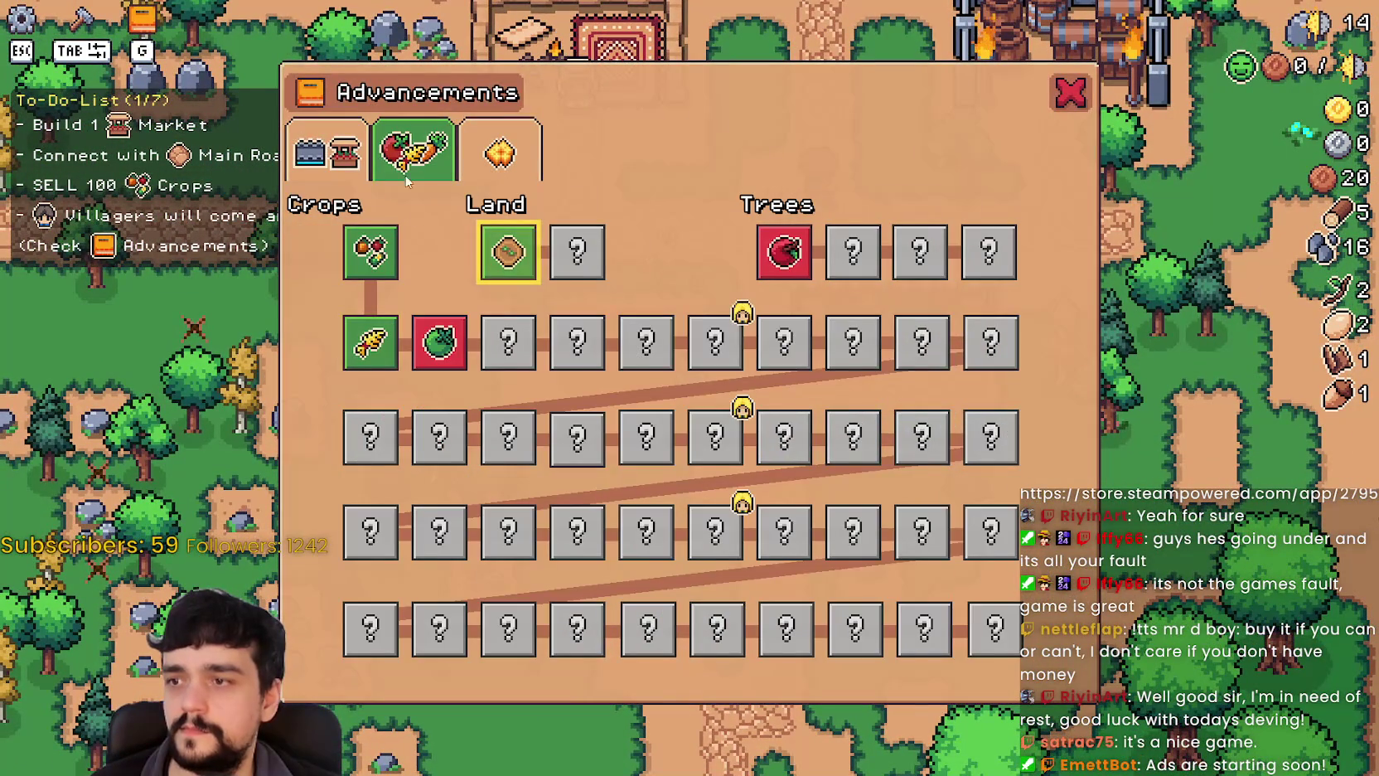
pyautogui.moveTo(431, 356)
pyautogui.moveTo(389, 358)
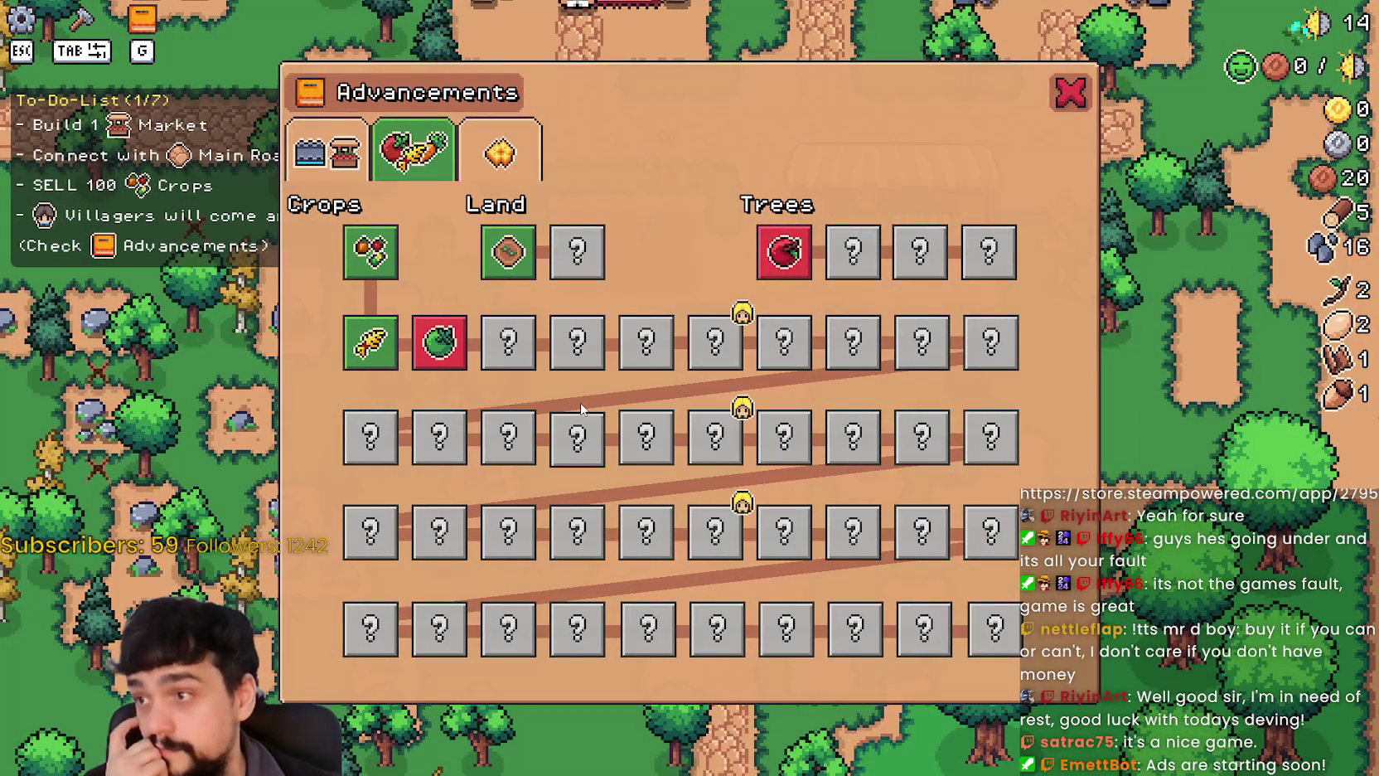
pyautogui.moveTo(422, 324)
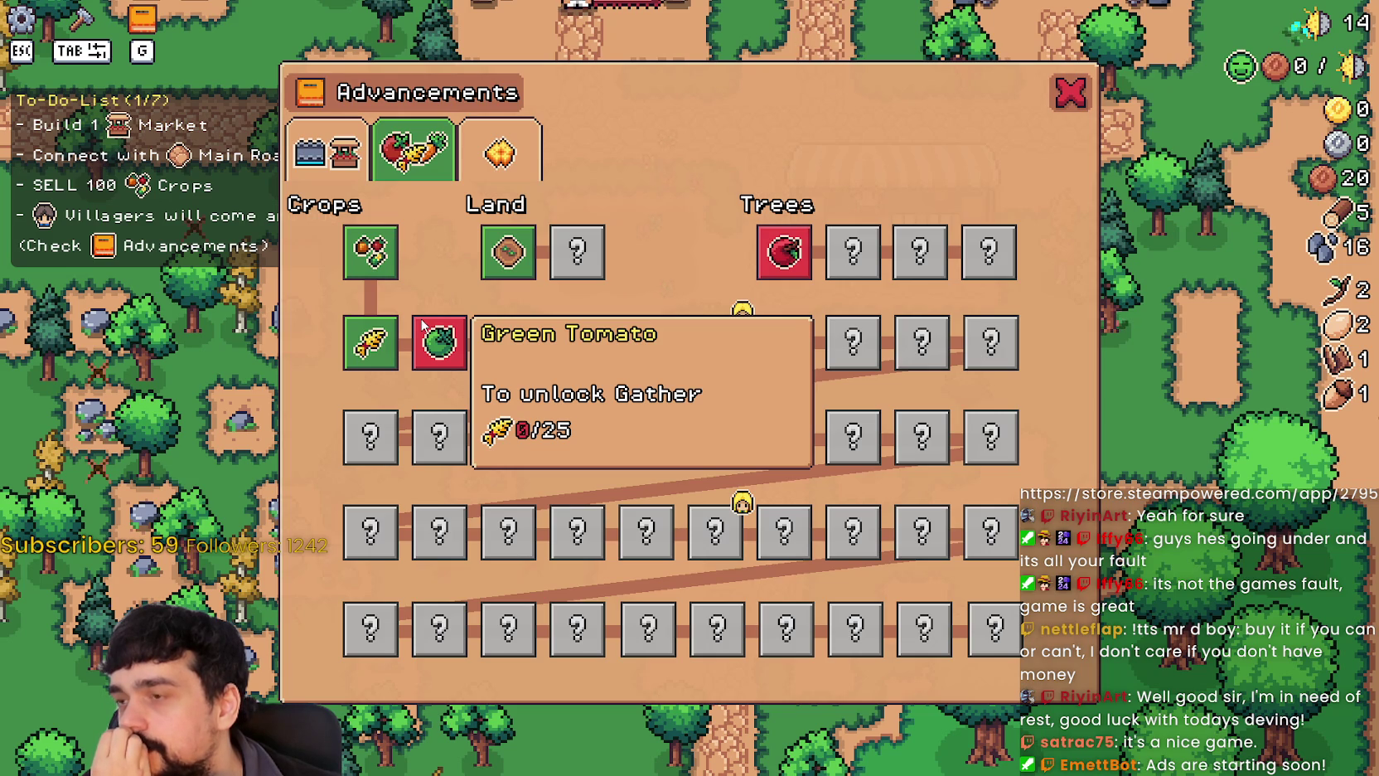
pyautogui.click(1064, 107)
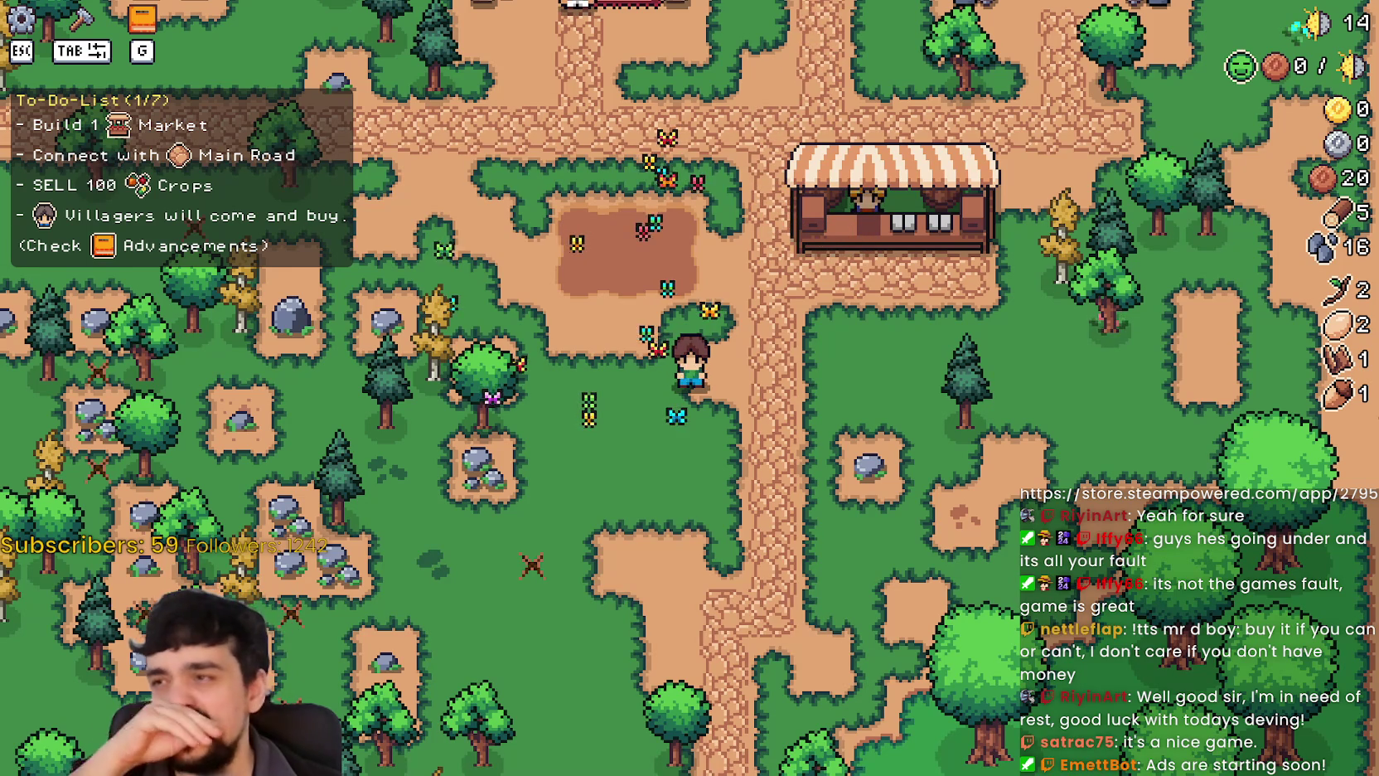
# Reopen the Advancements tree, compare the Buildings and Crops trees, then close the window.
pyautogui.hotkey('w', 'd')
pyautogui.hotkey('w', 'd')
pyautogui.press('e')
pyautogui.press('Escape')
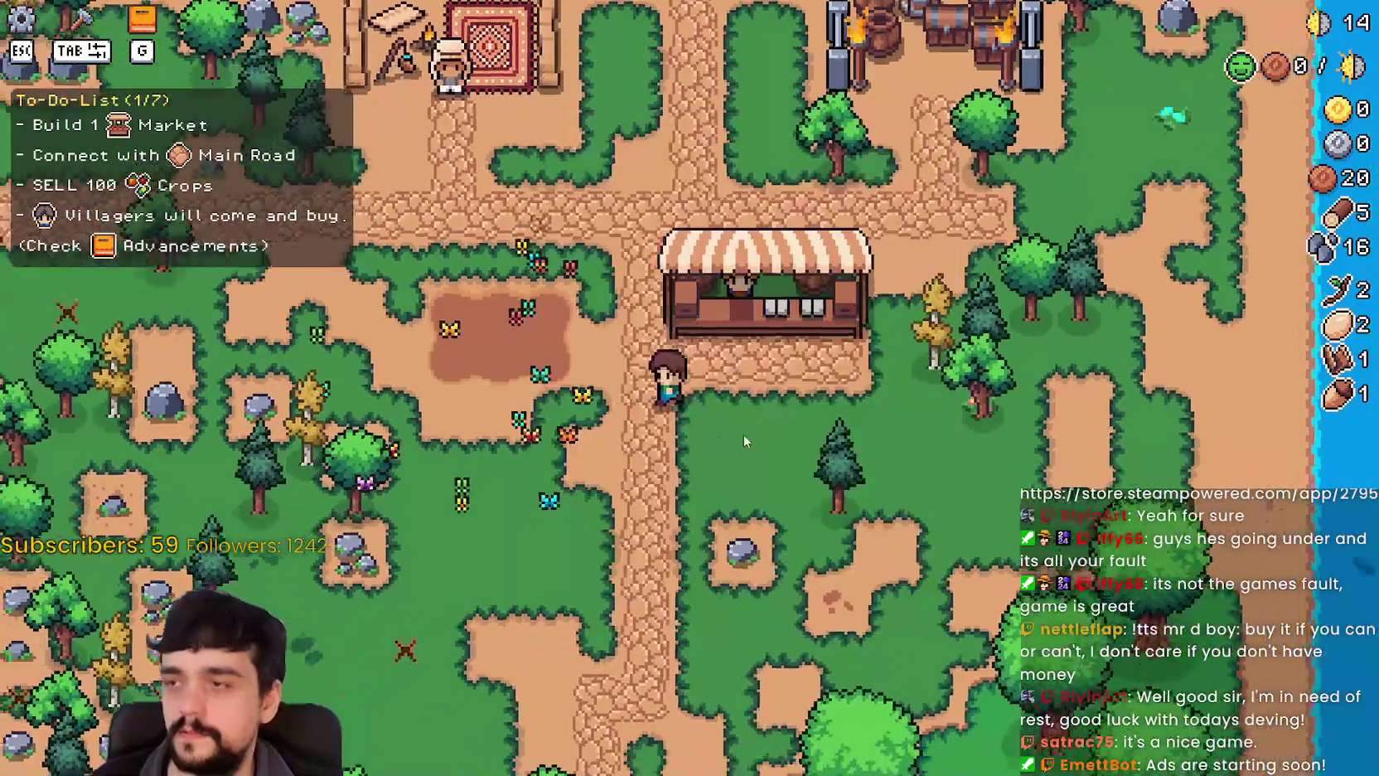
pyautogui.press('g')
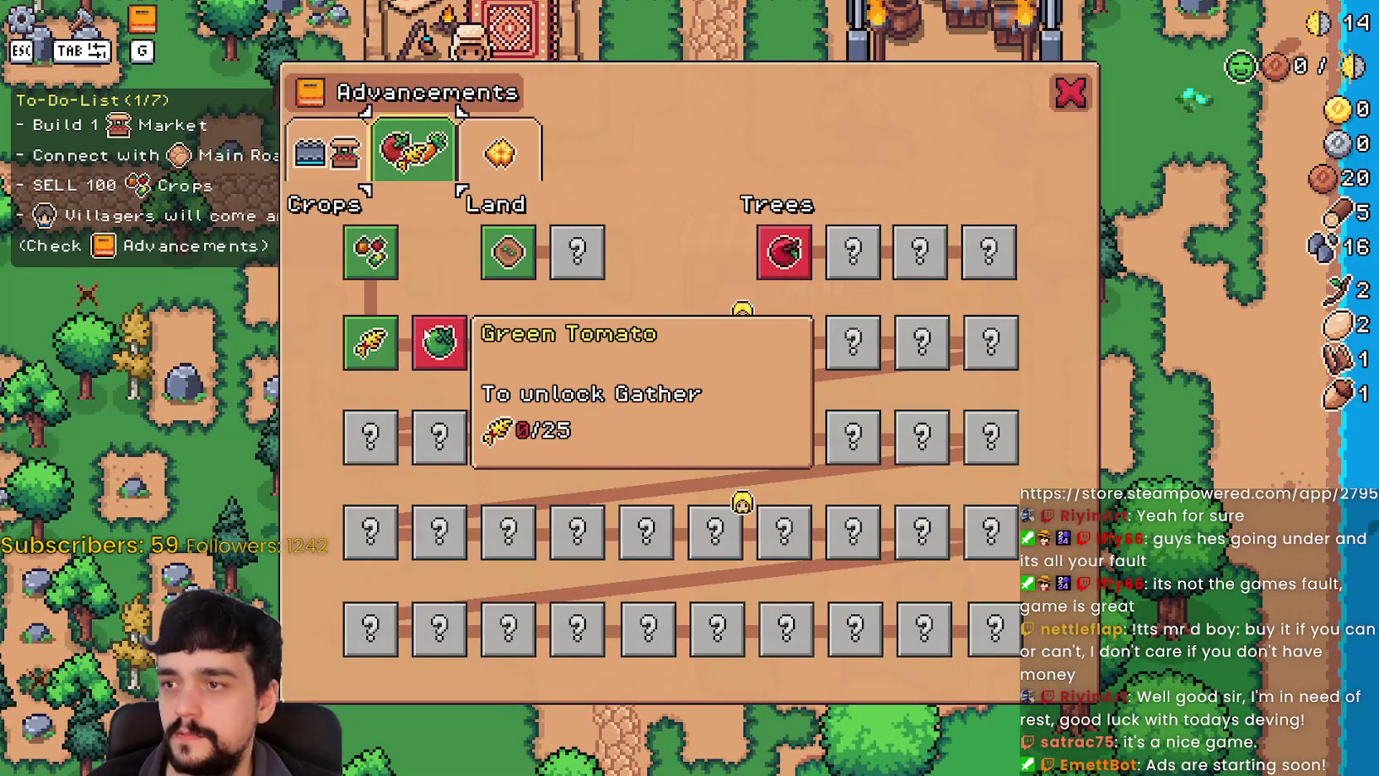
pyautogui.click(327, 151)
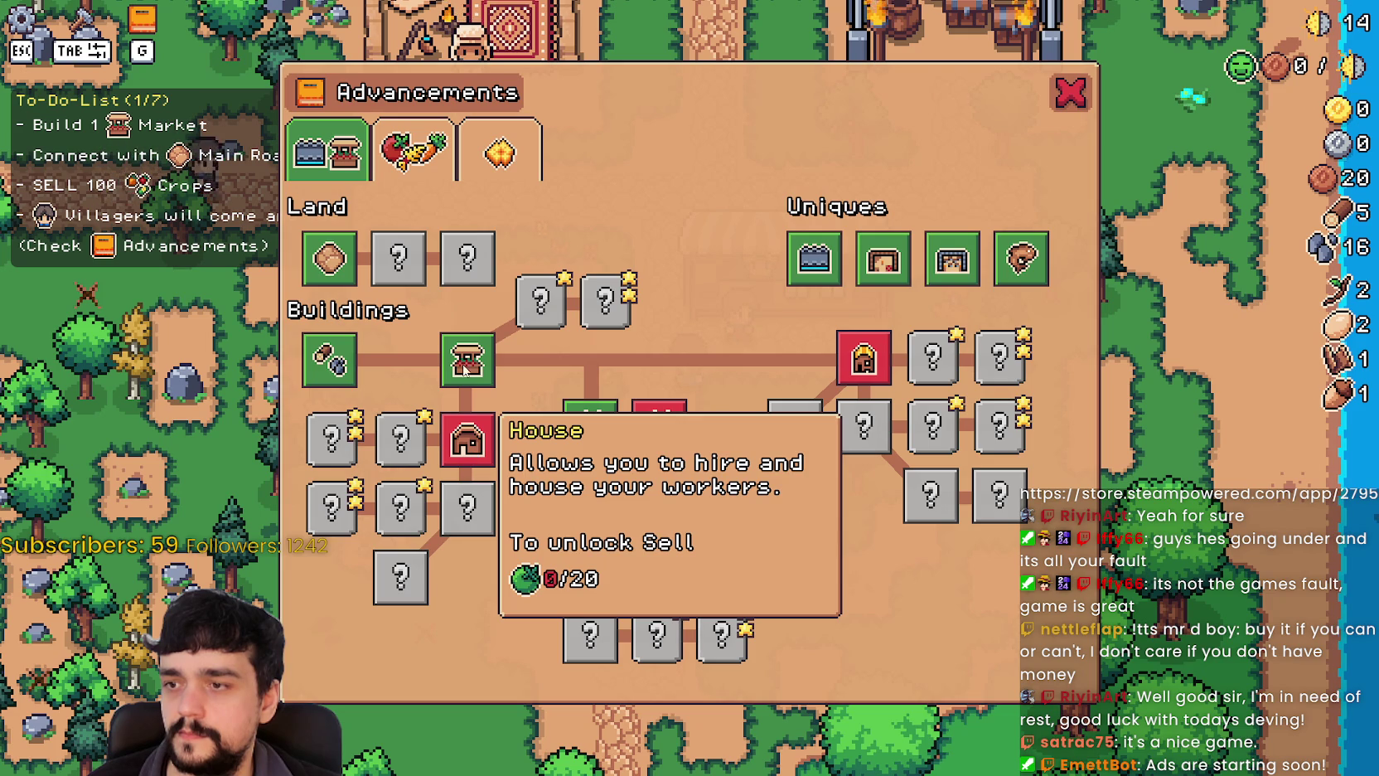
pyautogui.click(412, 149)
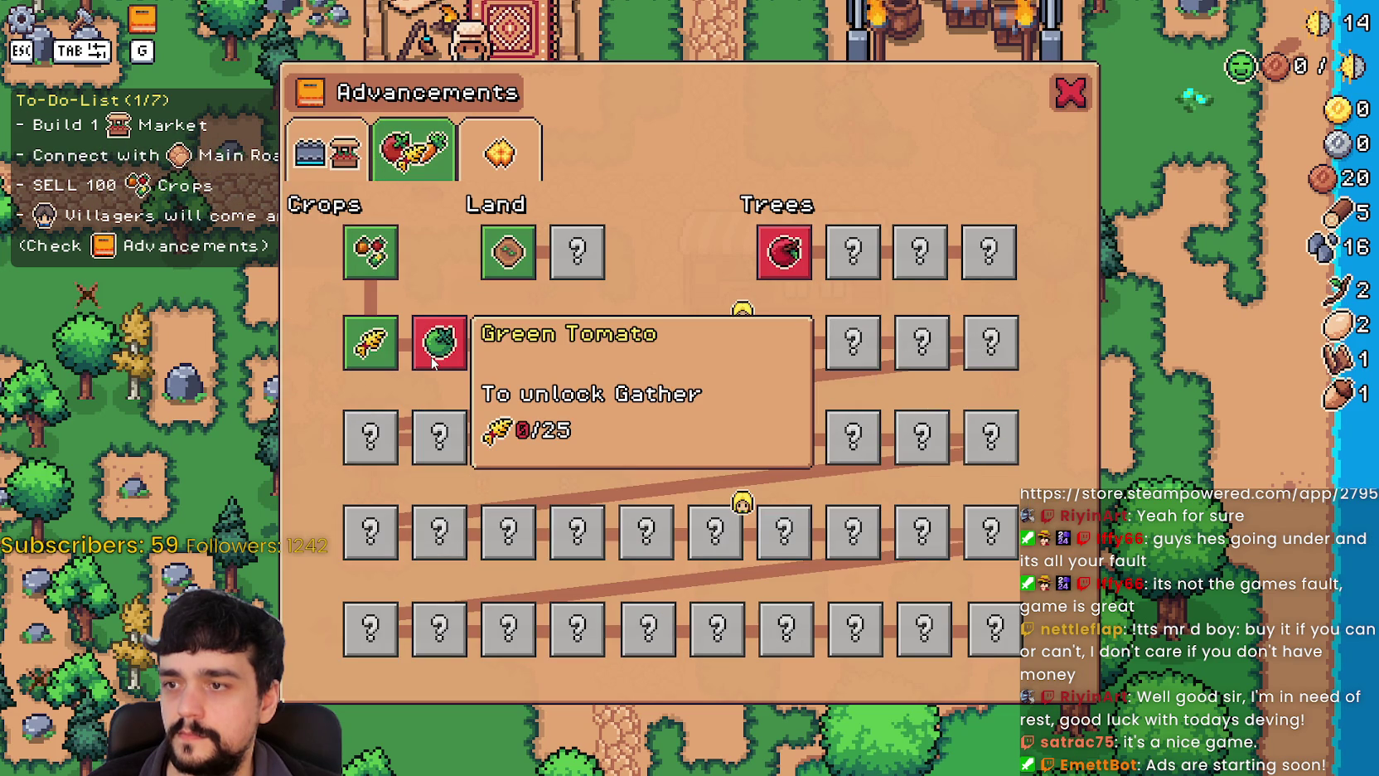
pyautogui.click(328, 149)
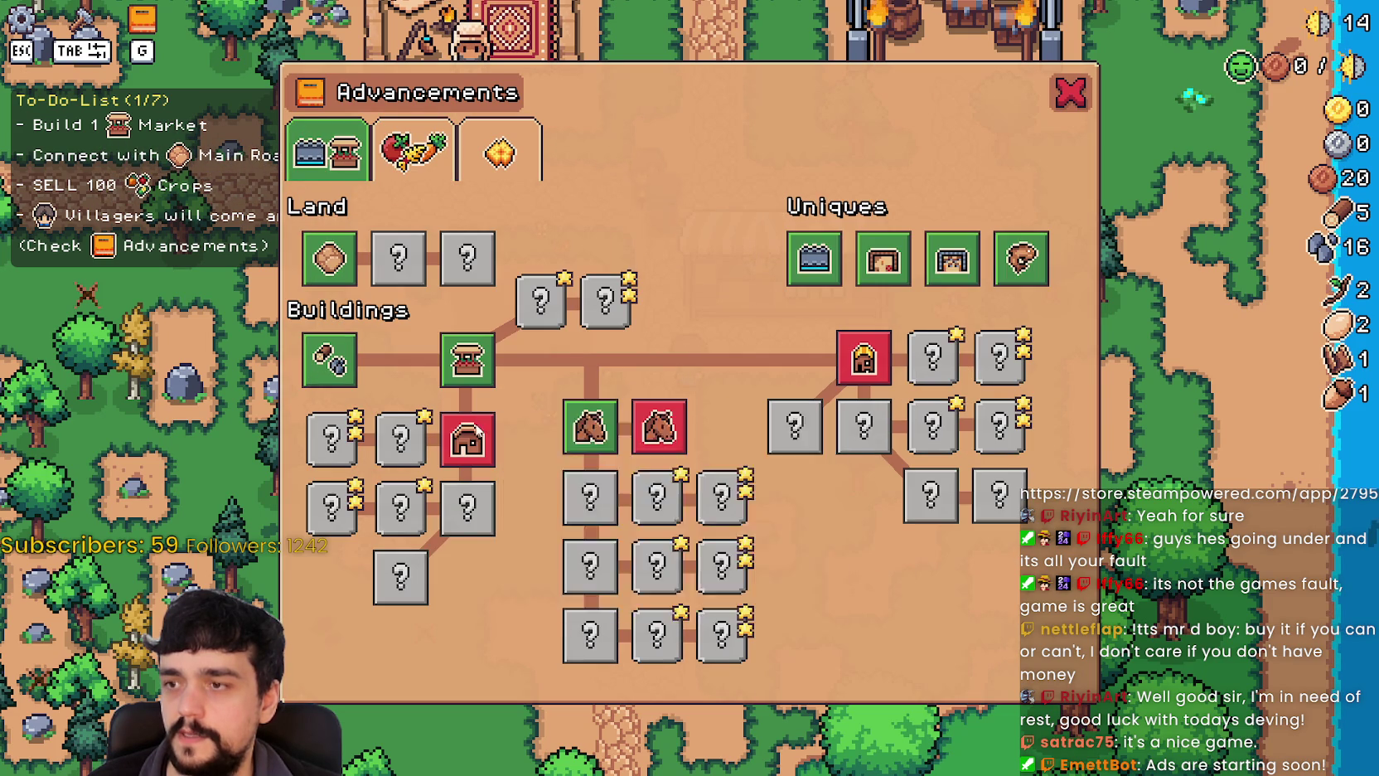
pyautogui.click(408, 150)
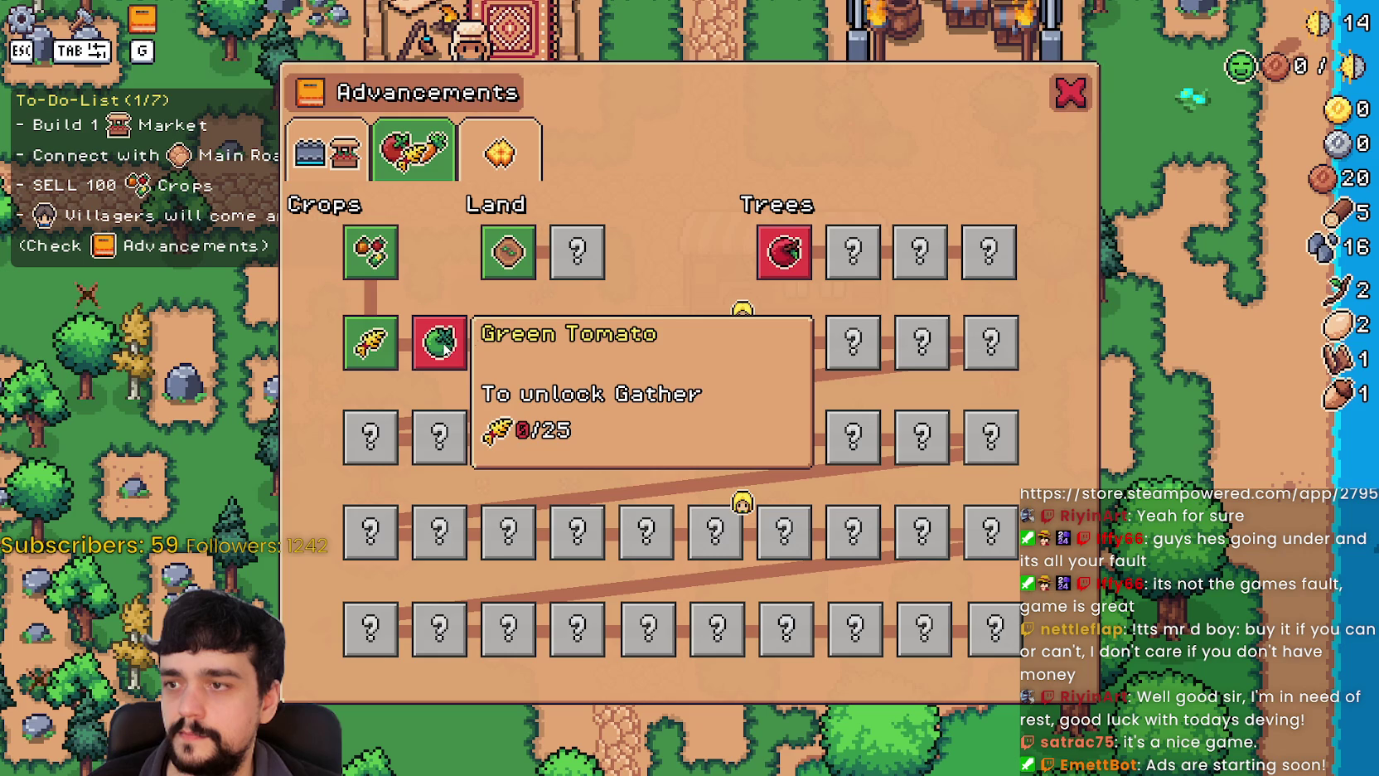
pyautogui.click(343, 156)
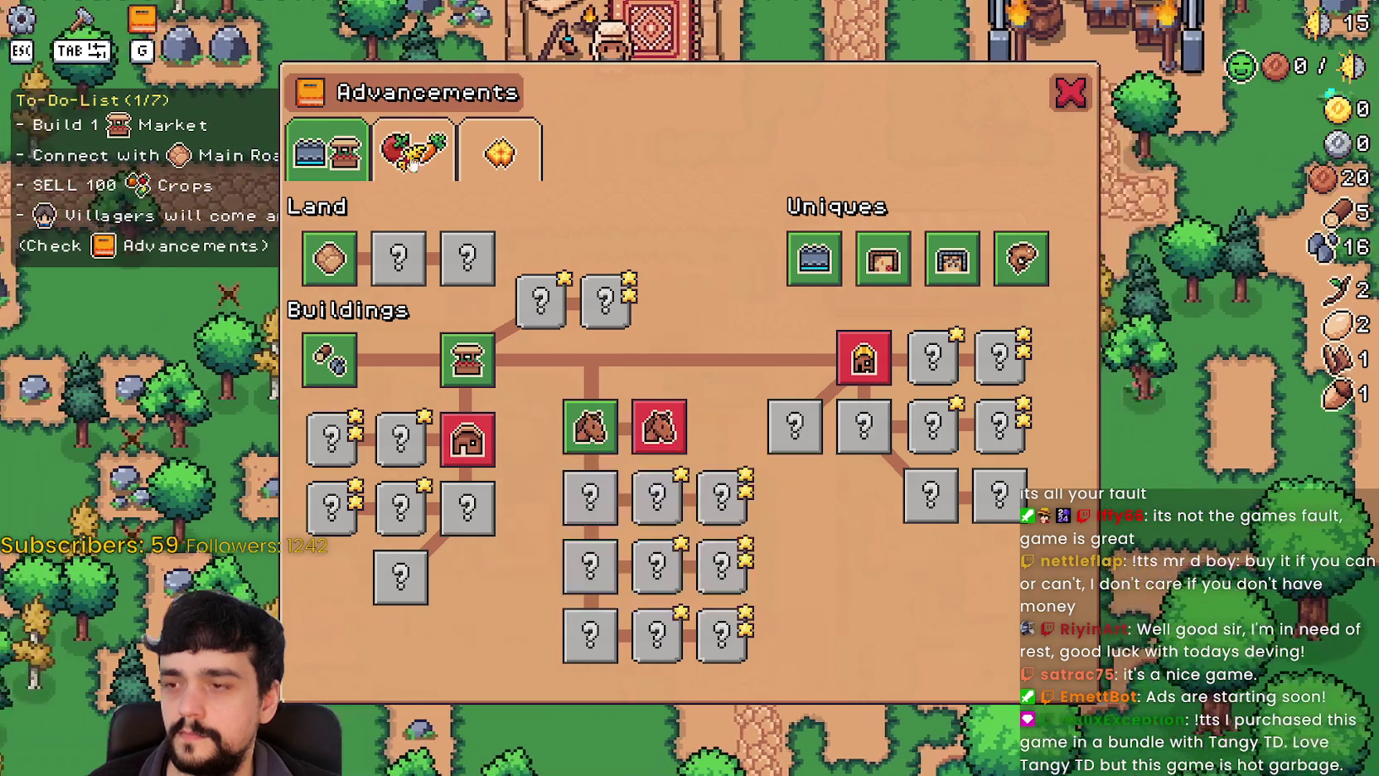
pyautogui.click(413, 151)
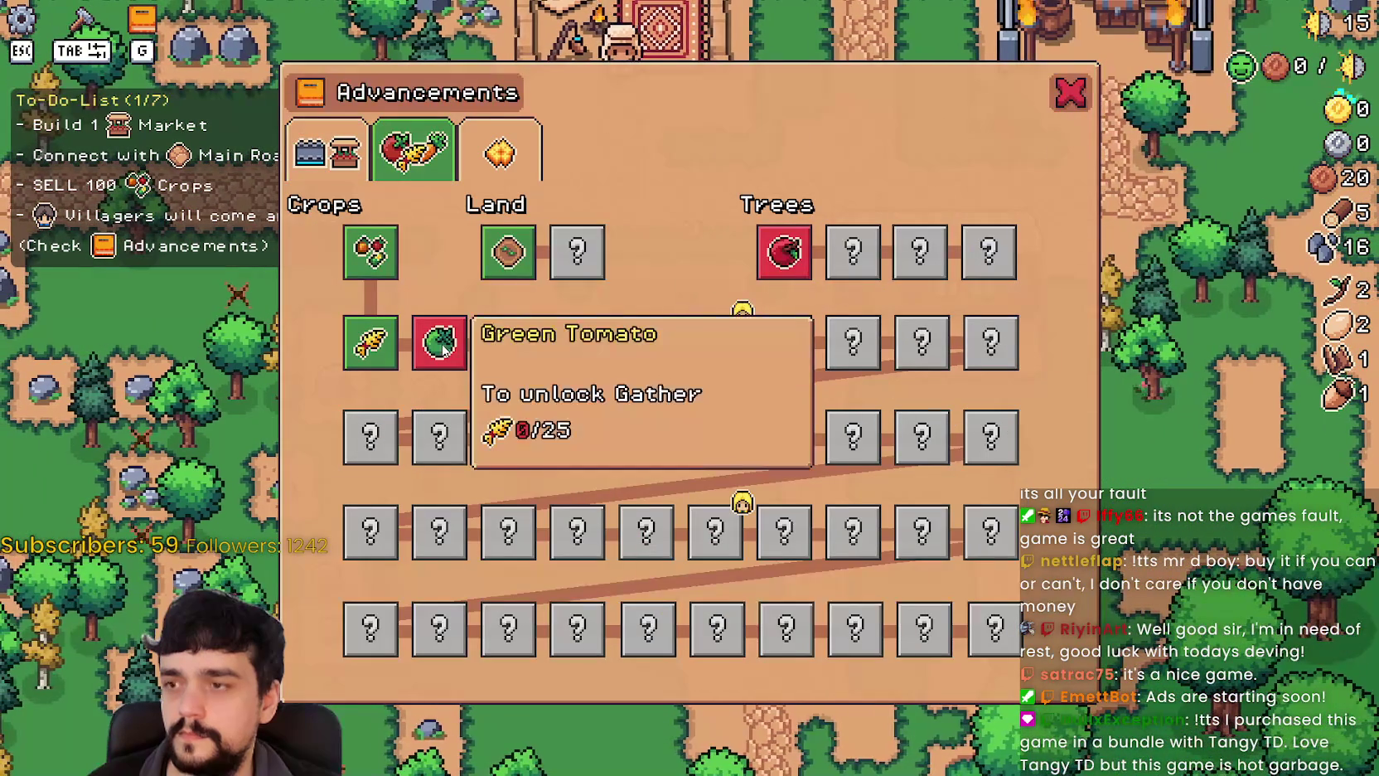
pyautogui.press('Escape')
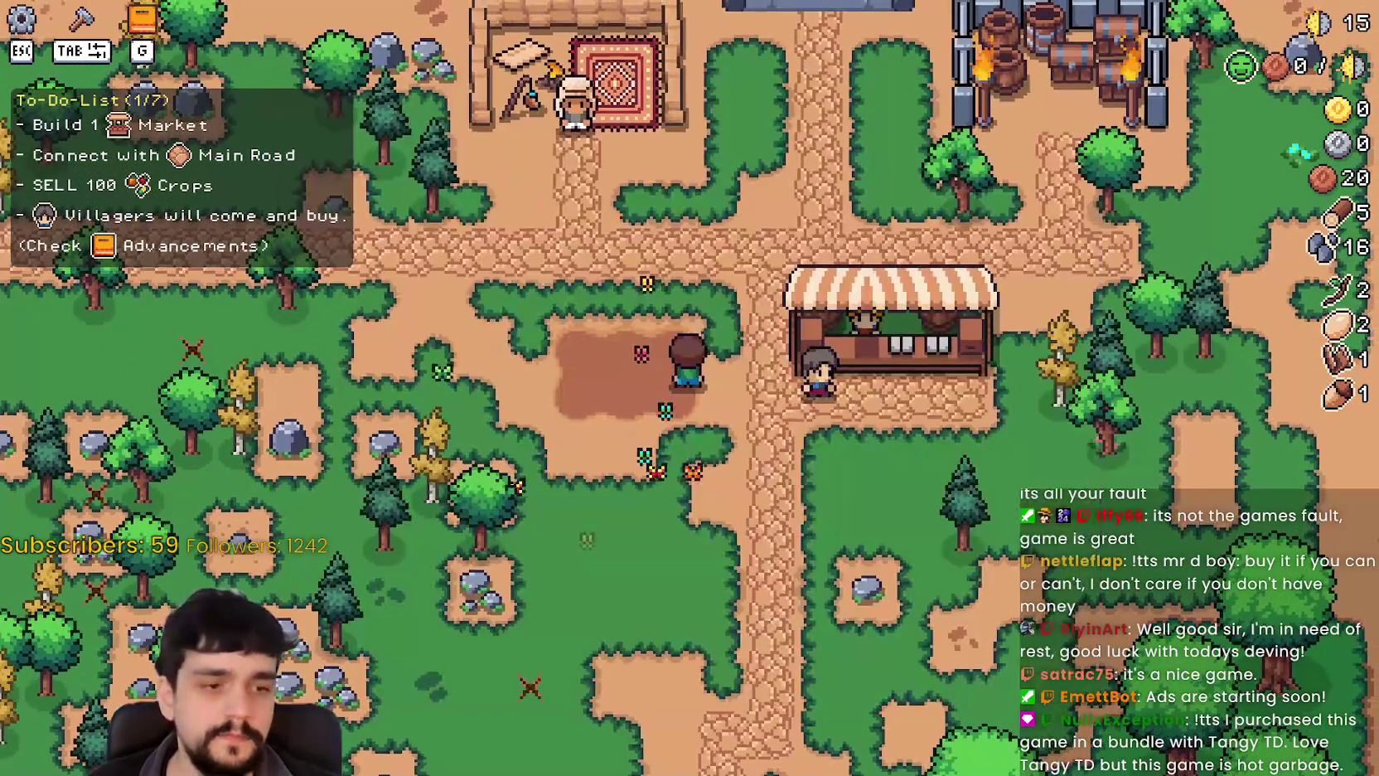
# Leave the running game and return to the Godot editor.
pyautogui.press('s')
pyautogui.press('d')
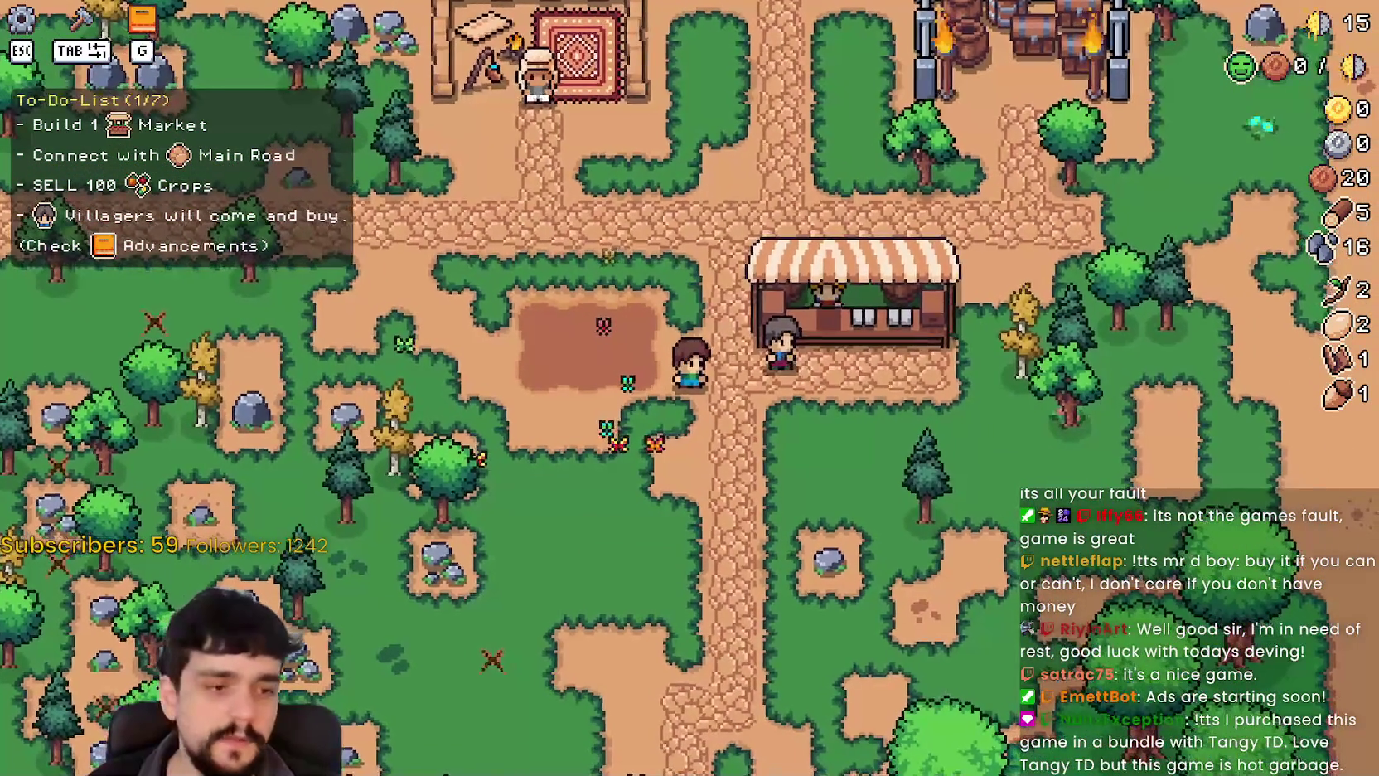
pyautogui.hotkey('alt', 'Tab')
# Change tutorial.gd's Market task from SELL 100 Crops to SELL 25 Wheat, then filter FileSystem for 'wheat'.
pyautogui.click(1055, 190)
pyautogui.click(1021, 201)
pyautogui.moveTo(961, 220)
pyautogui.mouseDown()
pyautogui.moveTo(1309, 220)
pyautogui.moveTo(1163, 219)
pyautogui.mouseUp()
pyautogui.click(1163, 219)
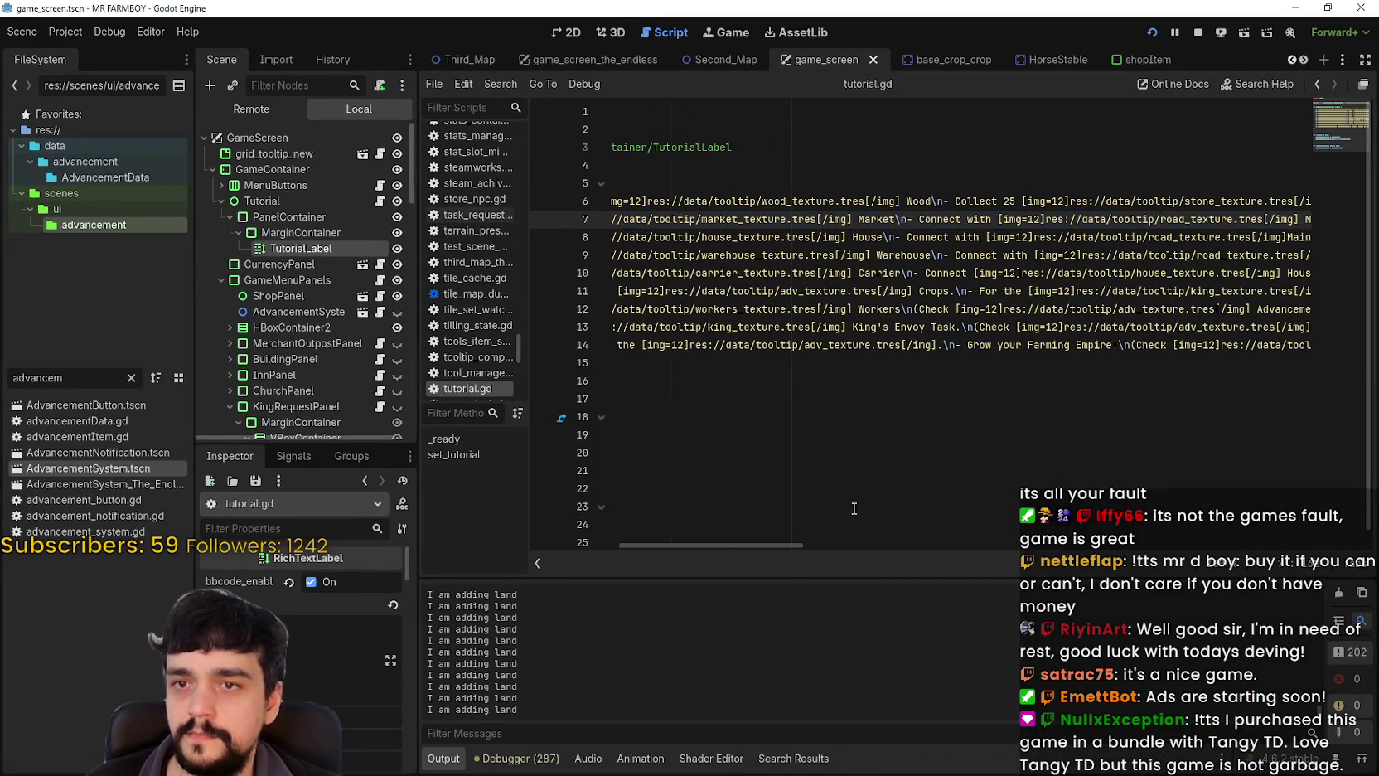
pyautogui.moveTo(794, 542); pyautogui.dragTo(902, 537)
pyautogui.doubleClick(910, 220)
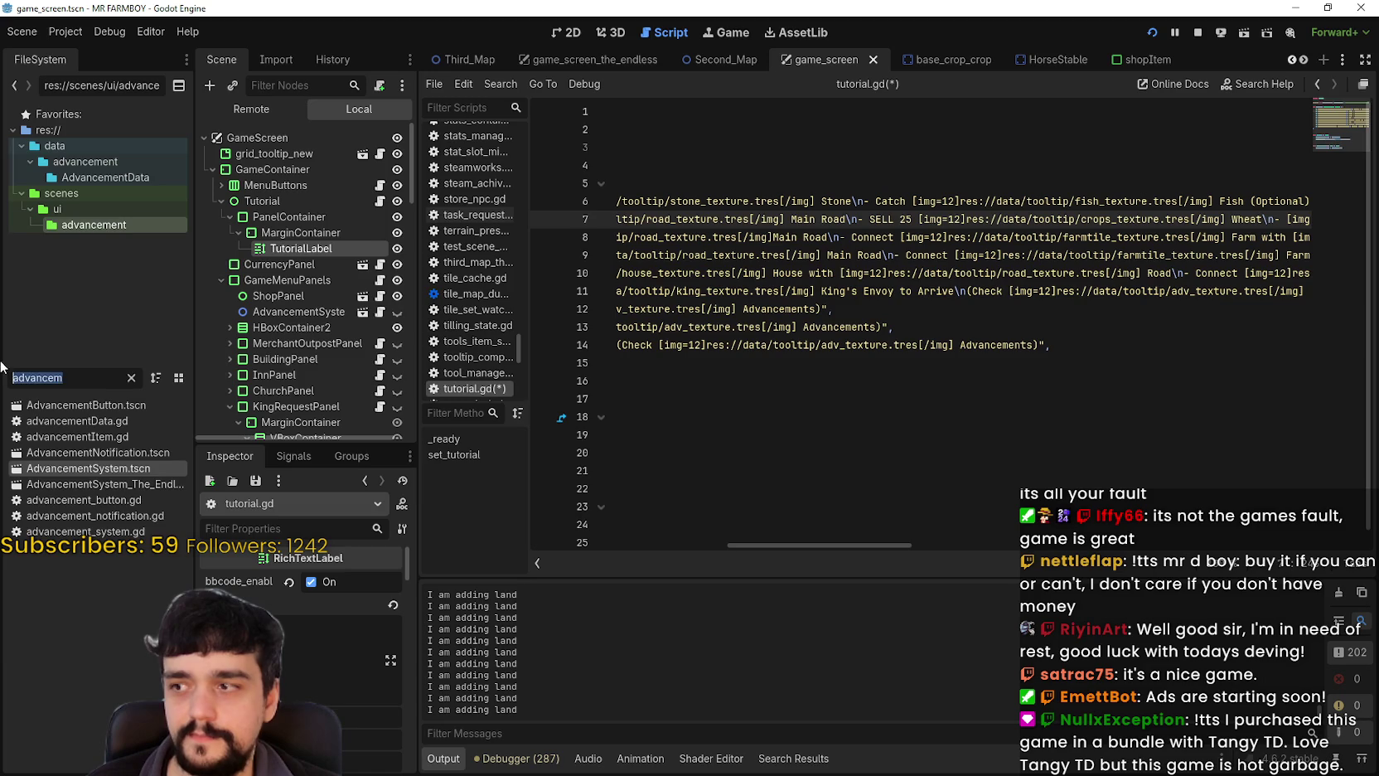
pyautogui.write('wheat')
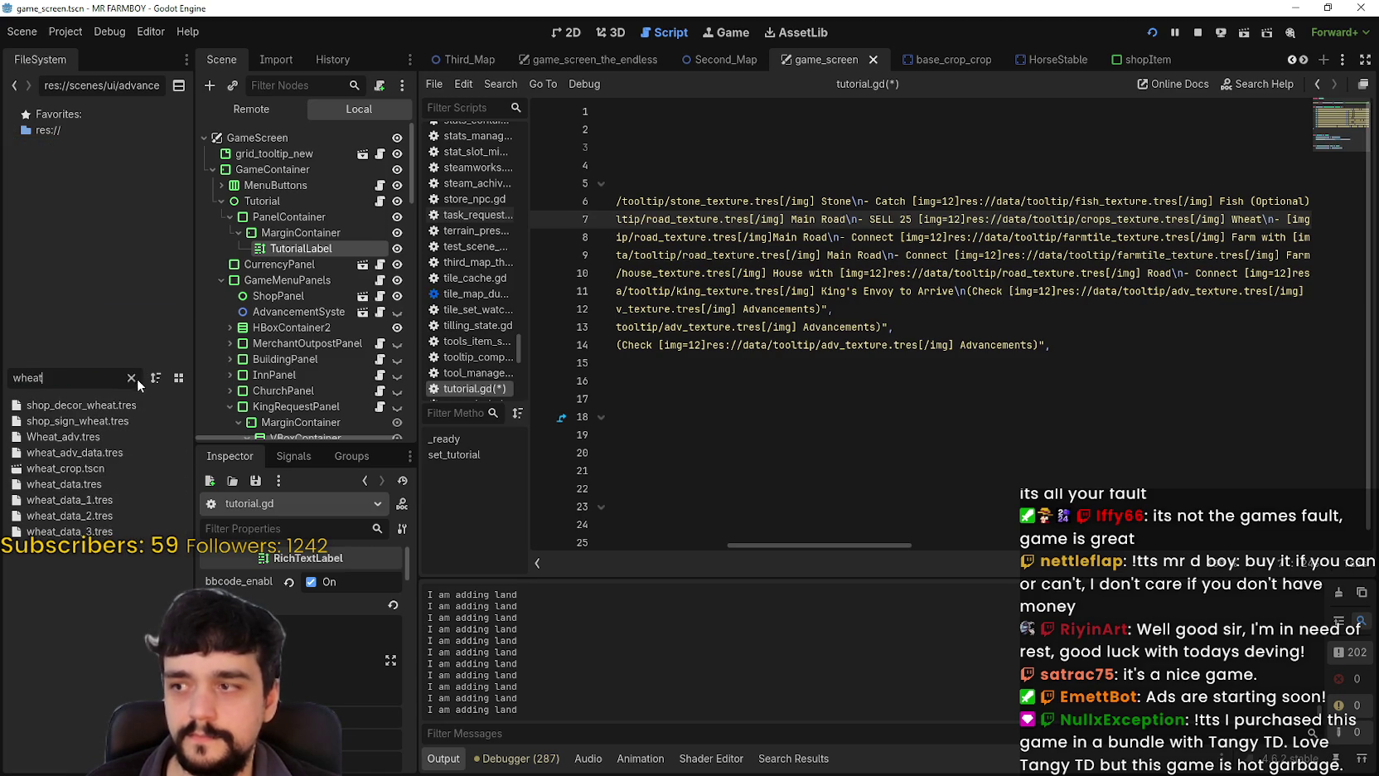
# Clear the 'wheat' filter and browse to the data/tooltip textures folder.
pyautogui.click(132, 377)
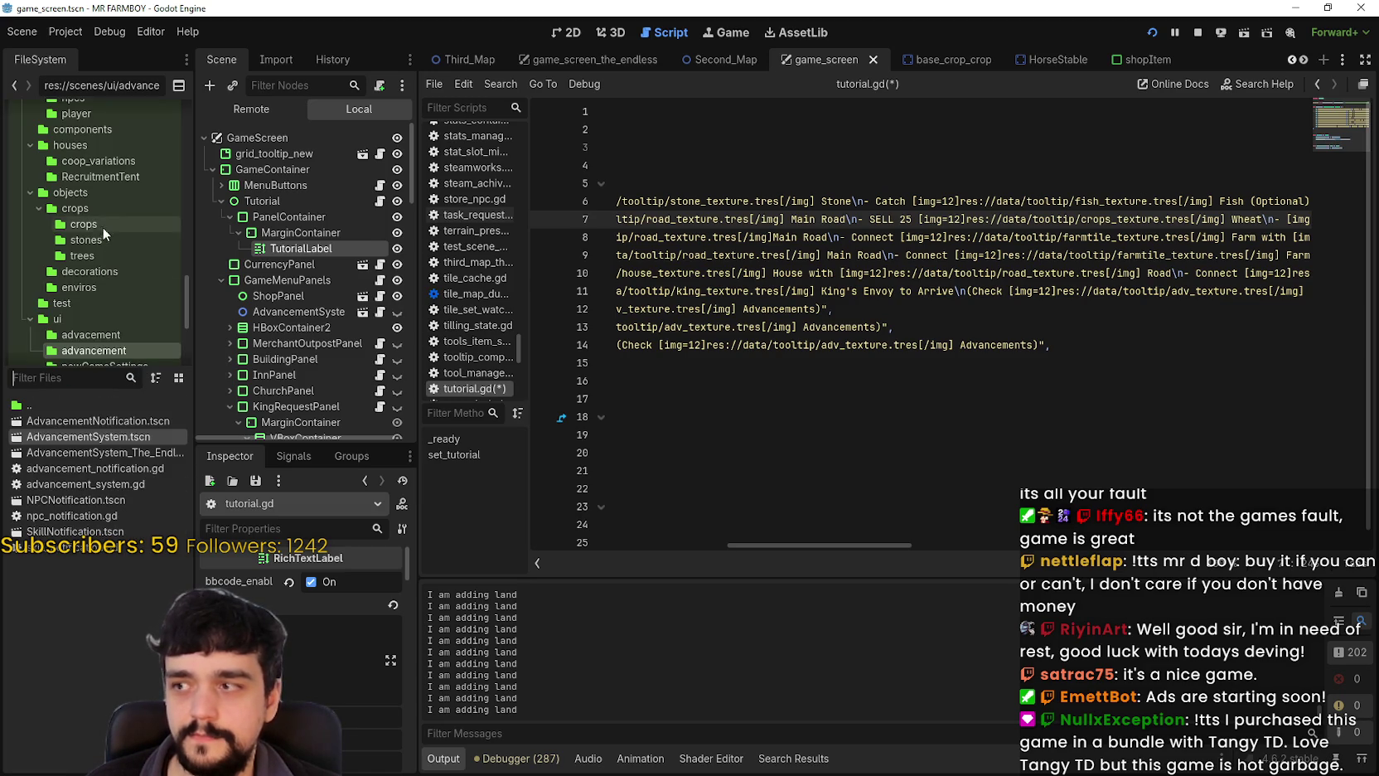
pyautogui.scroll(5, 98, 316)
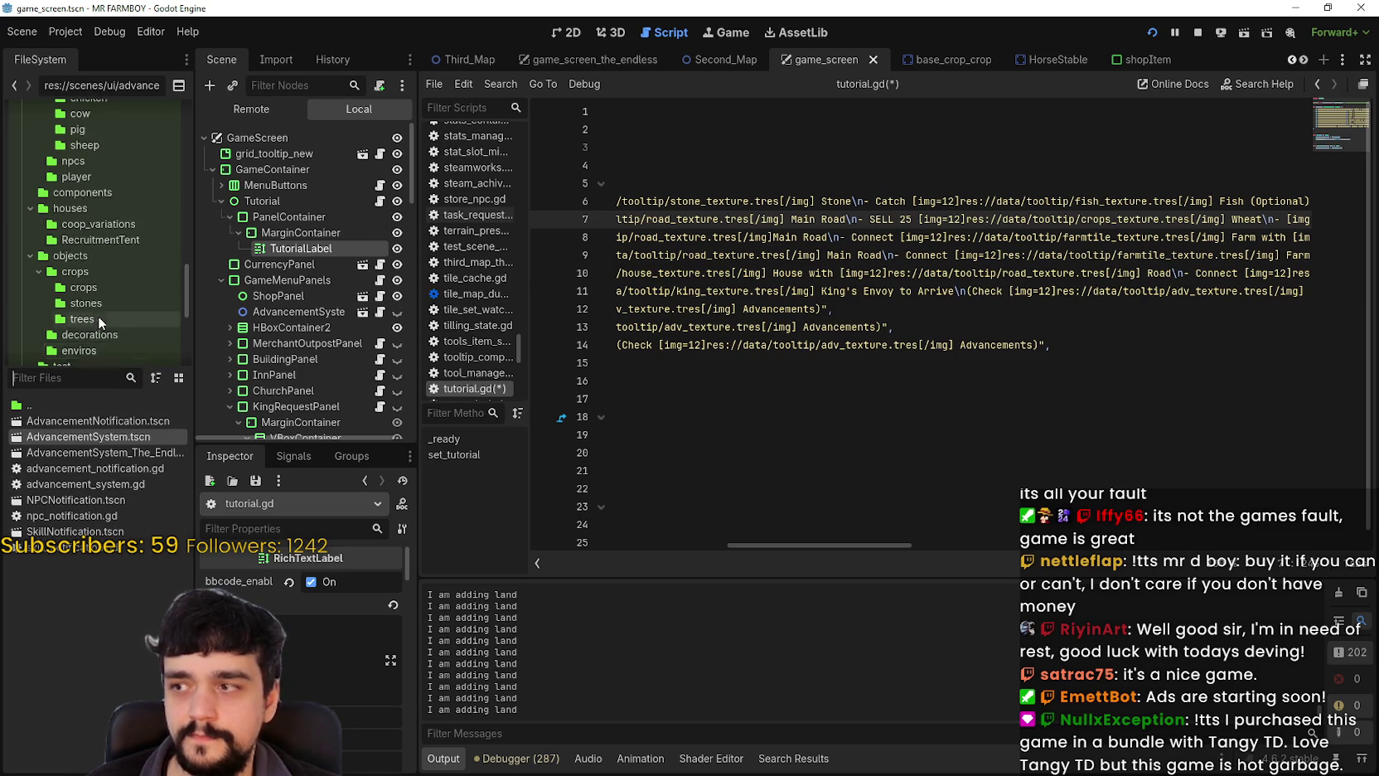
pyautogui.click(83, 176)
pyautogui.click(72, 161)
pyautogui.scroll(-10, 70, 660)
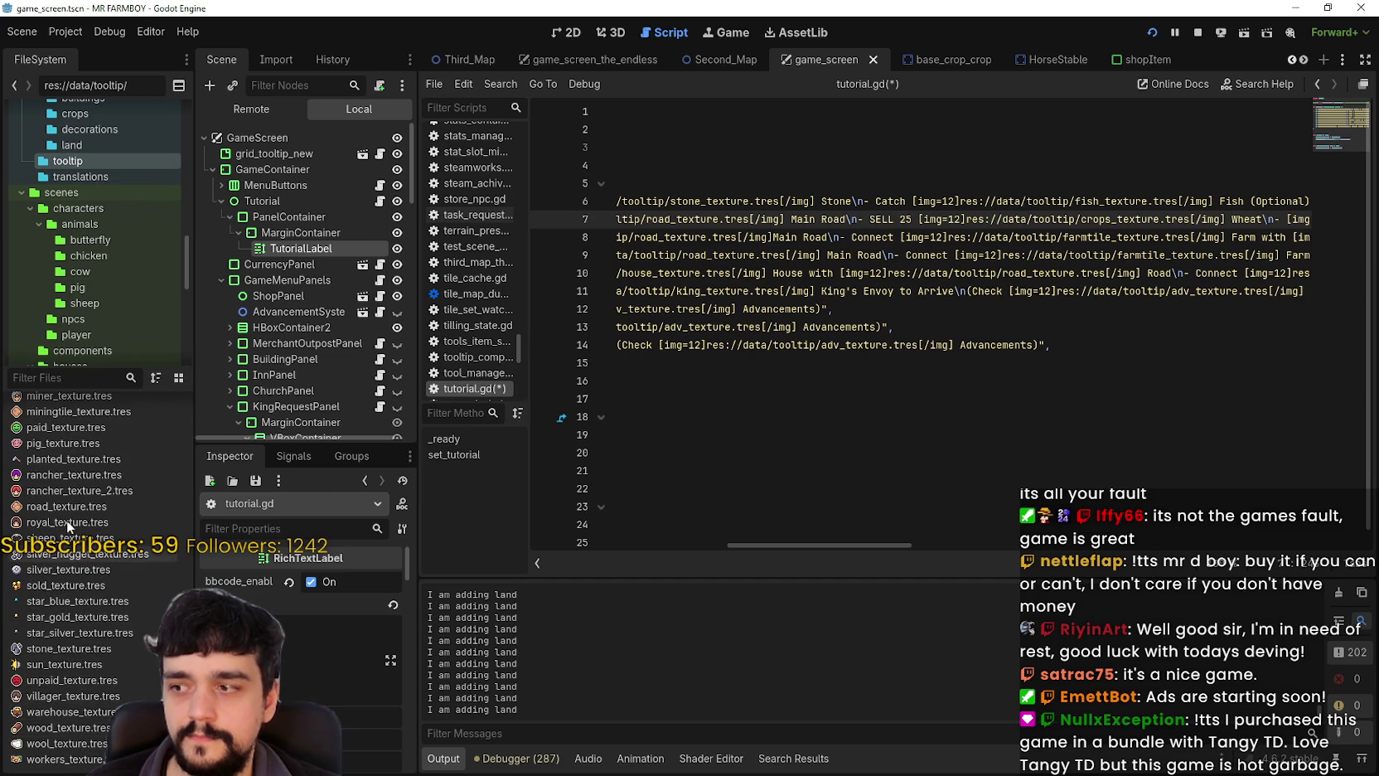
pyautogui.scroll(4, 81, 680)
pyautogui.scroll(7, 47, 507)
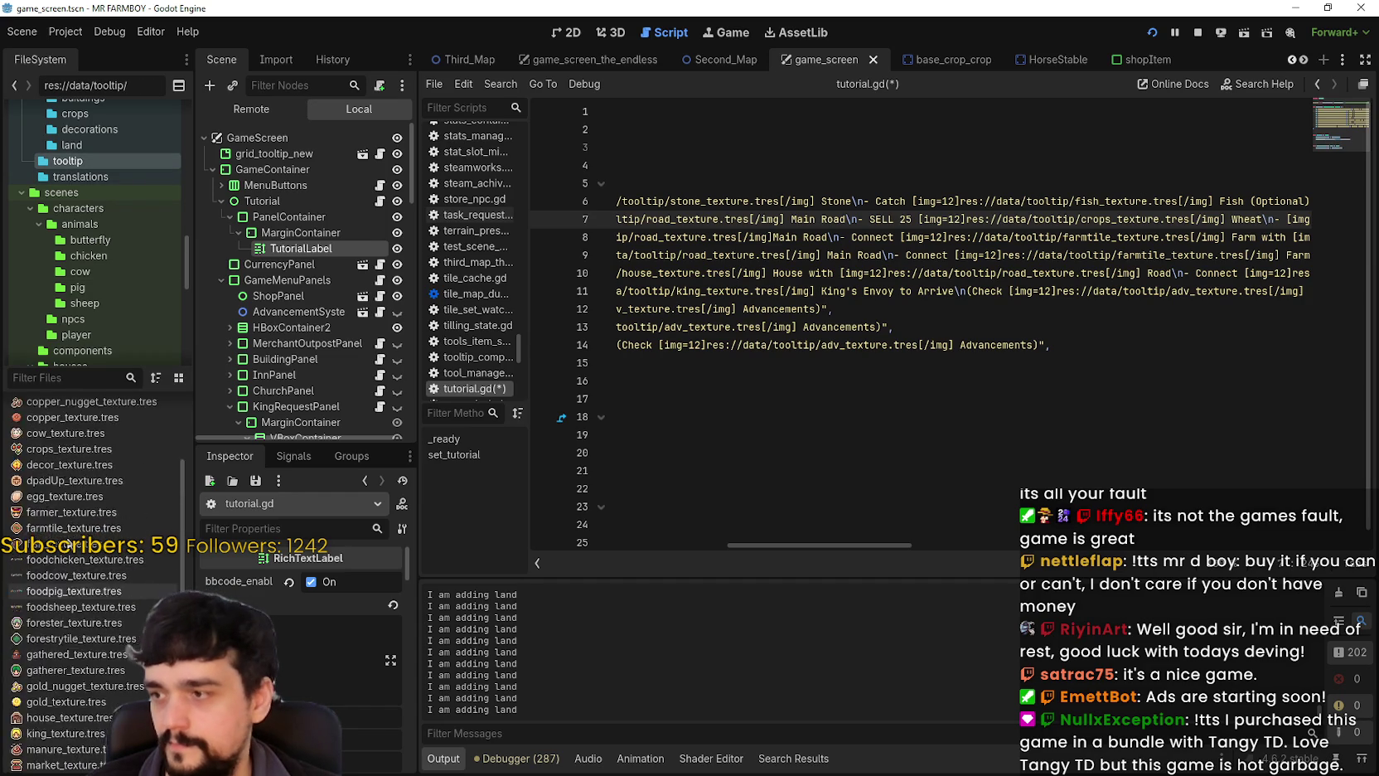
pyautogui.scroll(1, 82, 592)
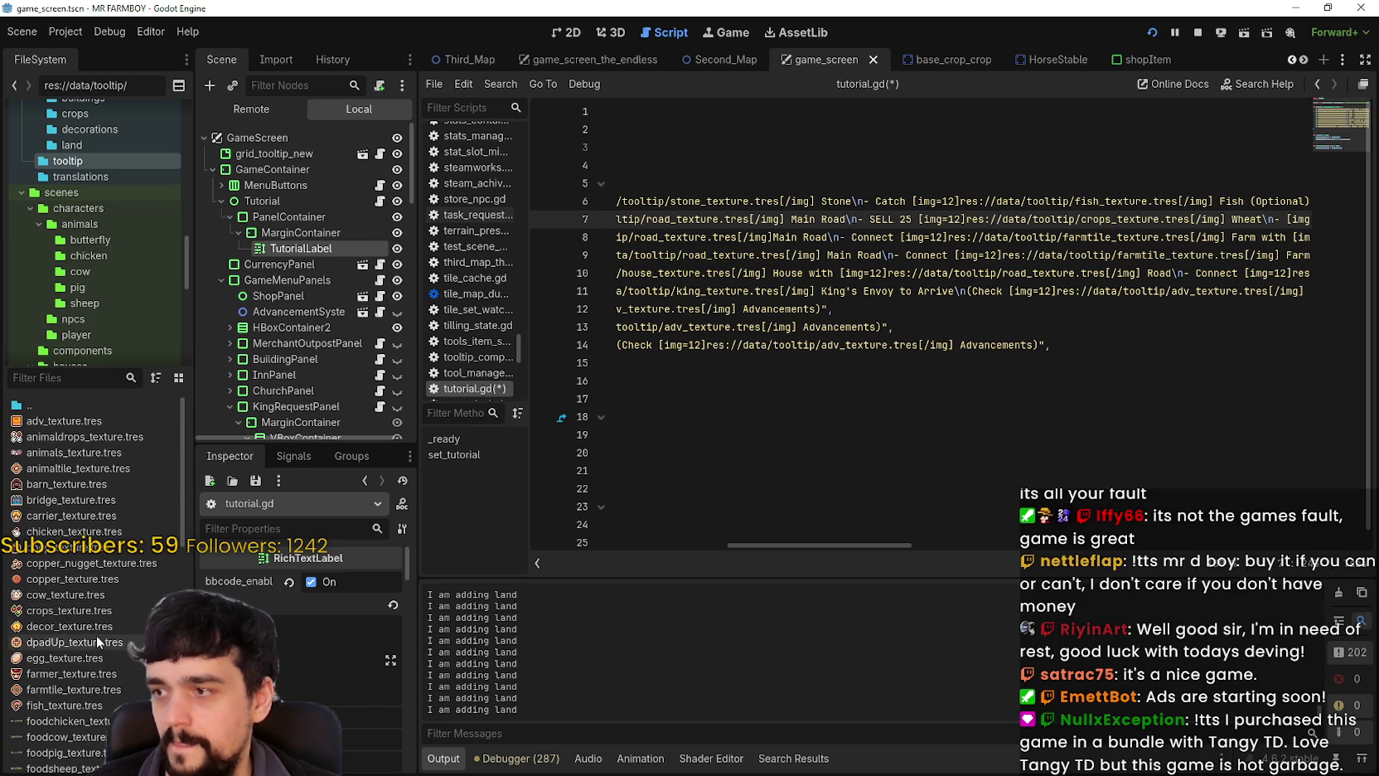
# Duplicate animaltile_texture.tres as wheat_texture.tres.
pyautogui.rightClick(78, 469)
pyautogui.click(89, 471)
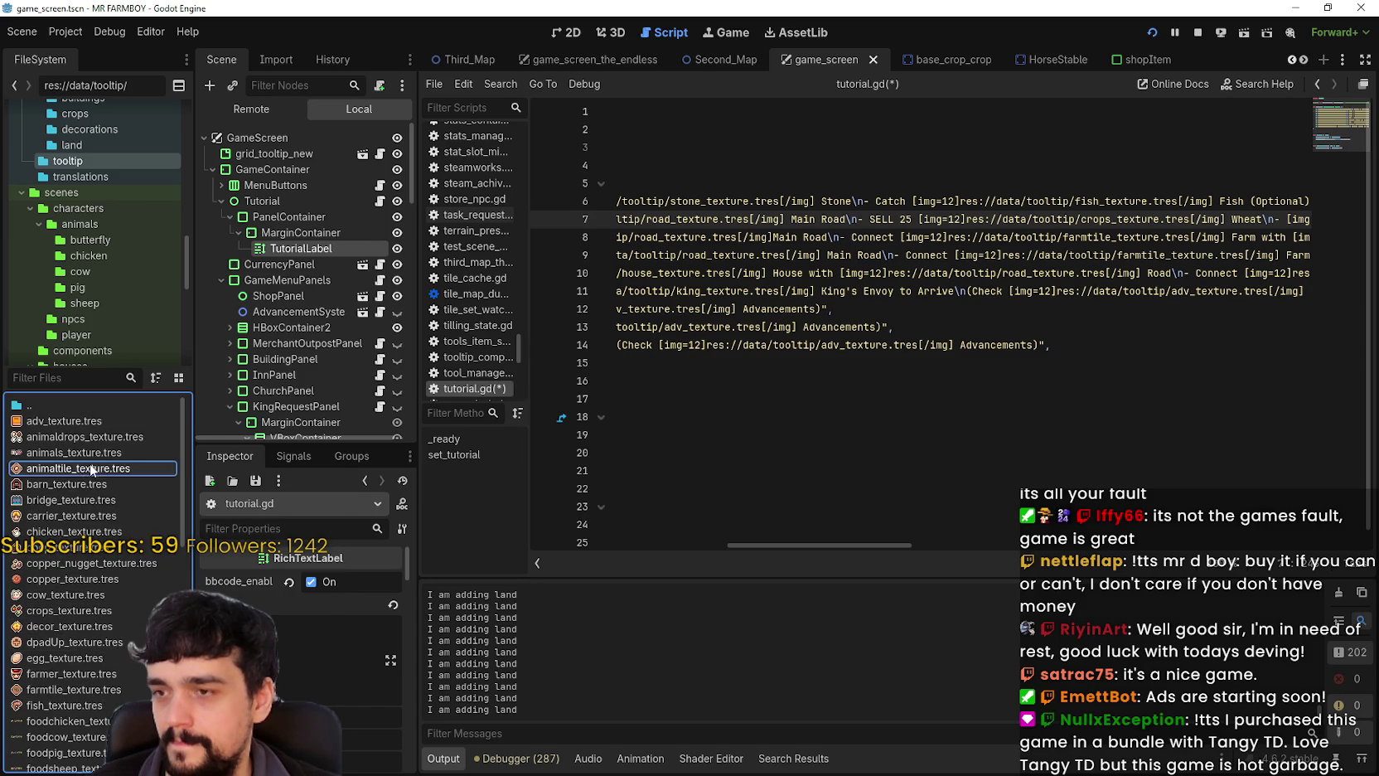
pyautogui.rightClick(90, 469)
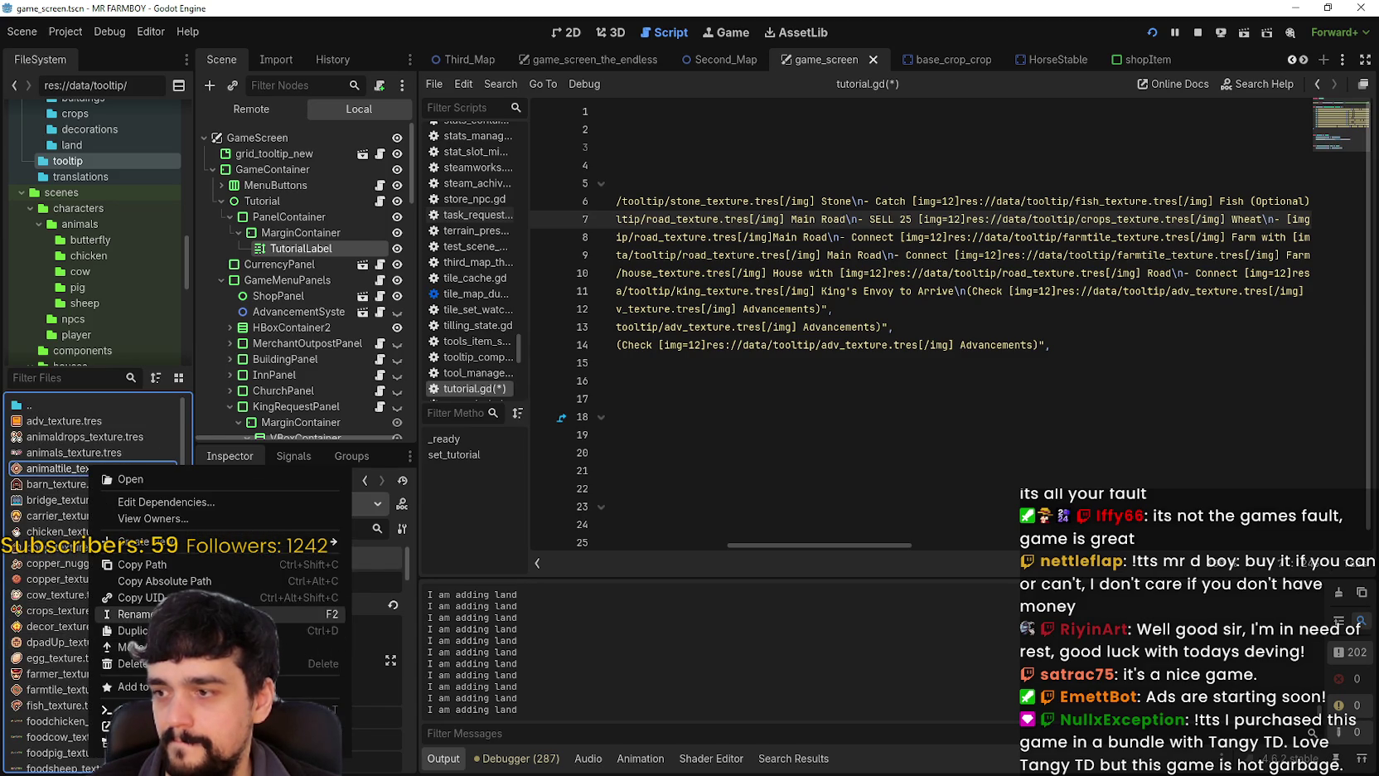
pyautogui.click(166, 648)
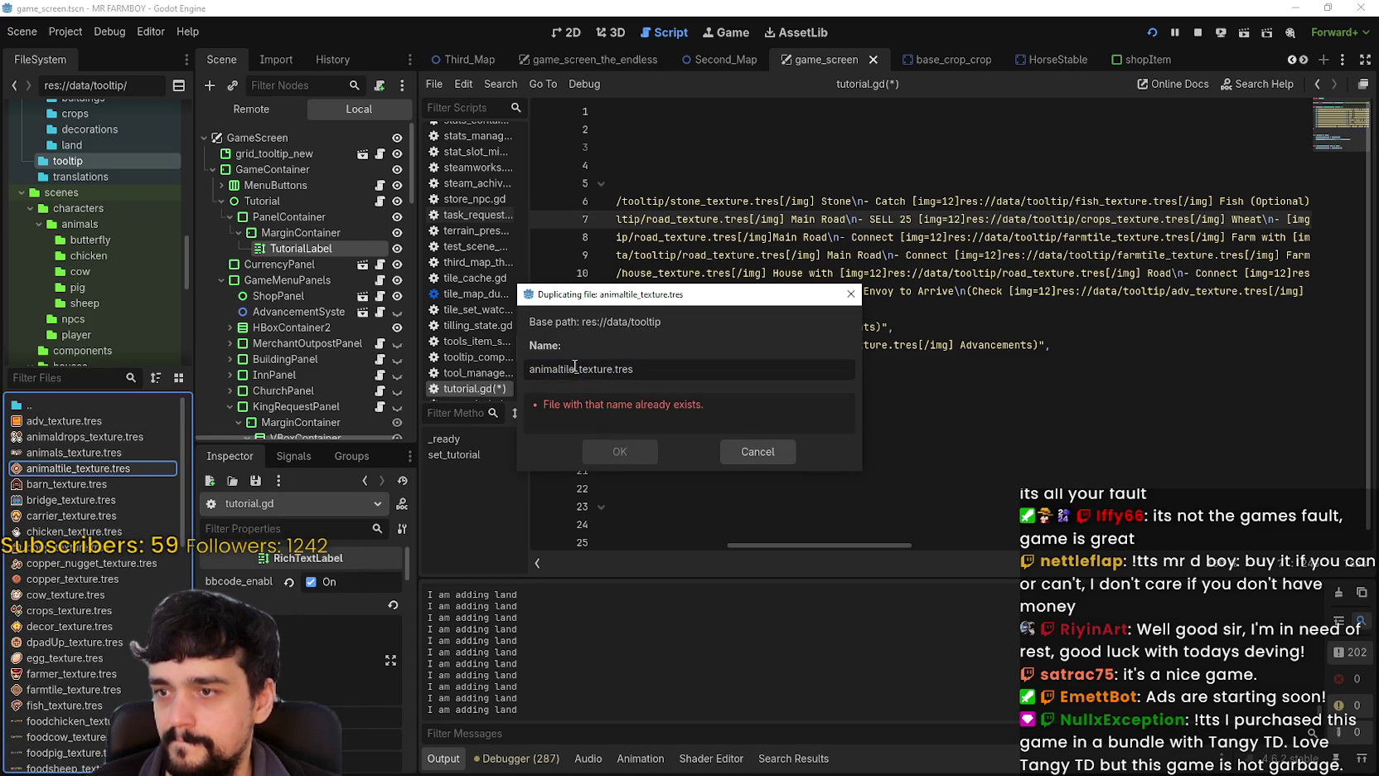
pyautogui.write('heat')
pyautogui.click(609, 447)
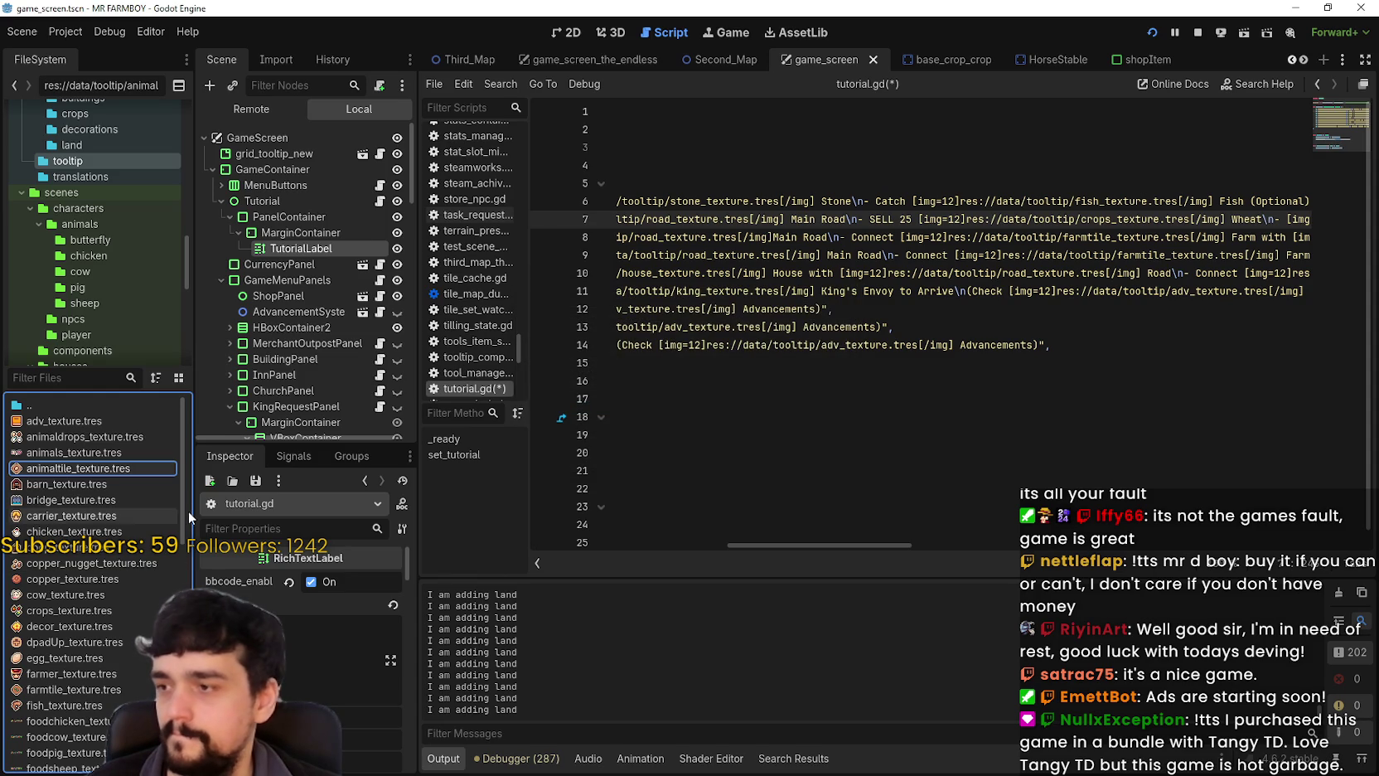
# Select wheat_texture.tres and open its atlas Edit Region editor in the Inspector.
pyautogui.scroll(-5, 100, 581)
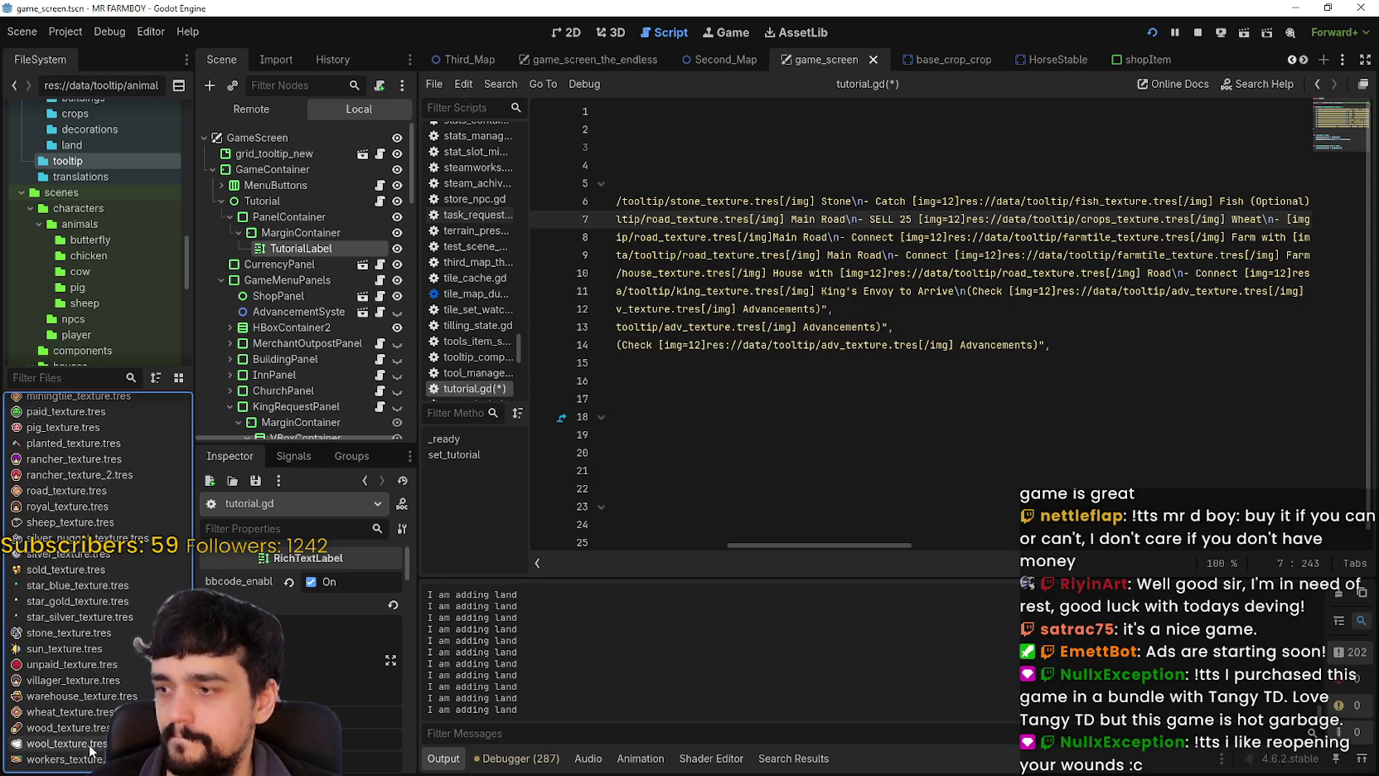
pyautogui.click(100, 715)
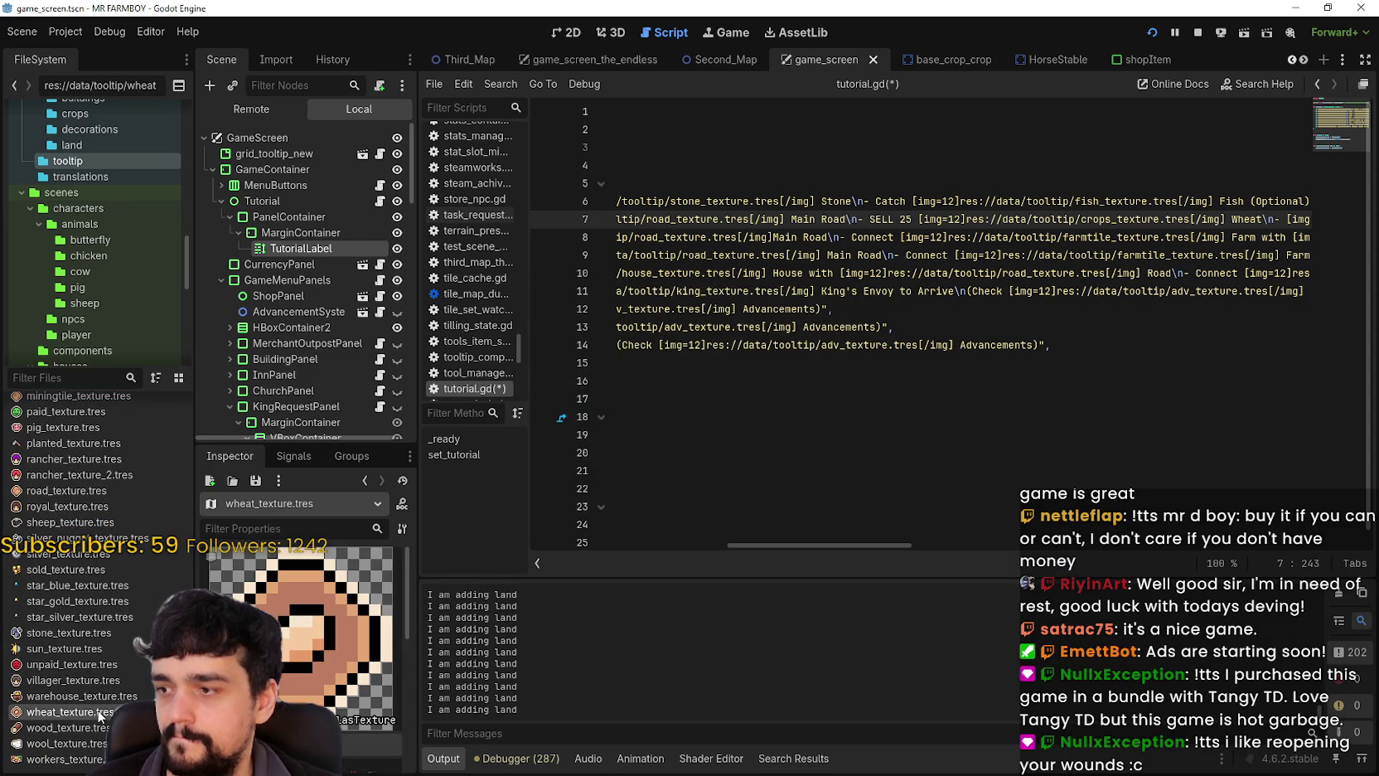
pyautogui.scroll(-5, 305, 641)
pyautogui.click(304, 635)
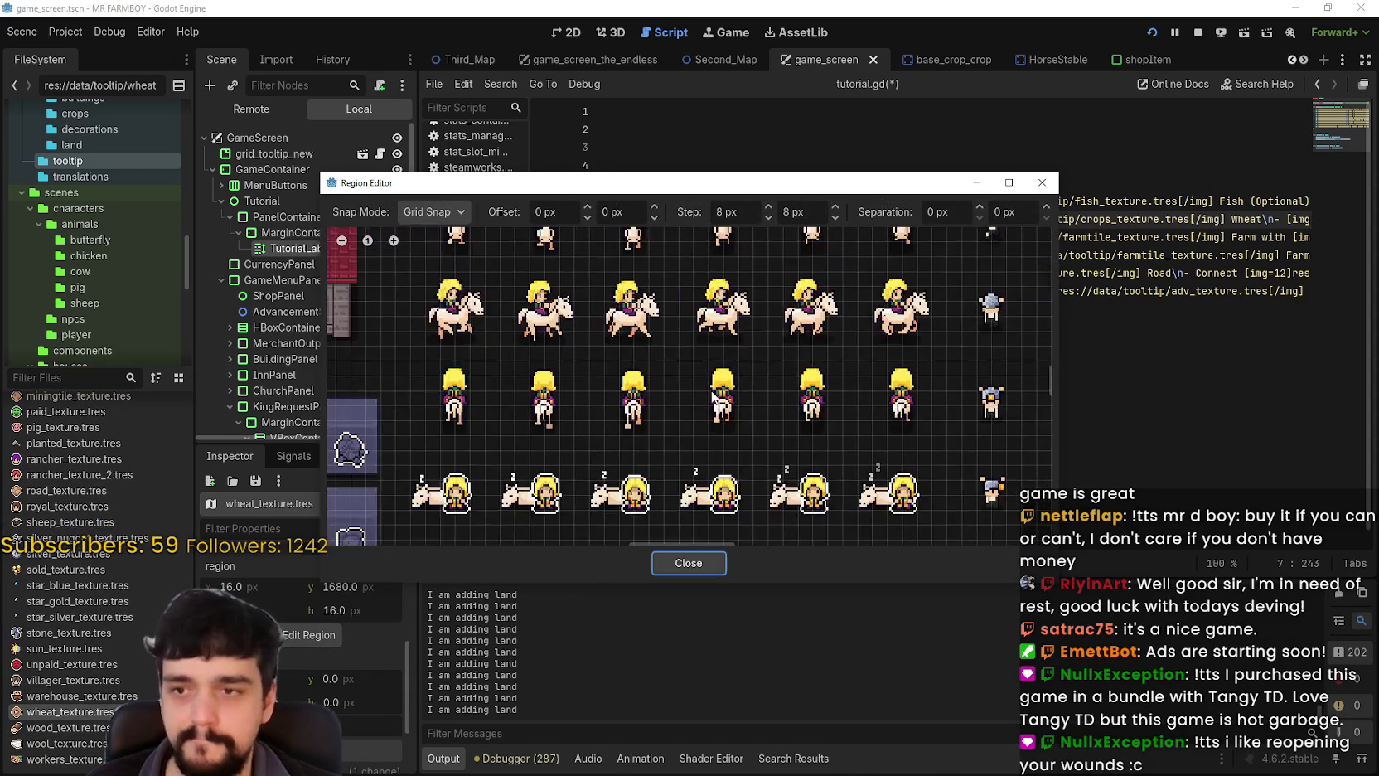
pyautogui.scroll(-5, 713, 398)
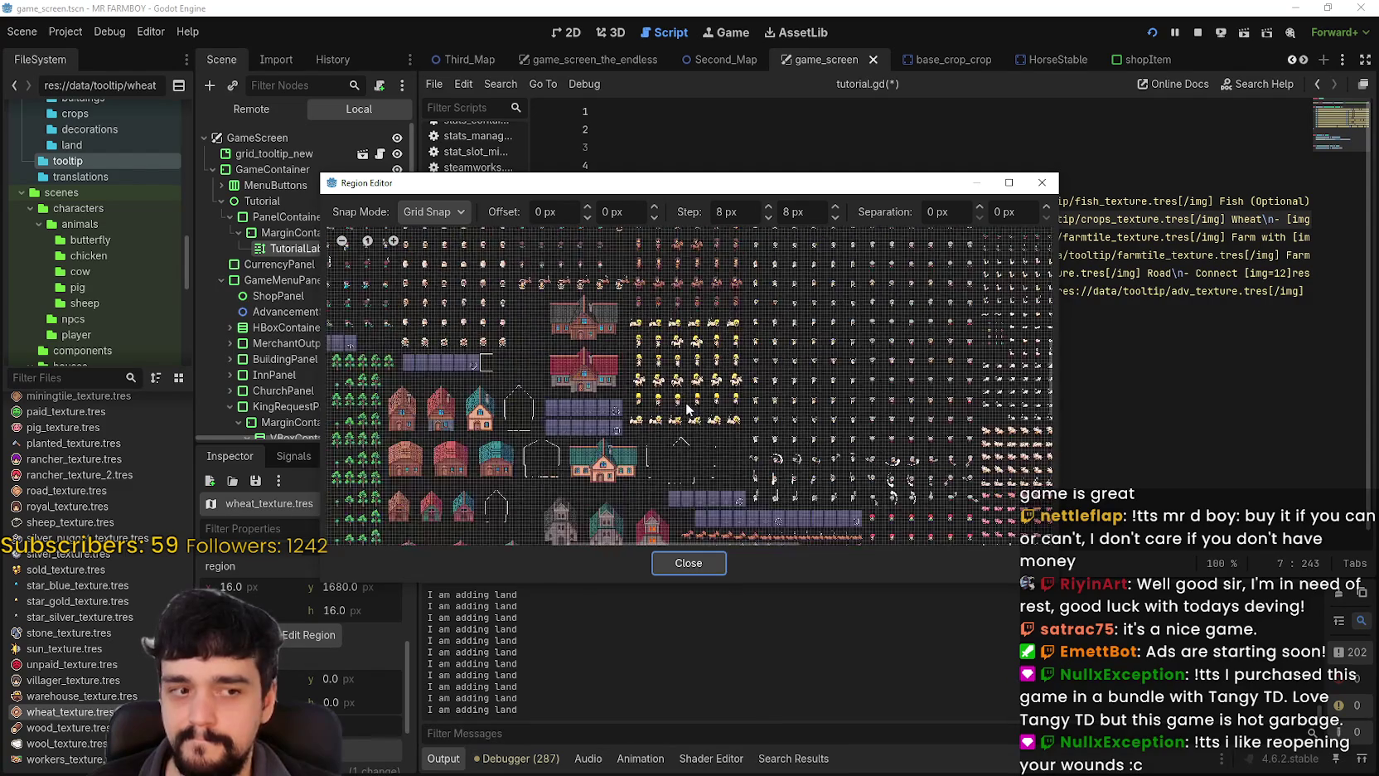
pyautogui.scroll(-5, 686, 409)
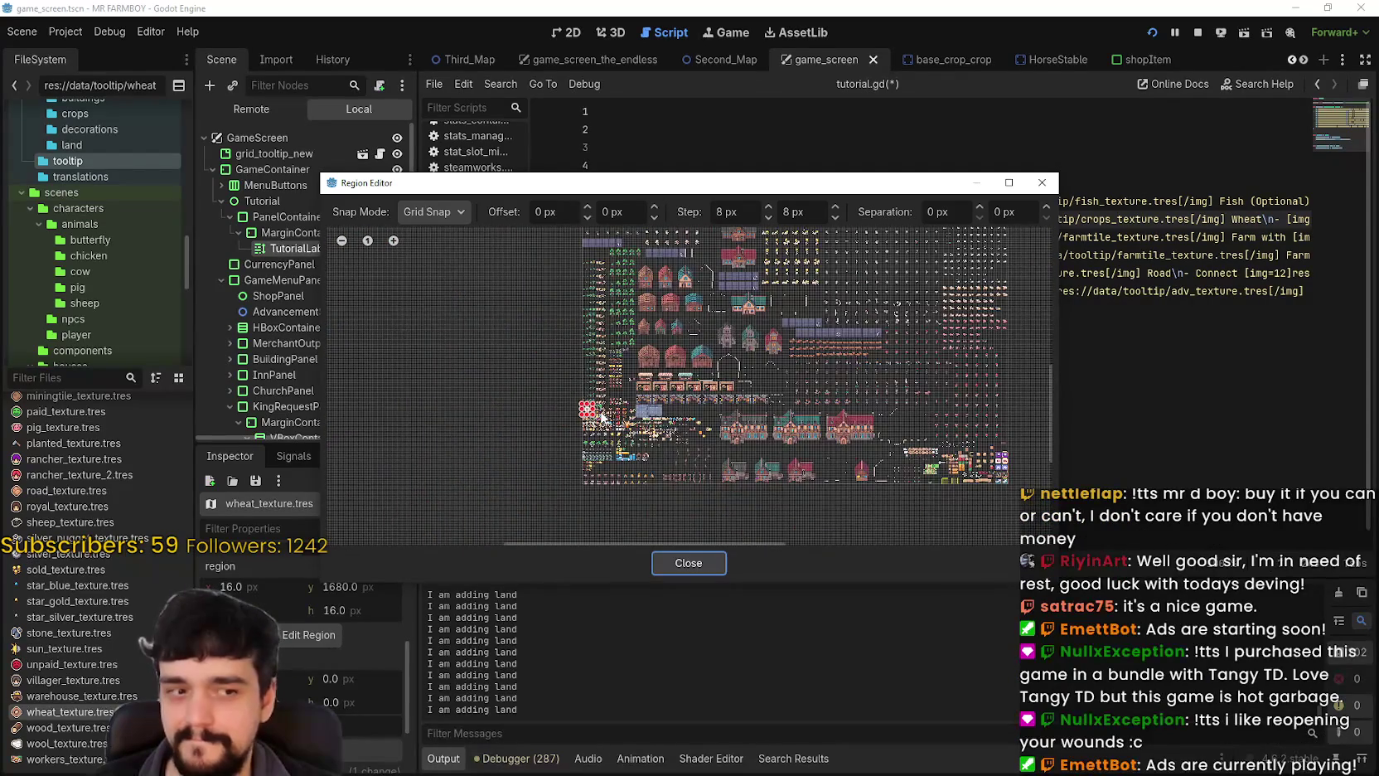
pyautogui.scroll(5, 603, 417)
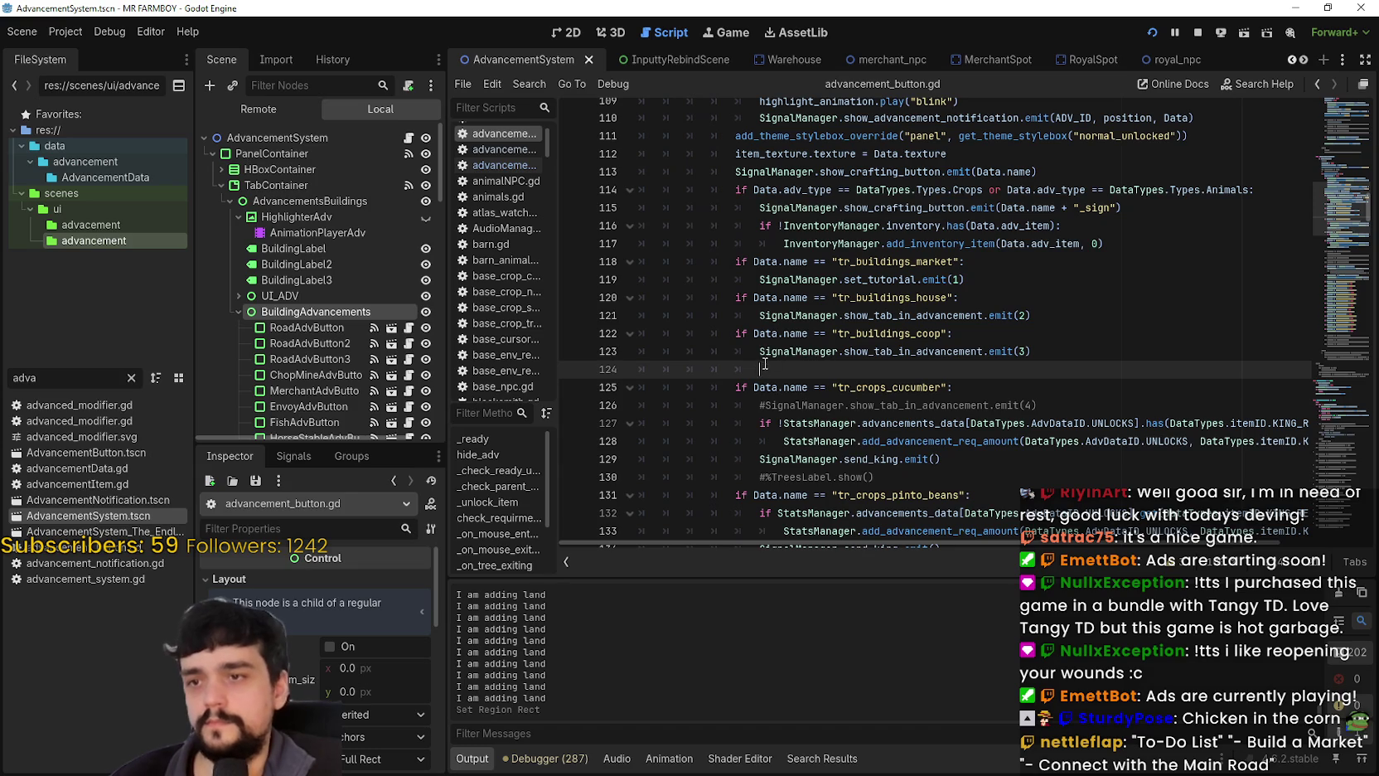
# Paste the tr_buildings_market if-block emitting set_tutorial(1) at line 124, then run with F5.
pyautogui.write('if Data.name == "tr_buildings_market": \tSignalManager.set_tutorial.emit(1)')
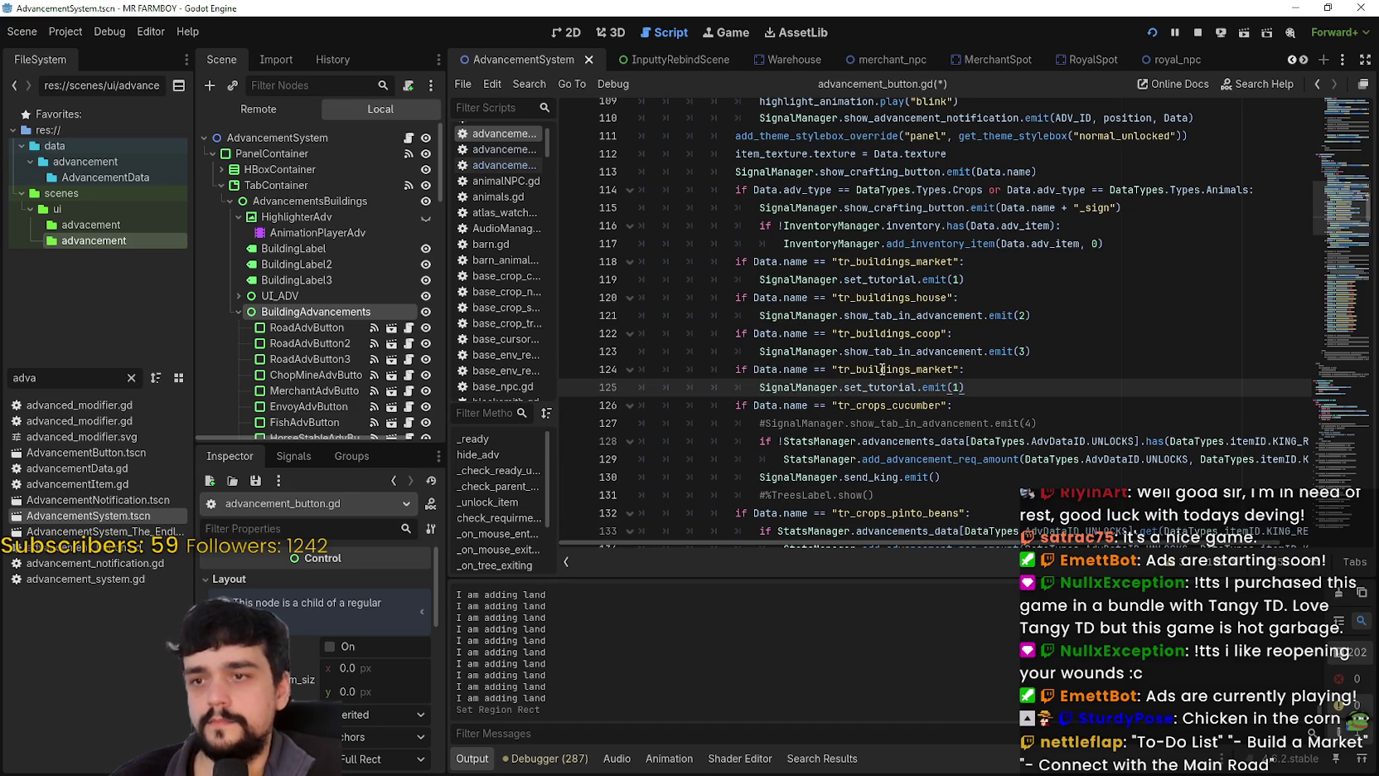
pyautogui.click(904, 370)
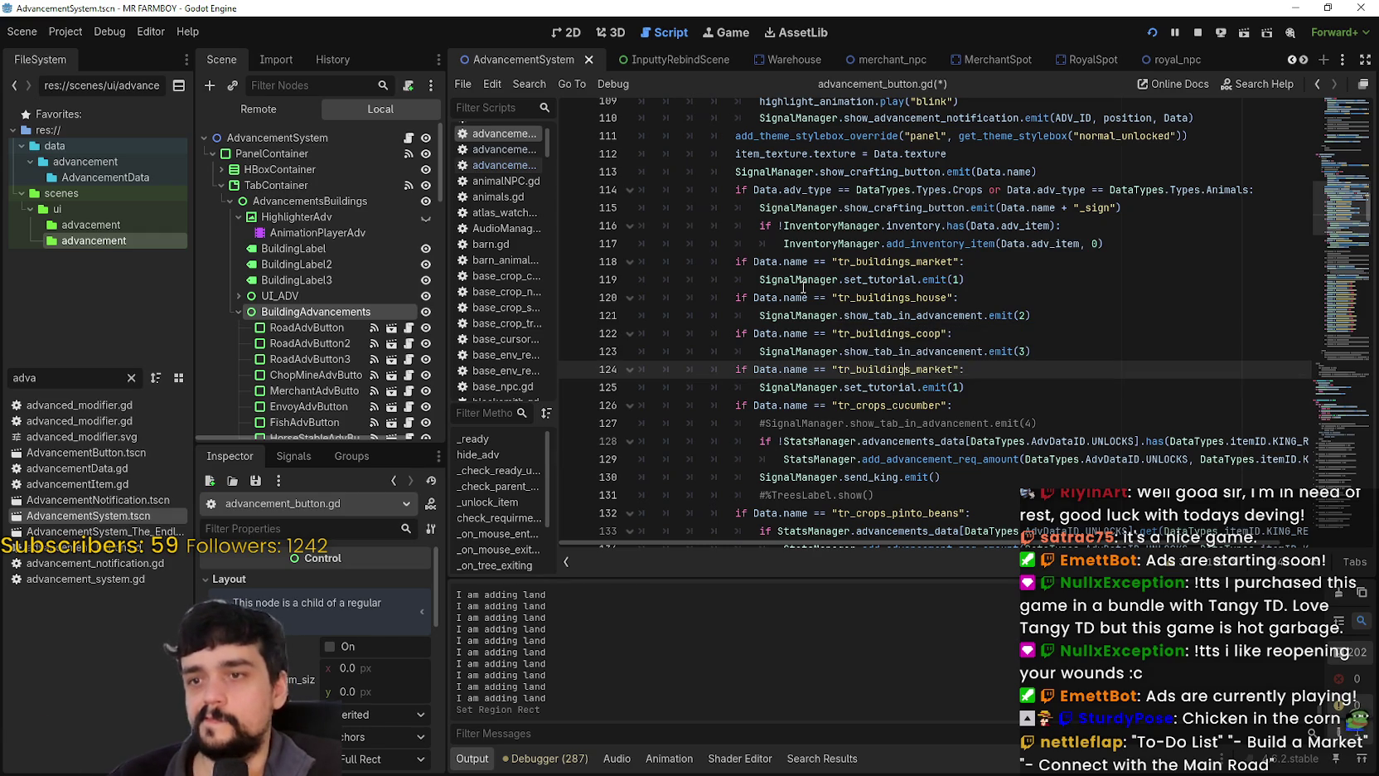
pyautogui.moveTo(864, 358)
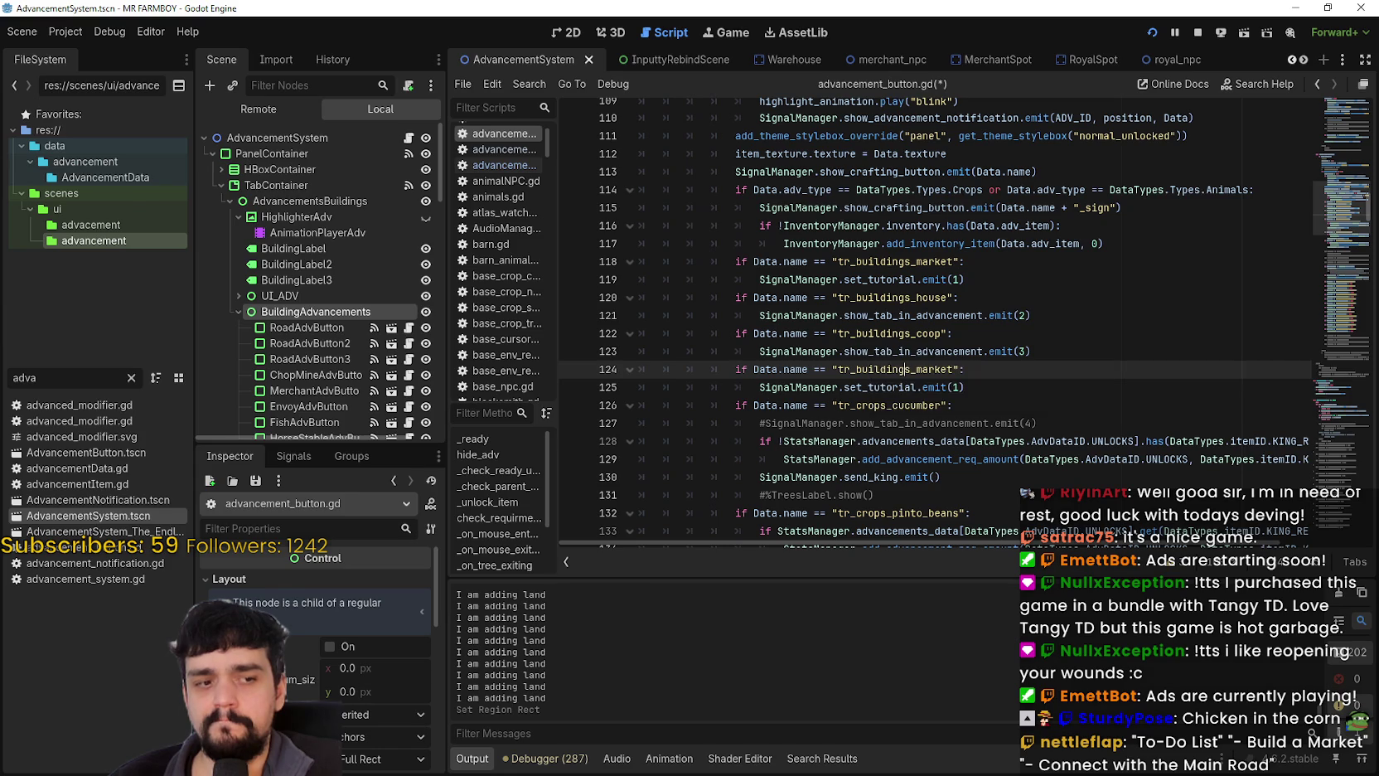
pyautogui.press('F5')
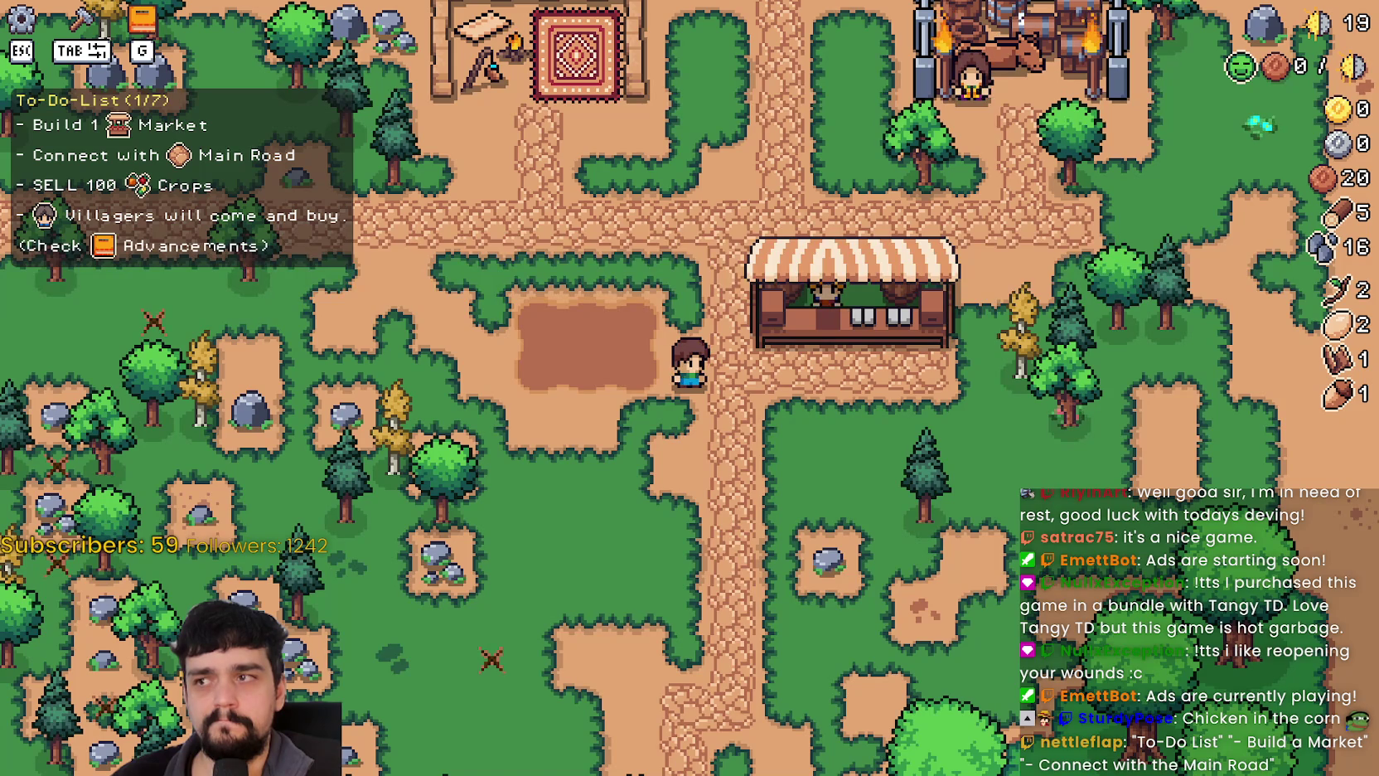
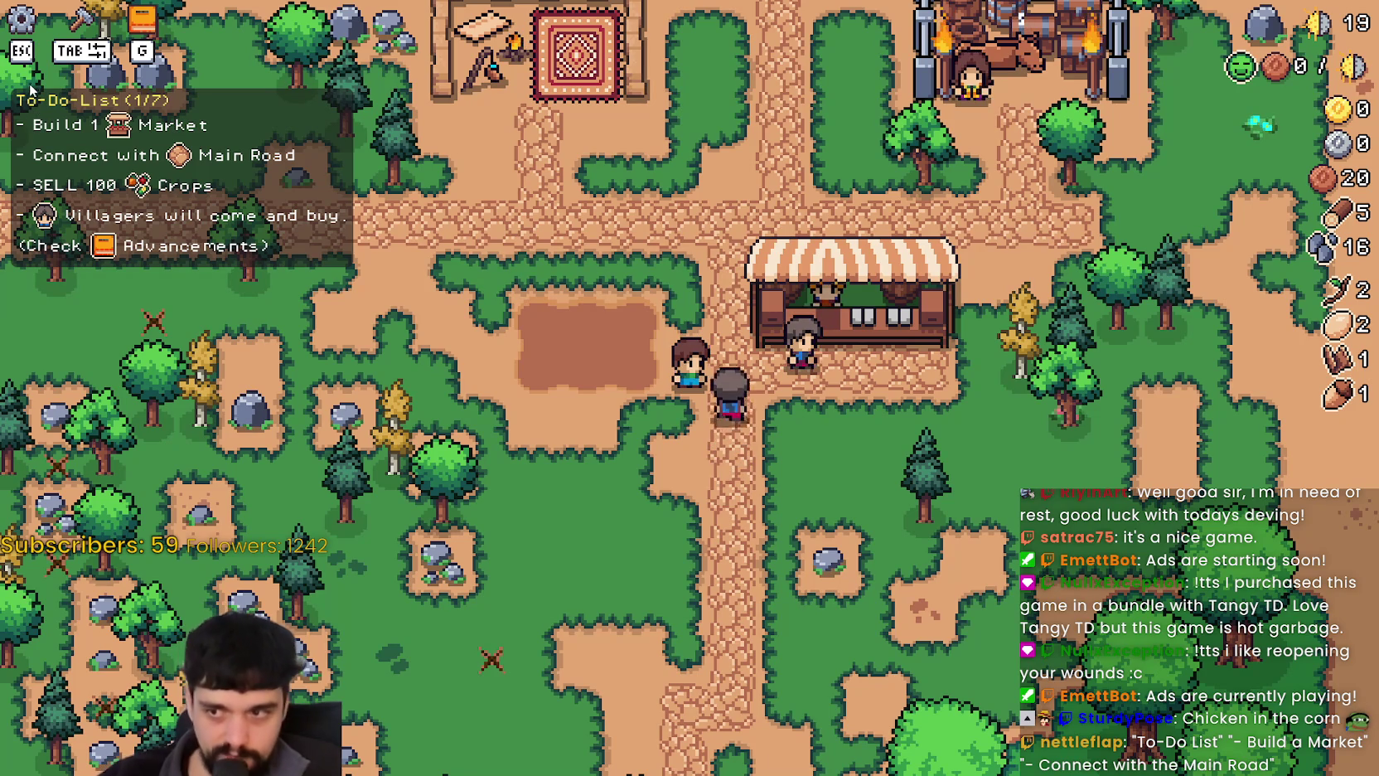
# In the running game, walk the farmer to a nearby tree and chop it for wood.
pyautogui.hotkey('alt', 'Tab')
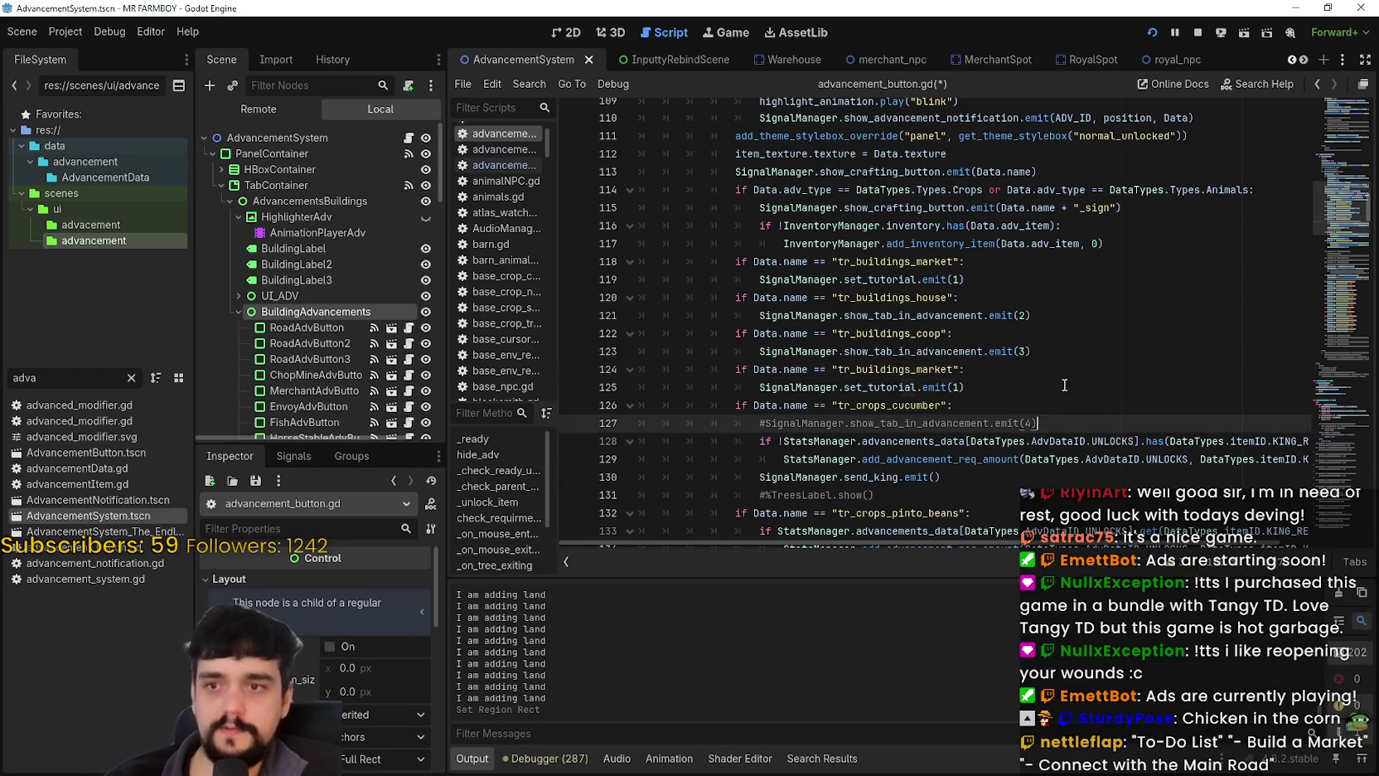
pyautogui.hotkey('alt', 'Tab')
pyautogui.press('a')
pyautogui.press('s')
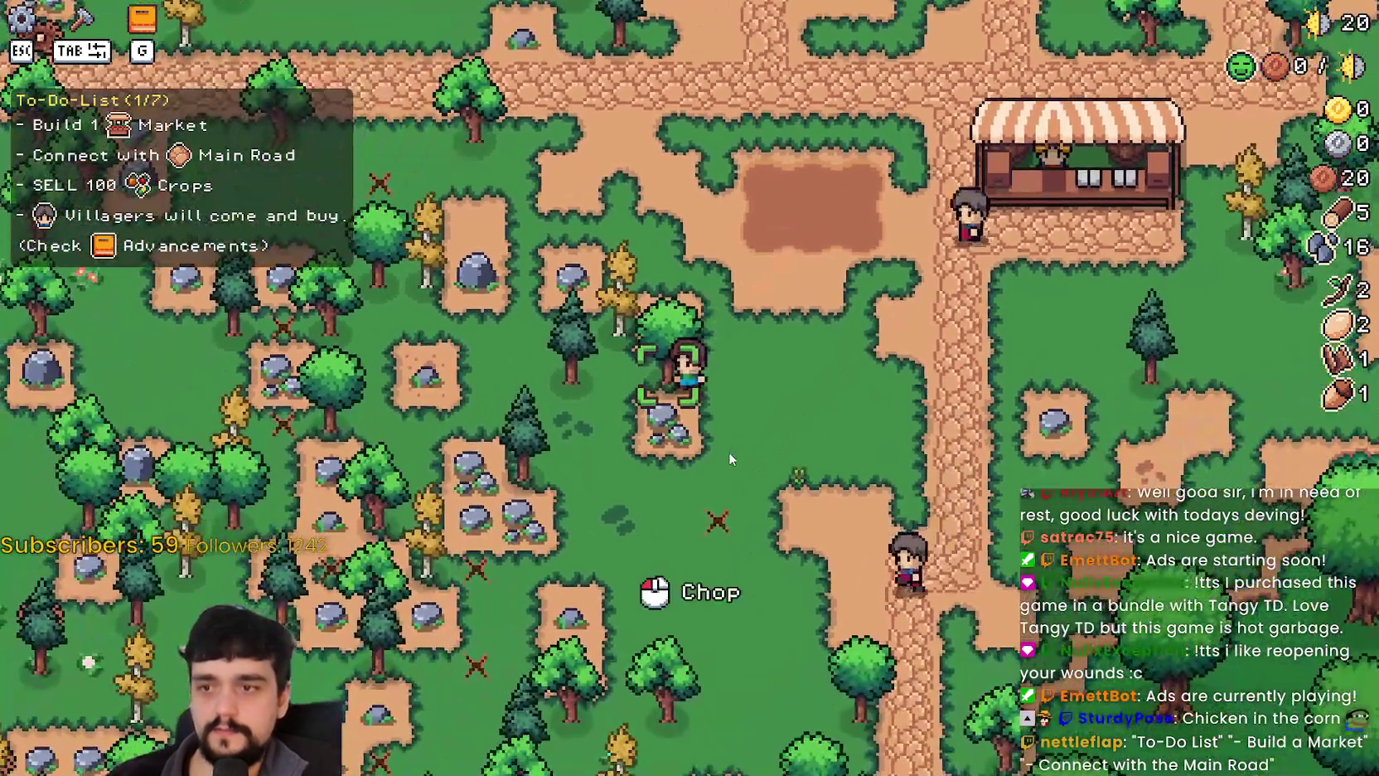
pyautogui.click(729, 452)
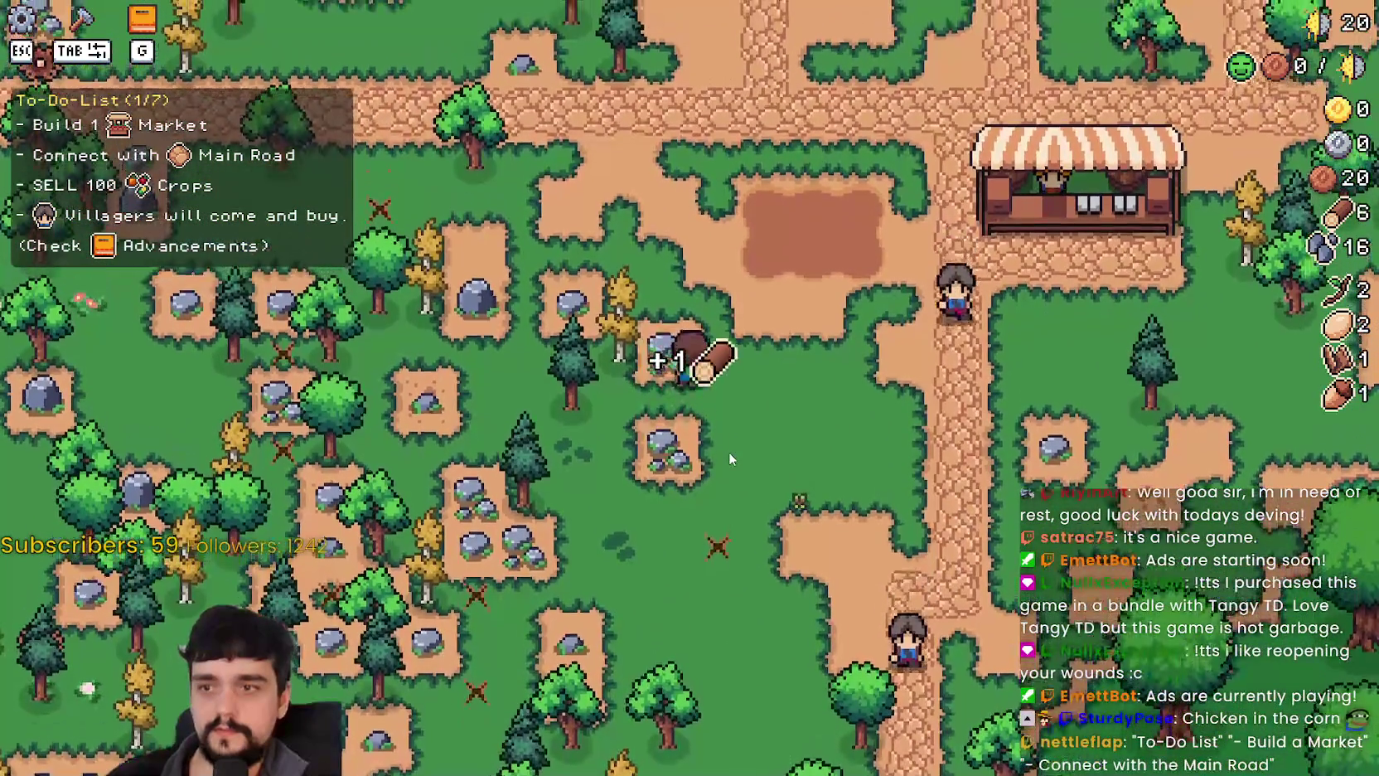
# Walk the farmer back toward the market, then return to advancement_button.gd at line 124's end.
pyautogui.press('w')
pyautogui.press('d')
pyautogui.hotkey('alt', 'Tab')
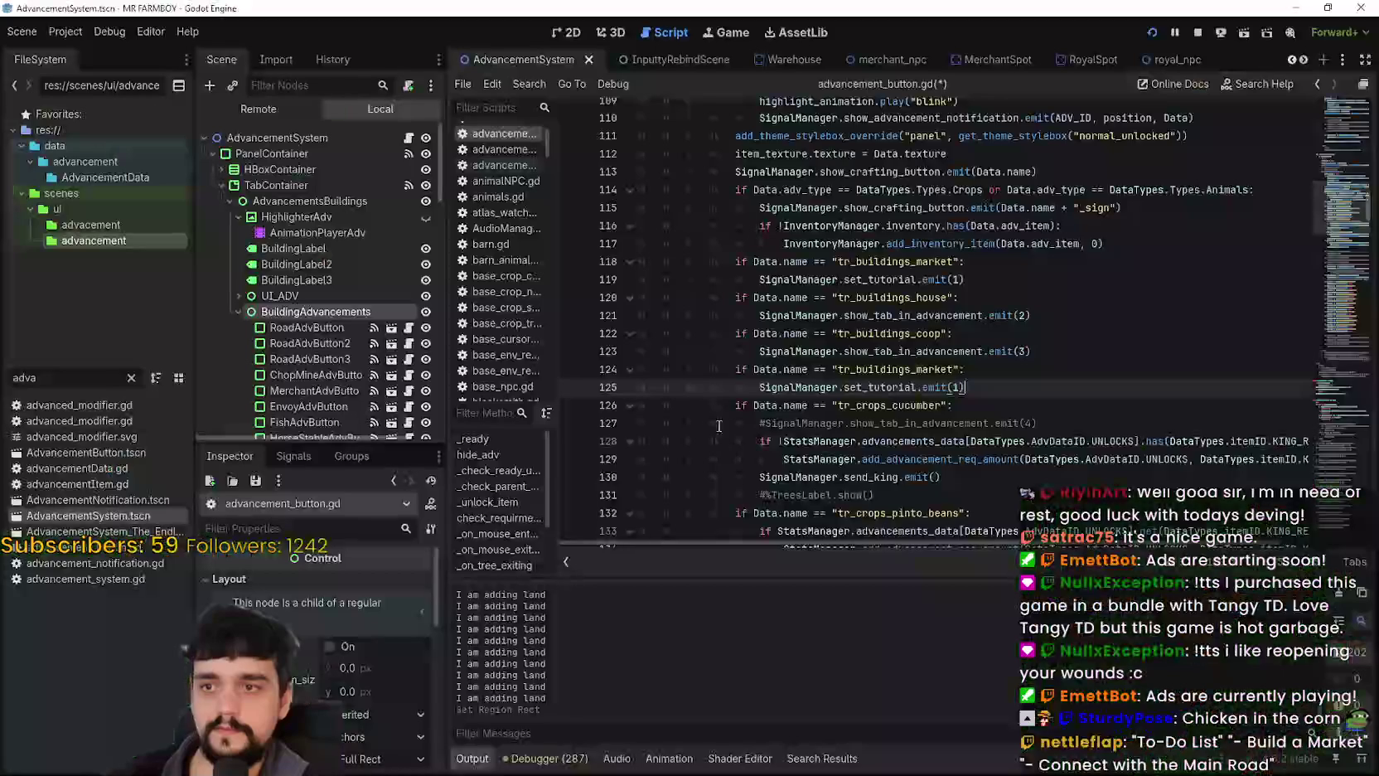
pyautogui.click(1044, 369)
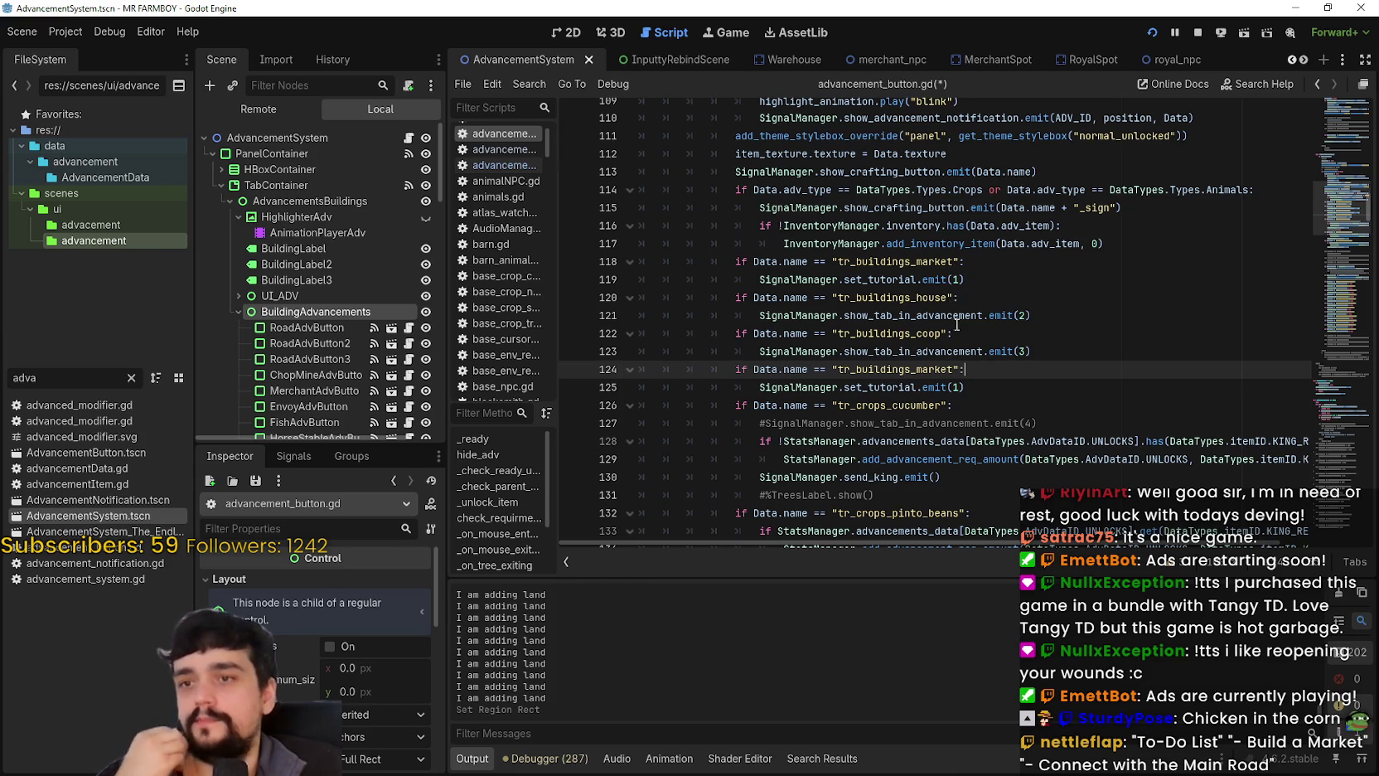
# Delete the duplicate market check on lines 124–125 and save advancement_button.gd.
pyautogui.click(960, 370)
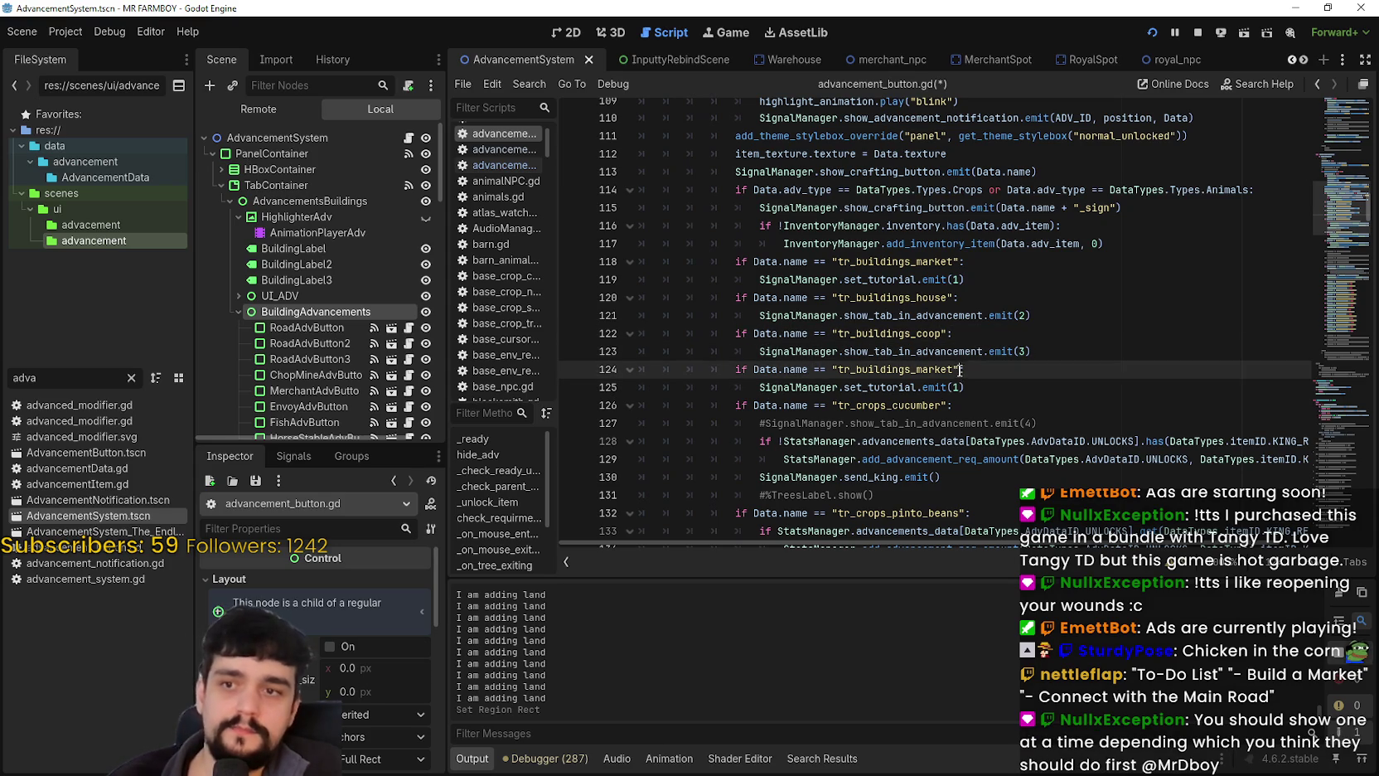
pyautogui.click(1015, 396)
pyautogui.click(995, 280)
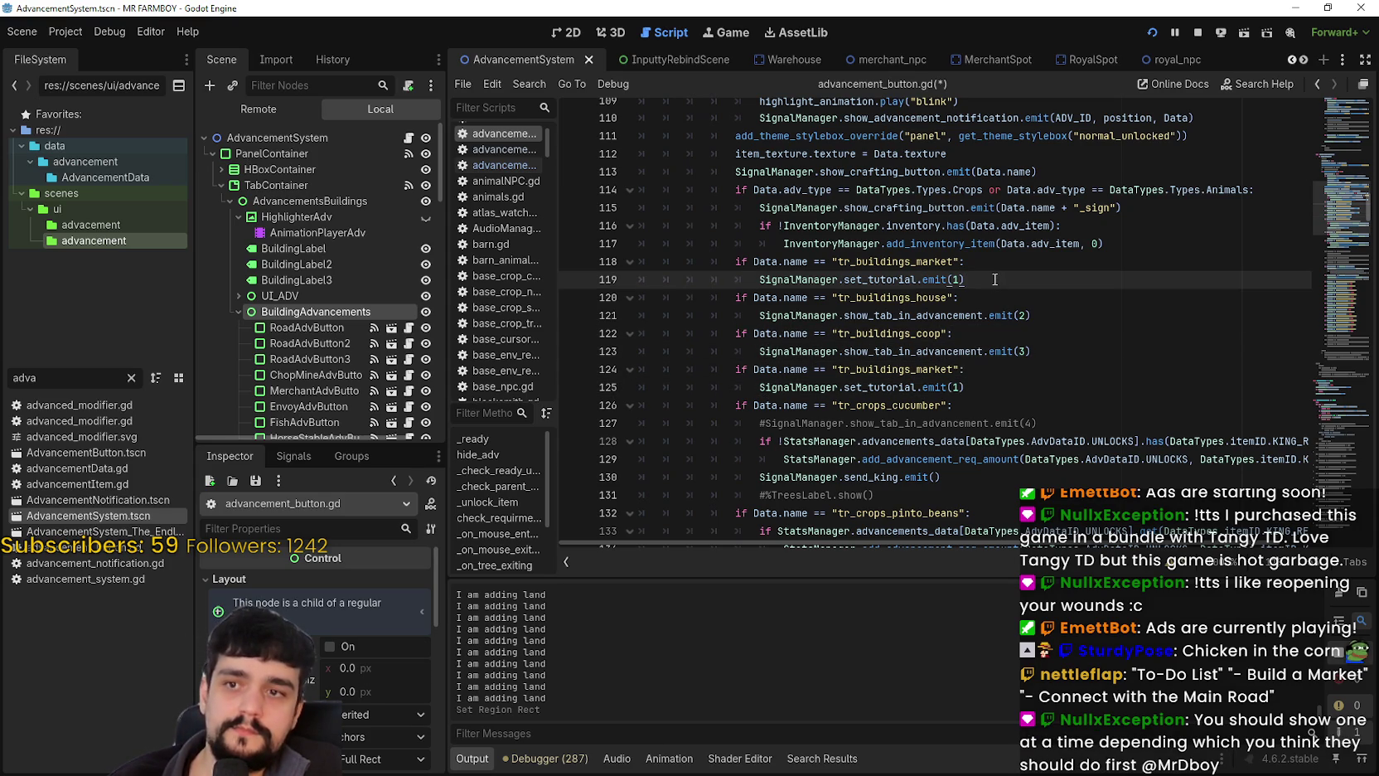
pyautogui.moveTo(966, 387); pyautogui.dragTo(639, 369)
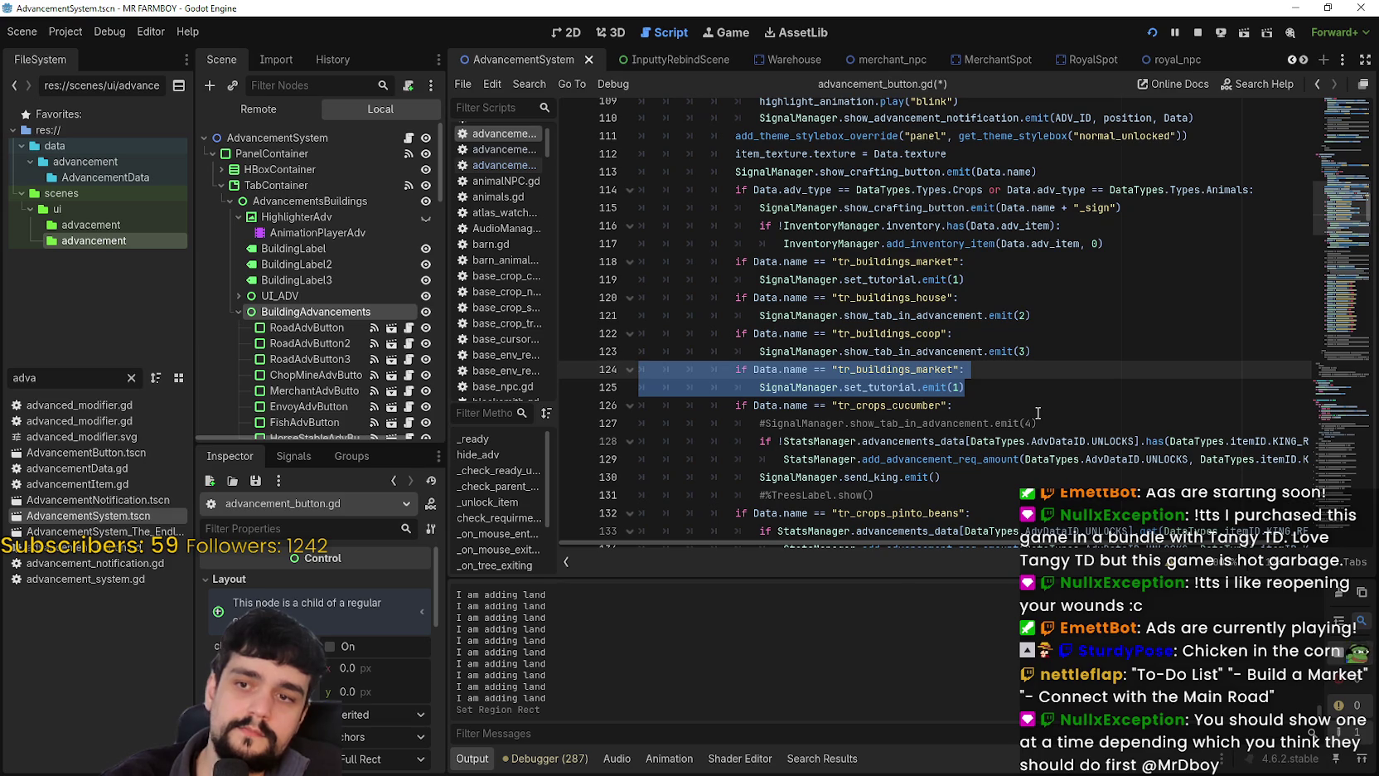
pyautogui.press('BackSpace')
pyautogui.press('BackSpace')
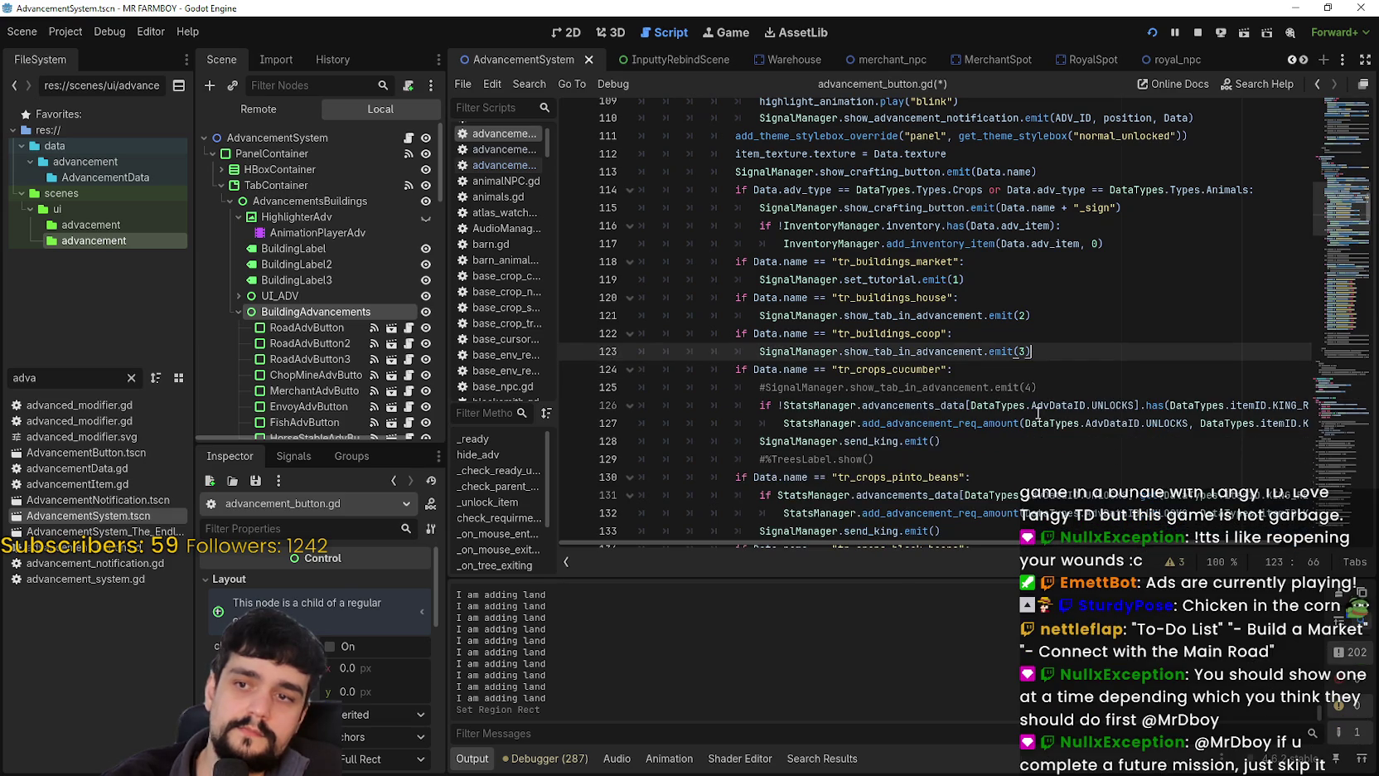
pyautogui.click(1025, 367)
pyautogui.hotkey('ctrl', 's')
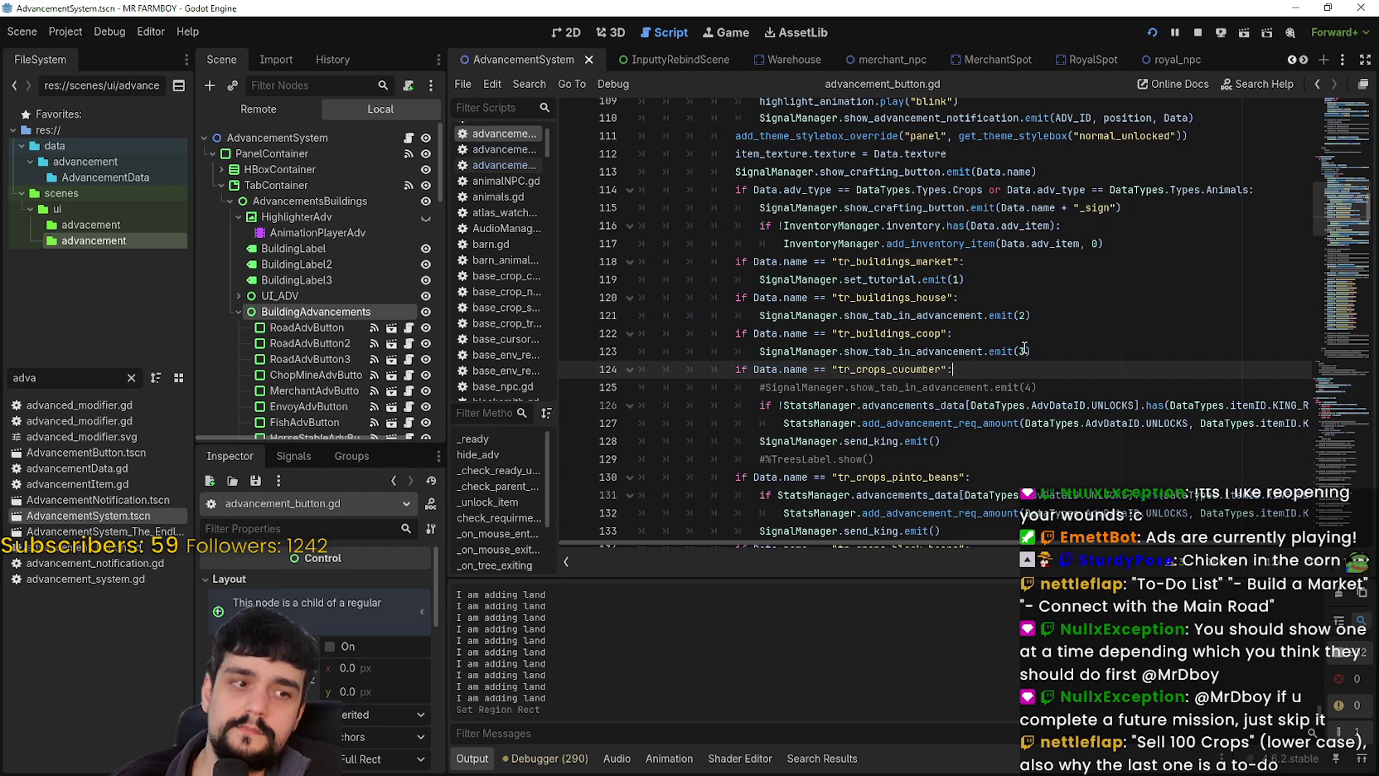
# Scroll the open scene tabs across toward the game_screen tab.
pyautogui.moveTo(1017, 351)
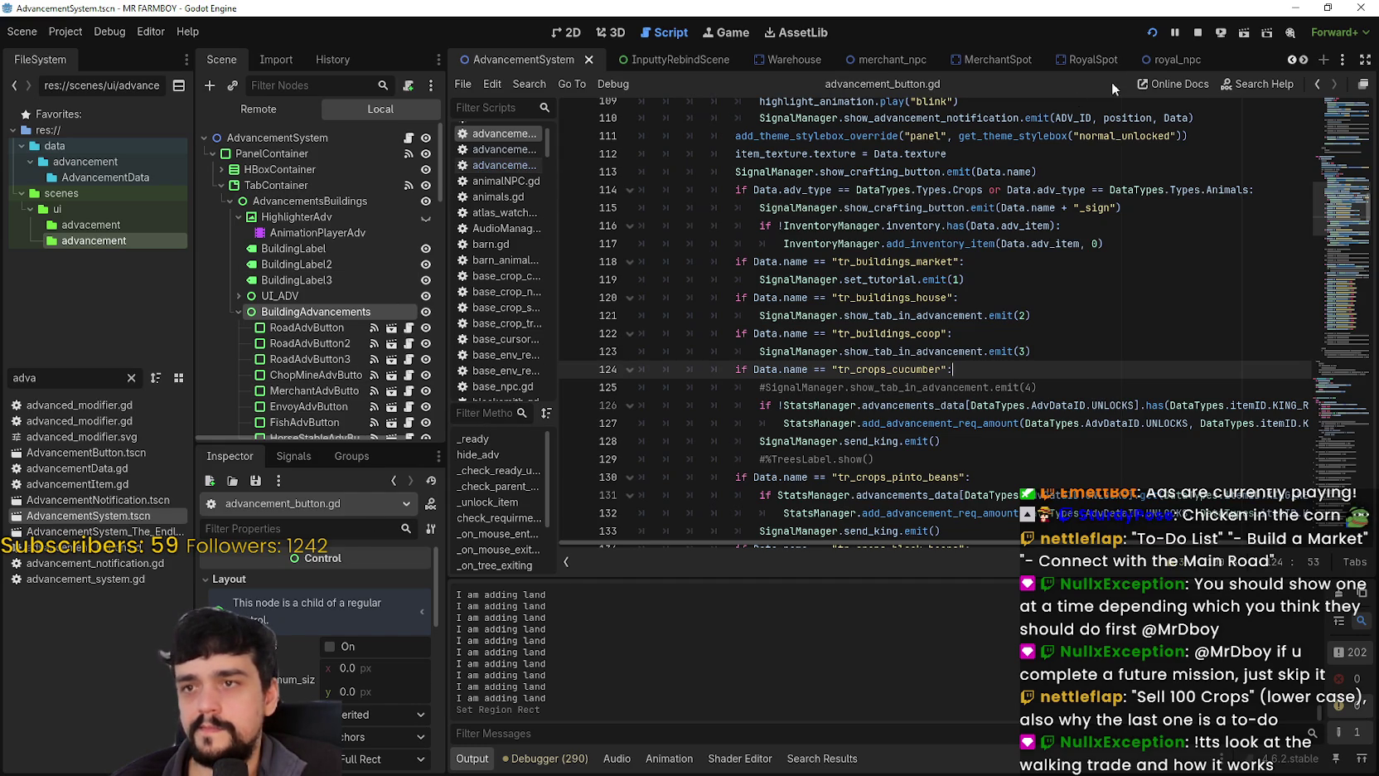
pyautogui.click(1303, 60)
pyautogui.click(1303, 61)
pyautogui.click(1303, 60)
pyautogui.click(1303, 61)
pyautogui.click(1303, 61)
pyautogui.click(1303, 60)
pyautogui.click(1303, 60)
pyautogui.click(1303, 61)
pyautogui.click(1303, 61)
pyautogui.click(1303, 60)
pyautogui.click(1303, 61)
pyautogui.click(1303, 60)
pyautogui.click(1303, 60)
pyautogui.click(1303, 61)
pyautogui.click(1303, 60)
pyautogui.click(1303, 60)
pyautogui.click(1303, 61)
pyautogui.click(1303, 60)
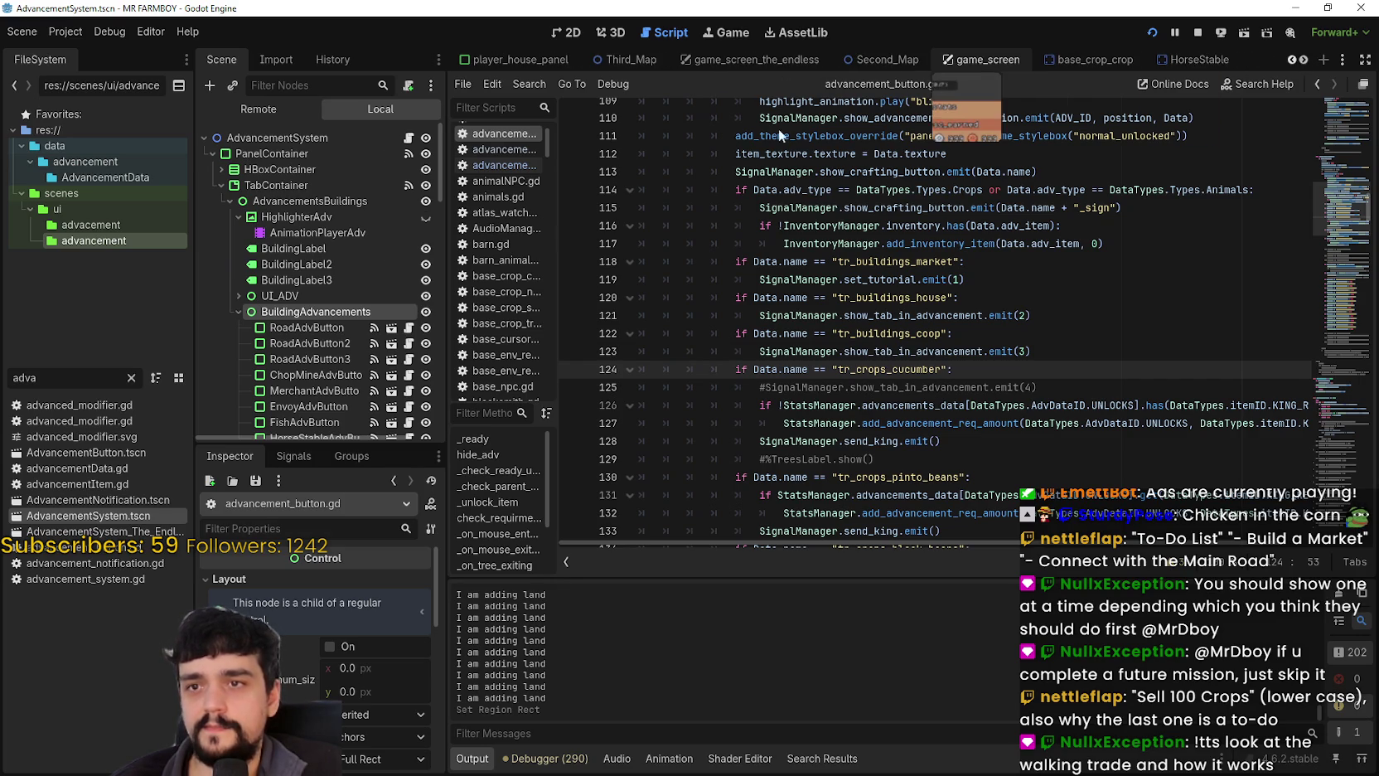
# Open the game_screen scene's tutorial.gd and look over its to-do list text.
pyautogui.click(978, 60)
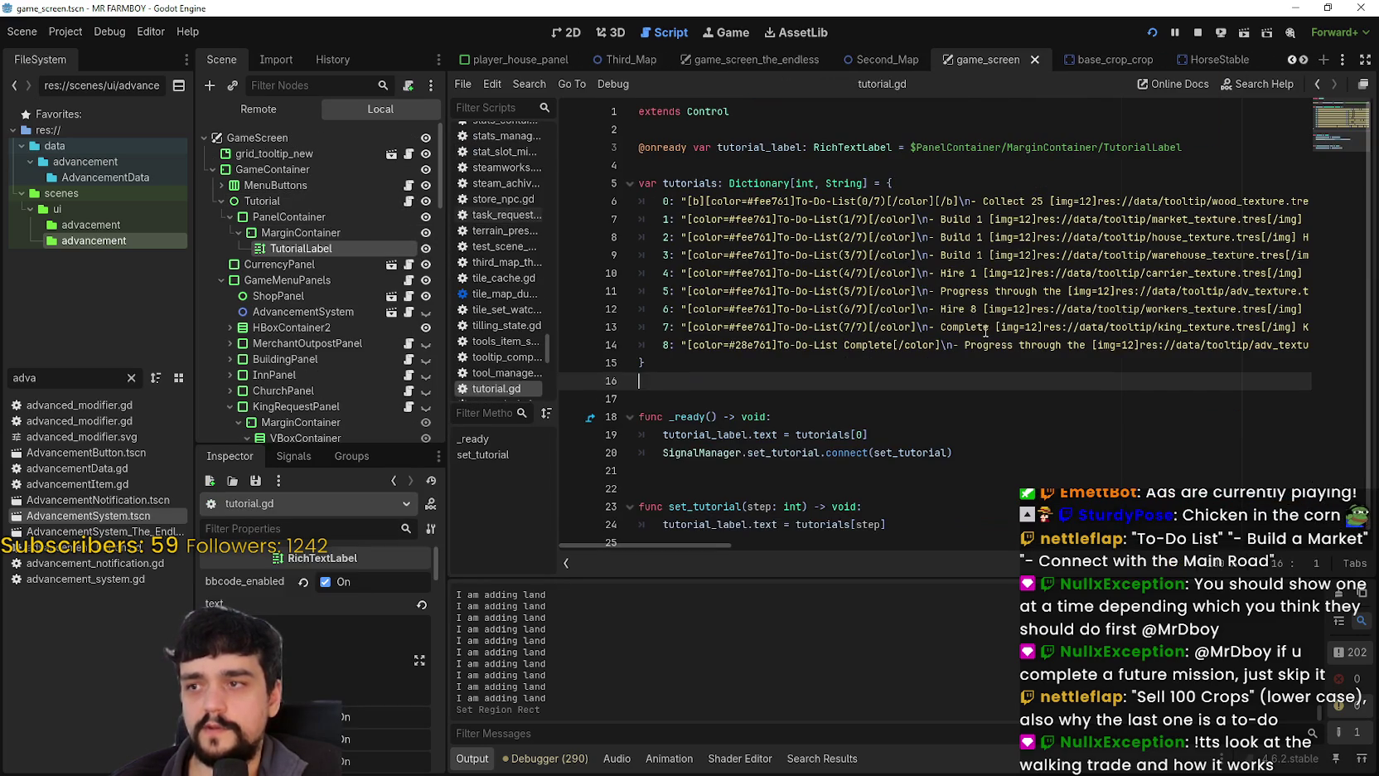
pyautogui.click(968, 326)
pyautogui.rightClick(794, 362)
pyautogui.press('Escape')
pyautogui.doubleClick(823, 344)
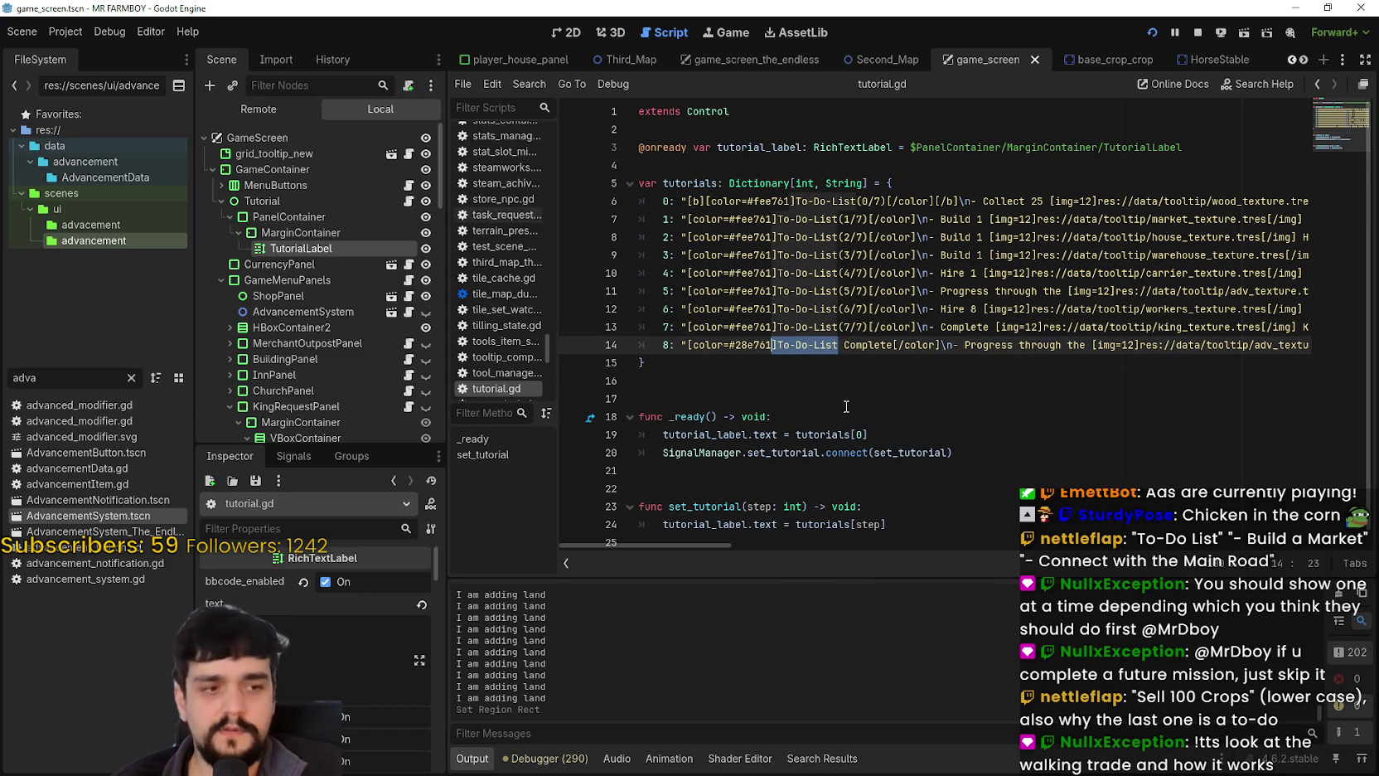
pyautogui.click(859, 402)
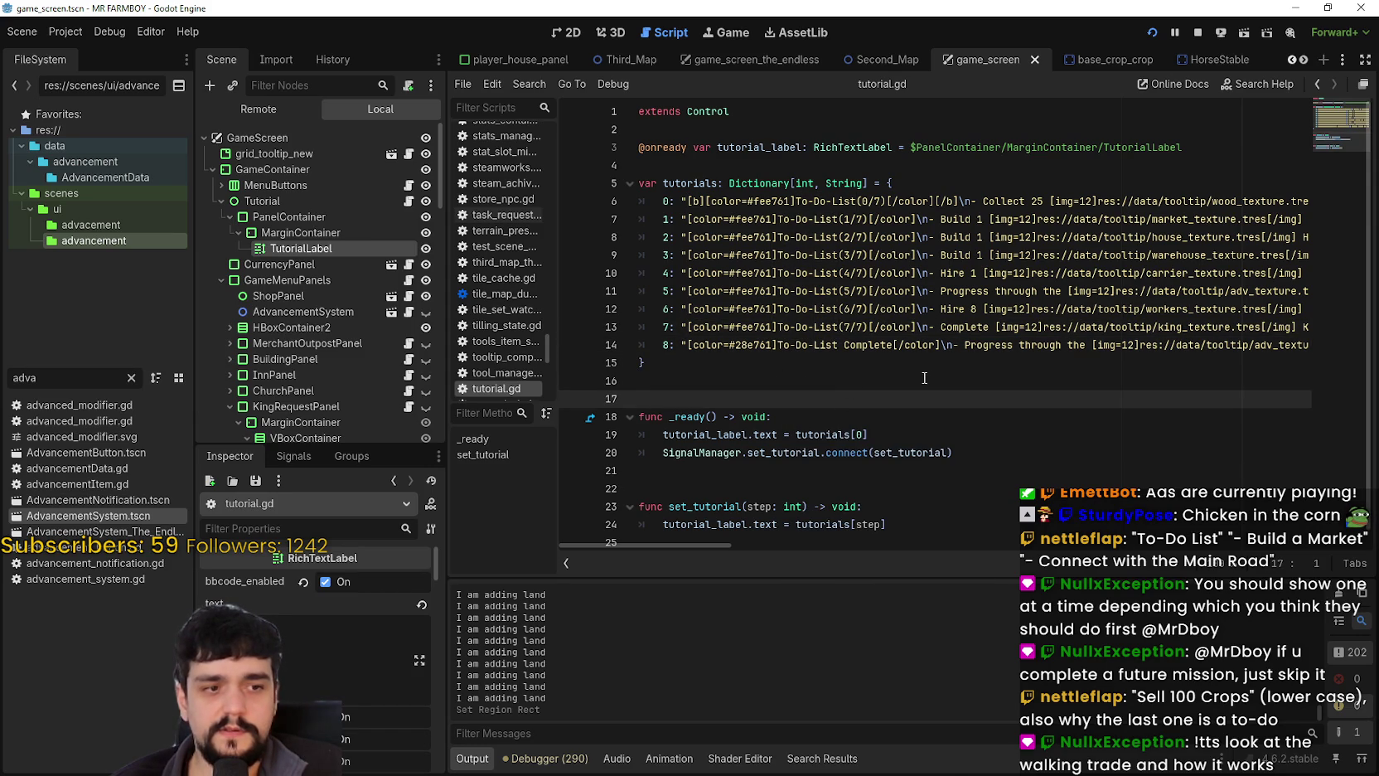
pyautogui.click(844, 345)
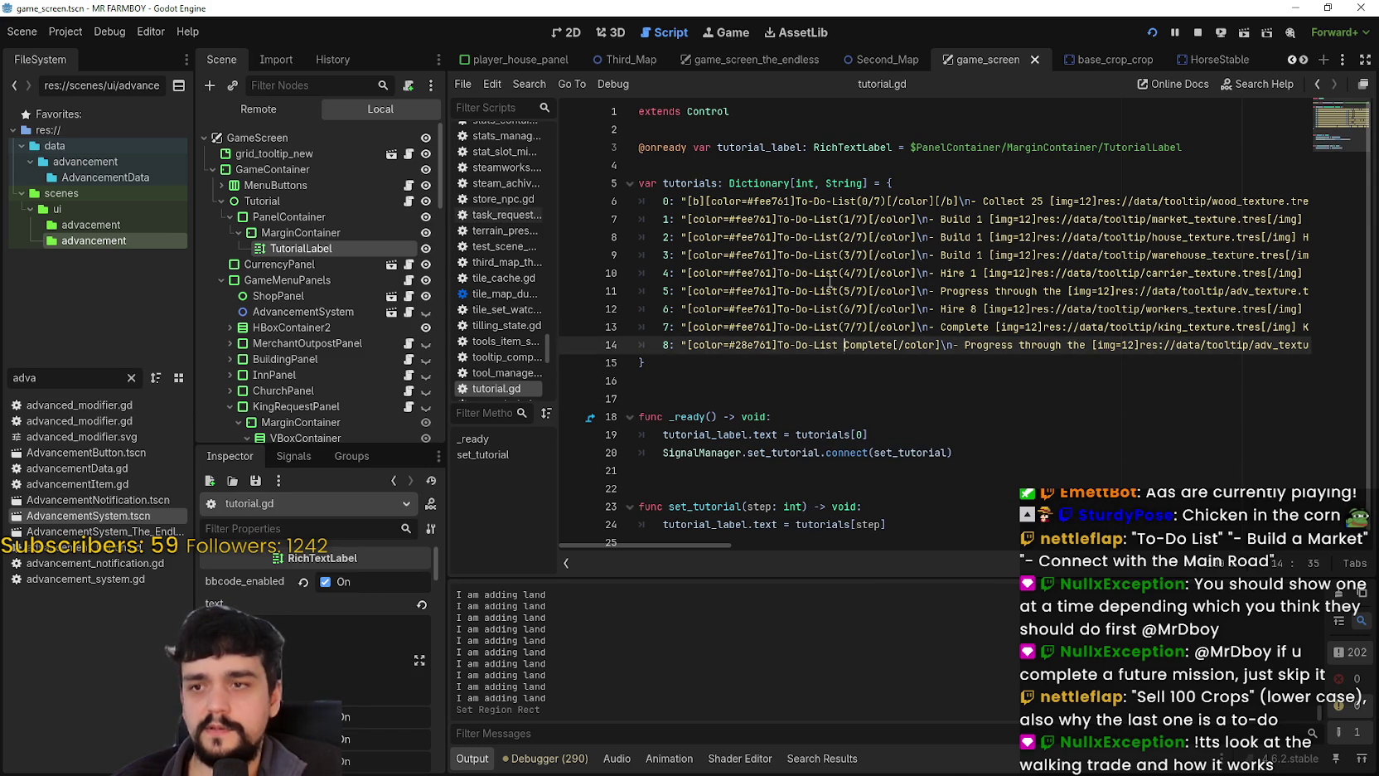
pyautogui.click(801, 200)
pyautogui.moveTo(693, 545)
pyautogui.mouseDown()
pyautogui.moveTo(829, 544)
pyautogui.moveTo(727, 555)
pyautogui.mouseUp()
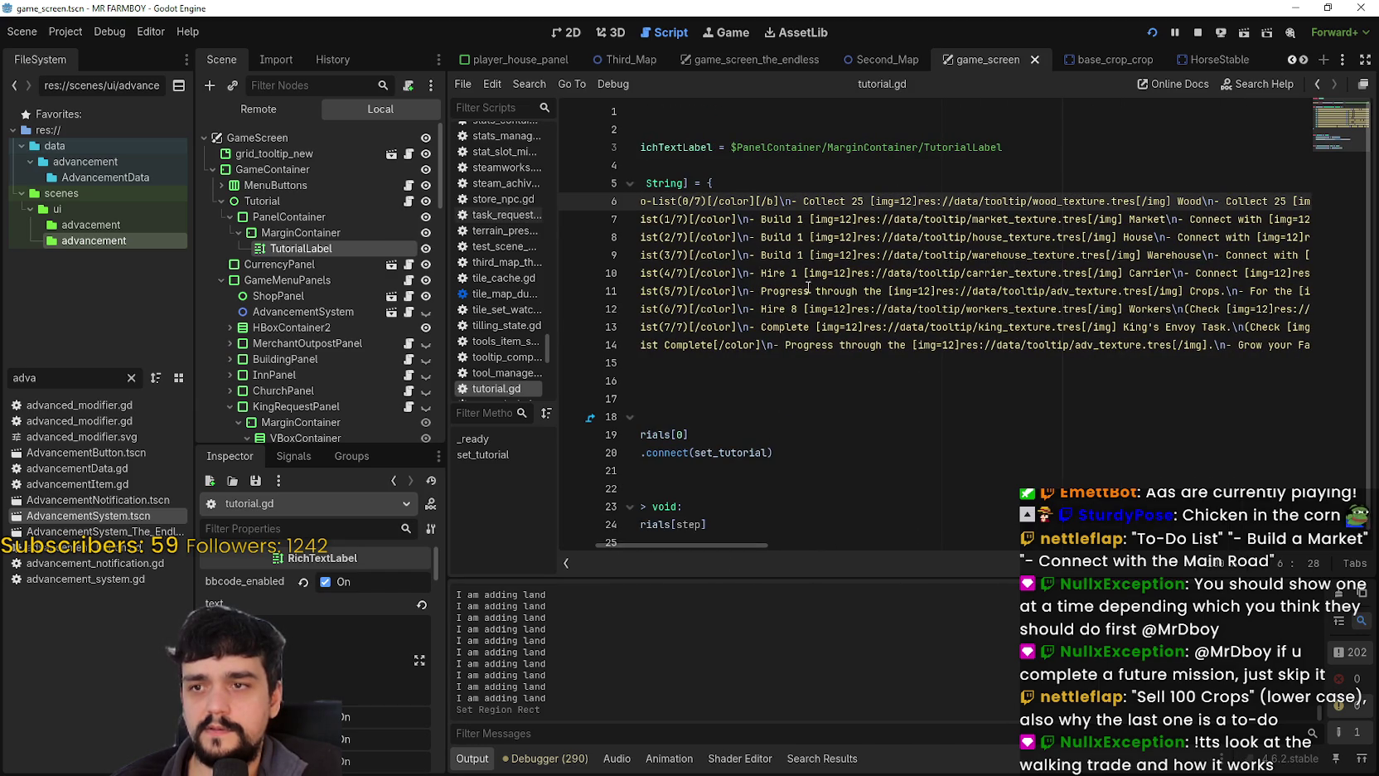
# Replace '1' with 'a' in the Build steps on lines 7–9 and select line 10's '1'.
pyautogui.doubleClick(800, 219)
pyautogui.write('a')
pyautogui.doubleClick(800, 238)
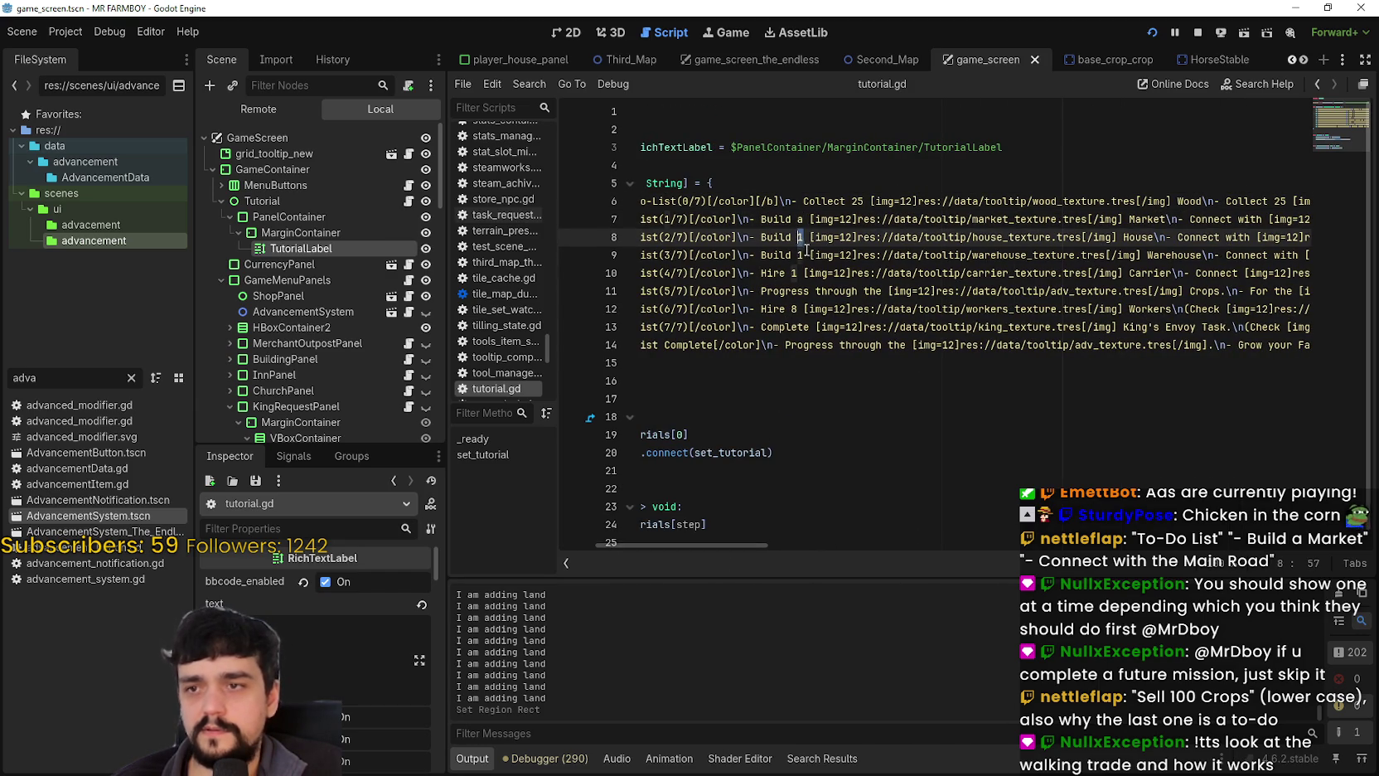
pyautogui.write('a')
pyautogui.doubleClick(800, 255)
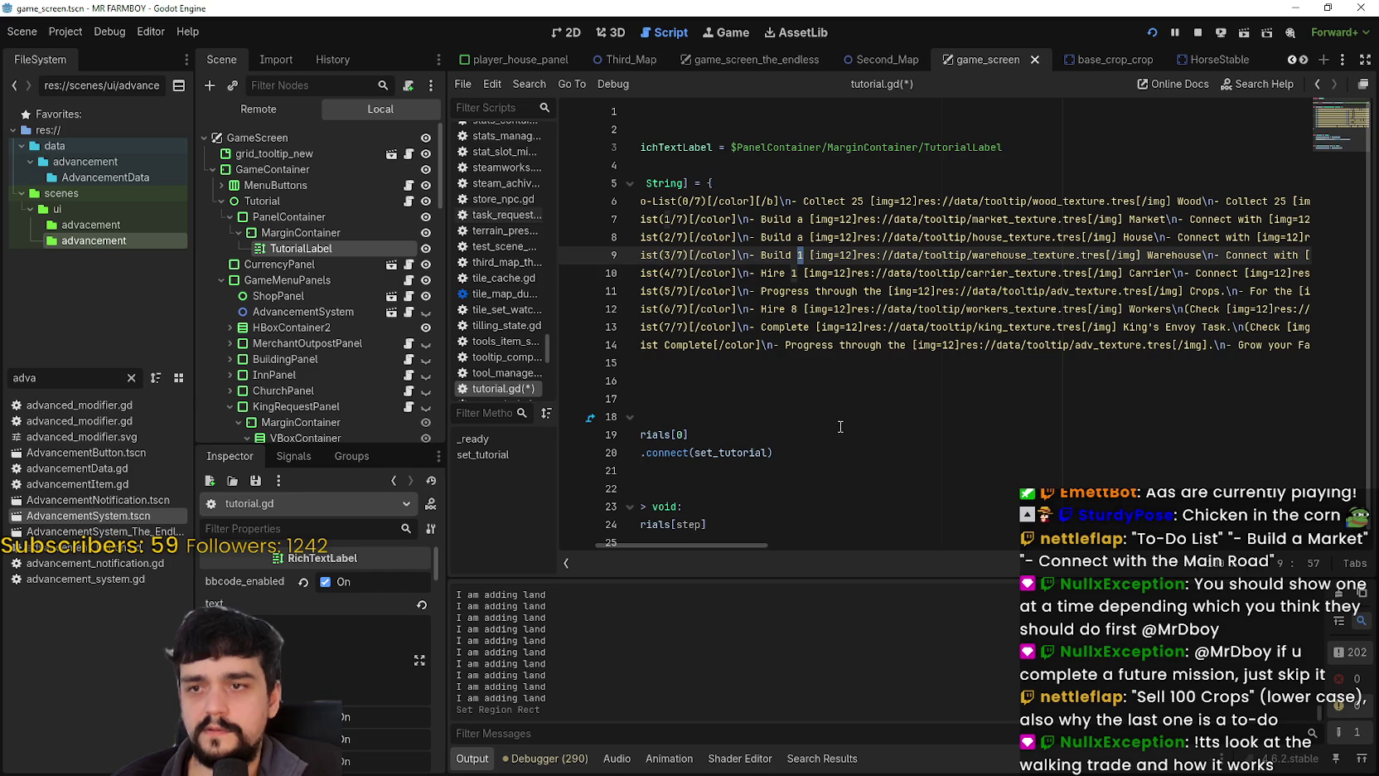
pyautogui.write('a')
pyautogui.doubleClick(792, 273)
# Finish 'Hire a' on line 10 and add 'the' after 'Connect with' on line 7.
pyautogui.write('a')
pyautogui.moveTo(762, 543)
pyautogui.mouseDown()
pyautogui.moveTo(806, 537)
pyautogui.moveTo(734, 529)
pyautogui.moveTo(806, 525)
pyautogui.mouseUp()
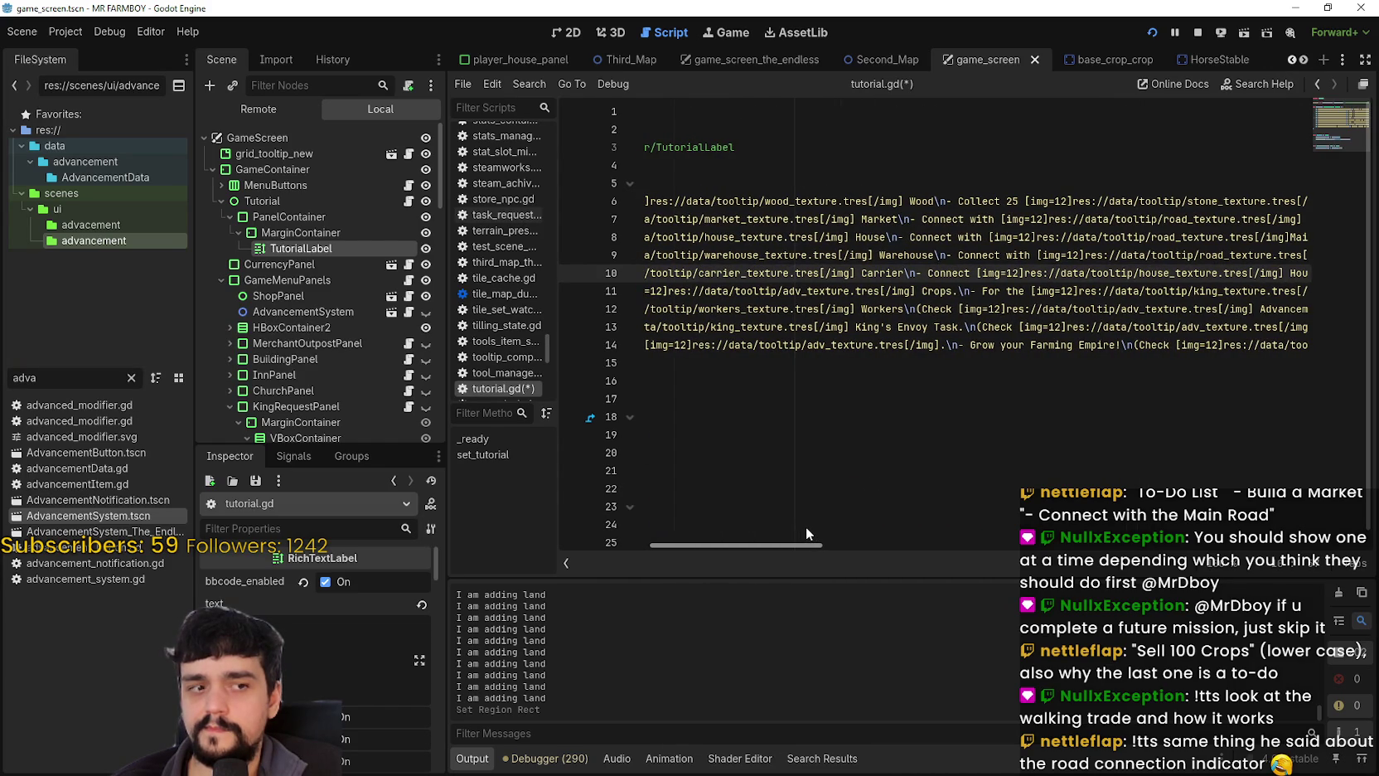
pyautogui.moveTo(806, 525); pyautogui.dragTo(804, 522)
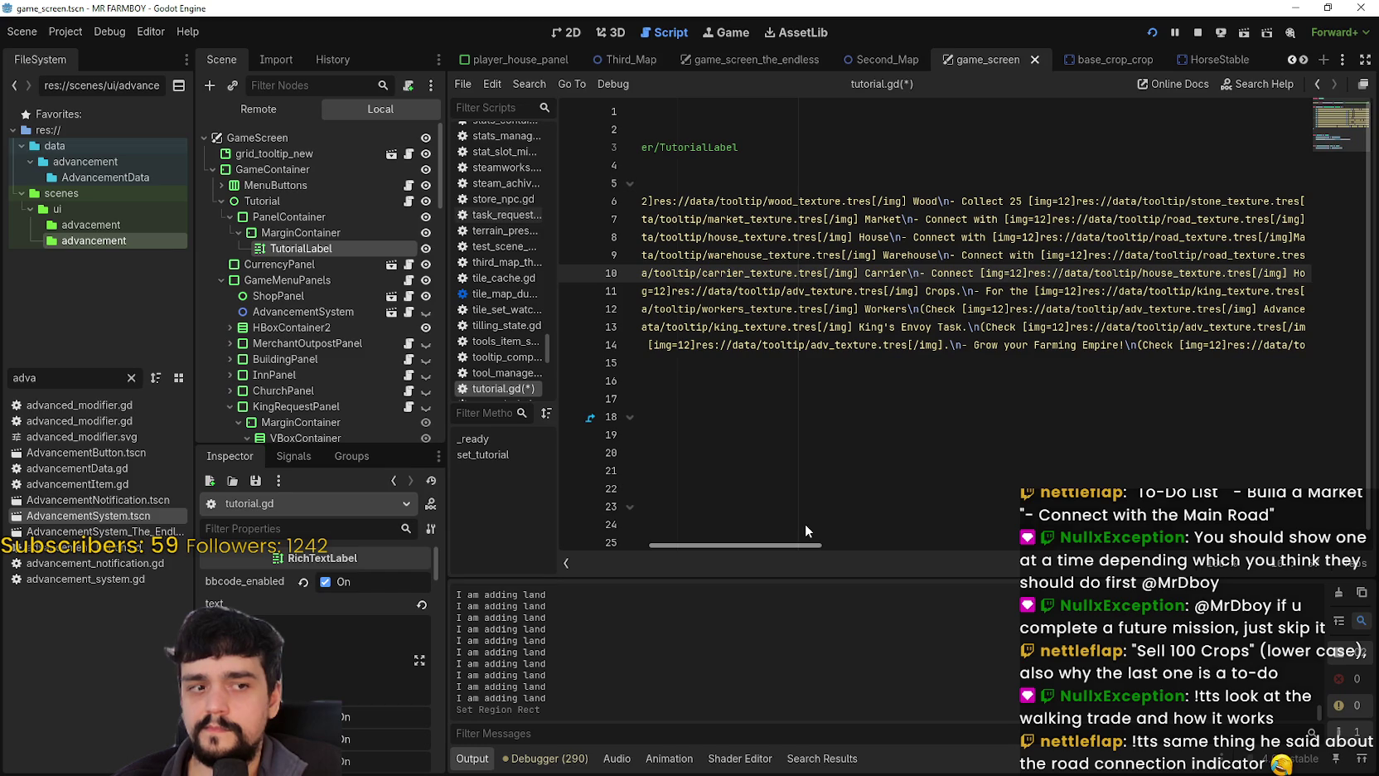
pyautogui.moveTo(805, 522)
pyautogui.mouseDown()
pyautogui.moveTo(841, 524)
pyautogui.moveTo(749, 521)
pyautogui.mouseUp()
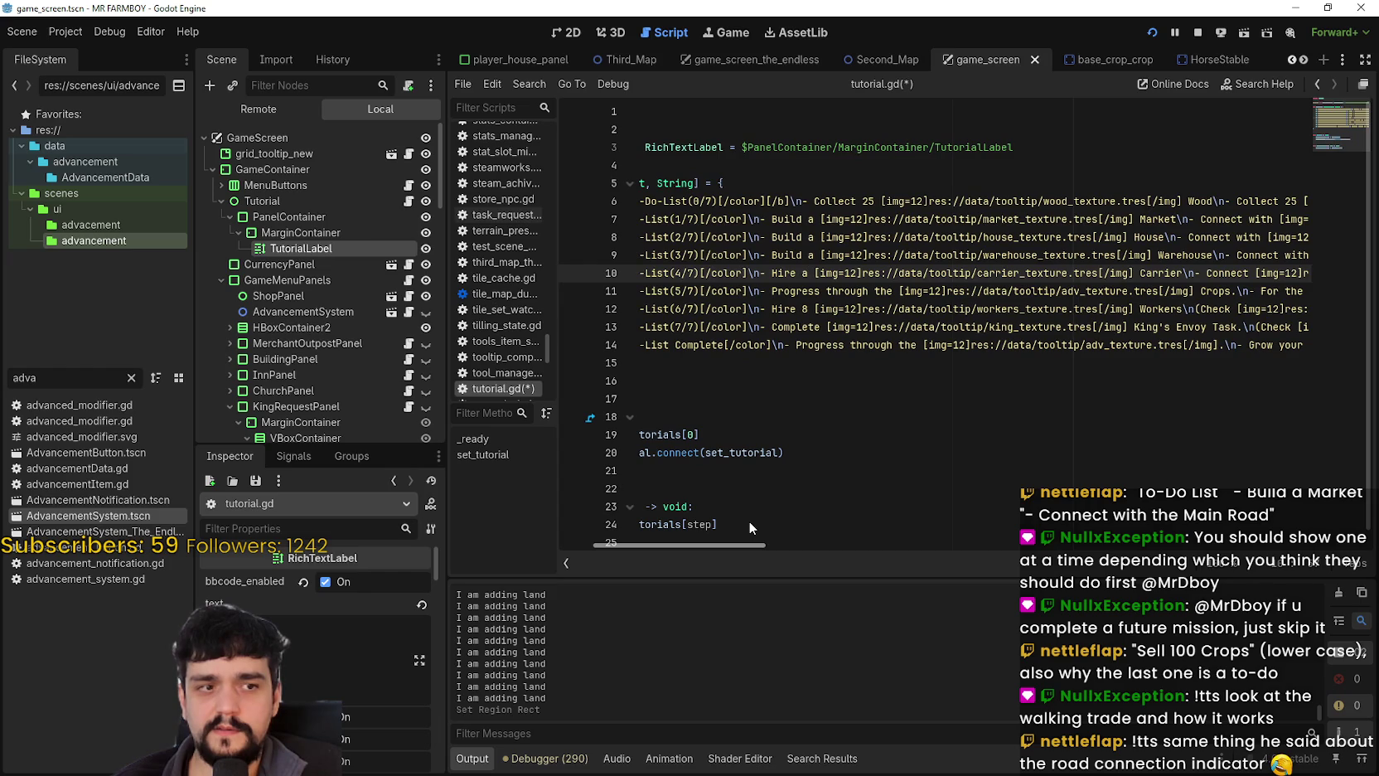
pyautogui.moveTo(750, 521)
pyautogui.mouseDown()
pyautogui.moveTo(870, 520)
pyautogui.moveTo(851, 525)
pyautogui.mouseUp()
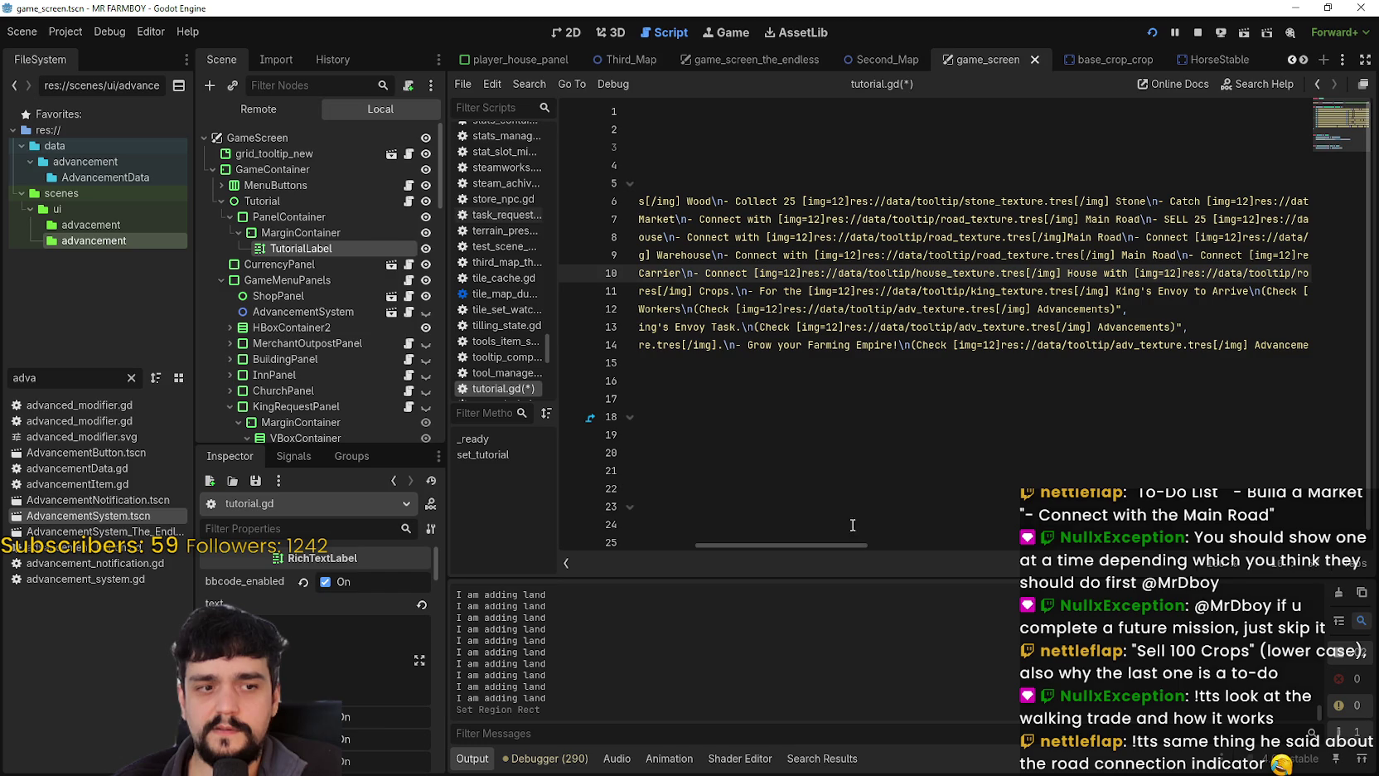
pyautogui.click(775, 217)
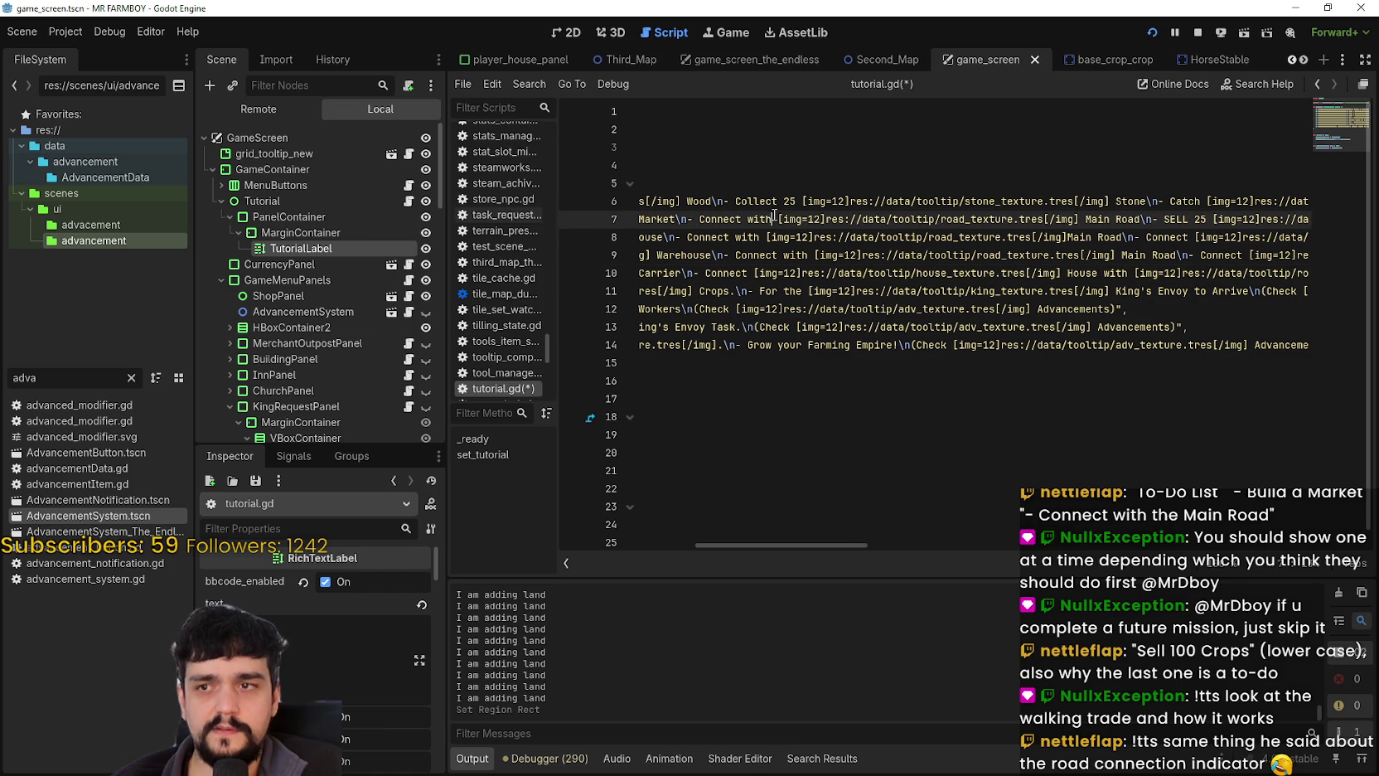
pyautogui.write('the')
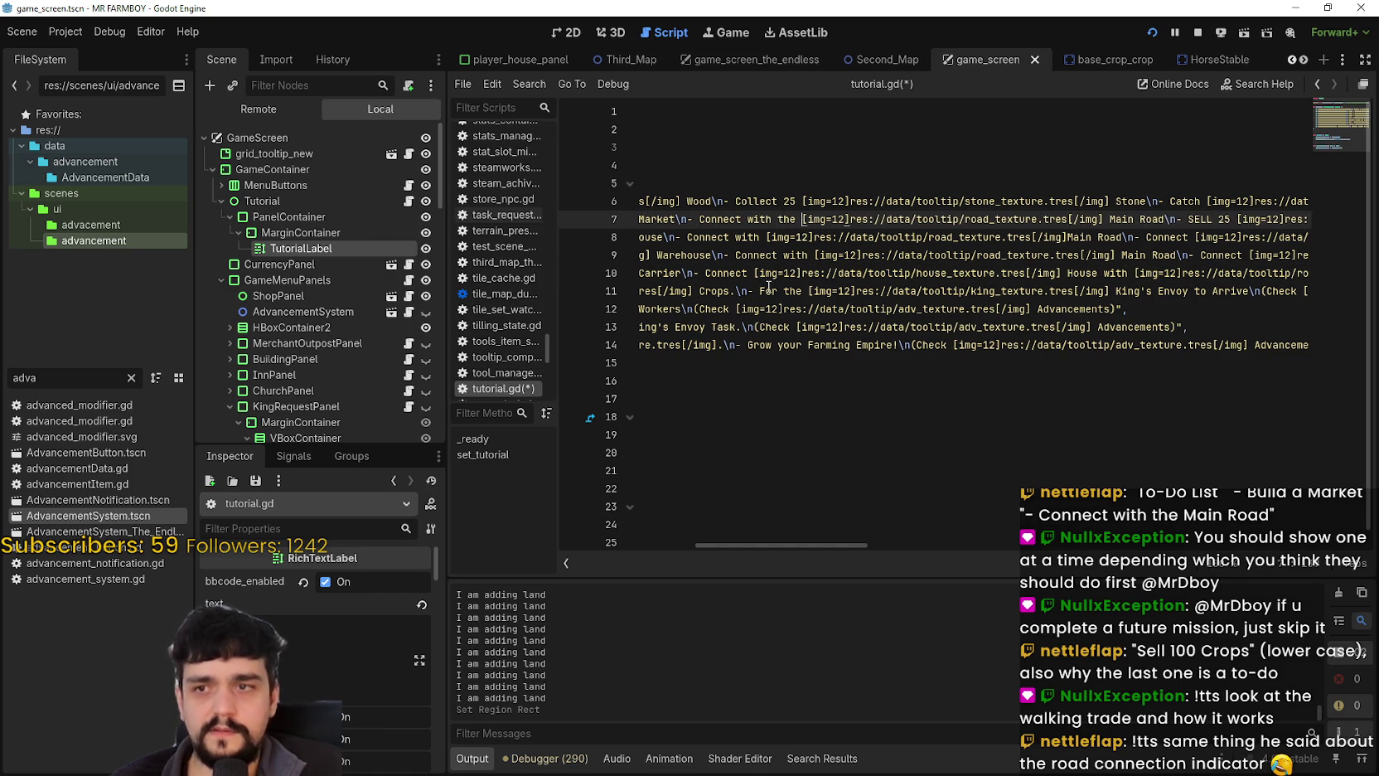
pyautogui.press('Down')
# In the selling step, change 25 to 10, SELL to Sell and Wheat to Crops.
pyautogui.moveTo(840, 545)
pyautogui.mouseDown()
pyautogui.moveTo(984, 541)
pyautogui.moveTo(929, 545)
pyautogui.moveTo(907, 530)
pyautogui.mouseUp()
pyautogui.doubleClick(891, 216)
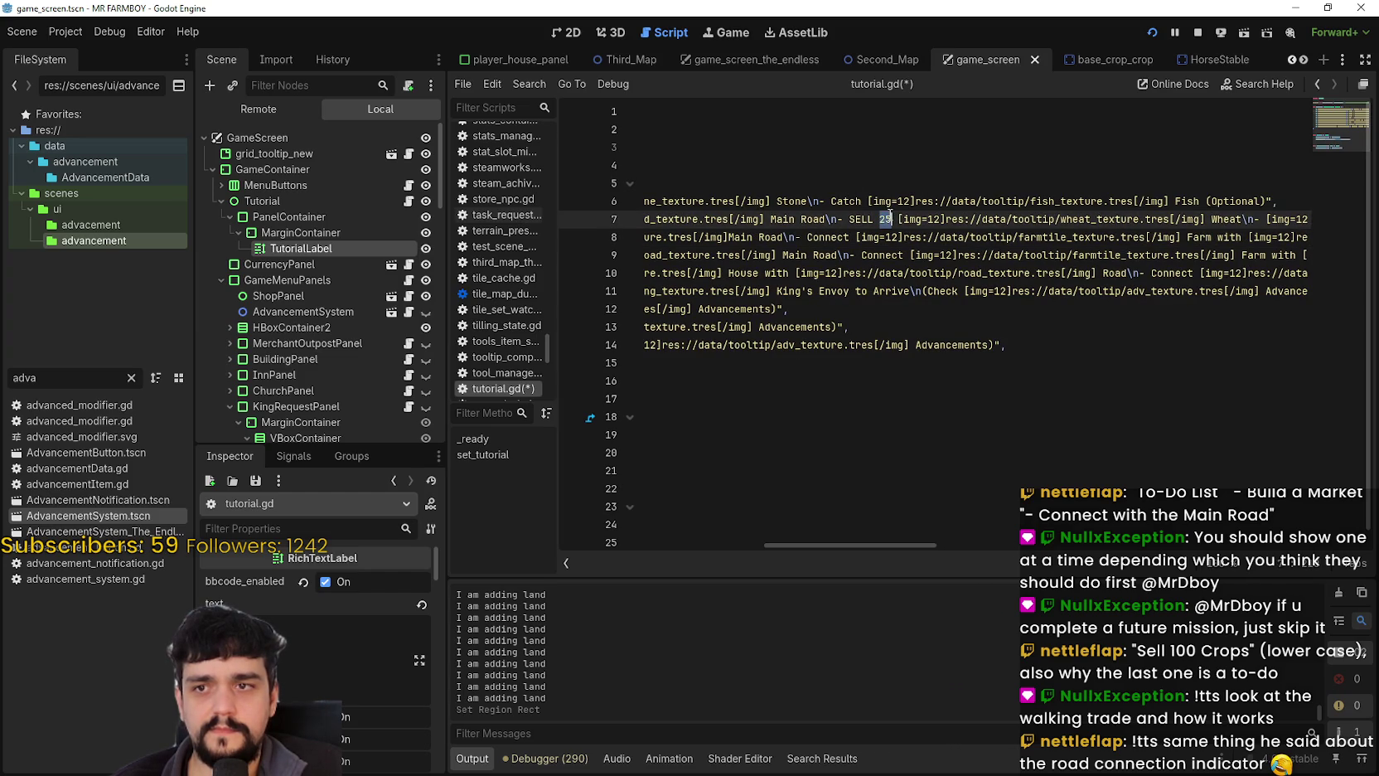
pyautogui.write('1')
pyautogui.write('00')
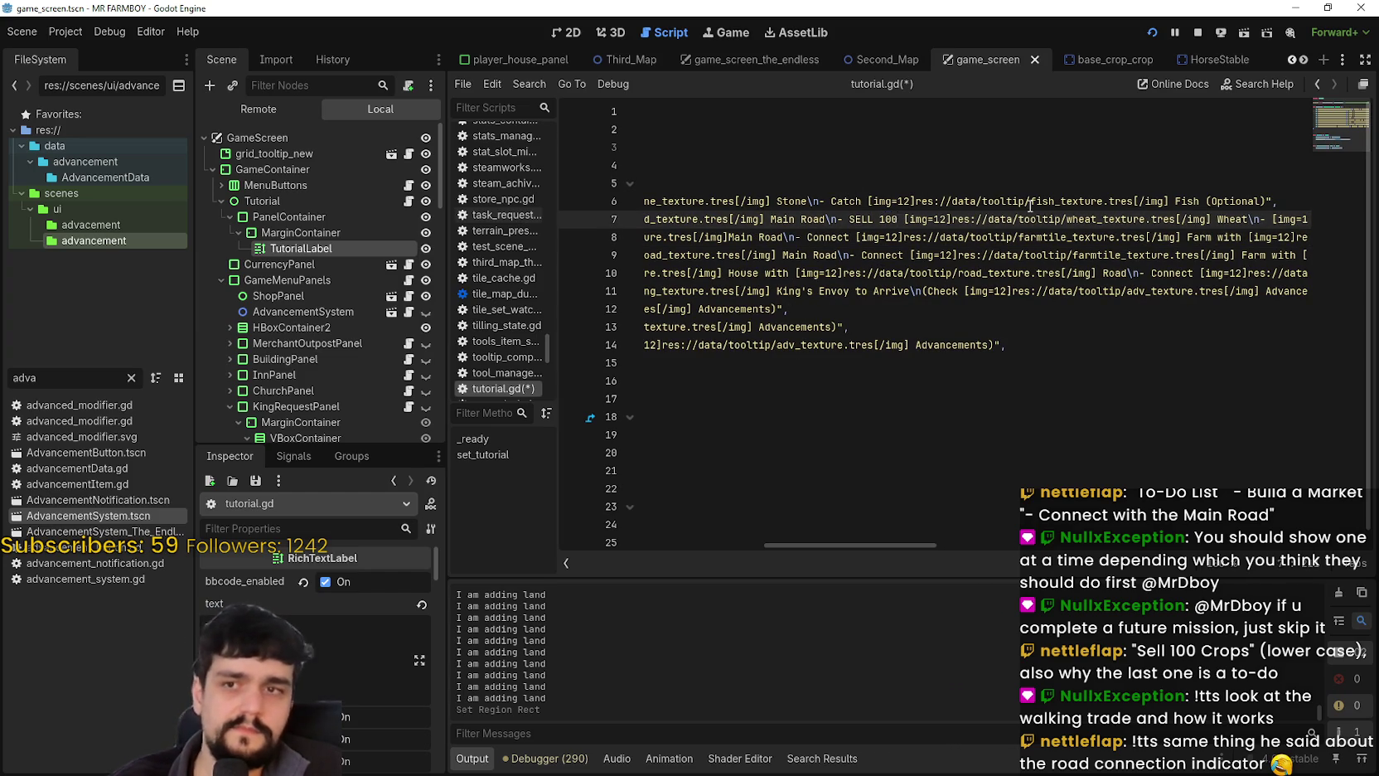
pyautogui.doubleClick(862, 219)
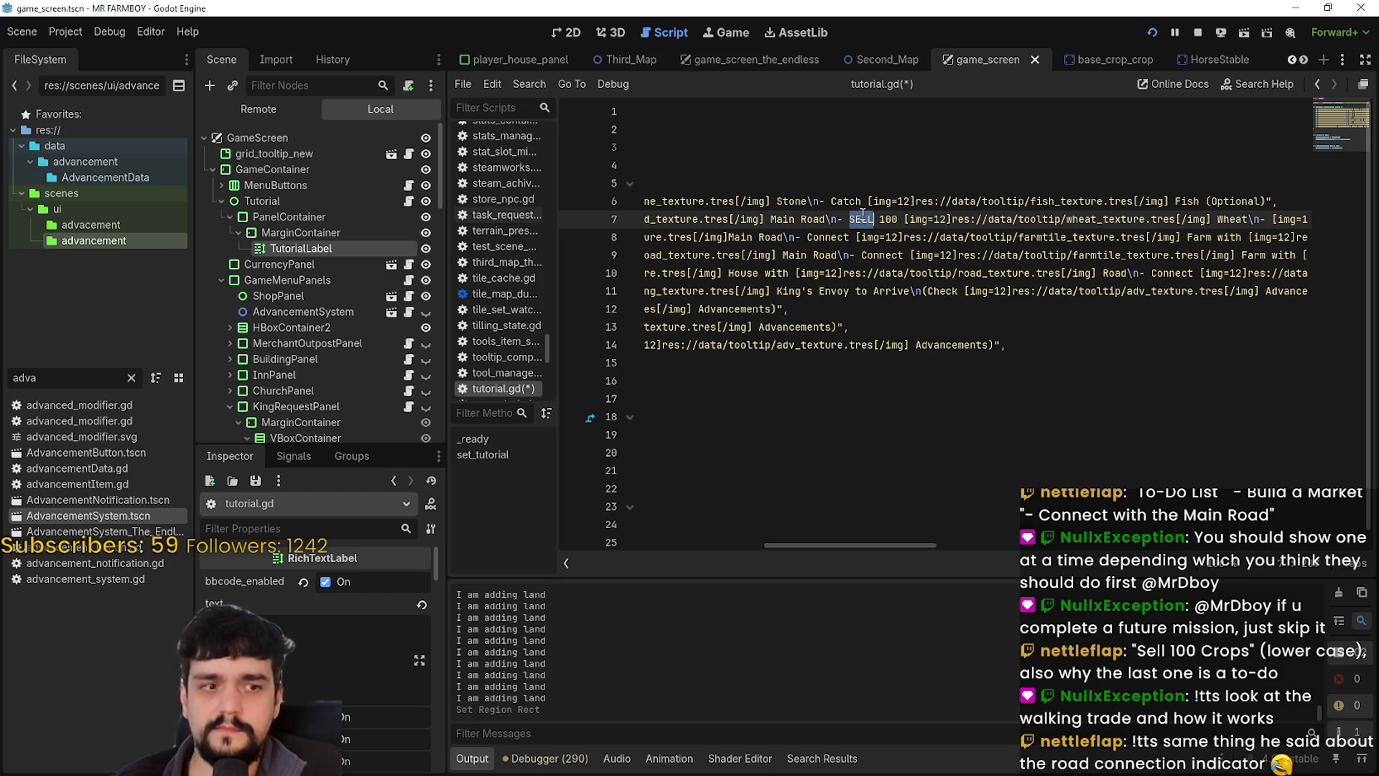
pyautogui.write('Sell')
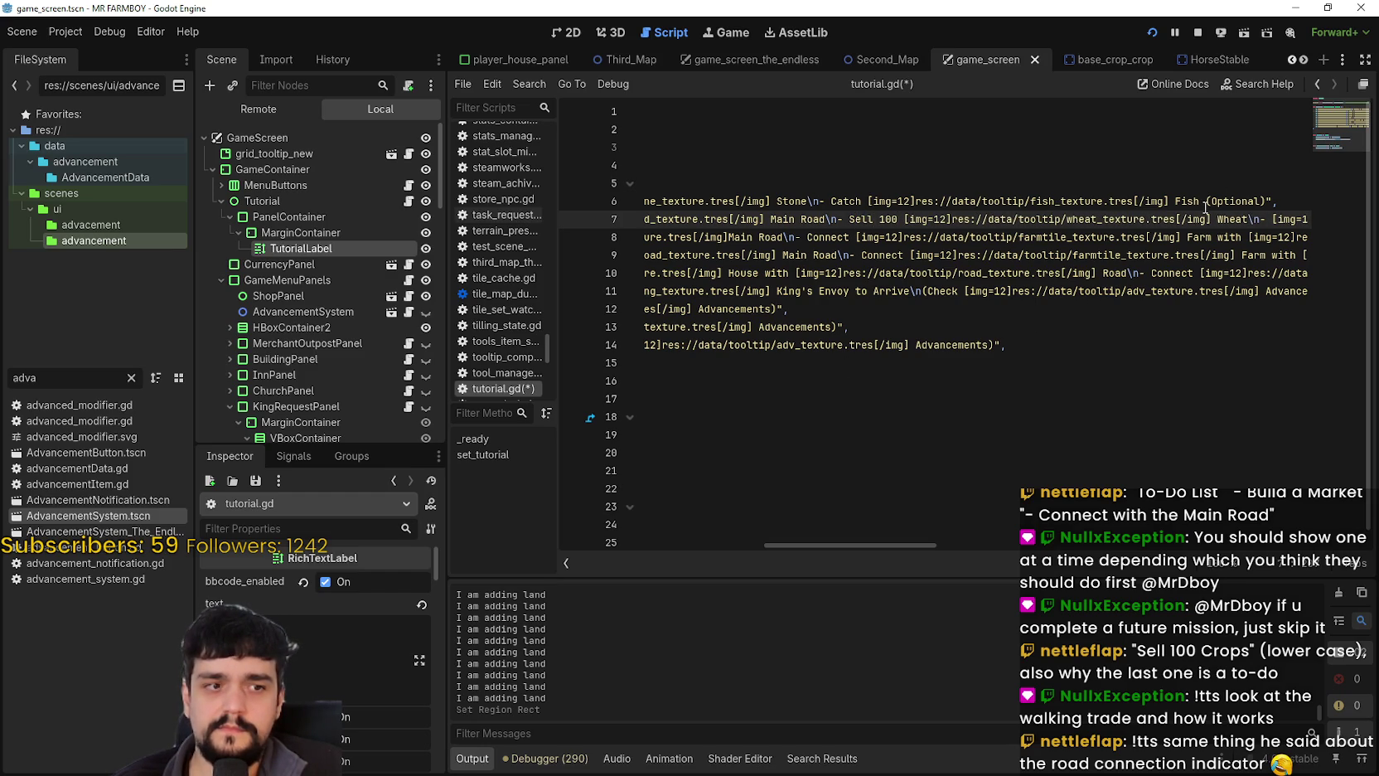
pyautogui.doubleClick(1231, 220)
pyautogui.write('Crop')
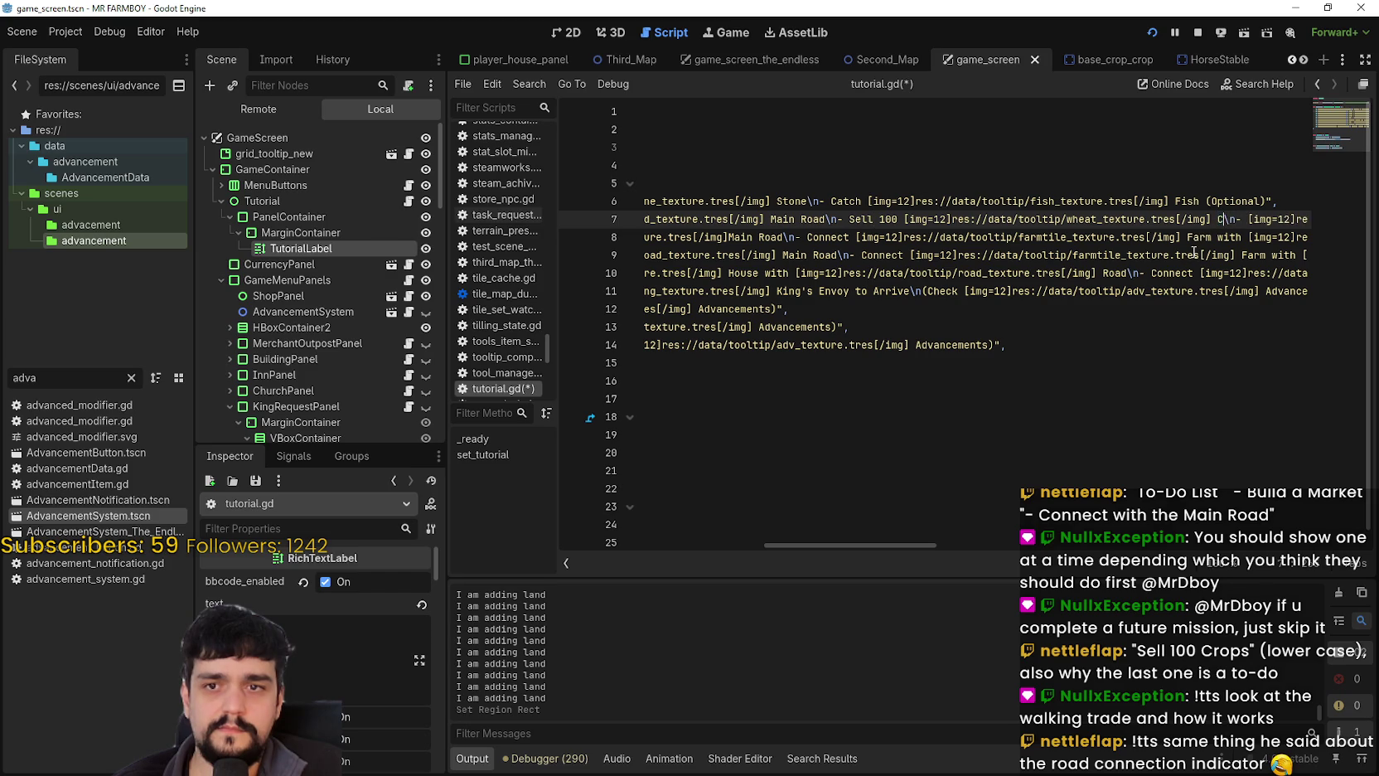
pyautogui.write('s')
pyautogui.click(1021, 237)
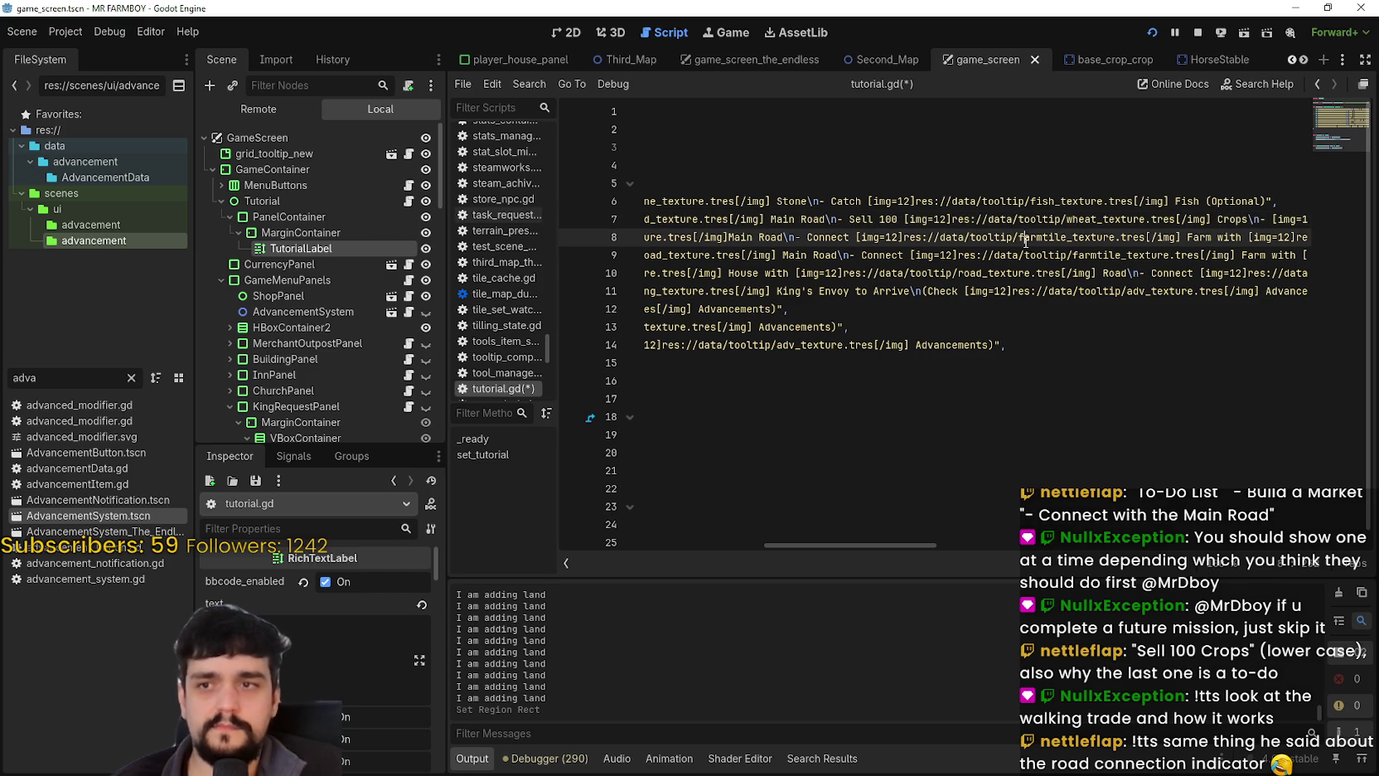
# Save tutorial.gd and clear the 'adva' filter in the FileSystem dock.
pyautogui.moveTo(873, 551)
pyautogui.mouseDown()
pyautogui.moveTo(1041, 554)
pyautogui.moveTo(669, 547)
pyautogui.mouseUp()
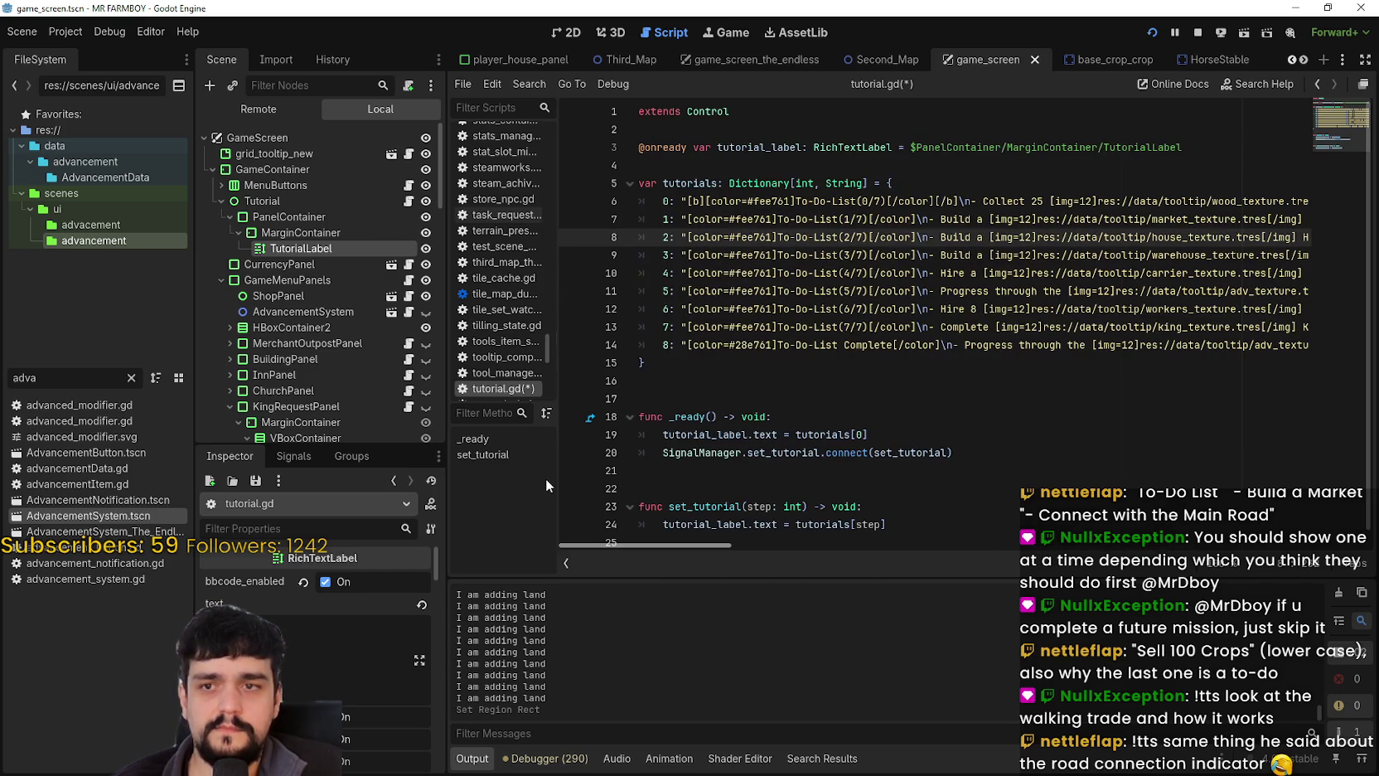
pyautogui.click(778, 282)
pyautogui.hotkey('ctrl', 's')
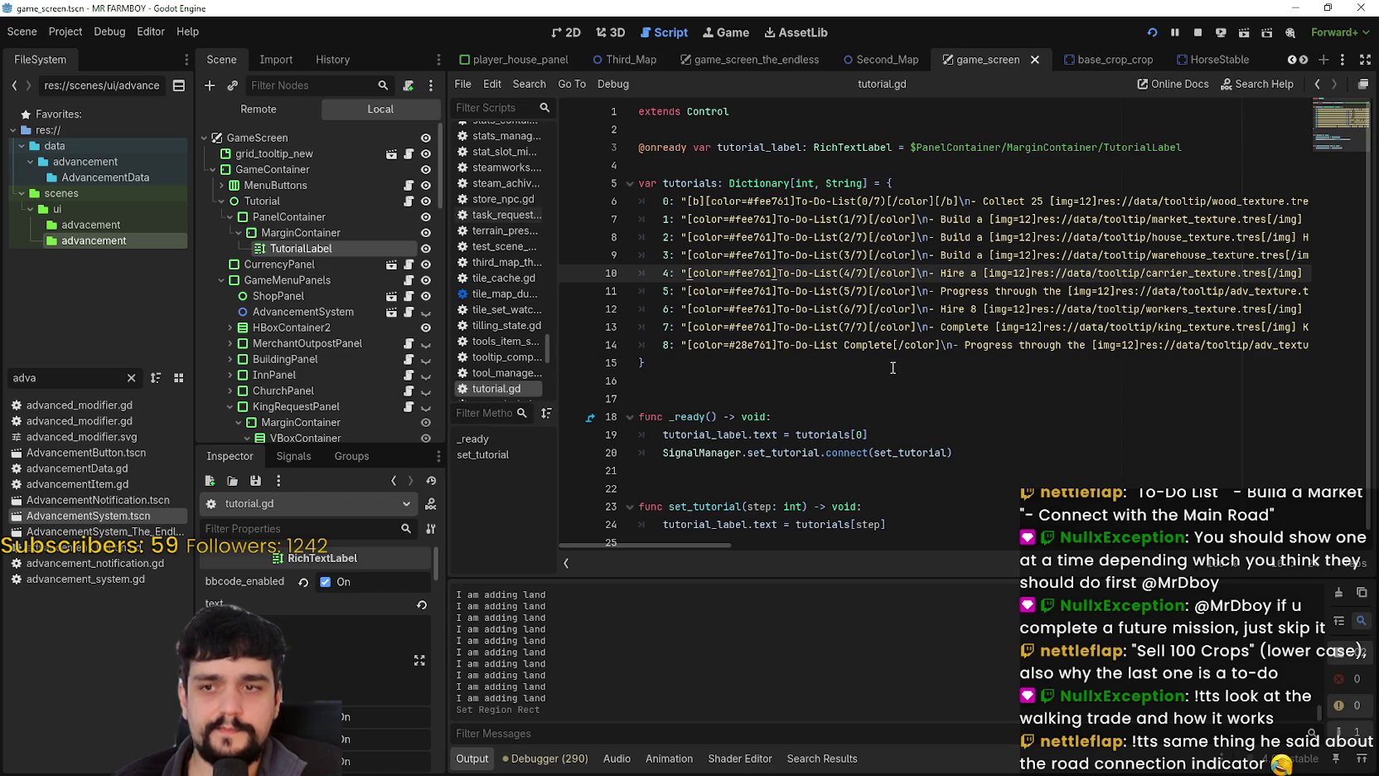
pyautogui.click(895, 365)
pyautogui.hotkey('ctrl', 's')
pyautogui.moveTo(712, 546)
pyautogui.mouseDown()
pyautogui.moveTo(1334, 555)
pyautogui.moveTo(887, 531)
pyautogui.moveTo(630, 547)
pyautogui.mouseUp()
pyautogui.click(783, 381)
pyautogui.hotkey('ctrl', 's')
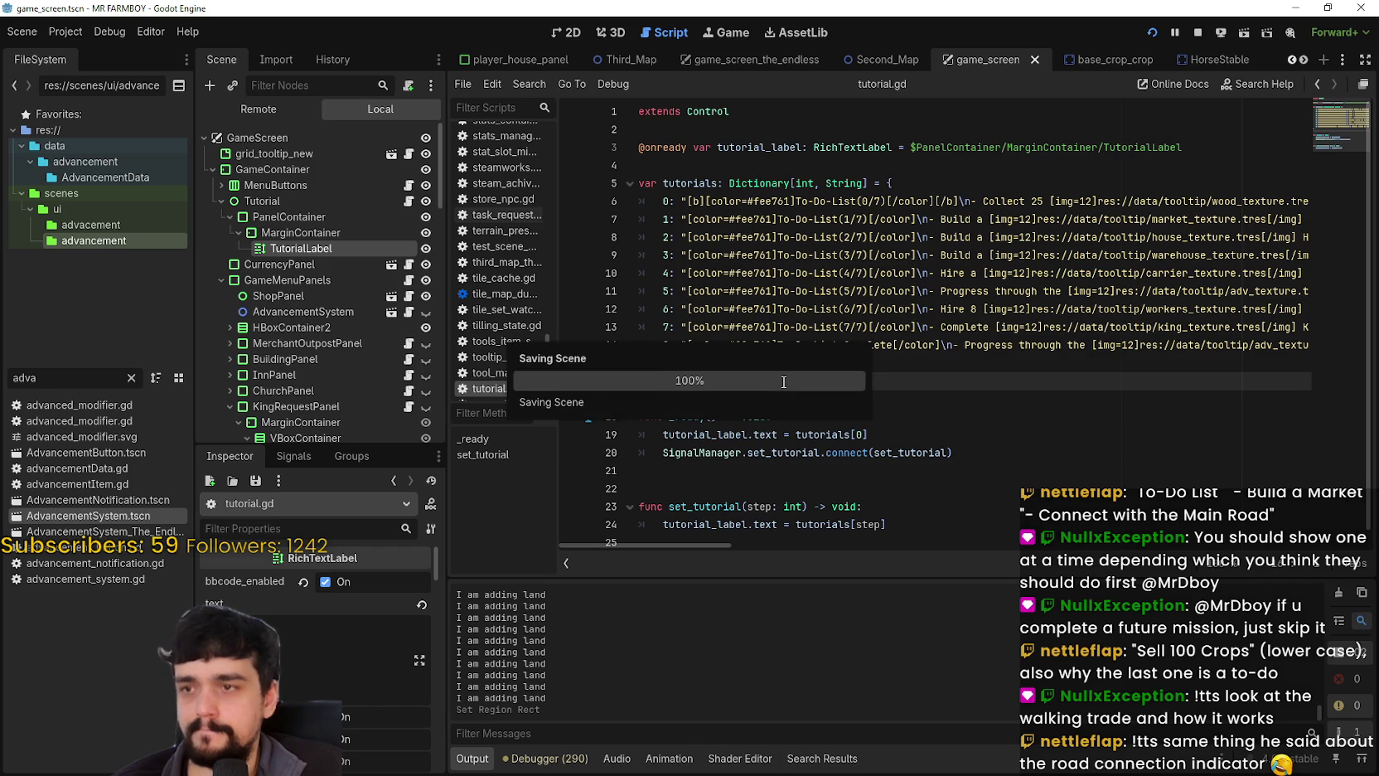
pyautogui.click(131, 378)
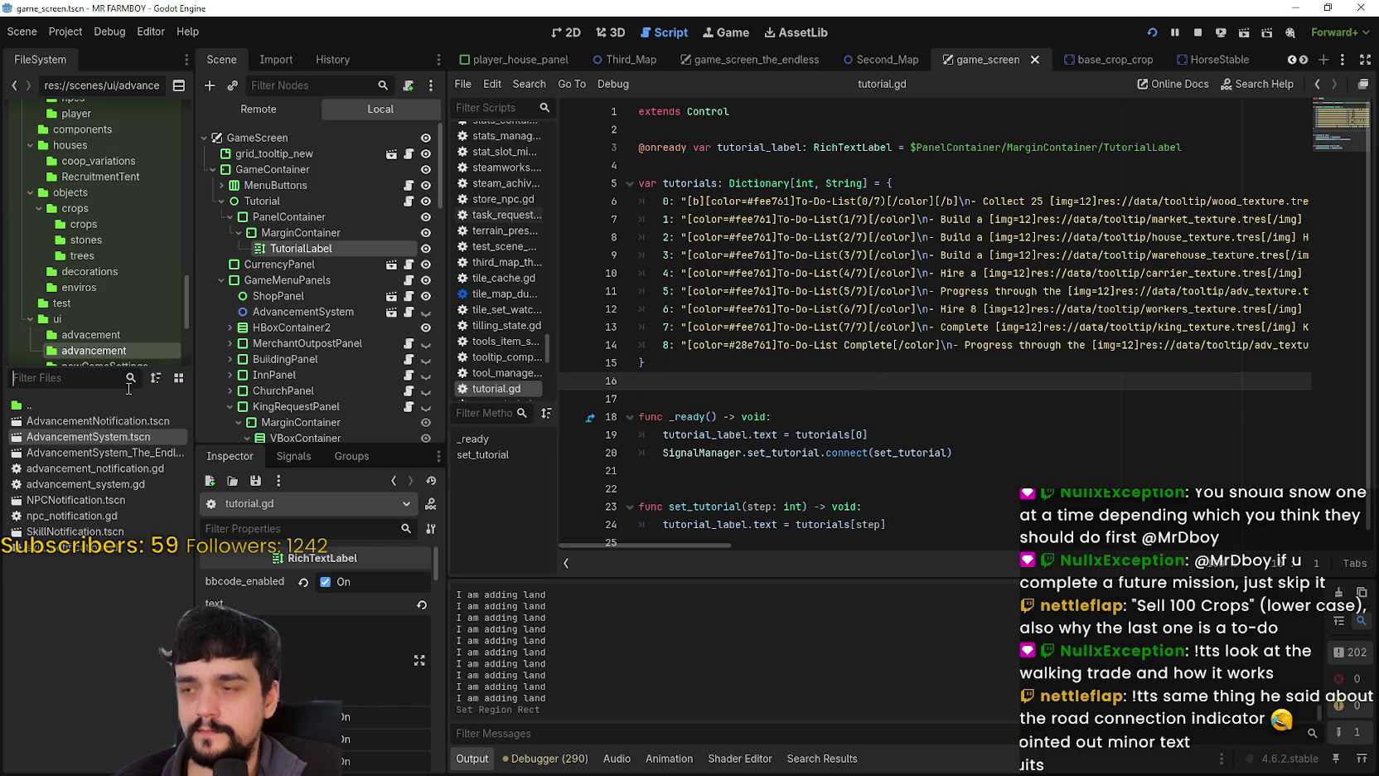
# Open AdvancementSystem.tscn and MerchantAdvButton's advancement_button.gd script.
pyautogui.doubleClick(76, 438)
pyautogui.scroll(-2, 418, 286)
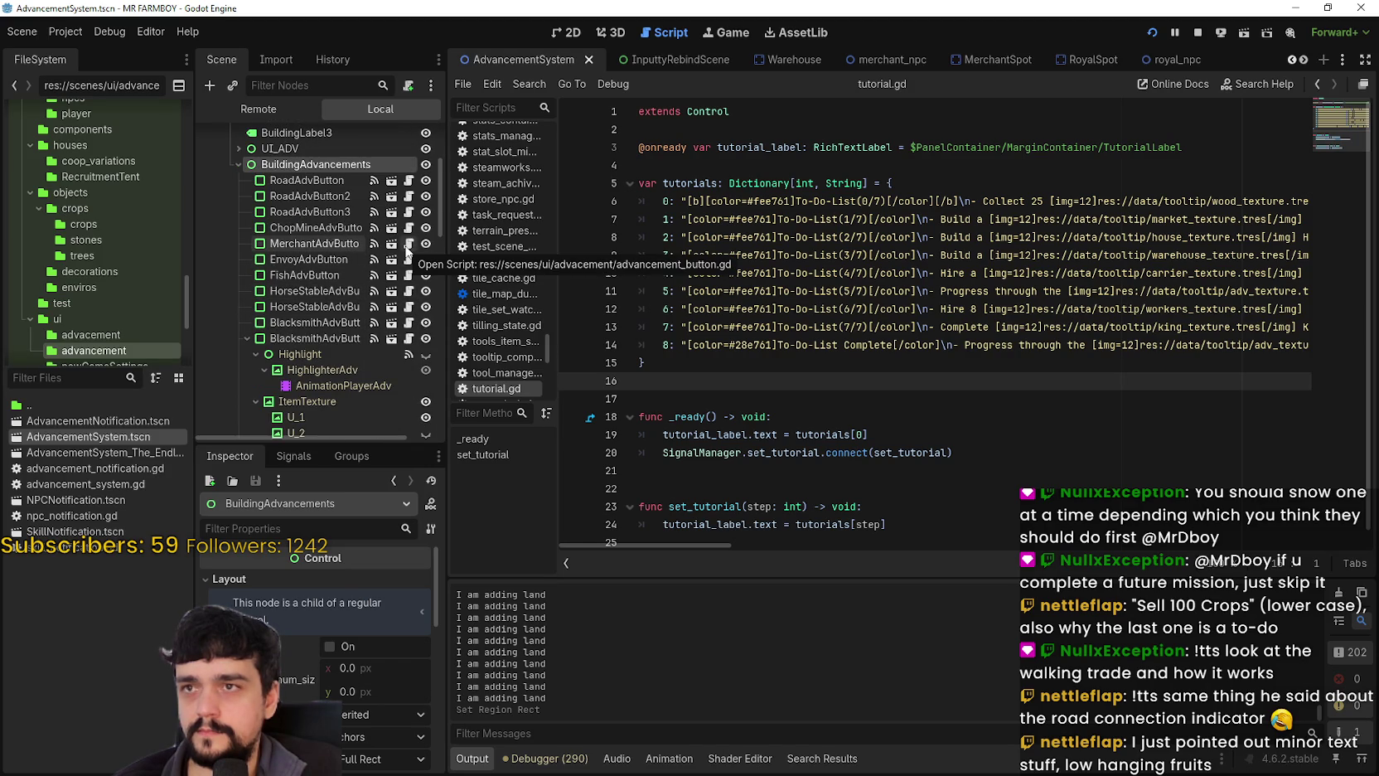
pyautogui.click(407, 244)
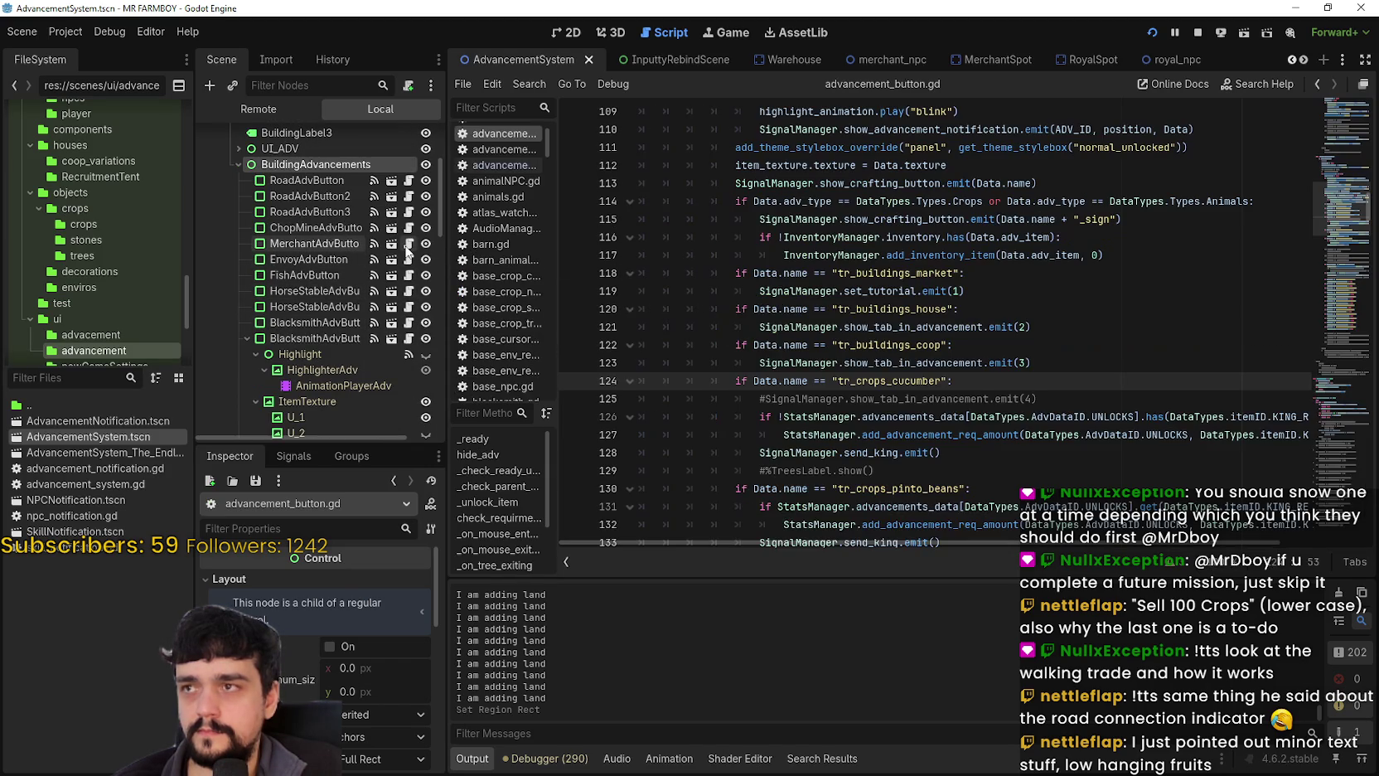
# Highlight show_tab_in_advancement, scroll through its uses, then switch to The Walking Trade's Steam page.
pyautogui.doubleClick(966, 330)
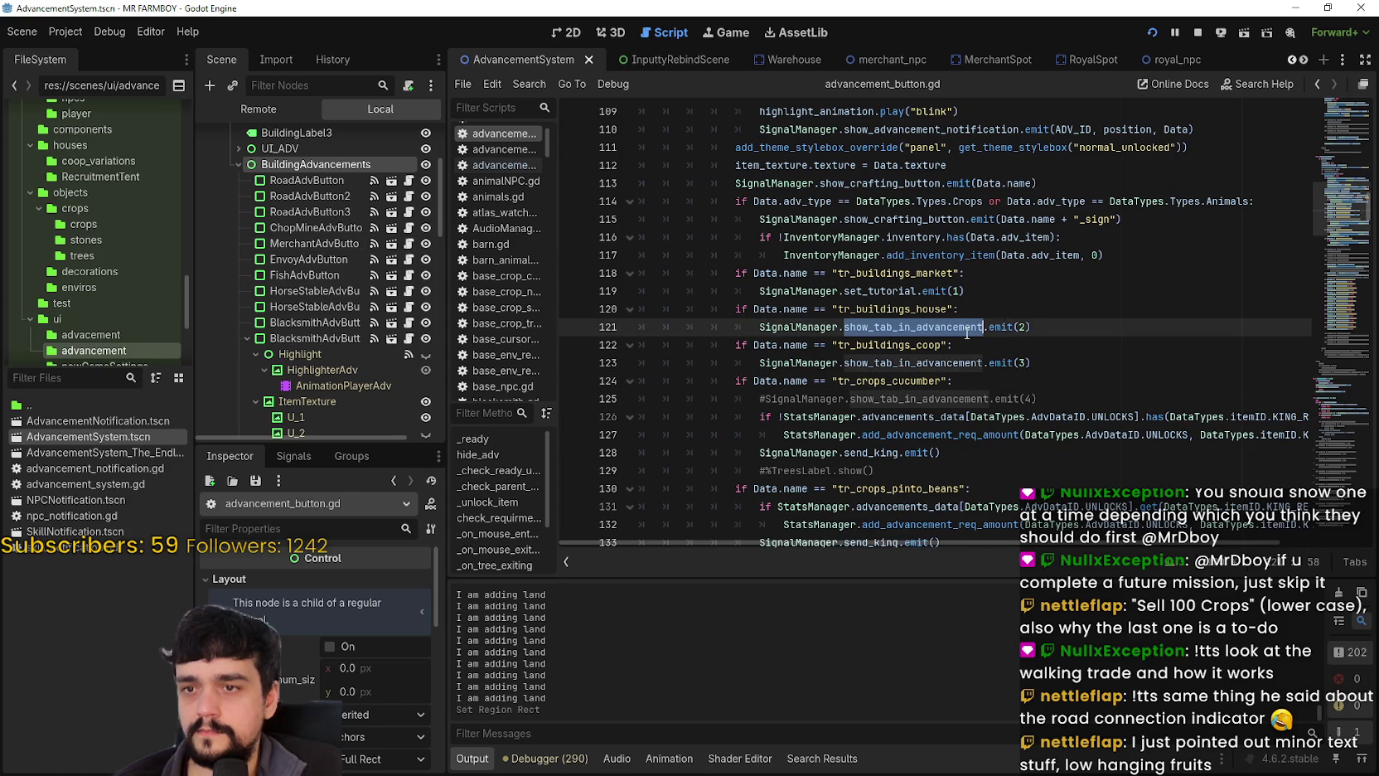
pyautogui.scroll(5, 924, 394)
pyautogui.scroll(10, 1344, 184)
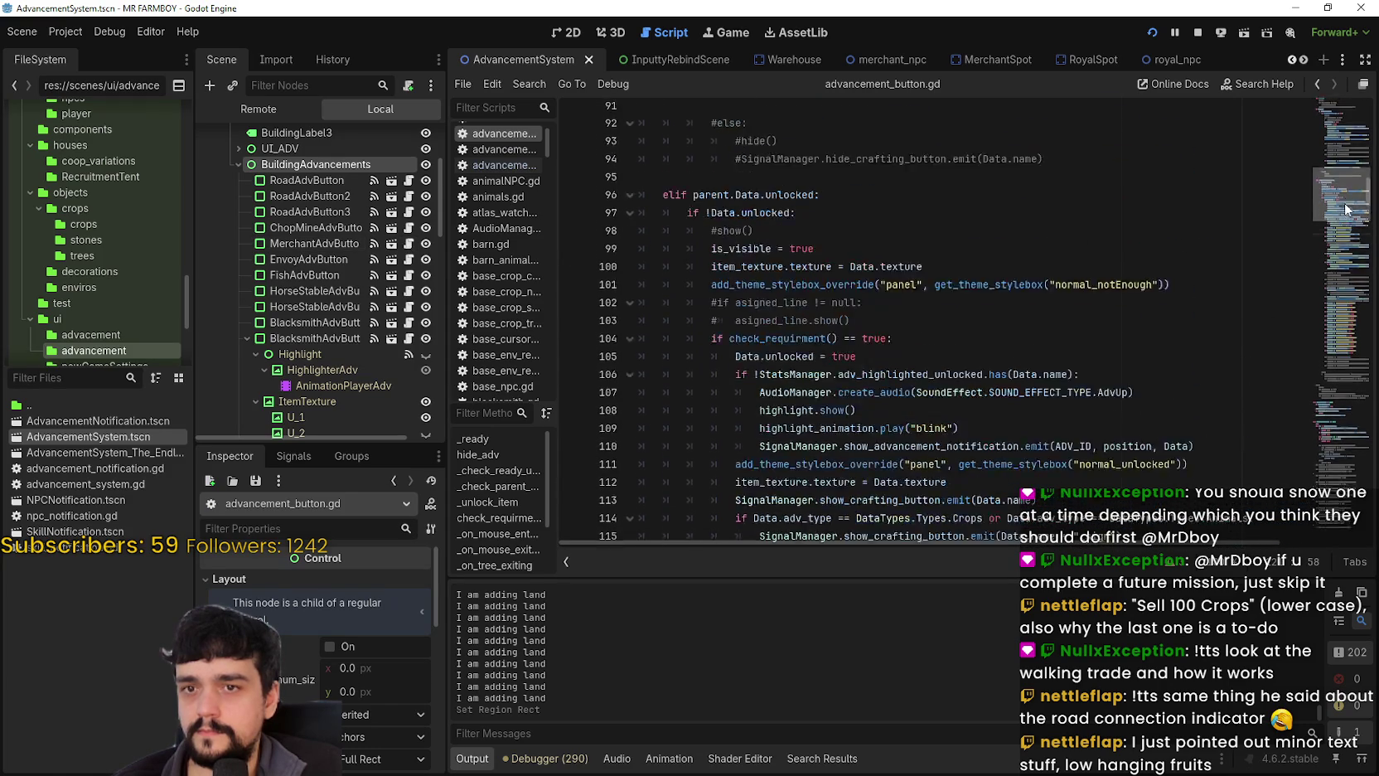
pyautogui.scroll(4, 1341, 175)
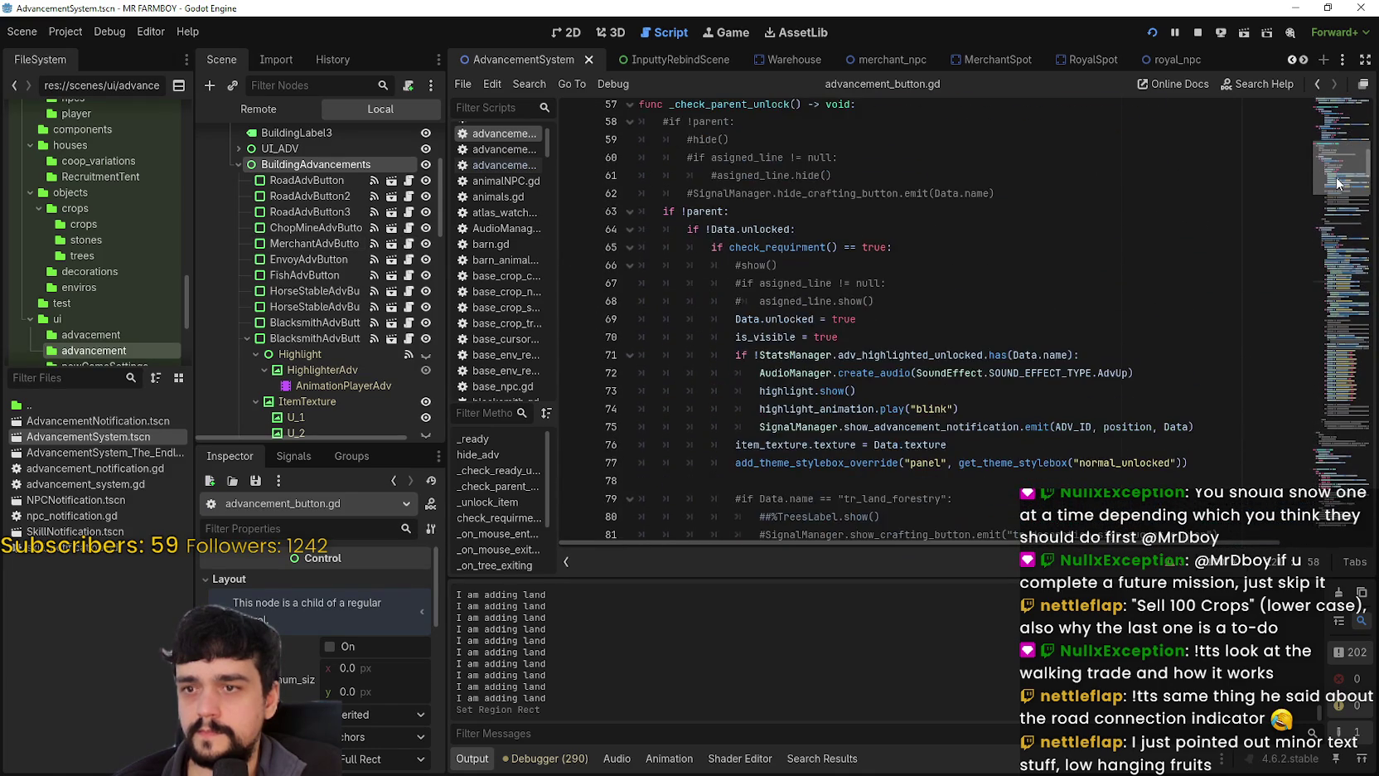
pyautogui.scroll(10, 1337, 166)
pyautogui.scroll(-12, 1326, 182)
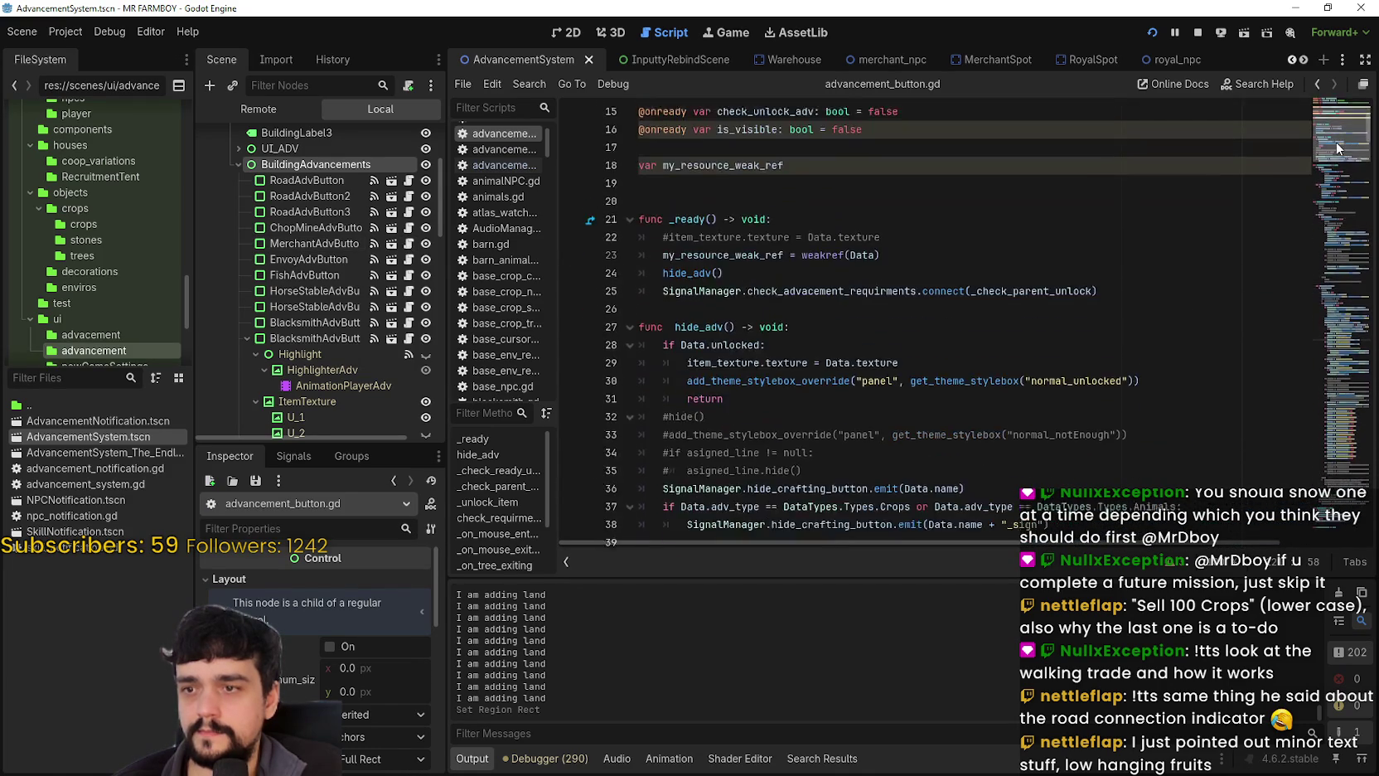
pyautogui.moveTo(1325, 189)
pyautogui.mouseDown()
pyautogui.moveTo(1294, 299)
pyautogui.moveTo(1328, 197)
pyautogui.mouseUp()
pyautogui.scroll(12, 1329, 174)
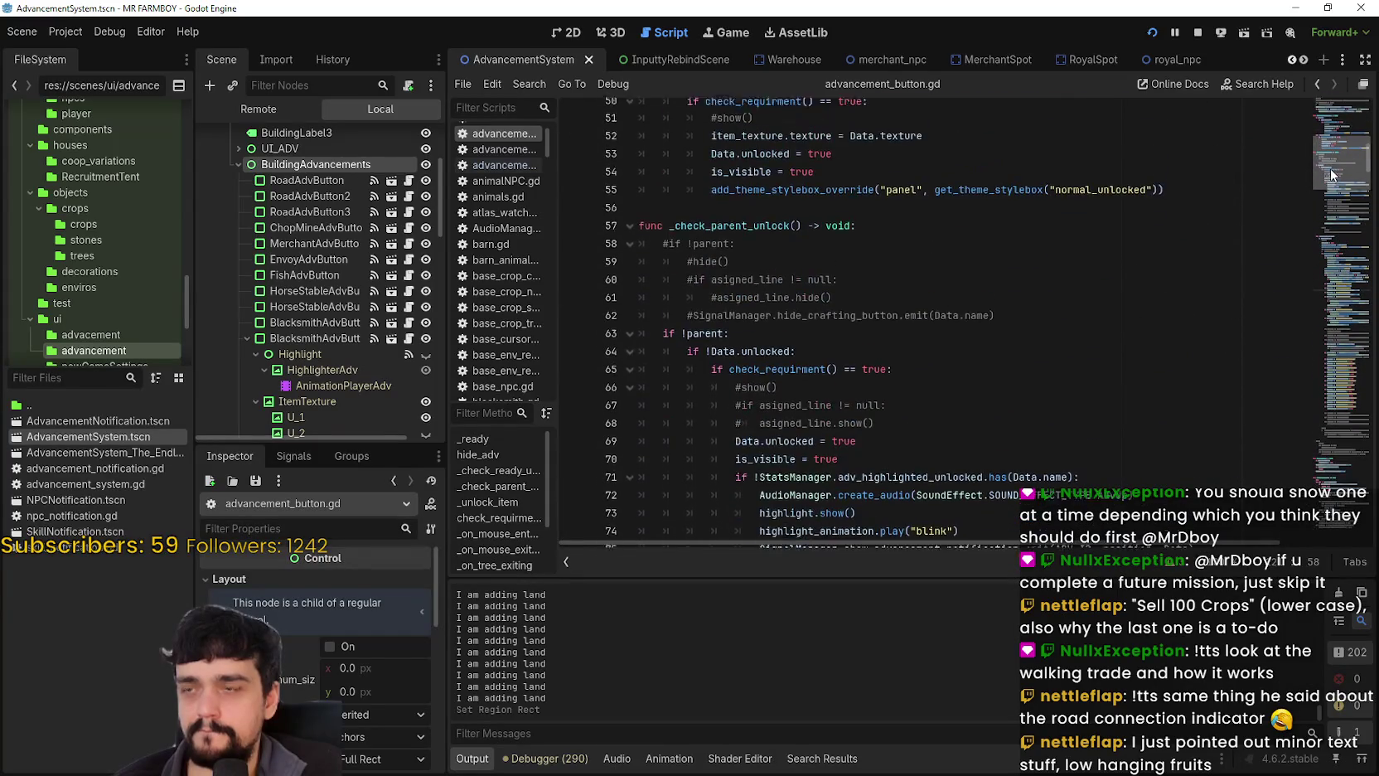
pyautogui.click(773, 348)
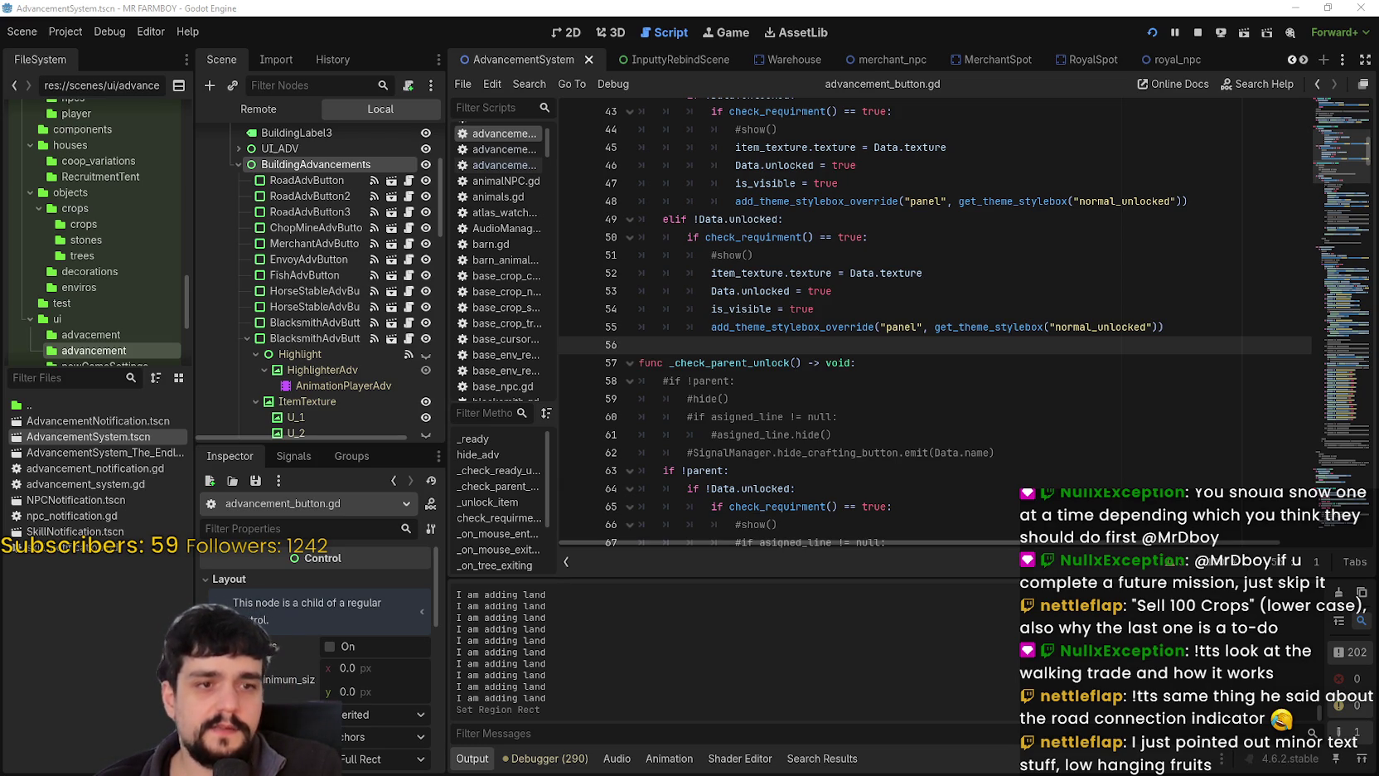
pyautogui.hotkey('alt', 'Tab')
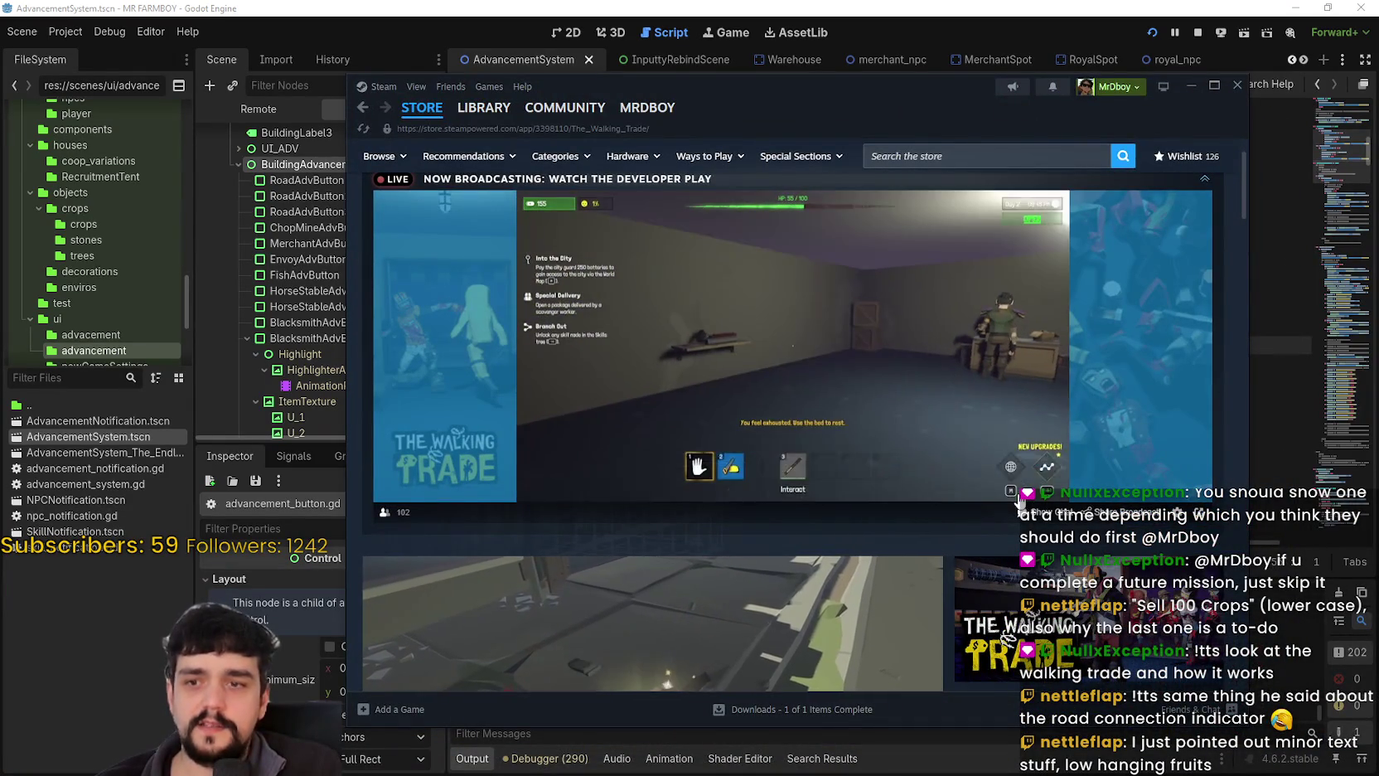
# Watch The Walking Trade's live broadcast fullscreen, then collapse and re-expand it on the store page.
pyautogui.click(1018, 477)
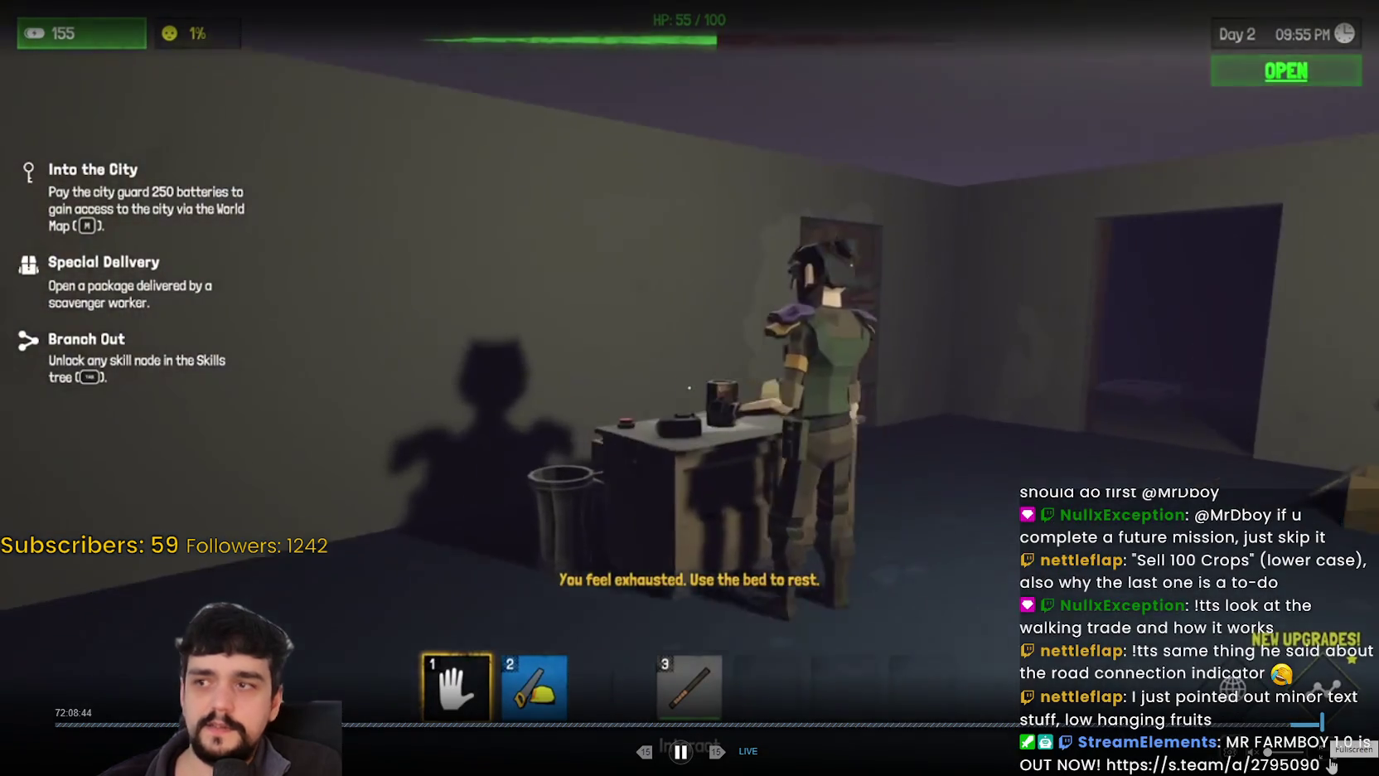
pyautogui.click(1329, 758)
pyautogui.scroll(2, 867, 524)
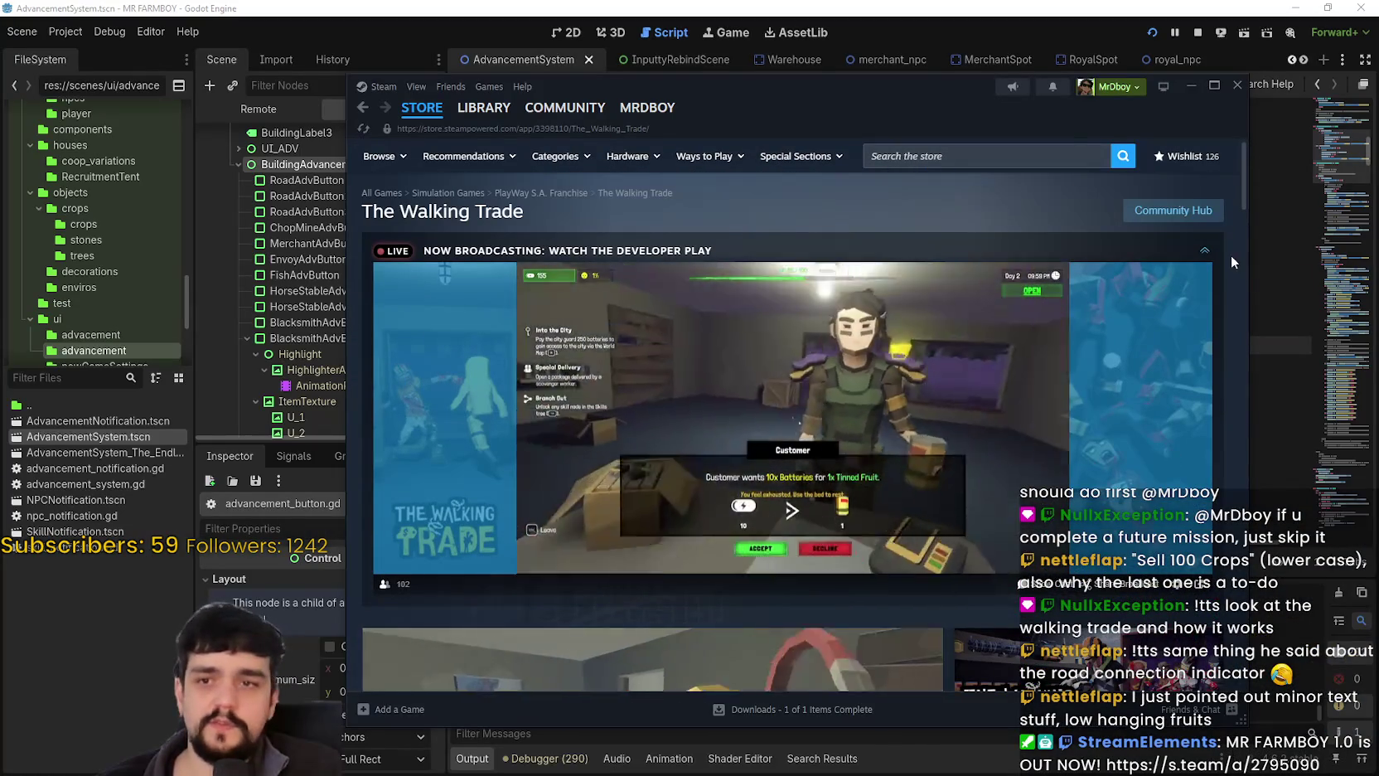
pyautogui.click(1204, 250)
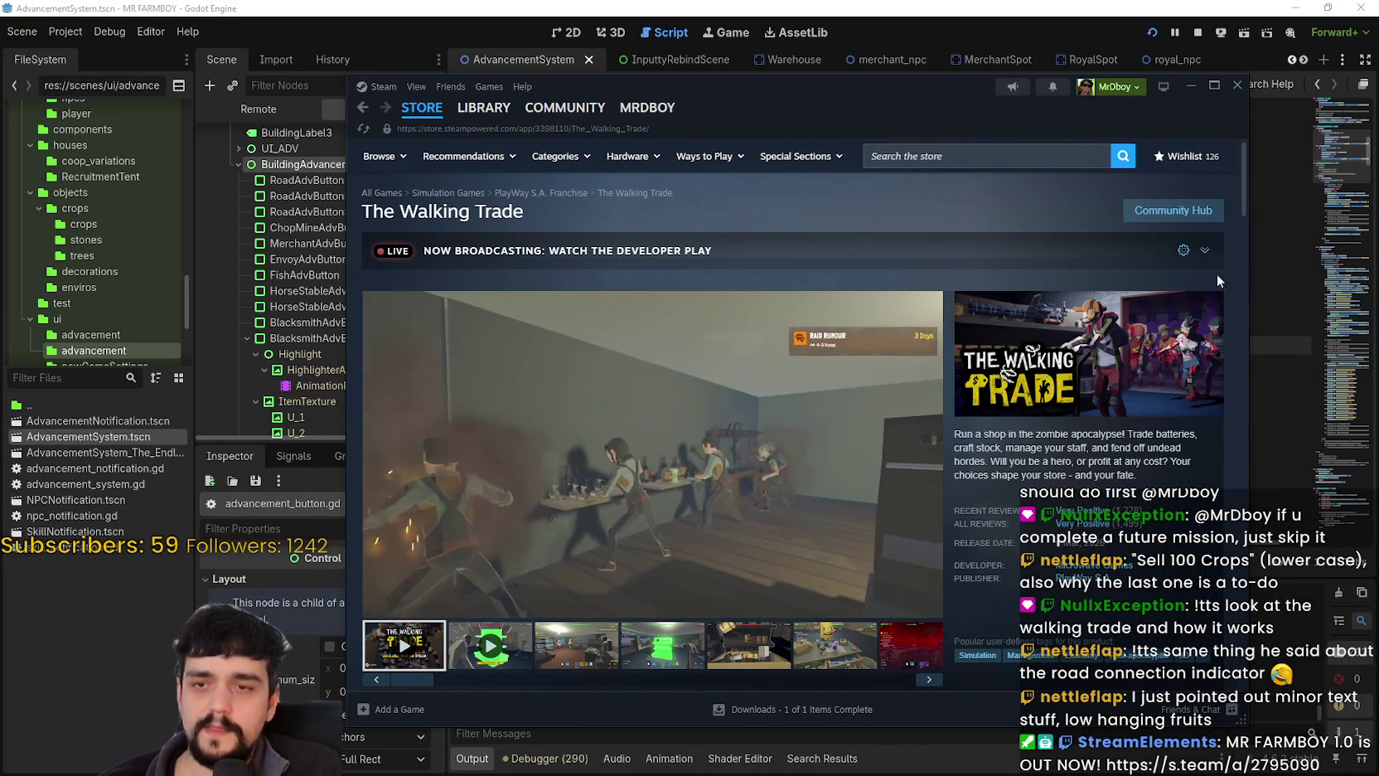
pyautogui.click(1205, 250)
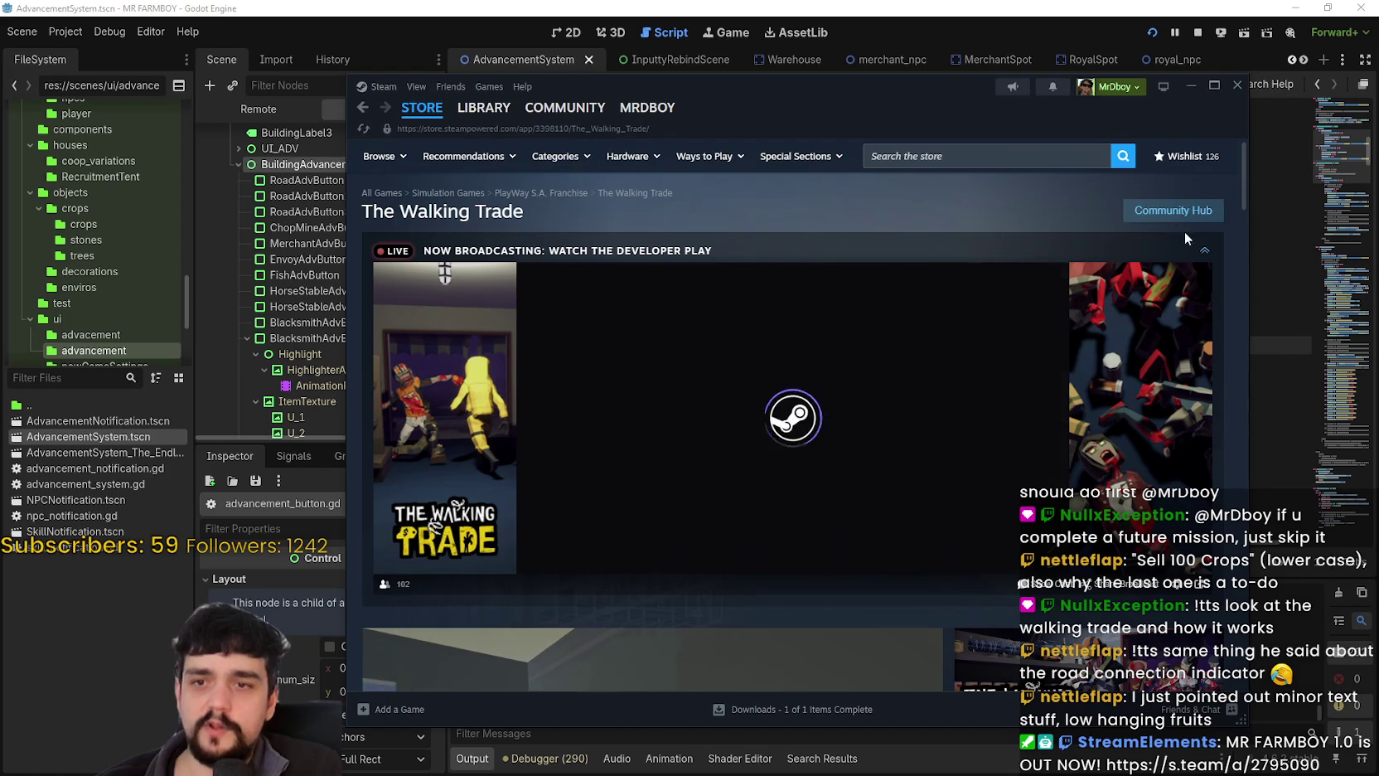
# Visit the community hub, then return to the store page and open a screenshot.
pyautogui.click(1173, 211)
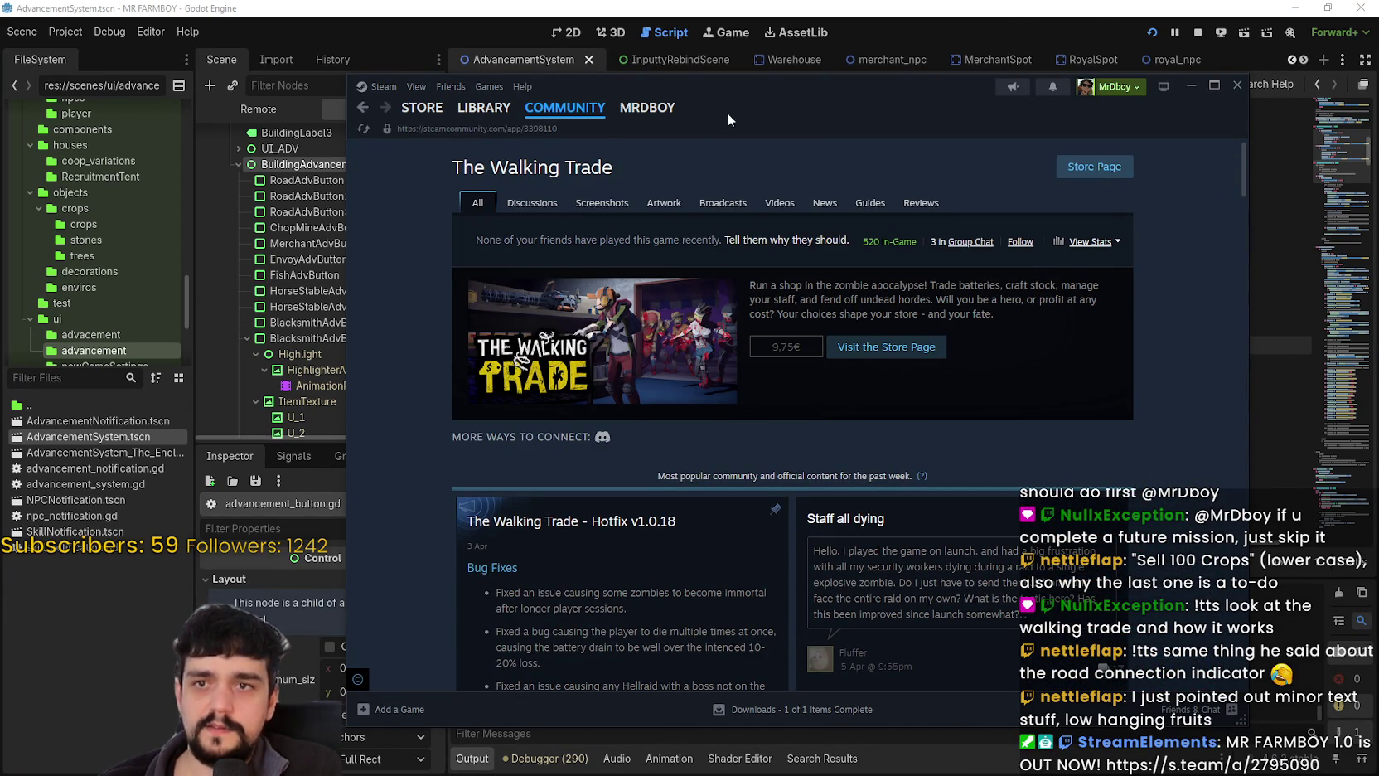
pyautogui.click(1191, 86)
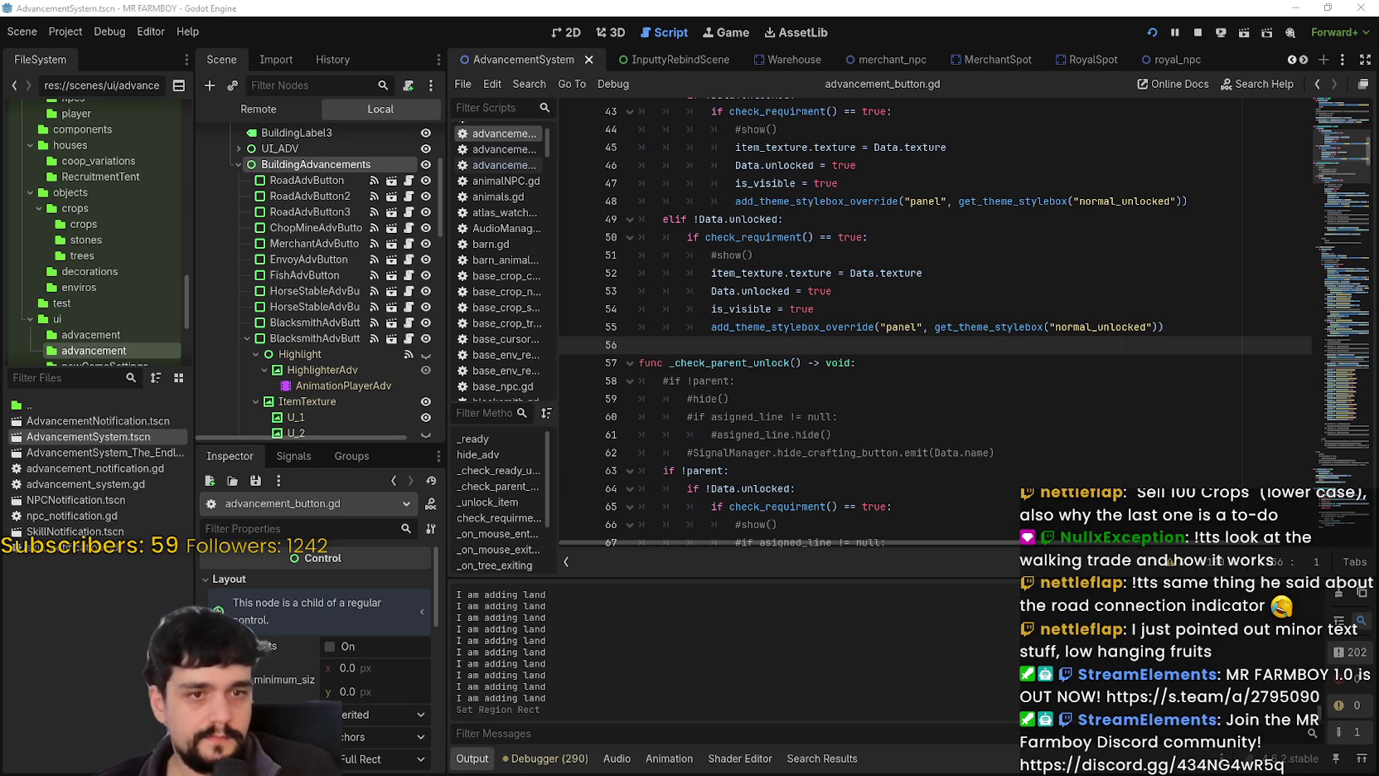
pyautogui.hotkey('alt', 'Tab')
pyautogui.click(1047, 322)
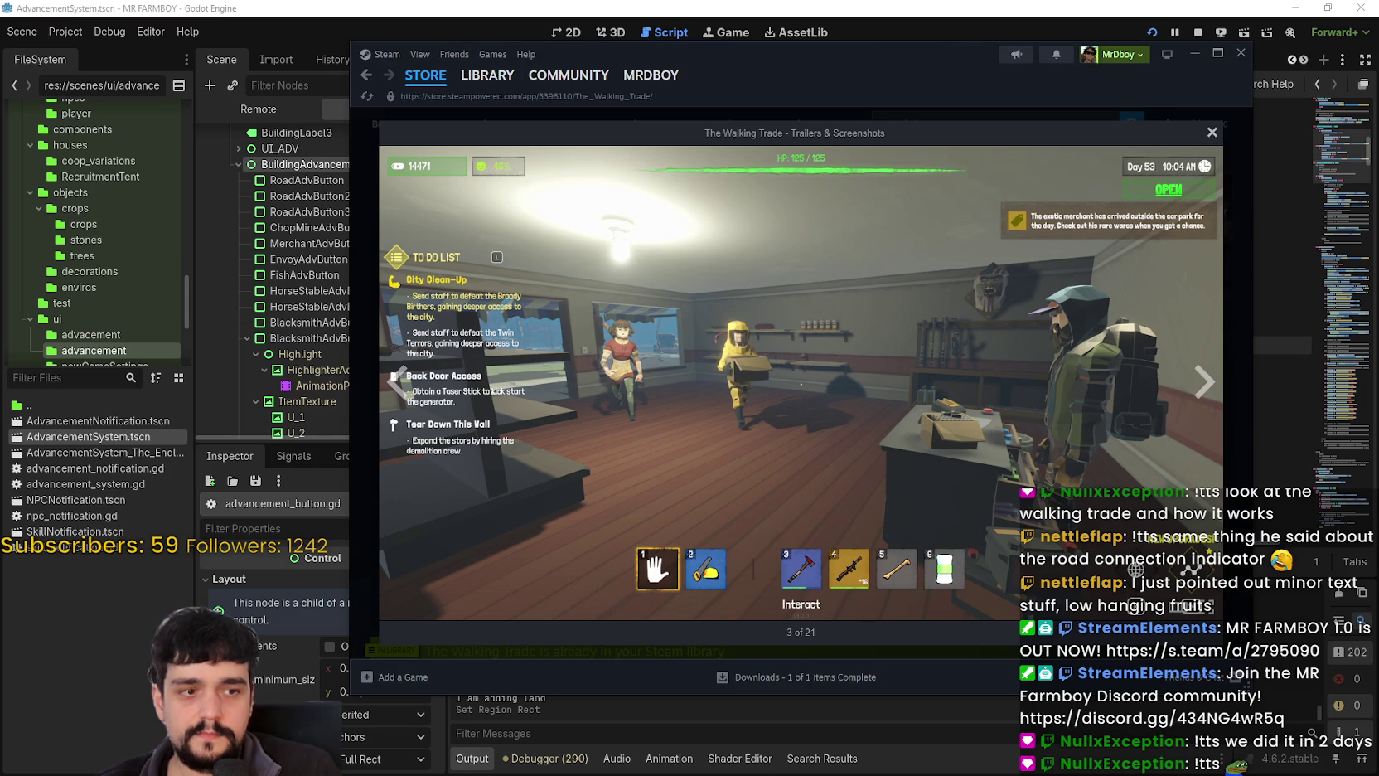
# Flip through several screenshots and the gameplay video, then bring the Godot window back.
pyautogui.click(1210, 382)
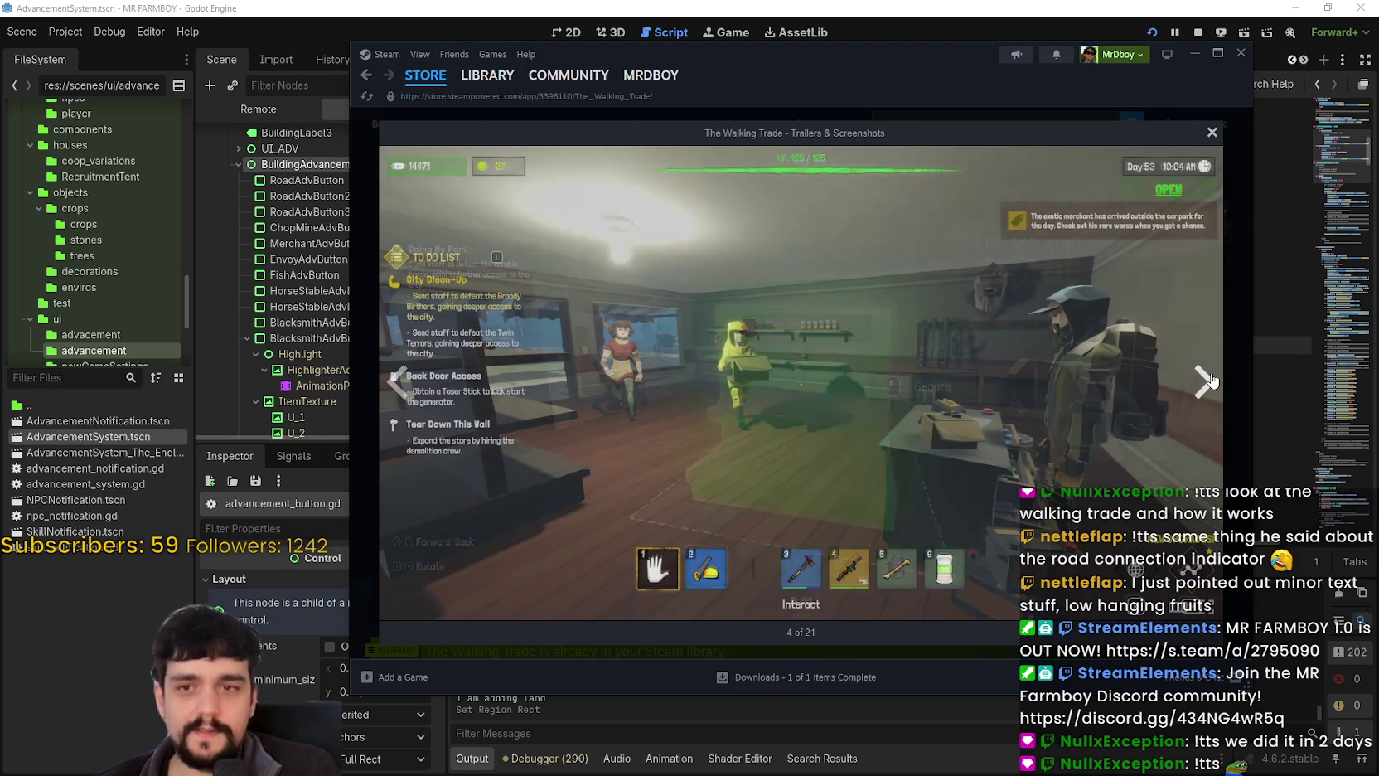
pyautogui.click(397, 382)
pyautogui.click(397, 381)
pyautogui.click(1204, 381)
pyautogui.click(1204, 381)
pyautogui.click(1204, 382)
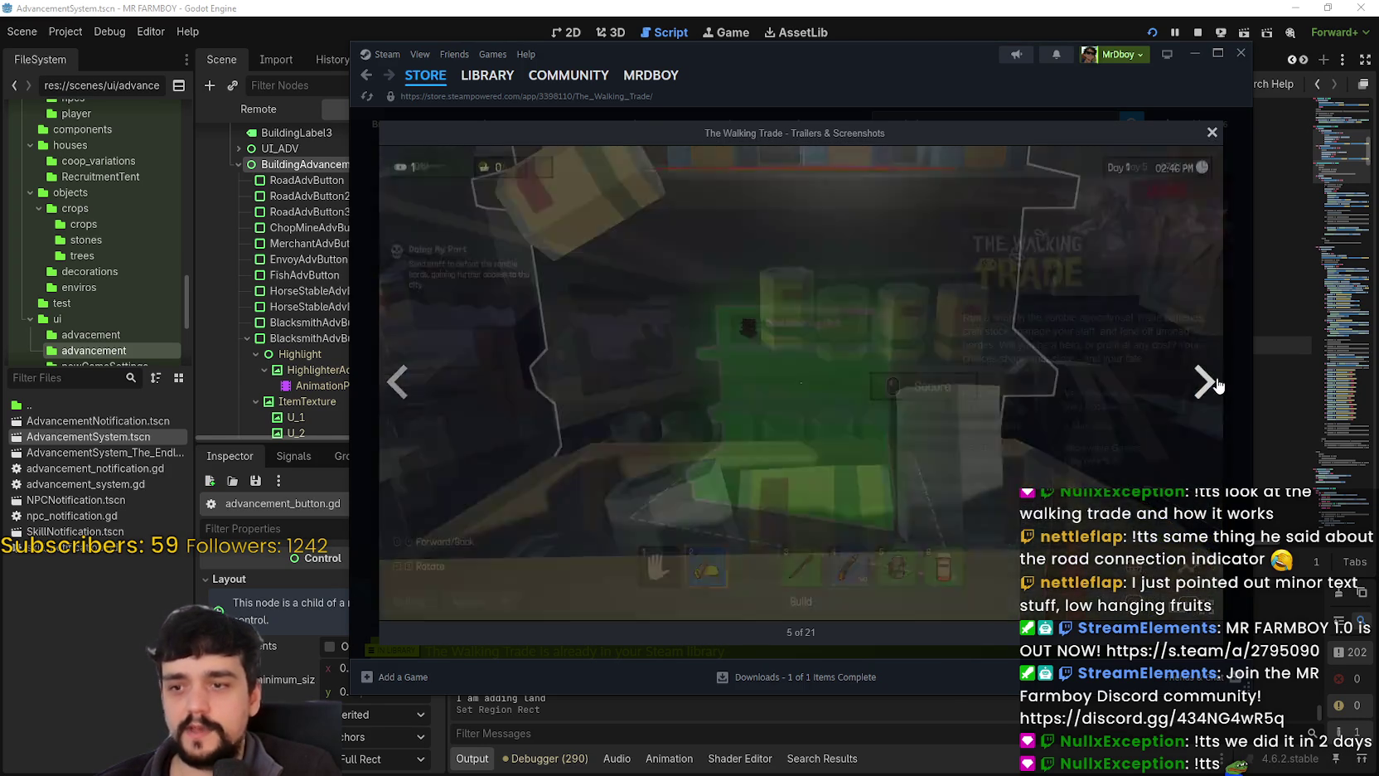
pyautogui.click(1206, 381)
pyautogui.click(1206, 381)
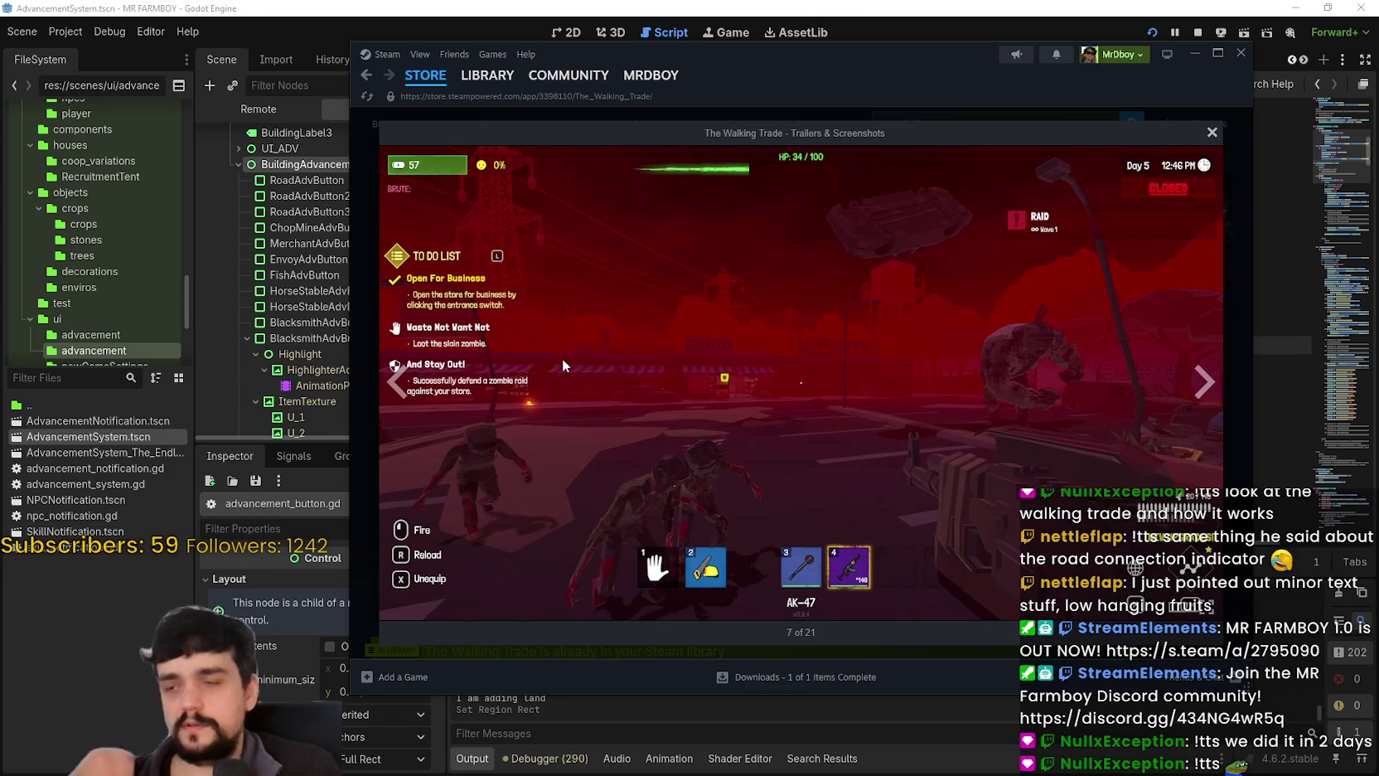
pyautogui.click(955, 7)
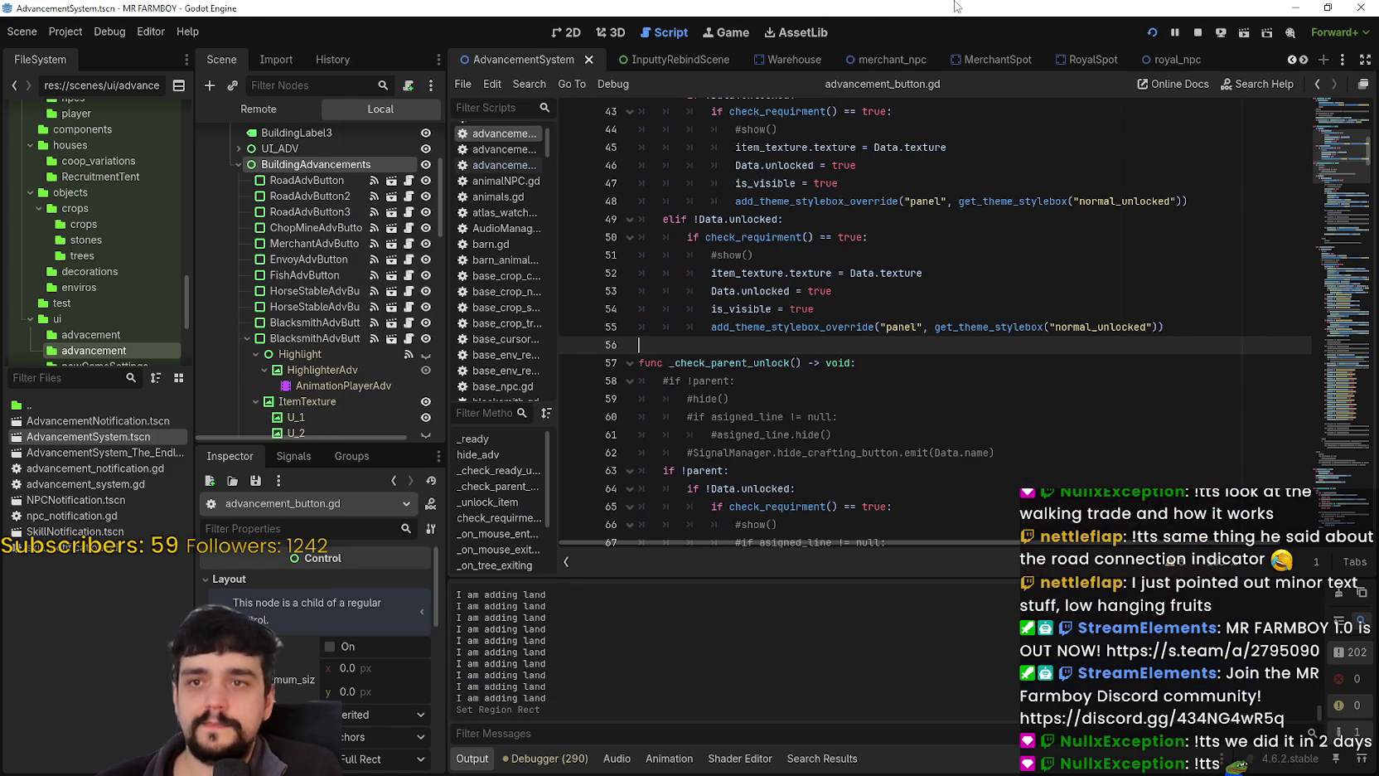
# Enlarge the scene tree panel, scroll through the advancement buttons, then switch to the running game.
pyautogui.scroll(-2, 843, 448)
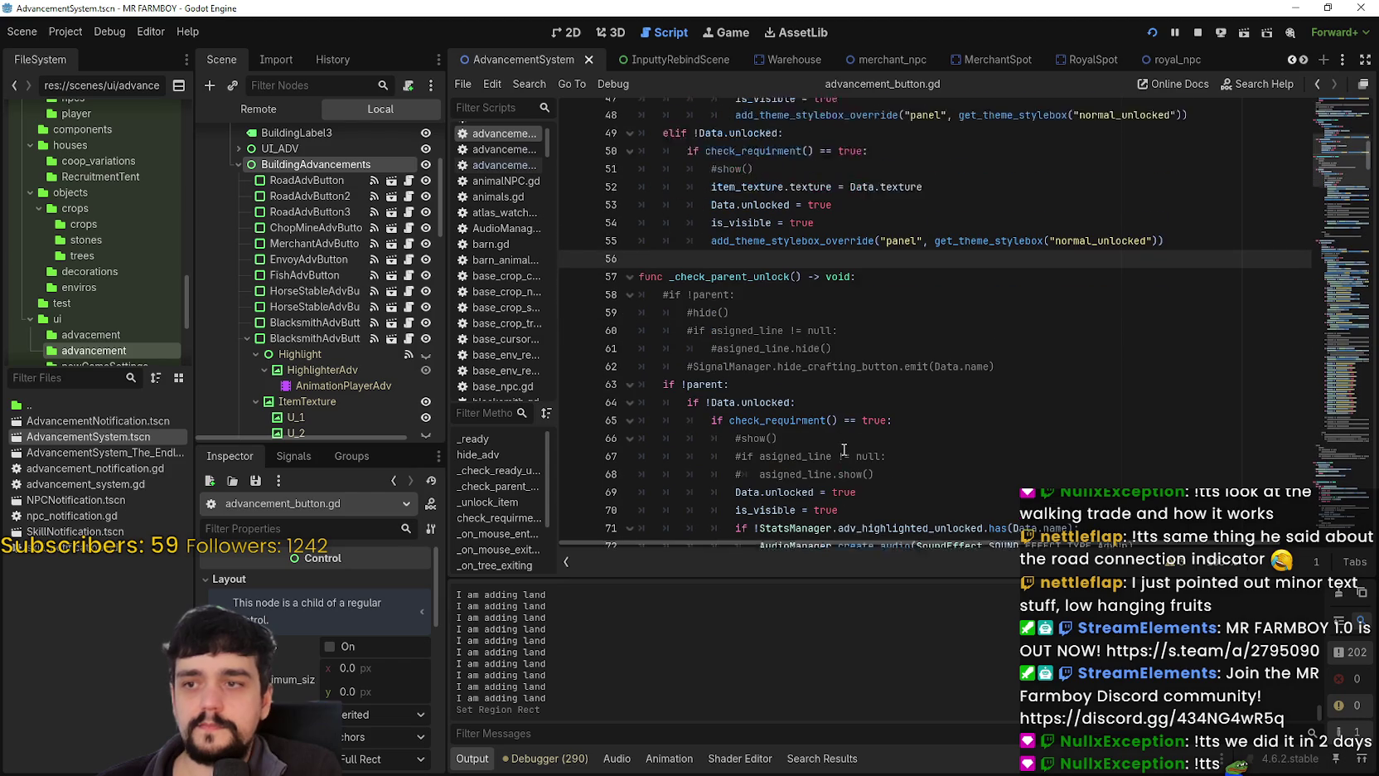
pyautogui.moveTo(315, 441); pyautogui.dragTo(316, 523)
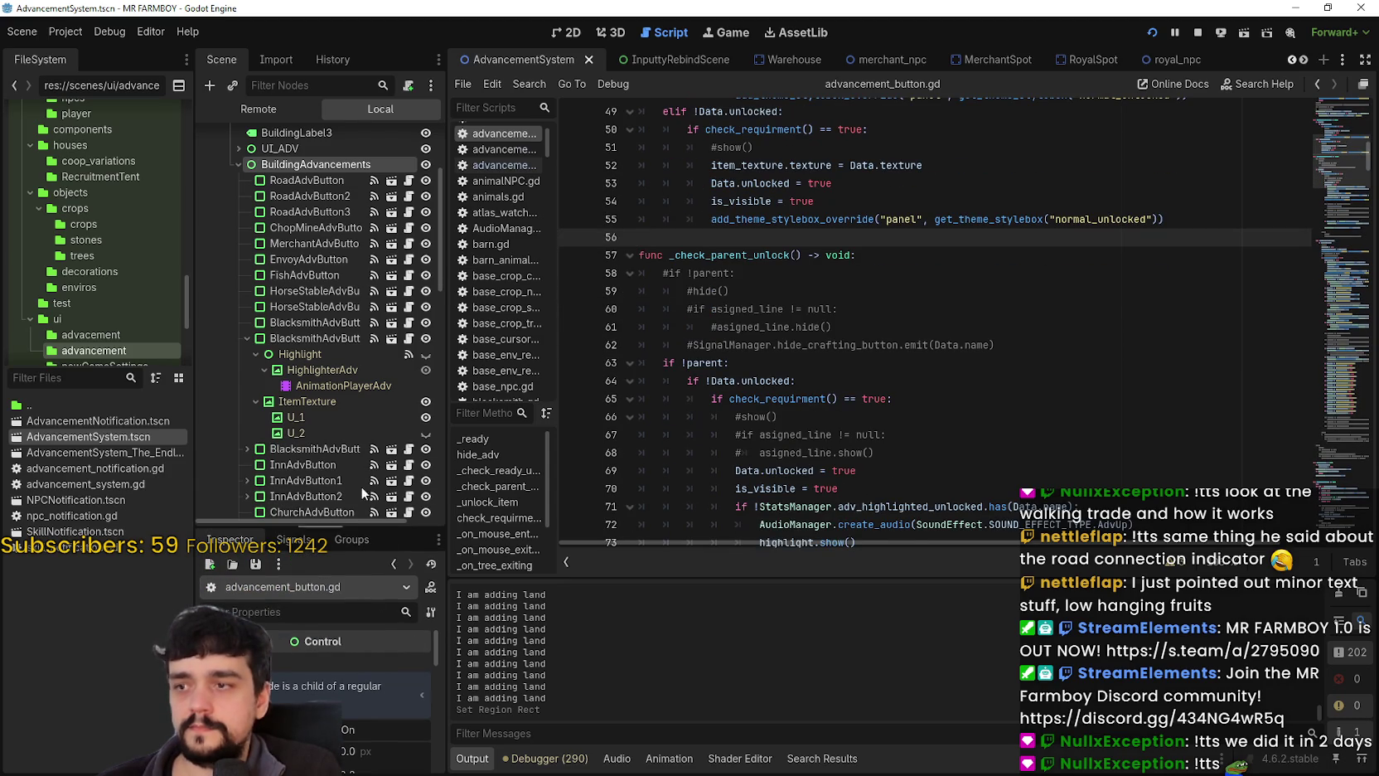
pyautogui.scroll(-5, 345, 455)
pyautogui.scroll(6, 345, 450)
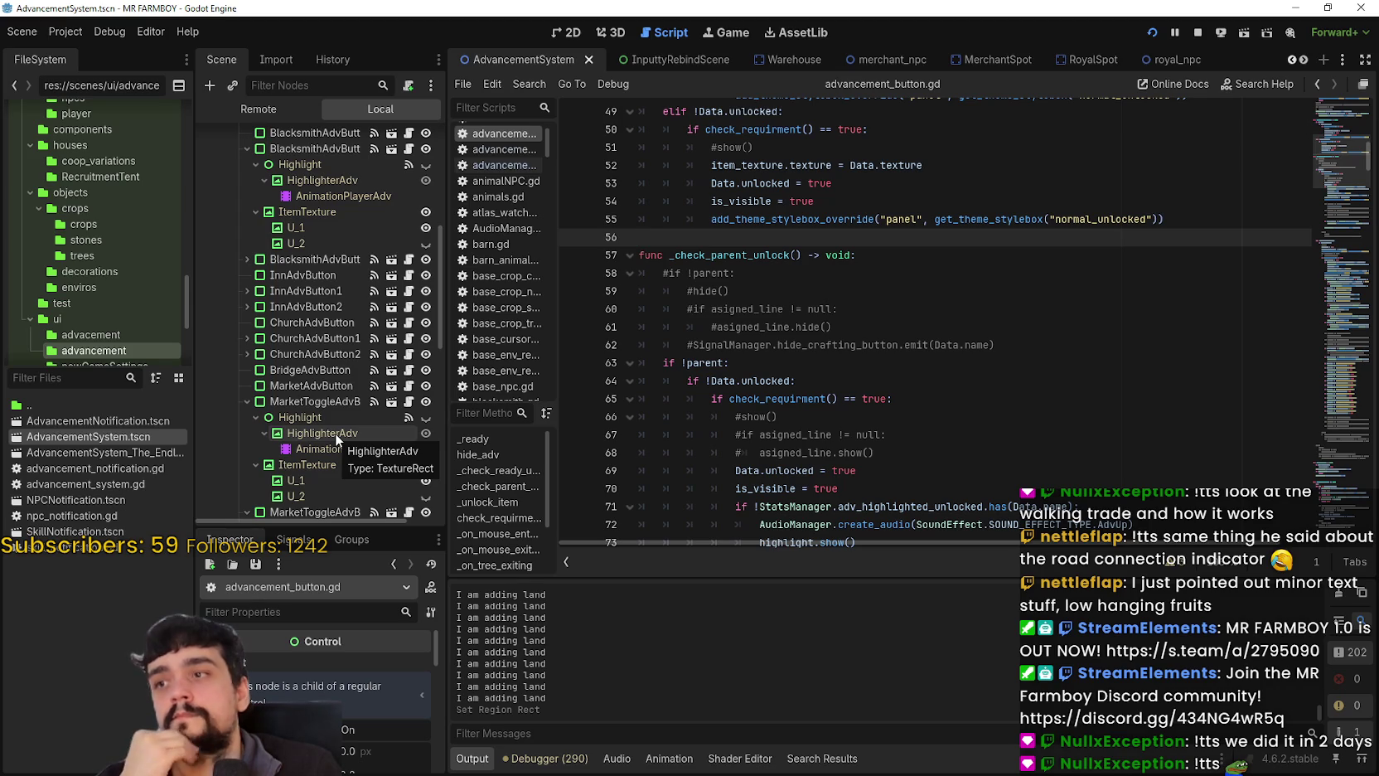
pyautogui.hotkey('alt', 'Tab')
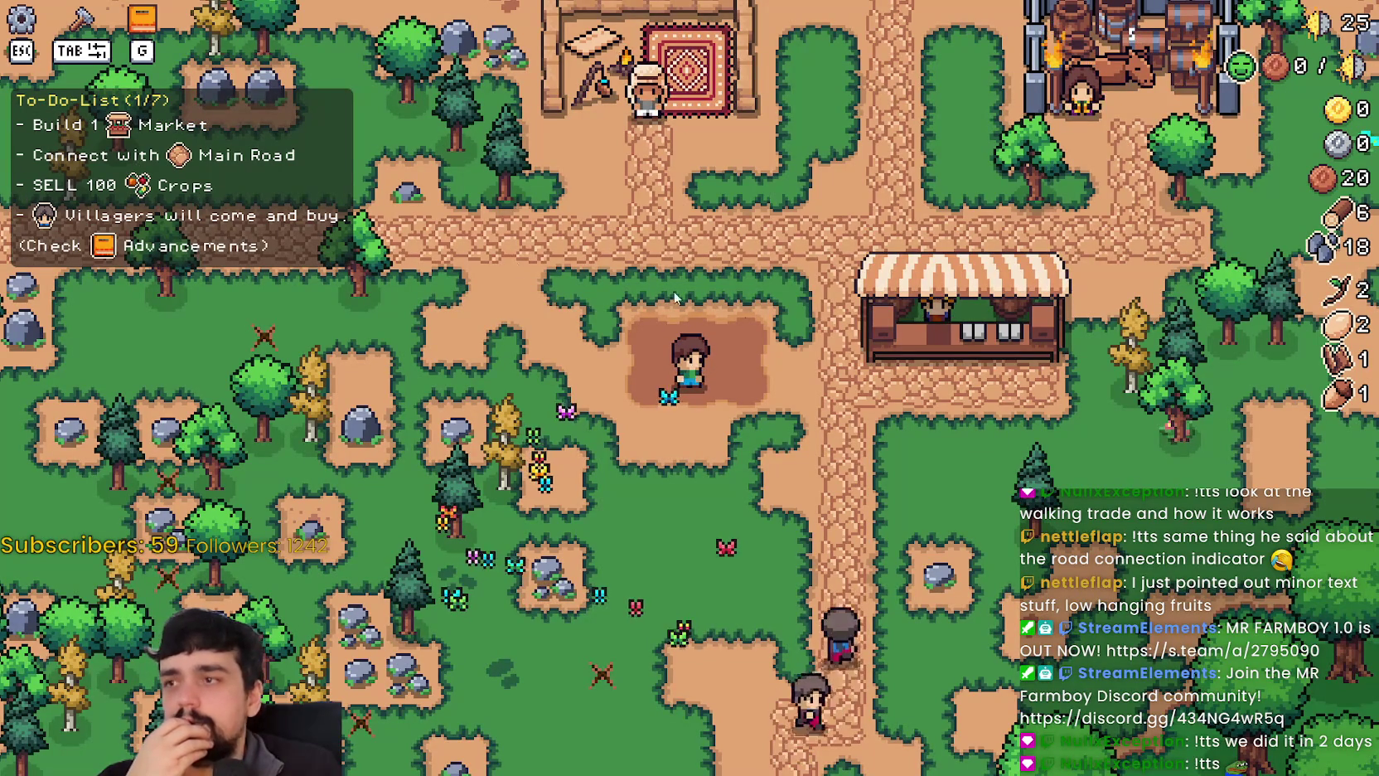
# Open the in-game Advancements panel and look over the buildings and Crops categories.
pyautogui.press('g')
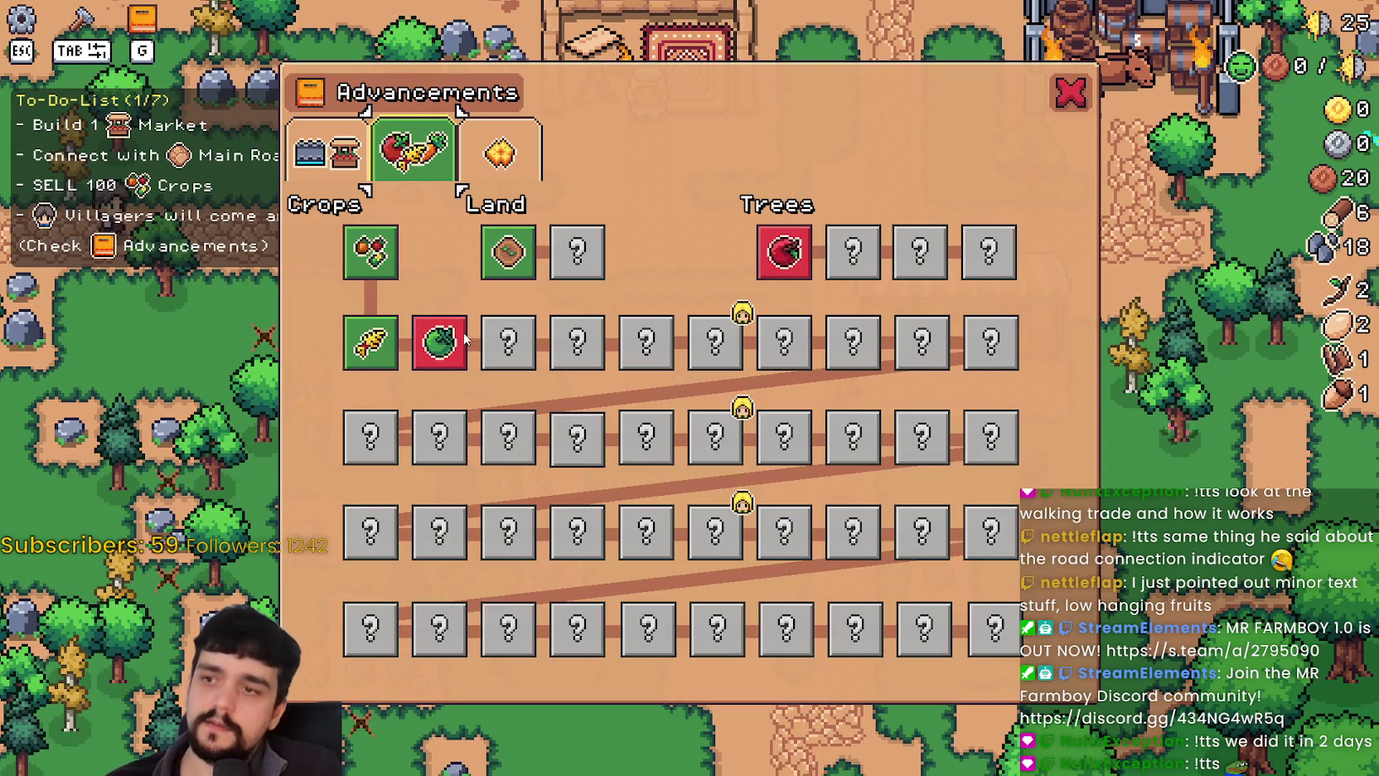
pyautogui.moveTo(446, 340)
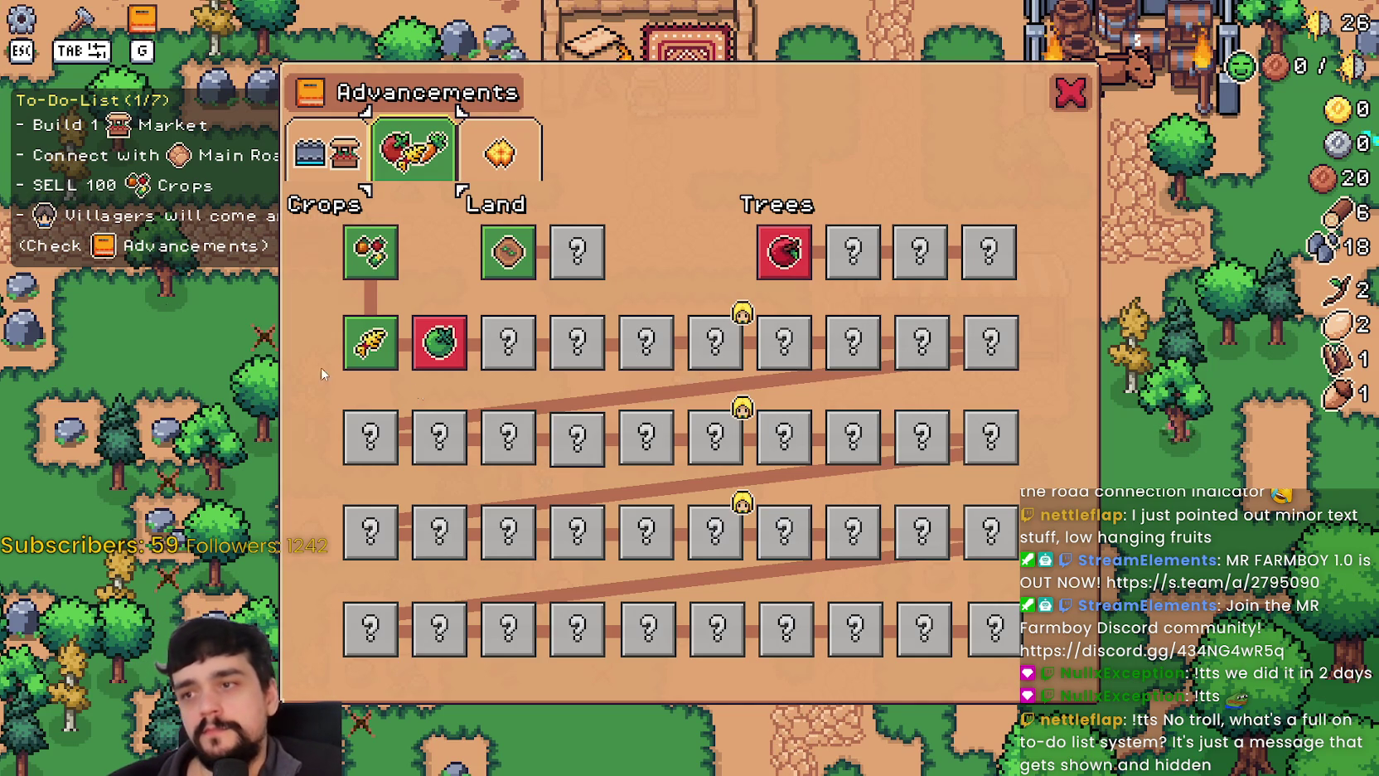
pyautogui.moveTo(463, 347)
pyautogui.click(327, 151)
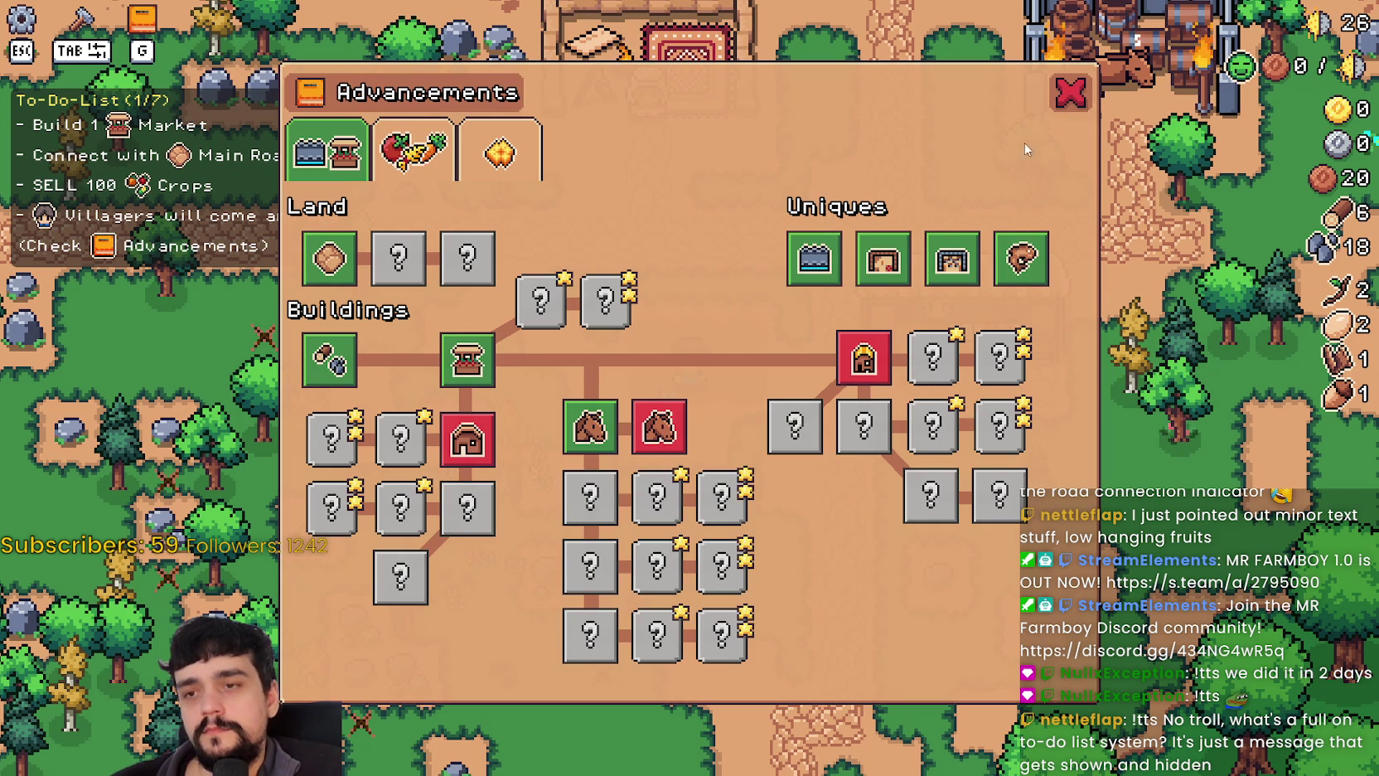
pyautogui.moveTo(458, 458)
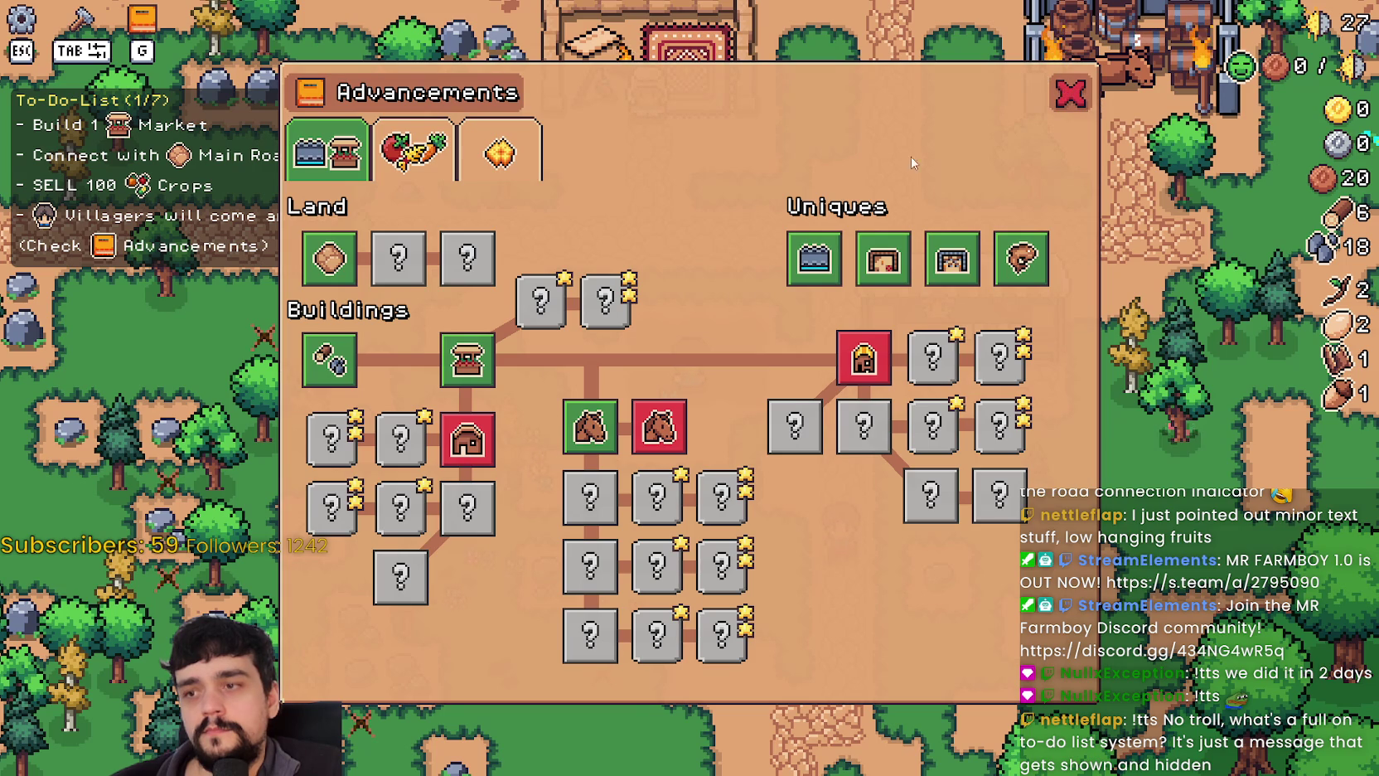
pyautogui.click(415, 153)
pyautogui.moveTo(432, 353)
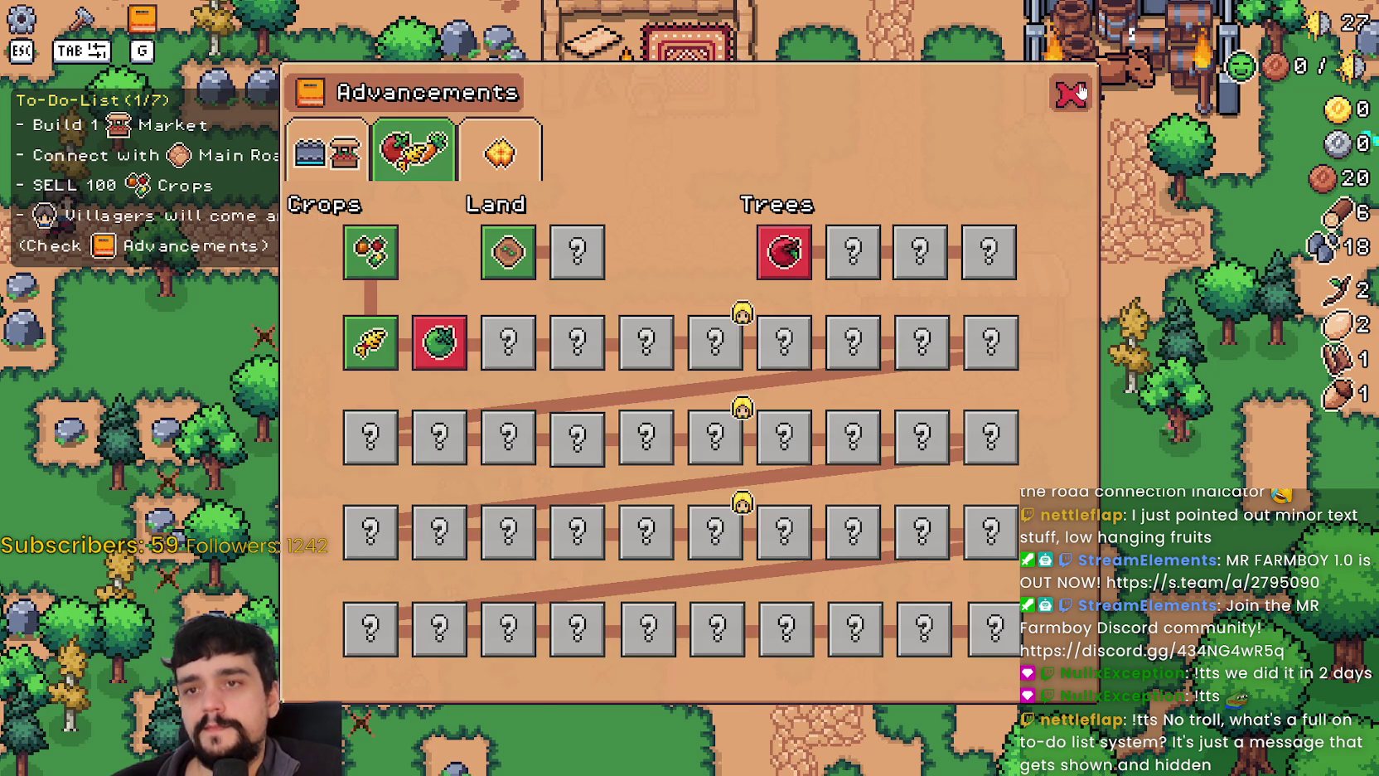
# Close the Advancements panel, pause, and quit the running game.
pyautogui.click(1071, 93)
pyautogui.press('Escape')
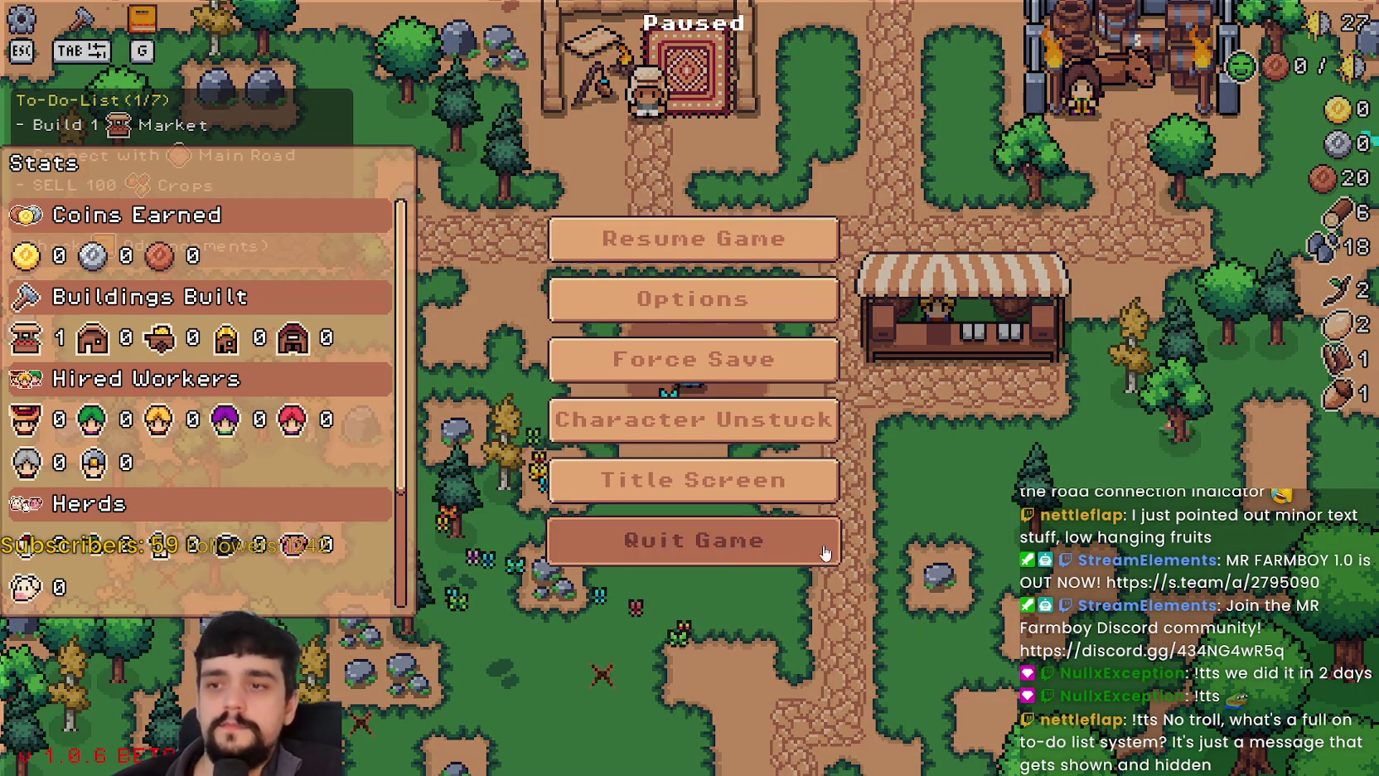
pyautogui.click(726, 548)
pyautogui.moveTo(1347, 151); pyautogui.dragTo(1348, 130)
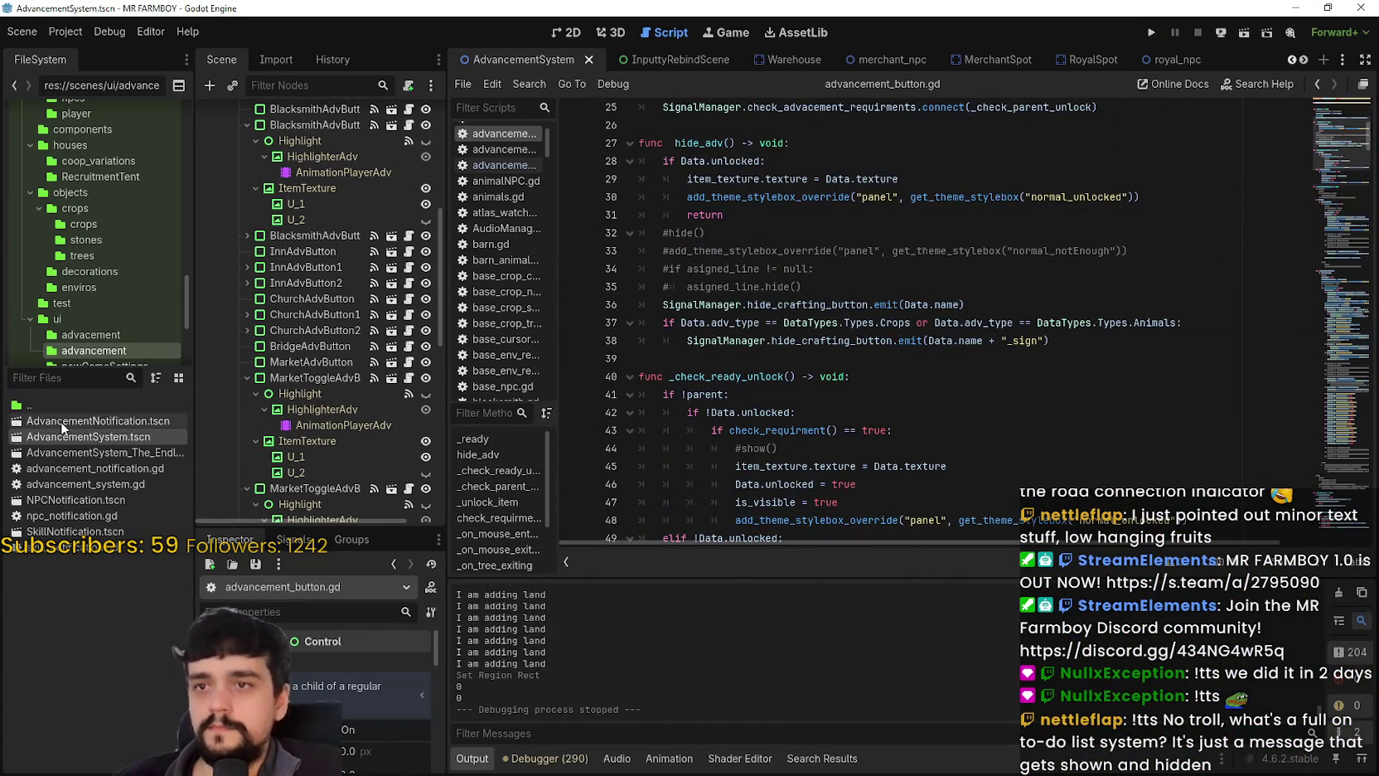
# Switch to the game_screen scene and open the Tutorial node's tutorial.gd script.
pyautogui.click(1304, 62)
pyautogui.click(1304, 61)
pyautogui.click(1304, 62)
pyautogui.click(1304, 62)
pyautogui.click(1304, 62)
pyautogui.click(1304, 61)
pyautogui.click(1304, 62)
pyautogui.click(1304, 62)
pyautogui.click(1303, 61)
pyautogui.click(1304, 61)
pyautogui.click(1304, 62)
pyautogui.click(1304, 61)
pyautogui.click(1304, 61)
pyautogui.click(1304, 62)
pyautogui.click(1304, 62)
pyautogui.click(1304, 62)
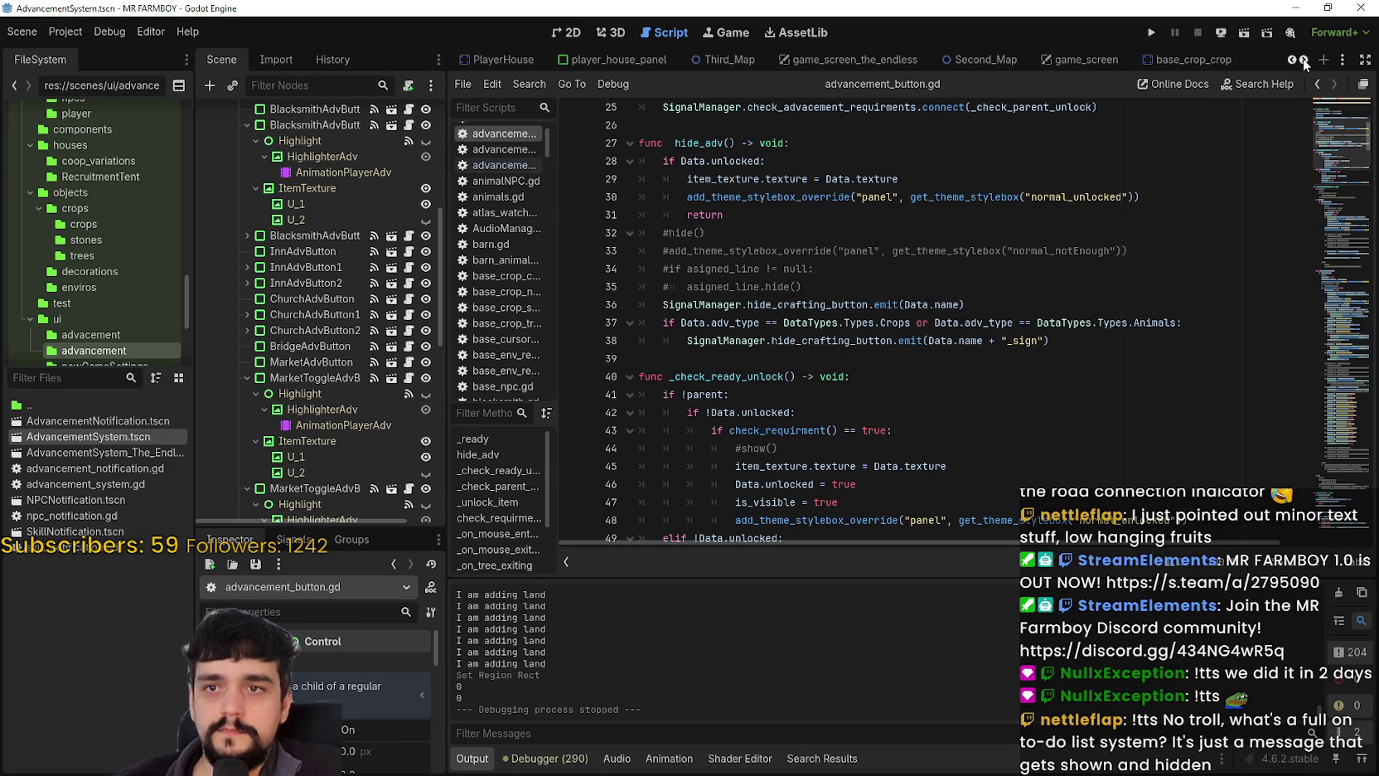
pyautogui.click(1304, 61)
pyautogui.click(1304, 61)
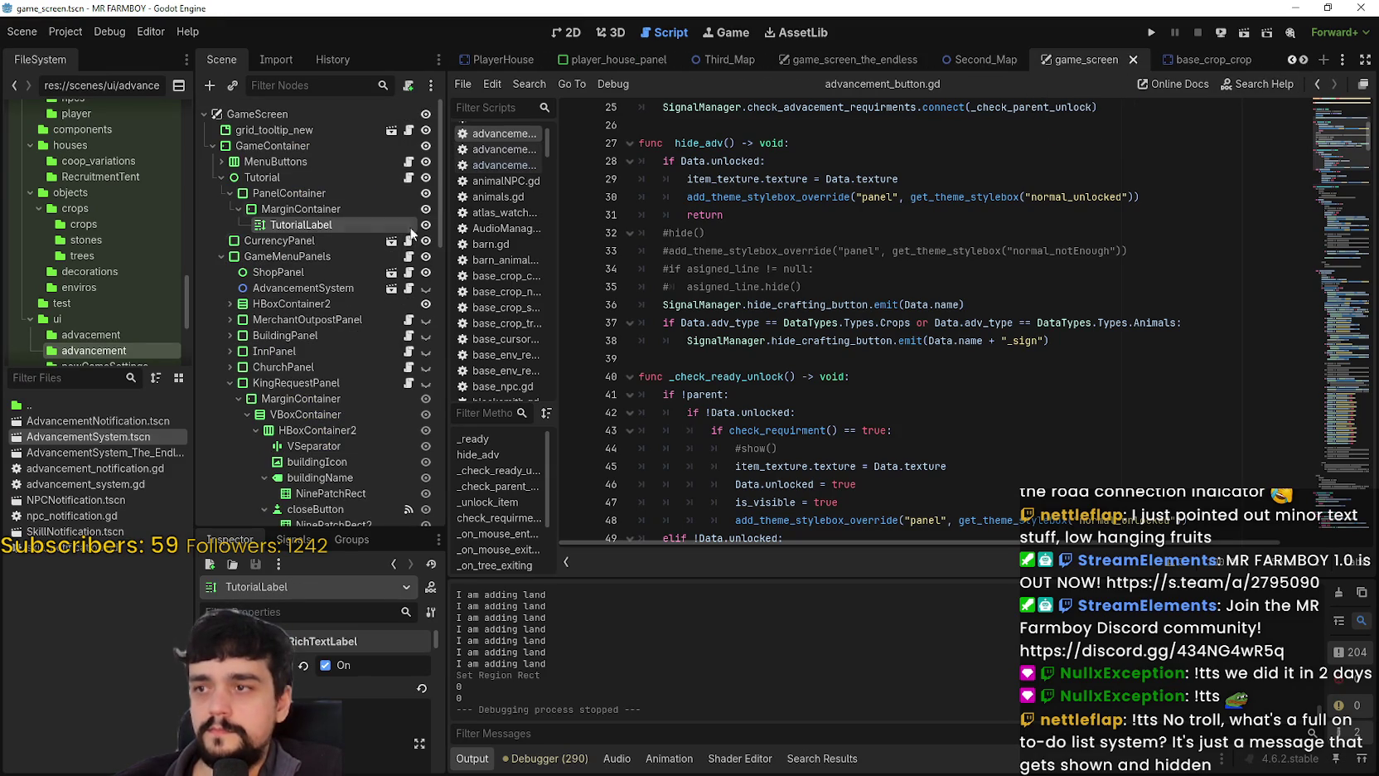
pyautogui.click(409, 177)
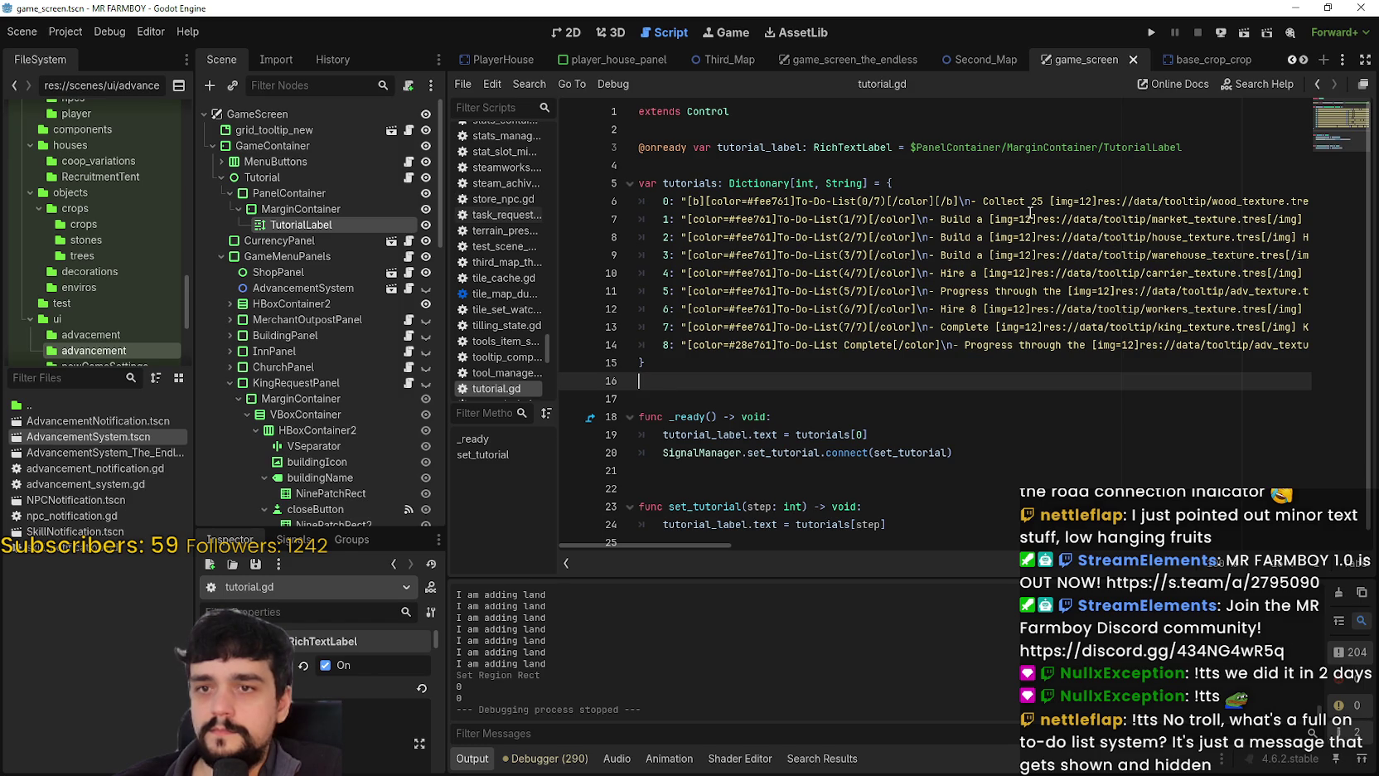
# Add a 0 after the sell amount on line 7 of tutorial.gd and save.
pyautogui.moveTo(673, 544)
pyautogui.mouseDown()
pyautogui.moveTo(836, 565)
pyautogui.moveTo(943, 550)
pyautogui.moveTo(892, 550)
pyautogui.mouseUp()
pyautogui.click(823, 223)
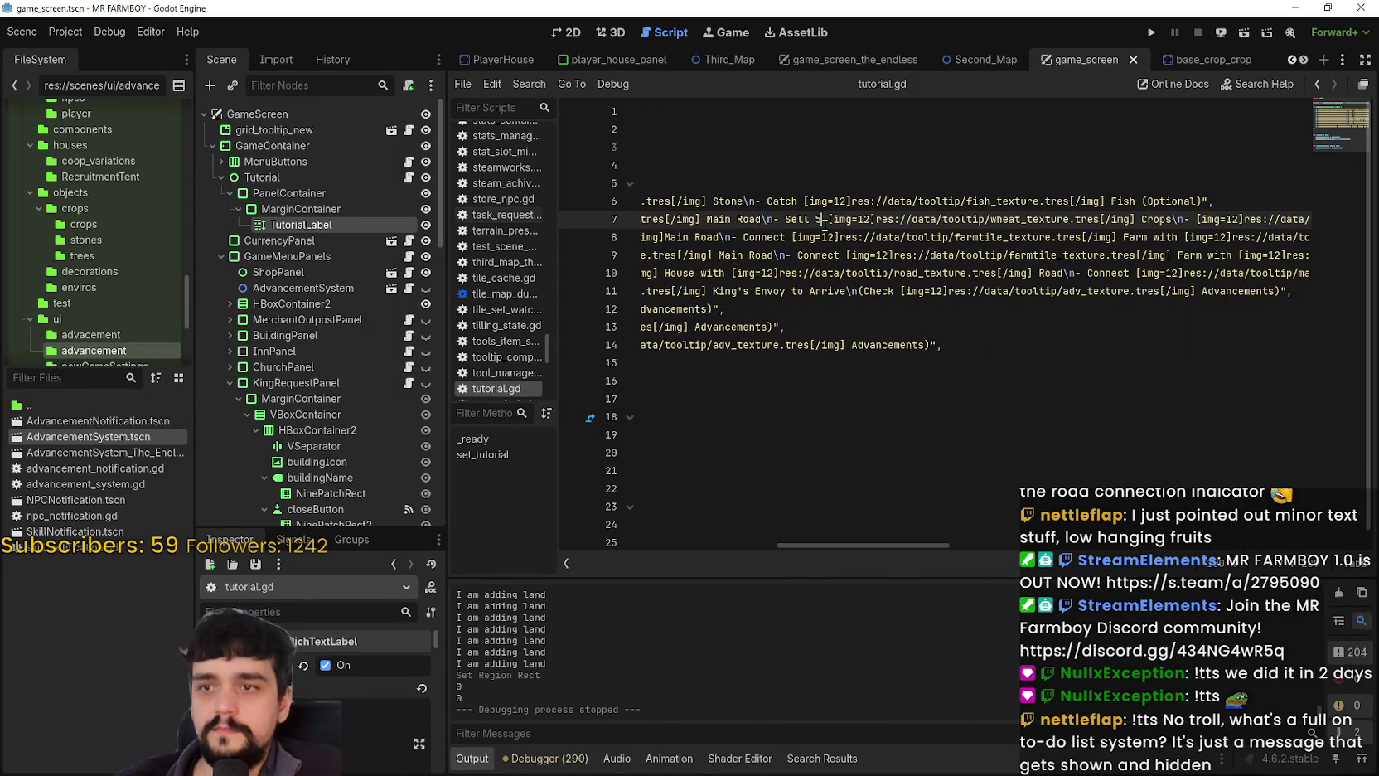
pyautogui.write('0')
pyautogui.click(889, 256)
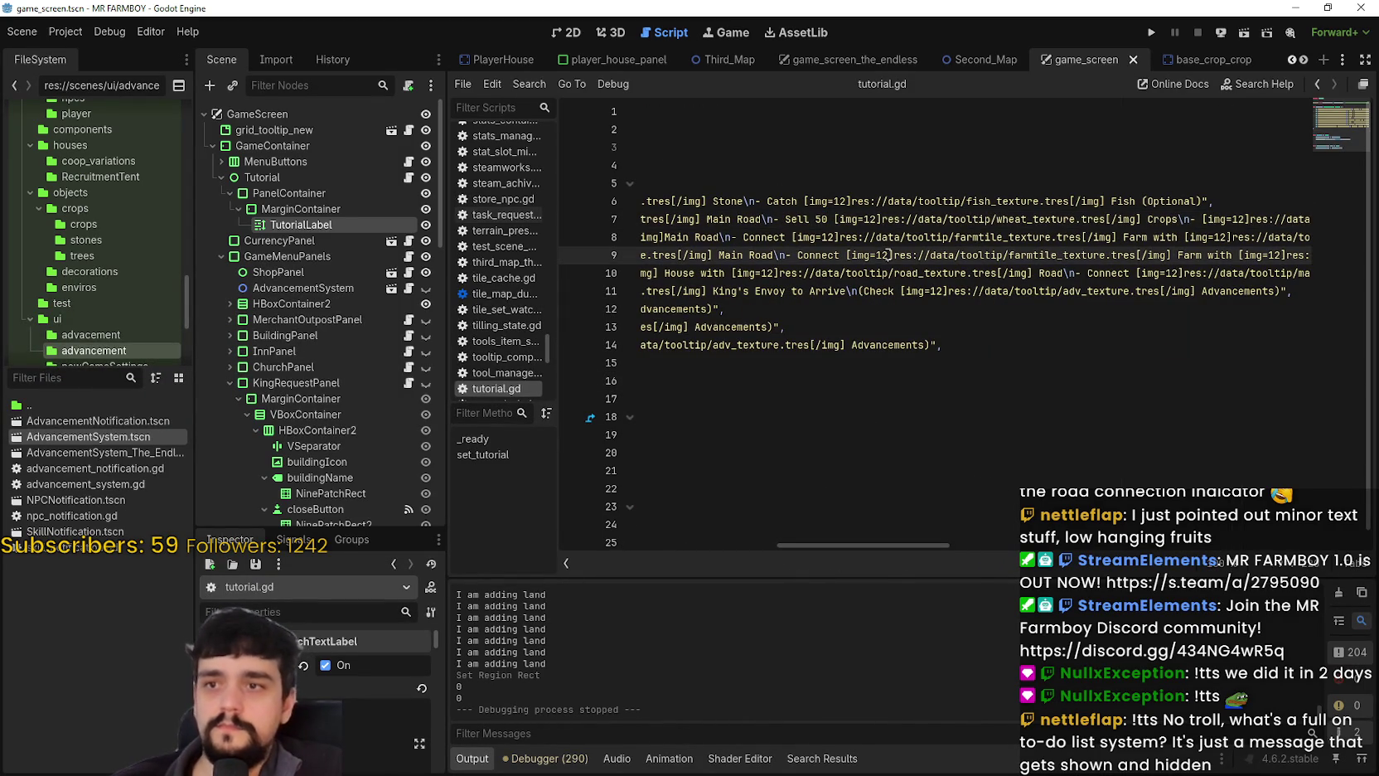
pyautogui.hotkey('ctrl', 's')
pyautogui.press('Up')
pyautogui.press('Up')
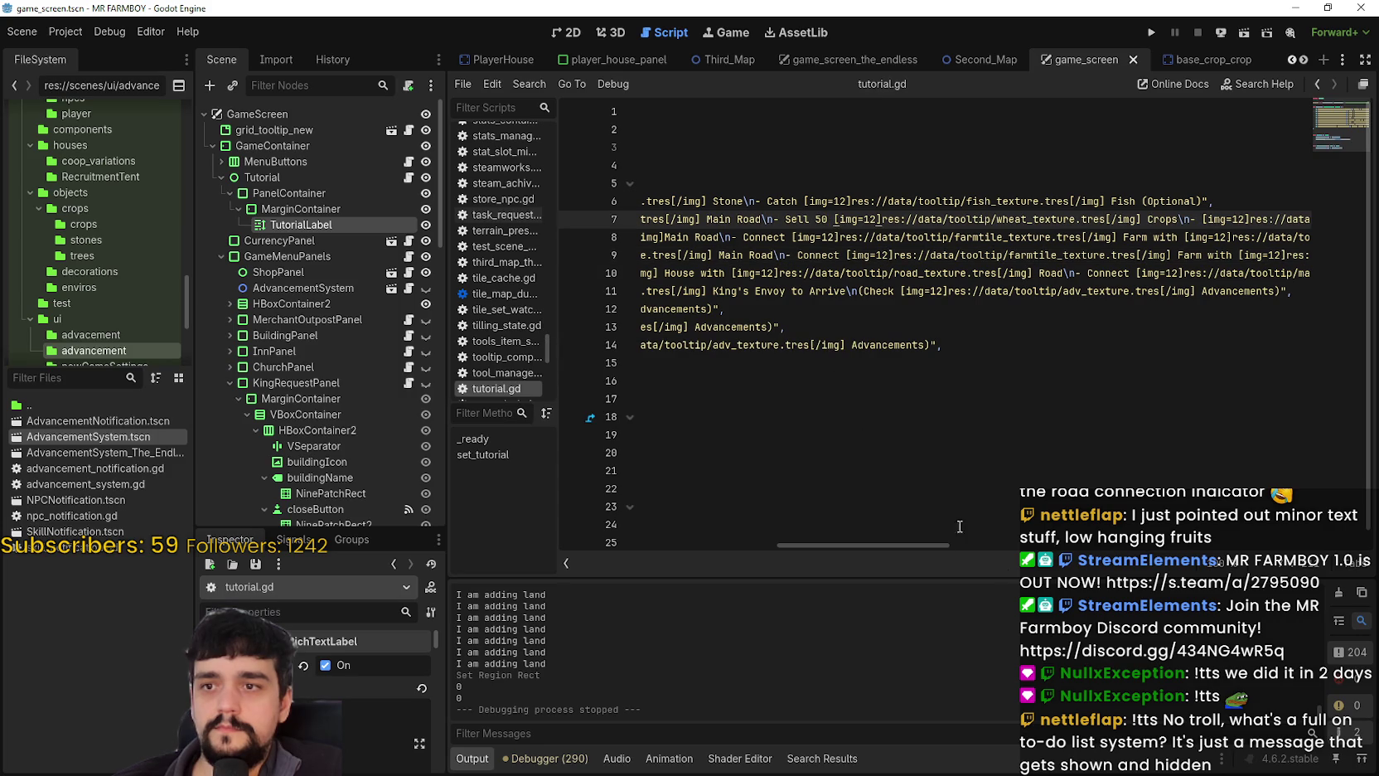
pyautogui.moveTo(862, 546)
pyautogui.mouseDown()
pyautogui.moveTo(896, 544)
pyautogui.moveTo(834, 541)
pyautogui.moveTo(906, 545)
pyautogui.moveTo(824, 542)
pyautogui.mouseUp()
# Delete the 50 from the Sell Crops entry on line 7 and save the script.
pyautogui.doubleClick(1000, 220)
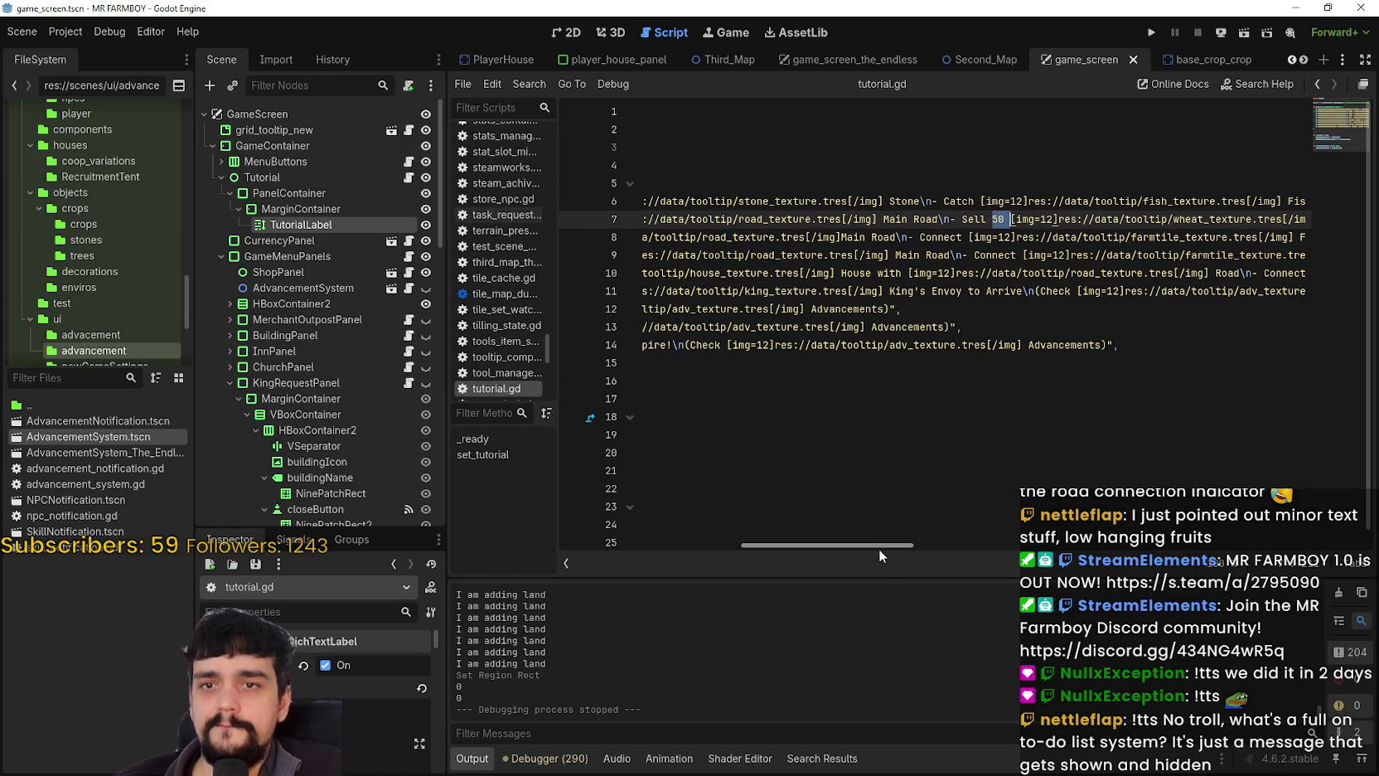
pyautogui.moveTo(834, 547)
pyautogui.mouseDown()
pyautogui.moveTo(922, 547)
pyautogui.moveTo(852, 539)
pyautogui.mouseUp()
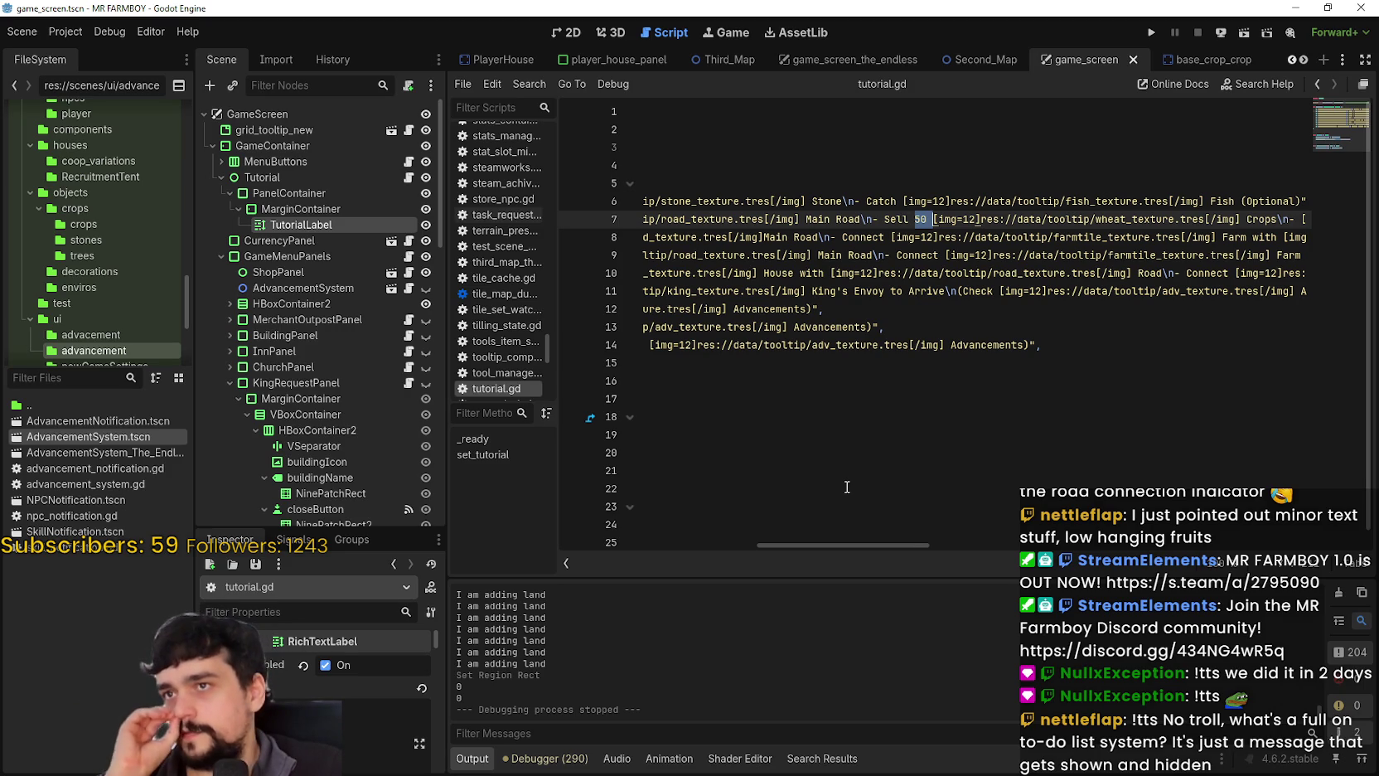
pyautogui.press('BackSpace')
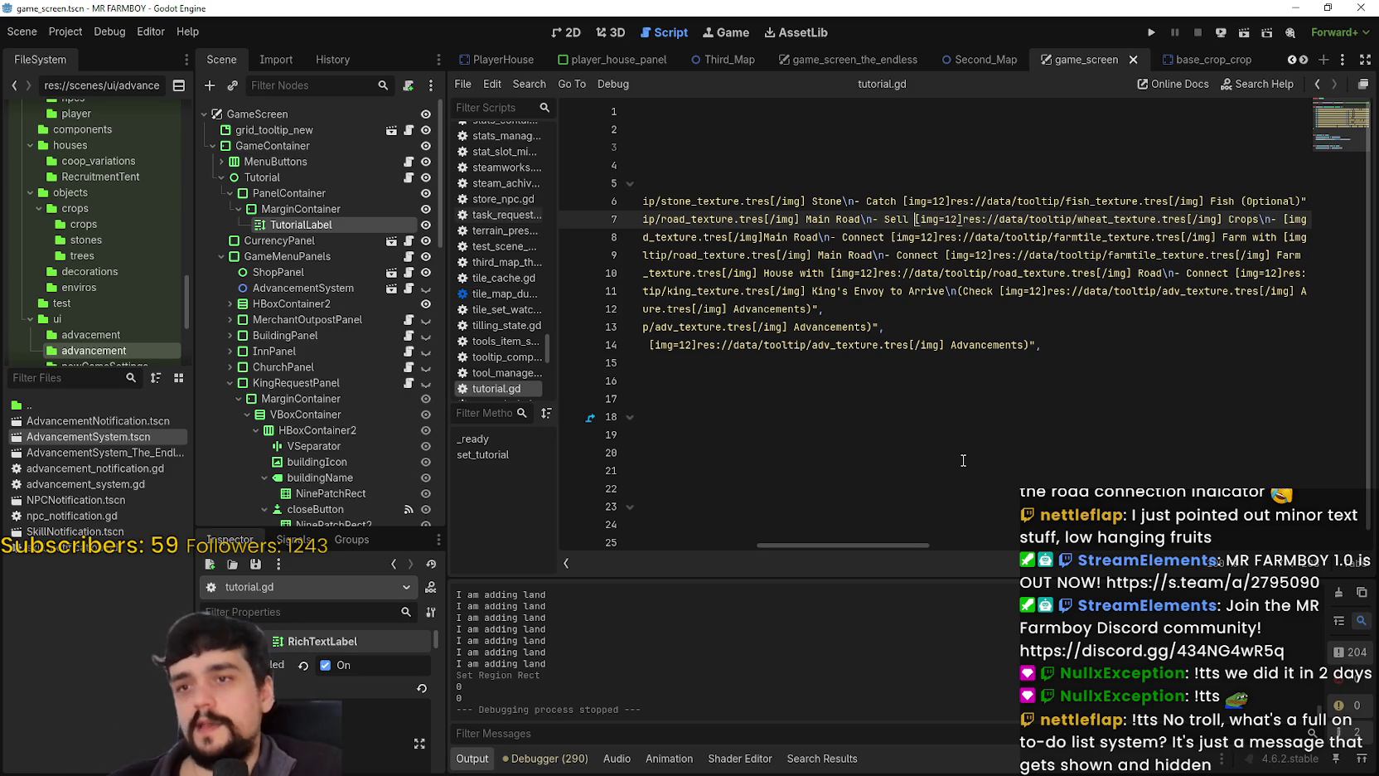
pyautogui.hotkey('ctrl', 's')
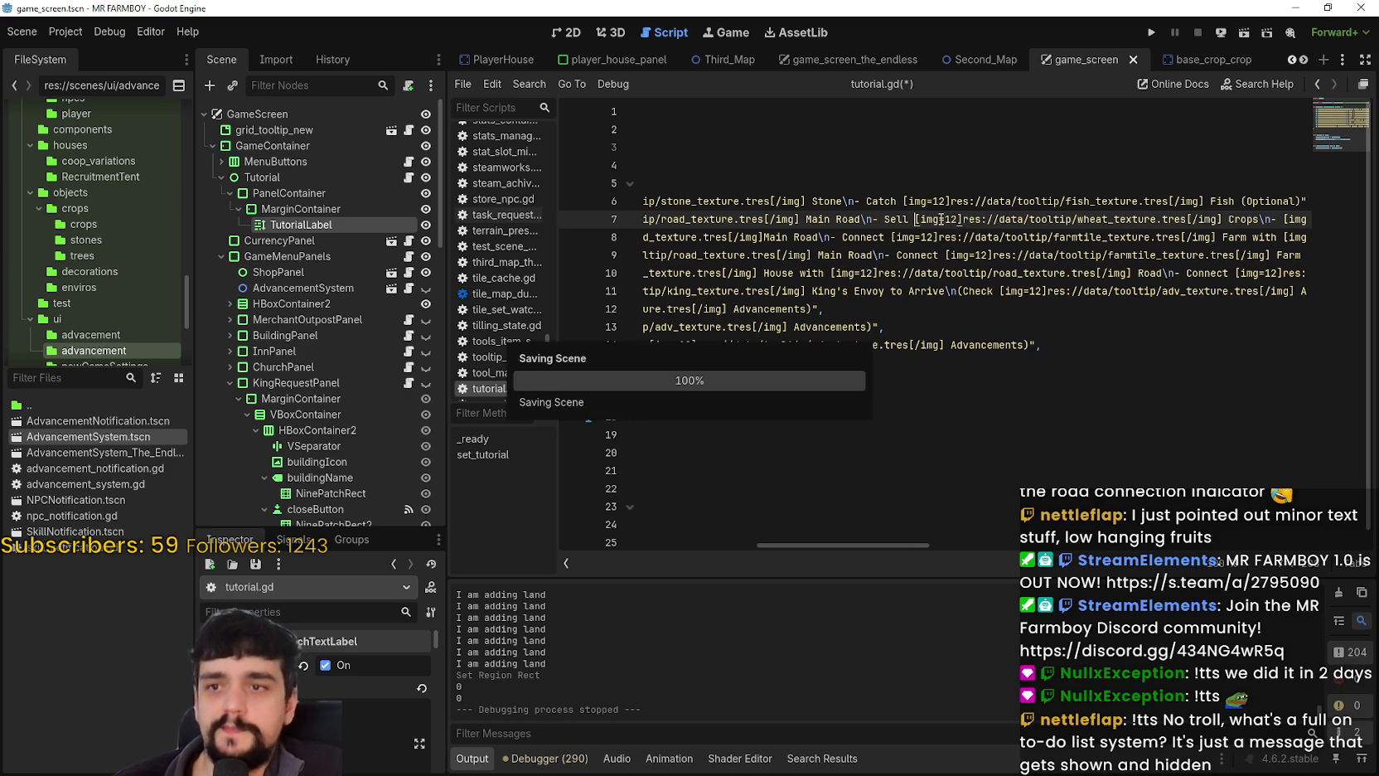
# Review the edited Sell Crops text on line 7 of tutorial.gd.
pyautogui.moveTo(898, 219)
pyautogui.mouseDown()
pyautogui.moveTo(1015, 201)
pyautogui.moveTo(1031, 219)
pyautogui.moveTo(1260, 219)
pyautogui.mouseUp()
pyautogui.click(771, 261)
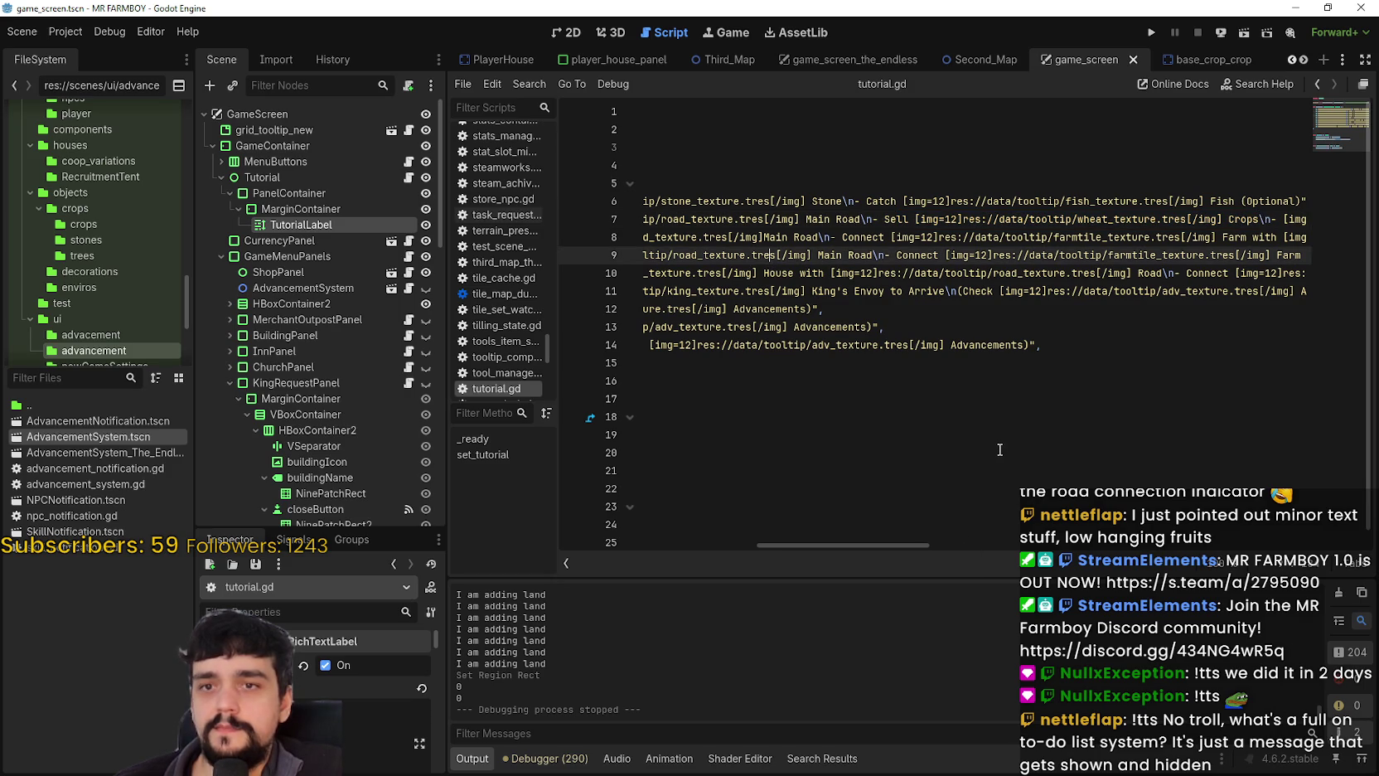
pyautogui.click(912, 219)
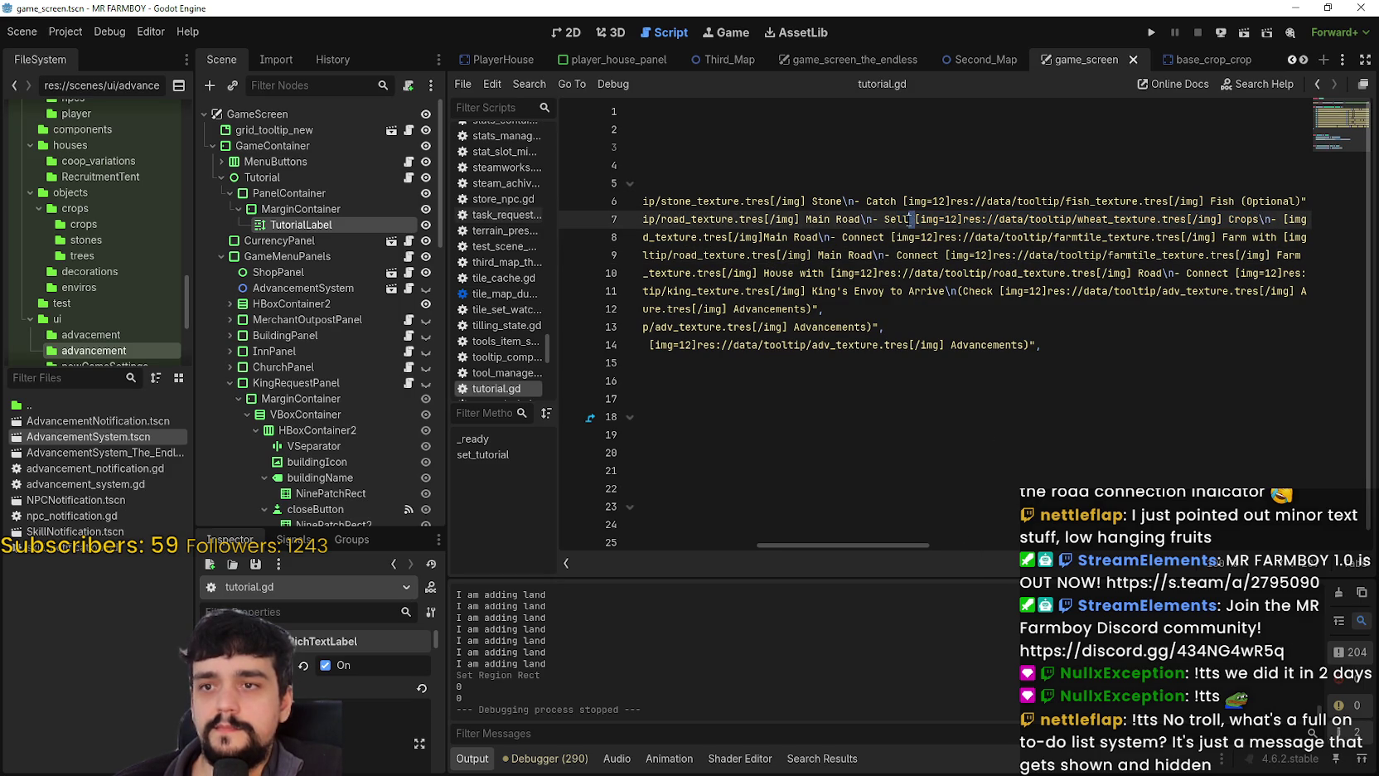
pyautogui.click(911, 293)
pyautogui.moveTo(862, 545); pyautogui.dragTo(986, 548)
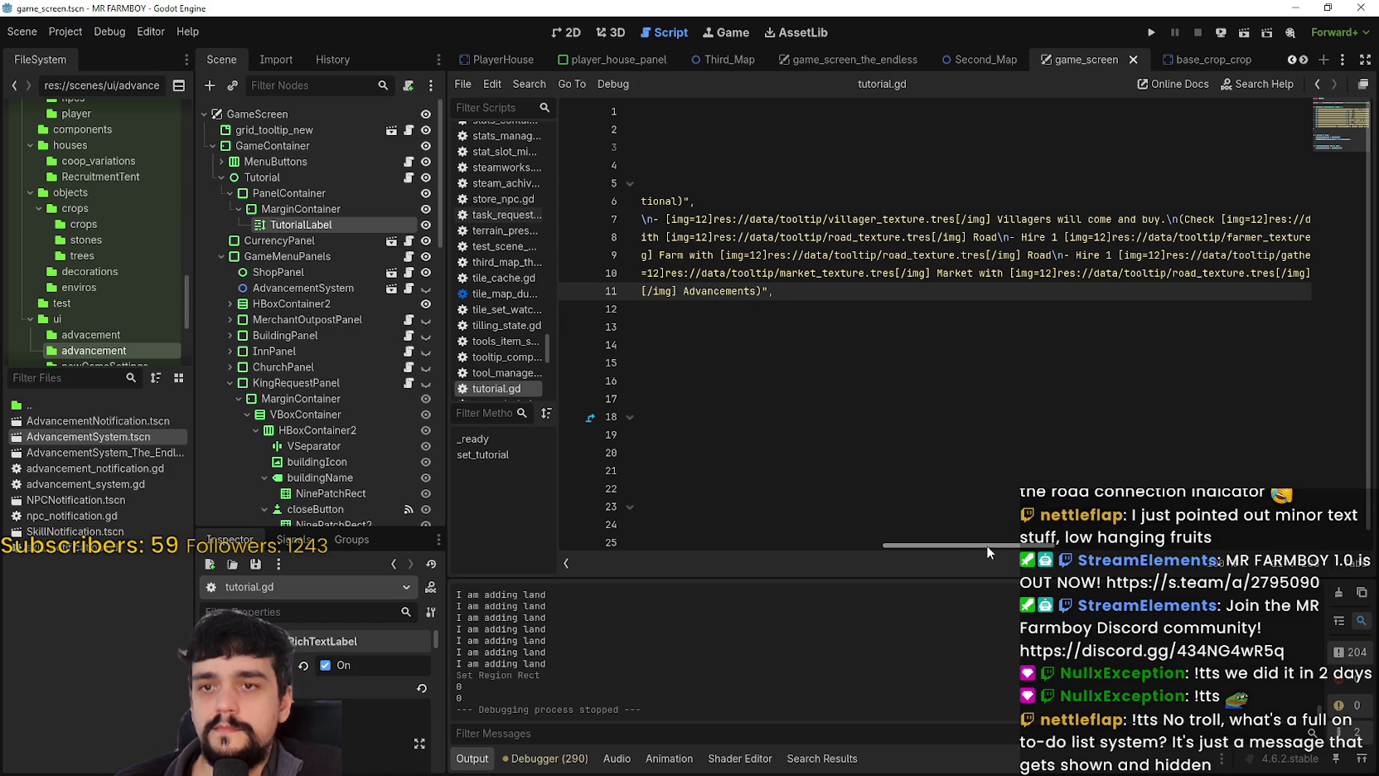
pyautogui.moveTo(987, 546)
pyautogui.mouseDown()
pyautogui.moveTo(891, 535)
pyautogui.moveTo(986, 556)
pyautogui.mouseUp()
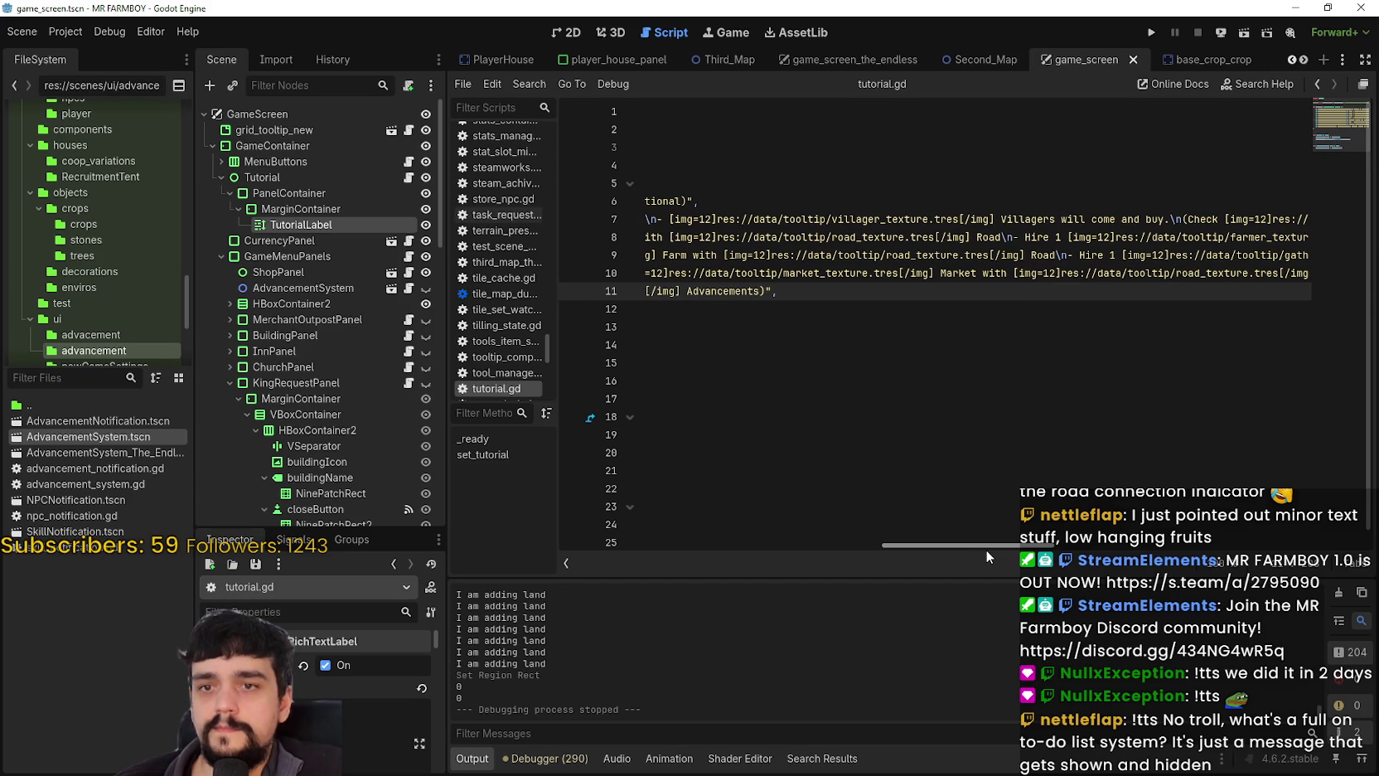
pyautogui.moveTo(986, 549)
pyautogui.mouseDown()
pyautogui.moveTo(1042, 549)
pyautogui.moveTo(443, 509)
pyautogui.mouseUp()
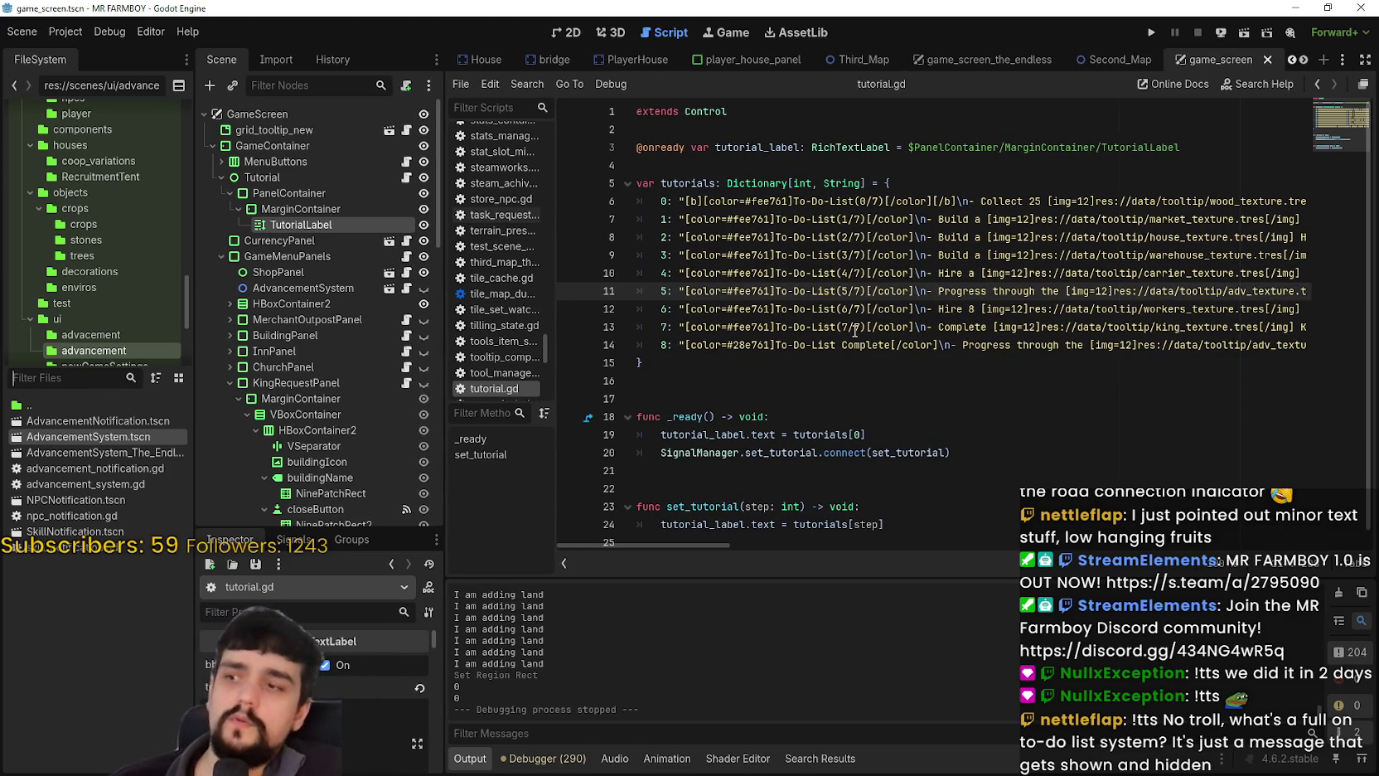
# Save the script and start a name filter in the FileSystem dock.
pyautogui.hotkey('ctrl', 's')
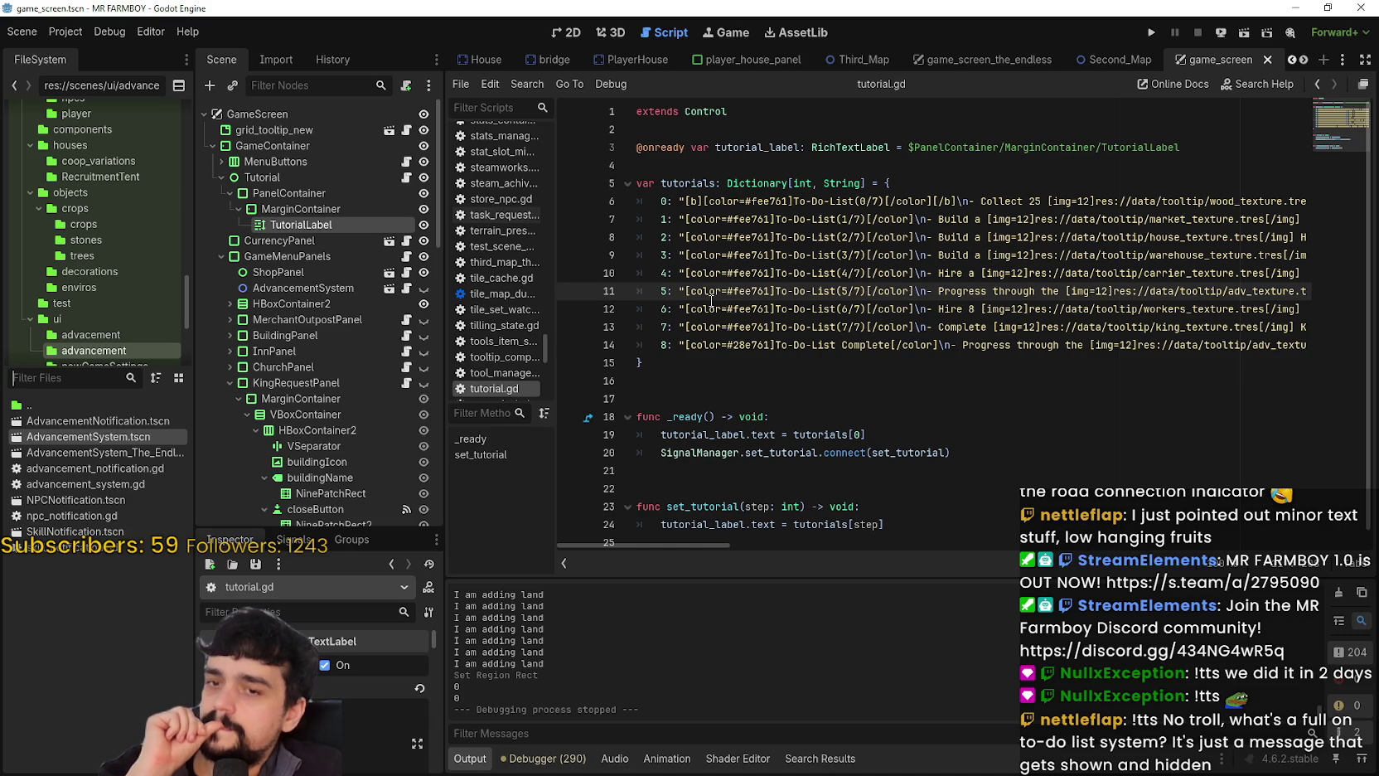
pyautogui.click(717, 382)
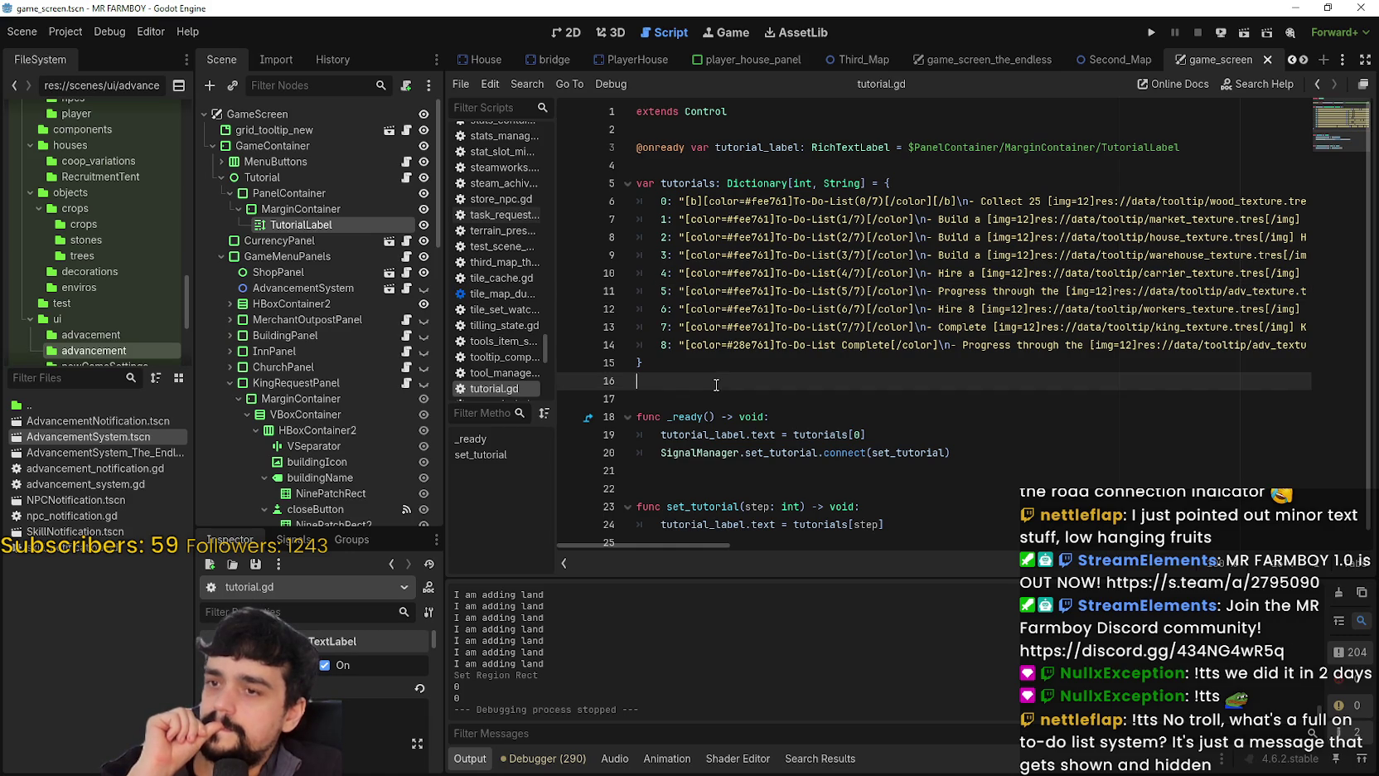
pyautogui.click(713, 371)
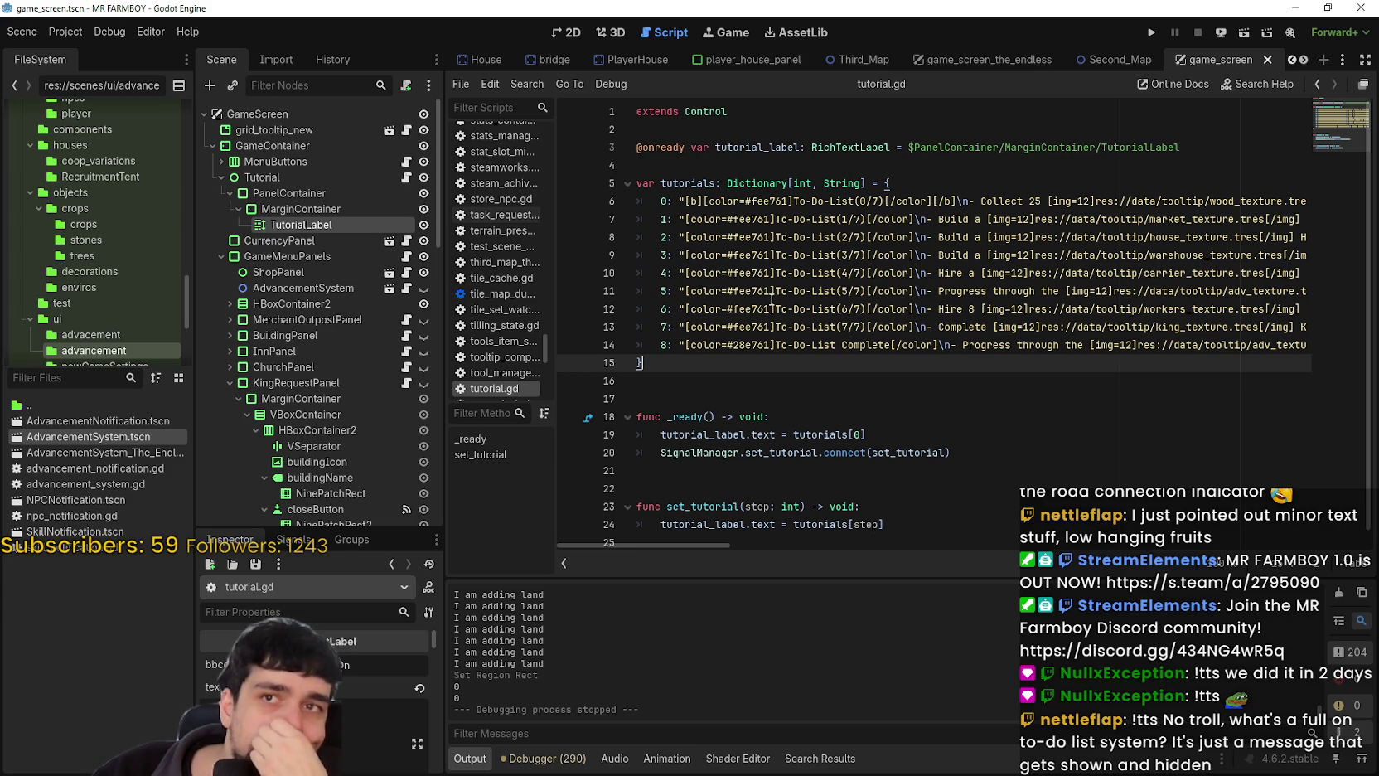
pyautogui.click(13, 370)
# Filter files by 'market', preview Market_1.gdshader and grid_tooltip_new's script, then open Market_1.tscn.
pyautogui.write('market')
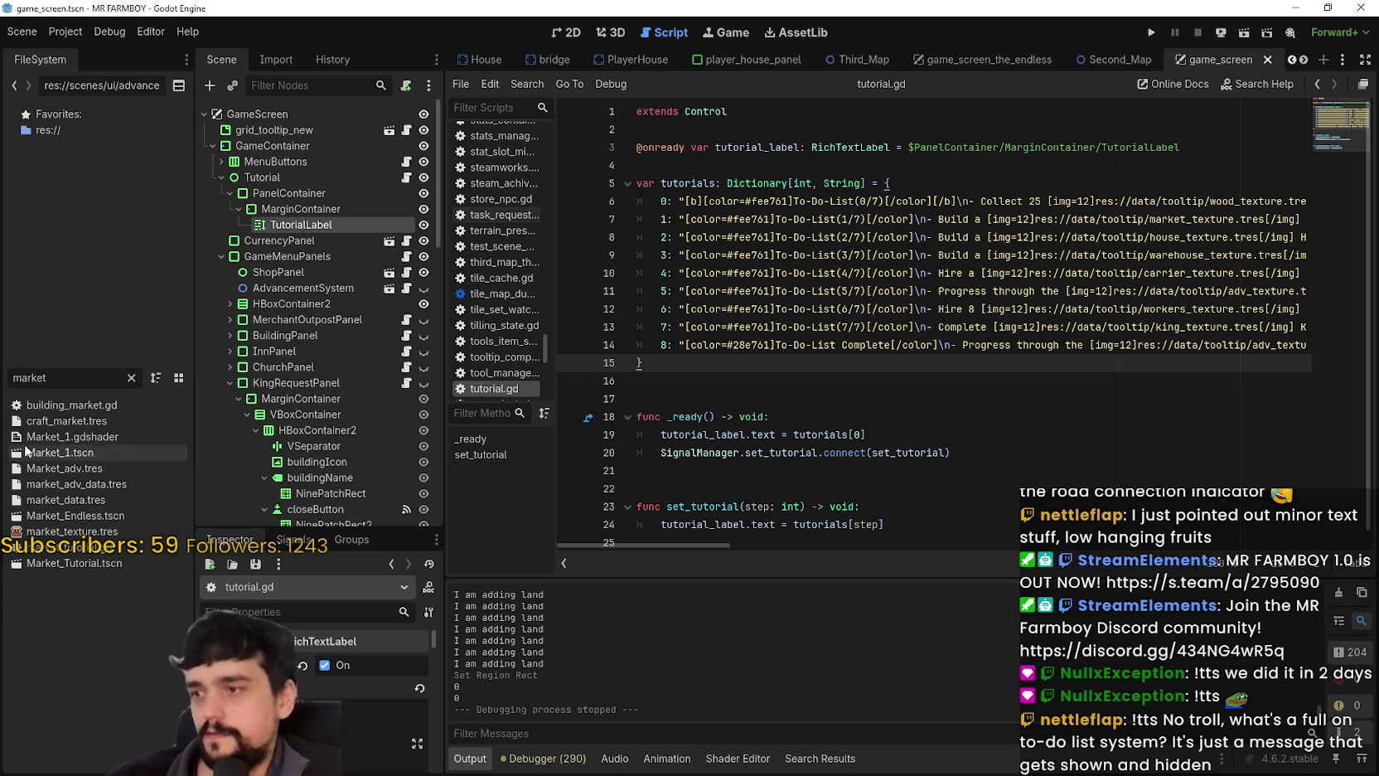
pyautogui.click(27, 437)
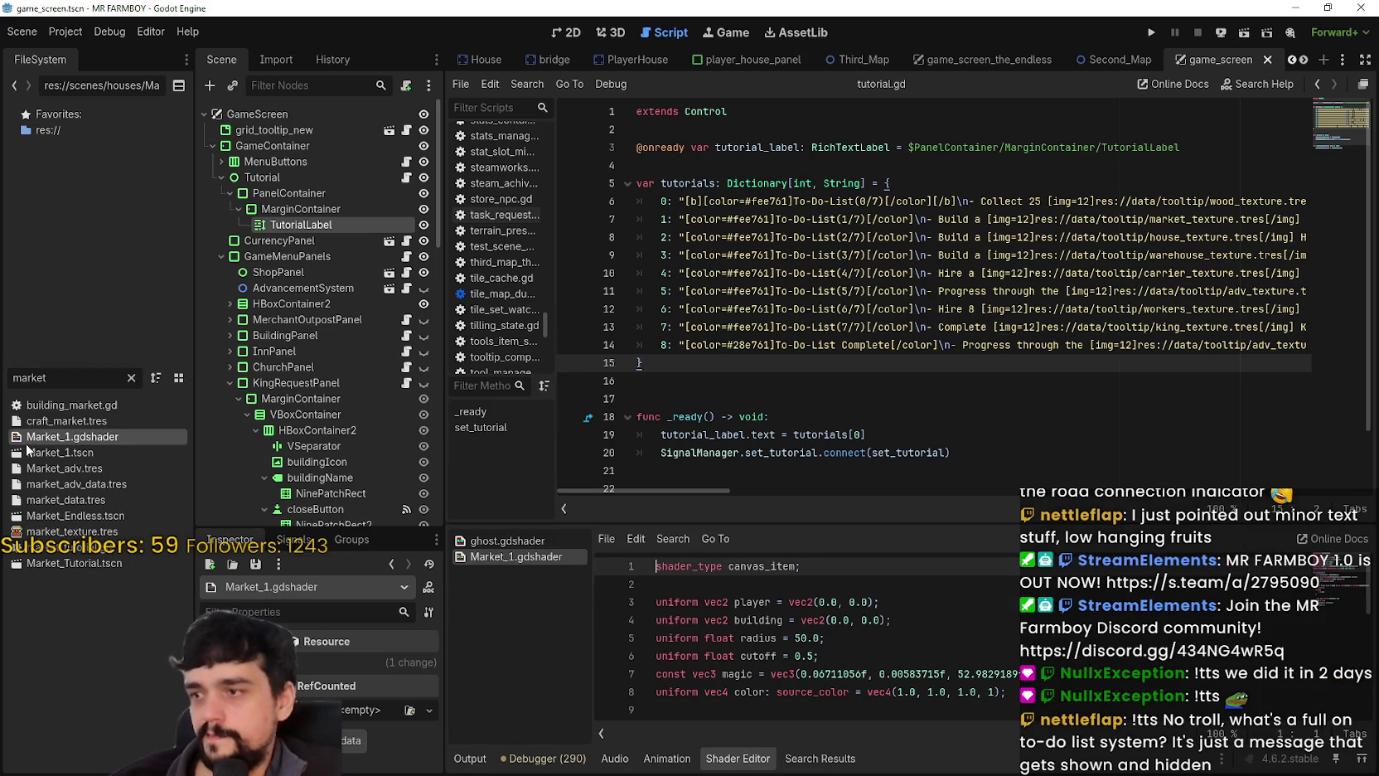
pyautogui.click(406, 131)
pyautogui.scroll(-8, 1106, 309)
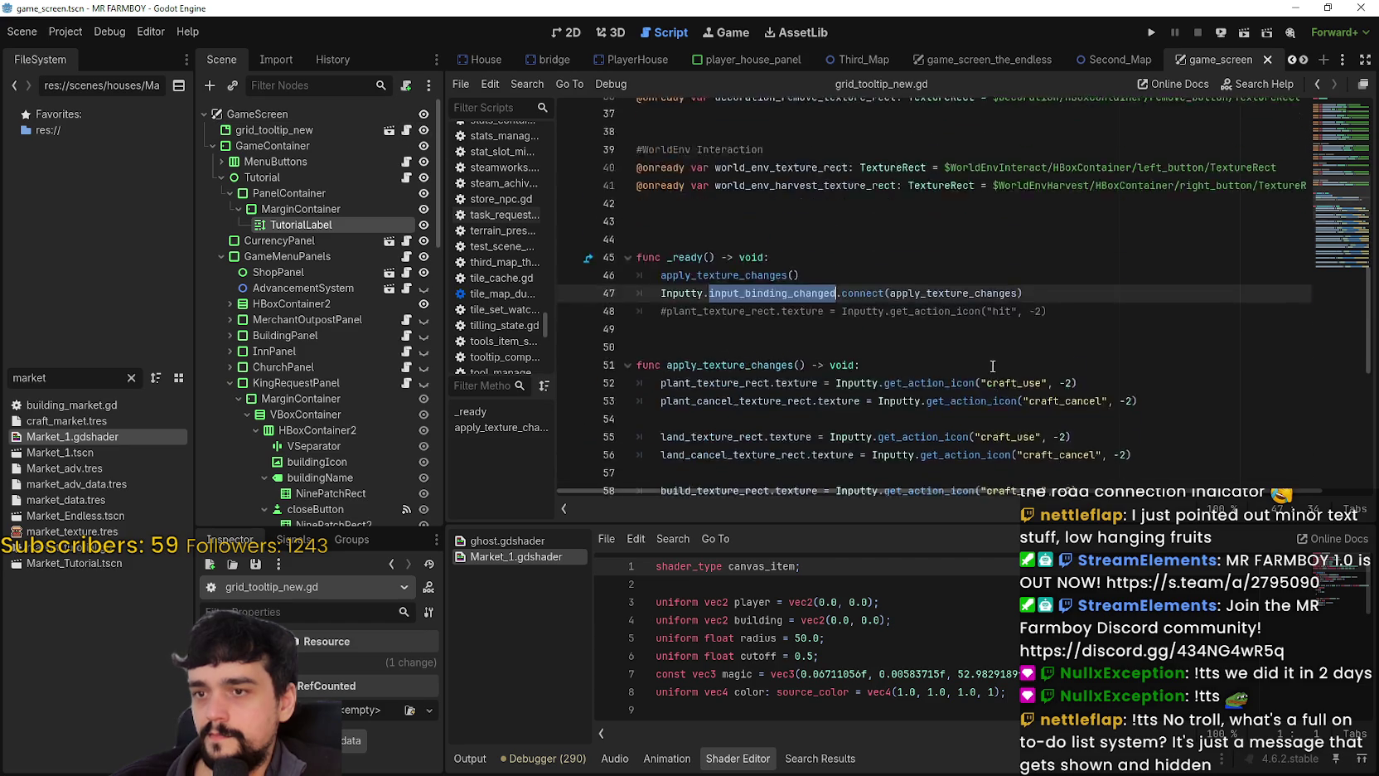
pyautogui.scroll(8, 895, 226)
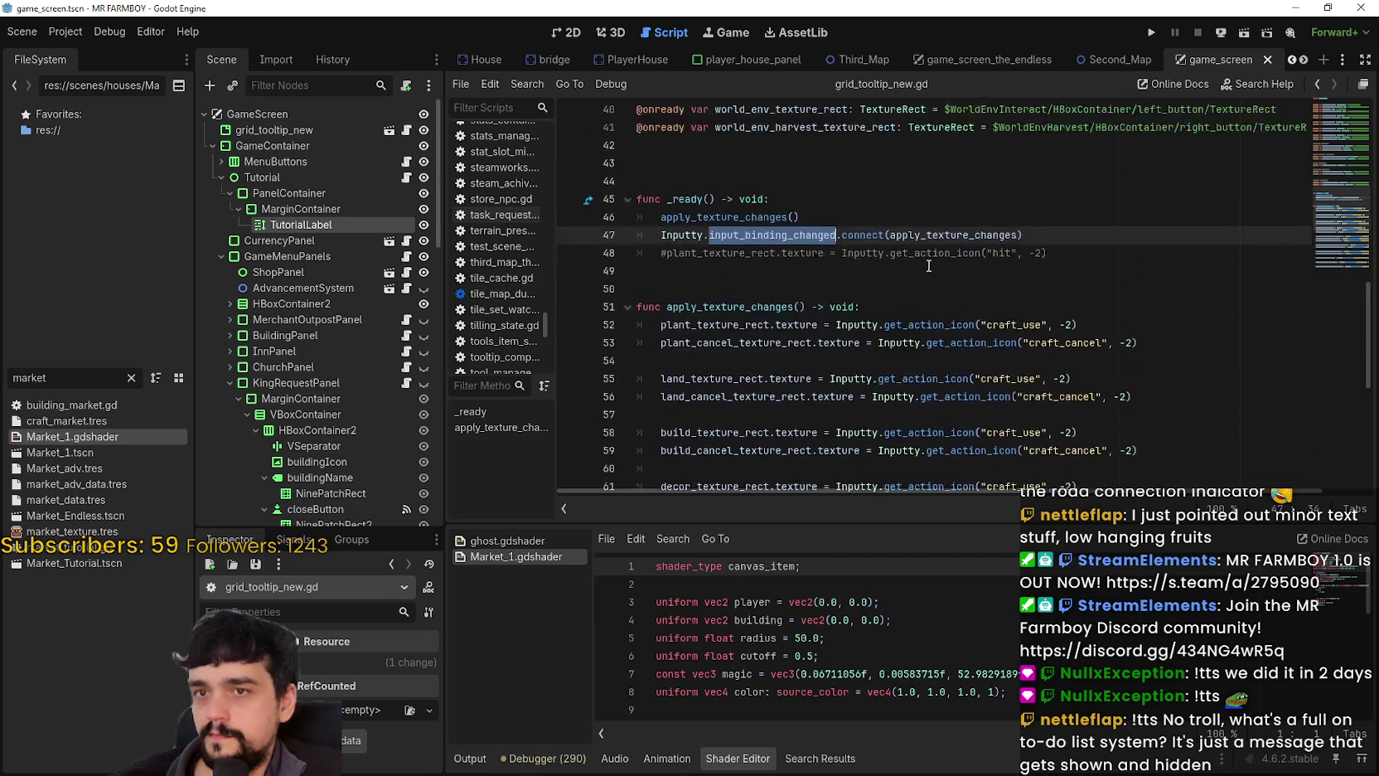
pyautogui.scroll(2, 896, 225)
pyautogui.doubleClick(60, 452)
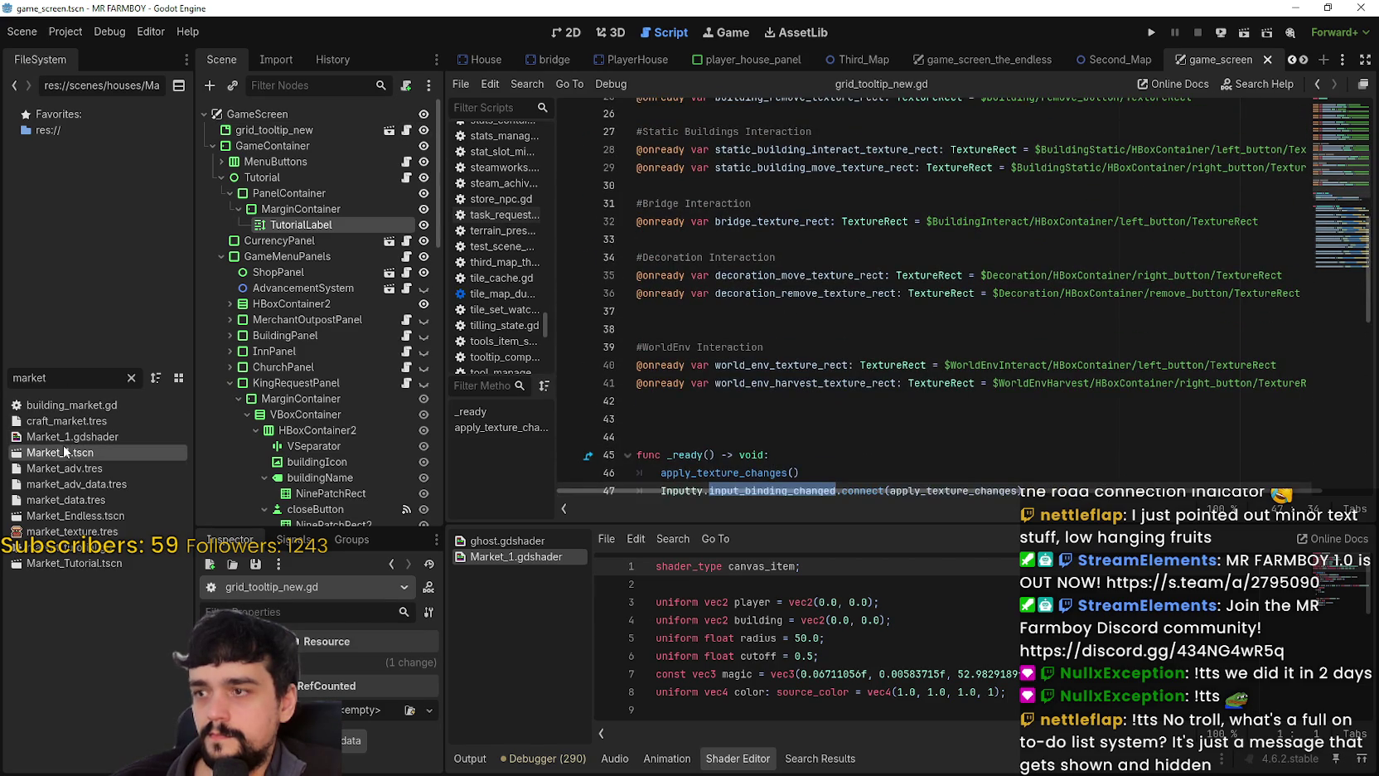
pyautogui.click(413, 114)
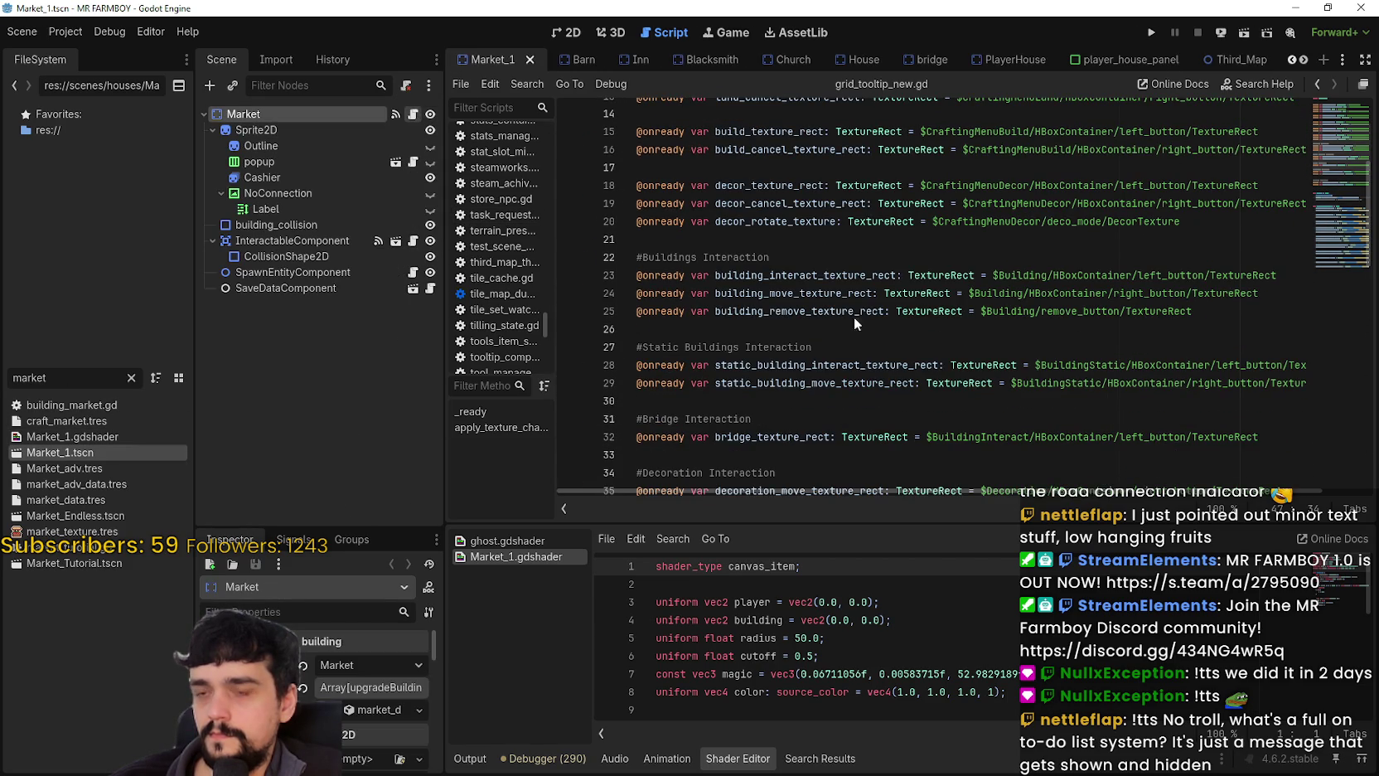
pyautogui.scroll(-5, 885, 377)
pyautogui.scroll(-10, 887, 368)
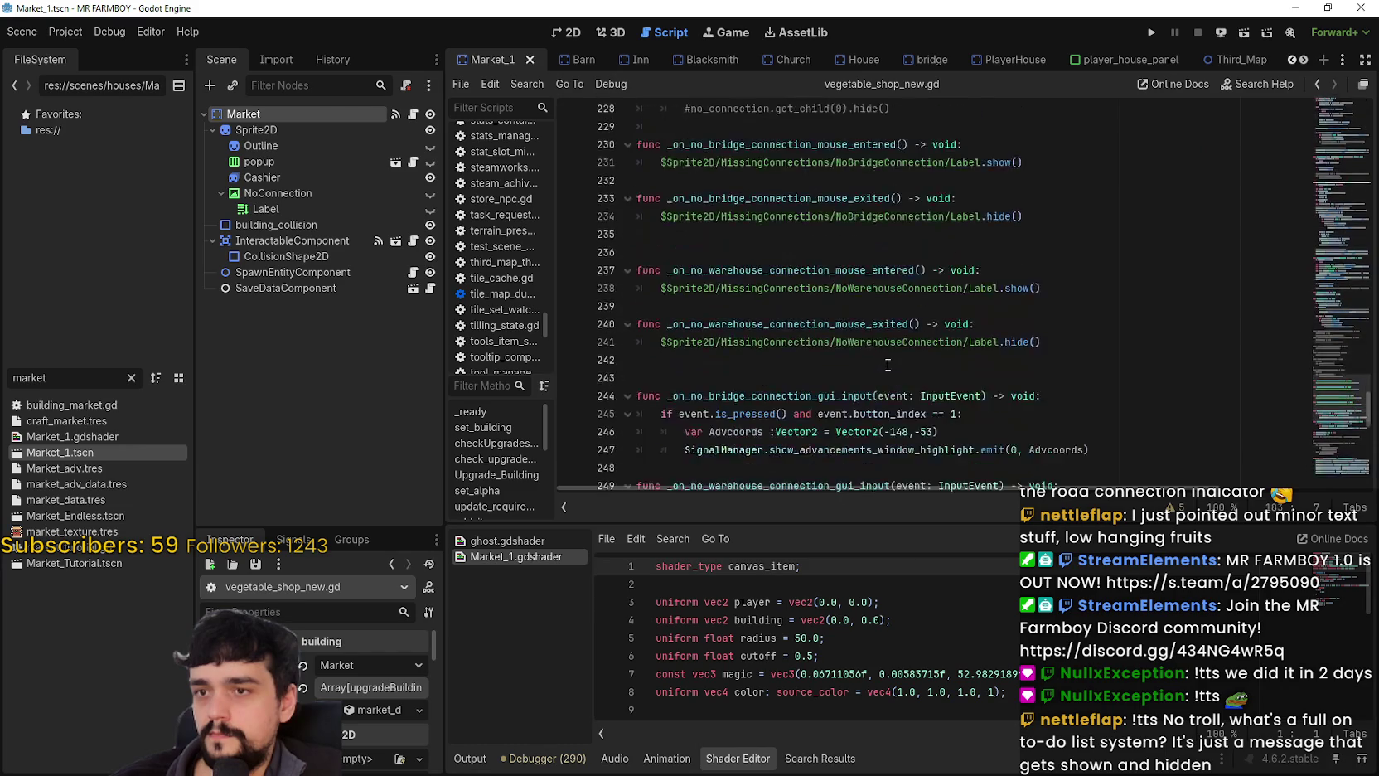
pyautogui.moveTo(1341, 427)
pyautogui.mouseDown()
pyautogui.moveTo(1338, 455)
pyautogui.moveTo(1324, 274)
pyautogui.moveTo(1339, 425)
pyautogui.mouseUp()
pyautogui.moveTo(1340, 427)
pyautogui.mouseDown()
pyautogui.moveTo(1342, 456)
pyautogui.moveTo(1343, 342)
pyautogui.moveTo(1337, 362)
pyautogui.mouseUp()
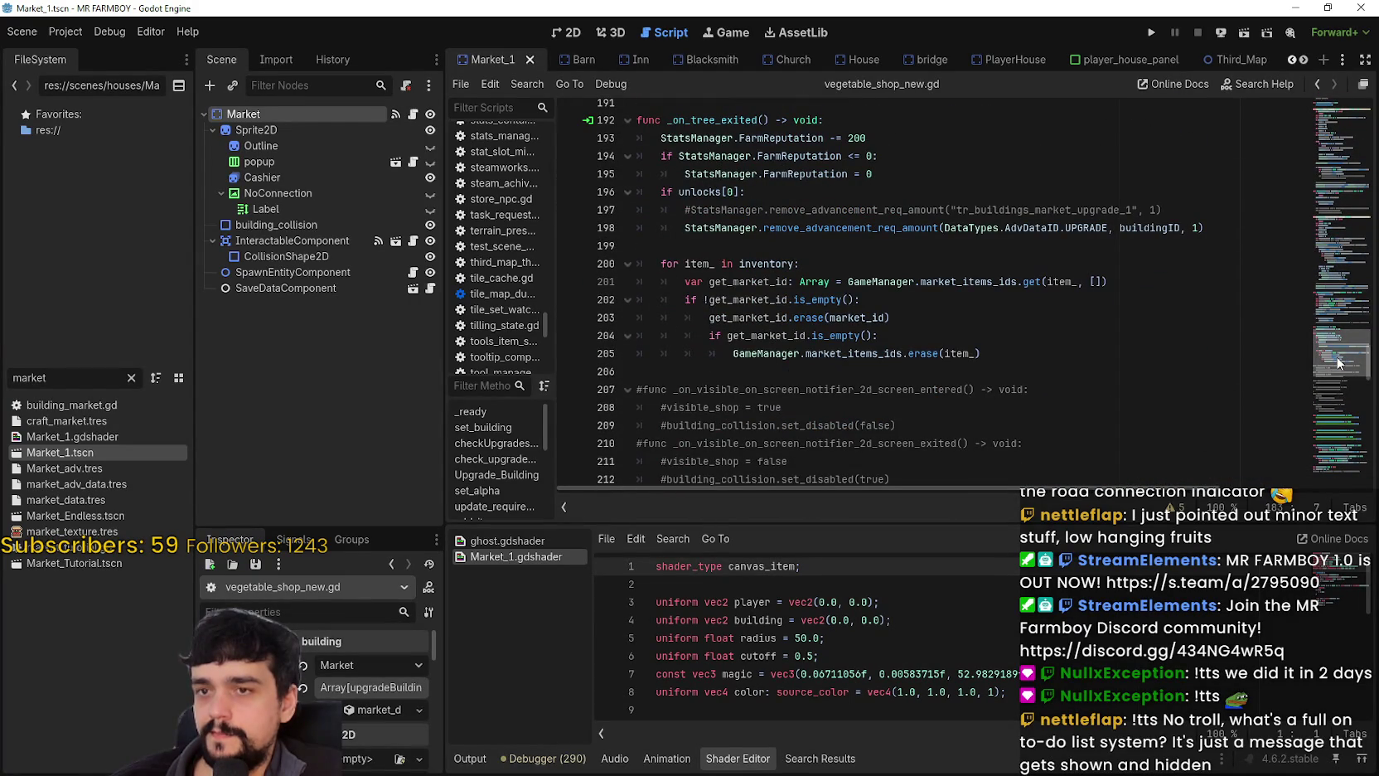
pyautogui.moveTo(1338, 362); pyautogui.dragTo(1342, 356)
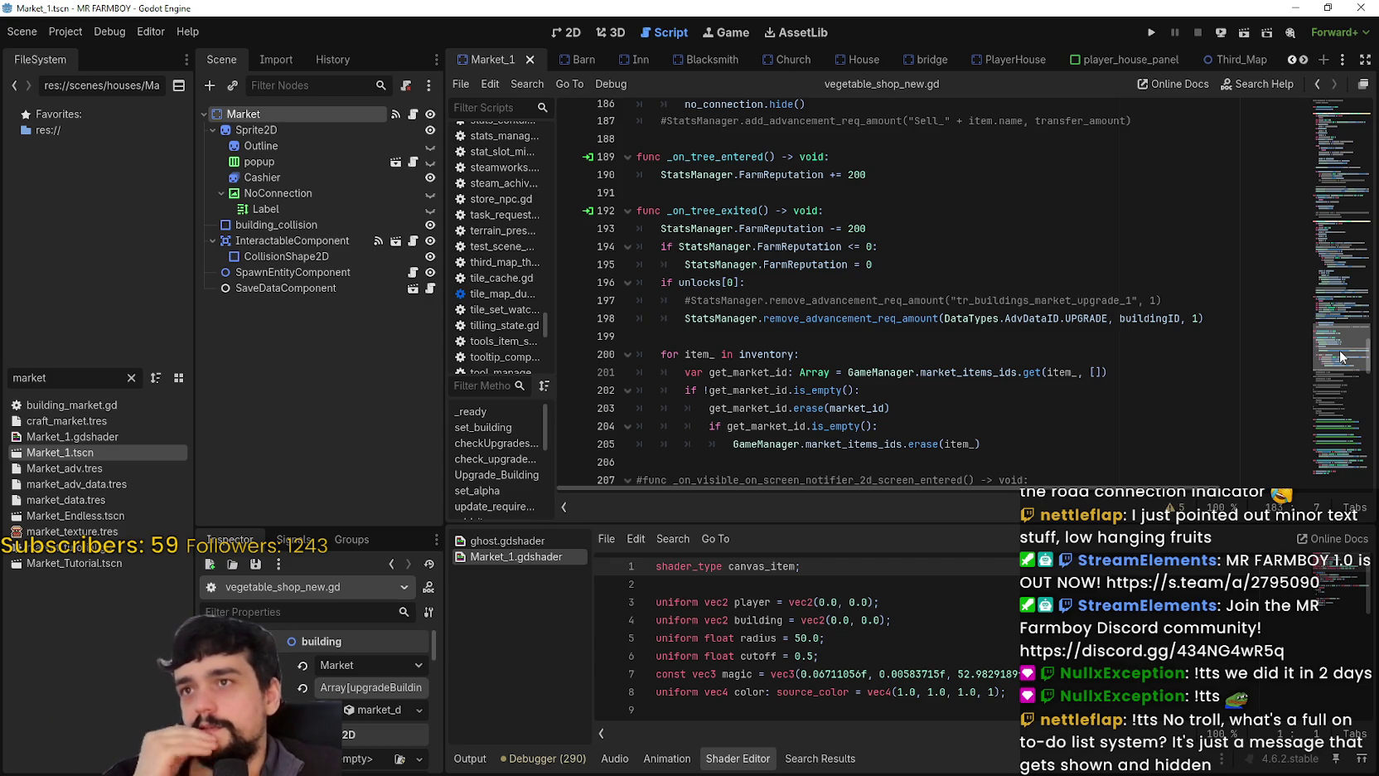
pyautogui.scroll(1, 1341, 356)
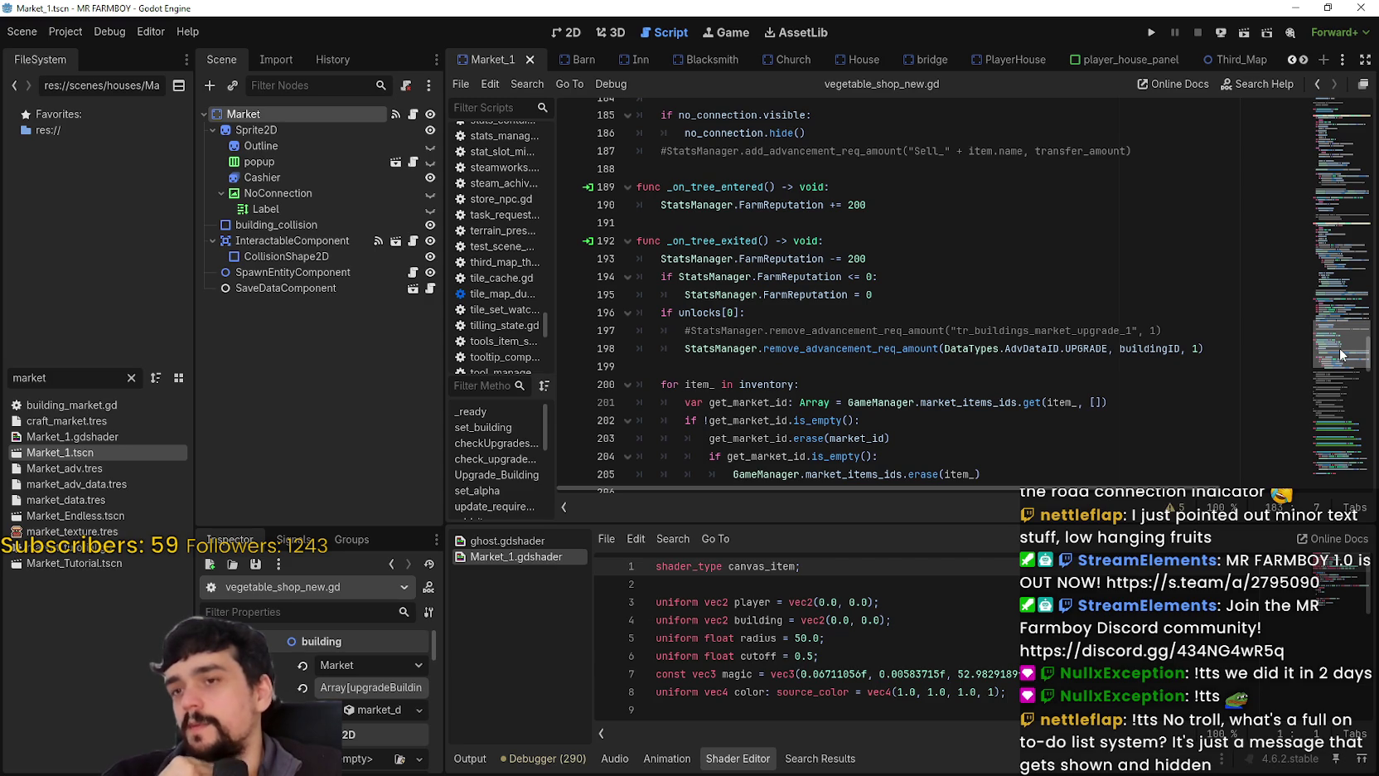
pyautogui.moveTo(1340, 347)
pyautogui.mouseDown()
pyautogui.moveTo(1354, 273)
pyautogui.moveTo(1352, 329)
pyautogui.mouseUp()
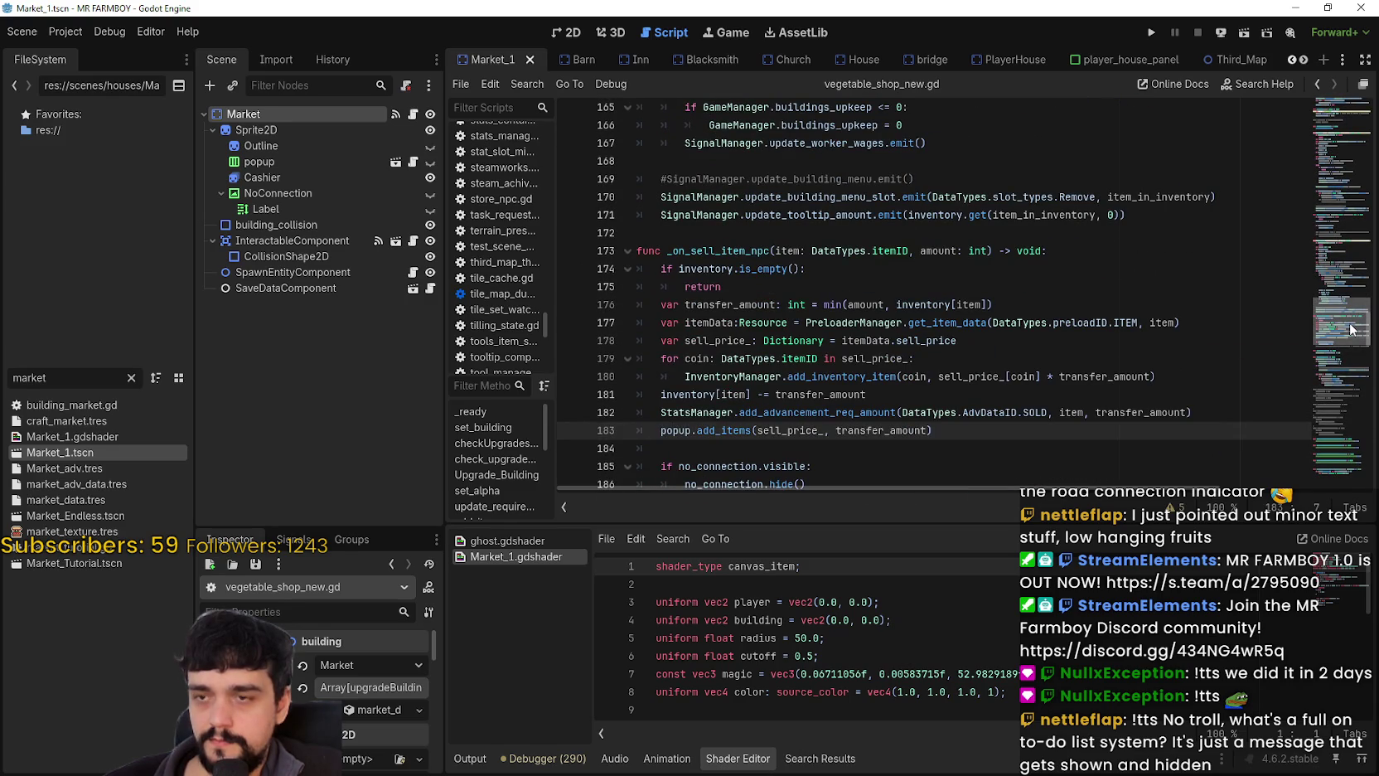
pyautogui.moveTo(1352, 329); pyautogui.dragTo(1352, 336)
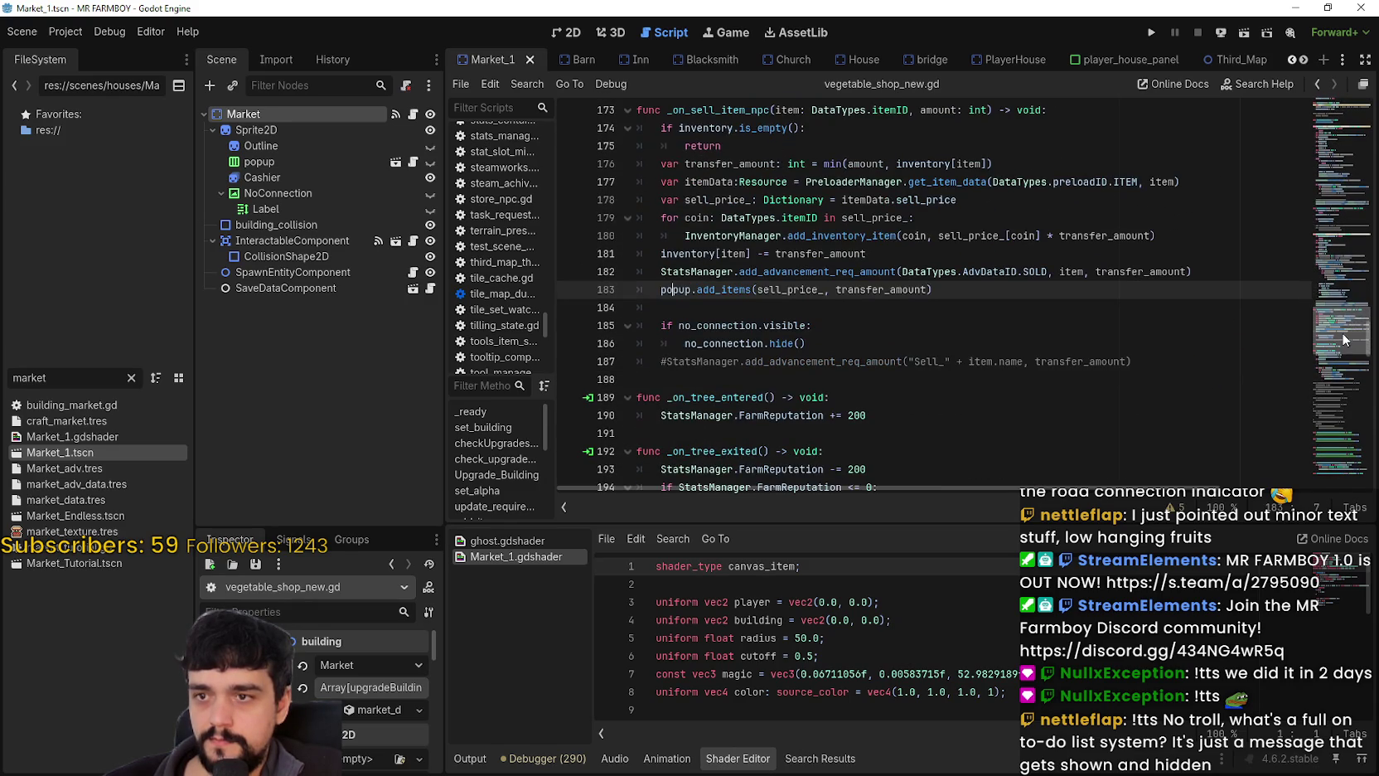
pyautogui.doubleClick(836, 252)
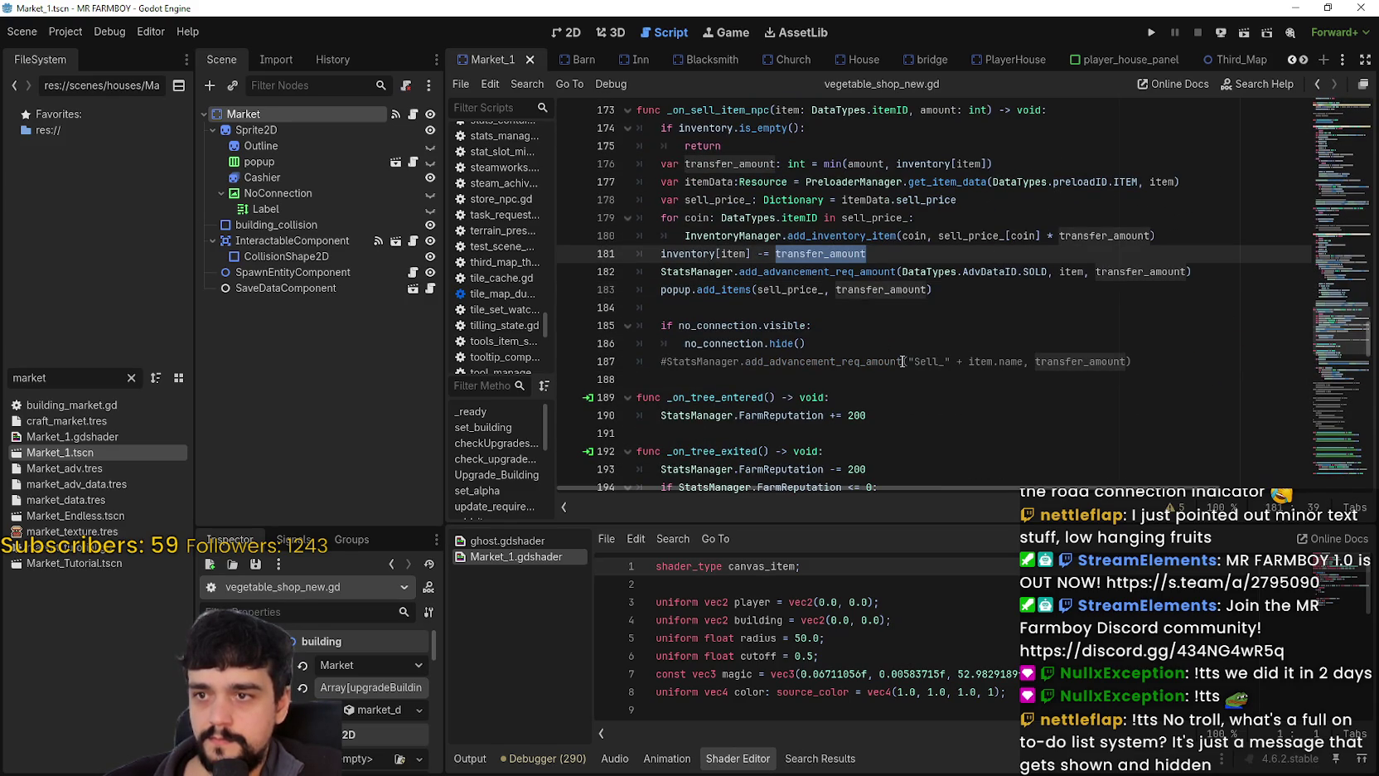
pyautogui.click(827, 272)
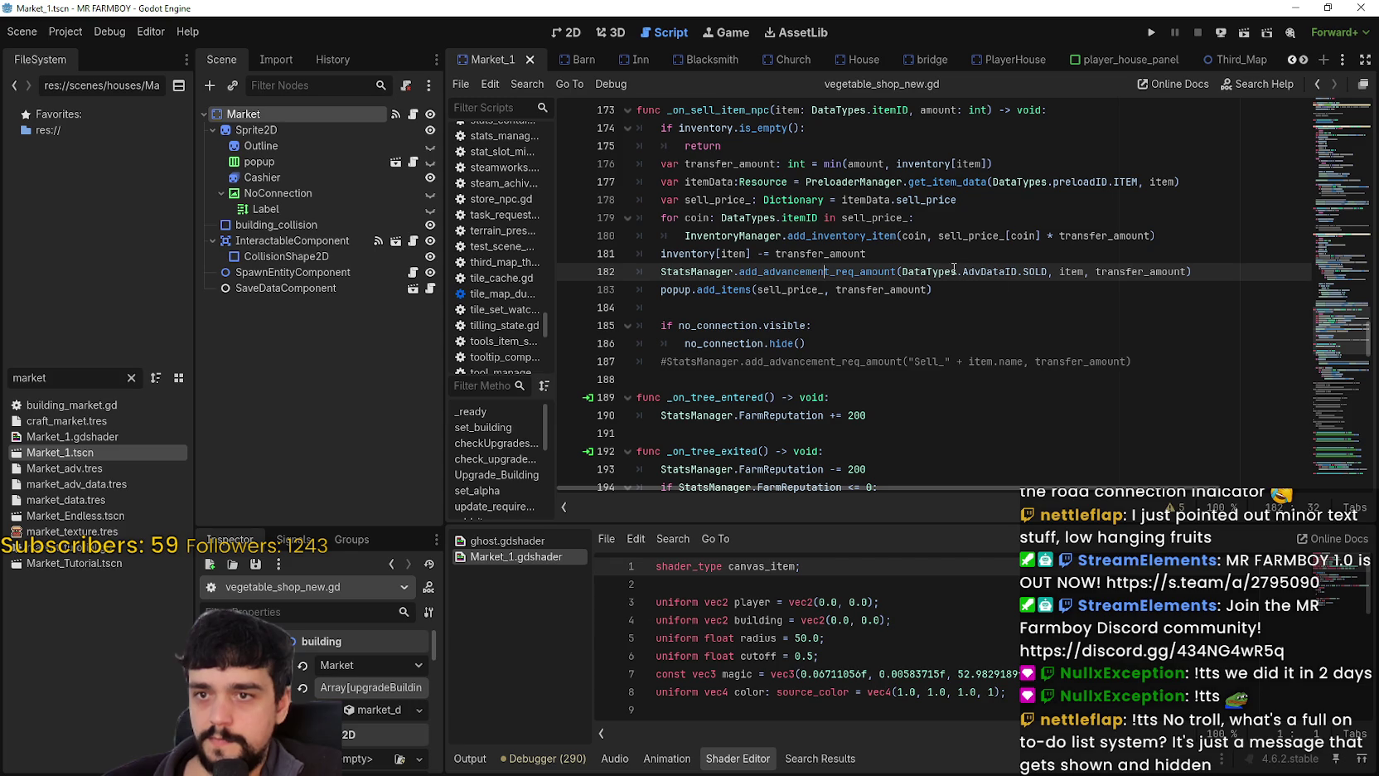
pyautogui.moveTo(902, 272); pyautogui.dragTo(1044, 270)
pyautogui.click(1071, 272)
pyautogui.doubleClick(1172, 272)
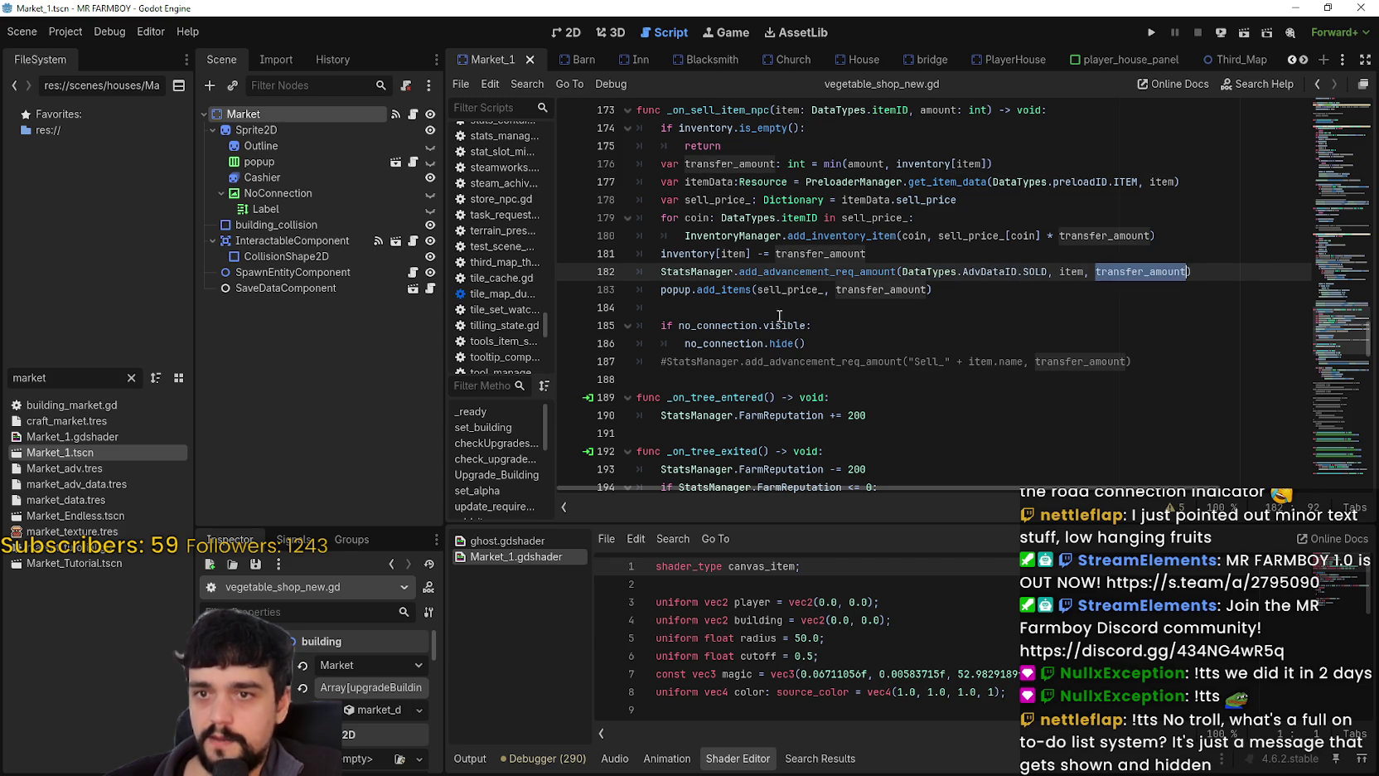
pyautogui.rightClick(821, 275)
pyautogui.click(859, 503)
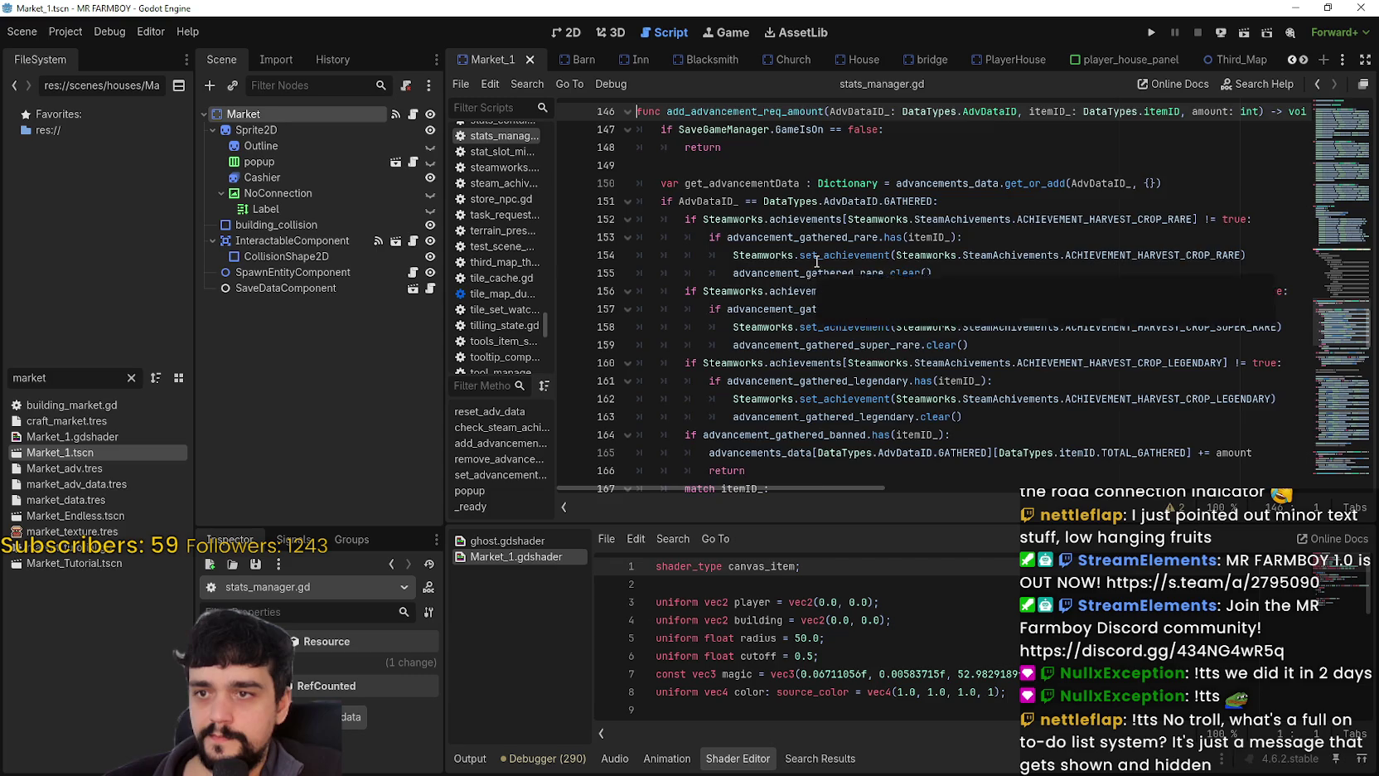
# Inspect TOTAL_SOLD and the checkReq call on line 198 in the SOLD block.
pyautogui.scroll(-10, 821, 248)
pyautogui.scroll(4, 885, 257)
pyautogui.scroll(-5, 881, 262)
pyautogui.scroll(-6, 863, 262)
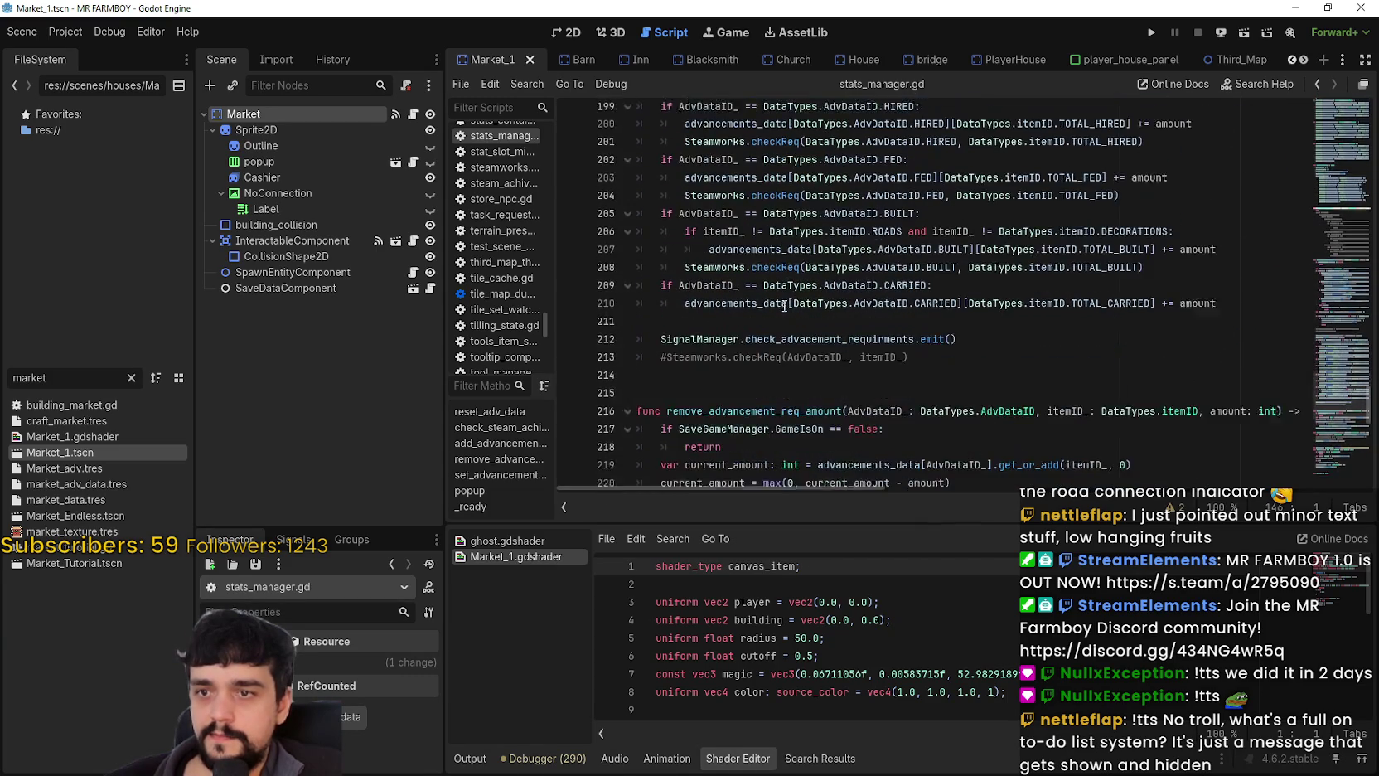
pyautogui.scroll(3, 1082, 297)
pyautogui.scroll(3, 1094, 301)
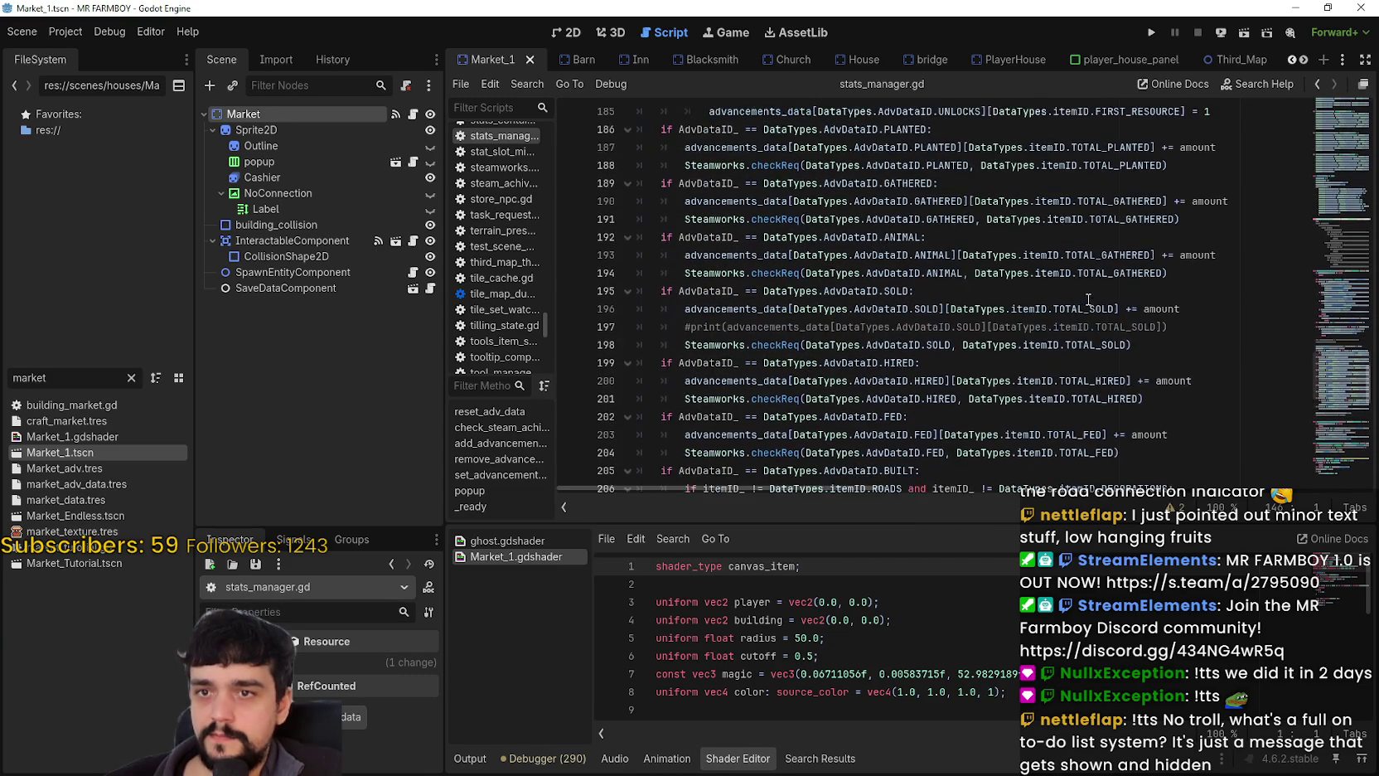
pyautogui.doubleClick(1083, 347)
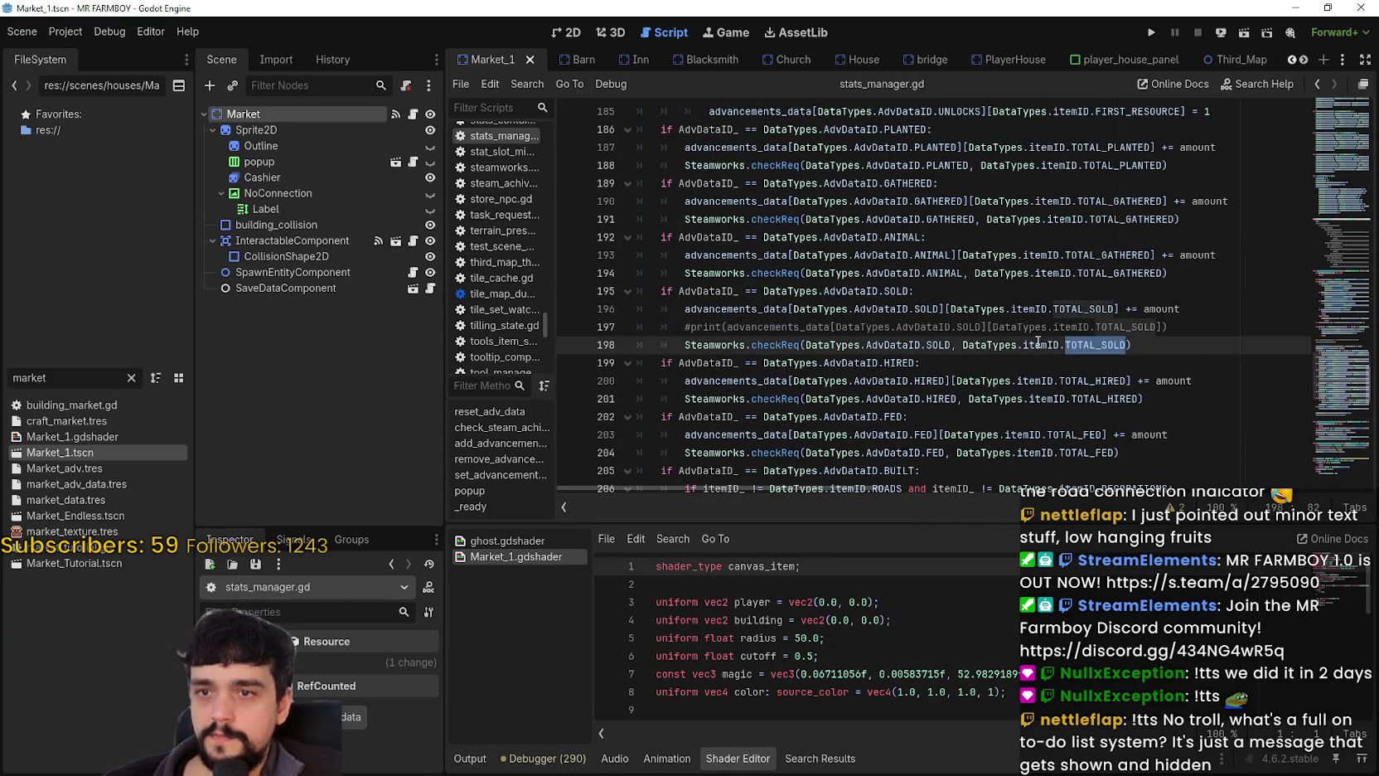
pyautogui.click(1173, 347)
pyautogui.moveTo(1175, 347); pyautogui.dragTo(681, 347)
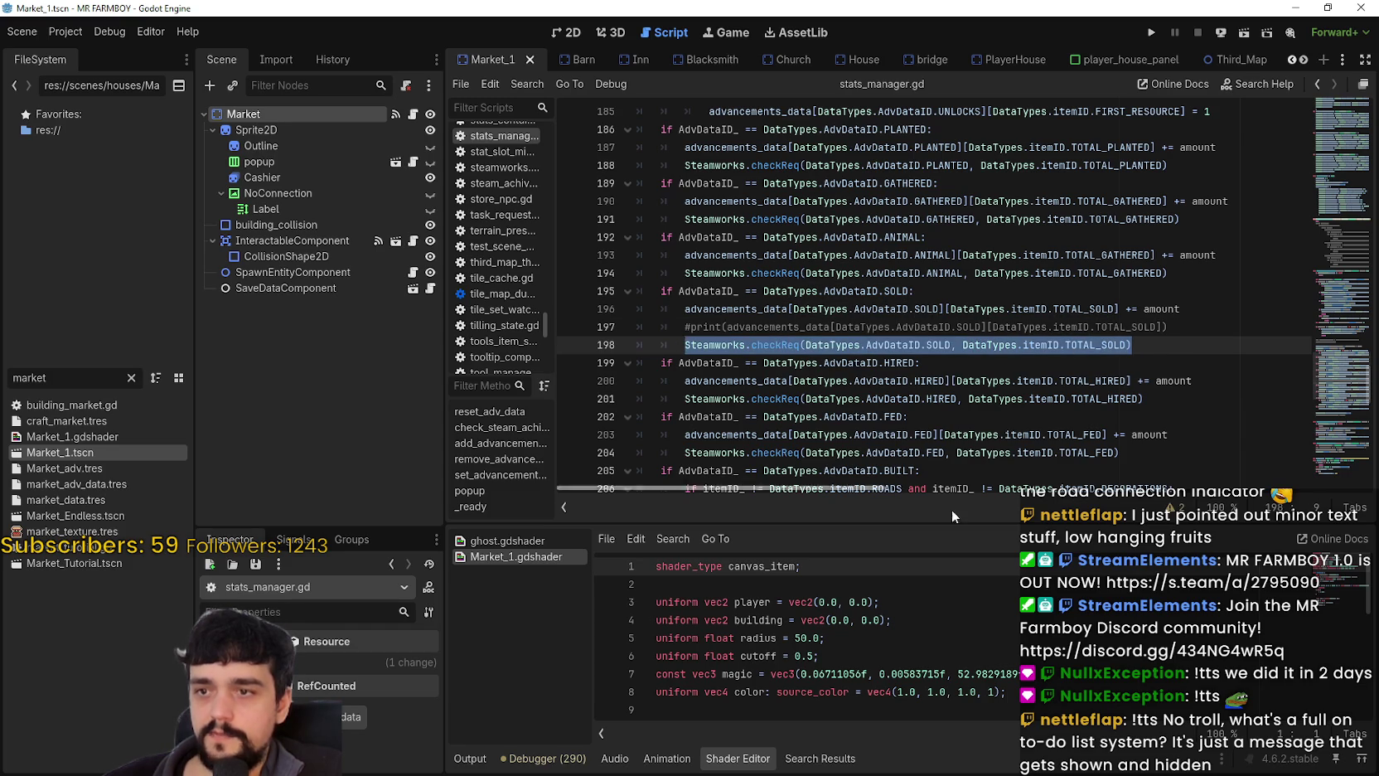
pyautogui.click(1204, 329)
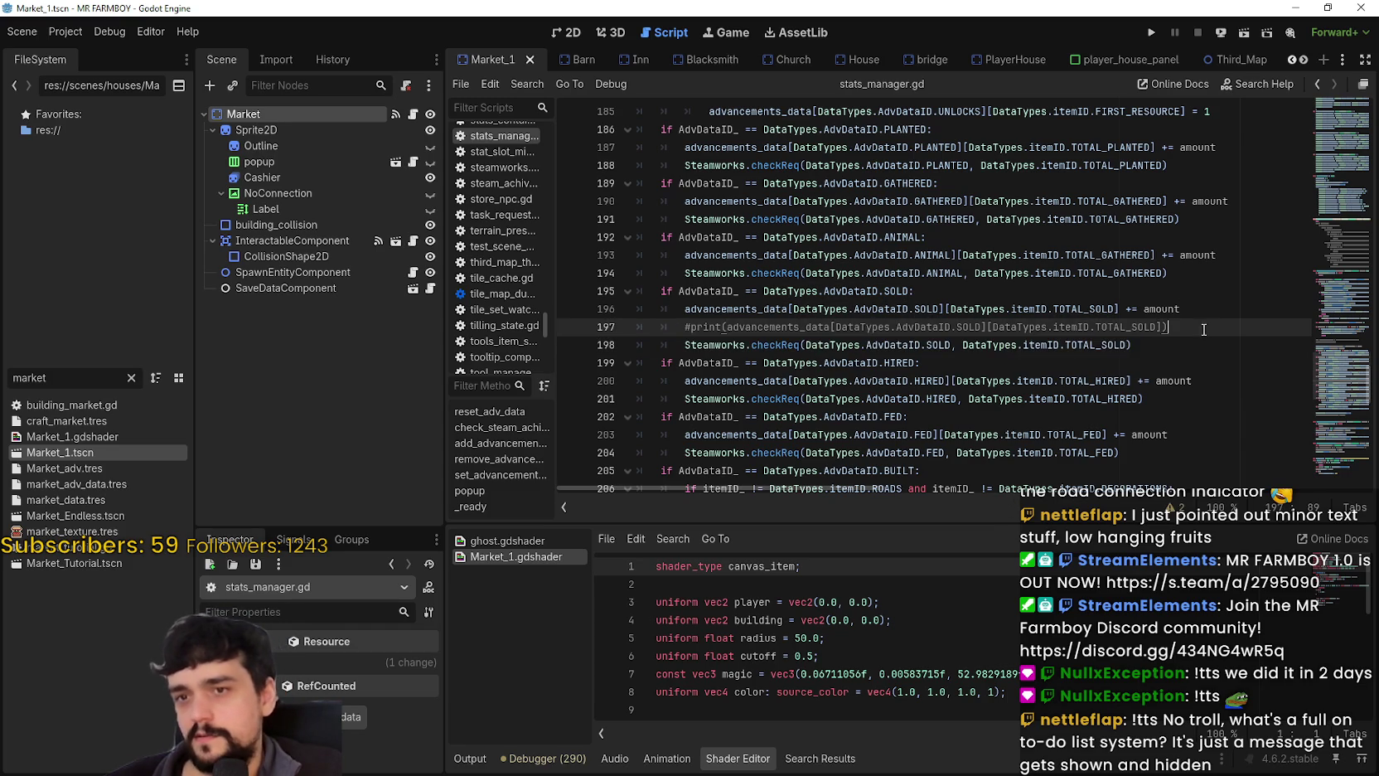
# Read the surrounding code, including the Steamworks call and the SOLD condition on line 195.
pyautogui.scroll(-5, 1177, 364)
pyautogui.scroll(6, 784, 331)
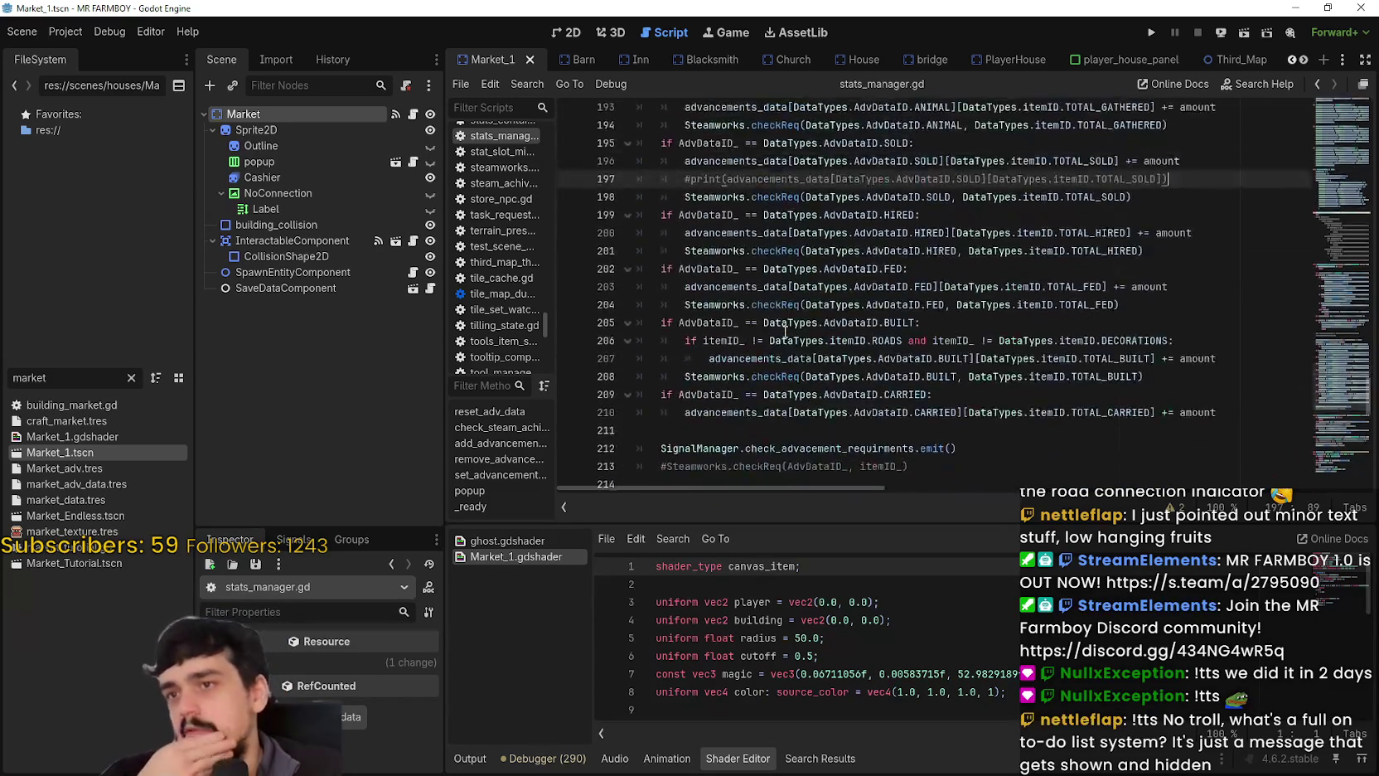
pyautogui.scroll(8, 784, 330)
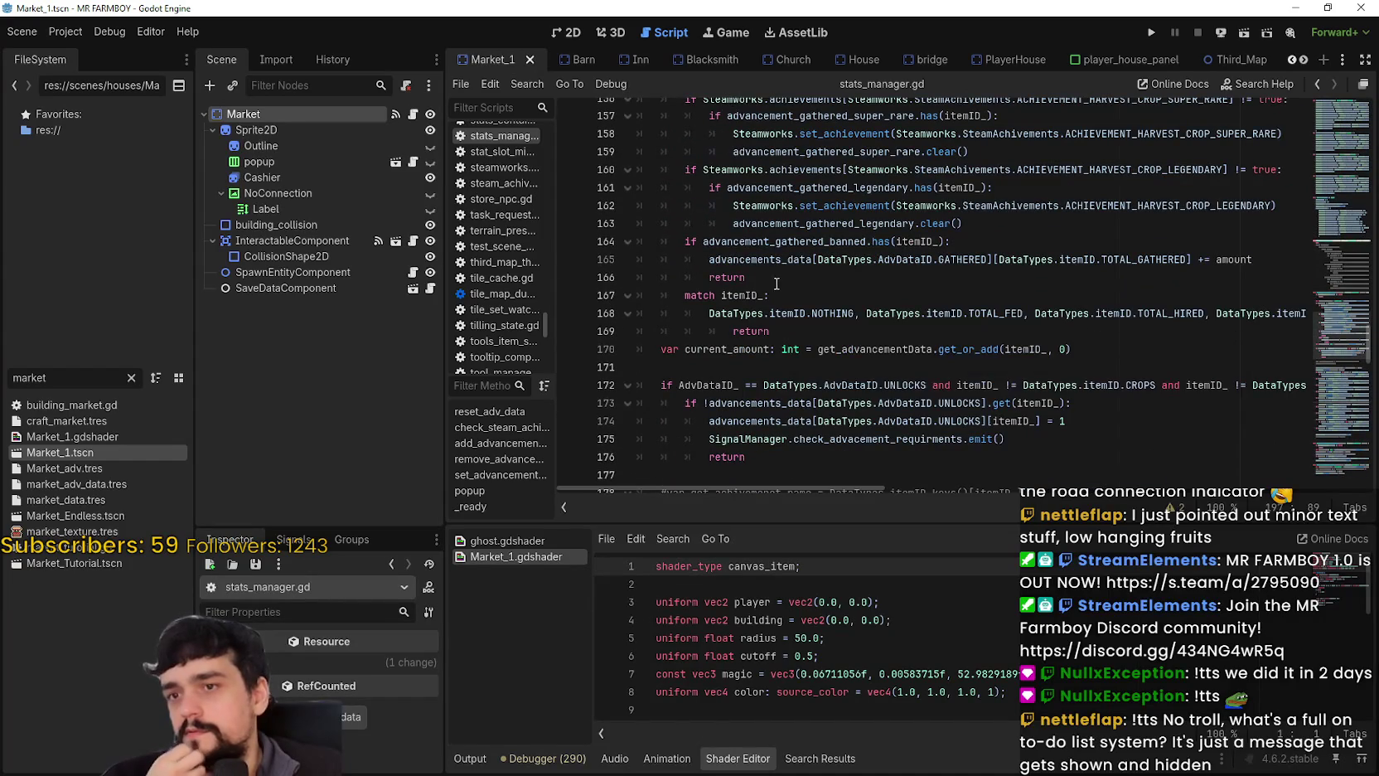
pyautogui.scroll(3, 775, 280)
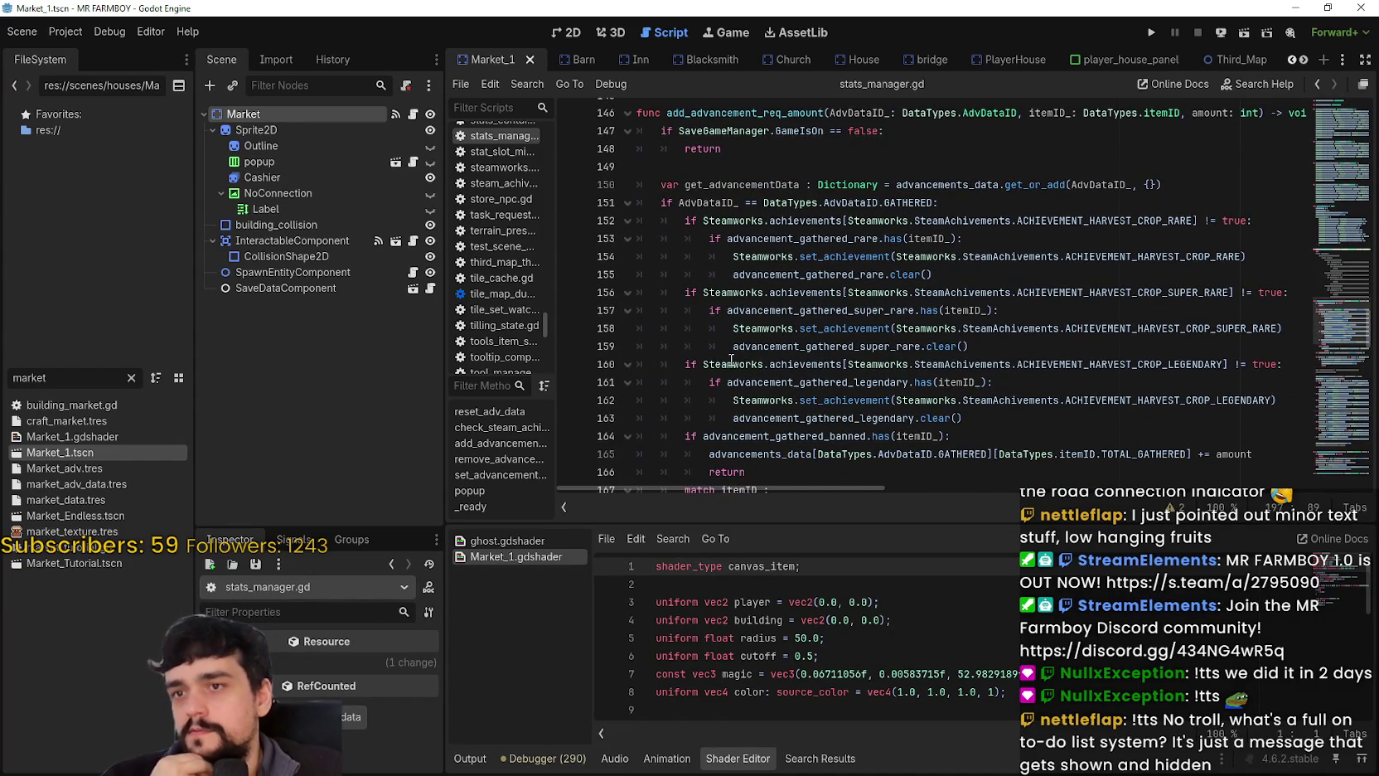
pyautogui.scroll(1, 721, 353)
pyautogui.scroll(-6, 704, 336)
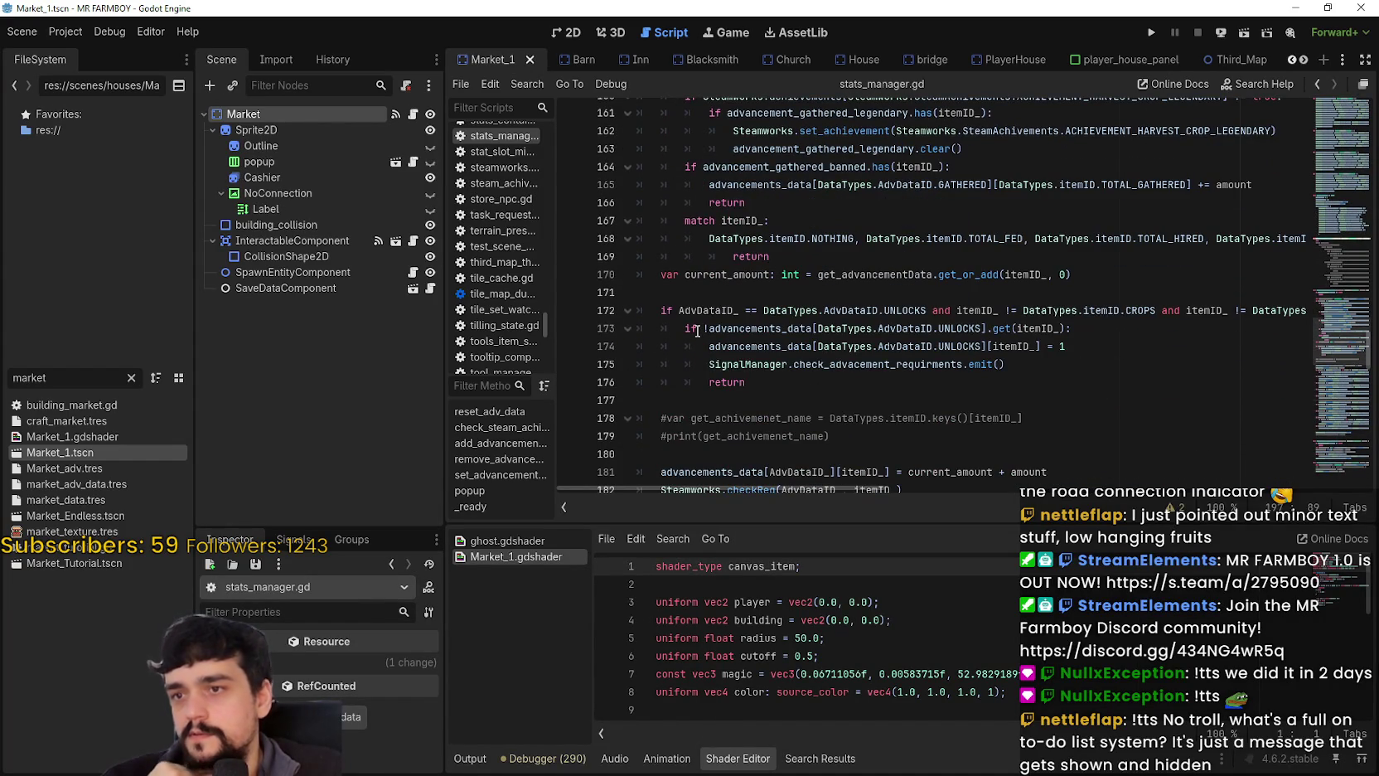
pyautogui.scroll(-2, 697, 331)
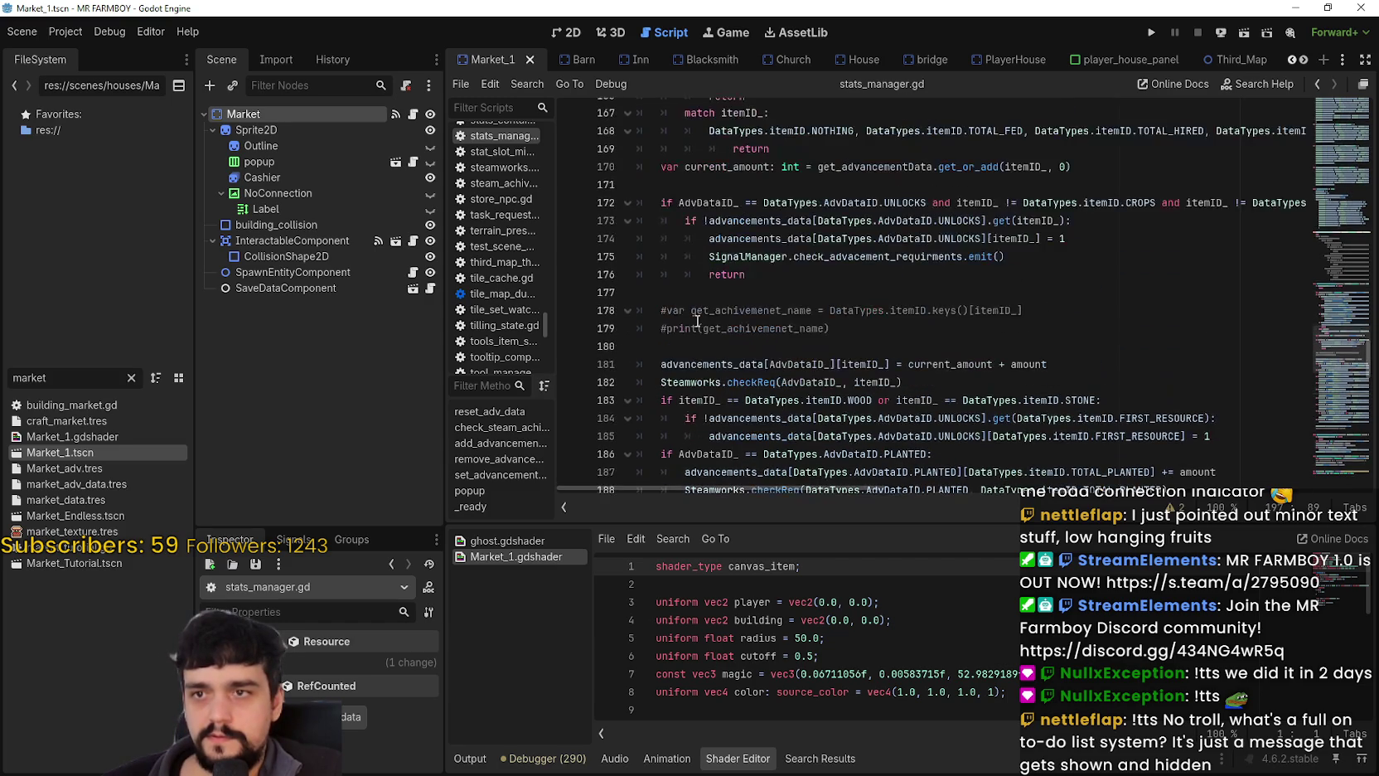
pyautogui.click(718, 294)
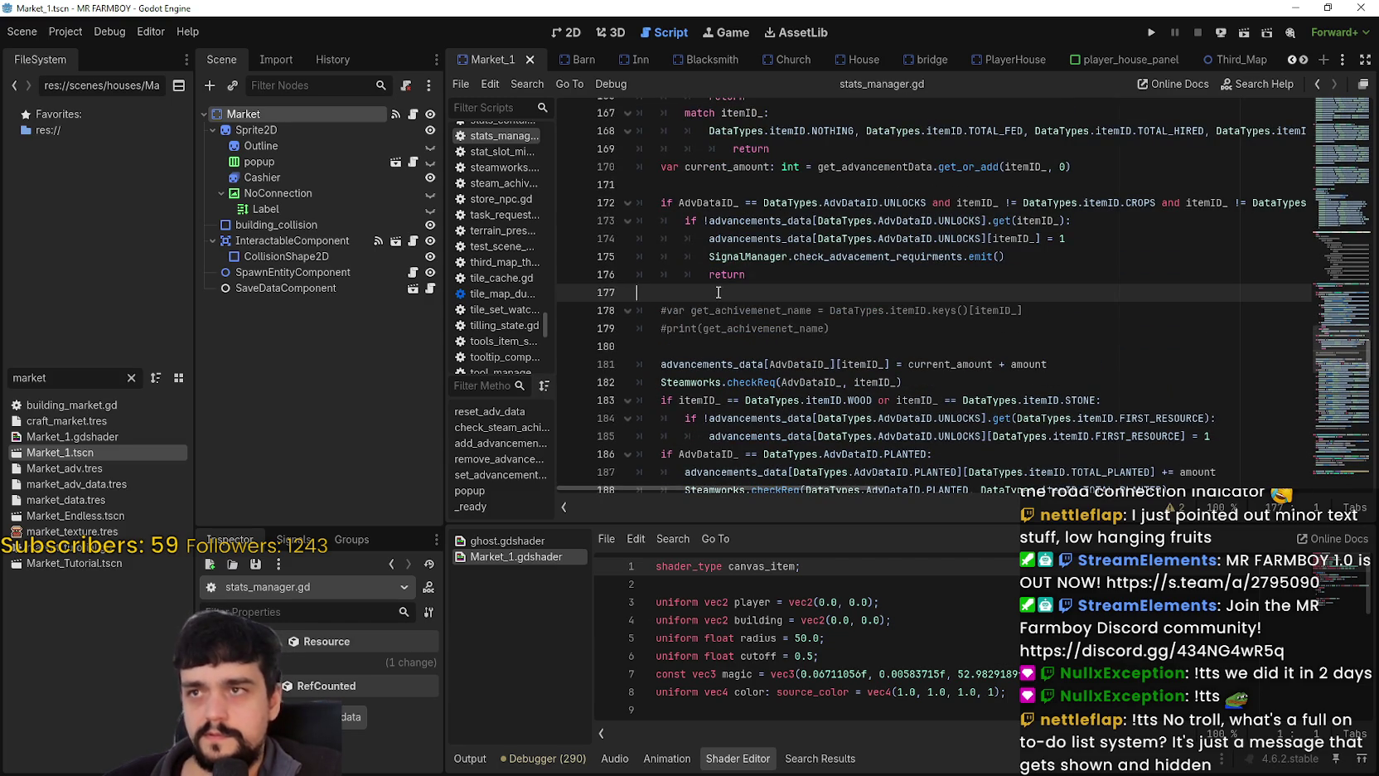
pyautogui.scroll(-3, 718, 291)
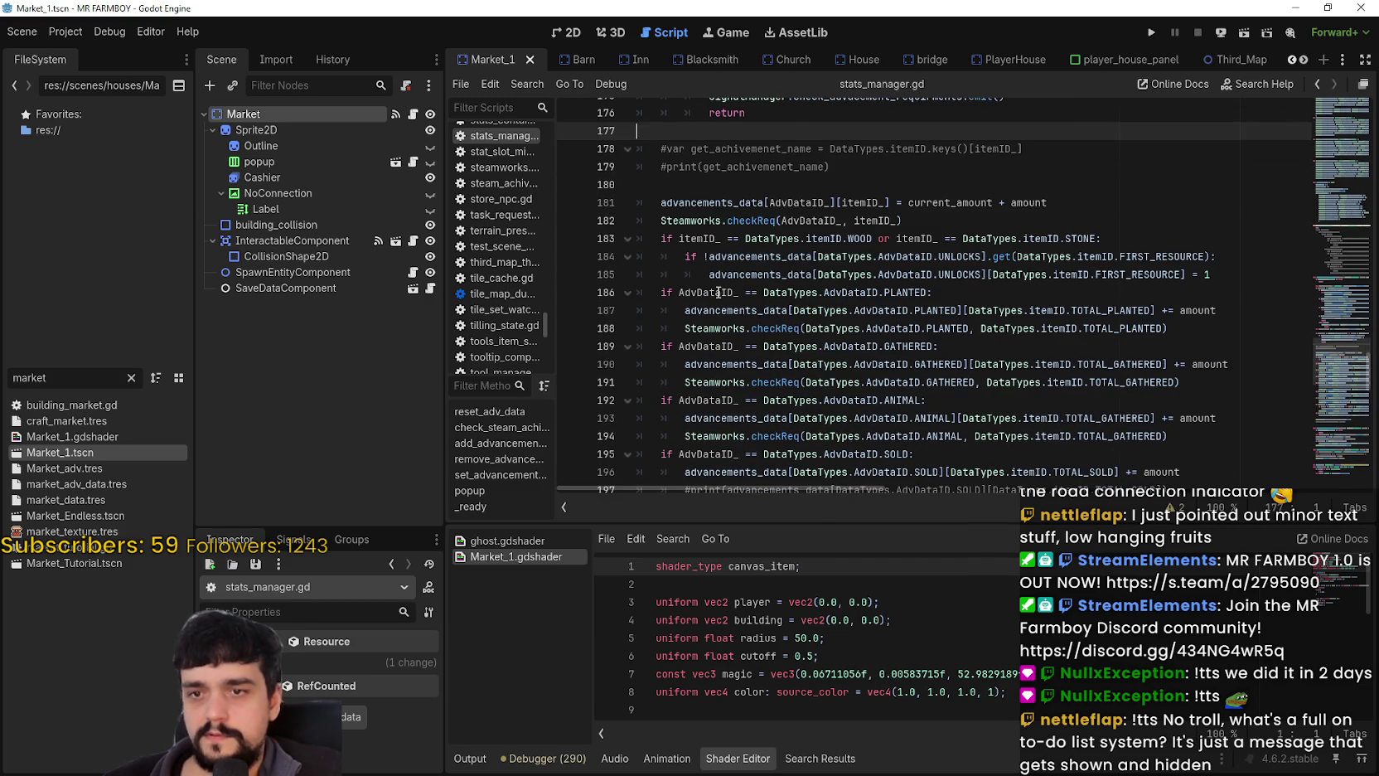
pyautogui.scroll(-6, 718, 292)
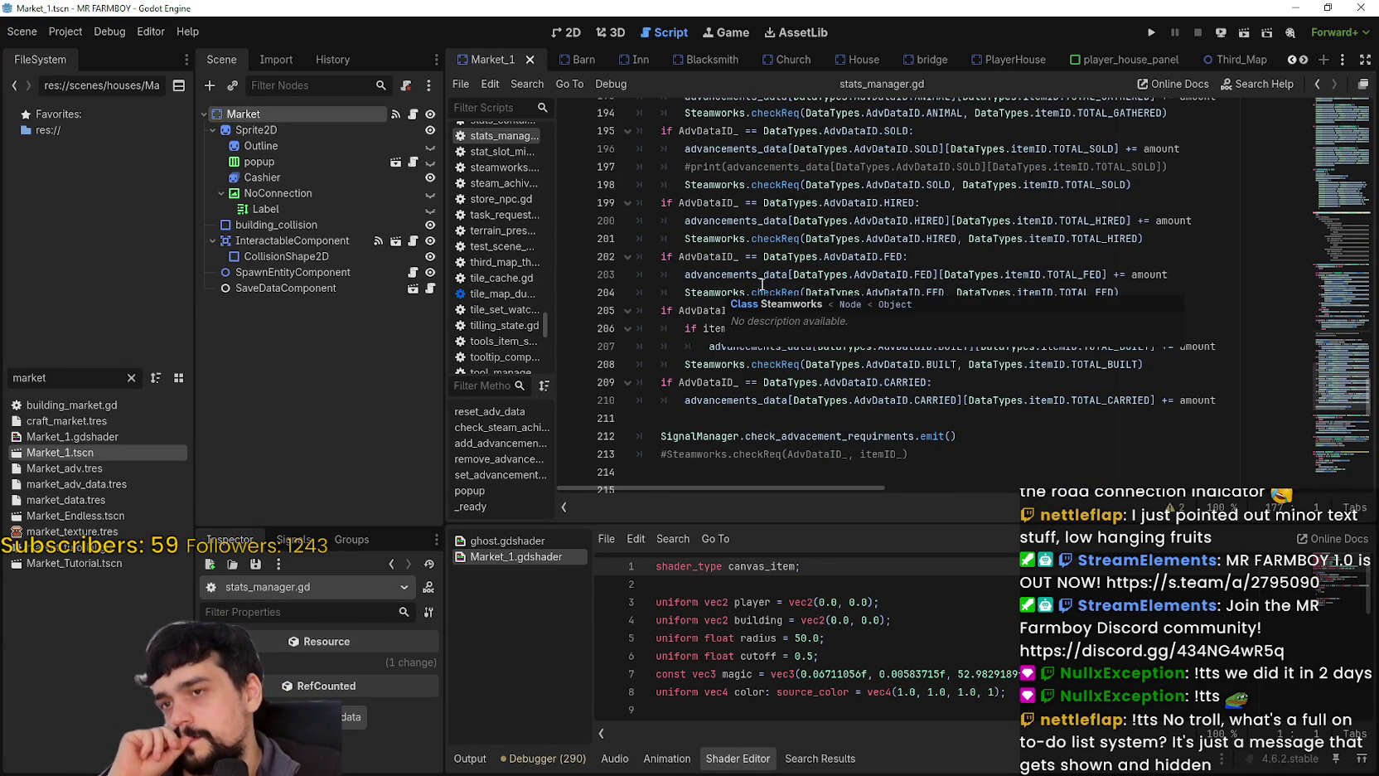
pyautogui.click(992, 273)
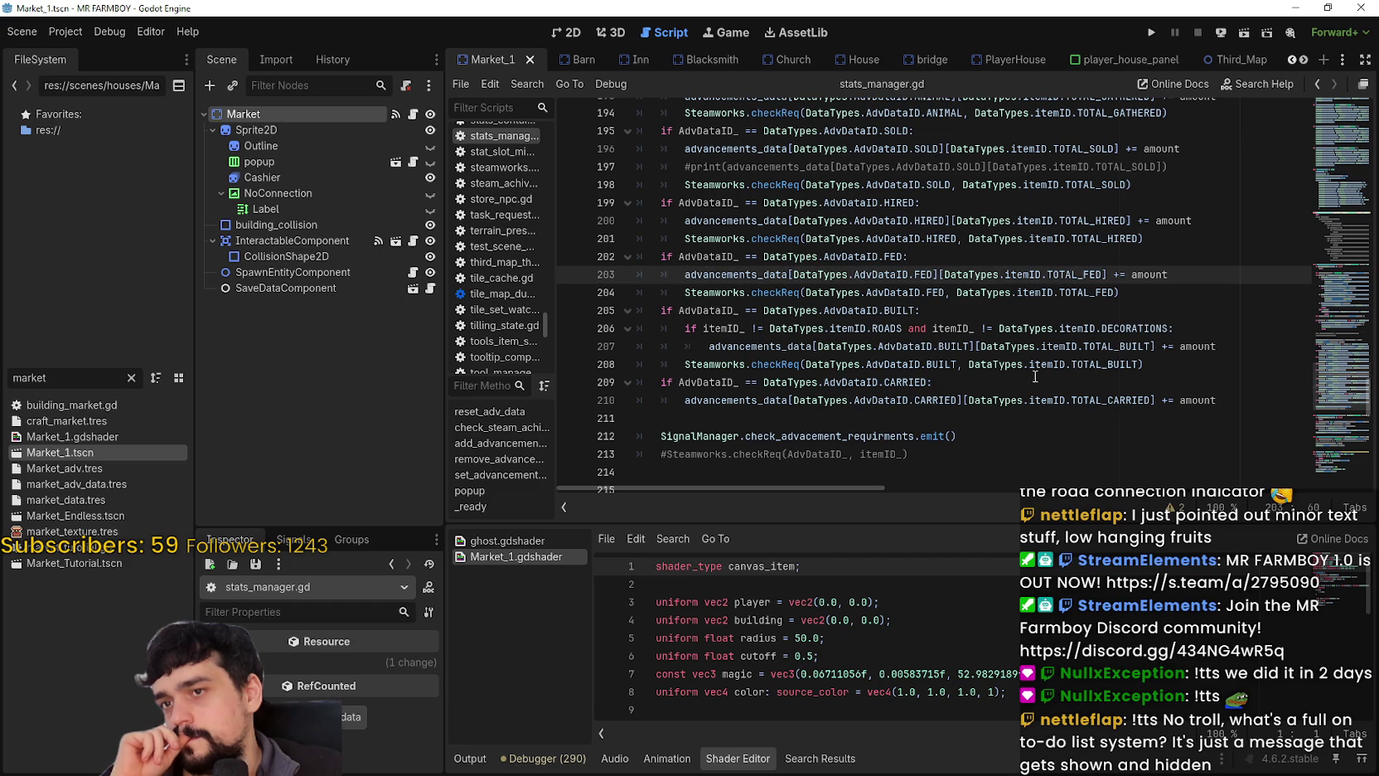
pyautogui.moveTo(1031, 371)
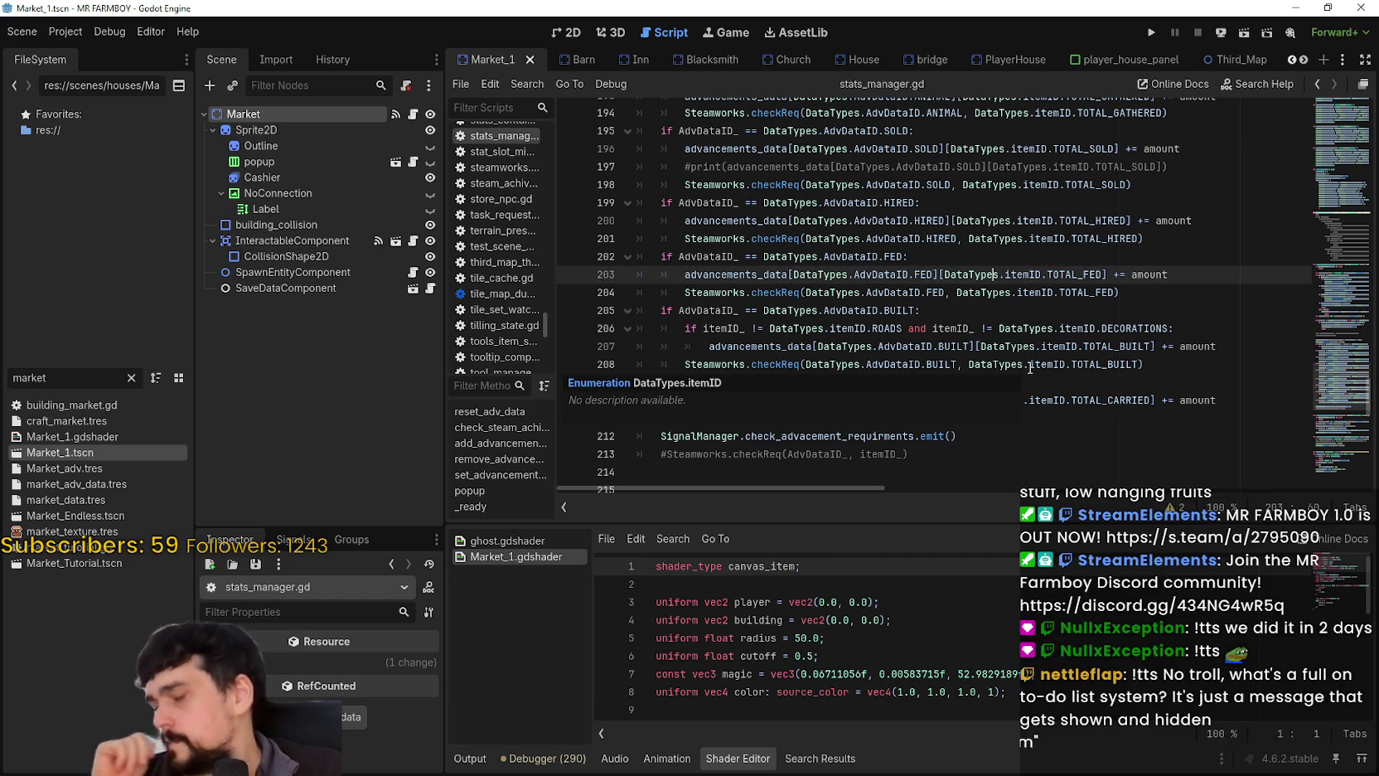
pyautogui.scroll(4, 1028, 373)
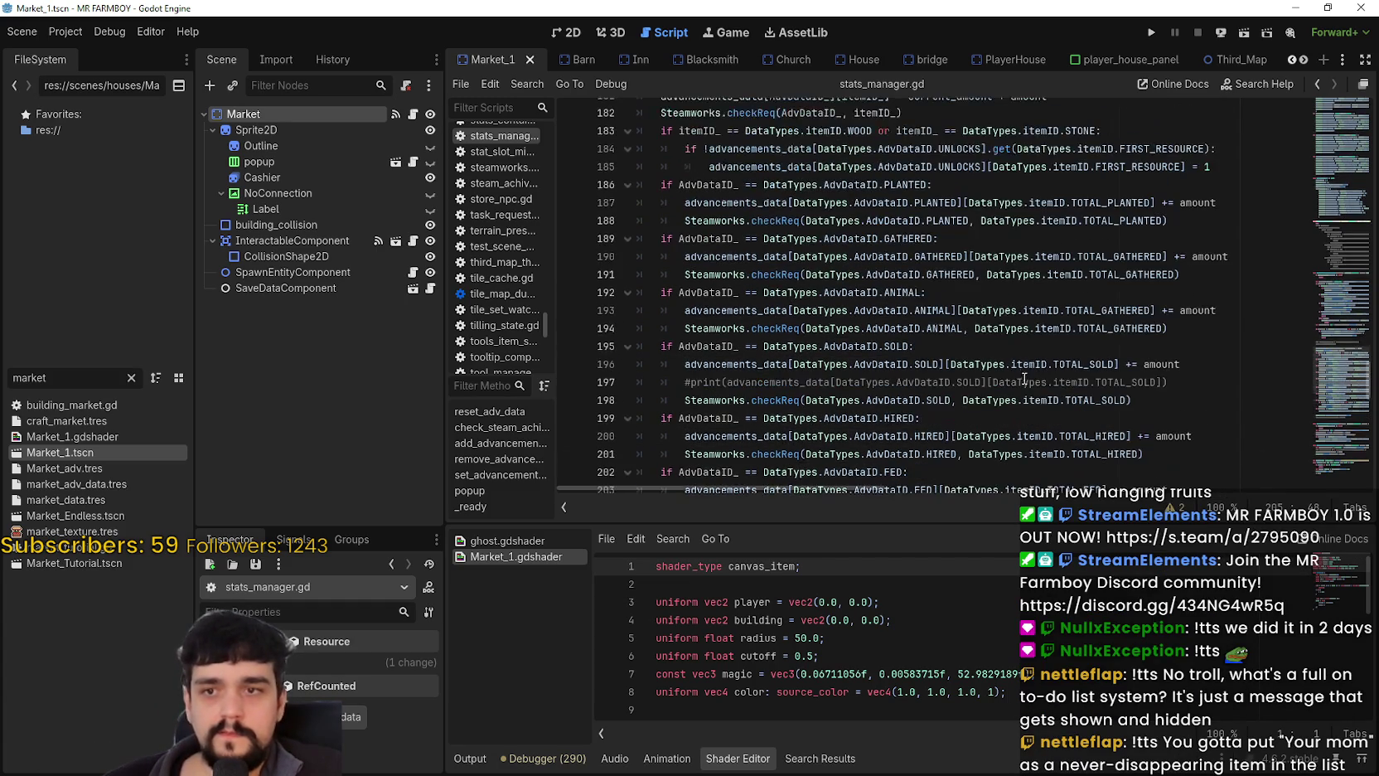
pyautogui.click(1013, 343)
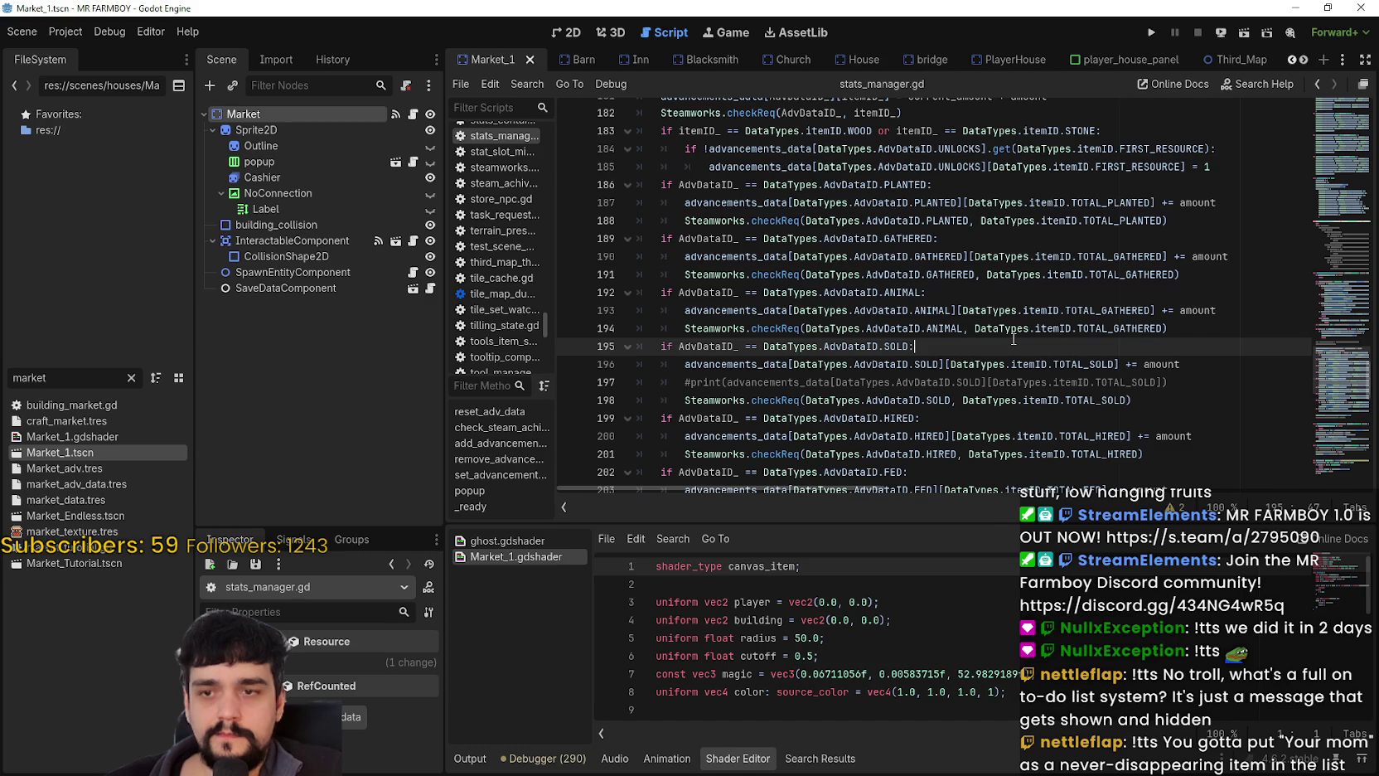
pyautogui.scroll(-3, 1013, 338)
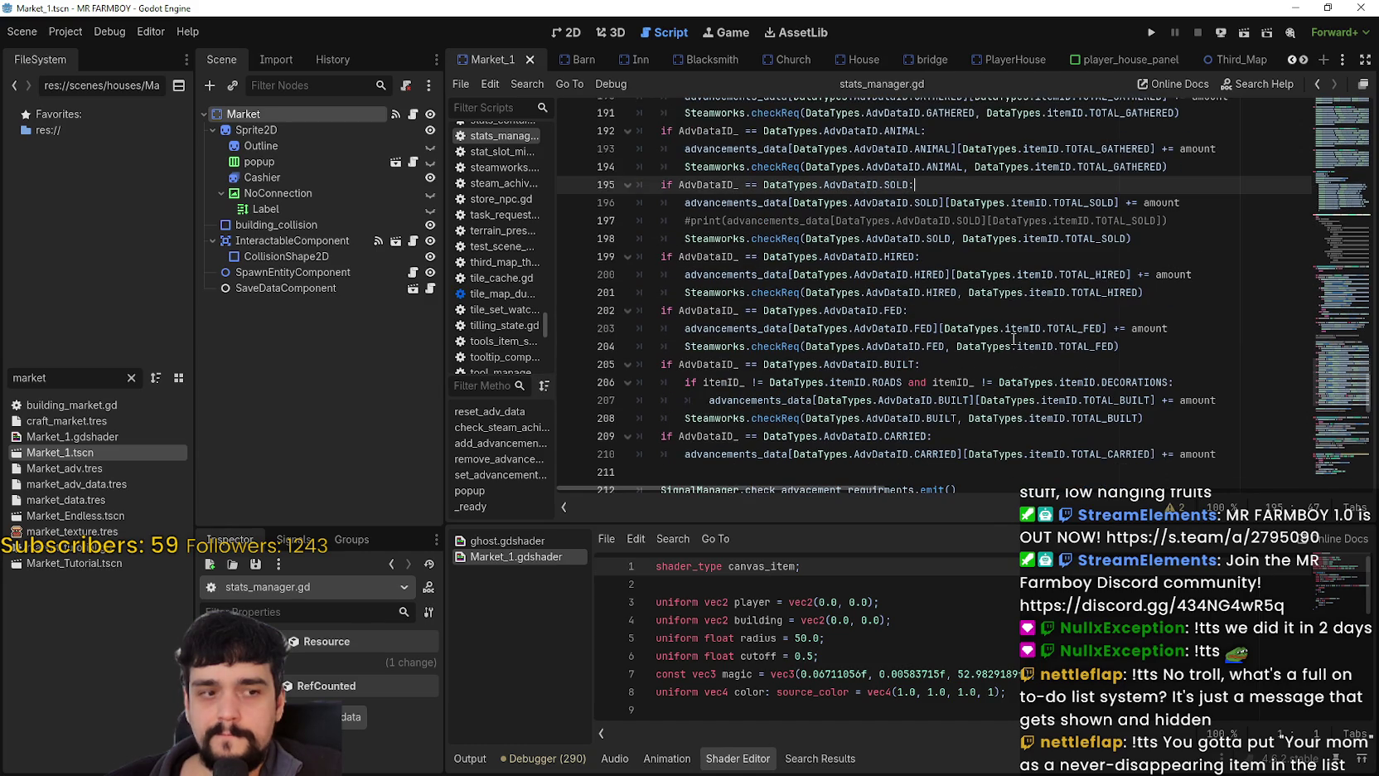
pyautogui.scroll(5, 1013, 338)
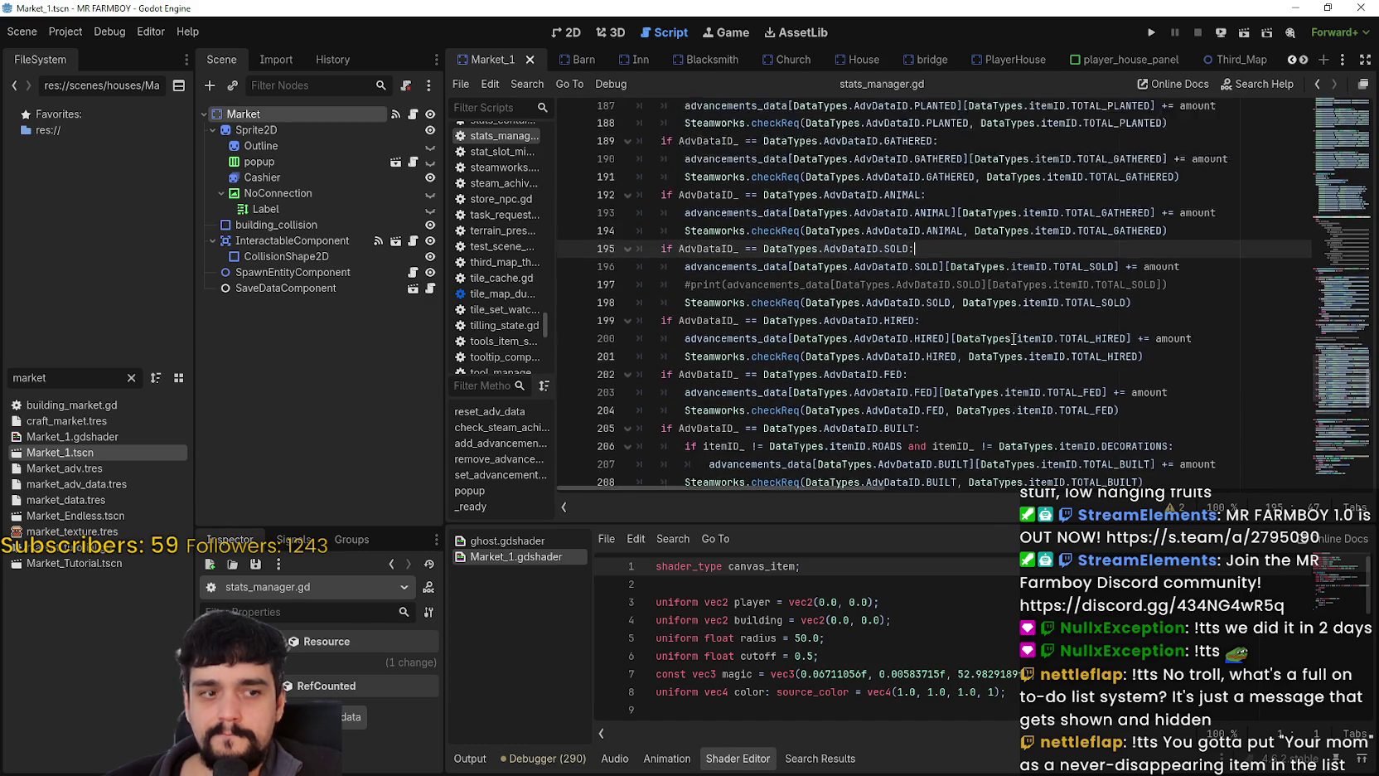
# Review the GATHERED and ANIMAL checkReq lines in stats_manager.gd.
pyautogui.click(1013, 340)
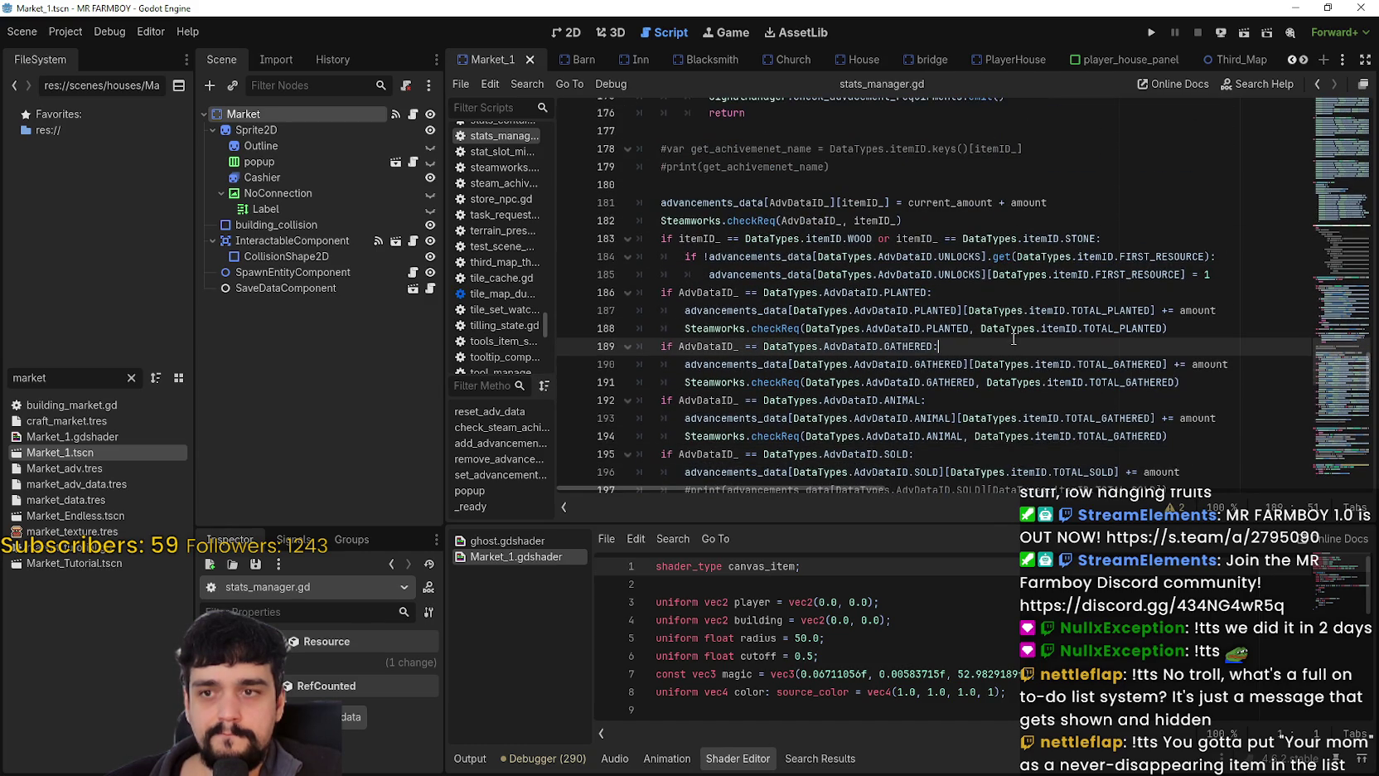
pyautogui.click(1053, 222)
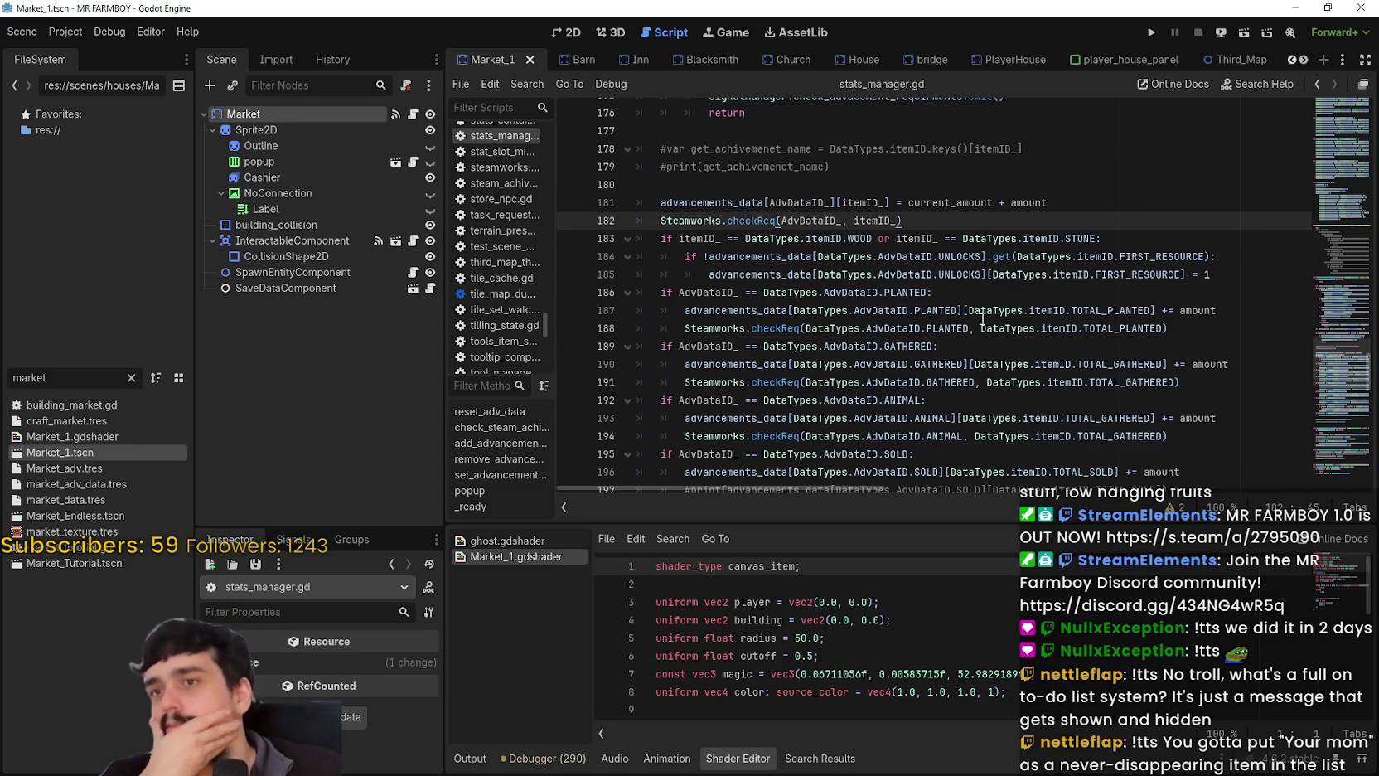
pyautogui.scroll(-6, 983, 318)
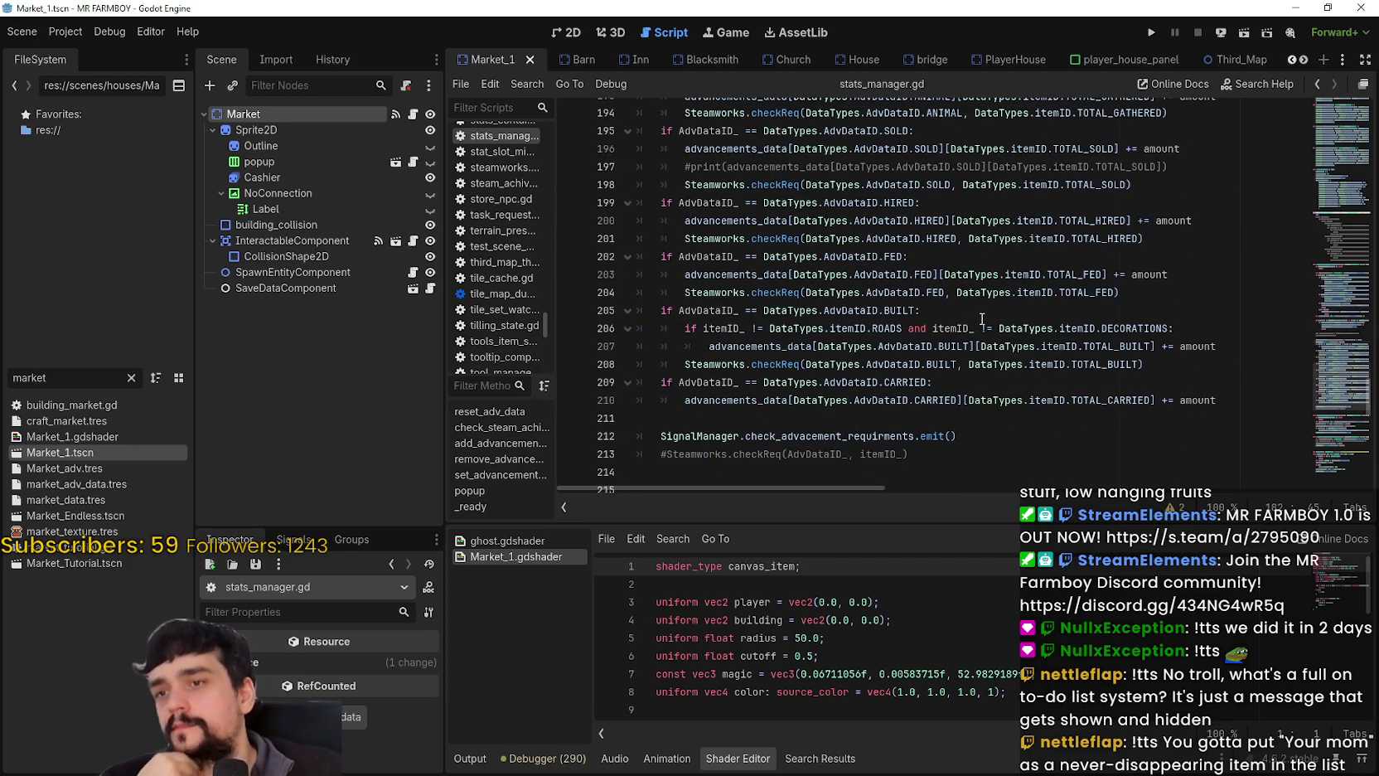
pyautogui.scroll(4, 982, 318)
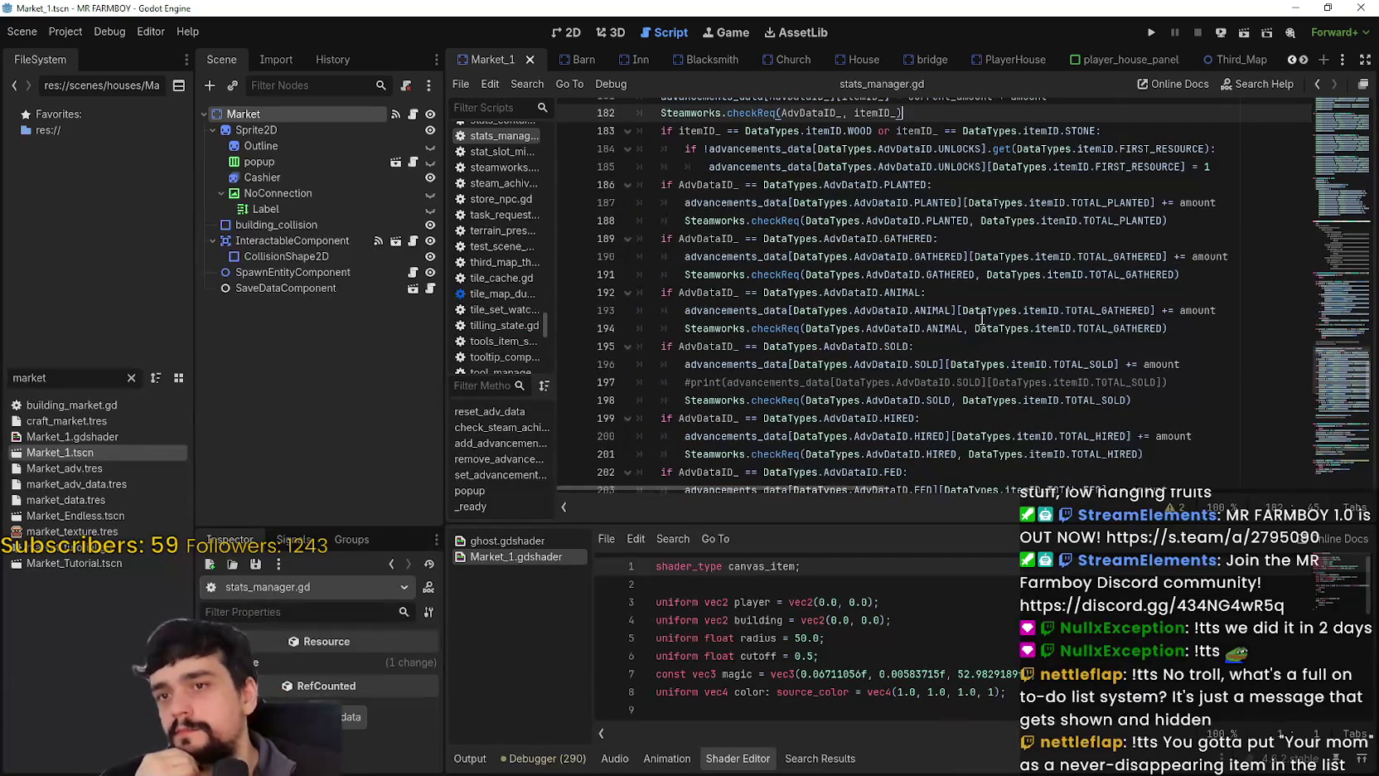
pyautogui.scroll(2, 982, 318)
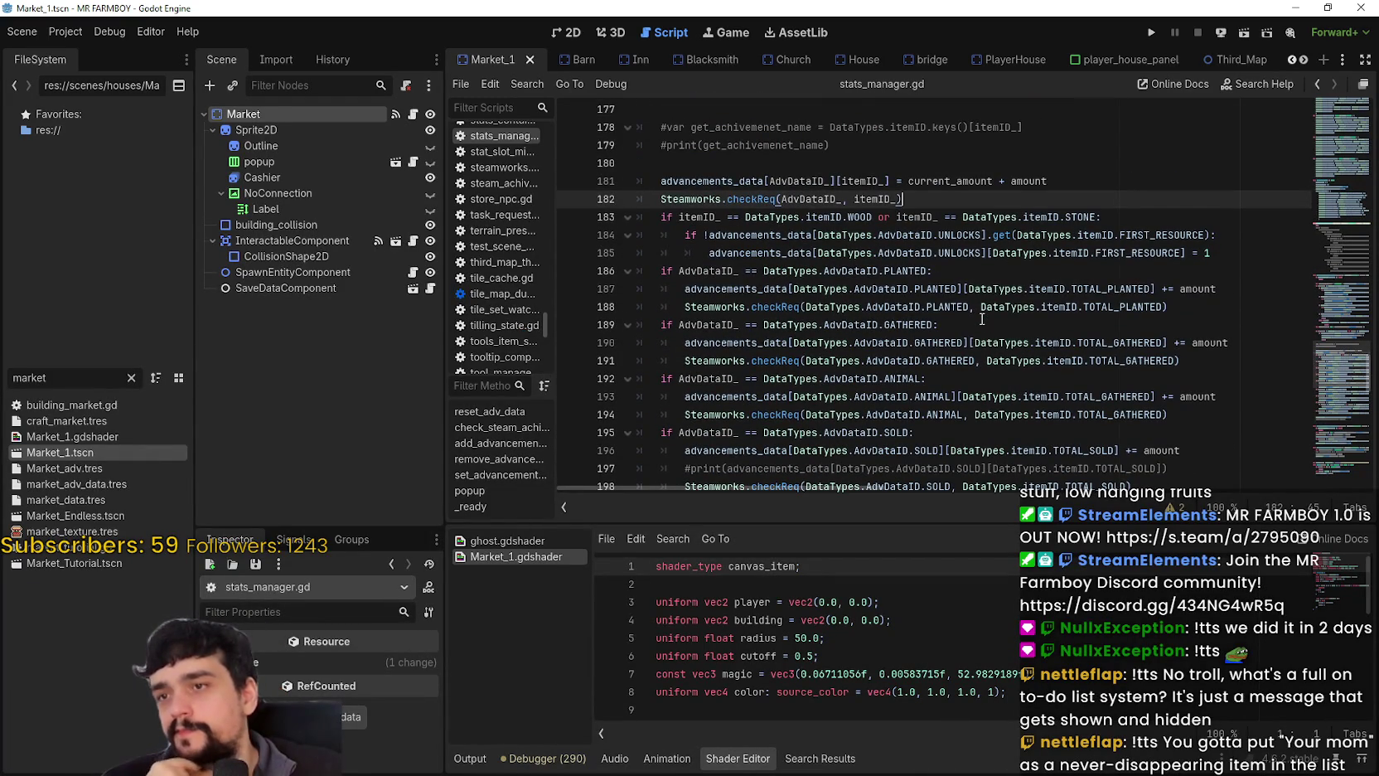
pyautogui.scroll(-4, 982, 319)
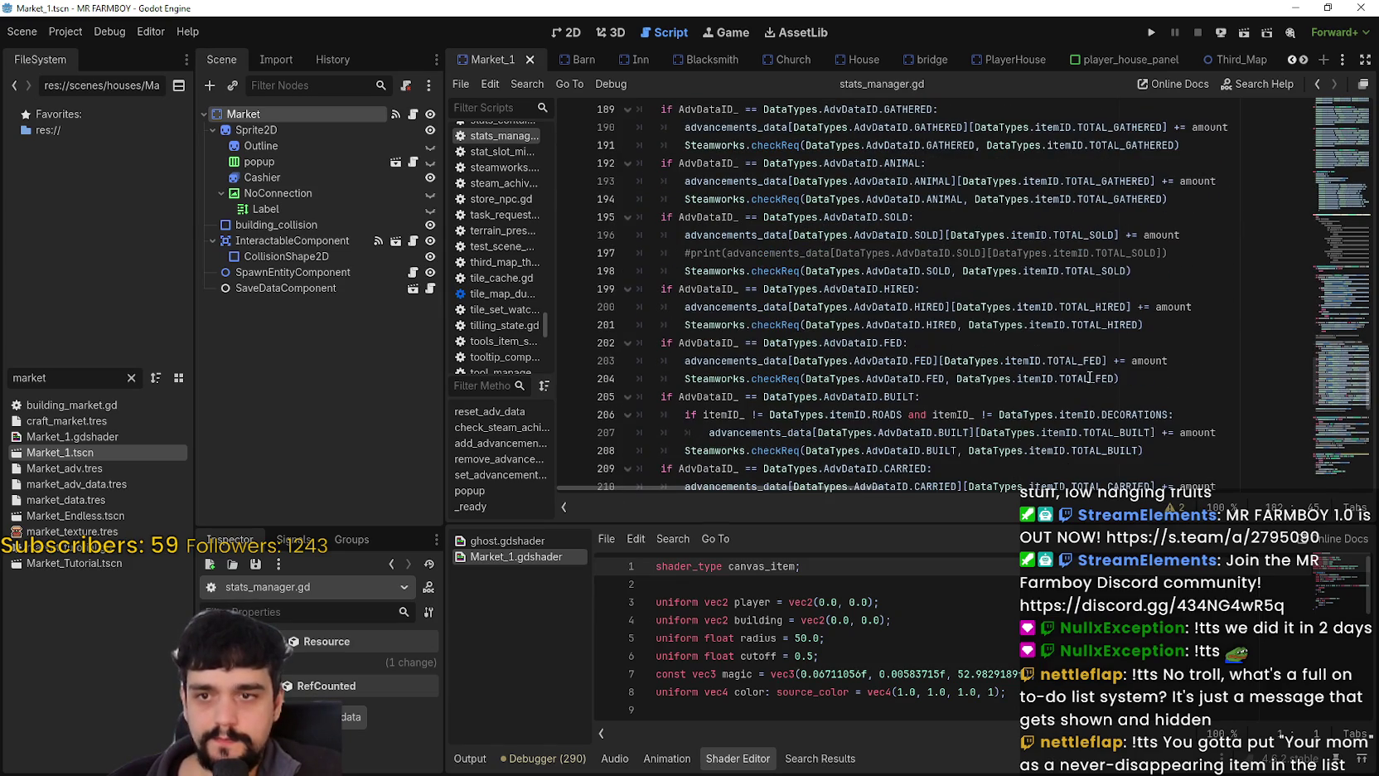
pyautogui.click(1089, 235)
pyautogui.click(1187, 199)
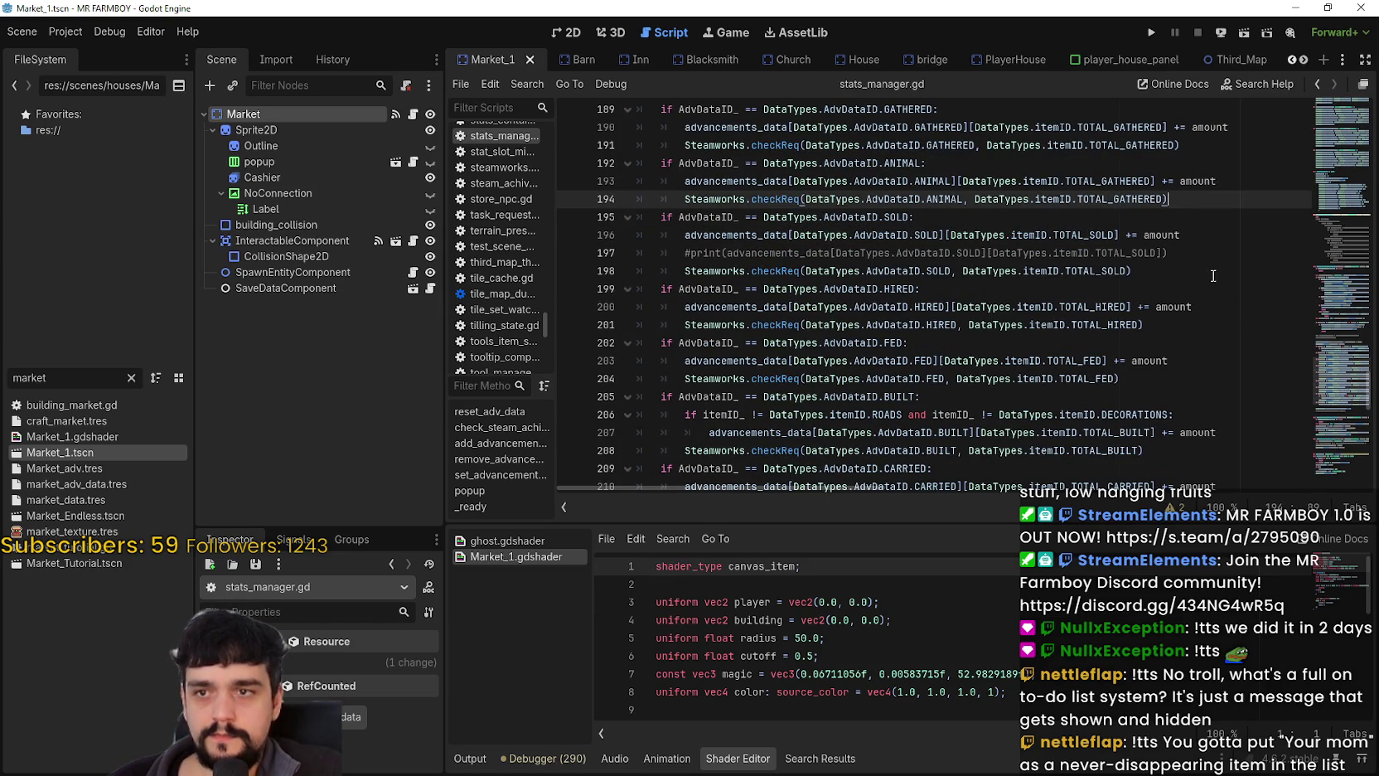
pyautogui.scroll(1, 873, 418)
pyautogui.scroll(3, 873, 418)
# Review the PLANTED block's condition, data update and requirements emit line.
pyautogui.click(941, 200)
pyautogui.scroll(3, 941, 200)
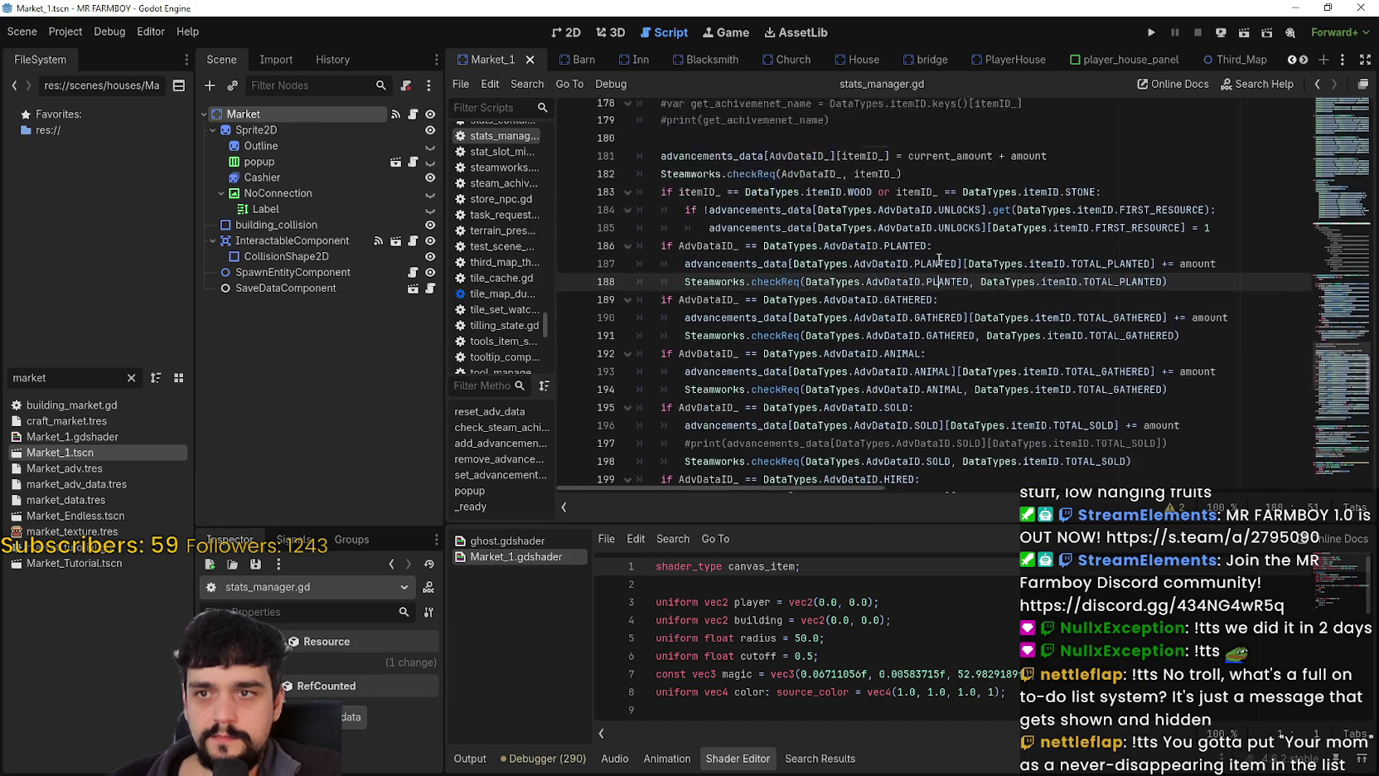
pyautogui.click(930, 325)
pyautogui.click(957, 343)
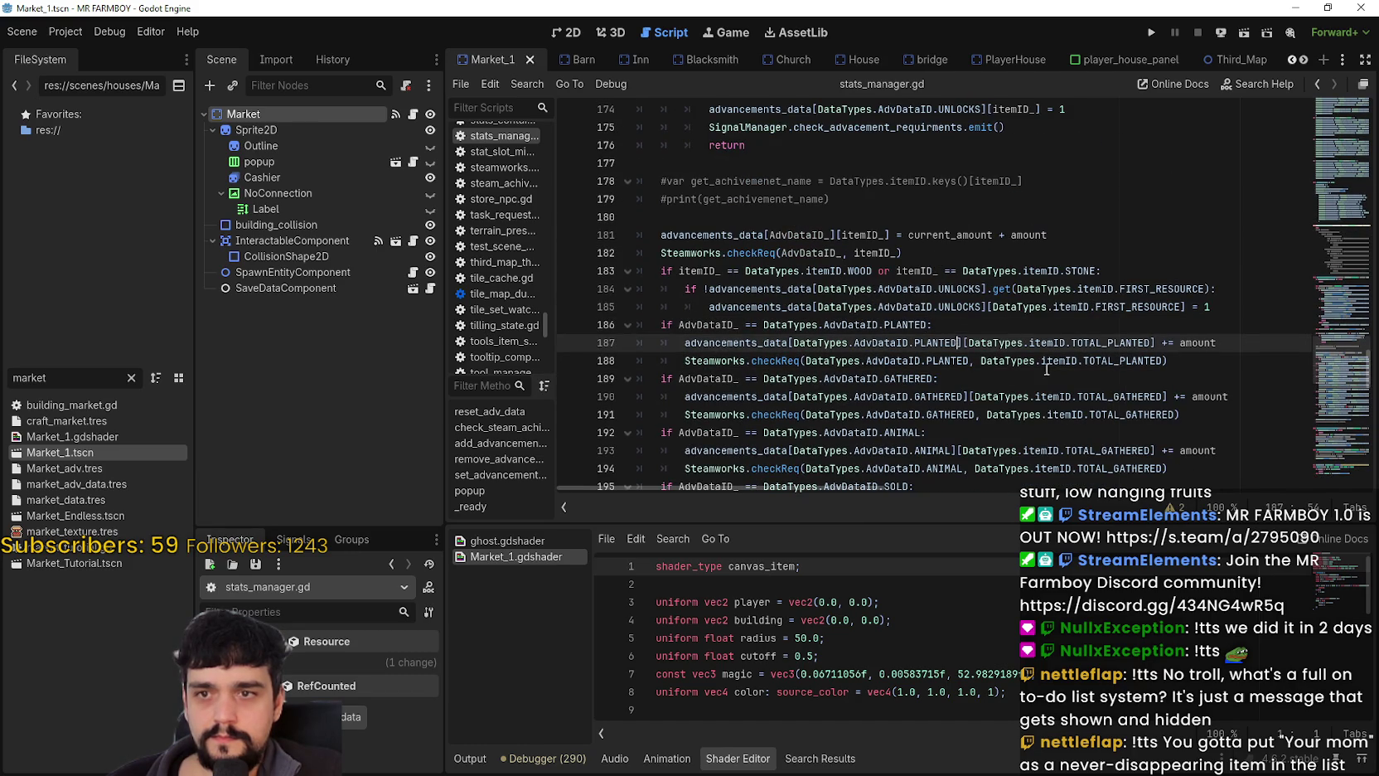
pyautogui.scroll(7, 1060, 364)
pyautogui.scroll(-5, 1060, 363)
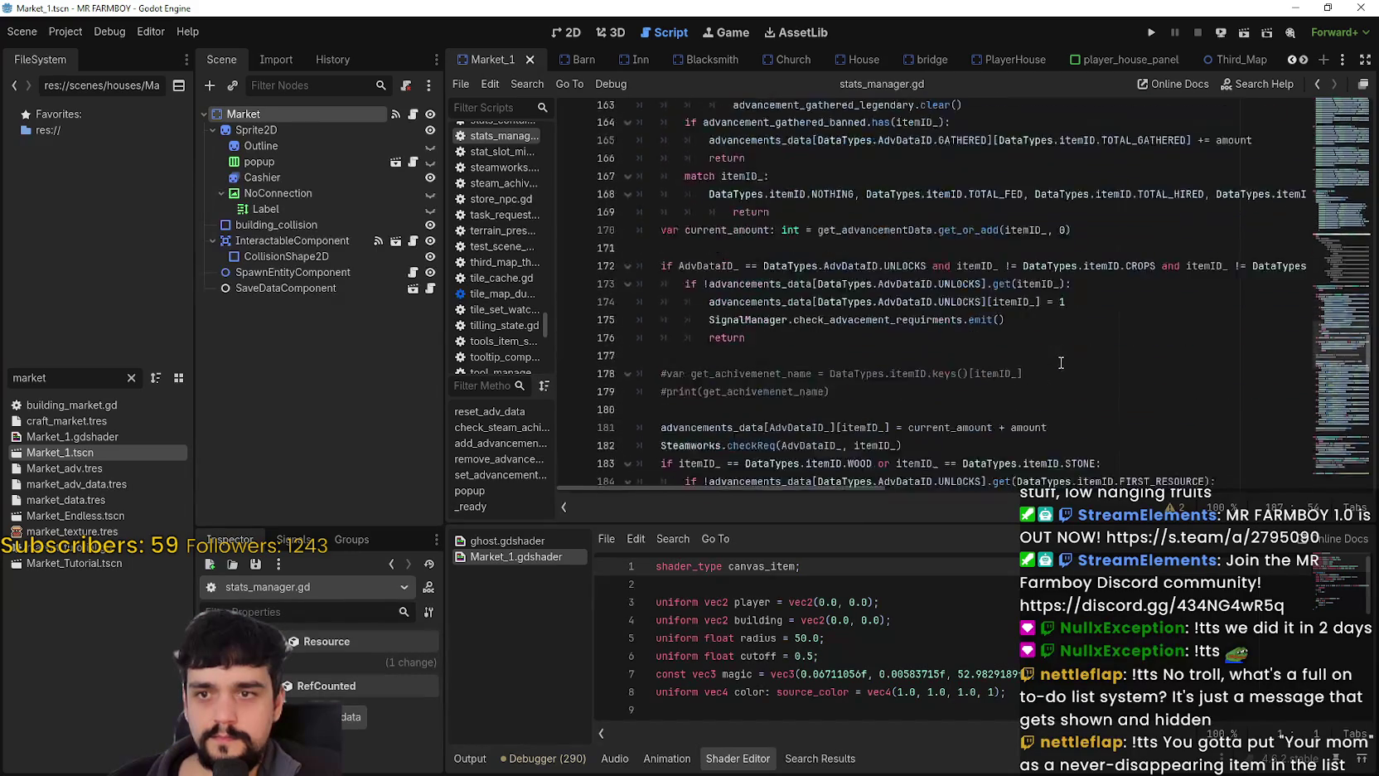
pyautogui.scroll(6, 1049, 389)
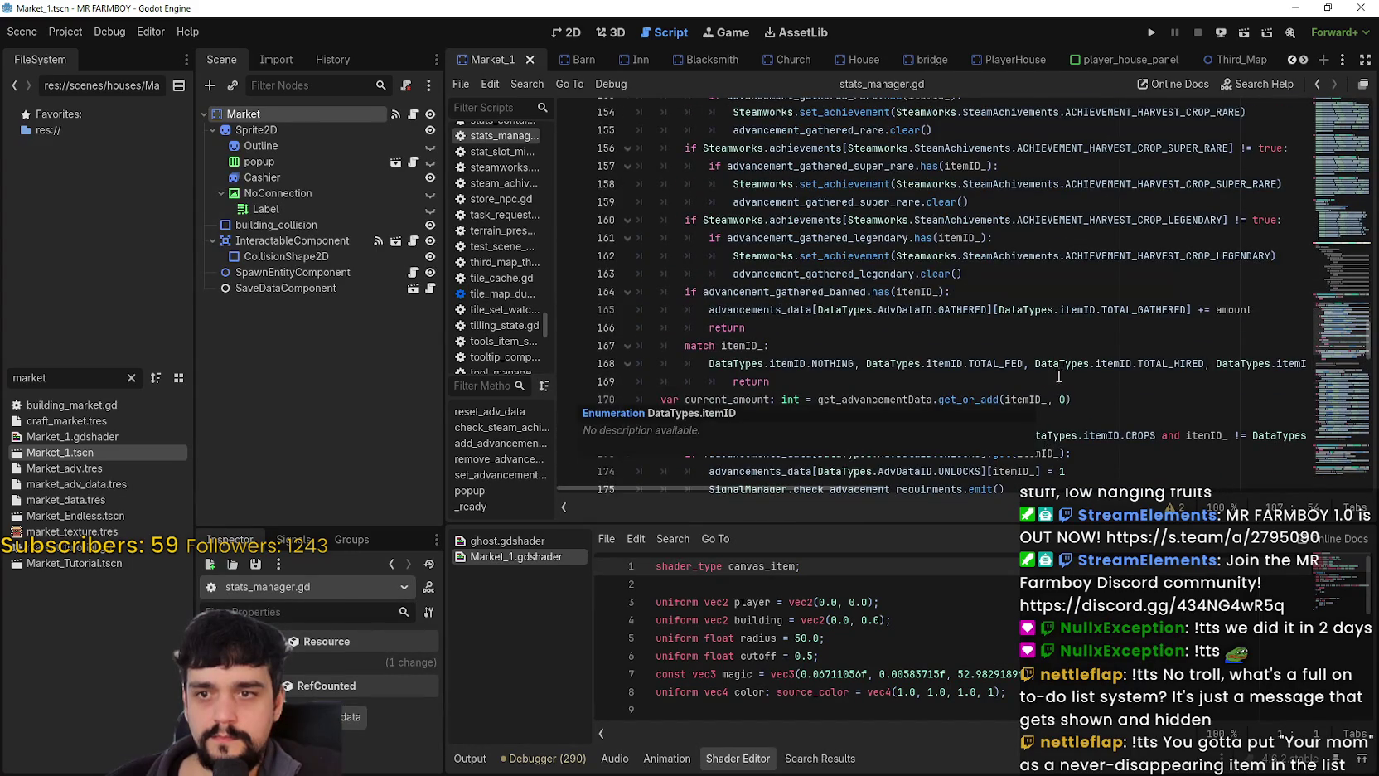
pyautogui.scroll(-2, 1047, 402)
pyautogui.click(1060, 381)
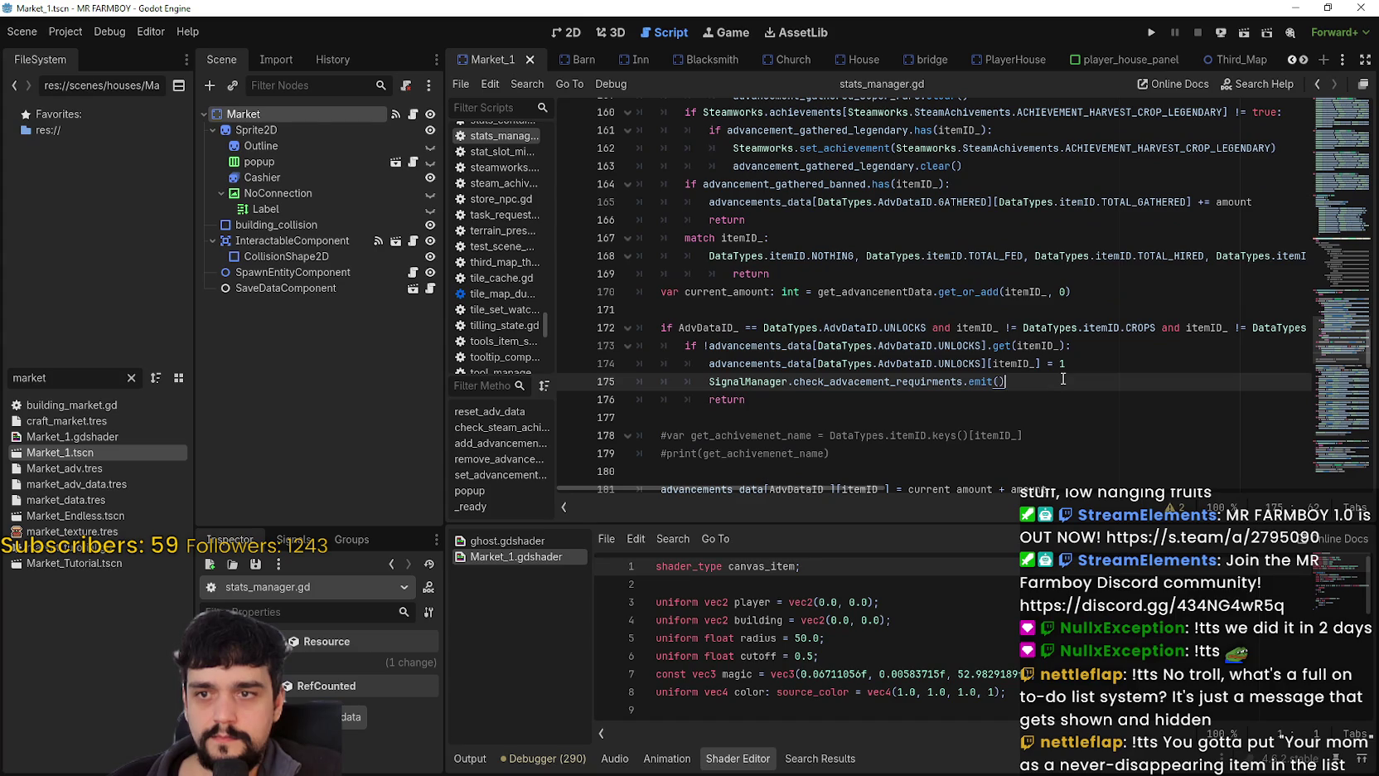
pyautogui.scroll(2, 1063, 378)
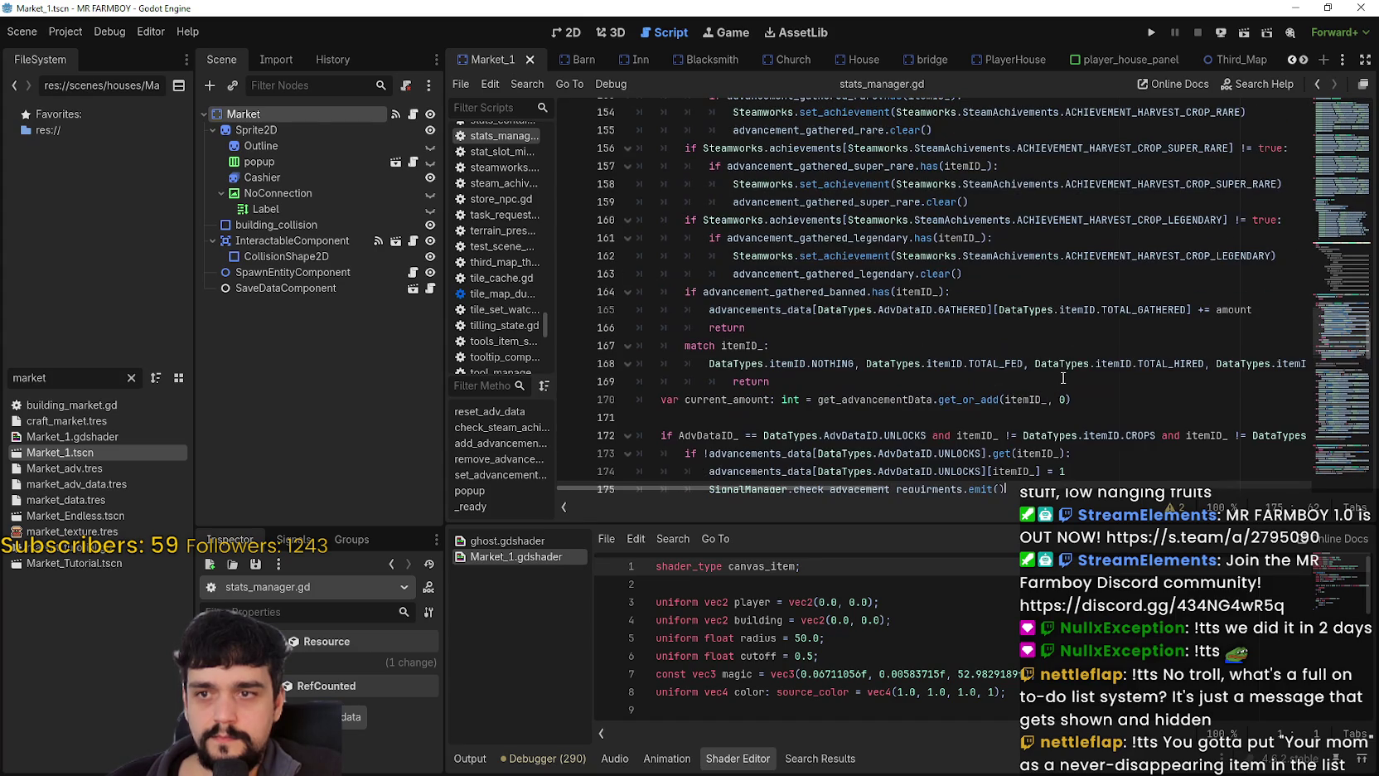
pyautogui.scroll(-11, 1062, 378)
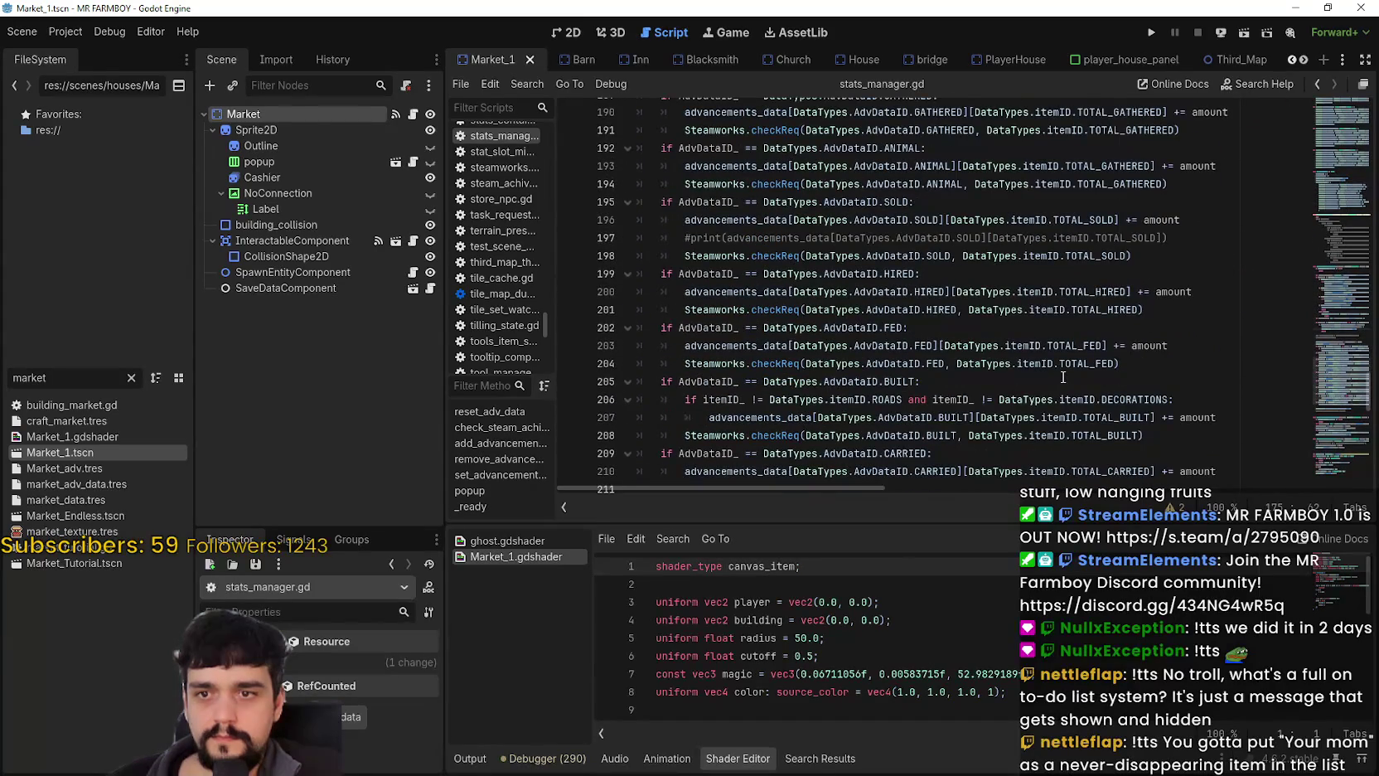
pyautogui.scroll(-3, 1062, 378)
pyautogui.scroll(4, 1063, 373)
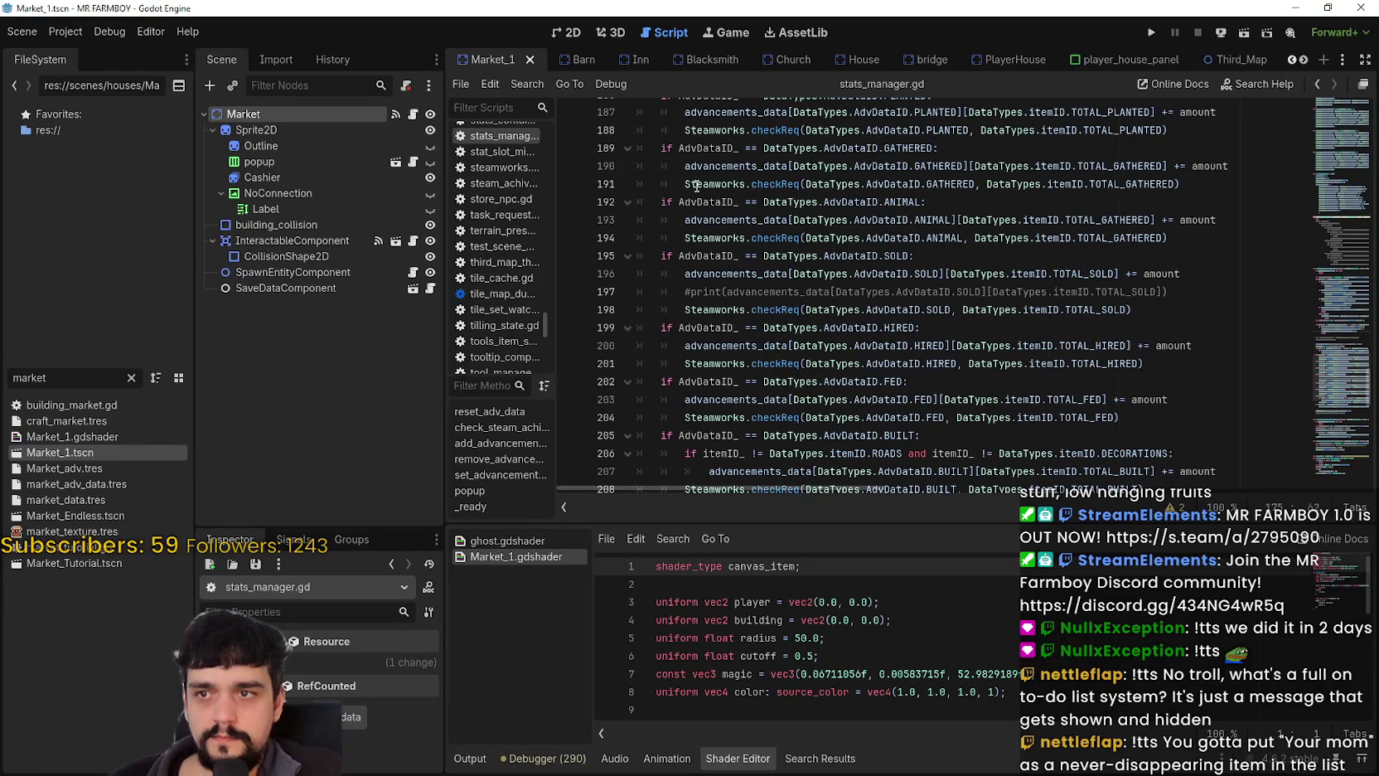
# Select the SOLD block's lines, then highlight PLANTED occurrences and check the UNLOCKS block.
pyautogui.moveTo(656, 202); pyautogui.dragTo(829, 223)
pyautogui.click(883, 309)
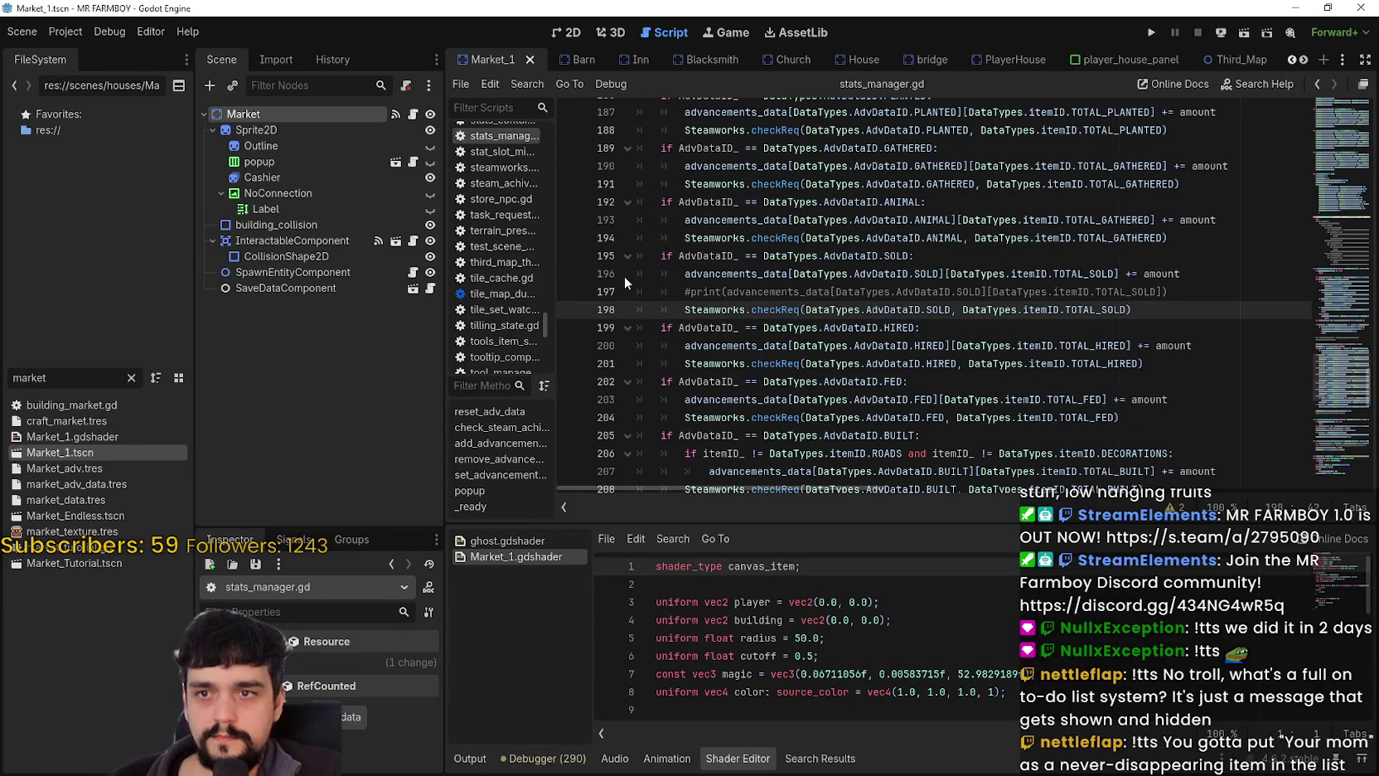
pyautogui.moveTo(647, 256)
pyautogui.mouseDown()
pyautogui.moveTo(1235, 294)
pyautogui.moveTo(1228, 319)
pyautogui.mouseUp()
pyautogui.scroll(-2, 1078, 331)
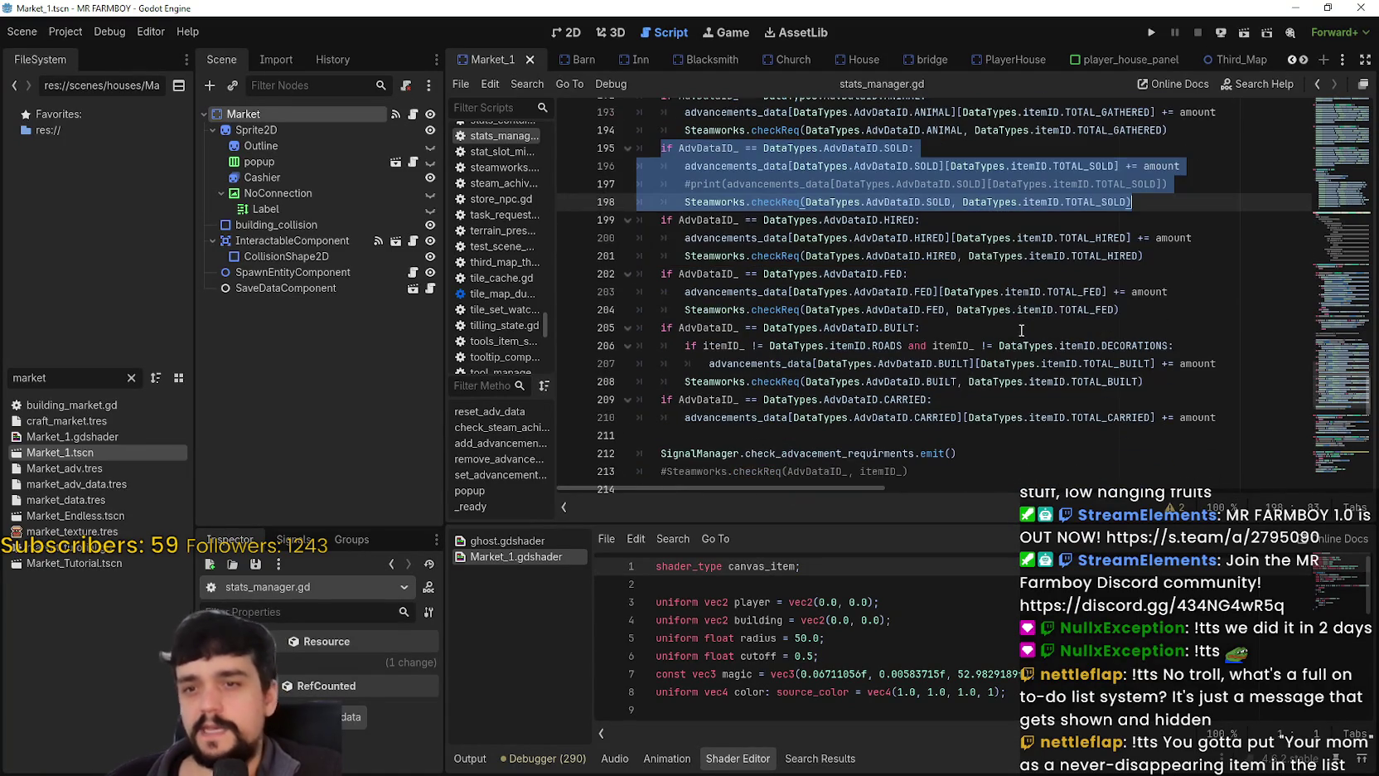
pyautogui.scroll(3, 1018, 319)
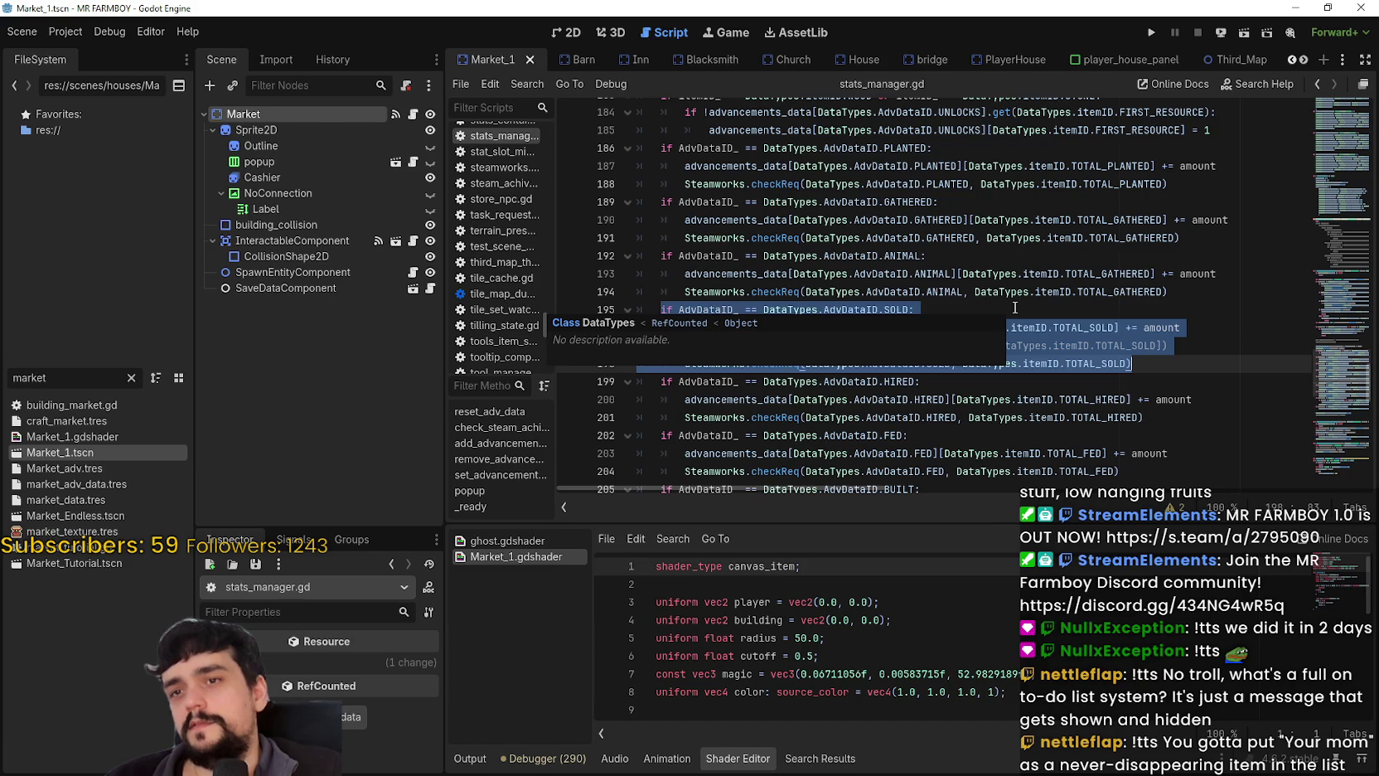
pyautogui.click(918, 147)
pyautogui.doubleClick(918, 147)
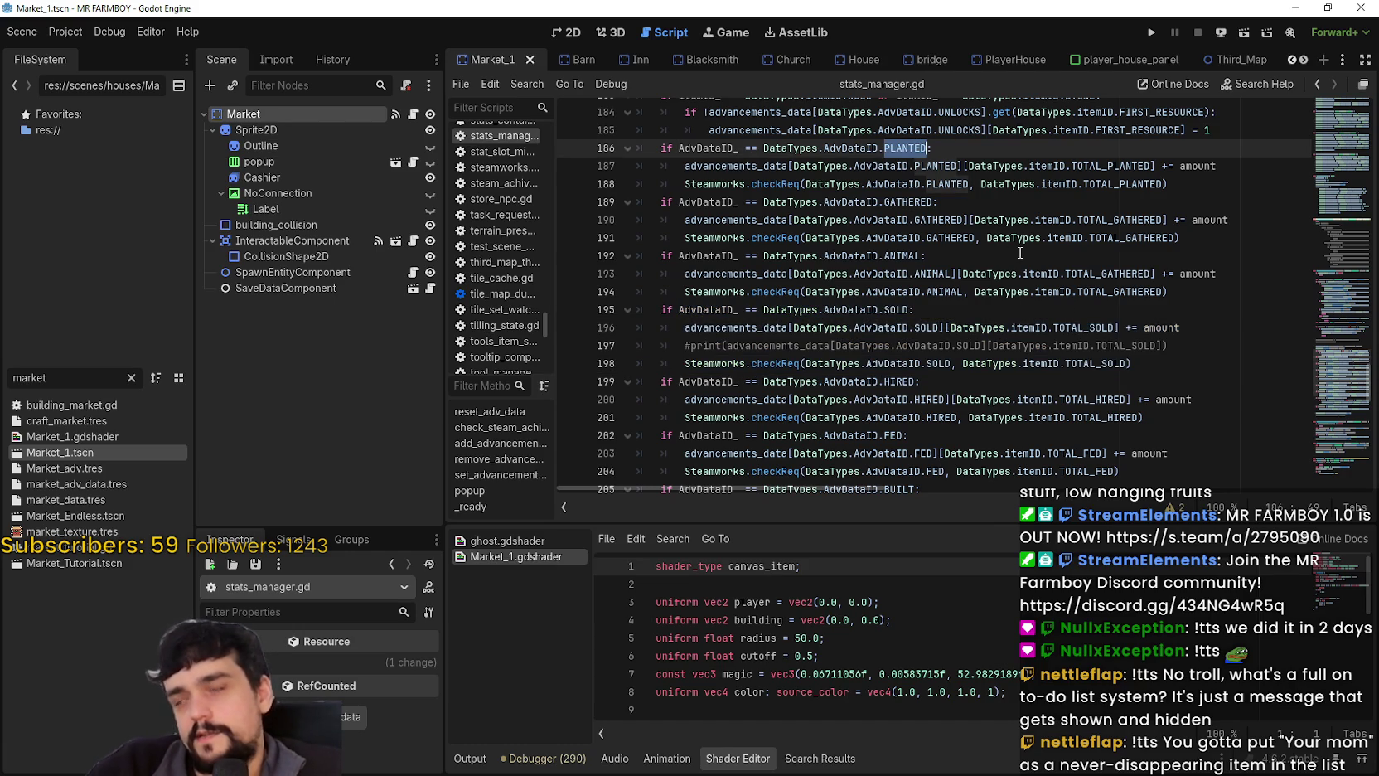
pyautogui.moveTo(1015, 249)
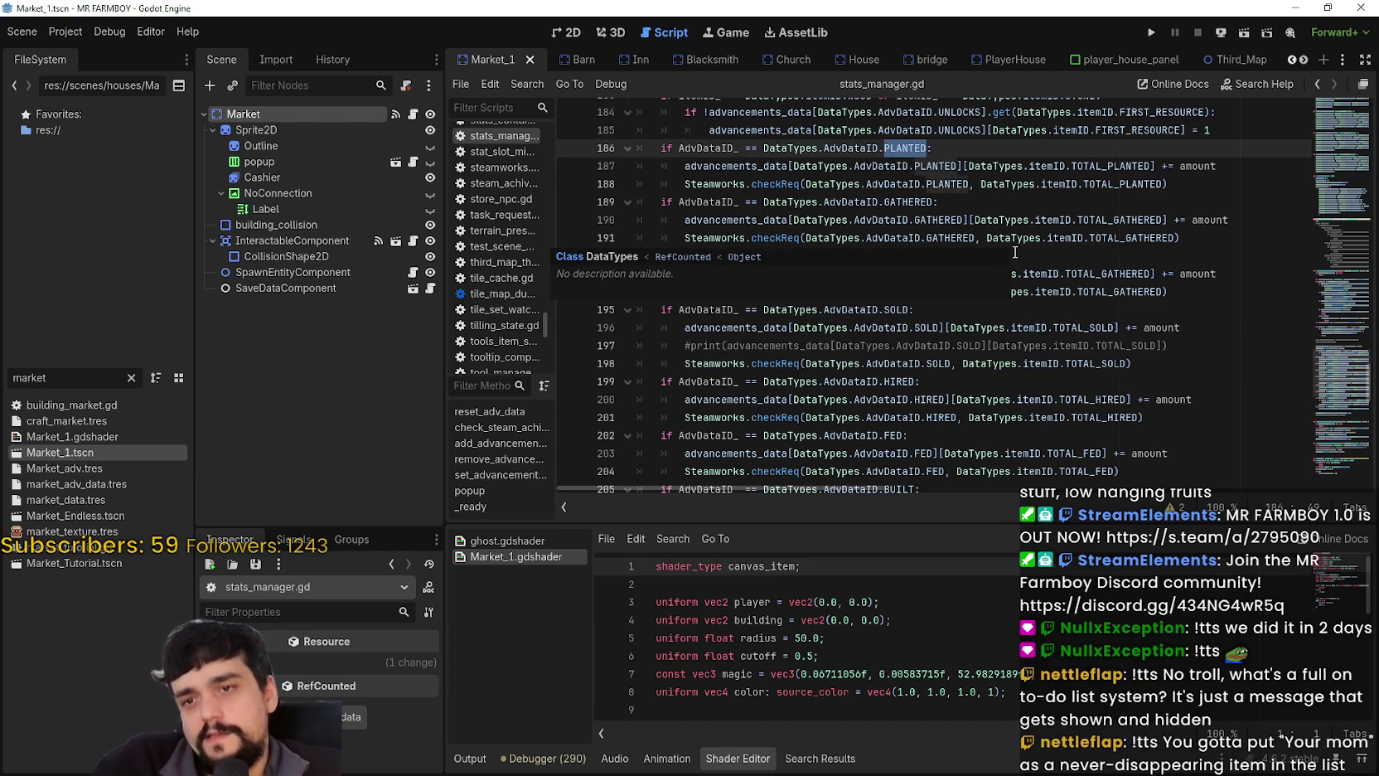
pyautogui.scroll(1, 1015, 252)
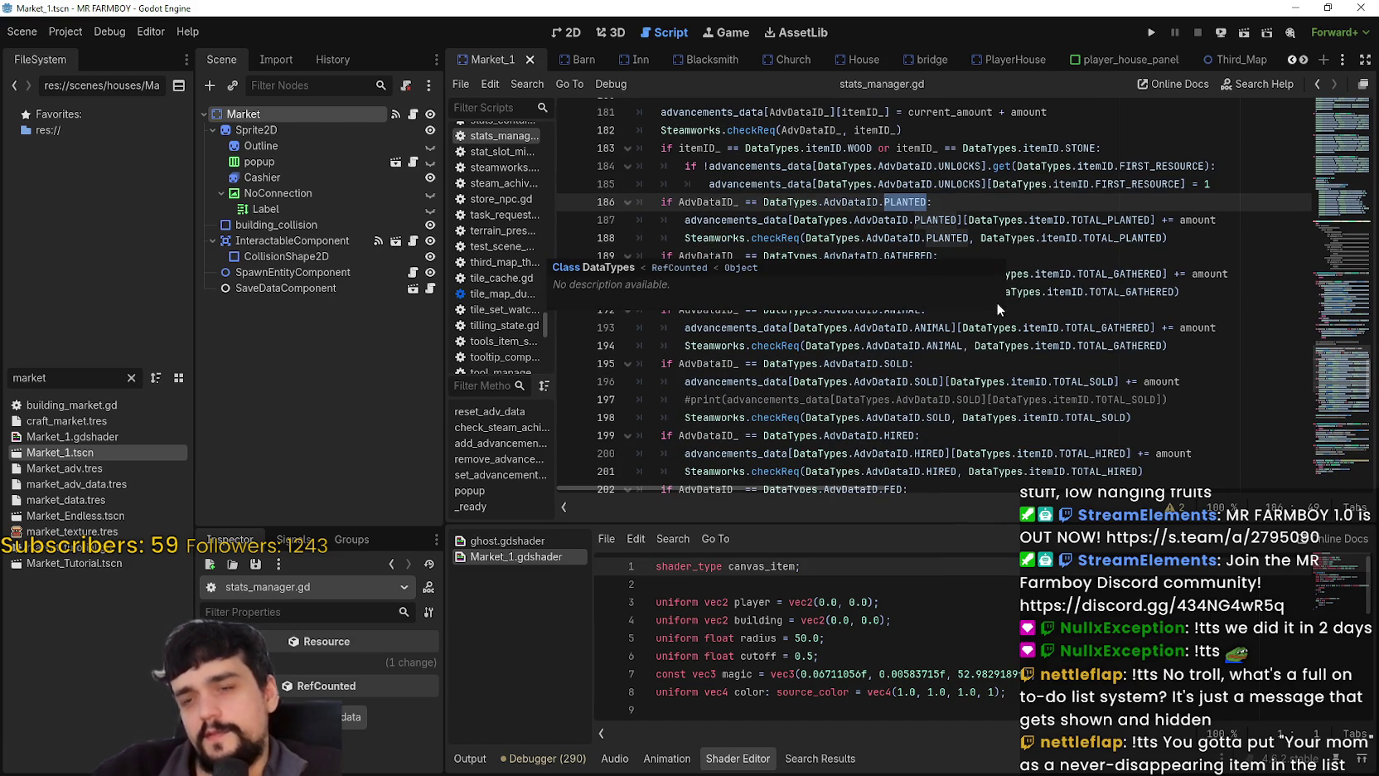
pyautogui.press('Up')
pyautogui.press('Up')
pyautogui.press('Up')
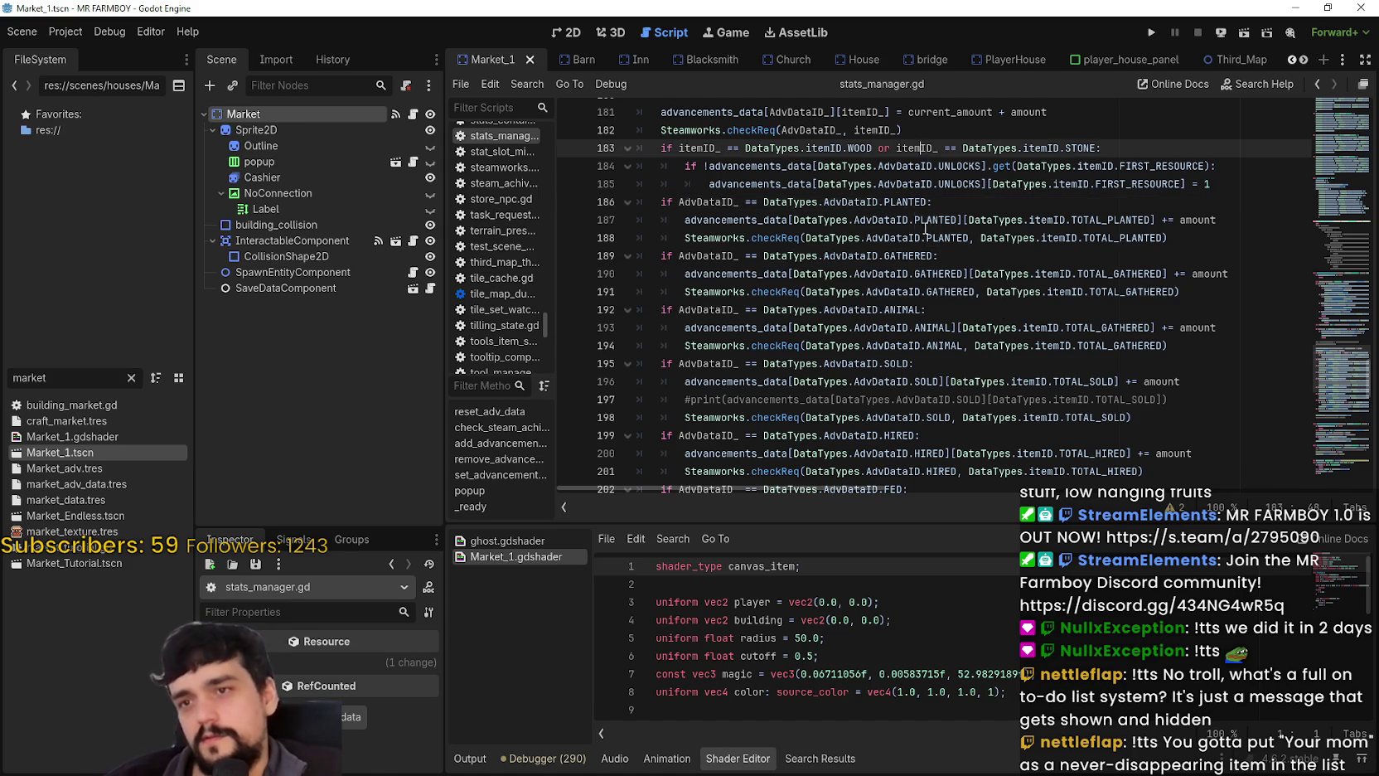
pyautogui.scroll(1, 910, 263)
pyautogui.scroll(4, 909, 264)
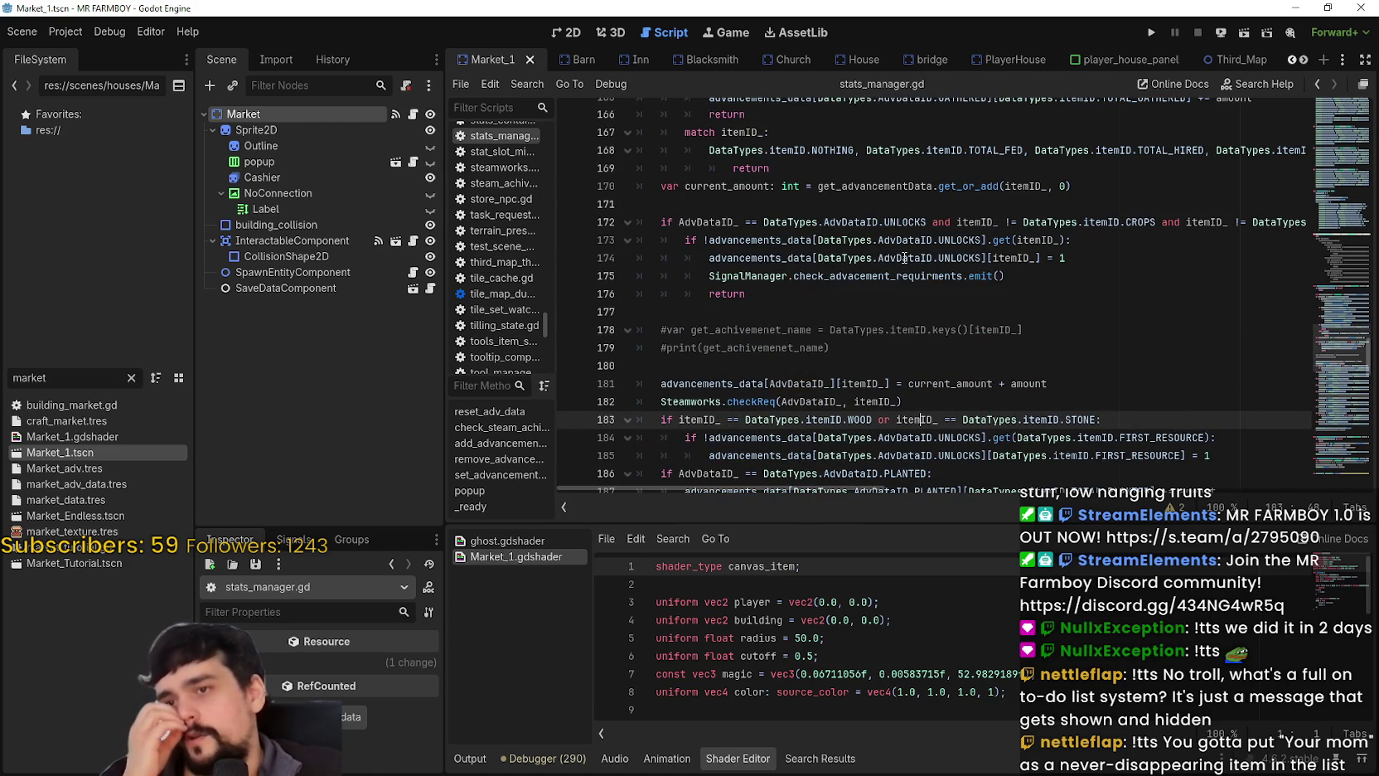
pyautogui.moveTo(905, 259)
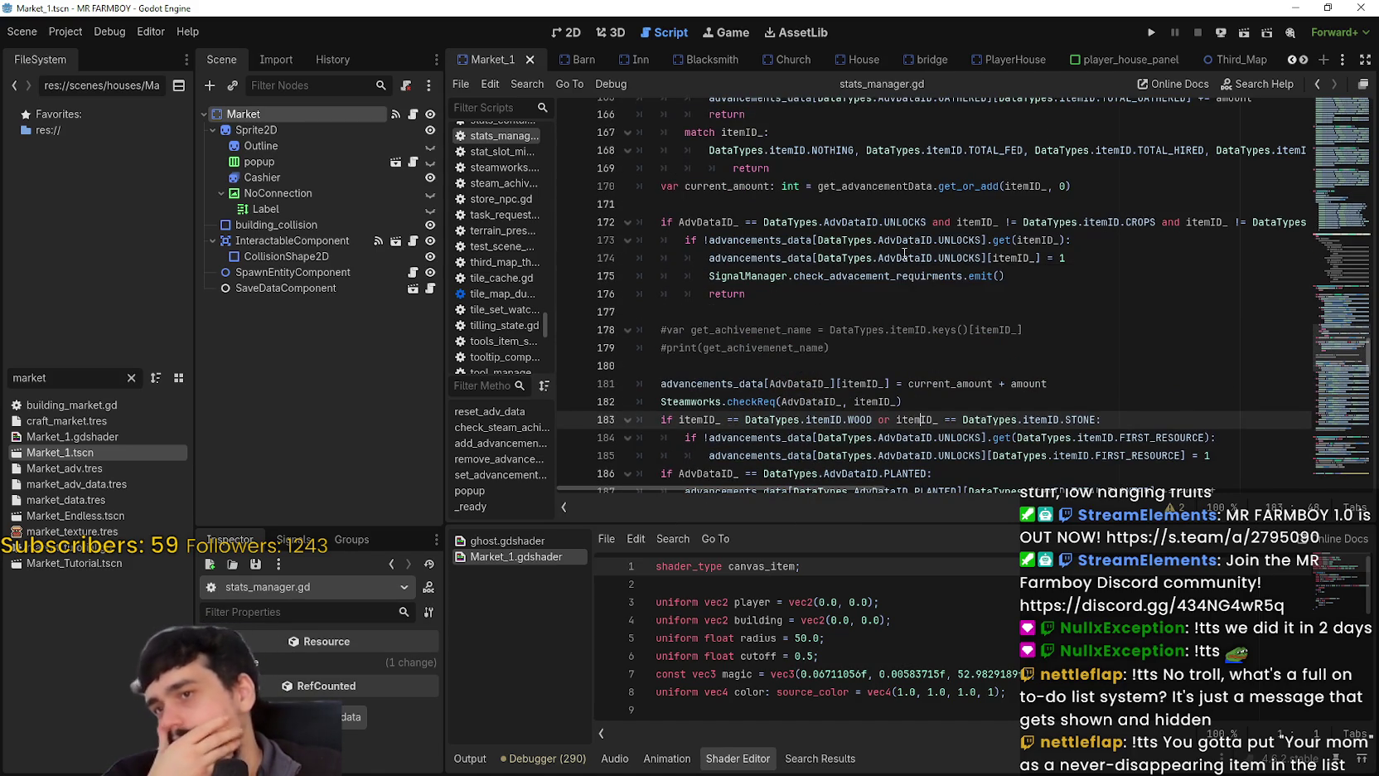
pyautogui.click(845, 311)
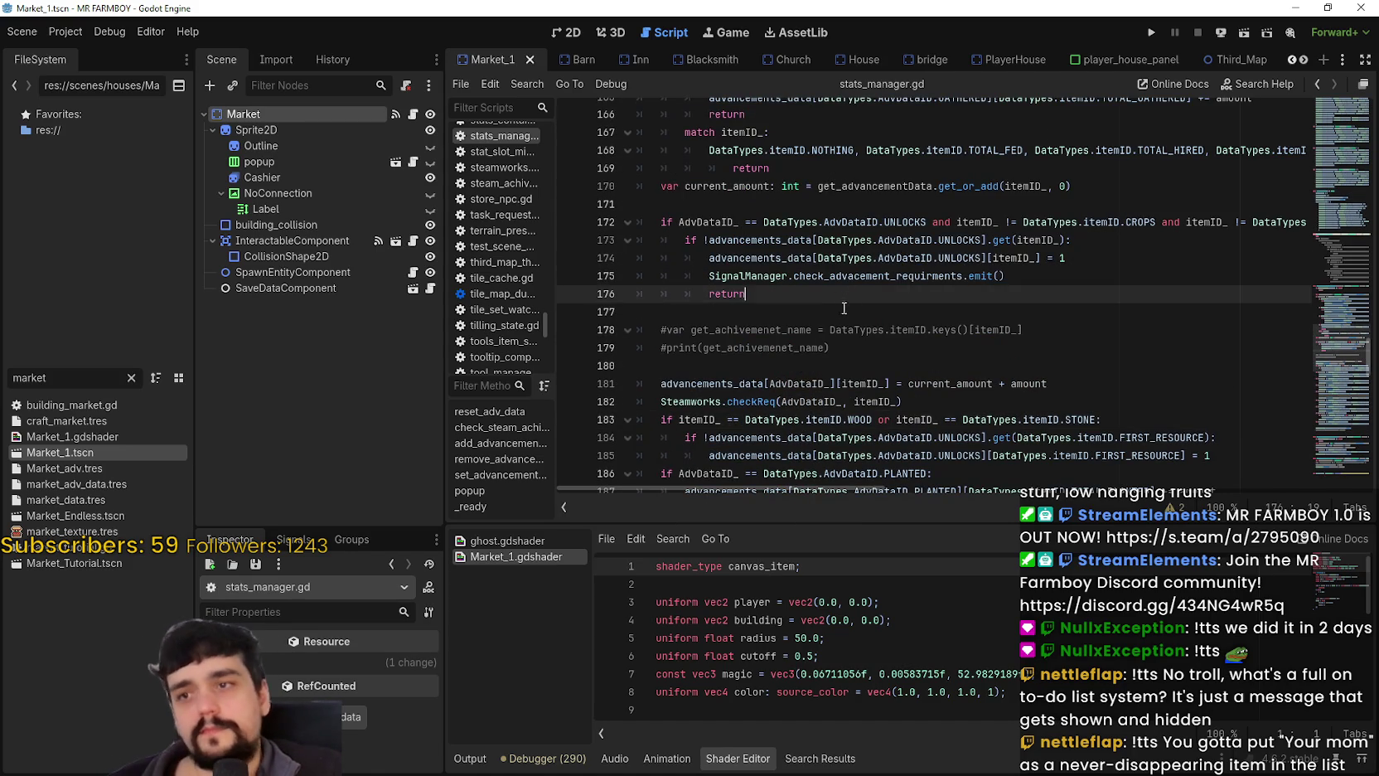
# Scroll up to the end of the advancements_data dictionary.
pyautogui.scroll(2, 929, 356)
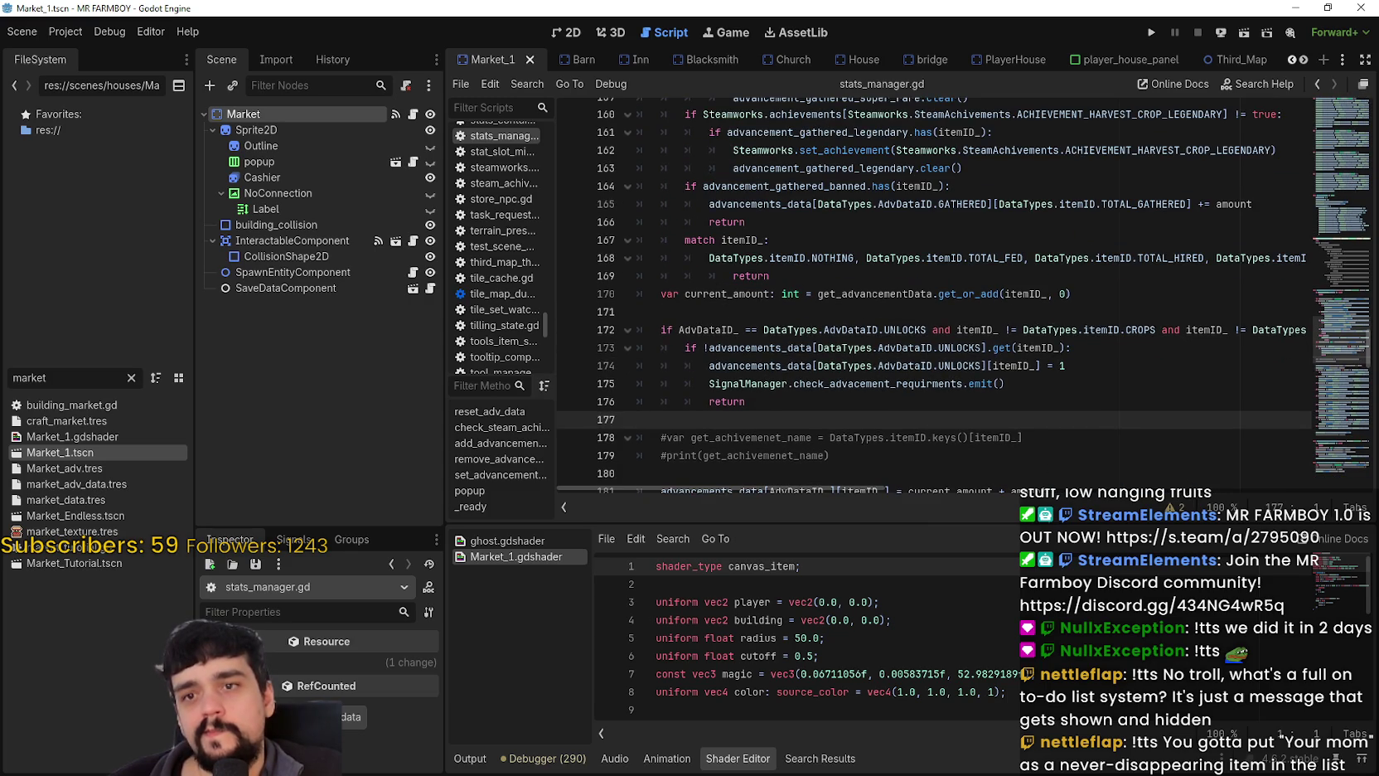
pyautogui.moveTo(870, 484)
pyautogui.mouseDown()
pyautogui.moveTo(991, 511)
pyautogui.moveTo(1325, 511)
pyautogui.moveTo(777, 491)
pyautogui.mouseUp()
pyautogui.scroll(3, 817, 401)
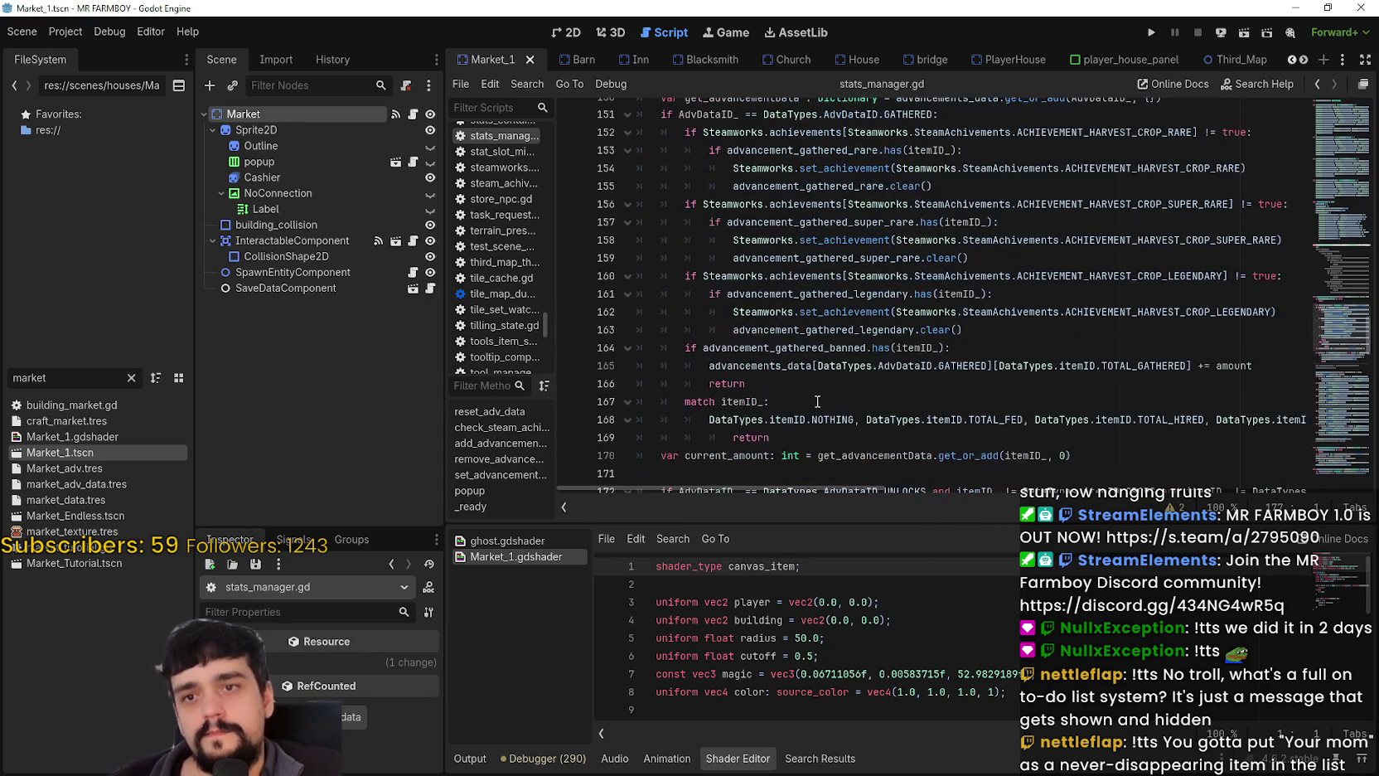
pyautogui.scroll(3, 816, 402)
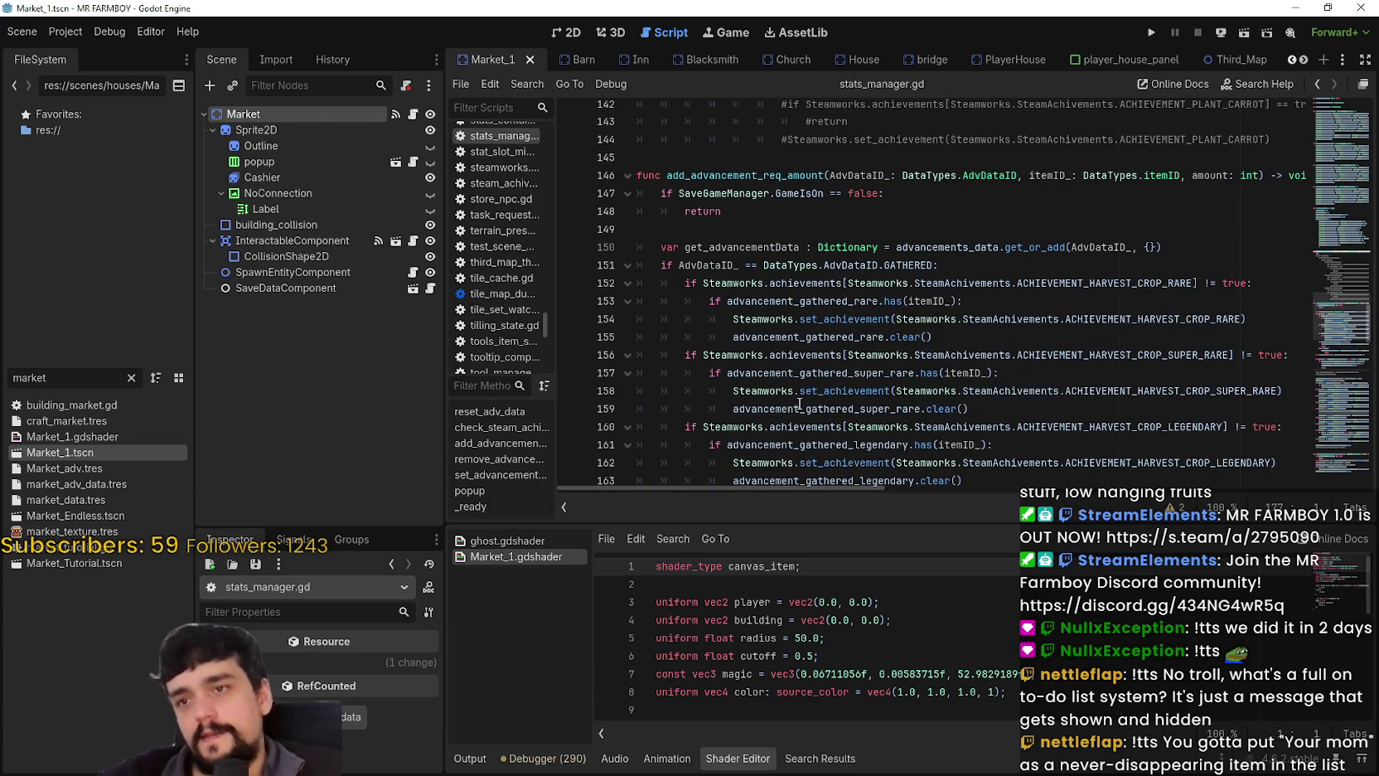
pyautogui.scroll(3, 796, 383)
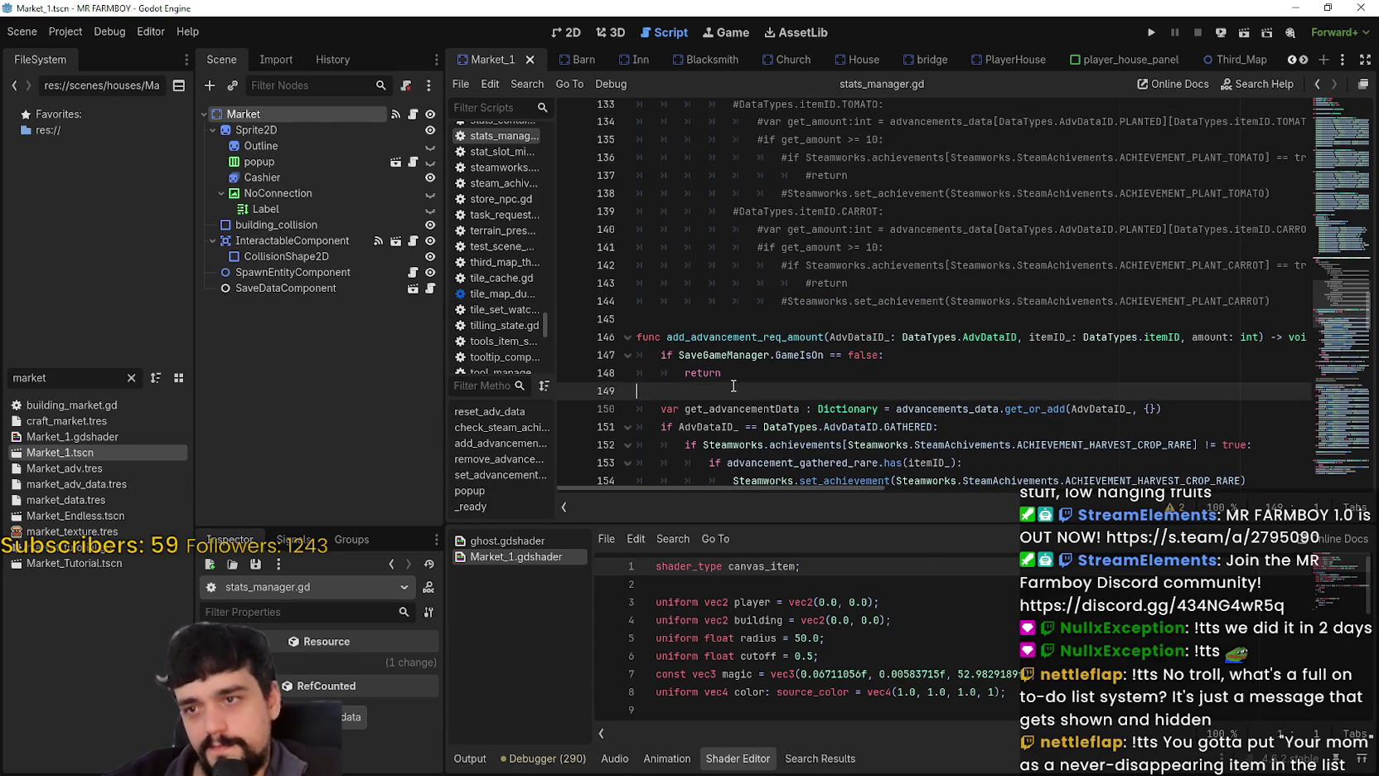
pyautogui.scroll(5, 730, 377)
pyautogui.scroll(5, 730, 377)
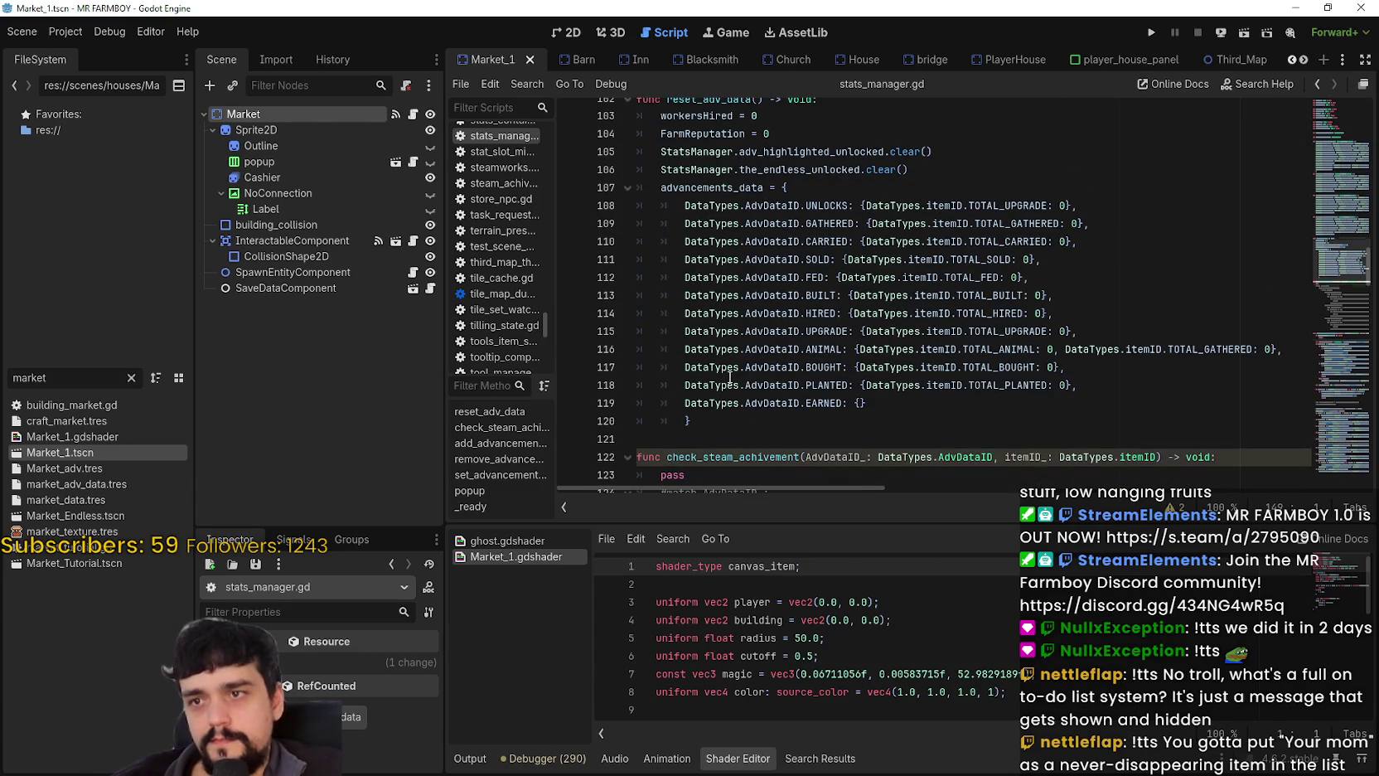
pyautogui.click(691, 423)
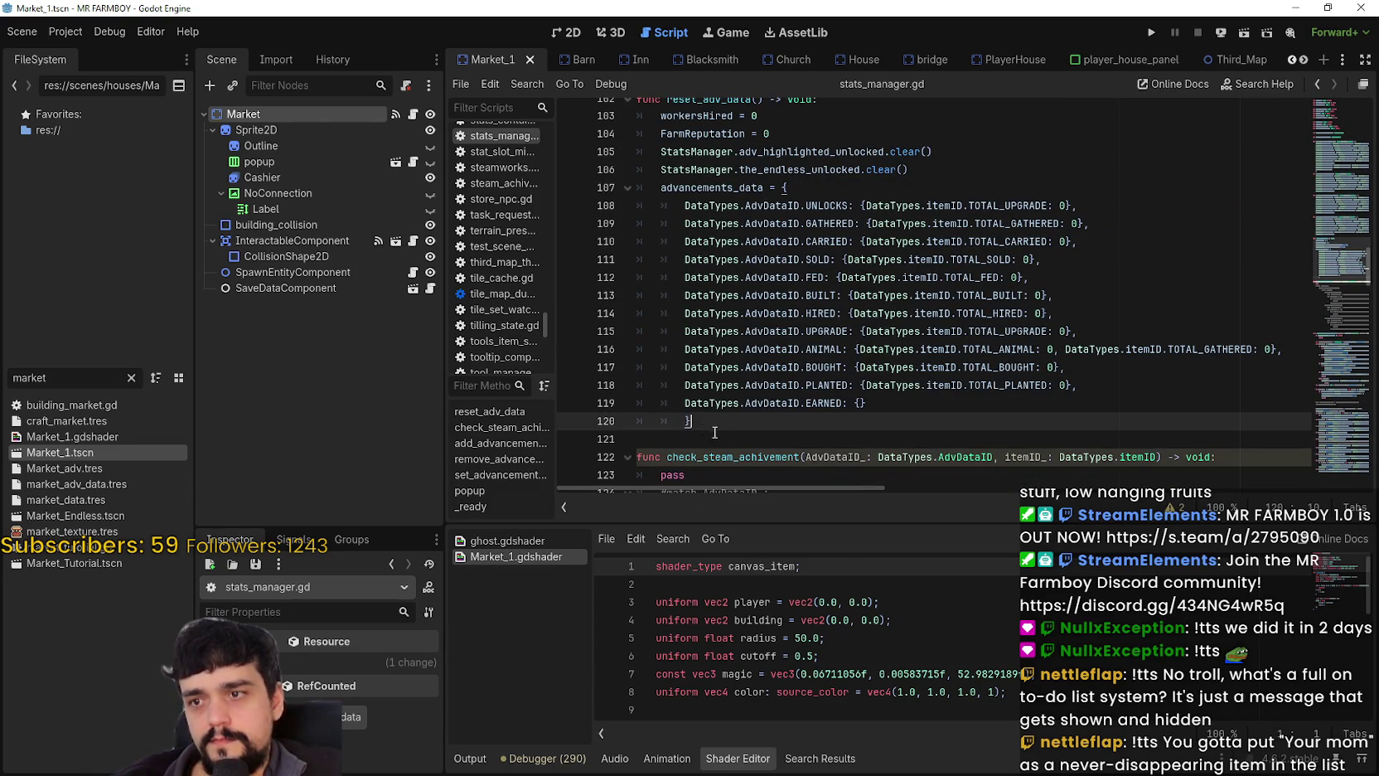
pyautogui.click(712, 432)
pyautogui.scroll(-10, 717, 427)
# Check the GameIsOn and match itemID_ code, then the TOTAL_SOLD default on line 111.
pyautogui.click(698, 383)
pyautogui.scroll(-4, 698, 386)
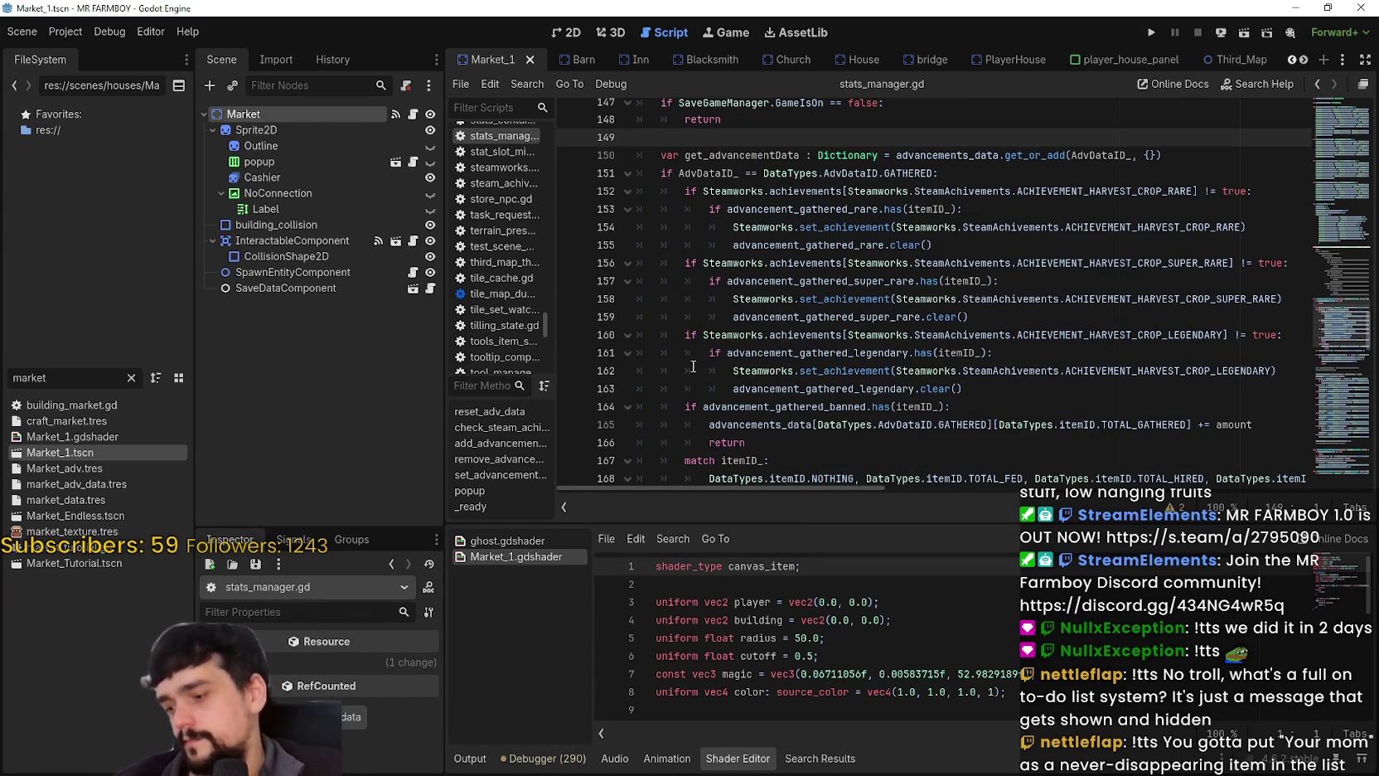
pyautogui.scroll(-4, 758, 284)
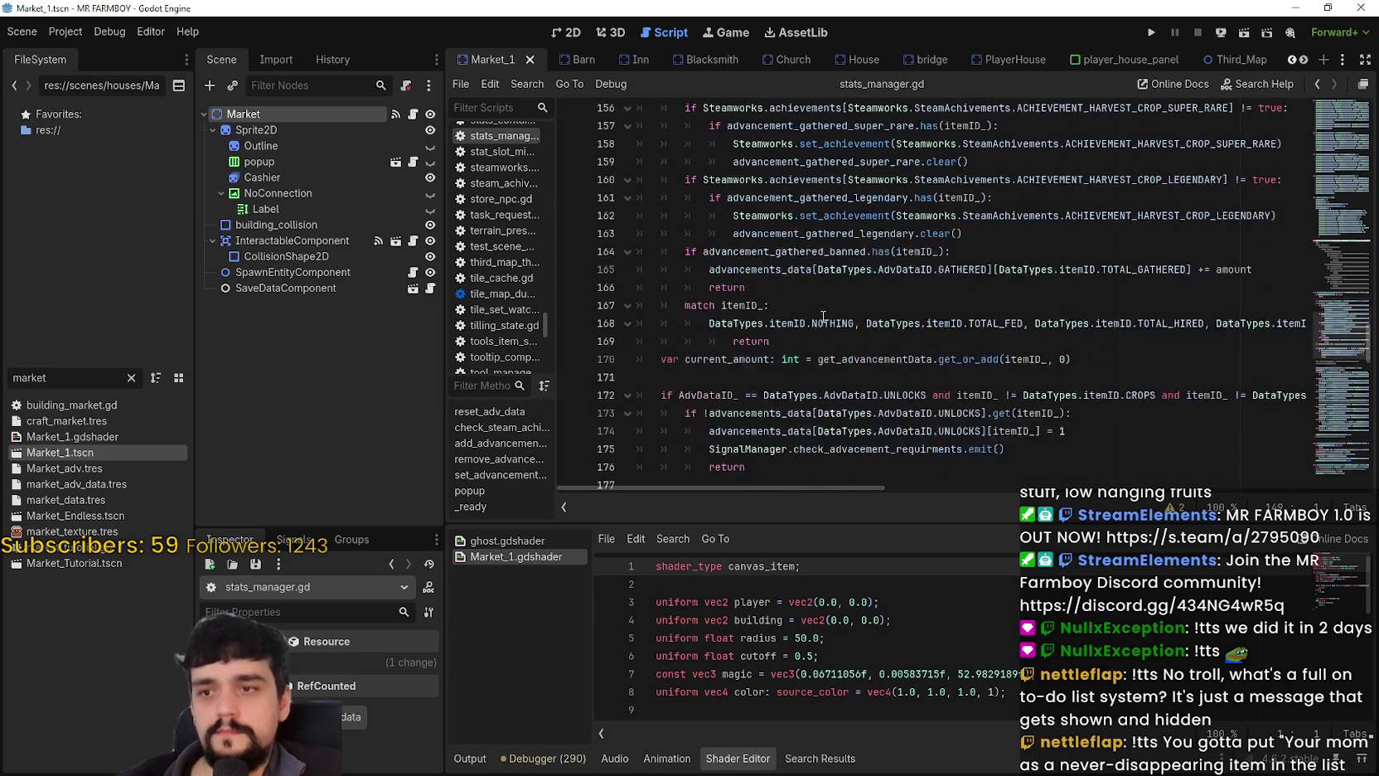
pyautogui.click(816, 282)
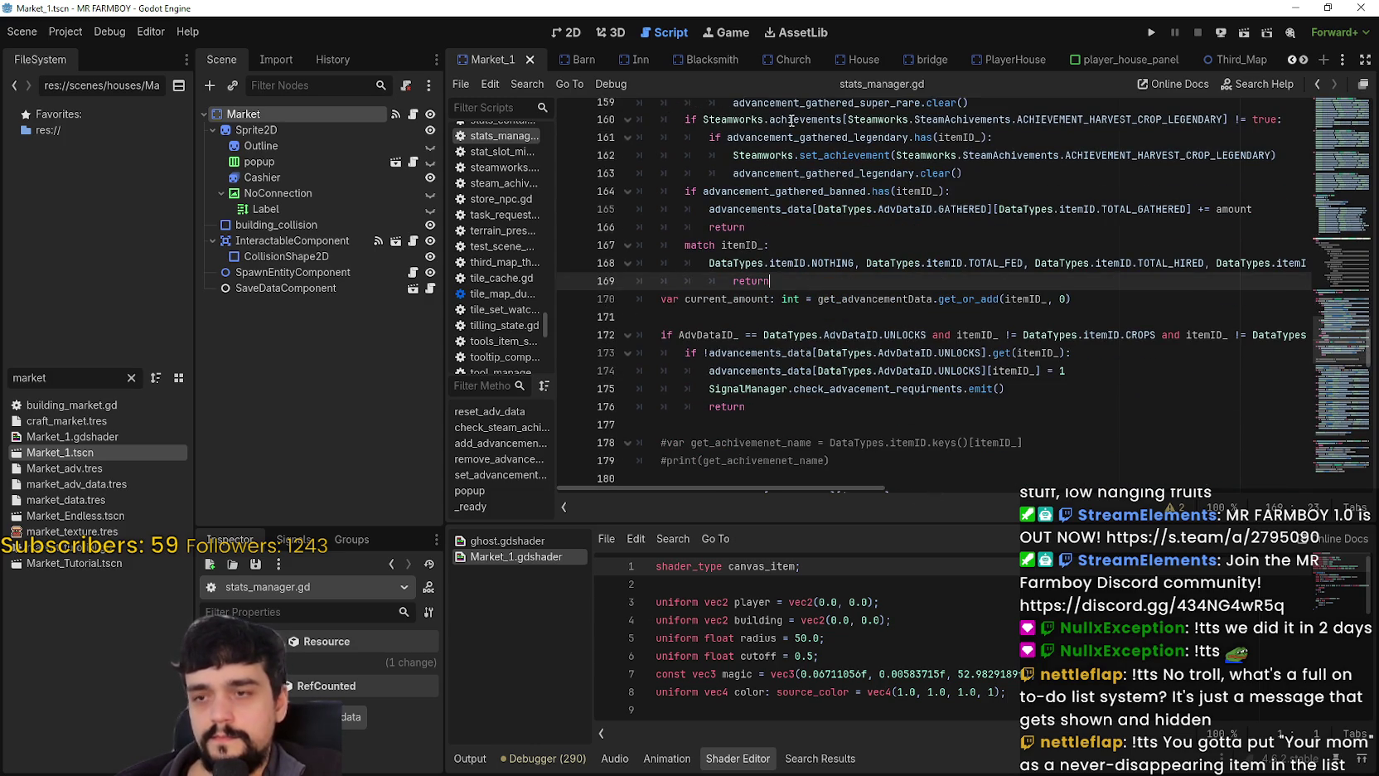
pyautogui.moveTo(828, 135)
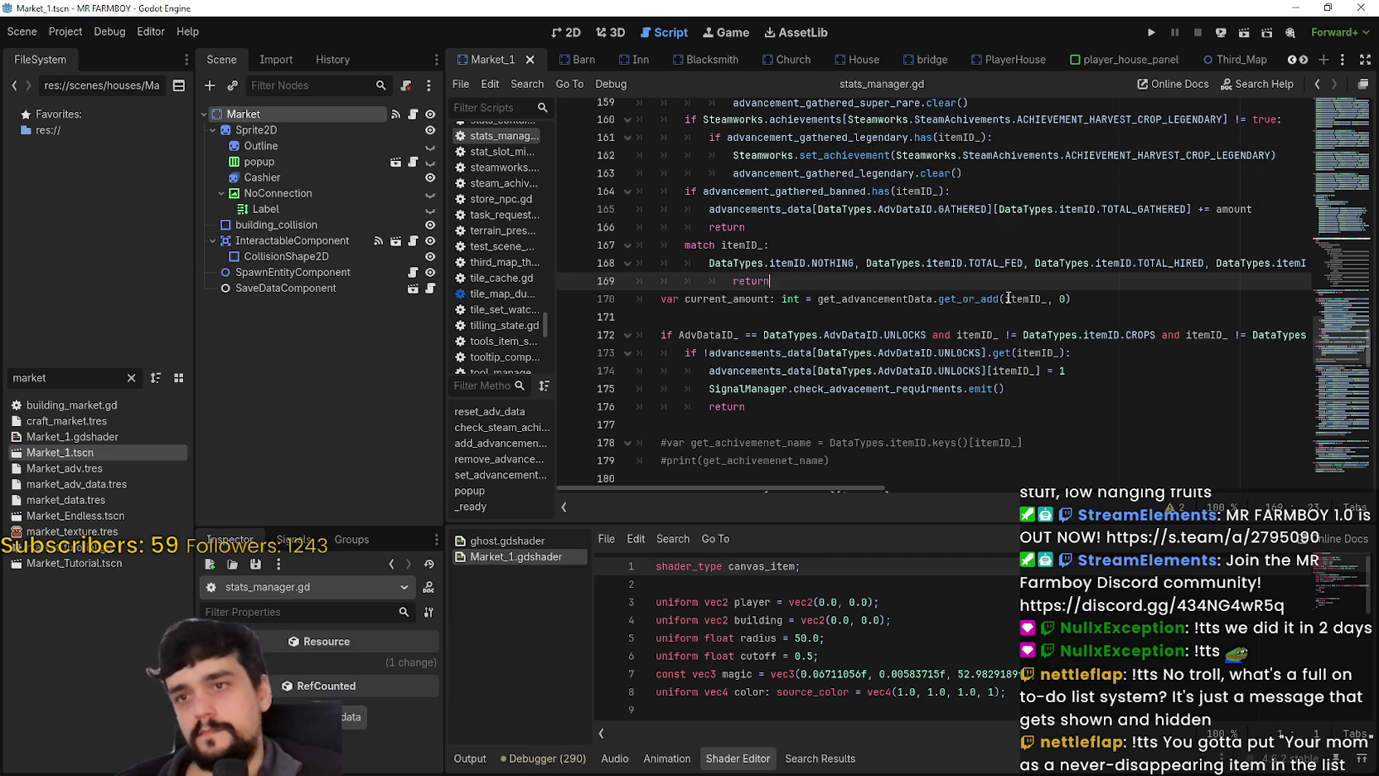
pyautogui.scroll(5, 818, 307)
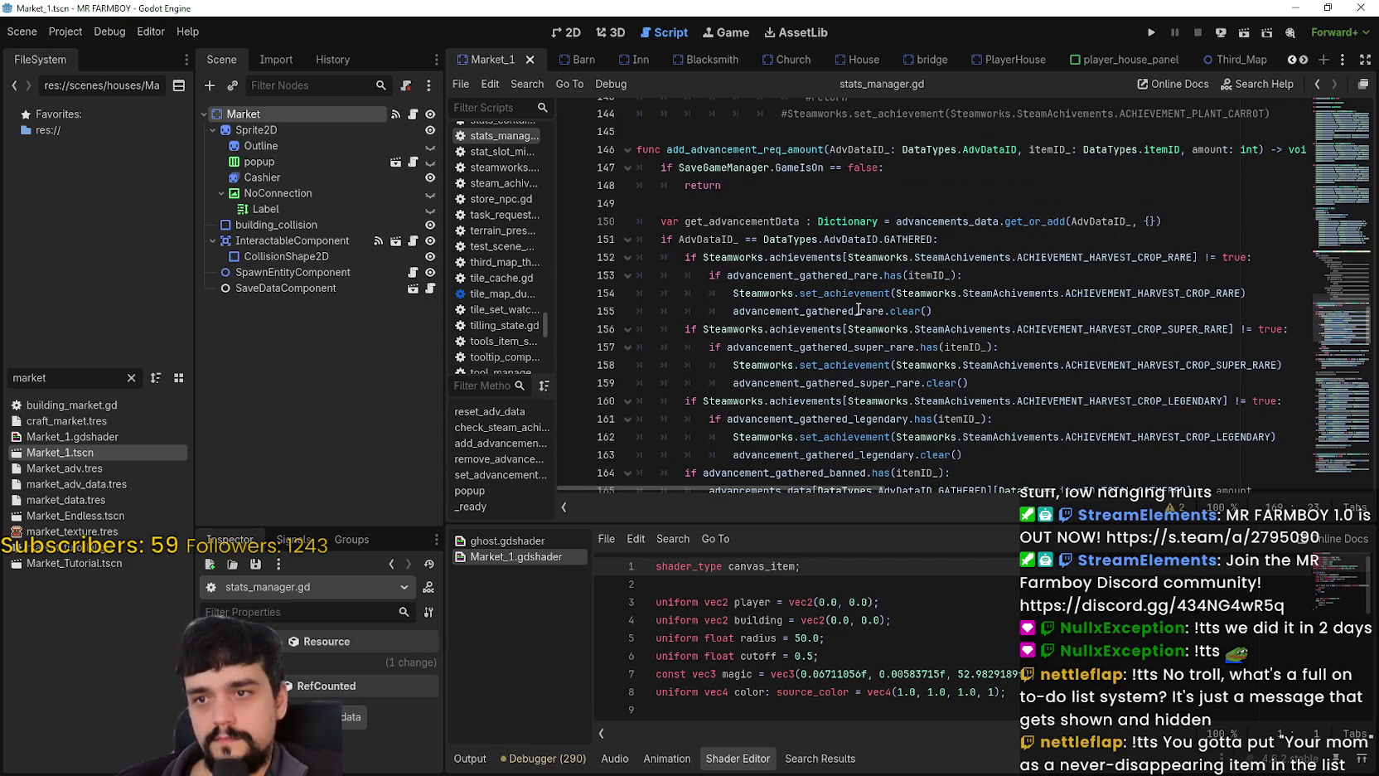
pyautogui.scroll(9, 818, 307)
pyautogui.scroll(5, 867, 312)
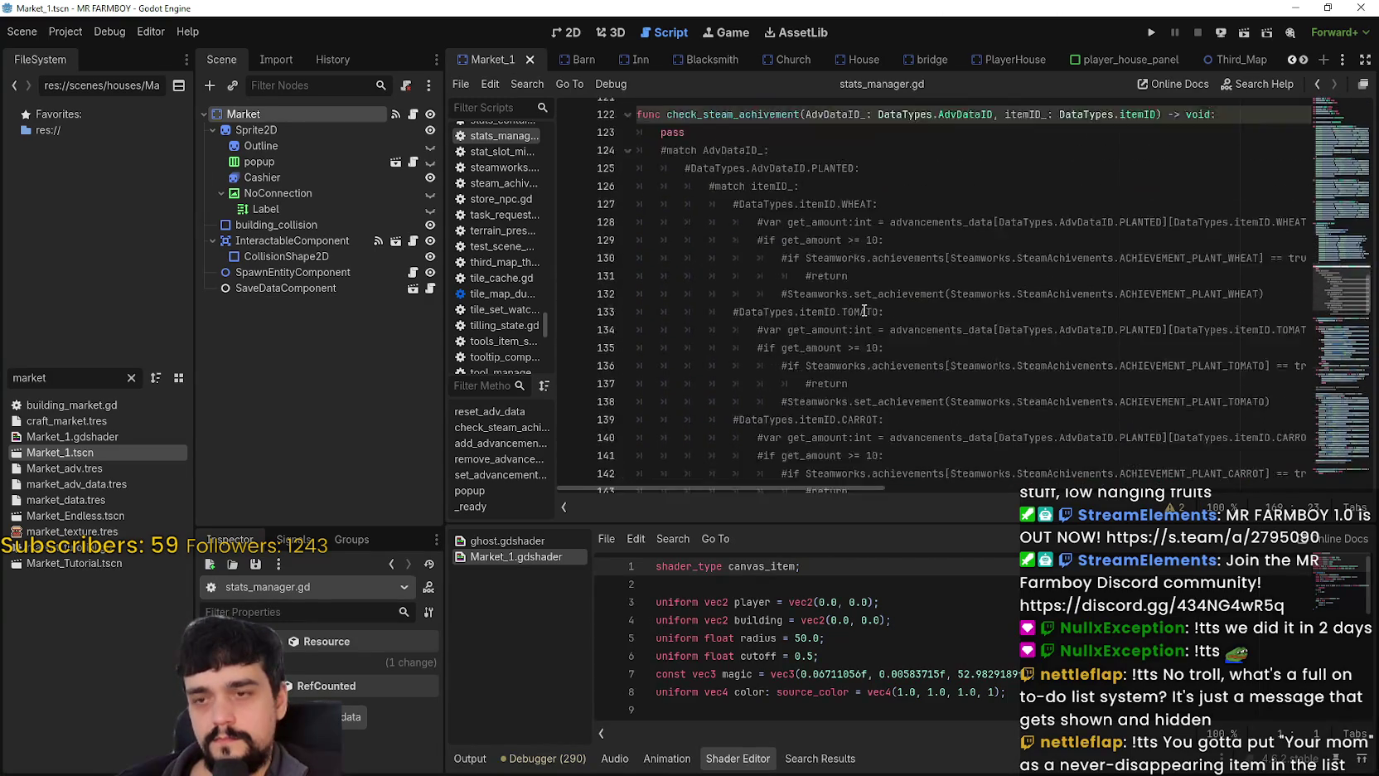
pyautogui.click(818, 278)
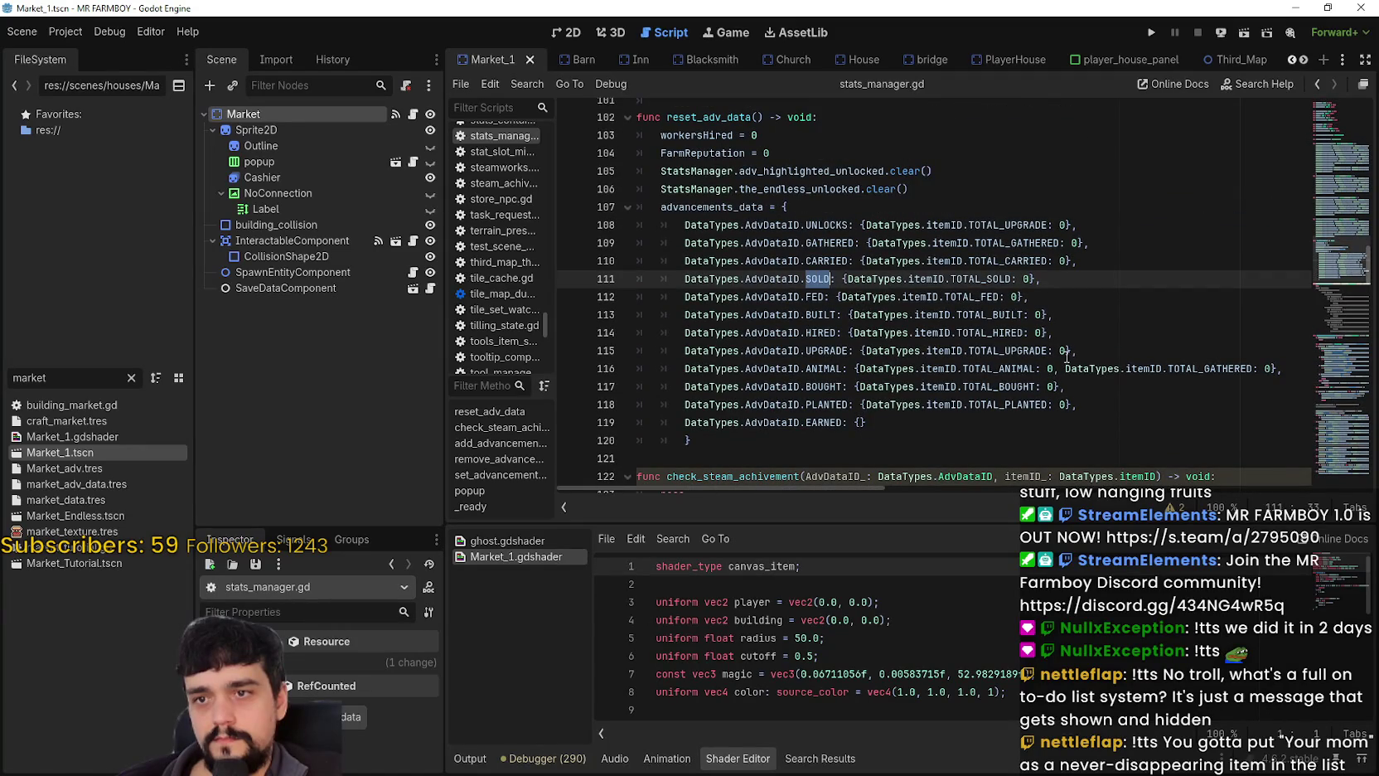
pyautogui.doubleClick(960, 279)
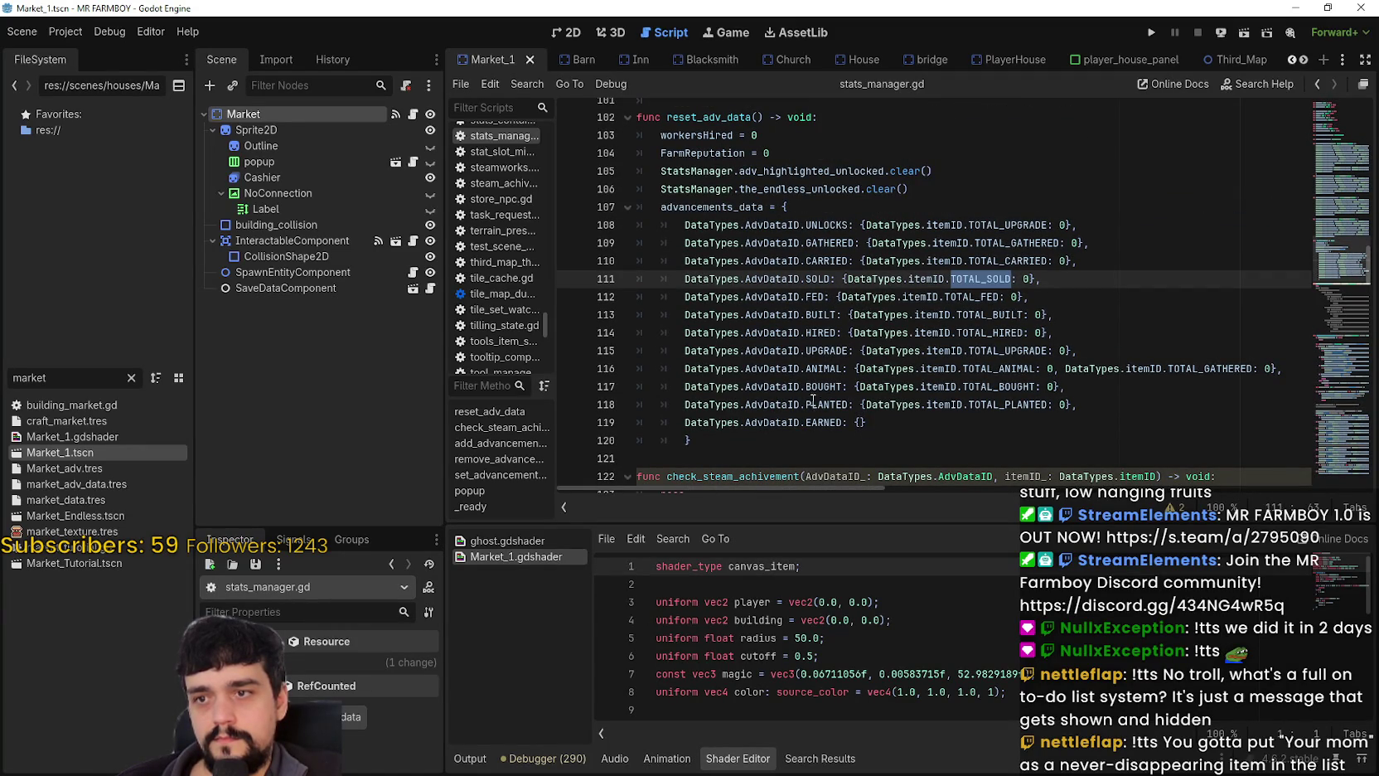
pyautogui.doubleClick(826, 351)
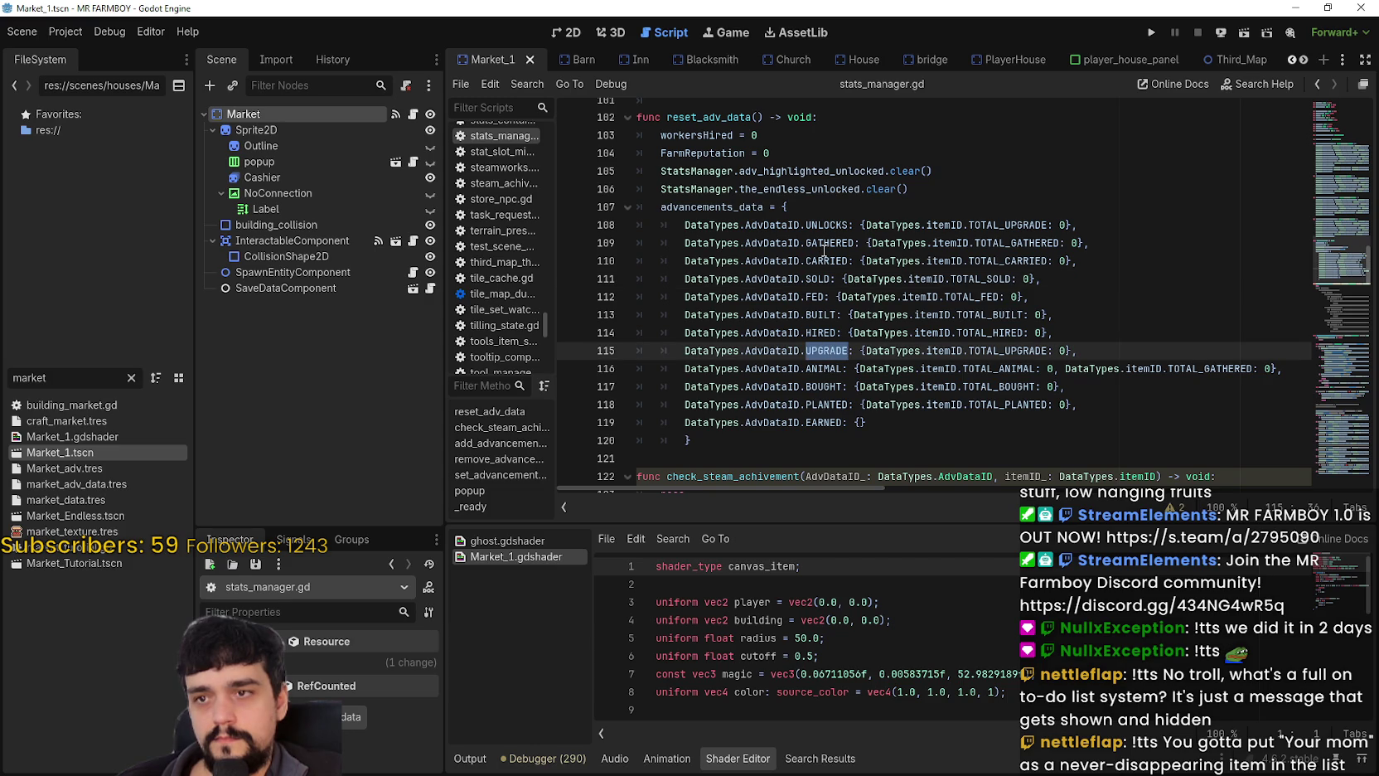
pyautogui.doubleClick(826, 386)
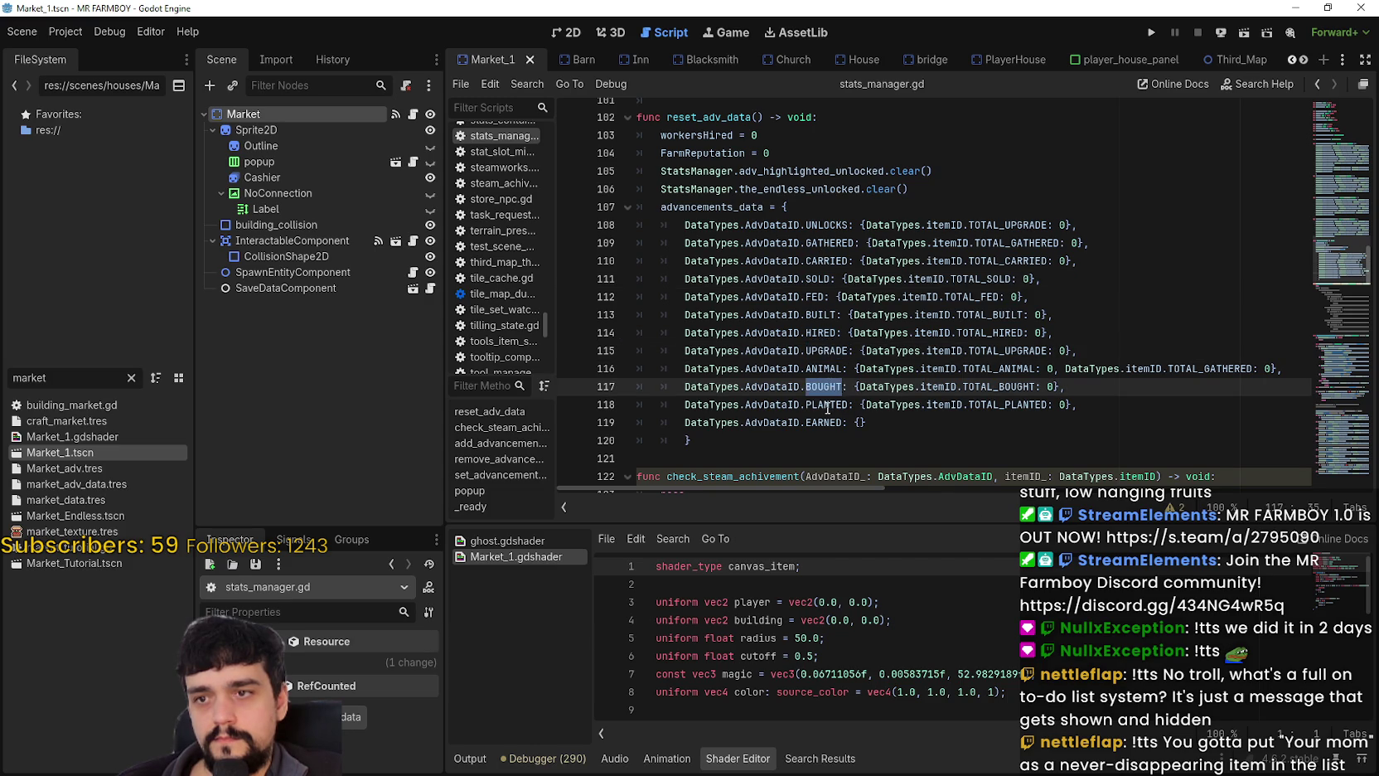
pyautogui.doubleClick(828, 405)
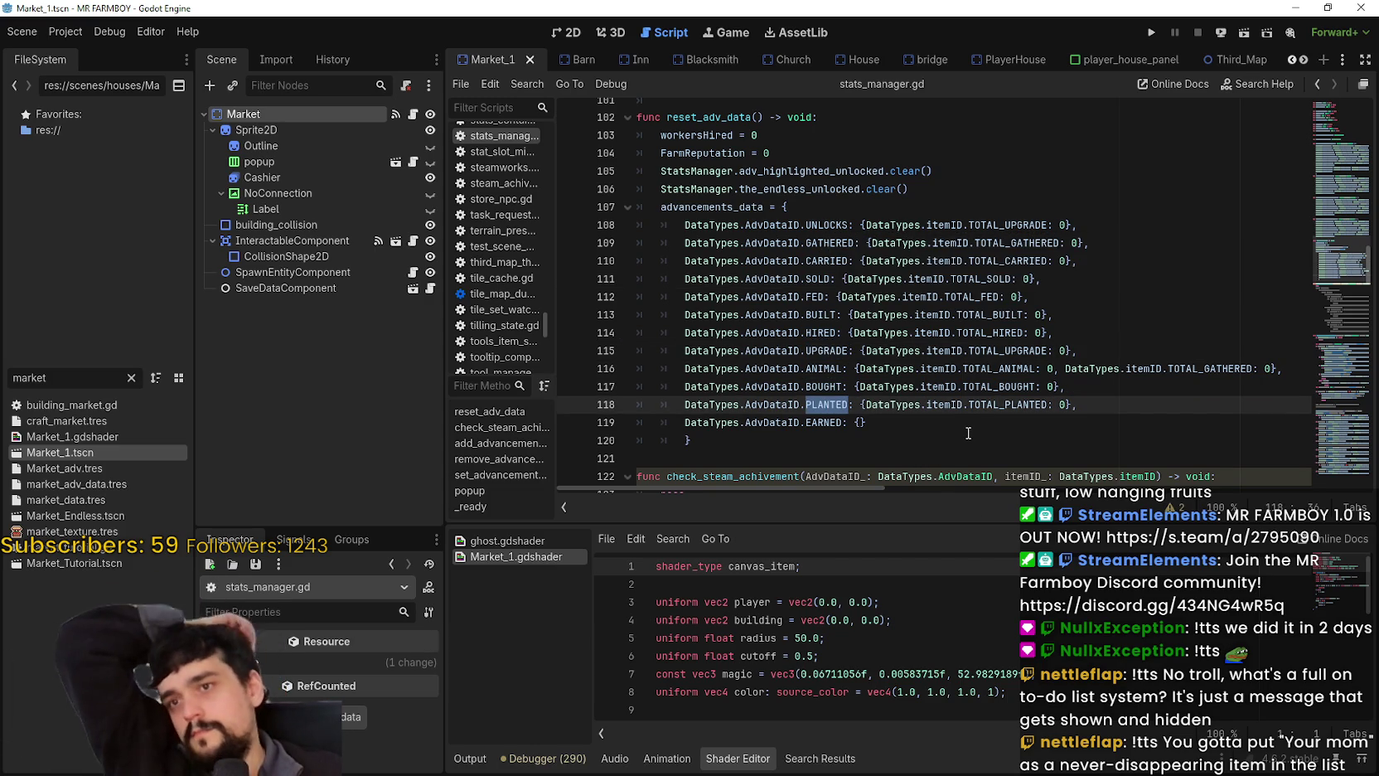
pyautogui.click(842, 229)
pyautogui.doubleClick(827, 225)
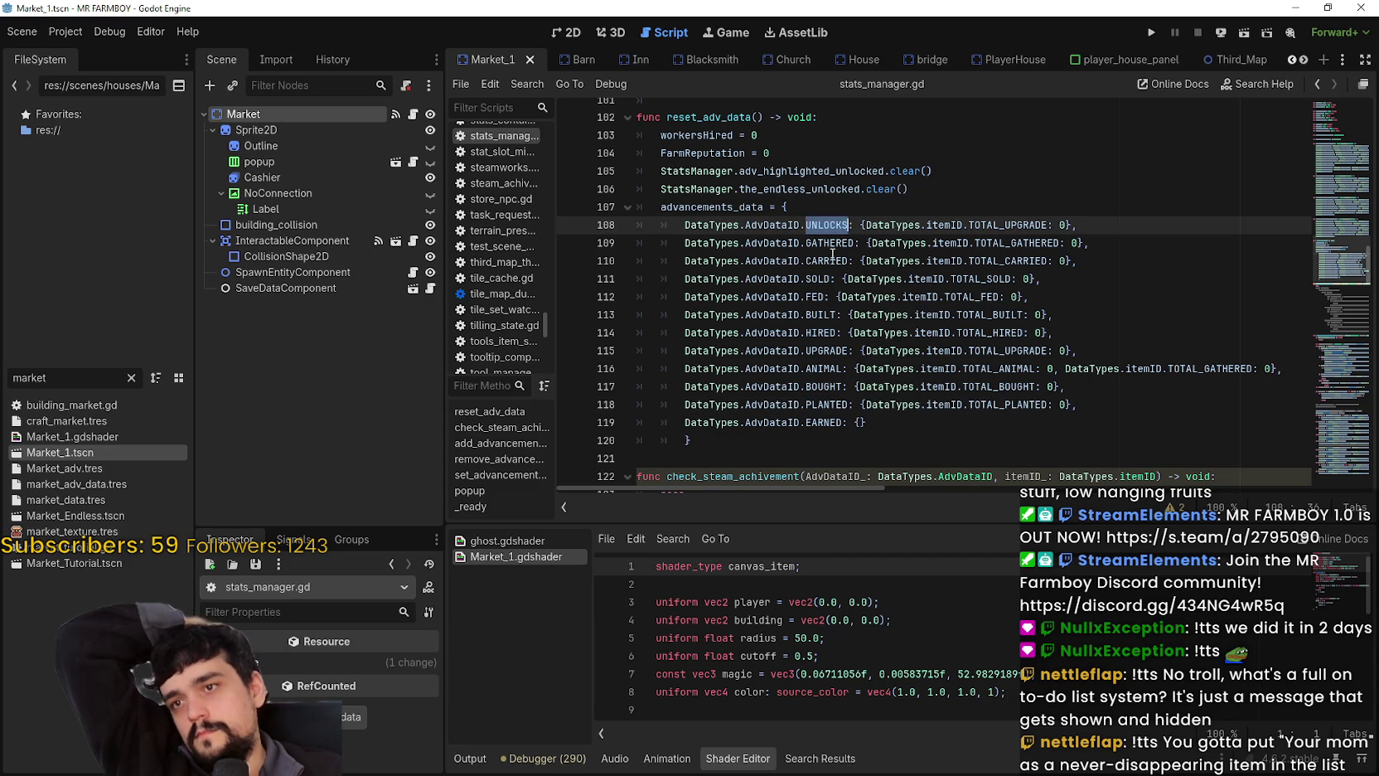
pyautogui.doubleClick(827, 260)
pyautogui.doubleClick(1028, 260)
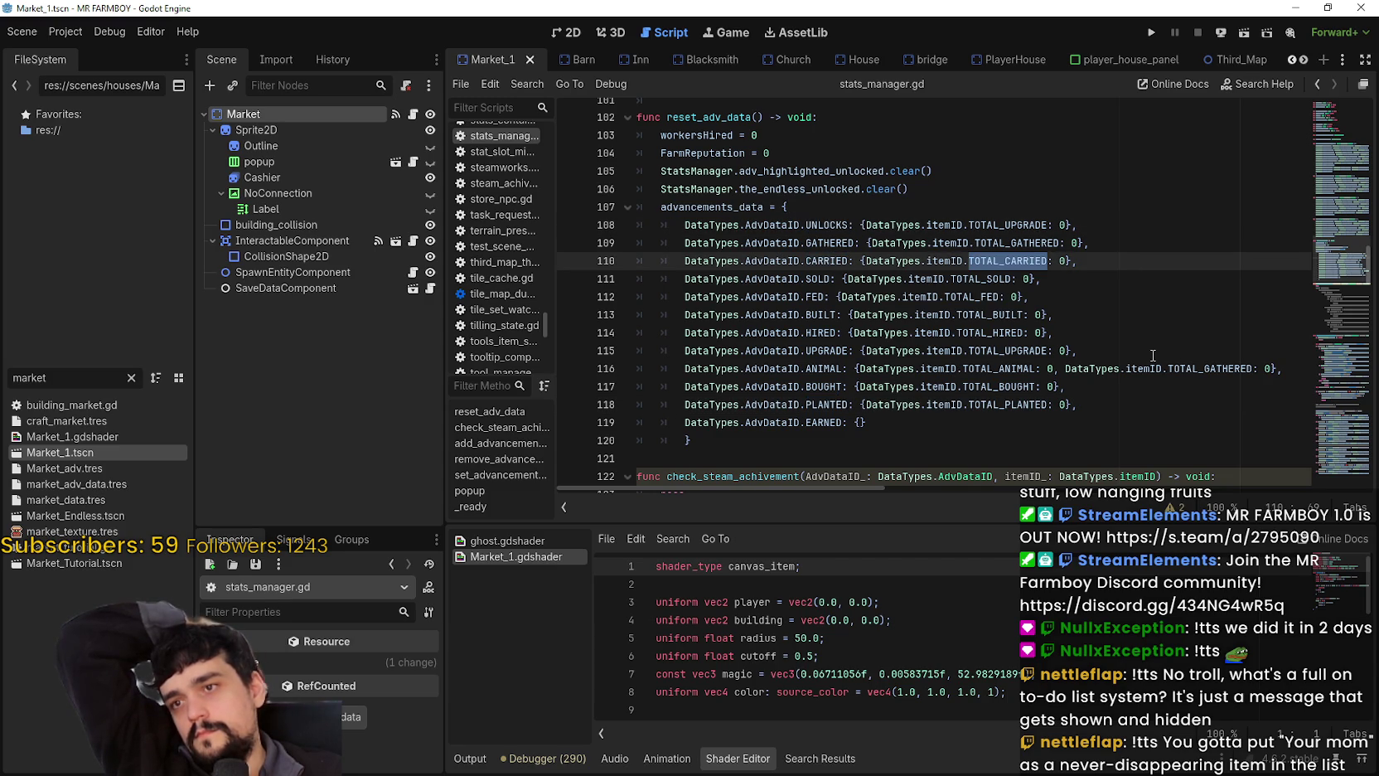
pyautogui.doubleClick(826, 242)
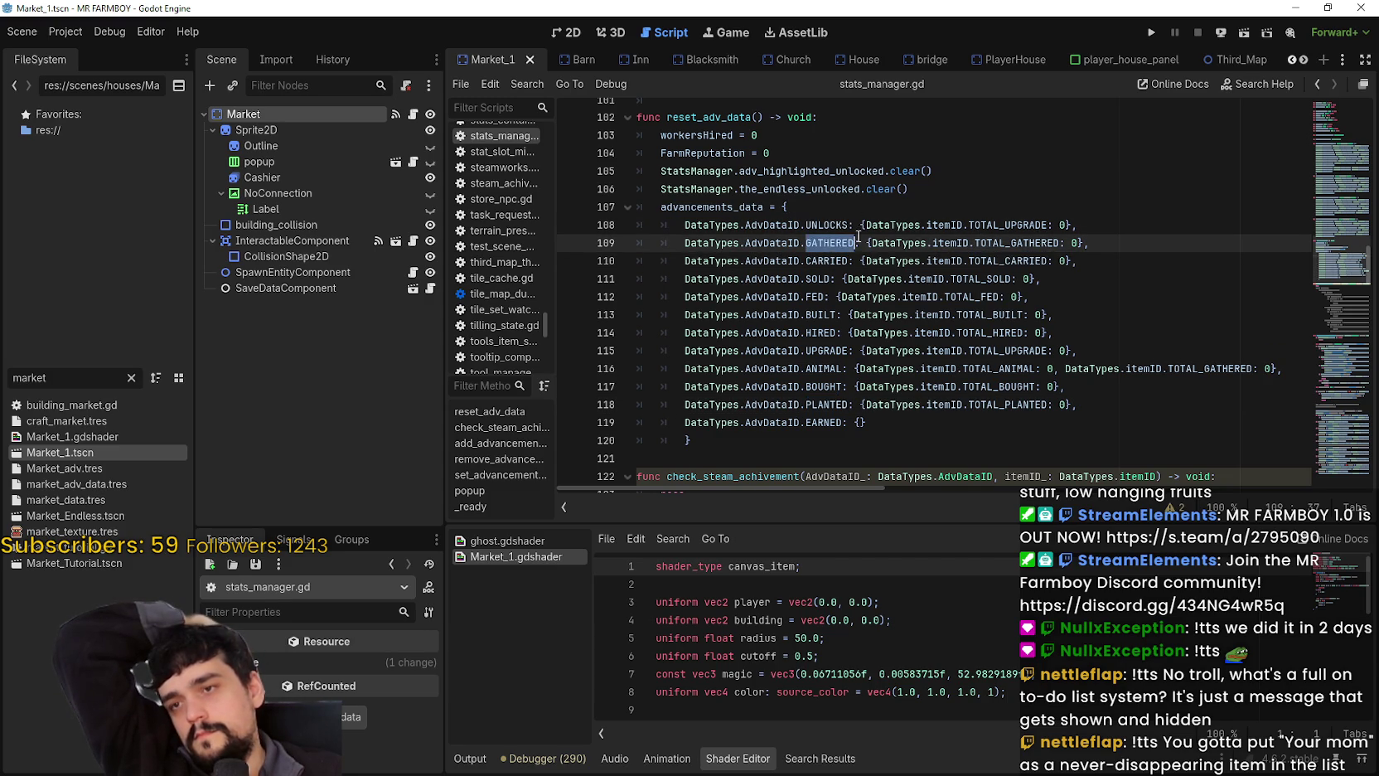
pyautogui.doubleClick(1046, 242)
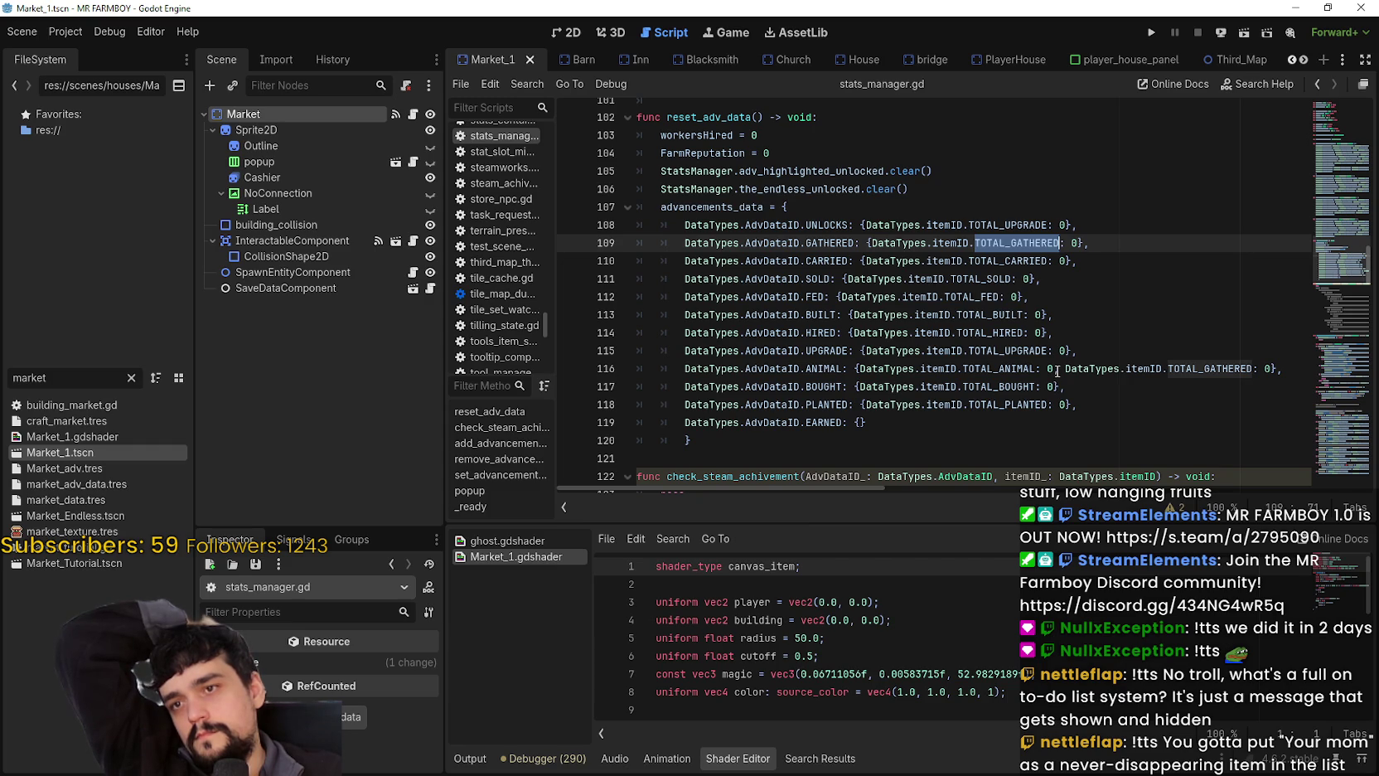
pyautogui.scroll(-10, 1057, 370)
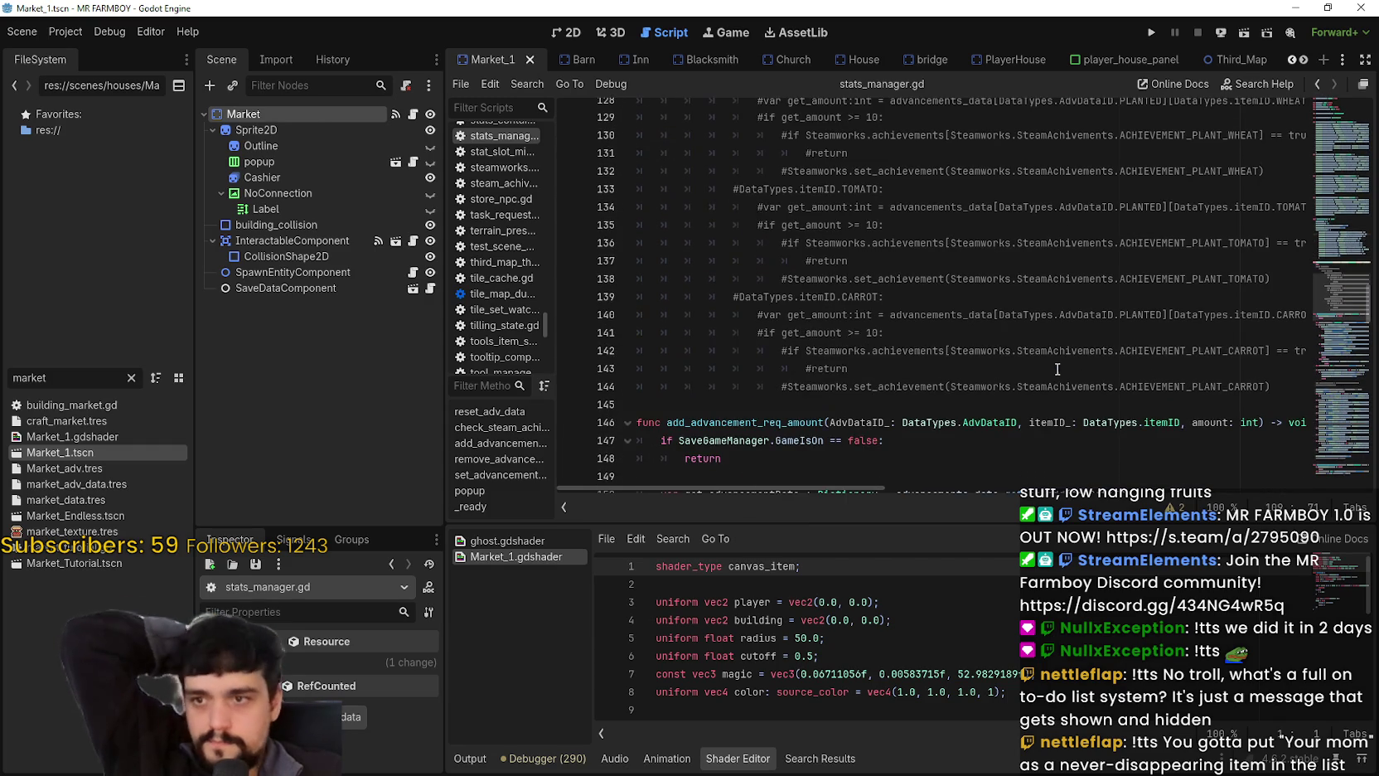
# Read the PLANTED-through-BUILT update lines down to the commented SOLD print line.
pyautogui.scroll(-6, 1056, 371)
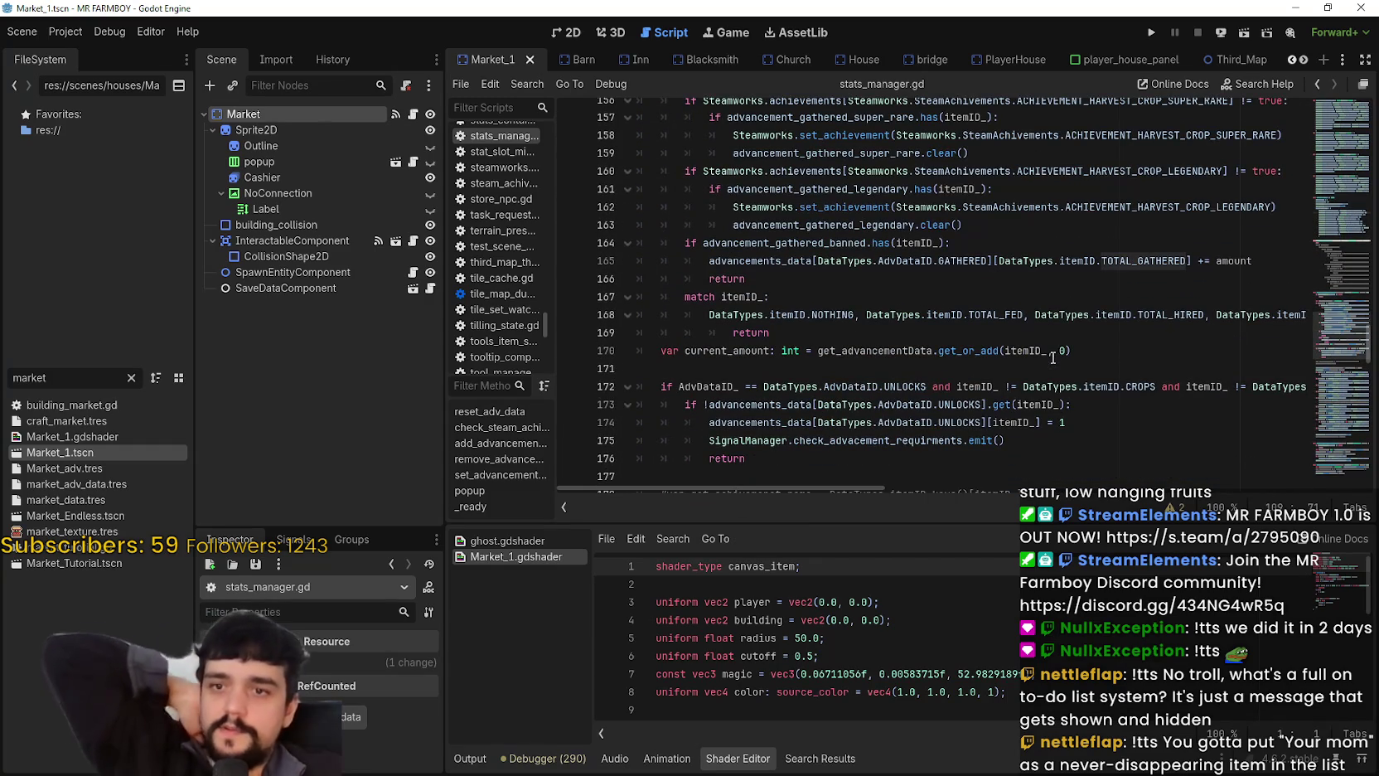
pyautogui.scroll(2, 1002, 325)
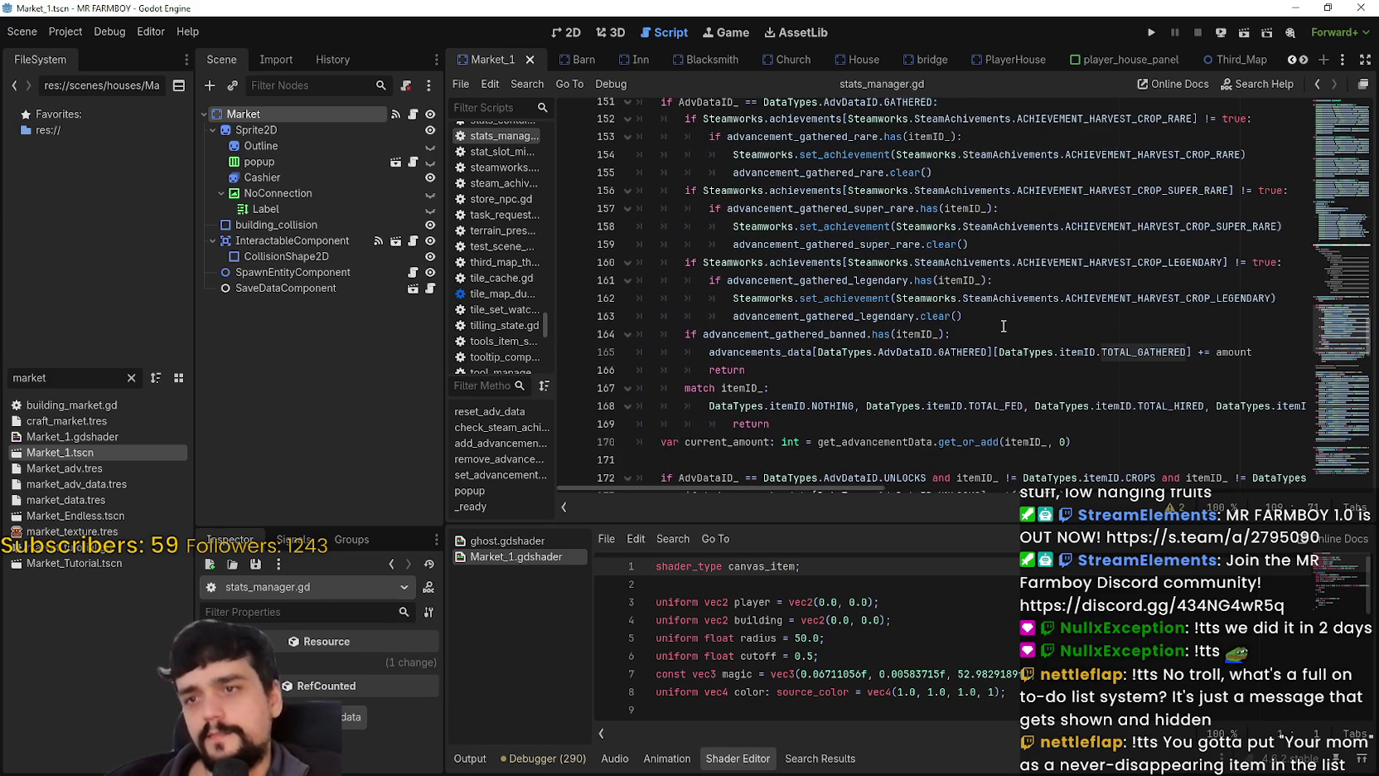
pyautogui.scroll(-11, 1003, 325)
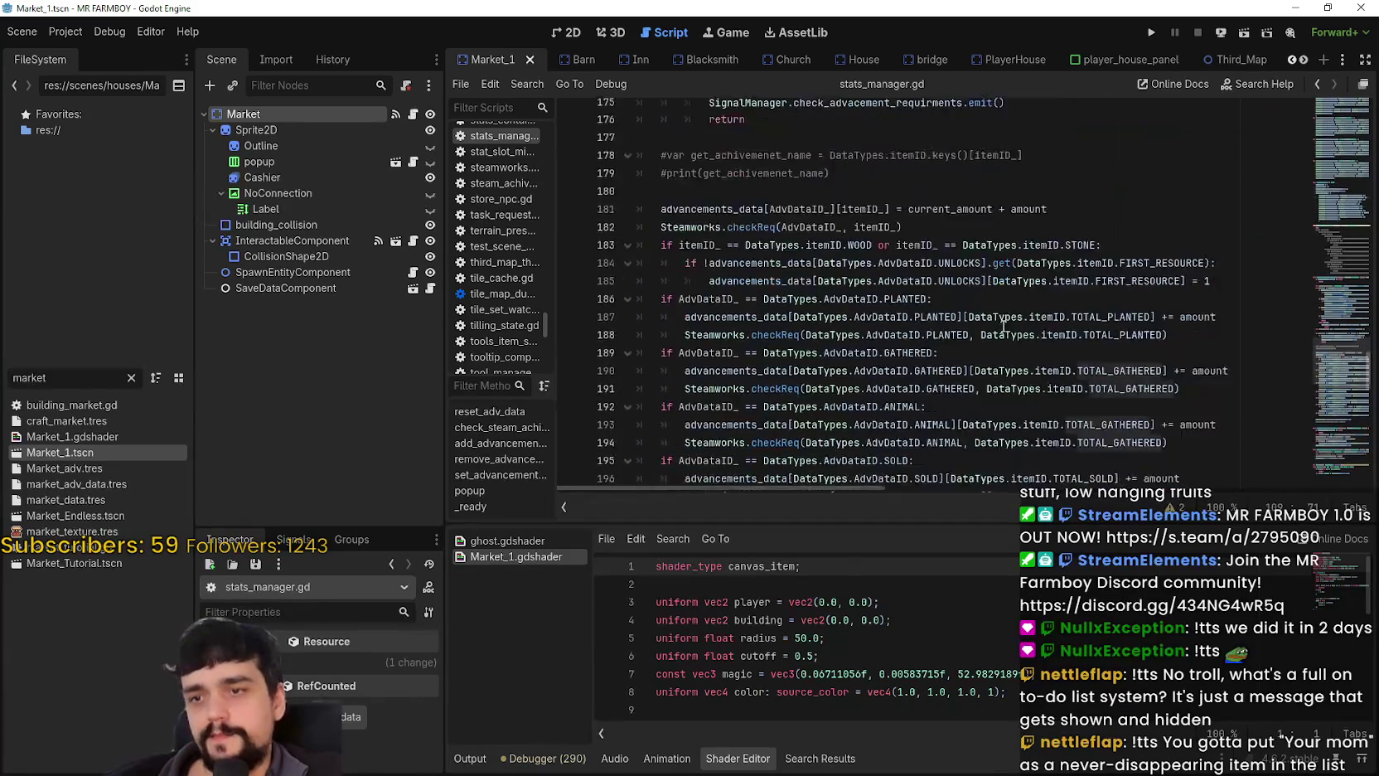
pyautogui.scroll(2, 1003, 326)
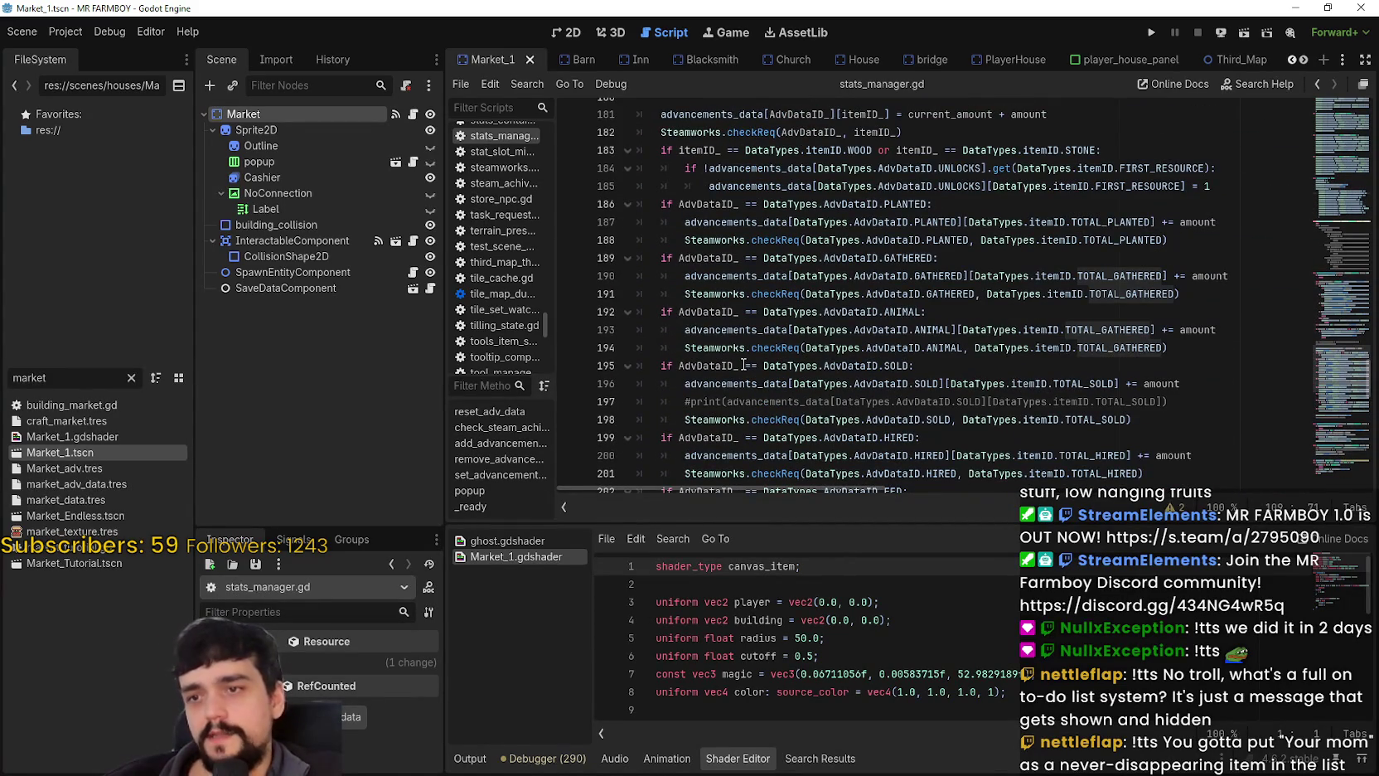
pyautogui.moveTo(934, 336); pyautogui.dragTo(805, 217)
pyautogui.click(970, 329)
pyautogui.scroll(-2, 829, 345)
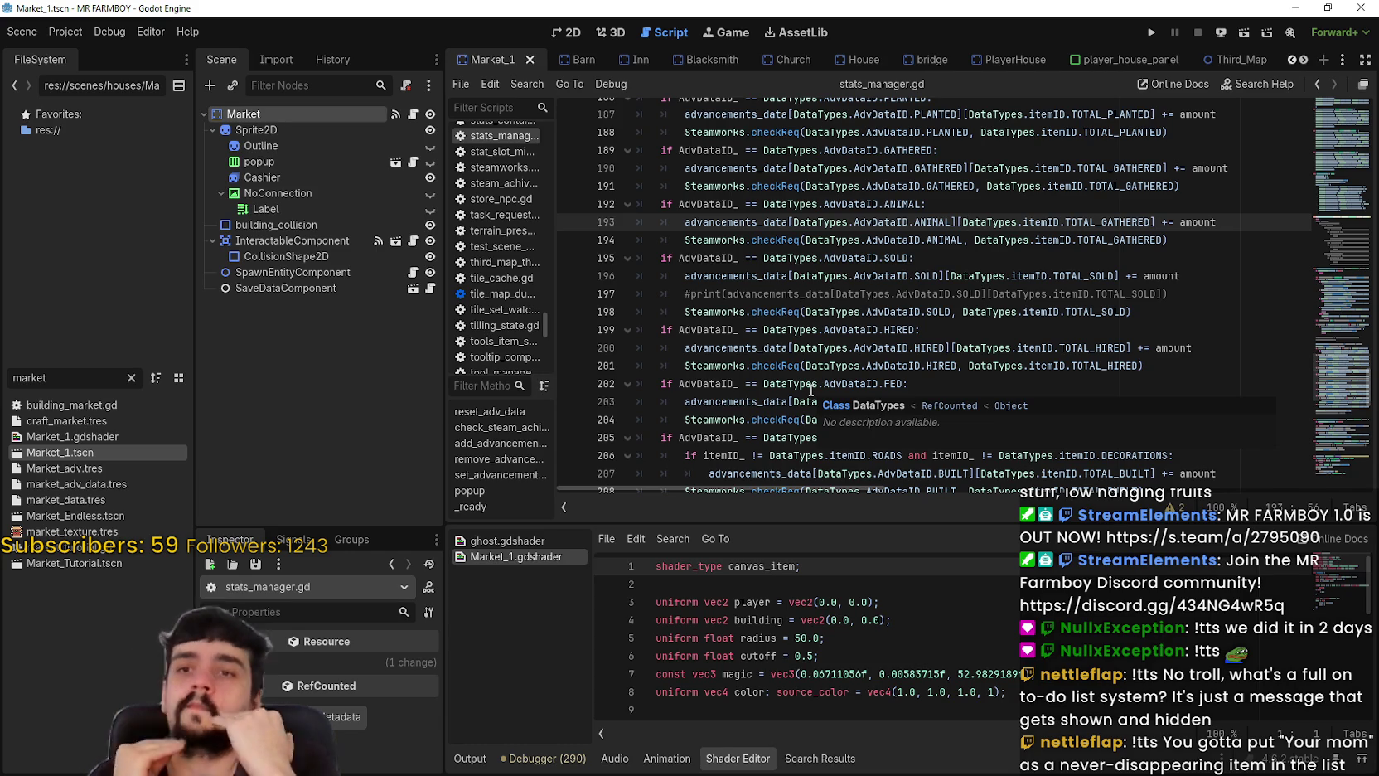
pyautogui.click(951, 294)
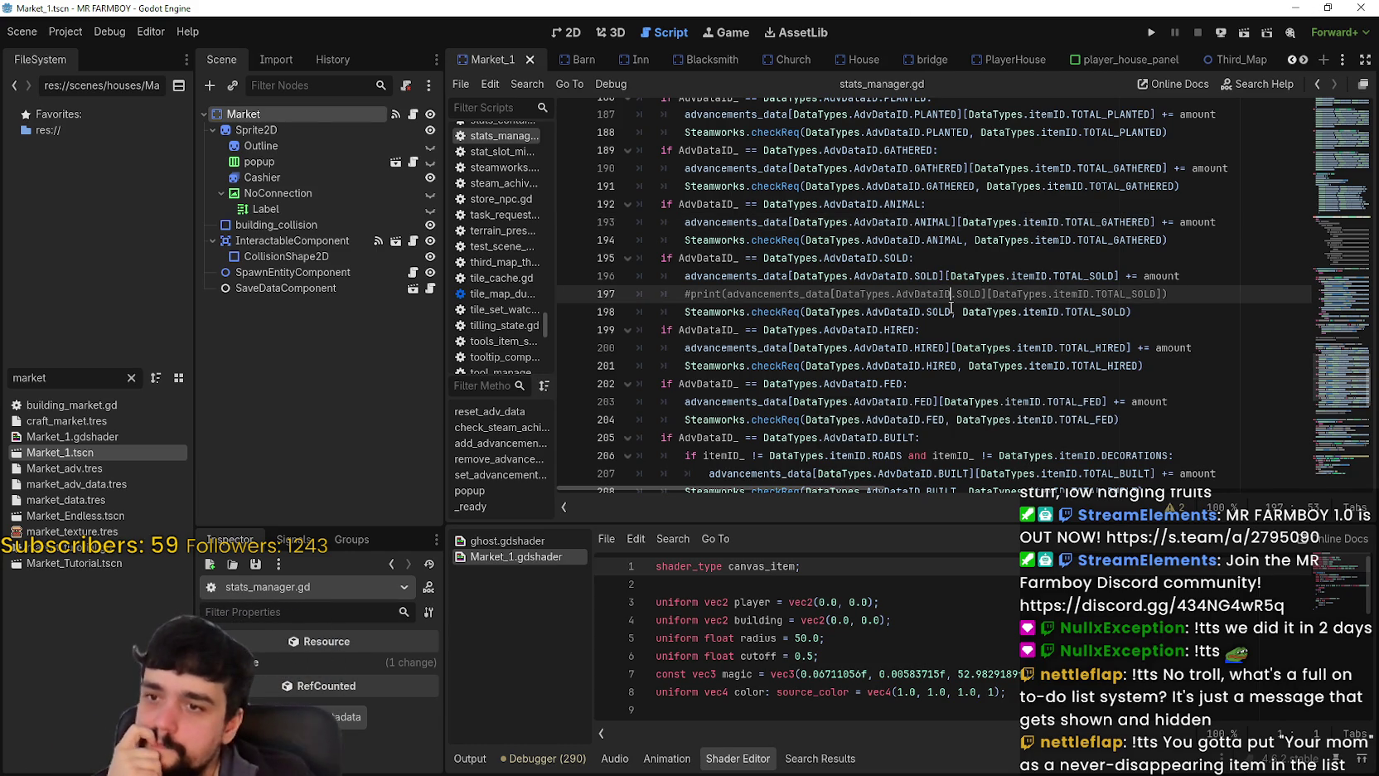
# Insert a blank line 197 right after the TOTAL_SOLD '+= amount' line in the SOLD branch.
pyautogui.click(1011, 389)
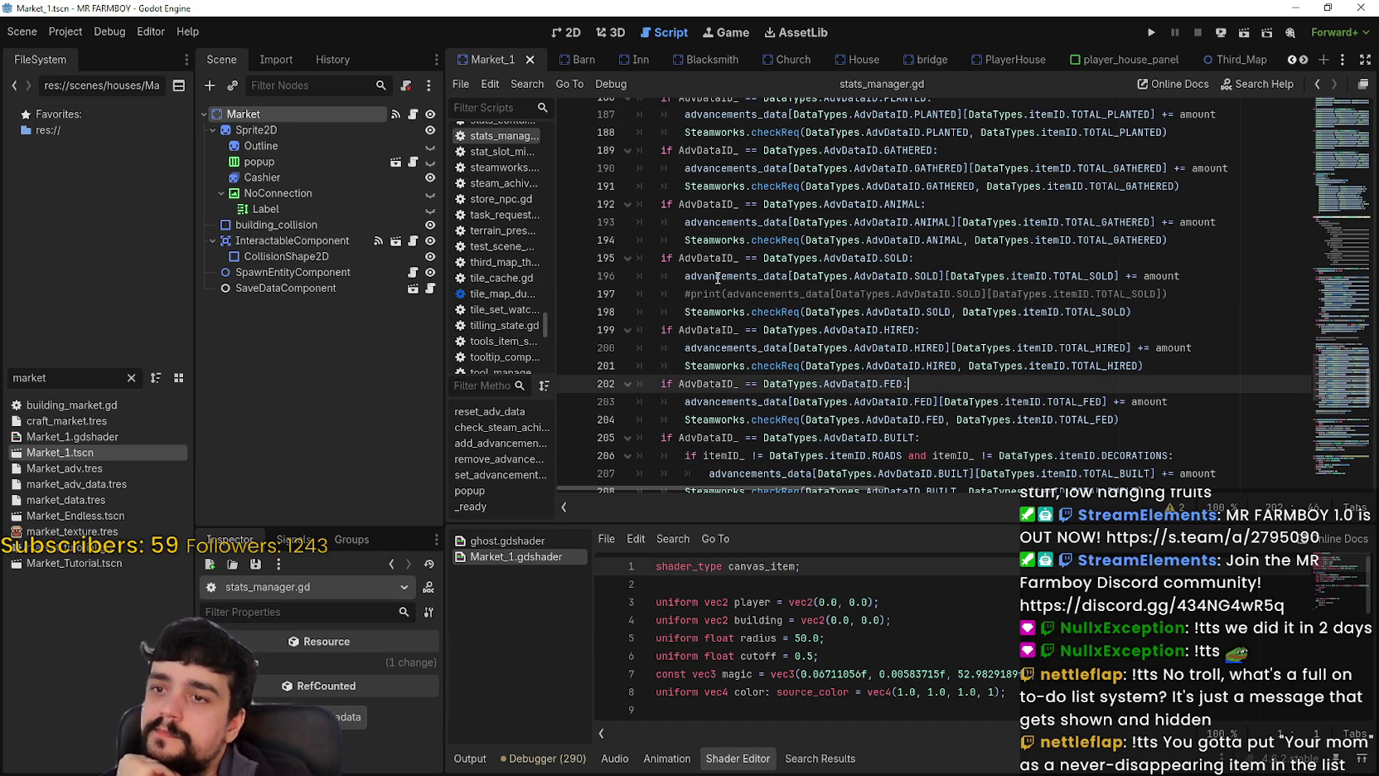
pyautogui.moveTo(718, 277); pyautogui.dragTo(1000, 276)
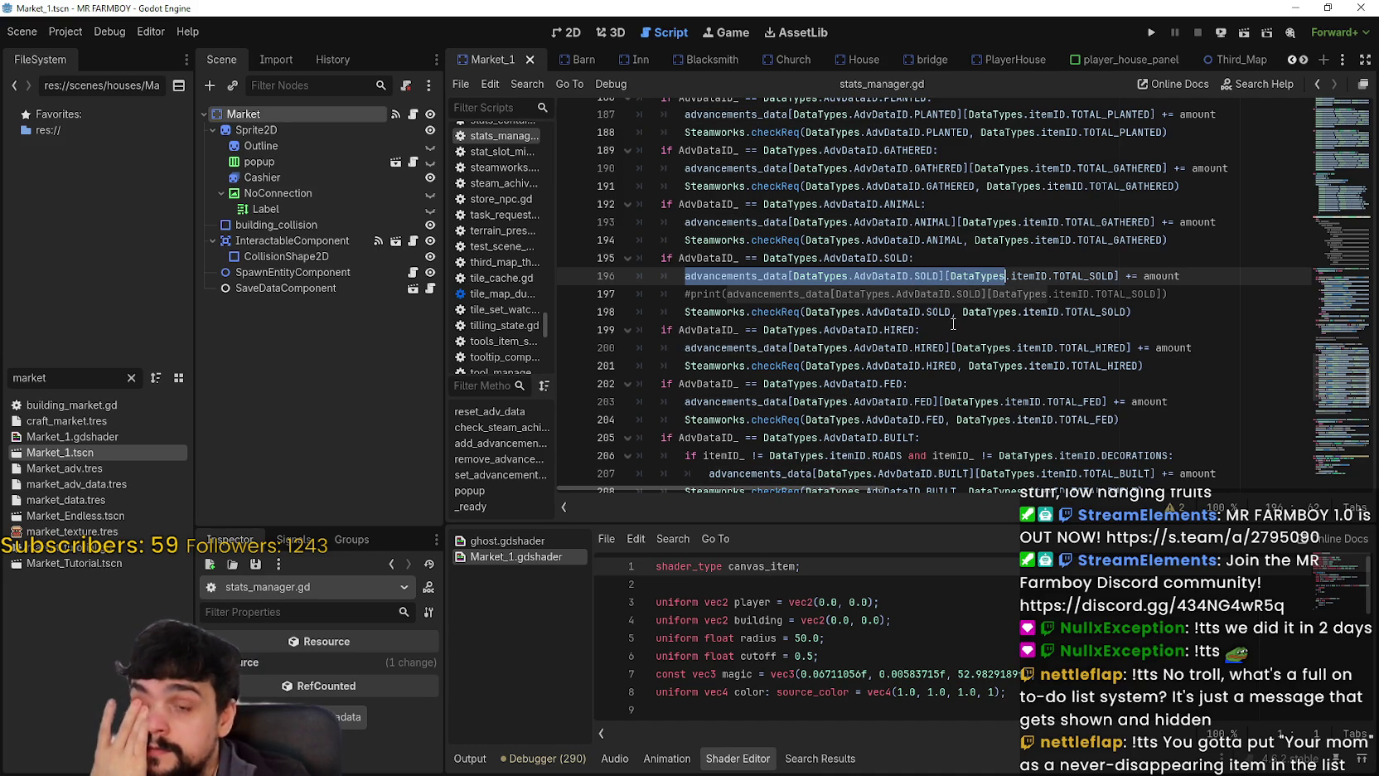
pyautogui.click(1211, 293)
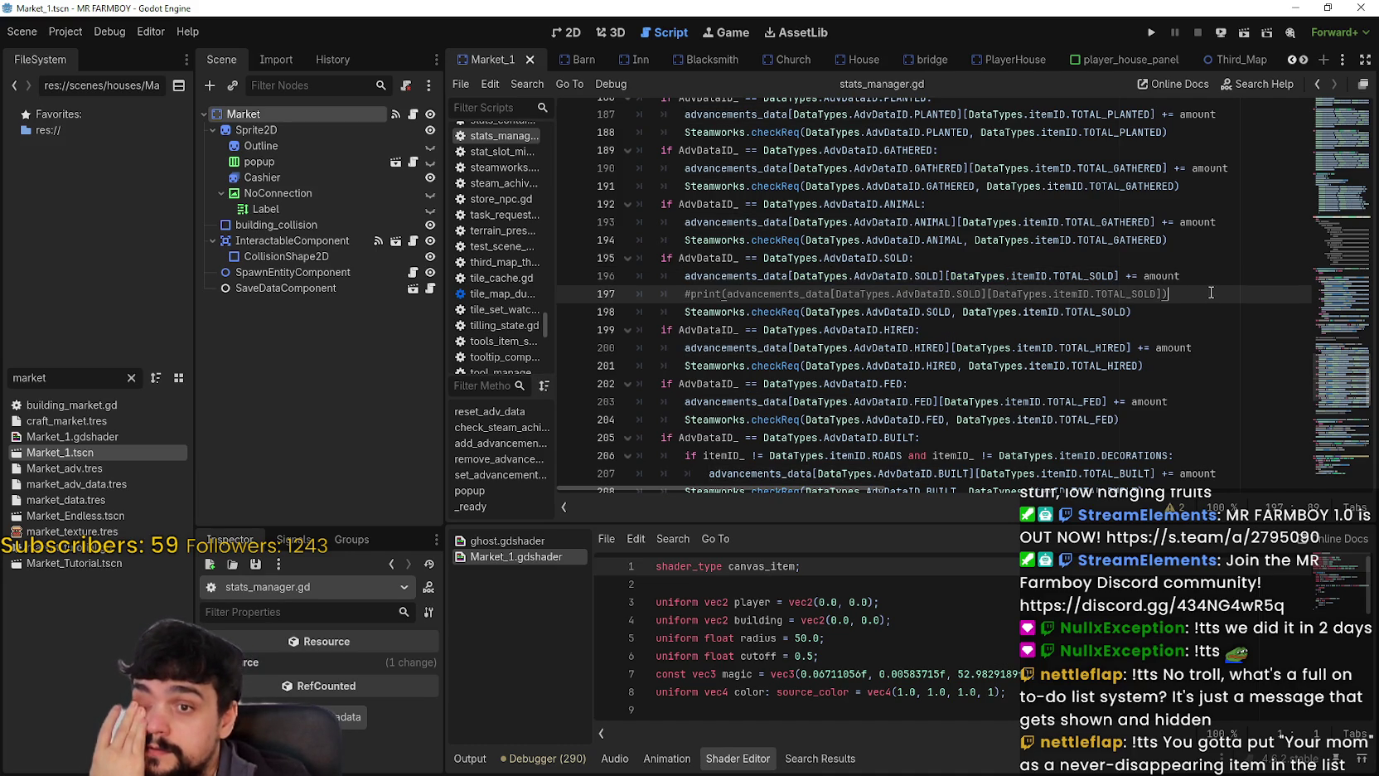
pyautogui.doubleClick(1110, 312)
pyautogui.click(1168, 312)
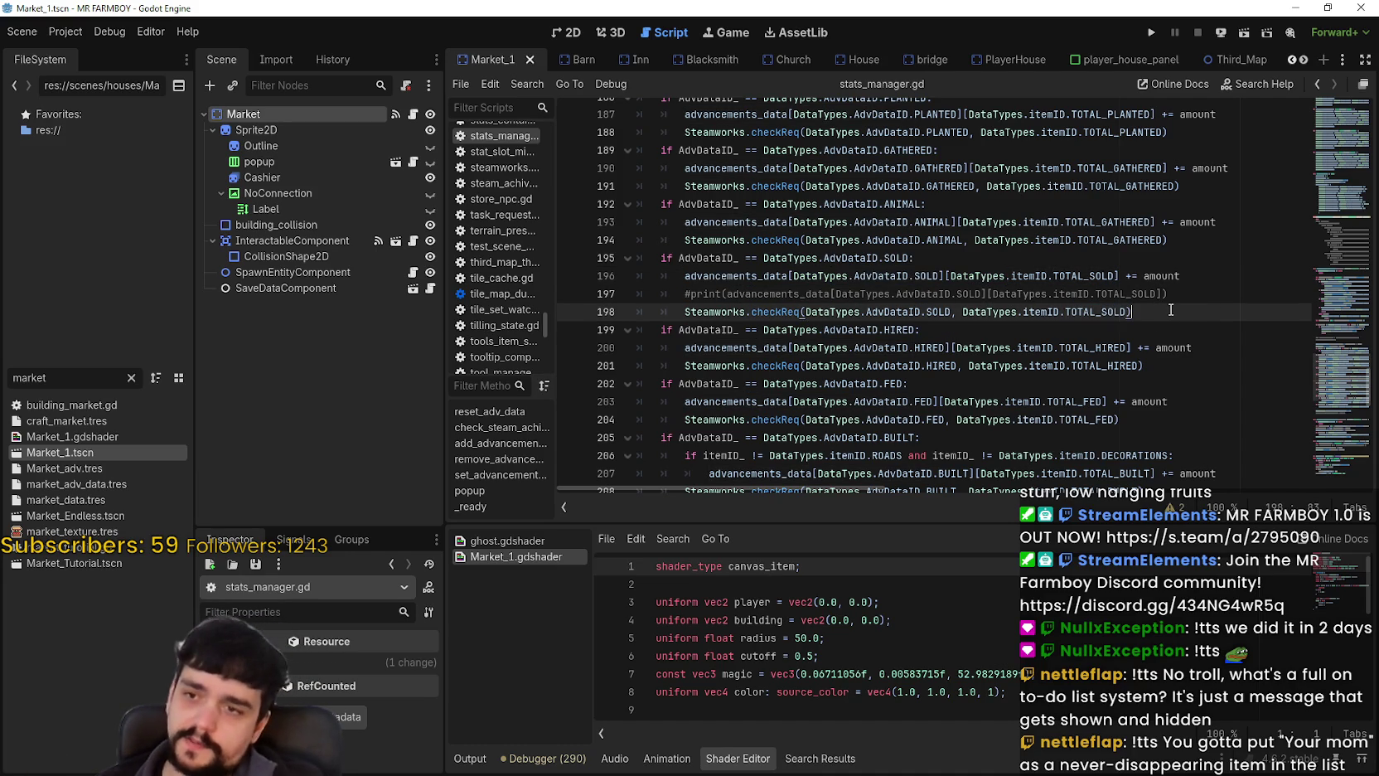
pyautogui.click(1193, 279)
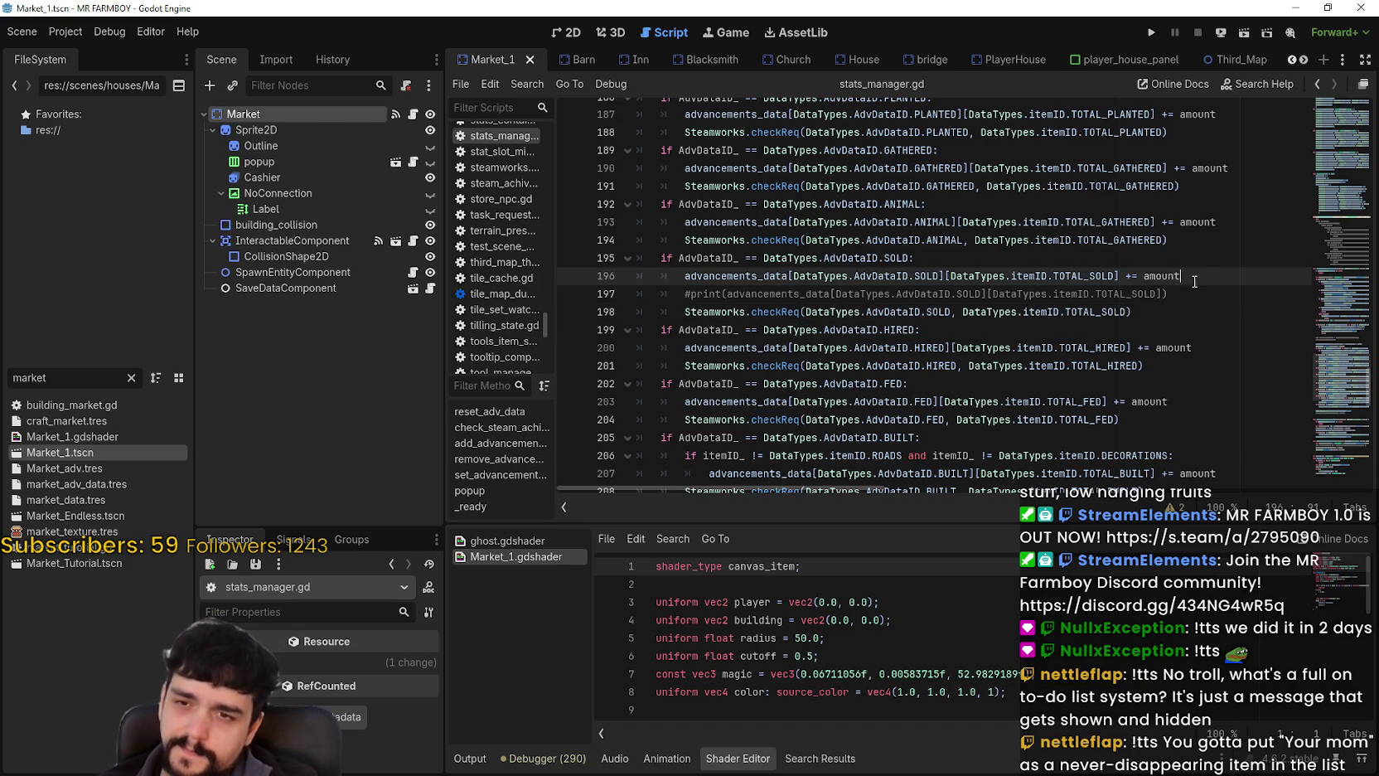
pyautogui.press('Return')
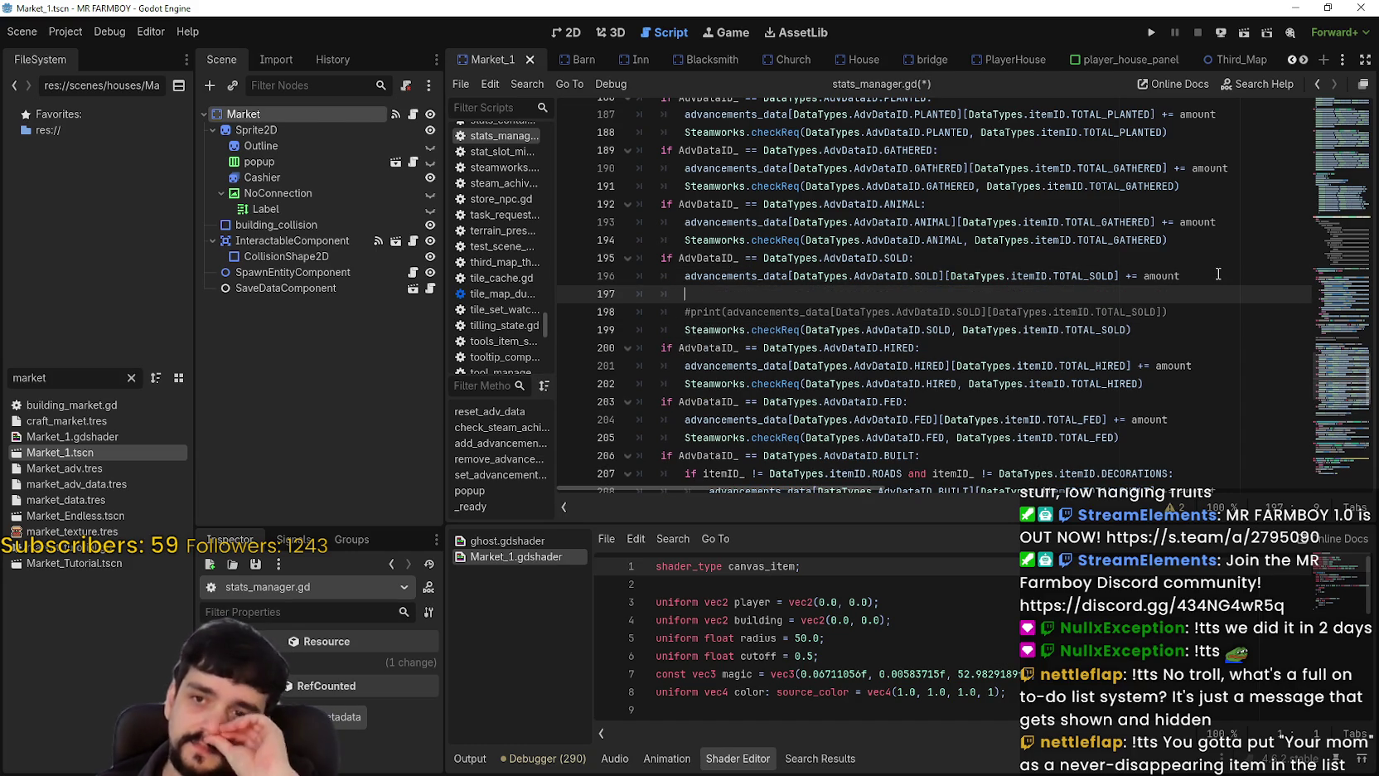
pyautogui.scroll(2, 1300, 240)
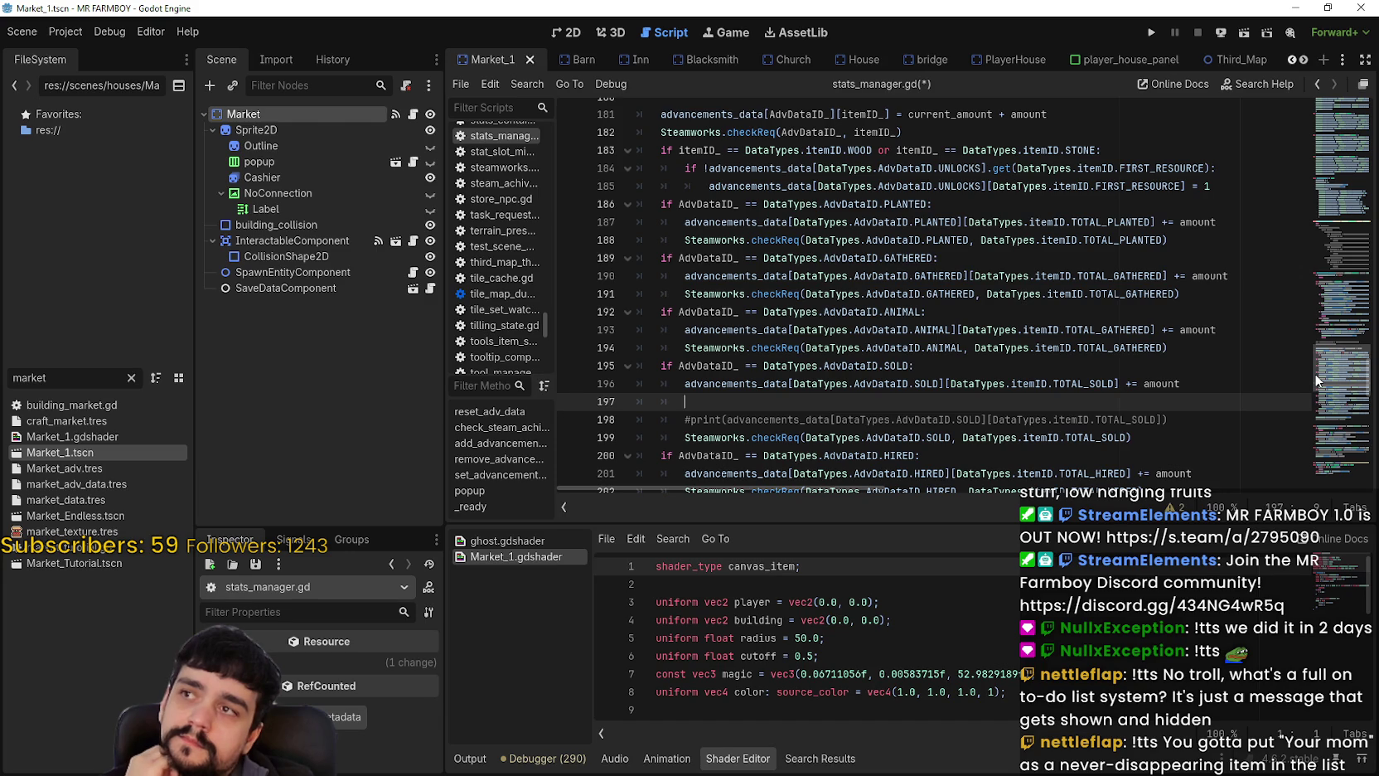
pyautogui.moveTo(1348, 383)
pyautogui.mouseDown()
pyautogui.moveTo(1332, 348)
pyautogui.moveTo(1357, 312)
pyautogui.moveTo(1347, 330)
pyautogui.mouseUp()
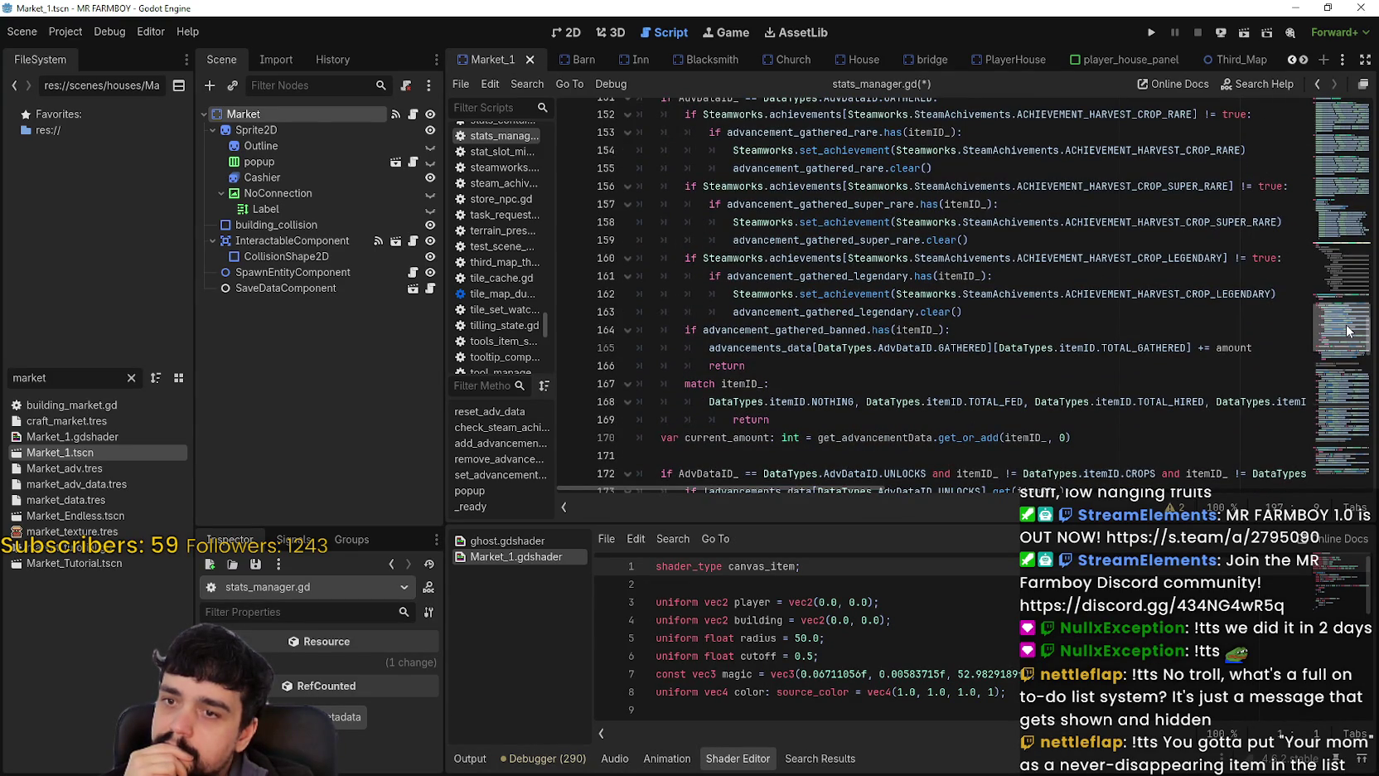
pyautogui.moveTo(1348, 331)
pyautogui.mouseDown()
pyautogui.moveTo(1354, 265)
pyautogui.moveTo(1347, 425)
pyautogui.moveTo(1343, 371)
pyautogui.mouseUp()
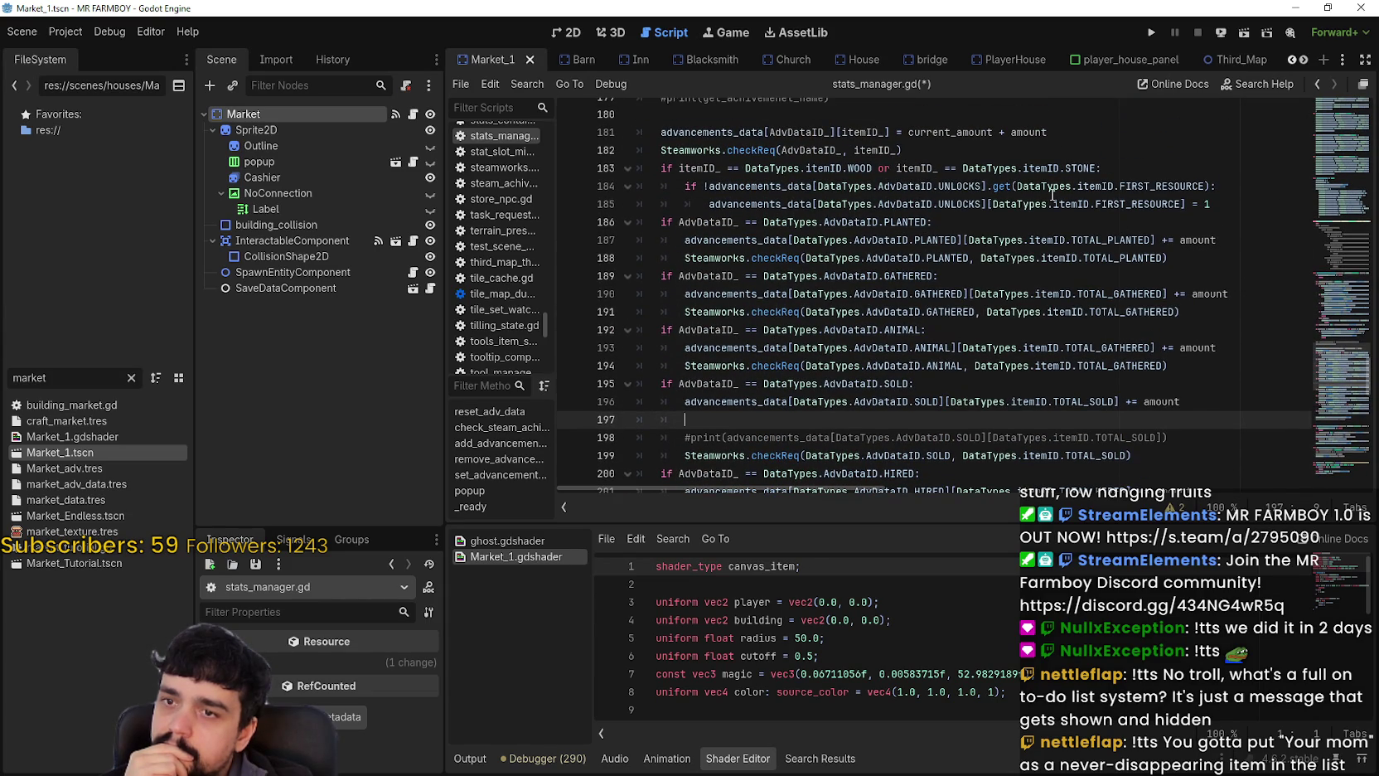
pyautogui.click(987, 204)
pyautogui.doubleClick(979, 206)
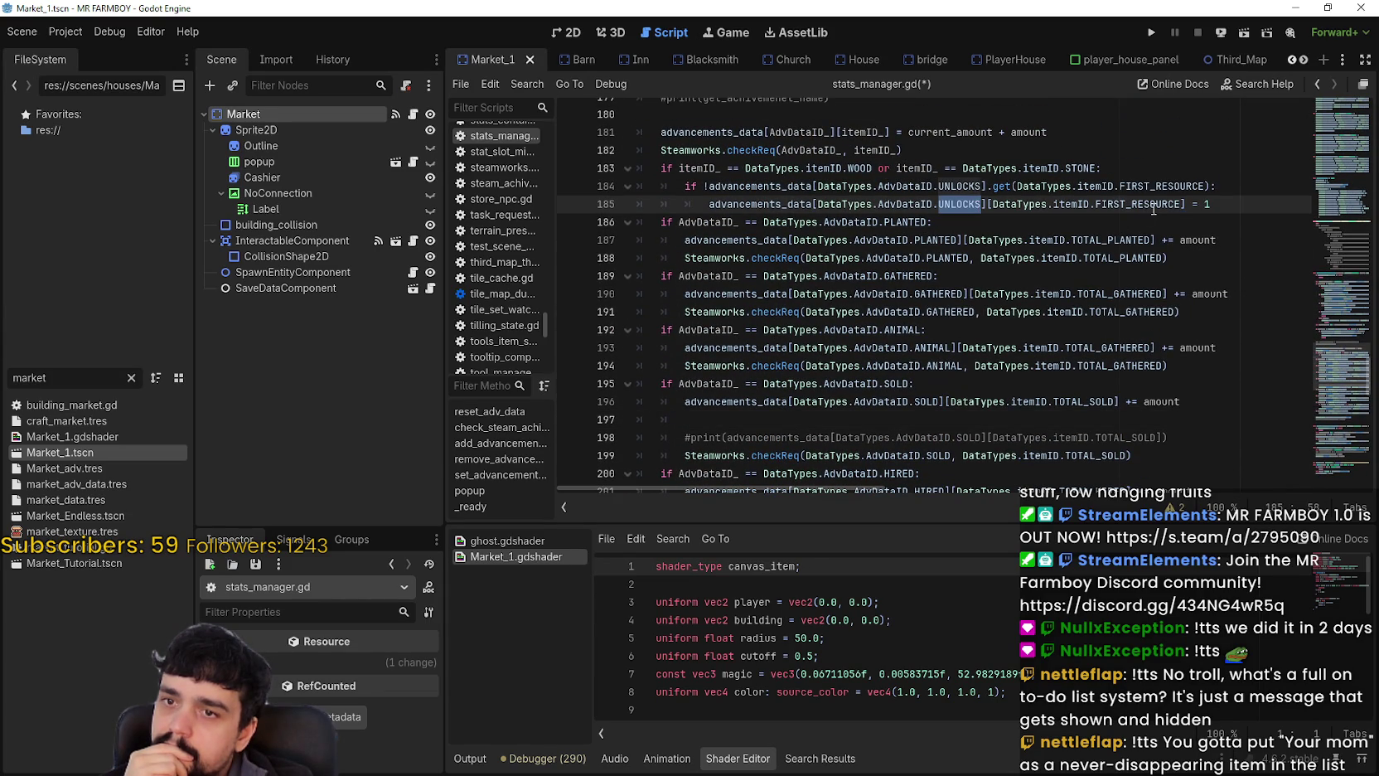
pyautogui.click(1166, 295)
pyautogui.scroll(-3, 1164, 296)
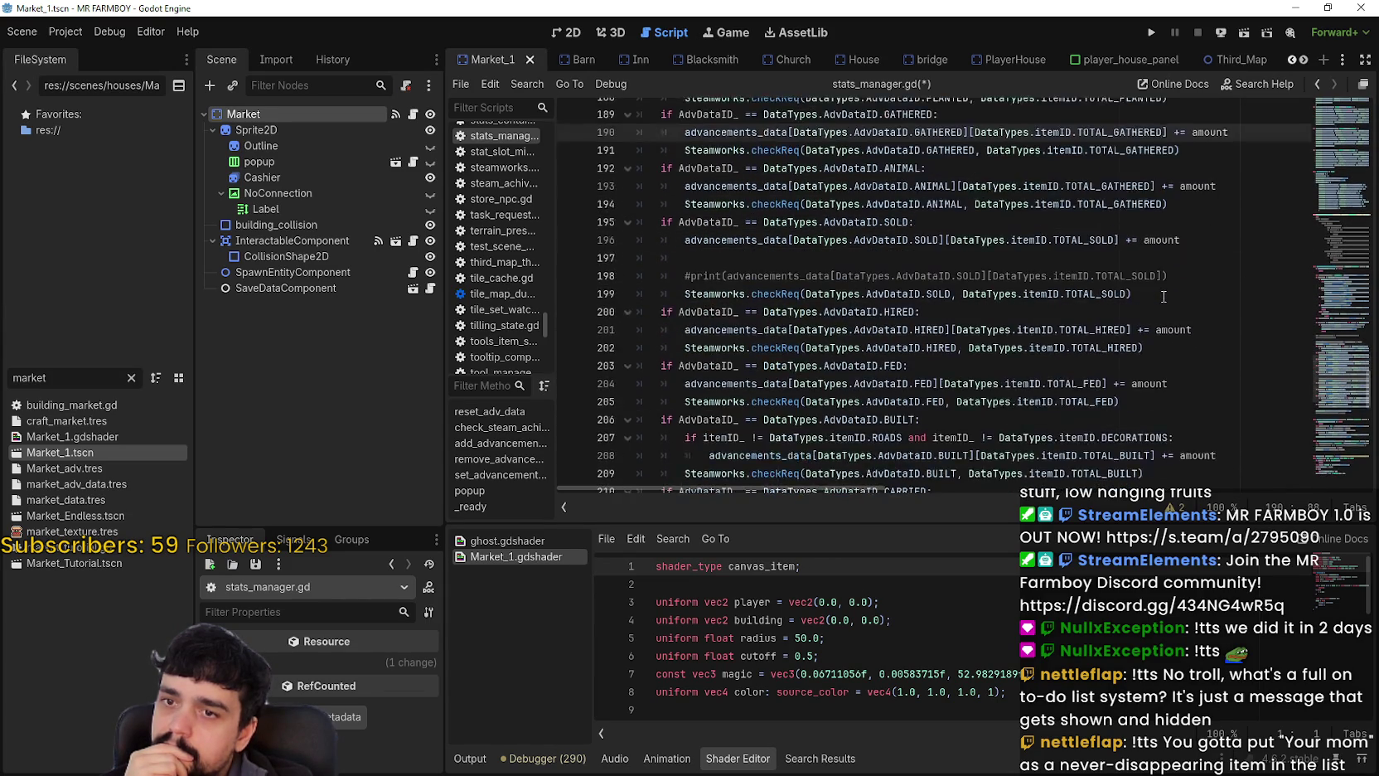
pyautogui.scroll(-4, 1164, 296)
pyautogui.click(1032, 295)
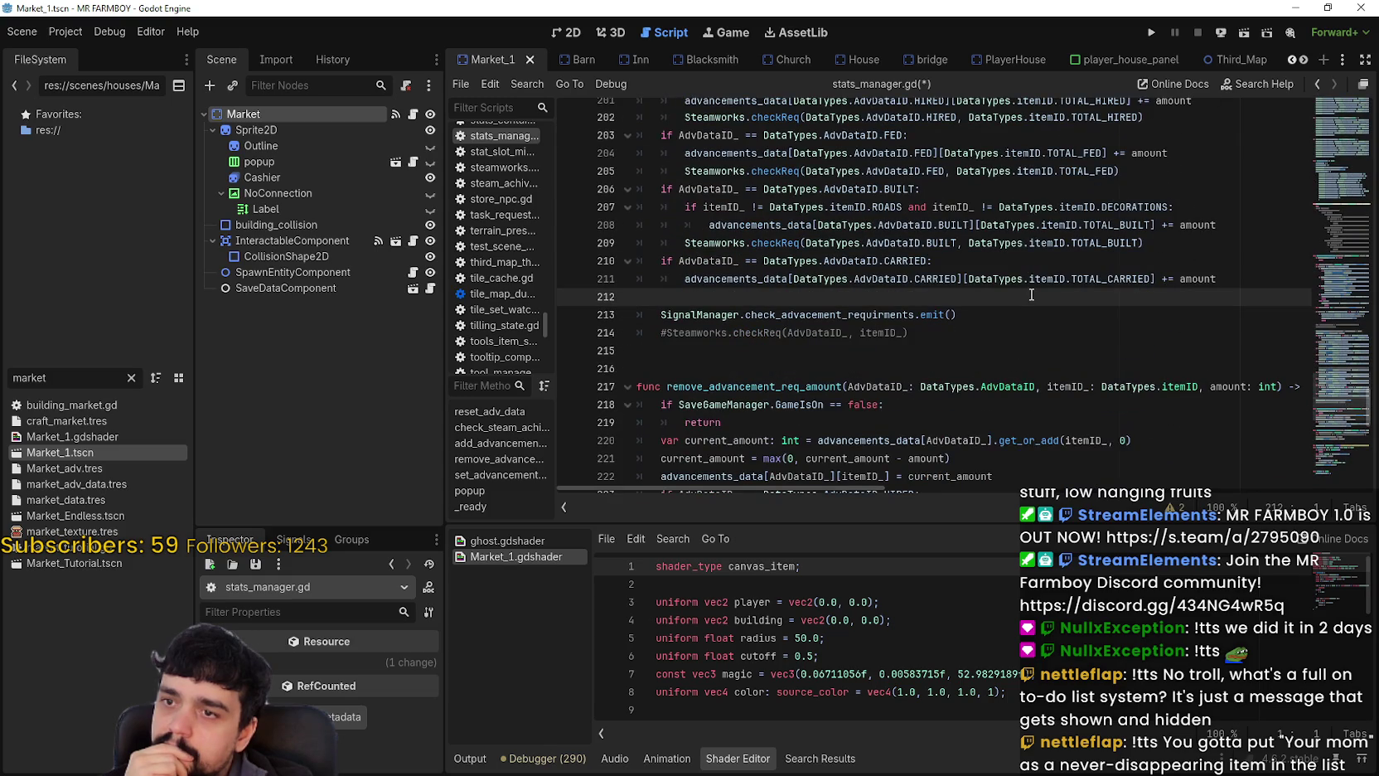
pyautogui.scroll(-2, 1032, 295)
pyautogui.scroll(2, 1036, 291)
pyautogui.scroll(11, 1036, 291)
pyautogui.scroll(9, 1037, 288)
pyautogui.scroll(-17, 1037, 280)
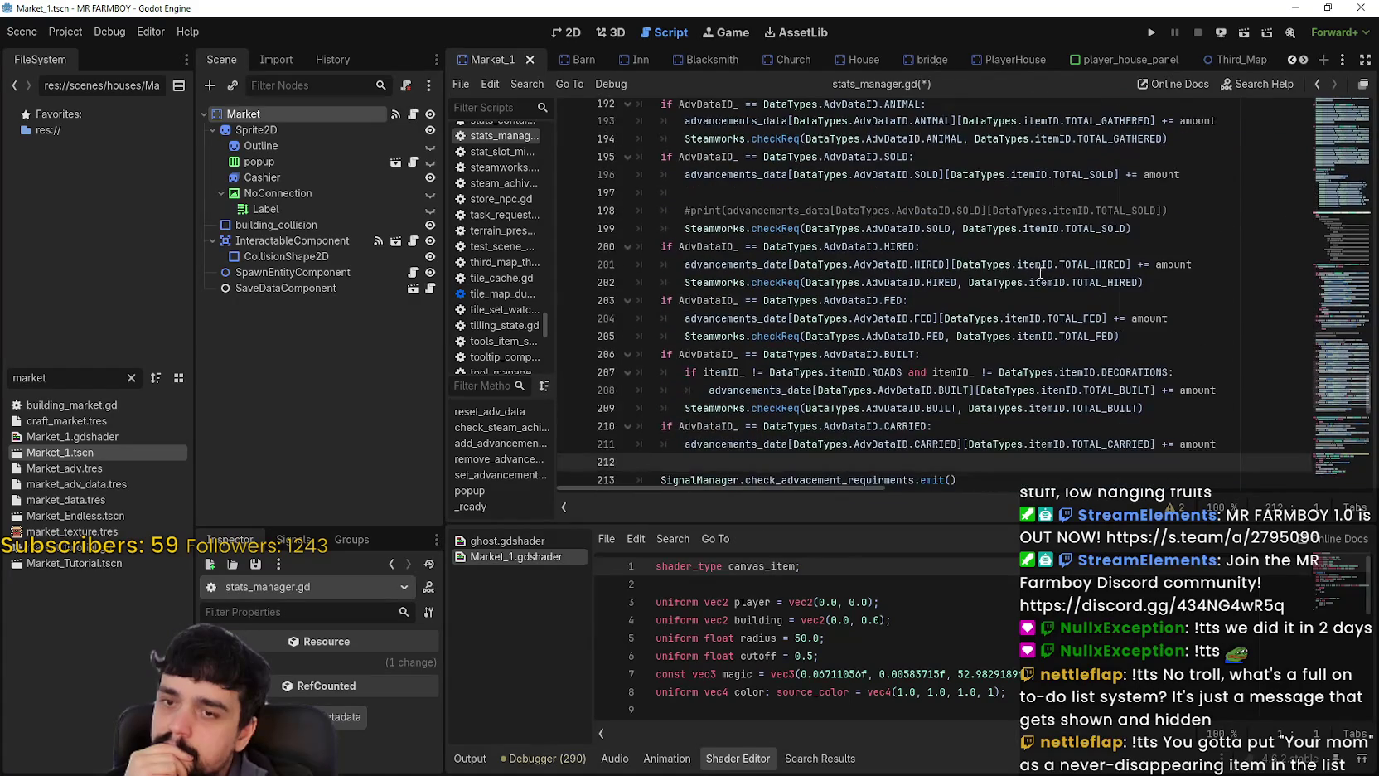
pyautogui.moveTo(1043, 268)
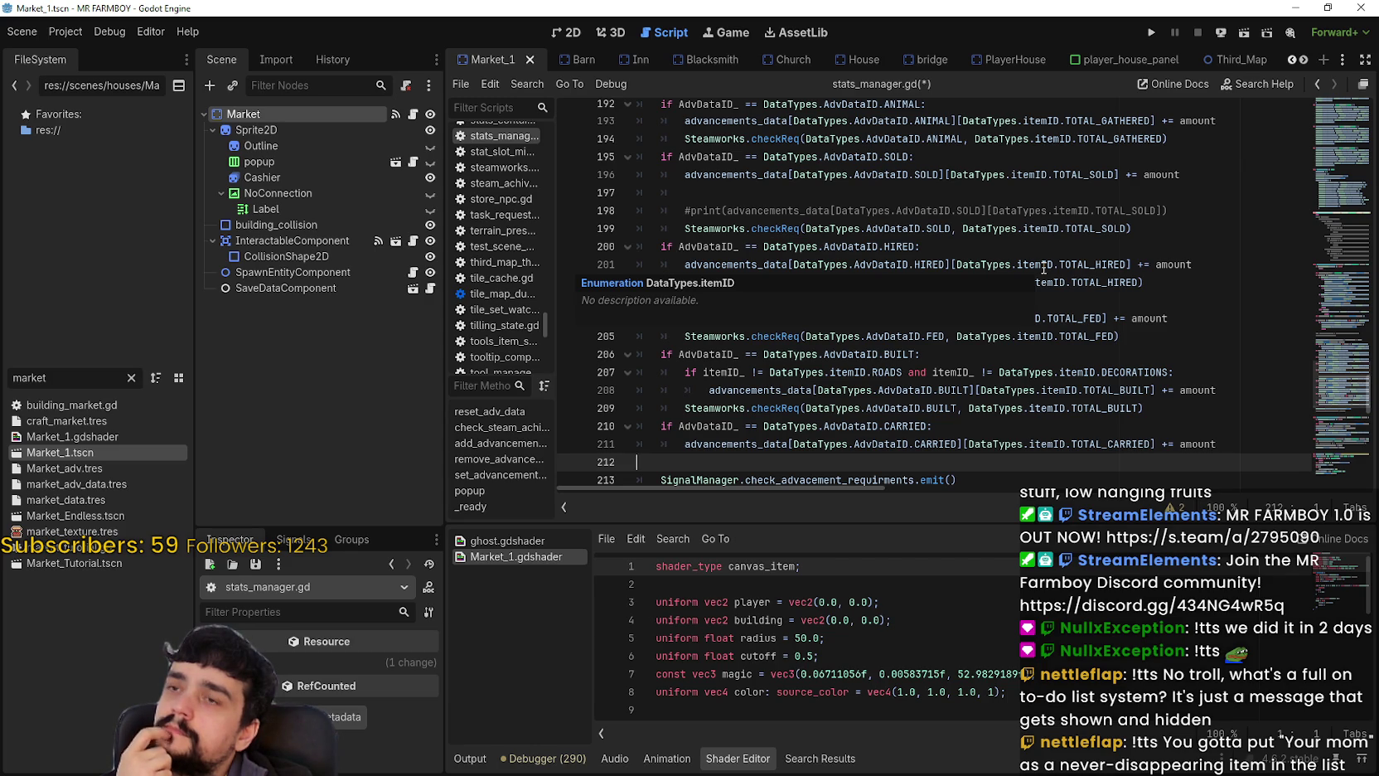
pyautogui.scroll(-2, 1010, 427)
pyautogui.click(977, 408)
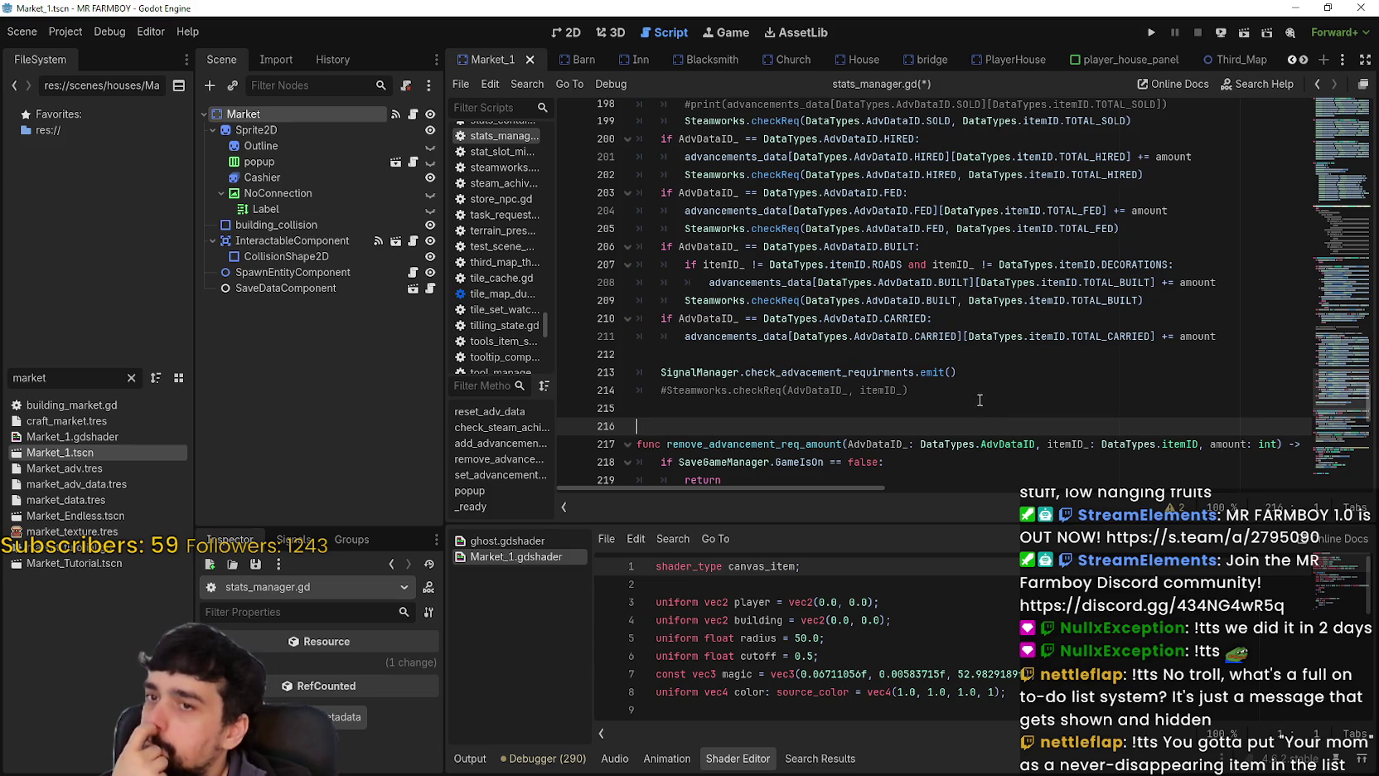
pyautogui.scroll(3, 979, 398)
pyautogui.doubleClick(942, 286)
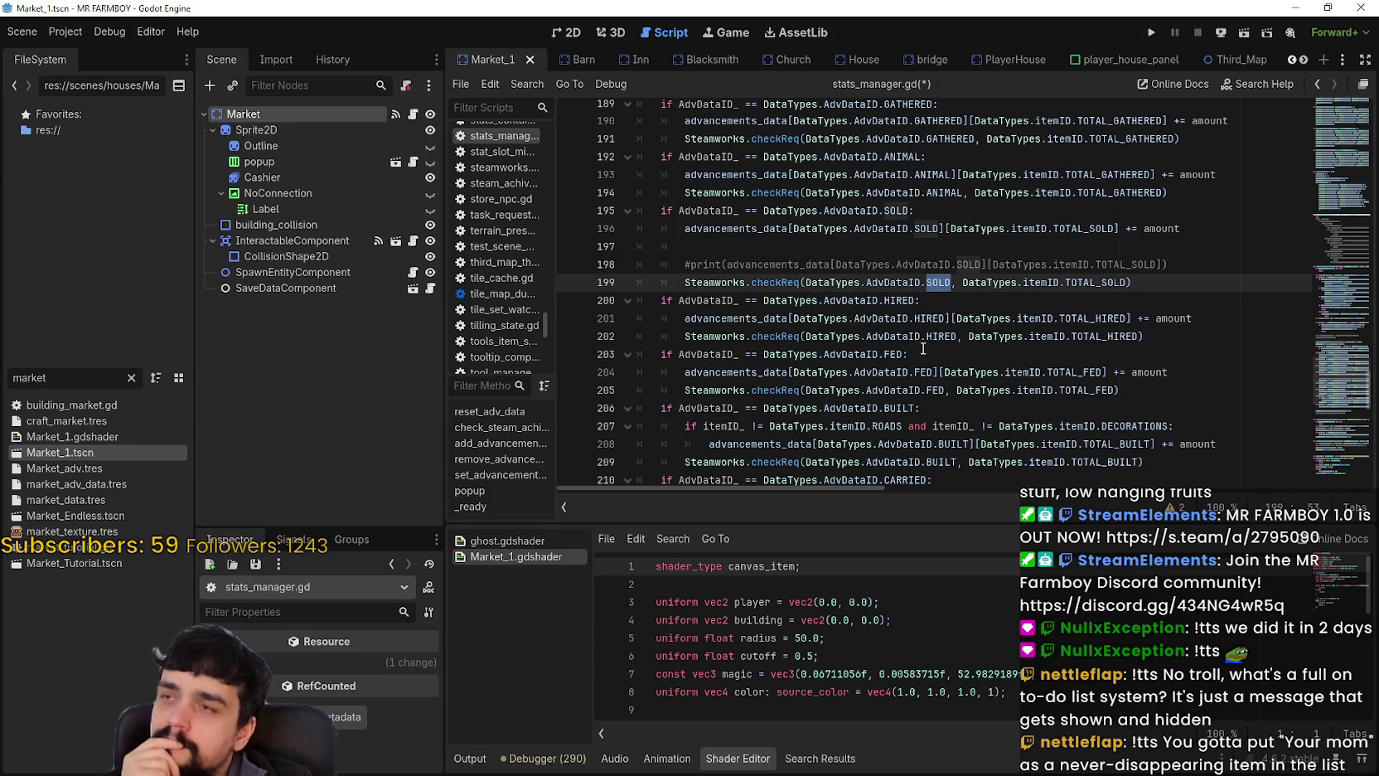
pyautogui.moveTo(922, 343)
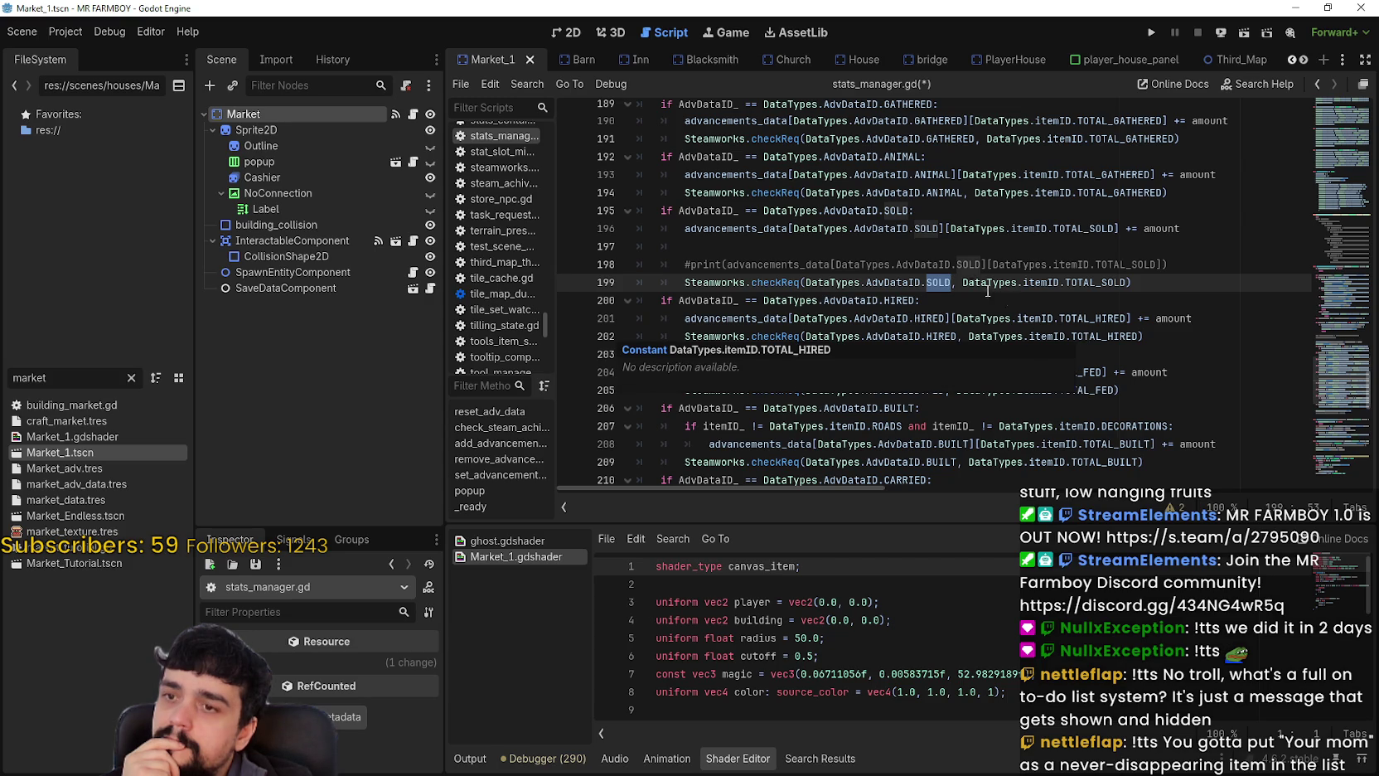
pyautogui.click(953, 300)
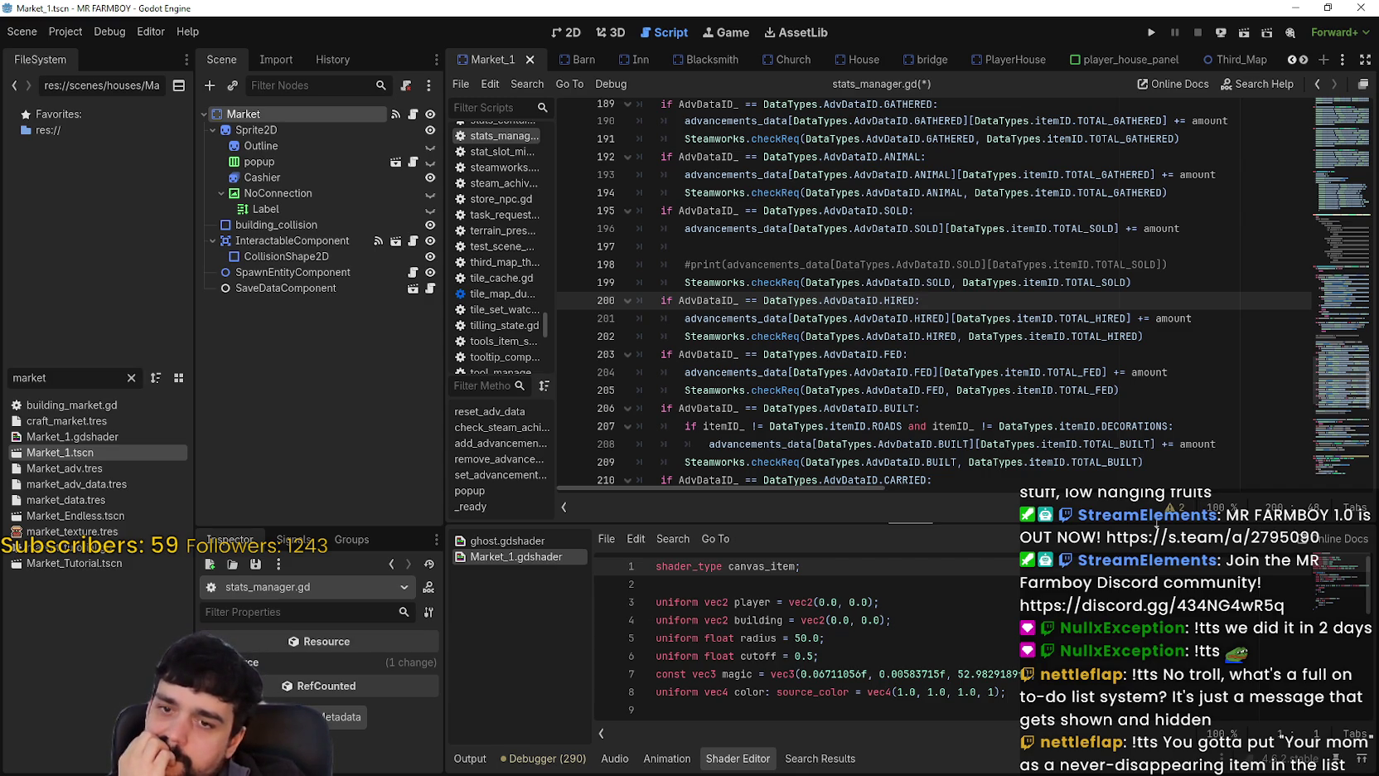
pyautogui.click(979, 390)
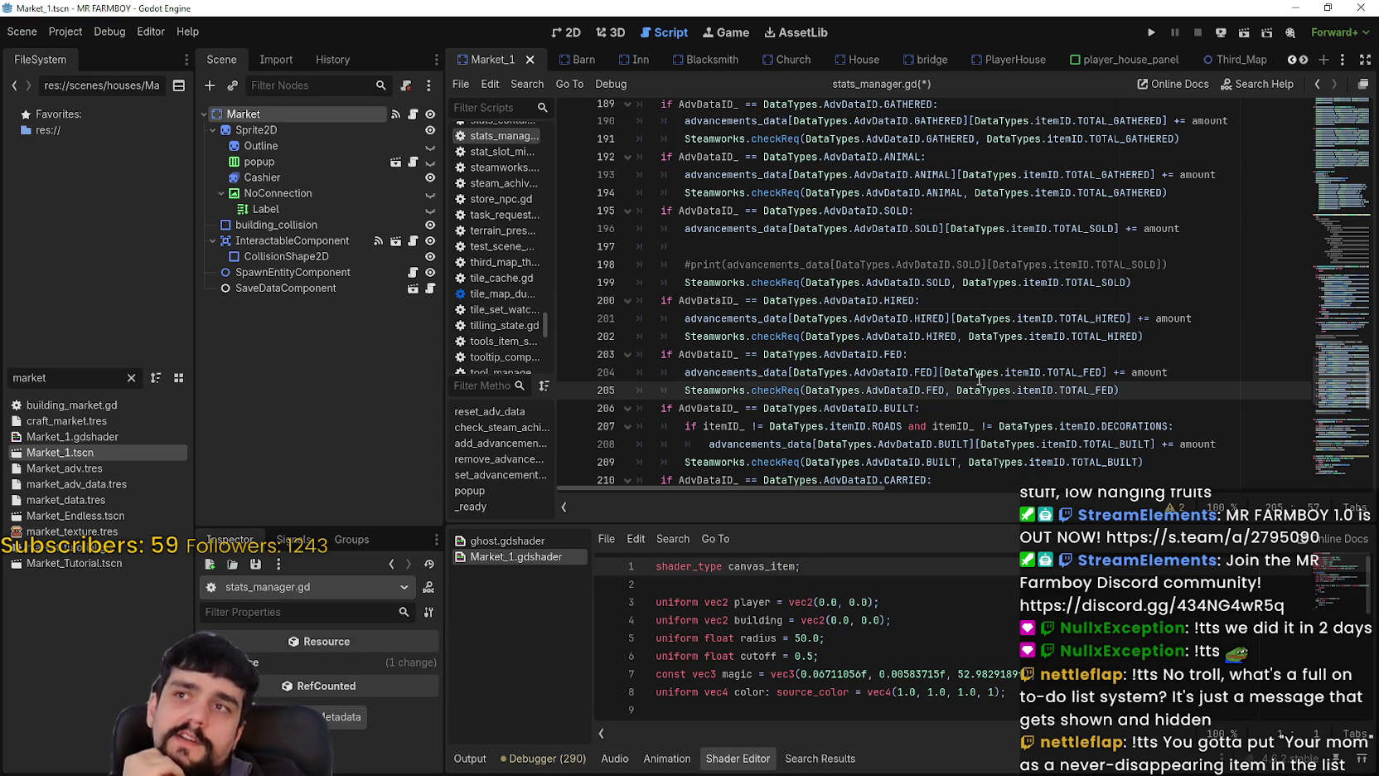
pyautogui.click(898, 354)
pyautogui.moveTo(1034, 375)
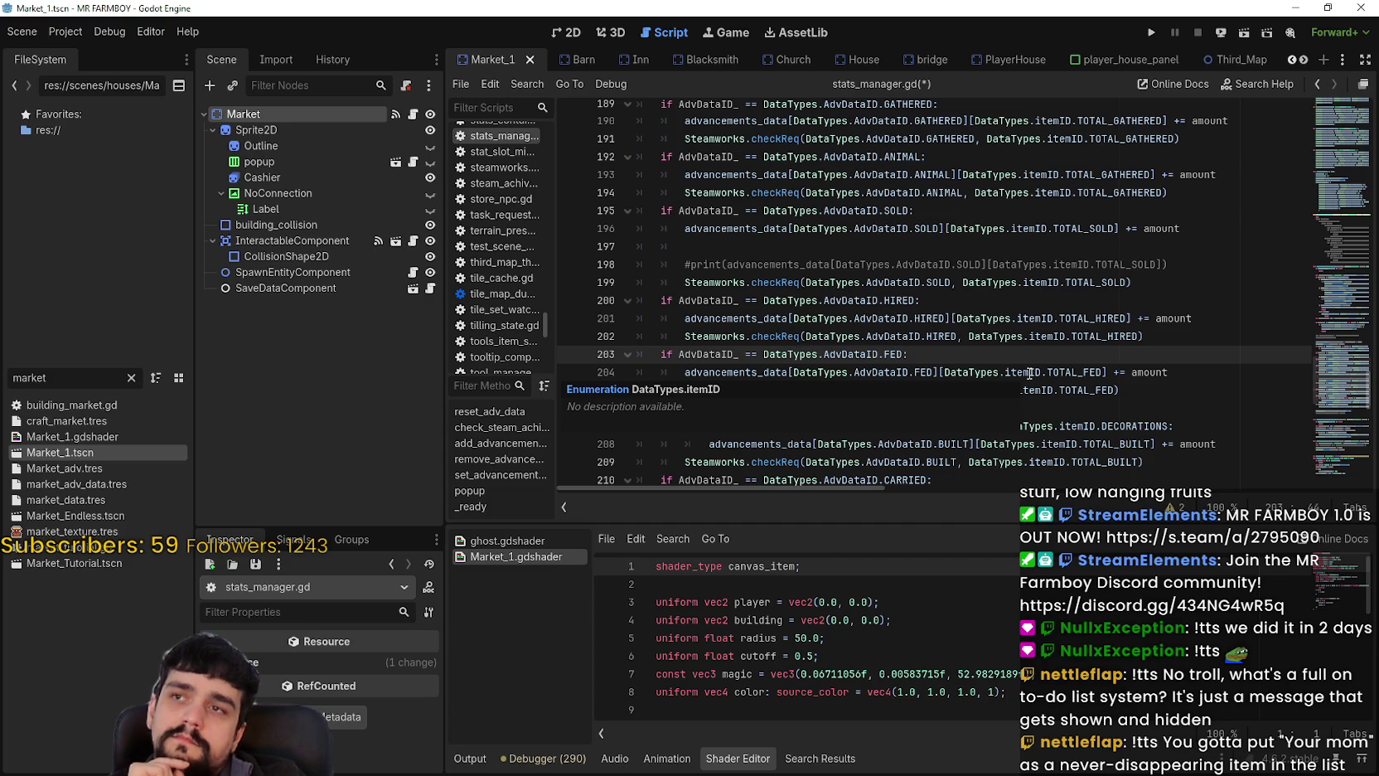
pyautogui.click(907, 244)
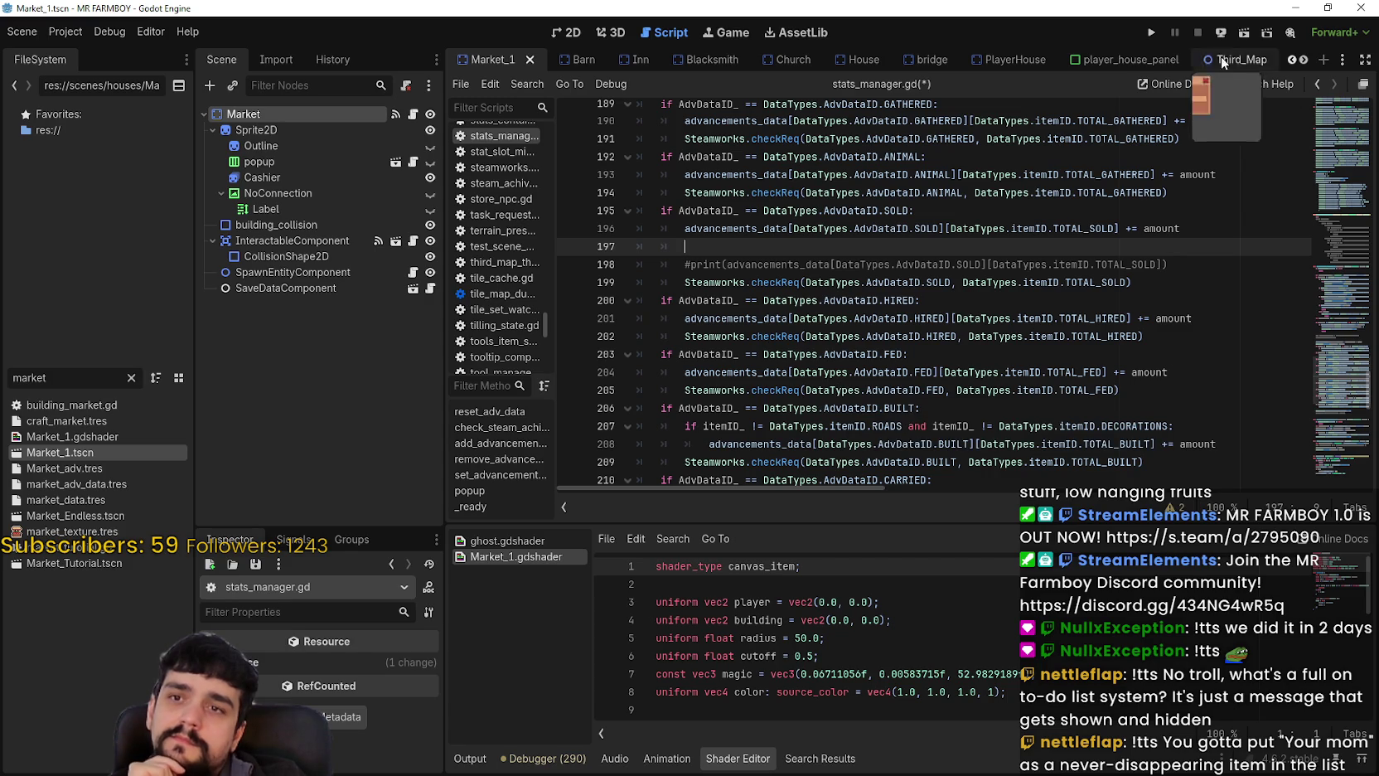
pyautogui.click(1302, 60)
pyautogui.click(1301, 60)
pyautogui.click(1301, 60)
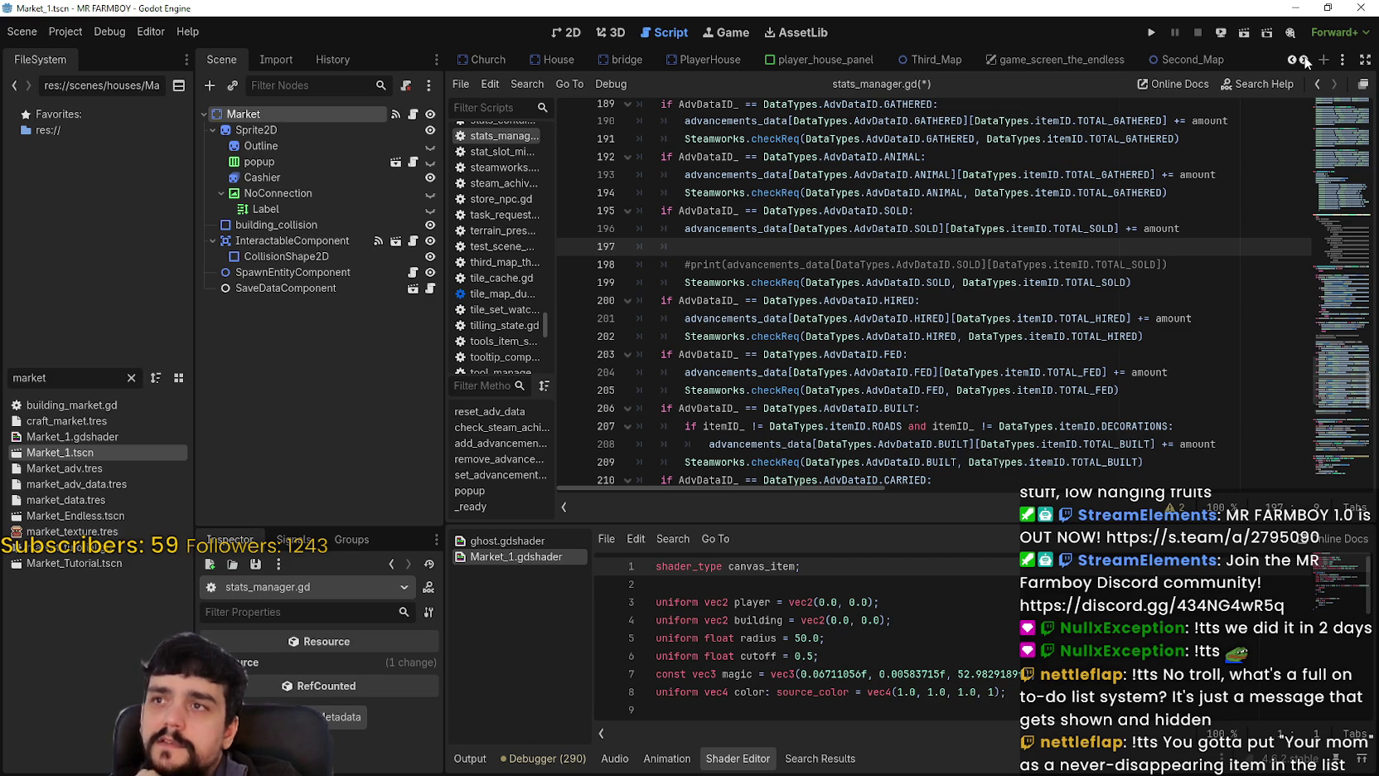
# Start 'if advancements_data' on line 197, discarding a pasted tutorial block.
pyautogui.click(1034, 337)
pyautogui.hotkey('ctrl', 'z')
pyautogui.scroll(1, 1011, 331)
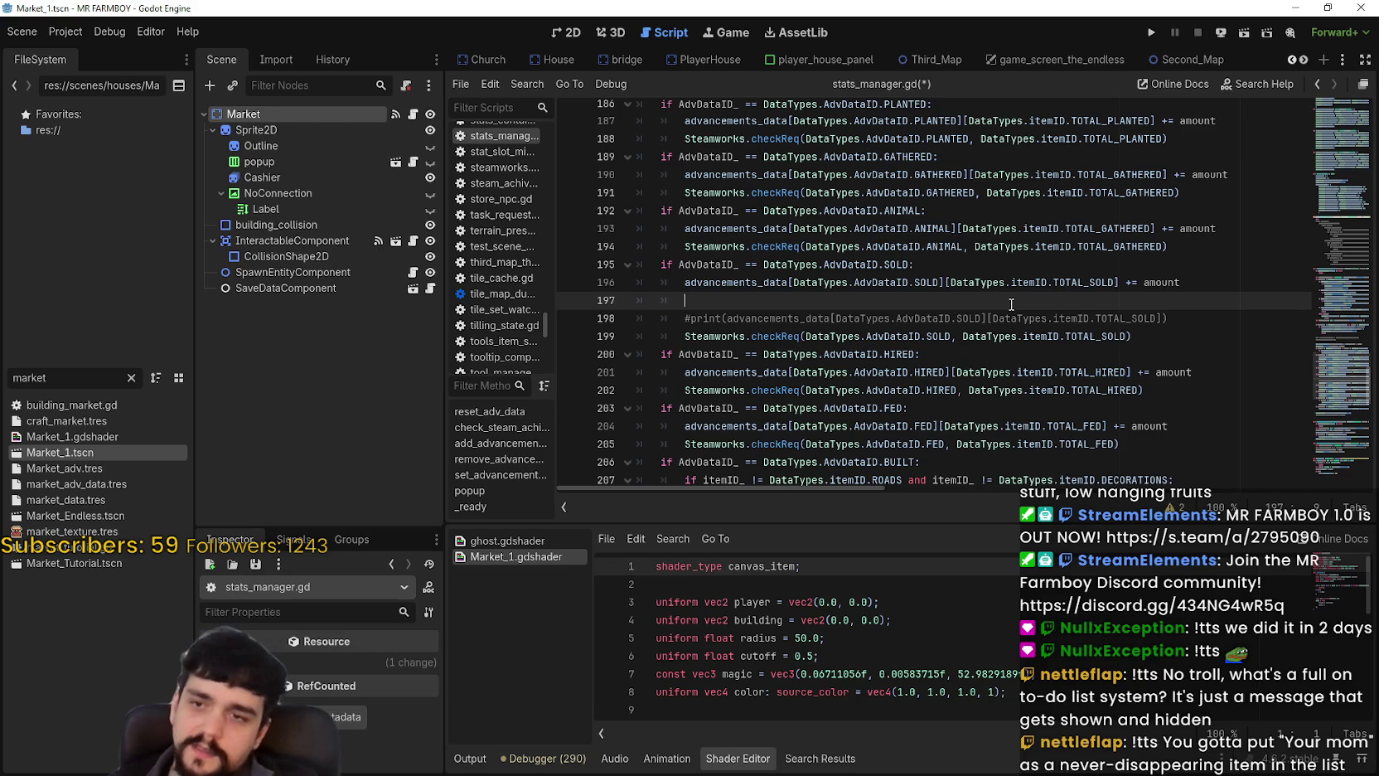
pyautogui.write('if')
pyautogui.hotkey('ctrl', 'v')
pyautogui.hotkey('ctrl', 'z')
pyautogui.write('adv')
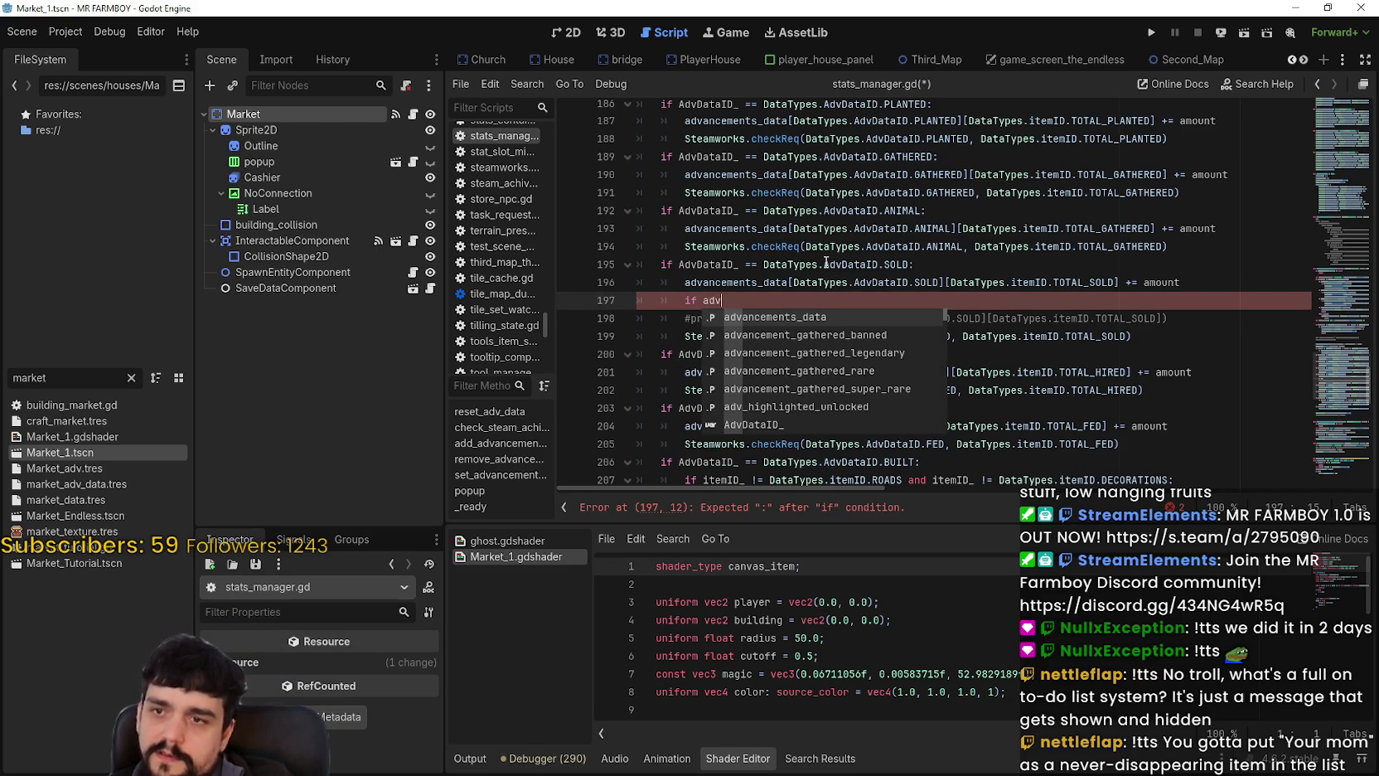
pyautogui.press('Return')
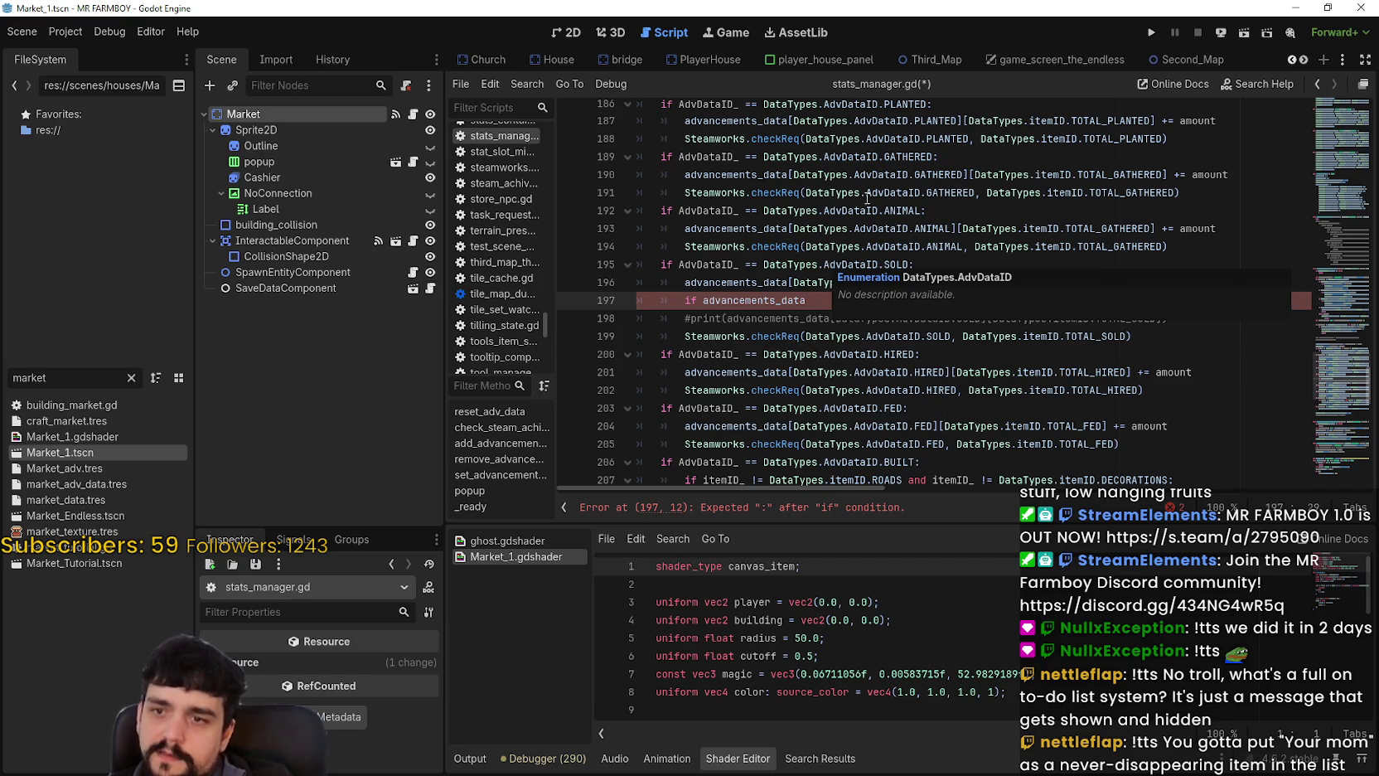
# Look up where checkReq is defined with Lookup Symbol.
pyautogui.click(781, 336)
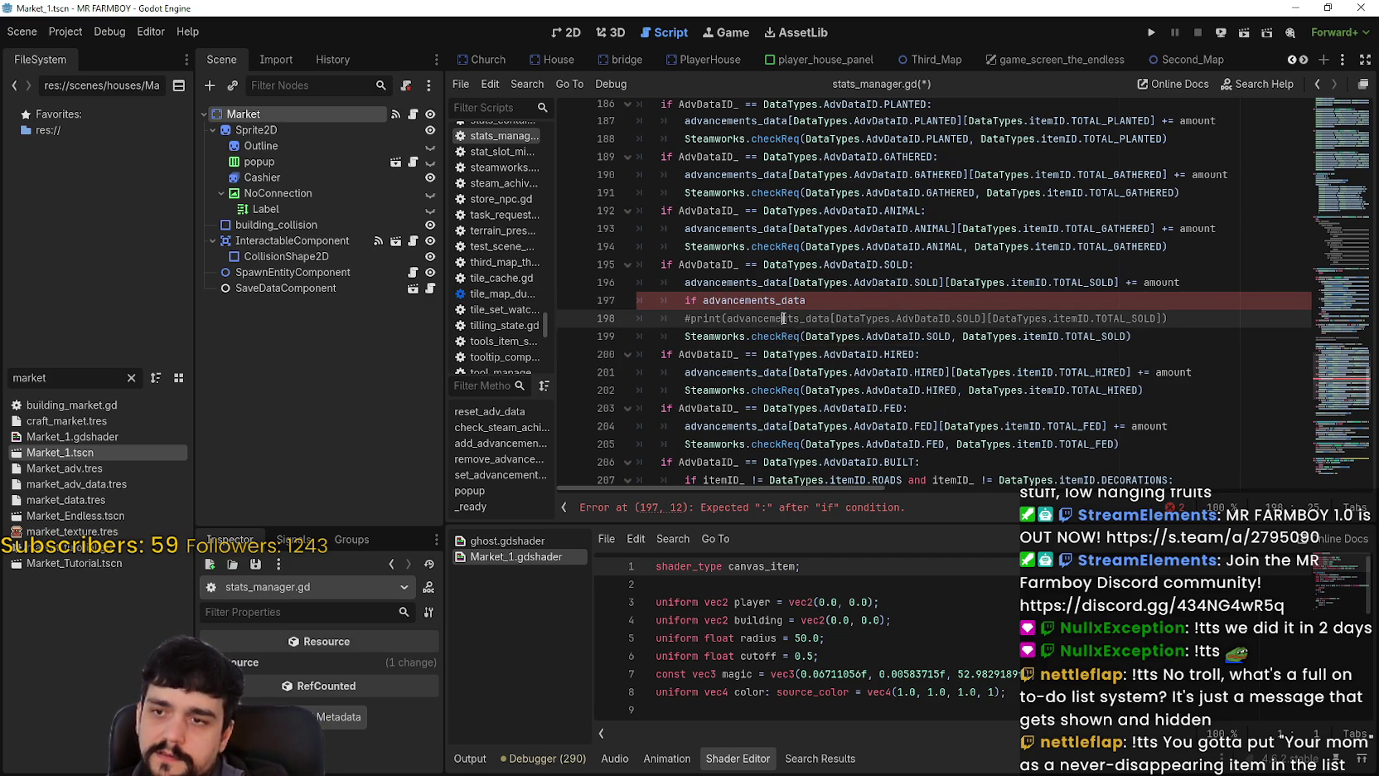
pyautogui.rightClick(799, 408)
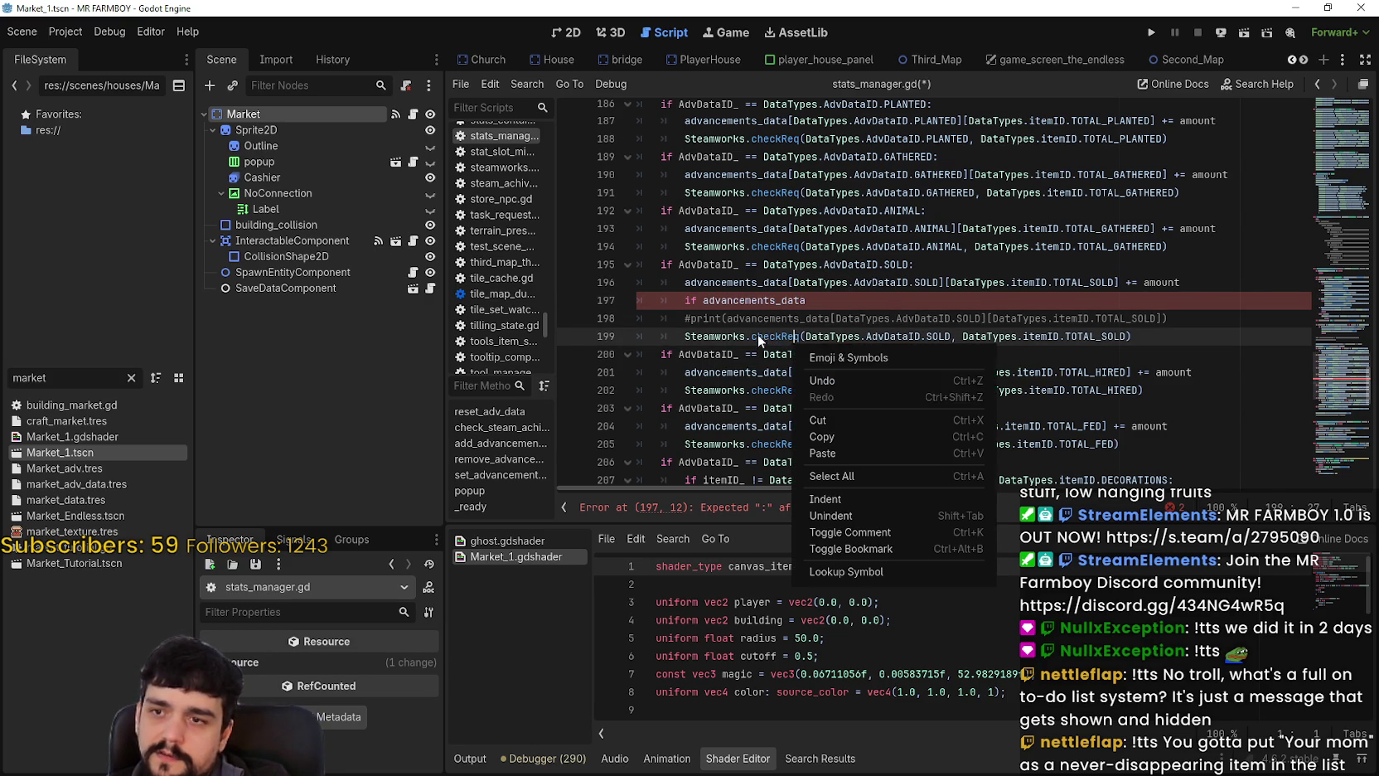
pyautogui.click(846, 562)
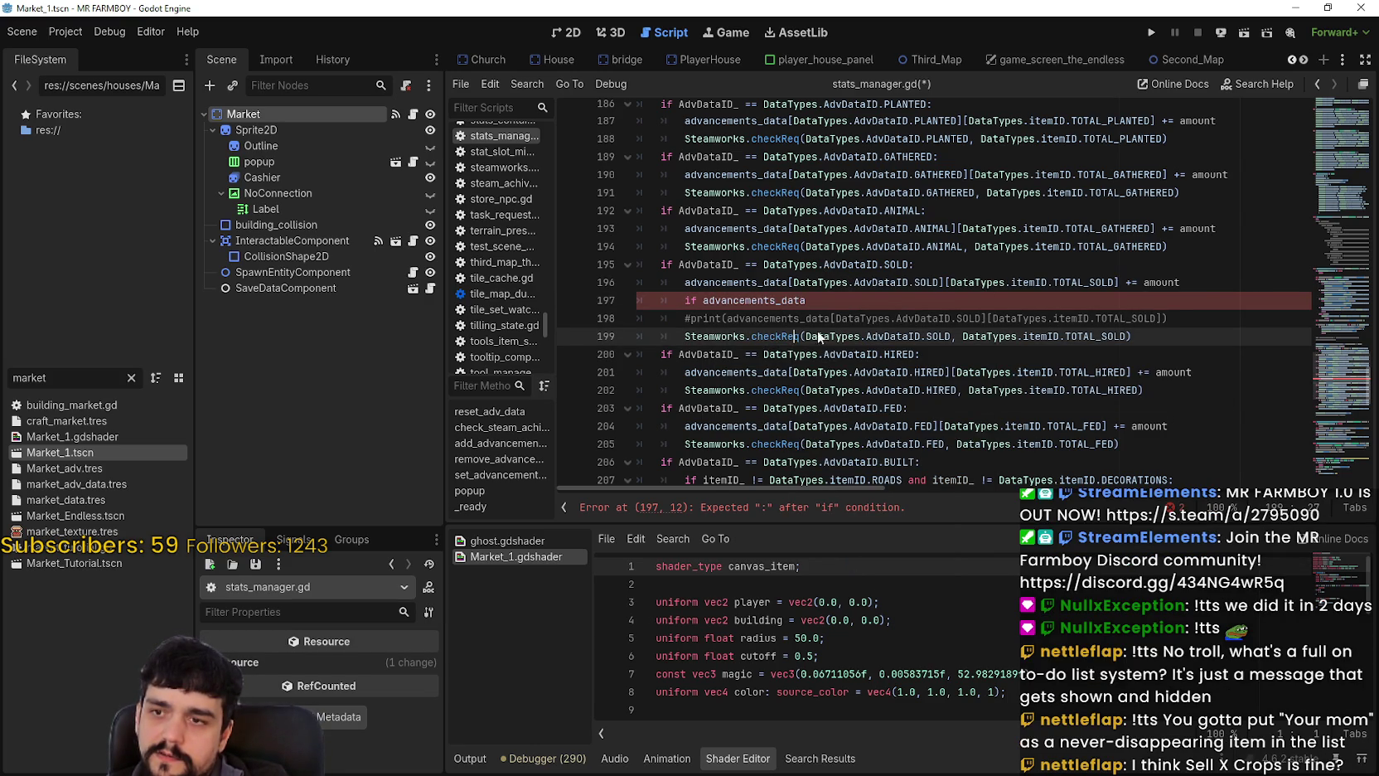
# Scroll through checkReq's achievement loop in steamworks.gd to study its amount comparison.
pyautogui.keyDown('ctrl'); pyautogui.click(775, 335); pyautogui.keyUp('ctrl')
pyautogui.scroll(-3, 819, 334)
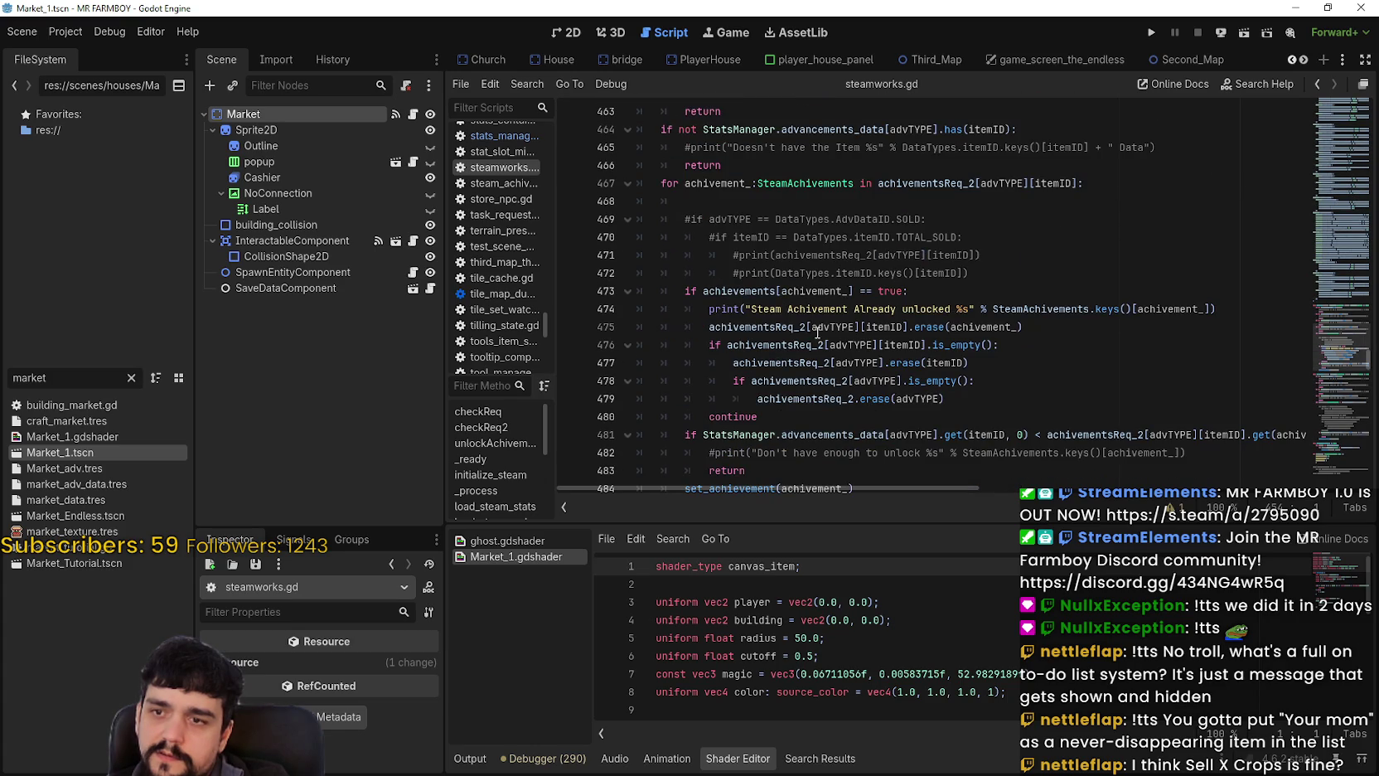
pyautogui.click(1046, 407)
pyautogui.scroll(-3, 1045, 407)
pyautogui.click(880, 342)
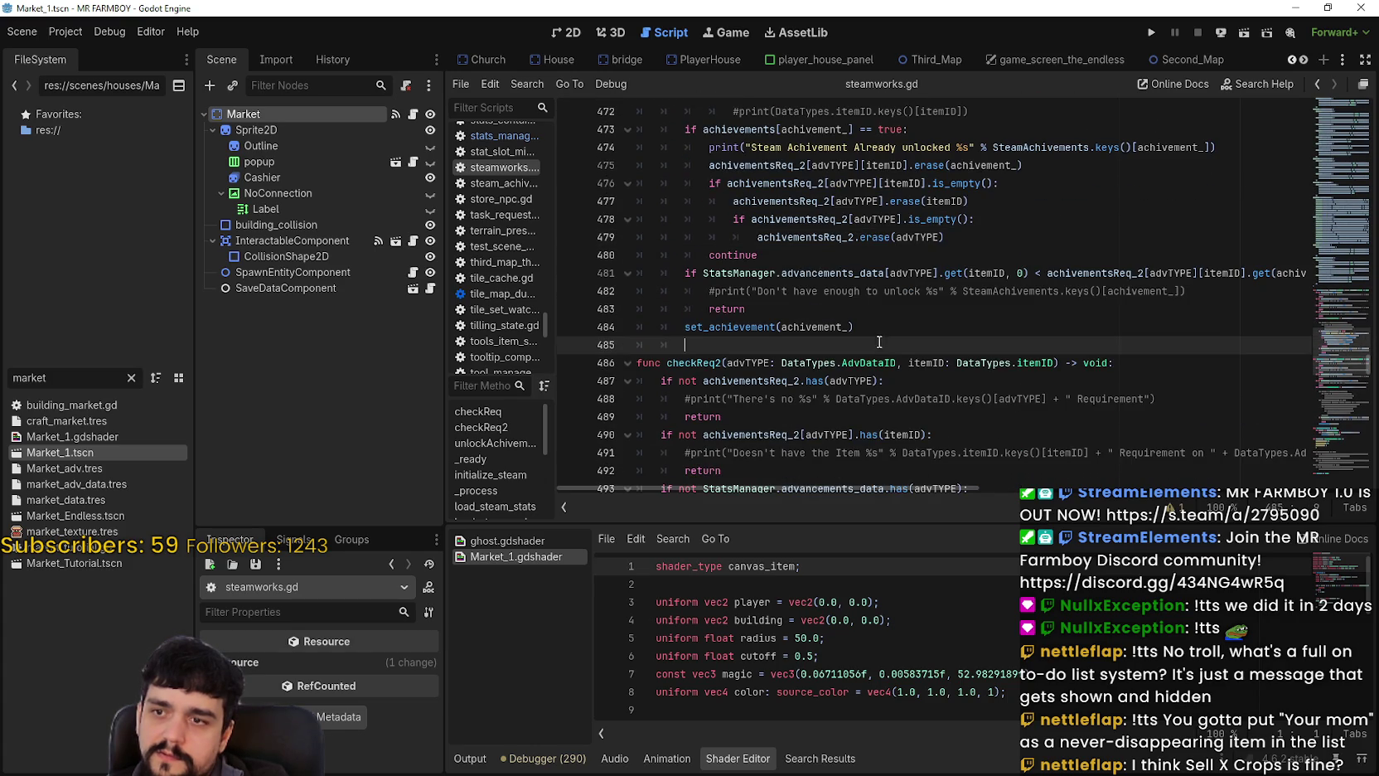
pyautogui.scroll(2, 895, 350)
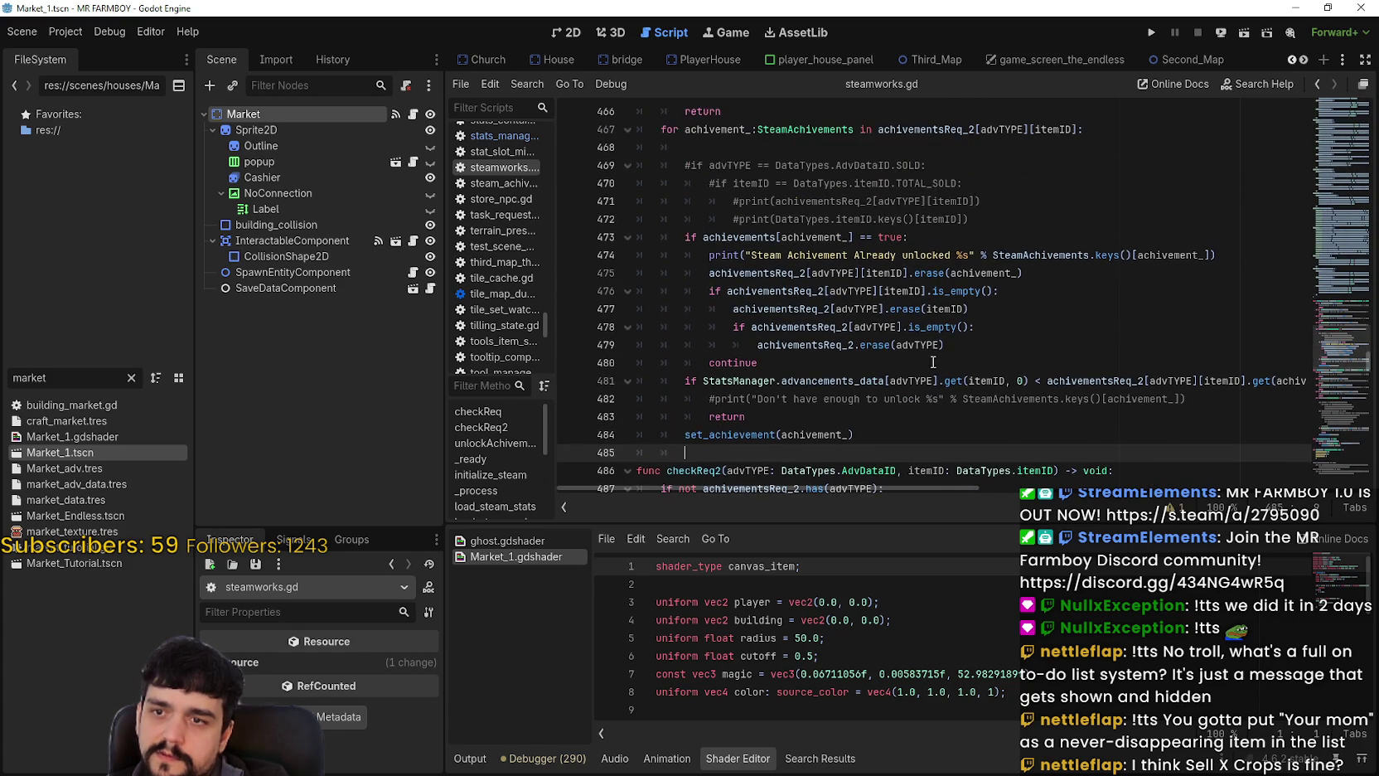
pyautogui.moveTo(883, 491)
pyautogui.mouseDown()
pyautogui.moveTo(967, 491)
pyautogui.moveTo(869, 471)
pyautogui.mouseUp()
# Copy the amount-check if-condition on line 481.
pyautogui.moveTo(684, 381); pyautogui.dragTo(1011, 381)
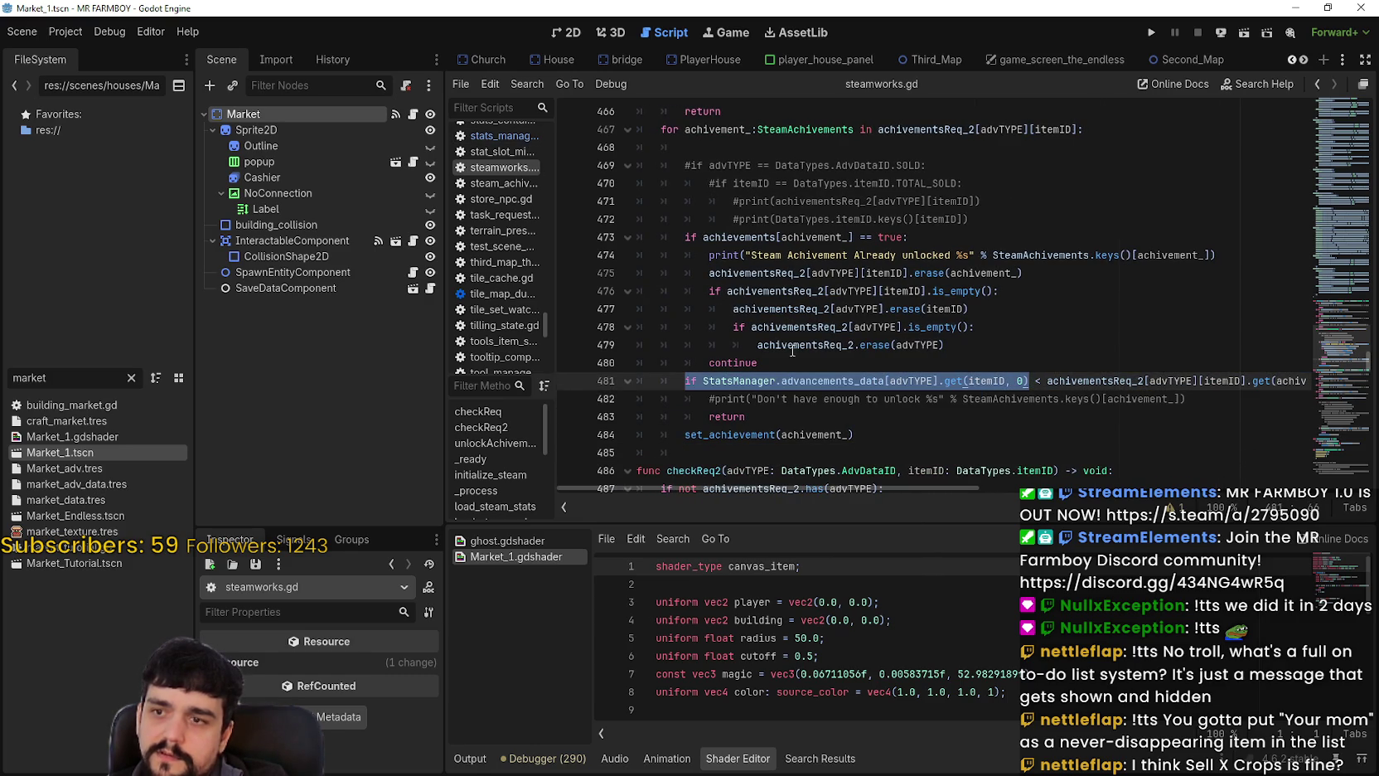
pyautogui.click(794, 345)
pyautogui.rightClick(824, 374)
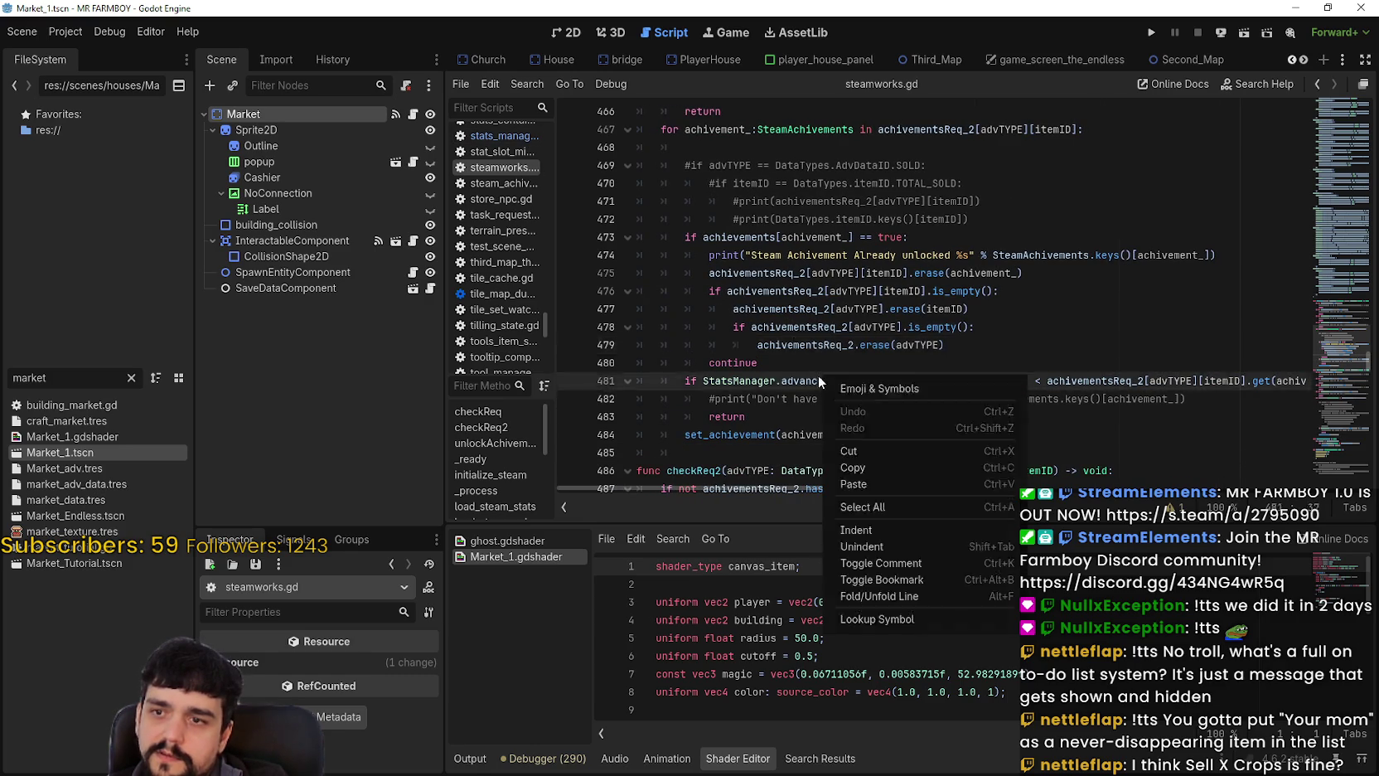
pyautogui.click(926, 614)
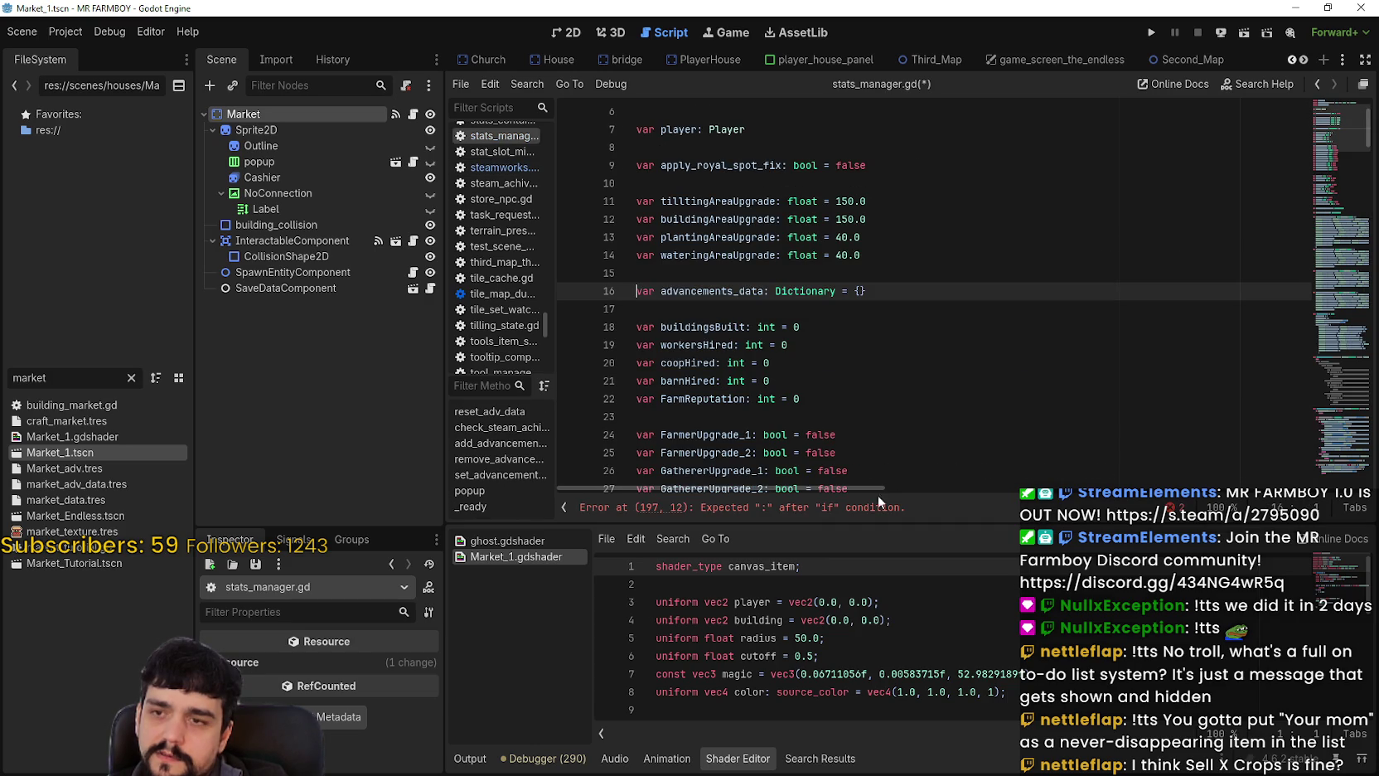
# Replace line 197's unfinished condition with 'if StatsManager.advancements_data[advTYPE].get(itemID, 0)'.
pyautogui.click(837, 507)
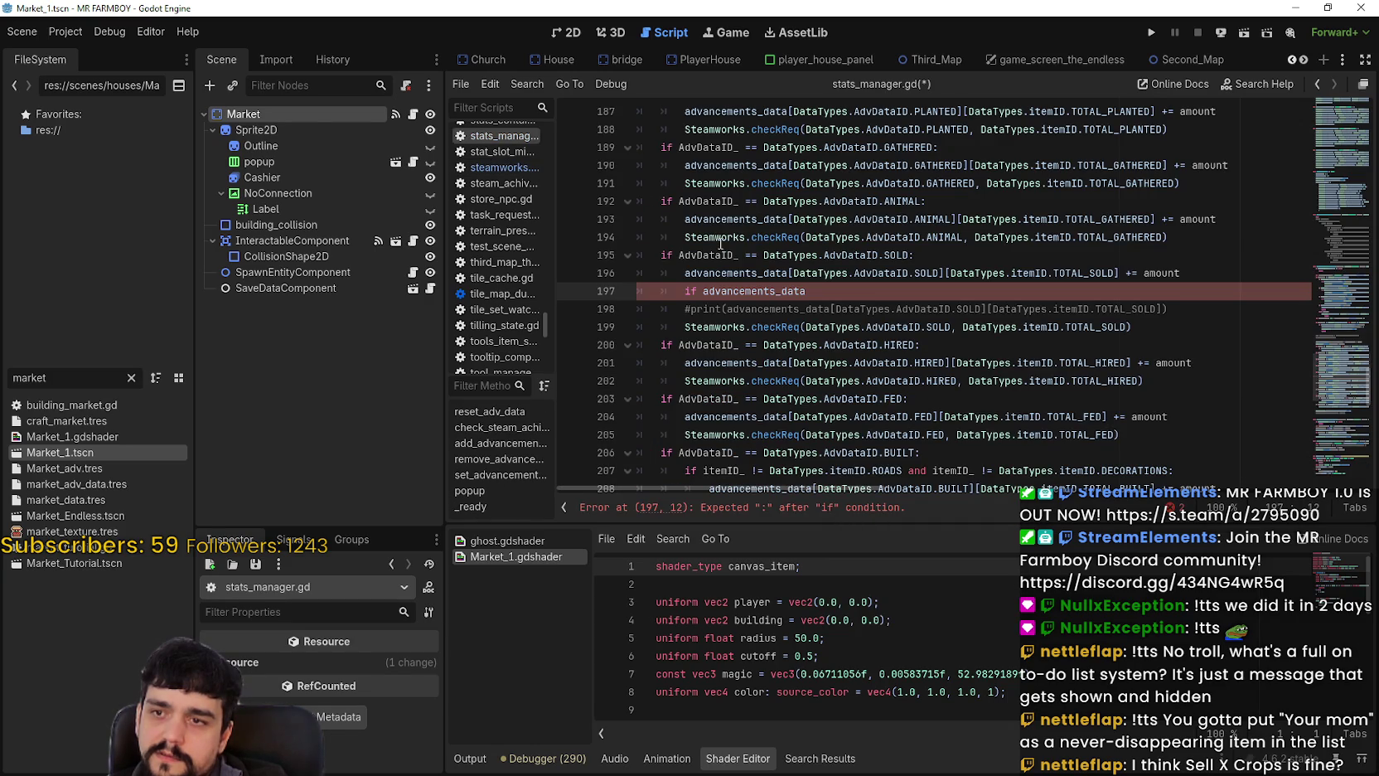
pyautogui.click(793, 274)
pyautogui.click(686, 291)
pyautogui.hotkey('shift', 'End')
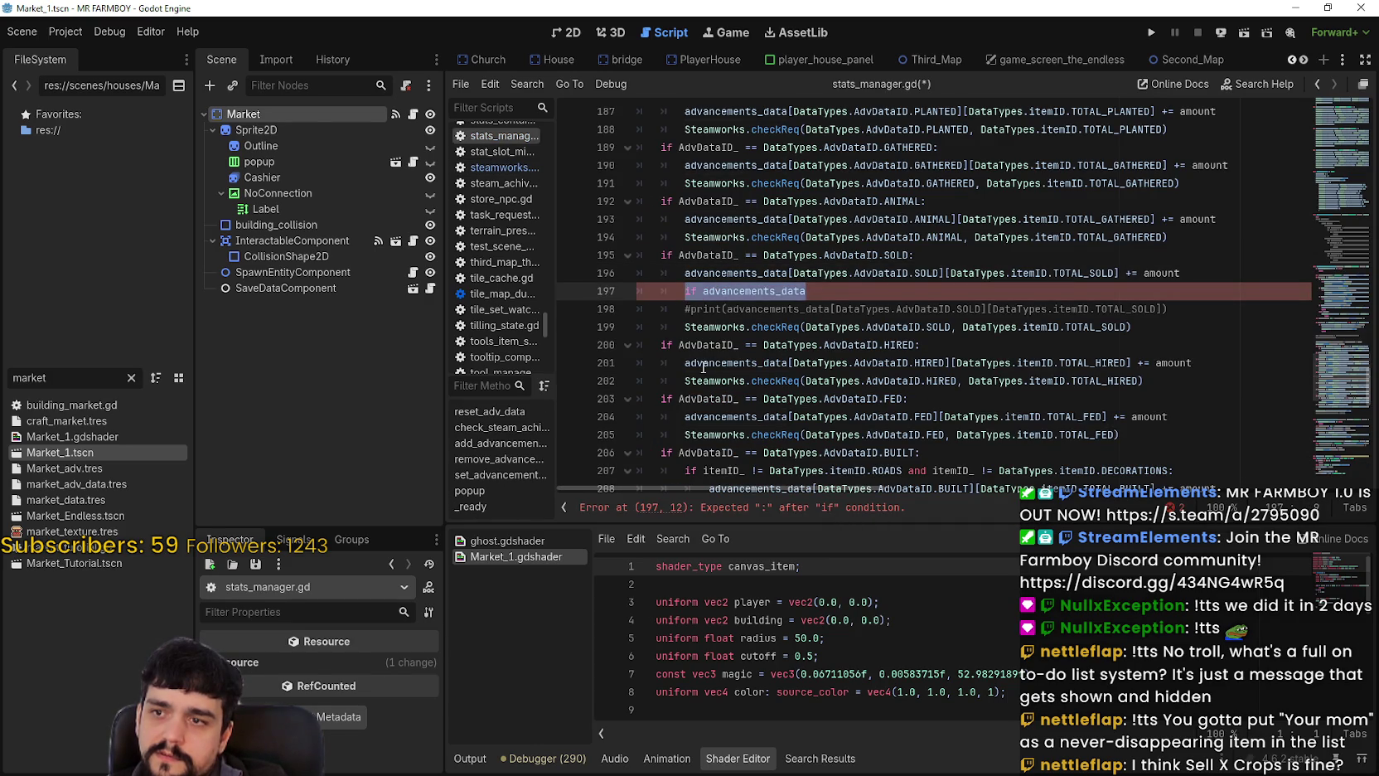
pyautogui.write('if StatsManager.advancements_data[advTYPE].get(itemID, 0)')
pyautogui.moveTo(1028, 292); pyautogui.dragTo(972, 292)
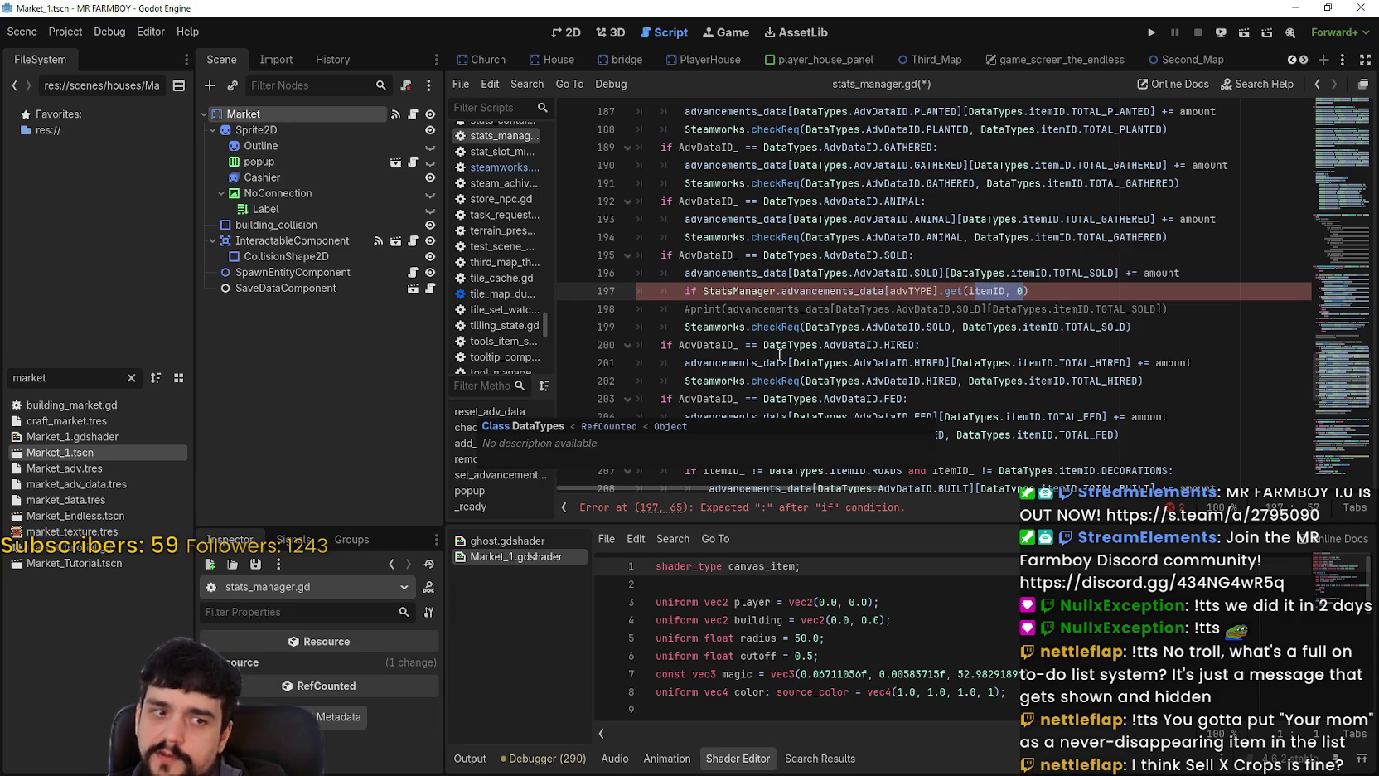
pyautogui.moveTo(853, 275)
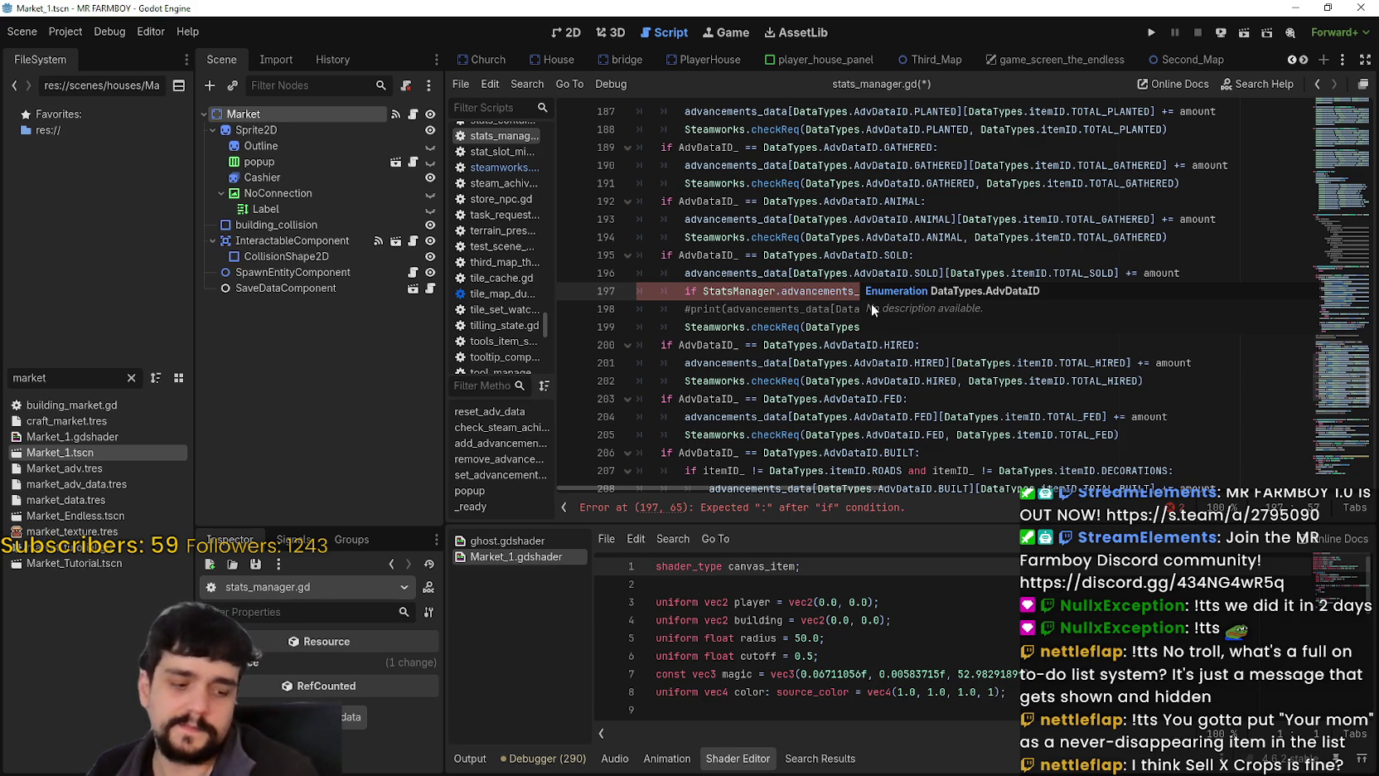
pyautogui.click(901, 320)
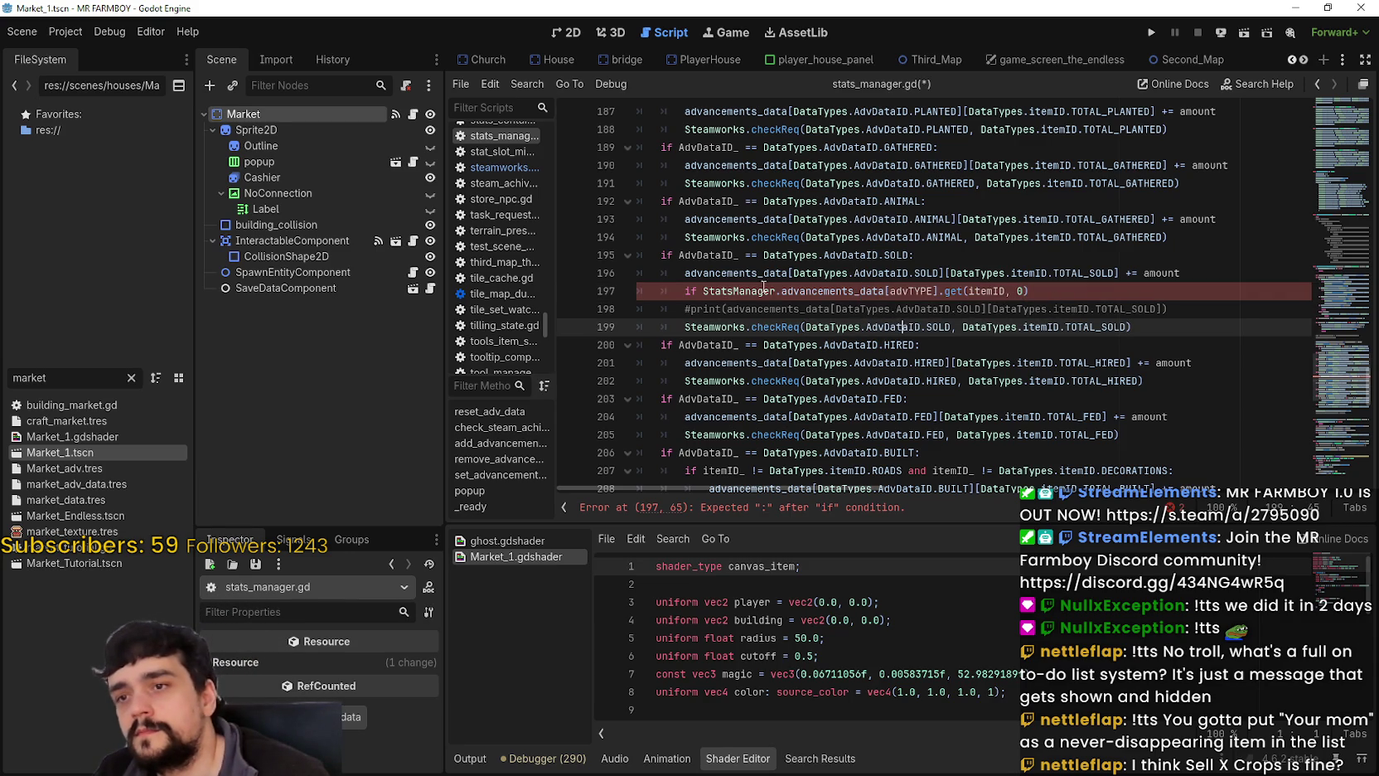
pyautogui.moveTo(1032, 291); pyautogui.dragTo(661, 291)
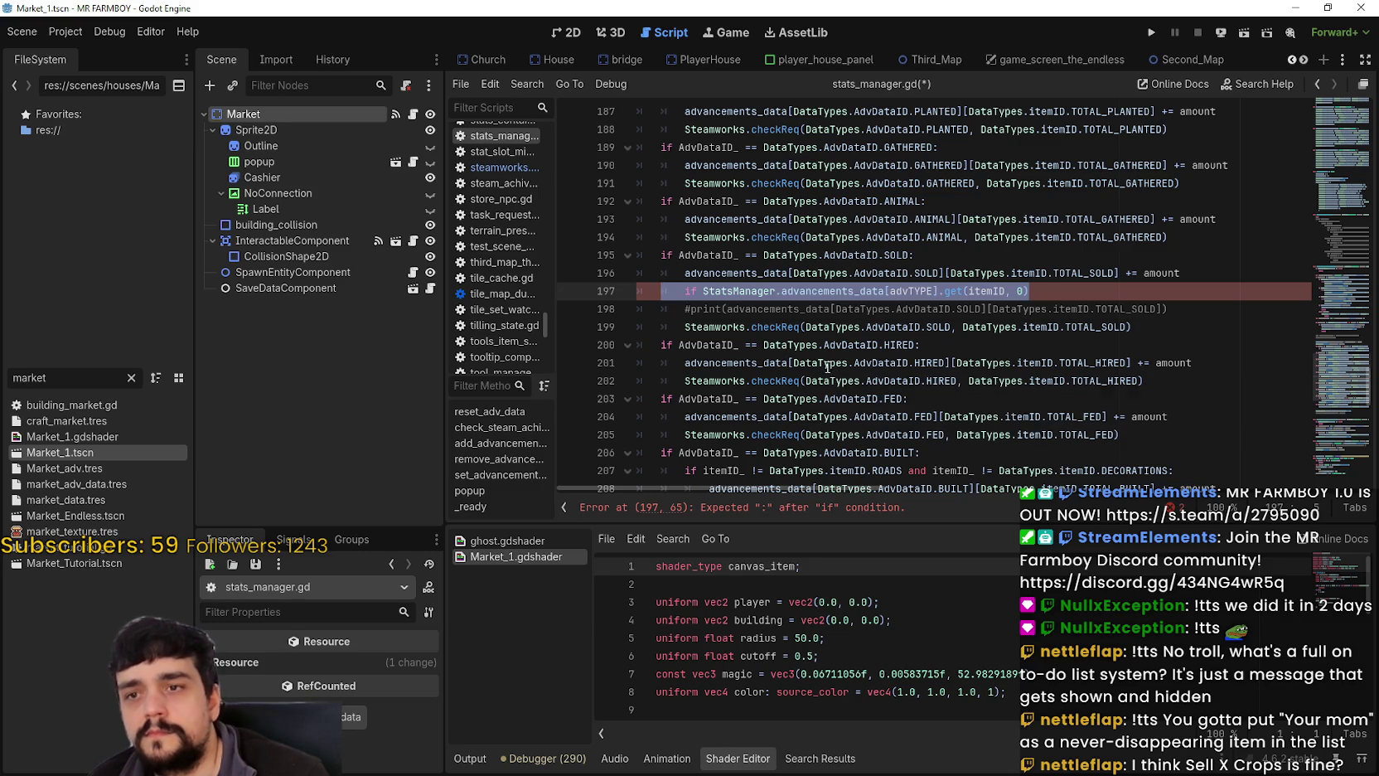
# Insert an empty line at the end of line 196, above the condition.
pyautogui.press('Up')
pyautogui.press('End')
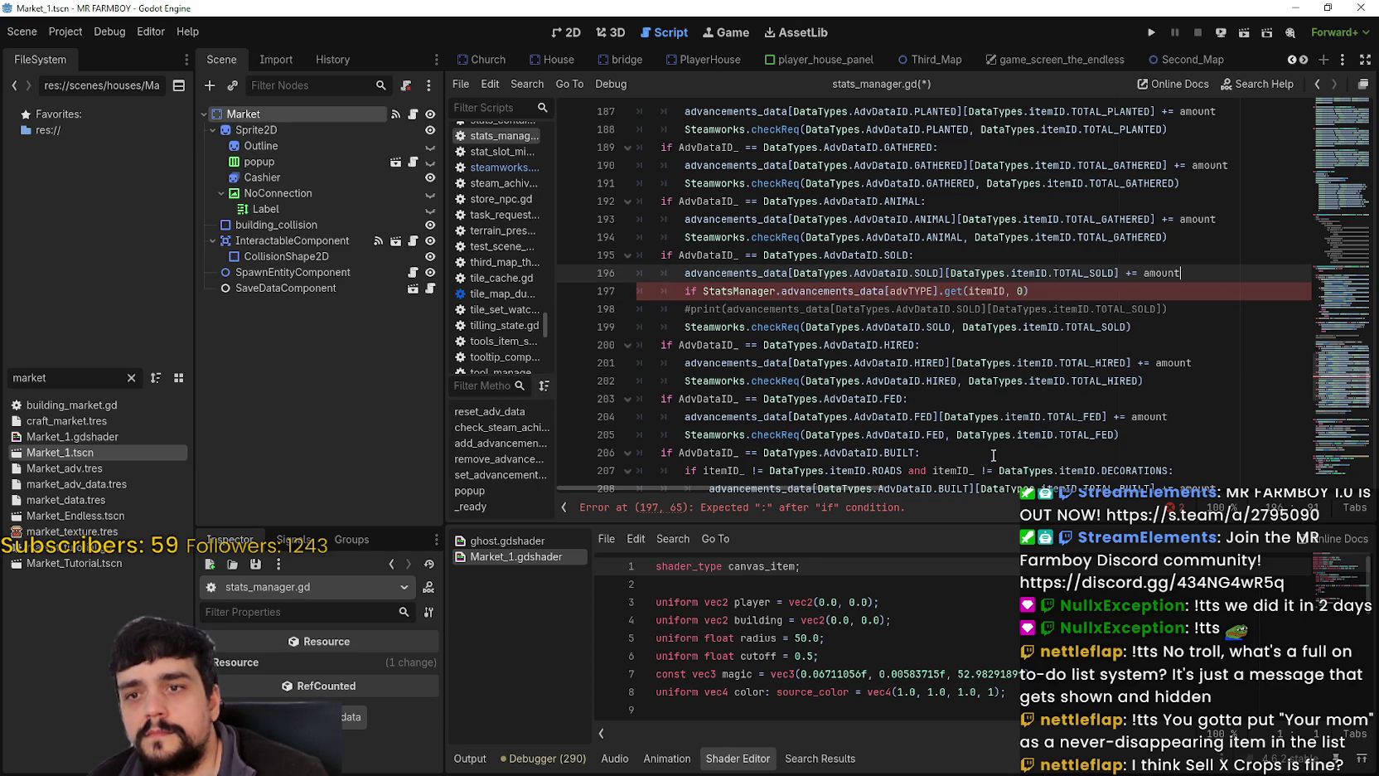
pyautogui.press('Return')
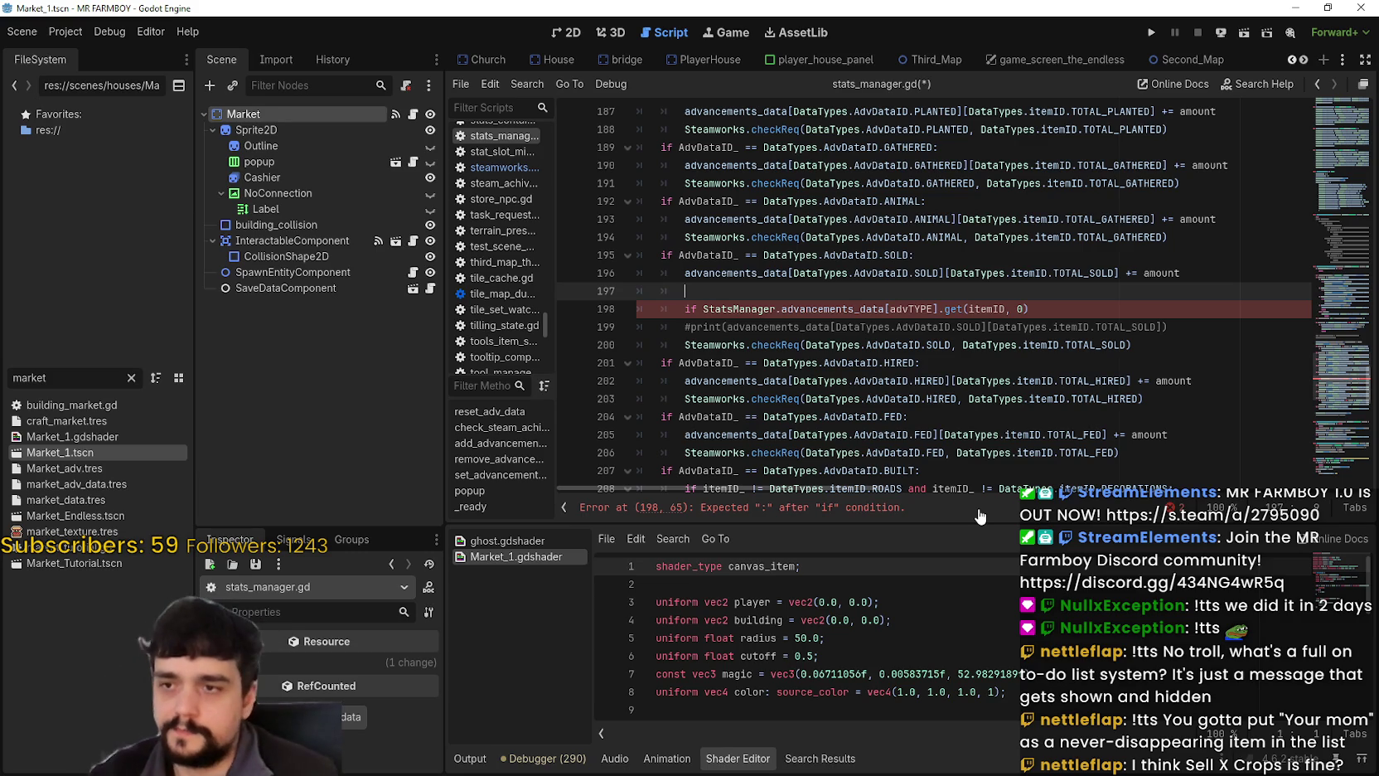
pyautogui.write('Game')
# Write 'if GameManager.current_tutorial == 1:' on line 197.
pyautogui.press('BackSpace')
pyautogui.write('if g')
pyautogui.press('BackSpace')
pyautogui.write('GameMa')
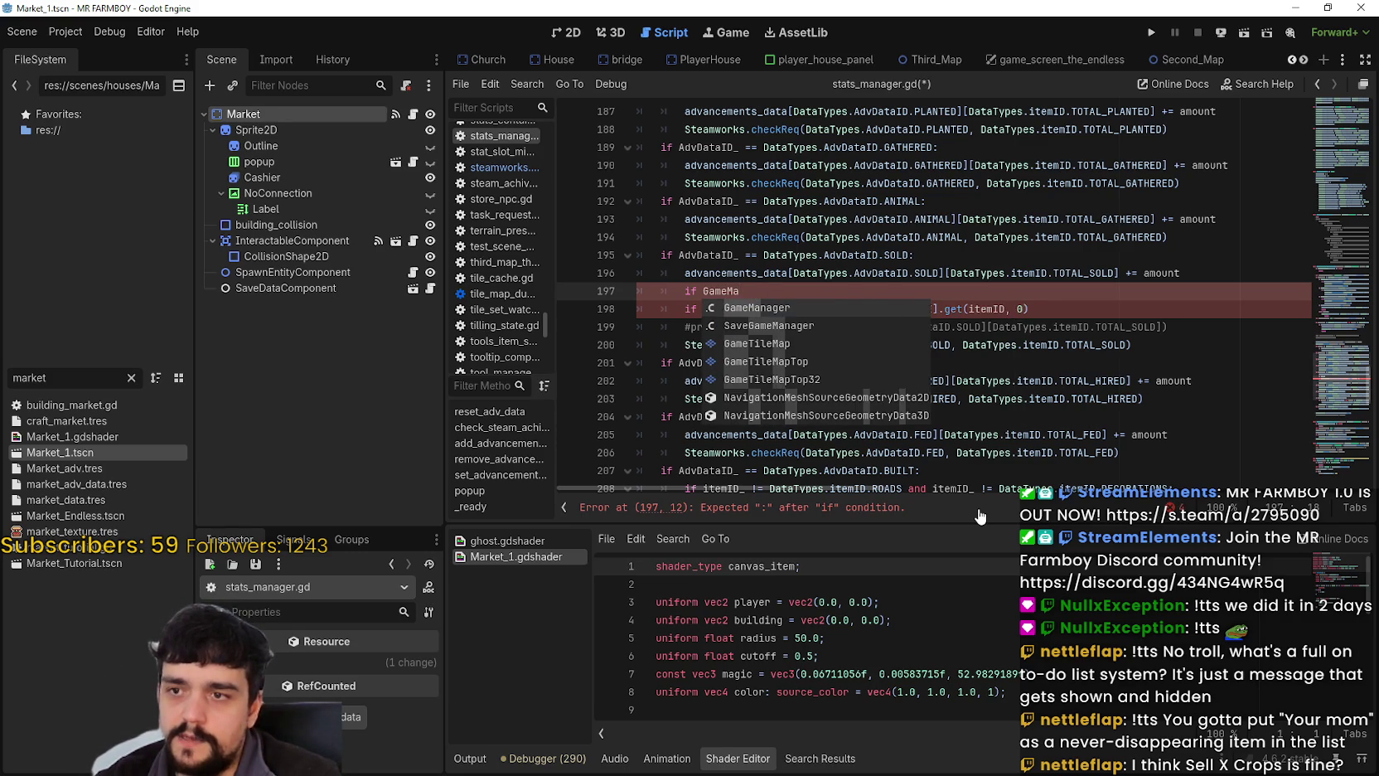
pyautogui.press('Return')
pyautogui.write('.current')
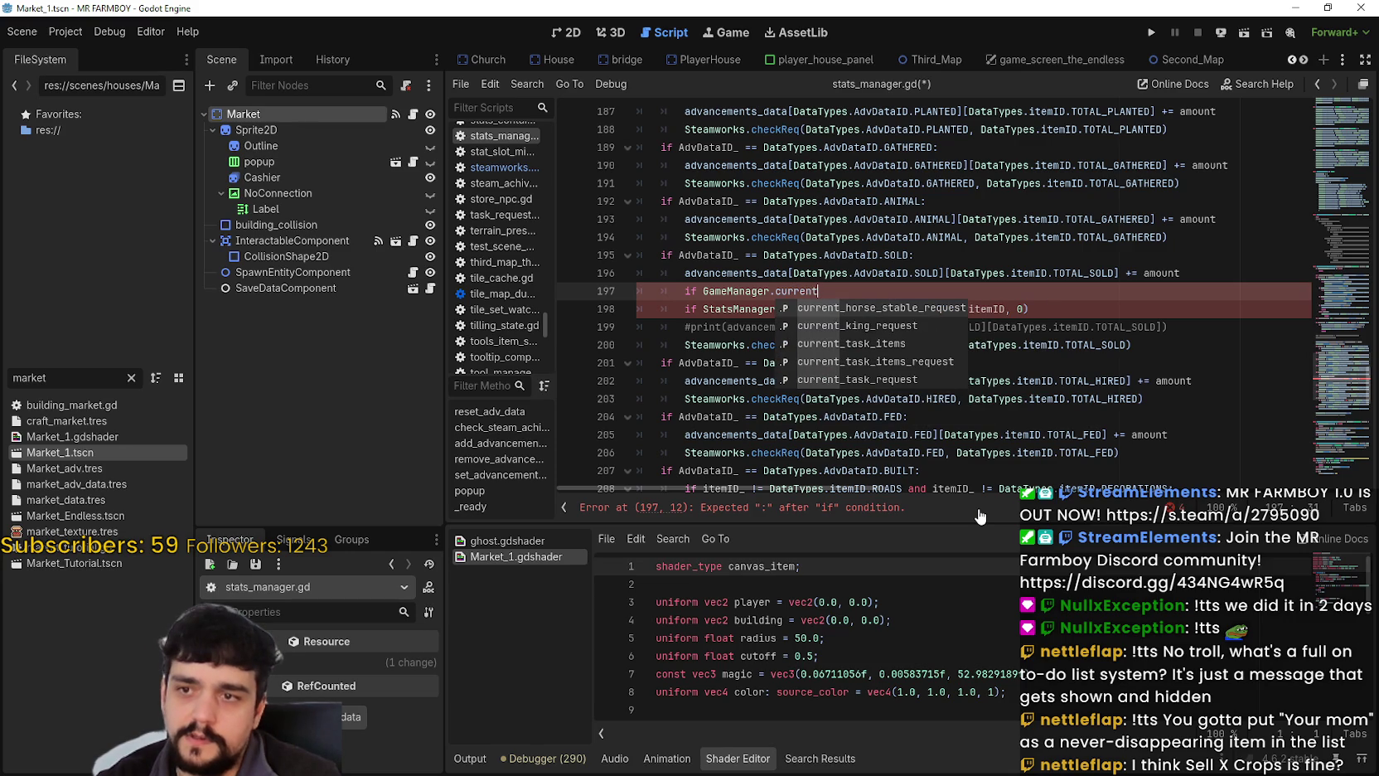
pyautogui.write('_tutorial +')
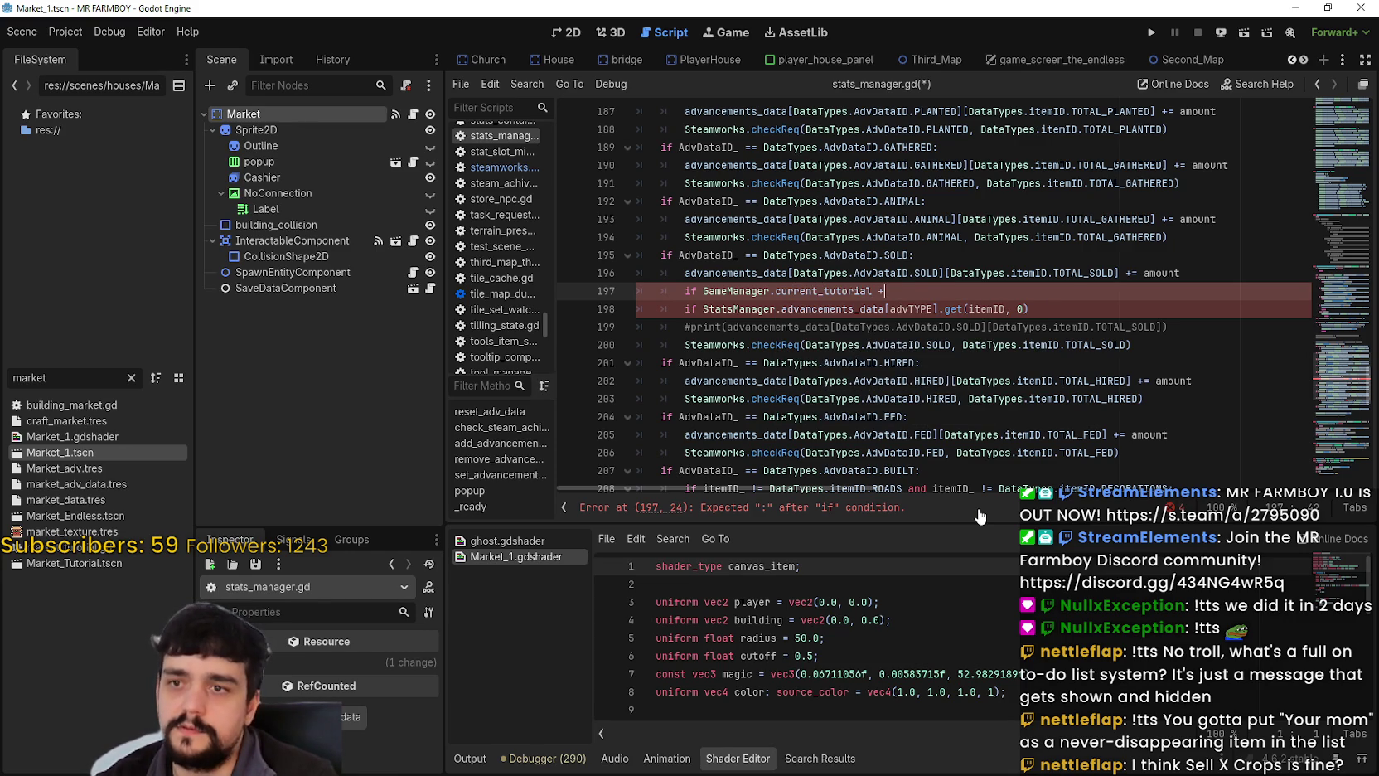
pyautogui.press('BackSpace')
pyautogui.write('== 1:')
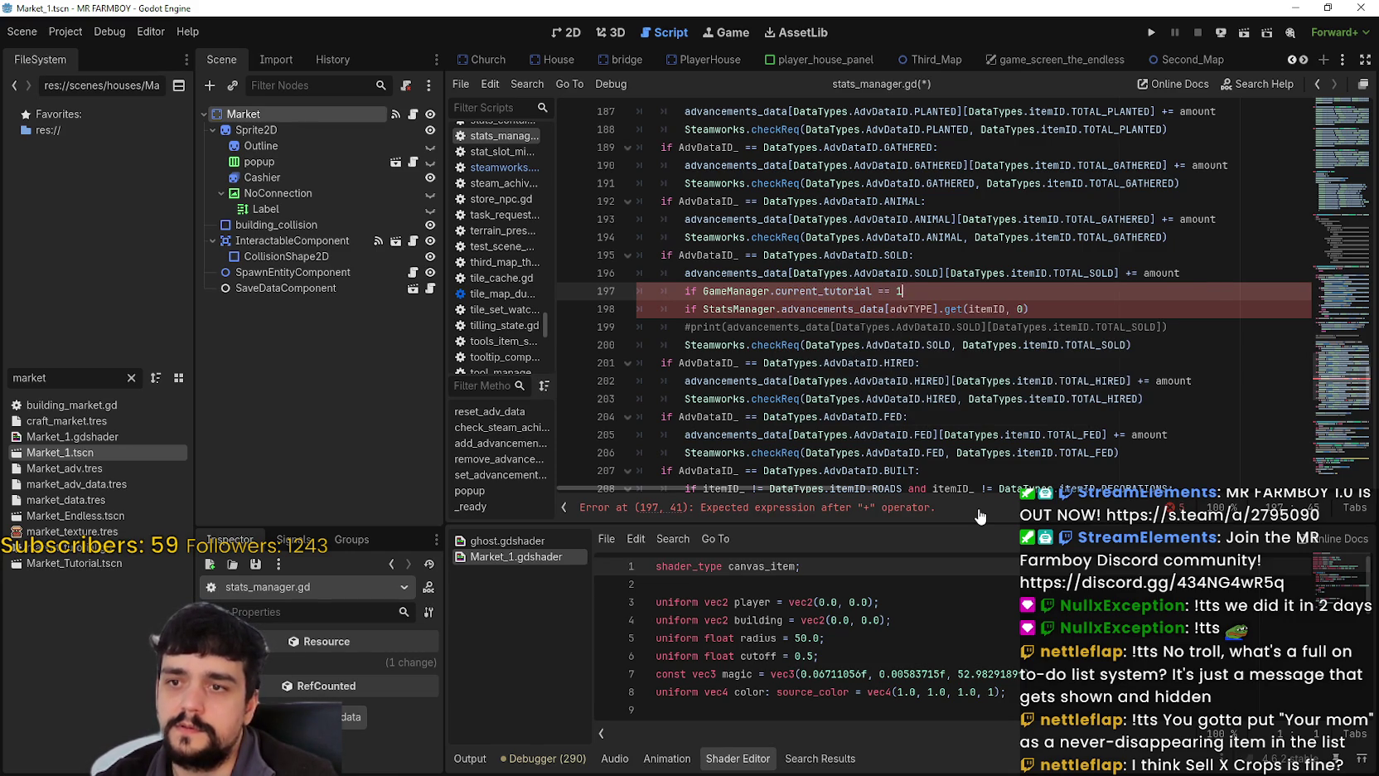
pyautogui.press('Return')
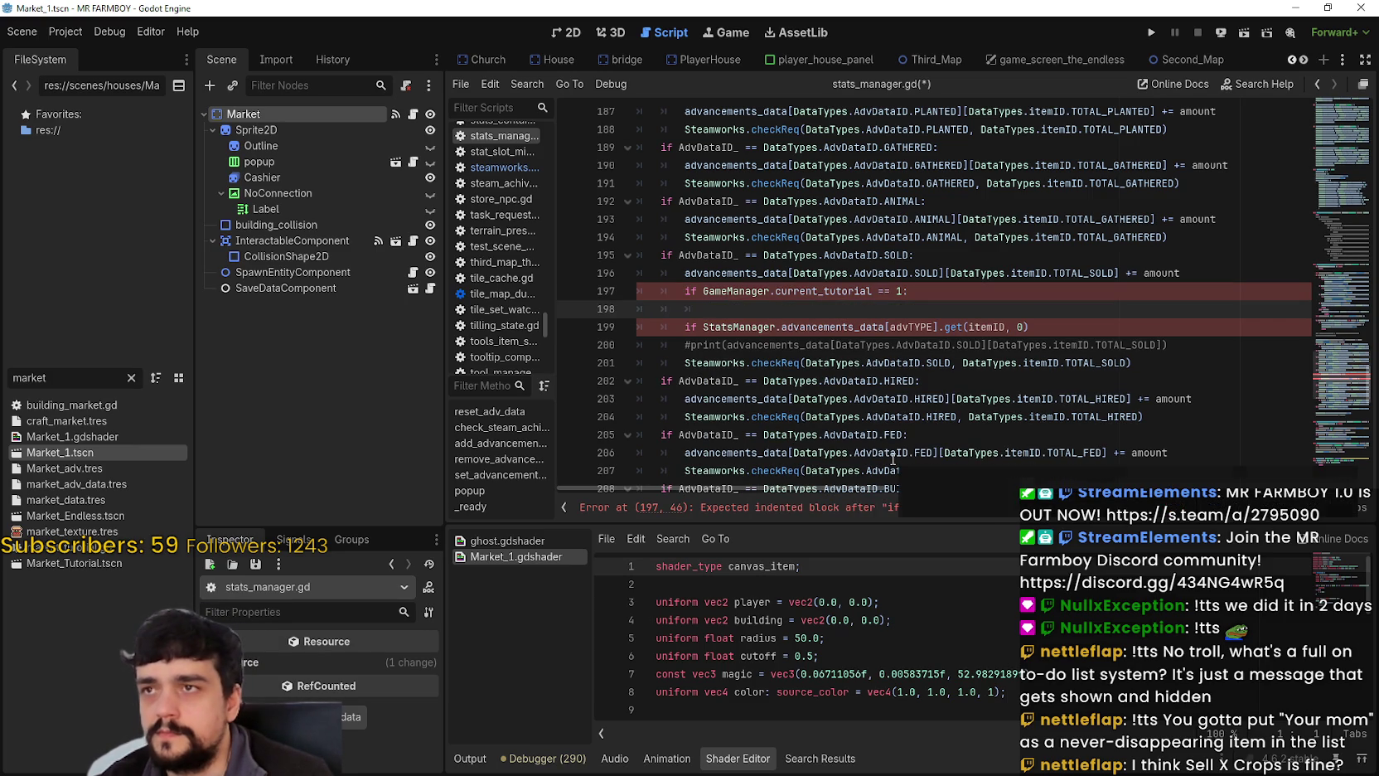
# Remove the blank line and indent the StatsManager condition under the tutorial check.
pyautogui.press('Down')
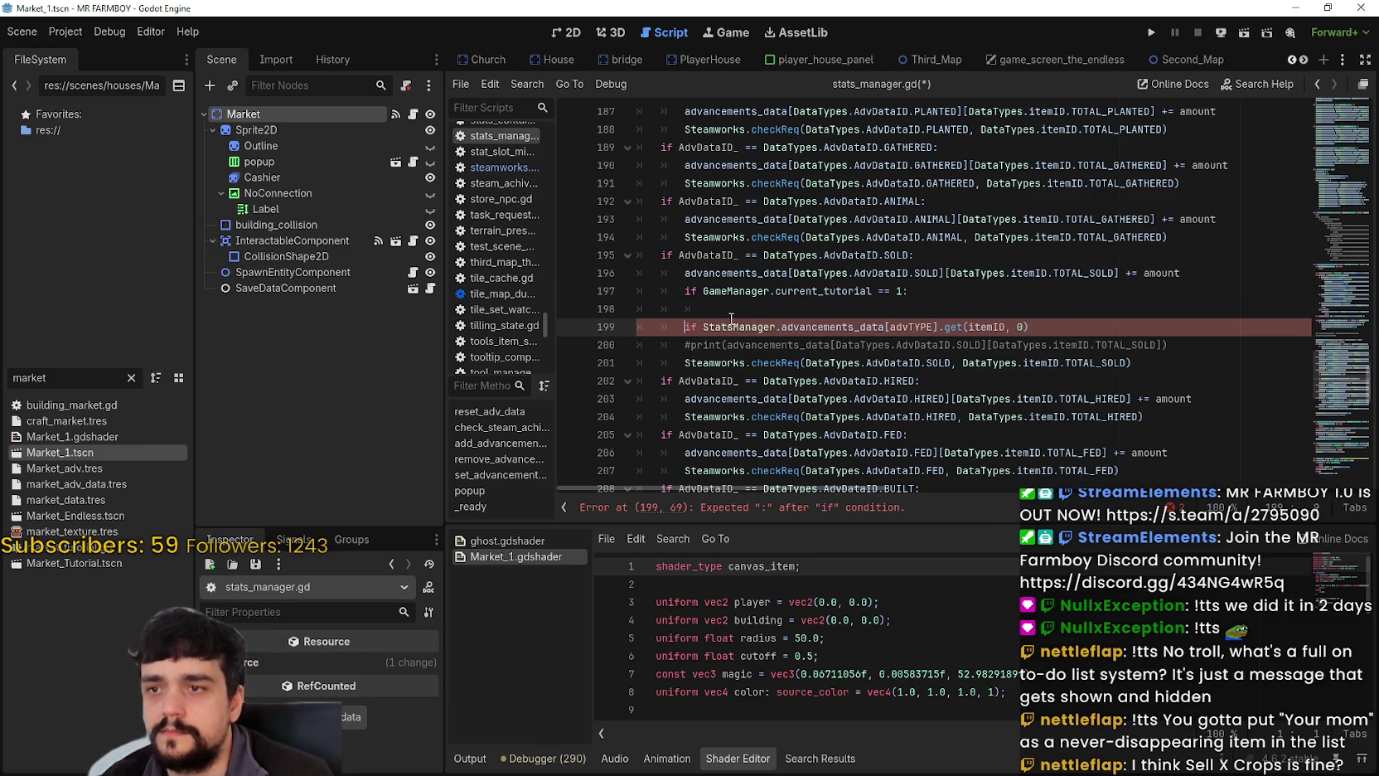
pyautogui.press('BackSpace')
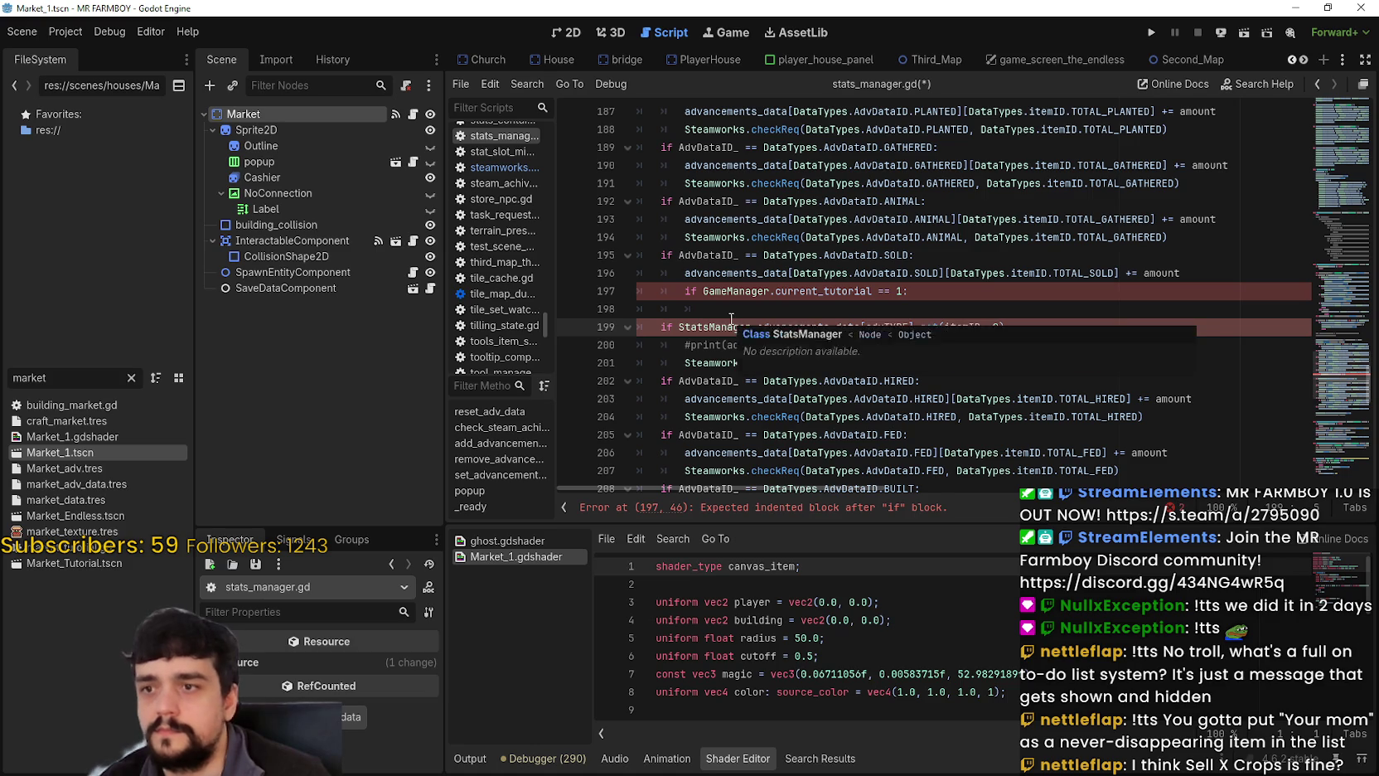
pyautogui.hotkey('ctrl', 'z')
pyautogui.press('BackSpace')
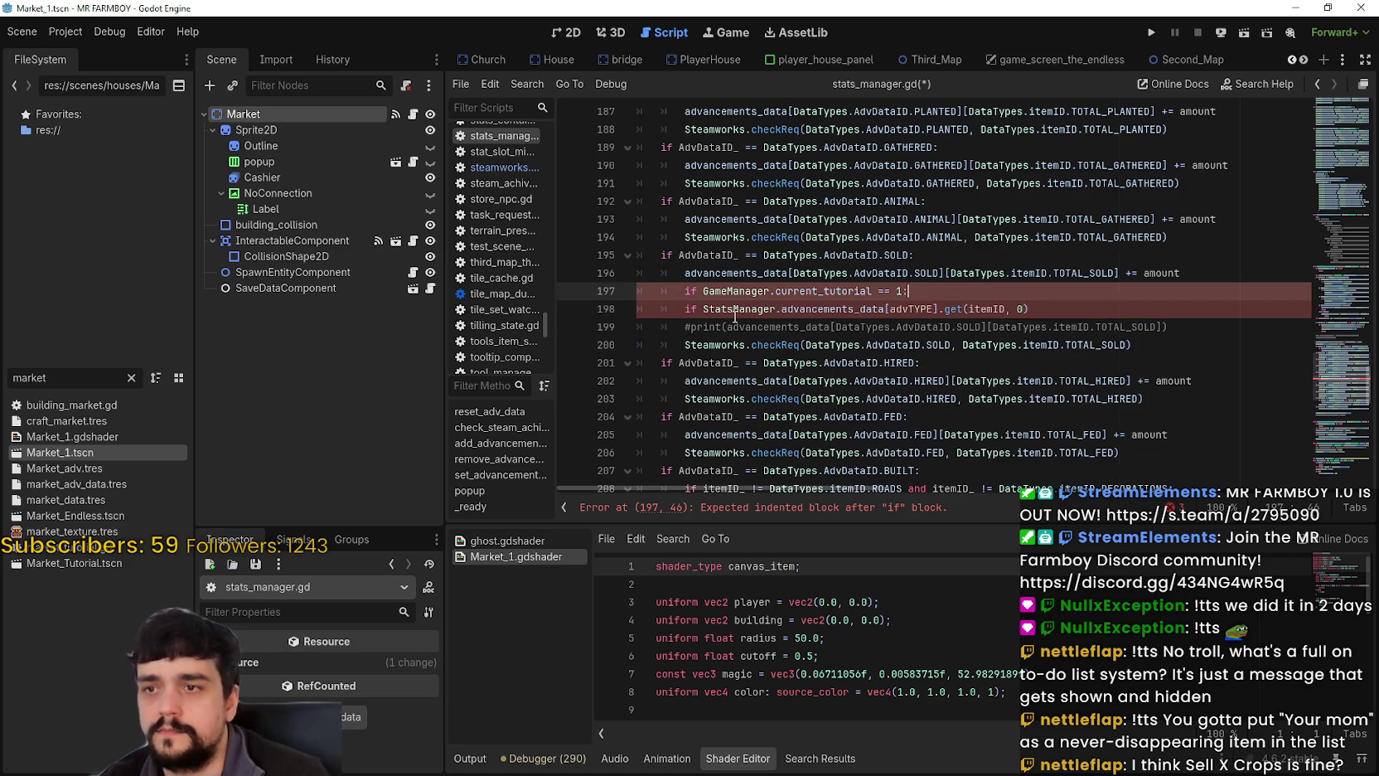
pyautogui.press('Down')
pyautogui.press('Home')
pyautogui.press('Tab')
# Declare 'var crops_sold: int = 0' on a new line inside the tutorial check.
pyautogui.press('Down')
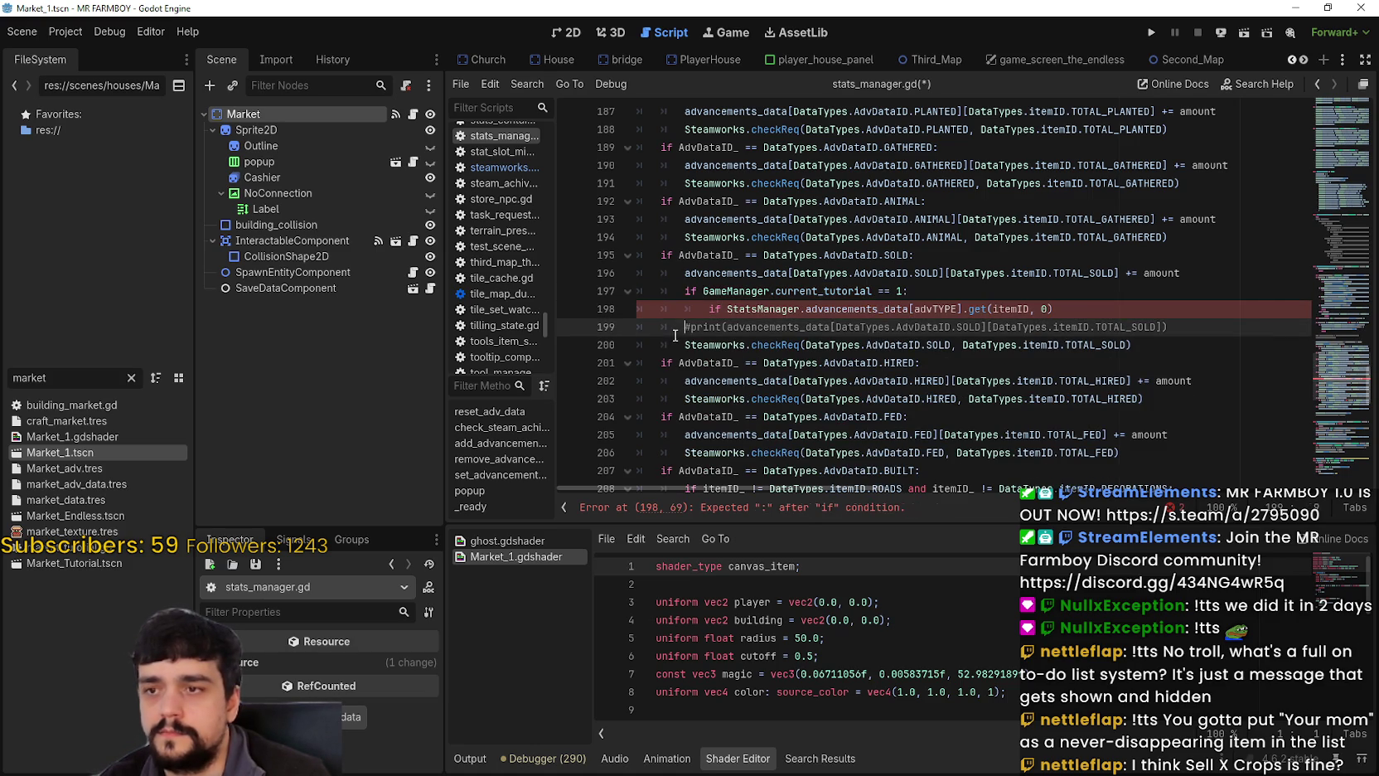
pyautogui.doubleClick(935, 312)
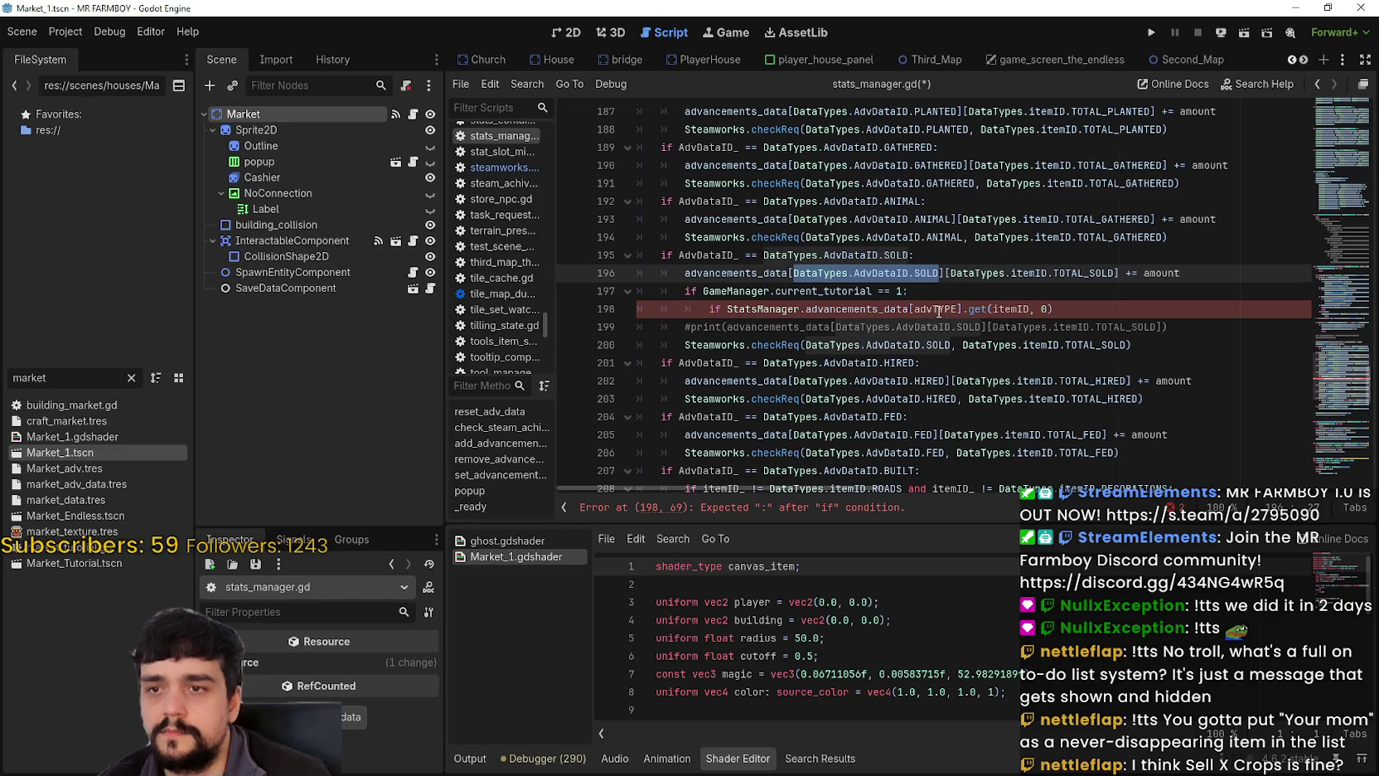
pyautogui.click(952, 289)
pyautogui.press('Return')
pyautogui.write('var')
pyautogui.write('DataTypes.AdvDataID.SOLD')
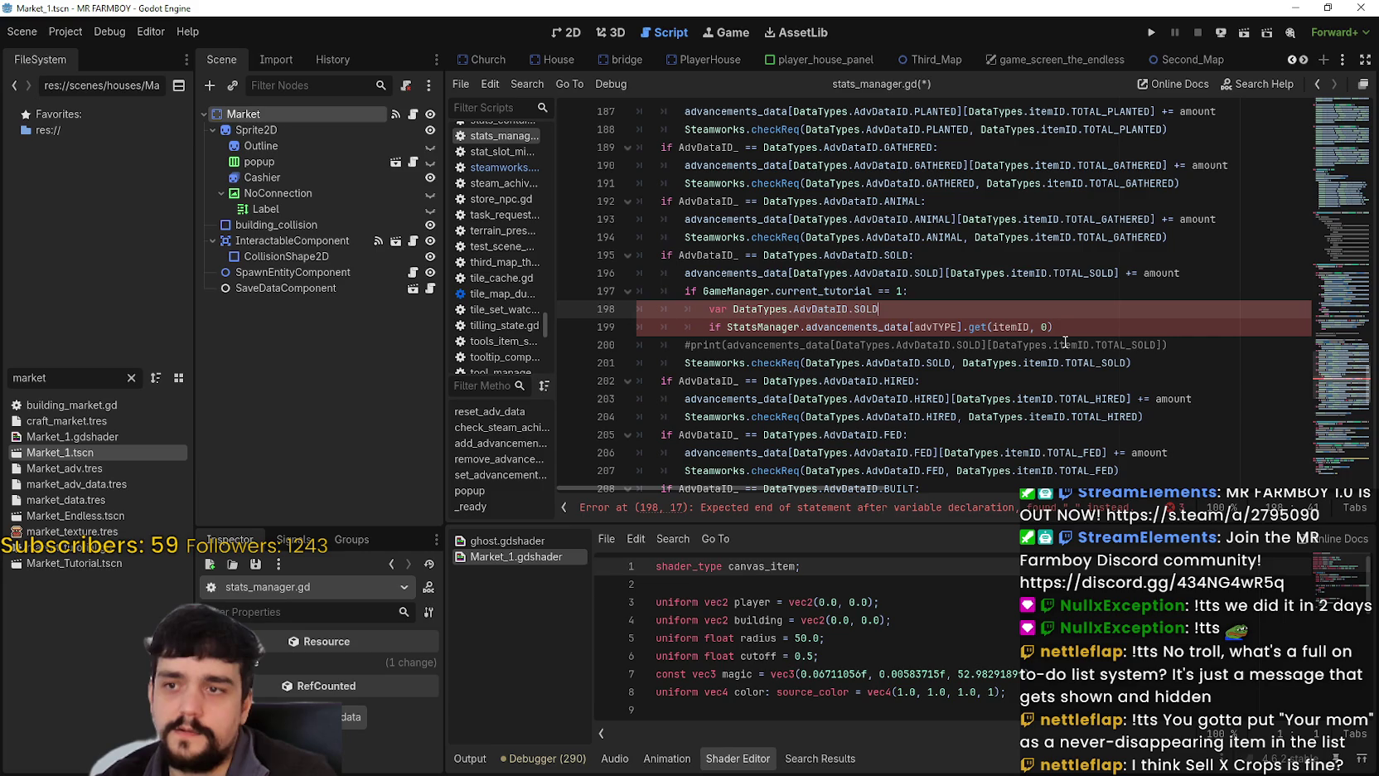
pyautogui.hotkey('ctrl', 'z')
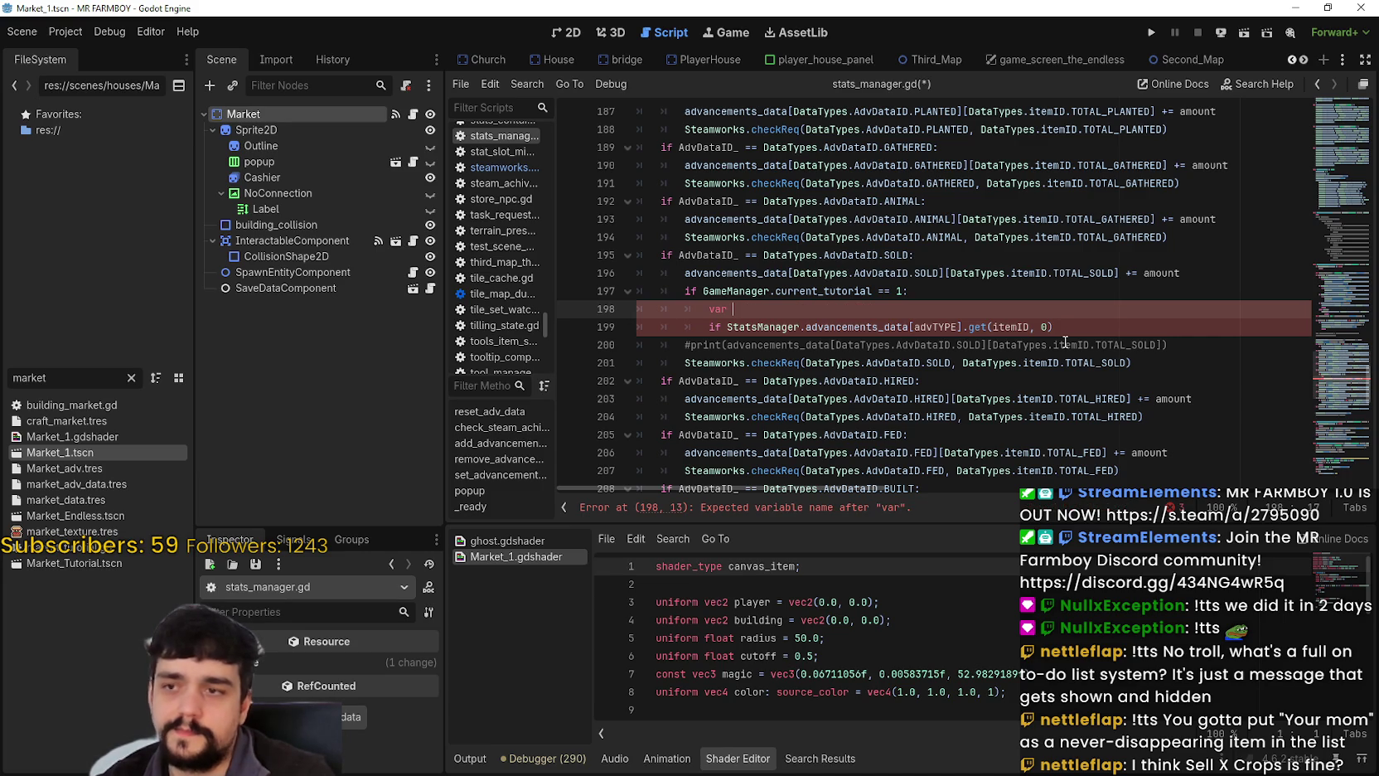
pyautogui.write('crops')
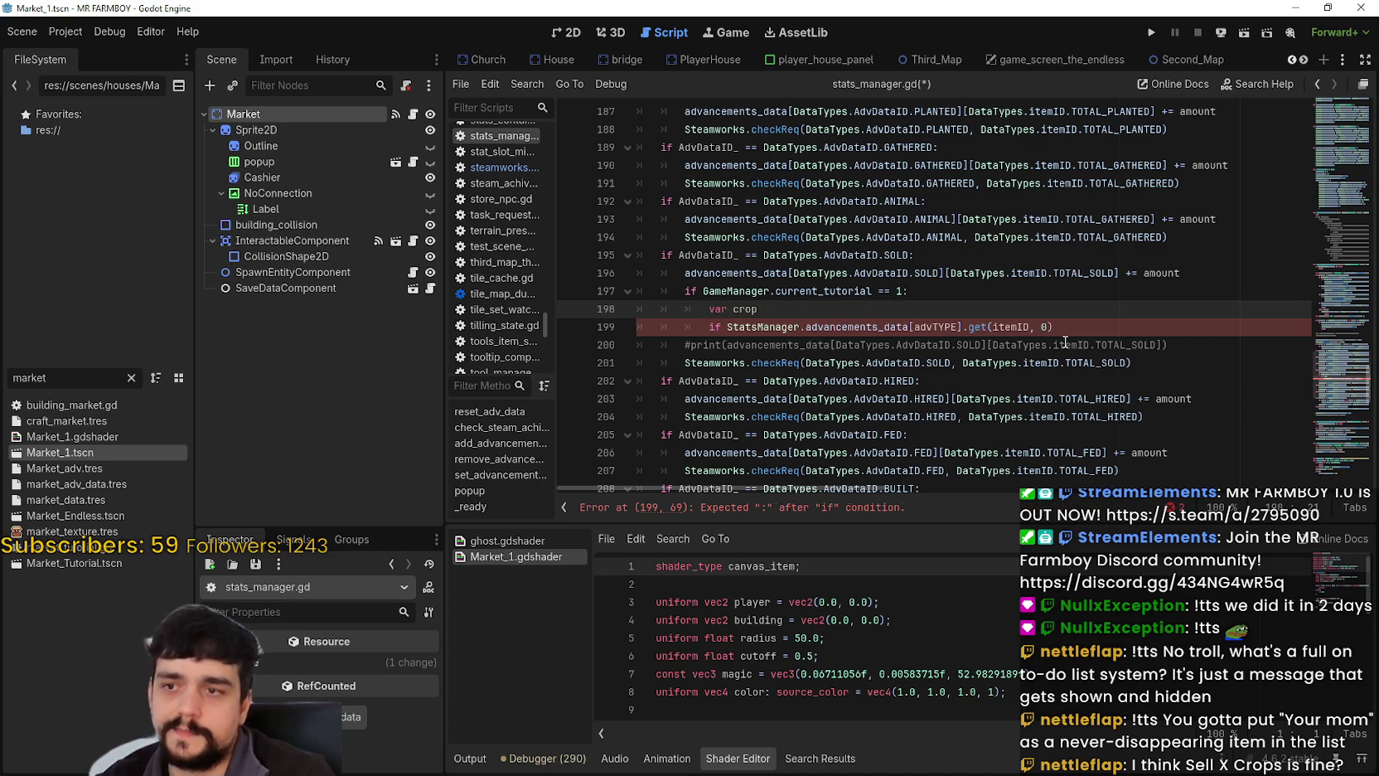
pyautogui.press('BackSpace')
pyautogui.press('BackSpace')
pyautogui.write('_s')
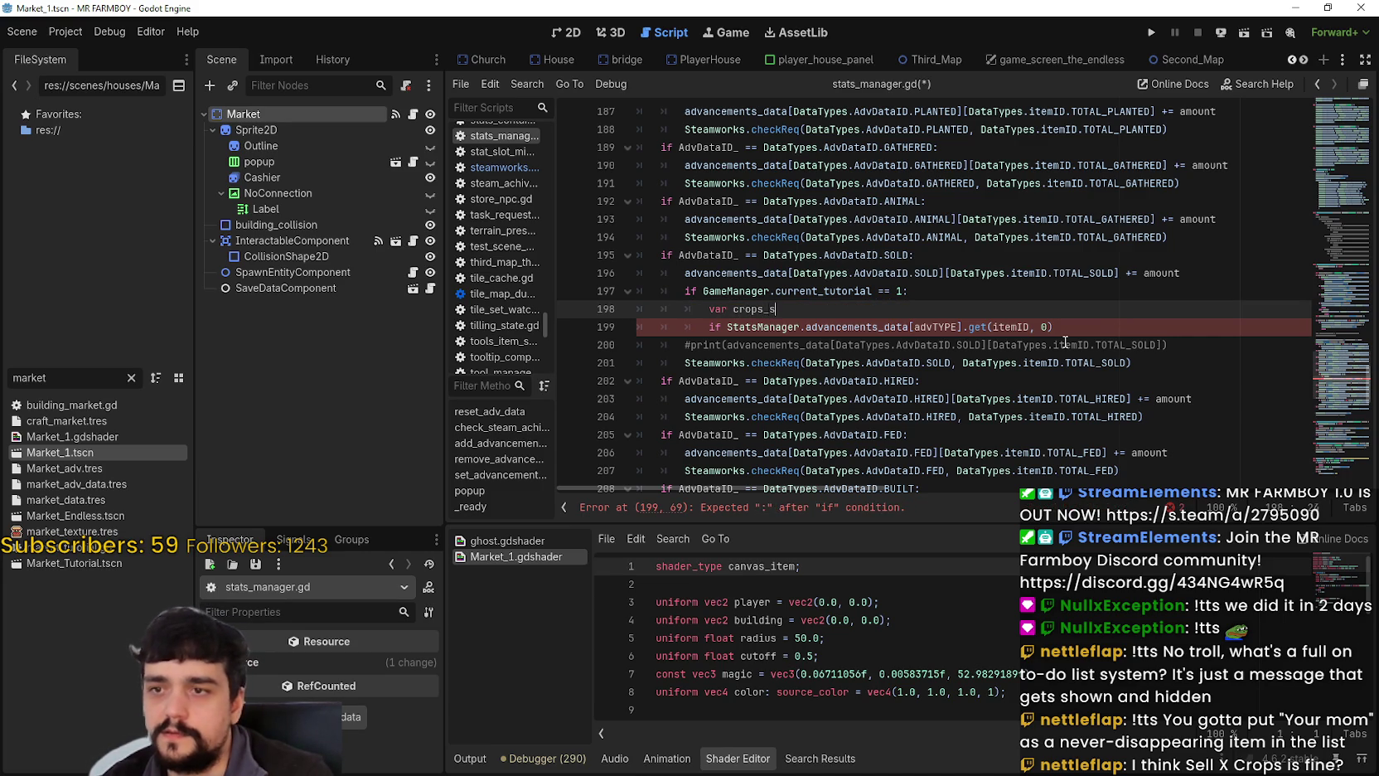
pyautogui.write('old =')
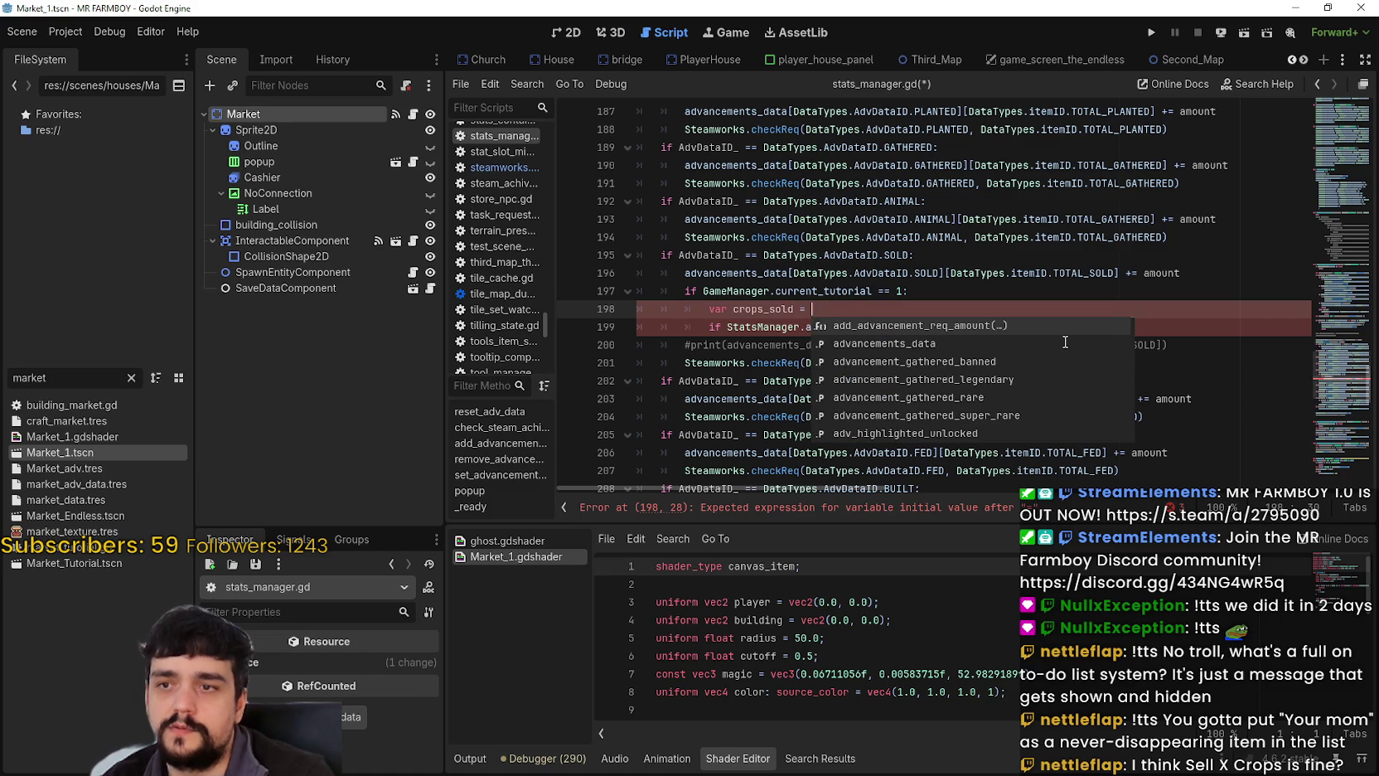
pyautogui.press('BackSpace')
pyautogui.press('BackSpace')
pyautogui.press('BackSpace')
pyautogui.write(': in')
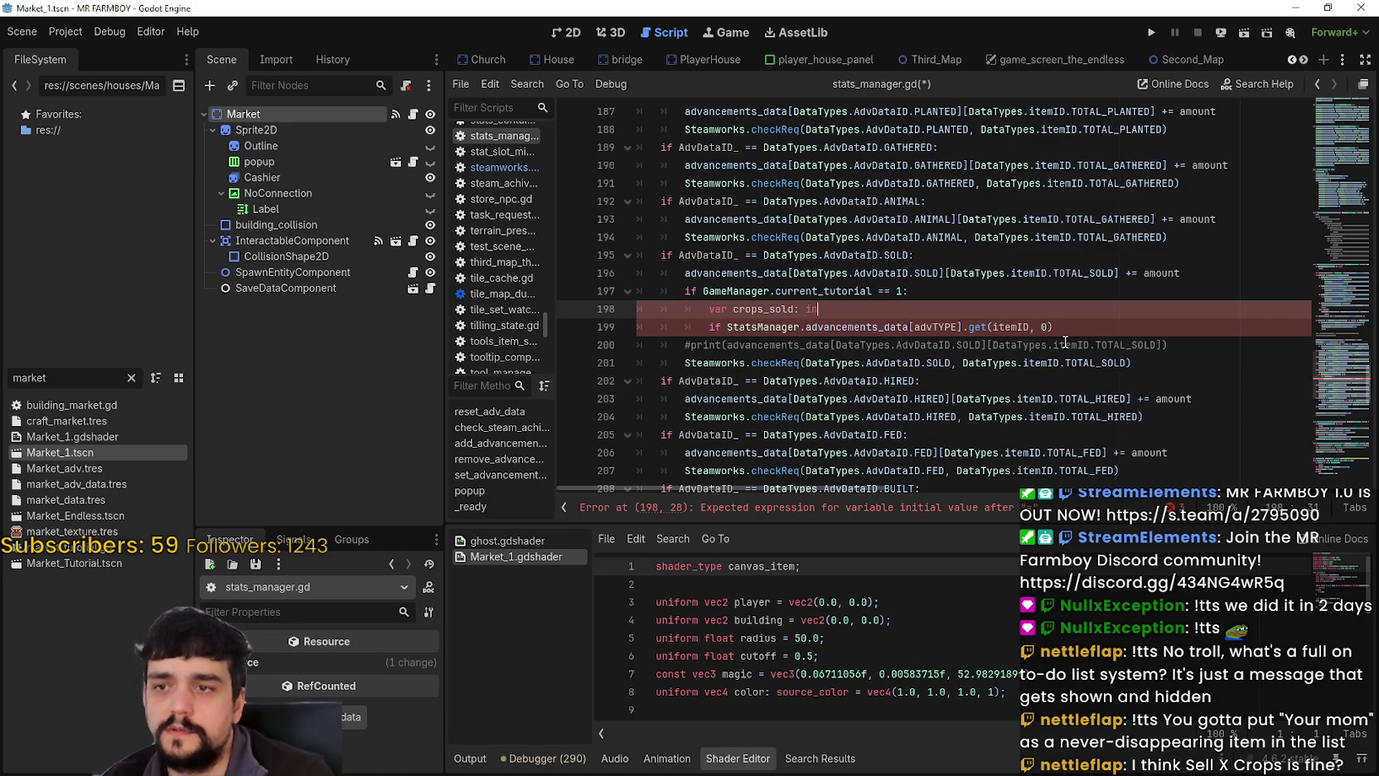
pyautogui.write('t = 0')
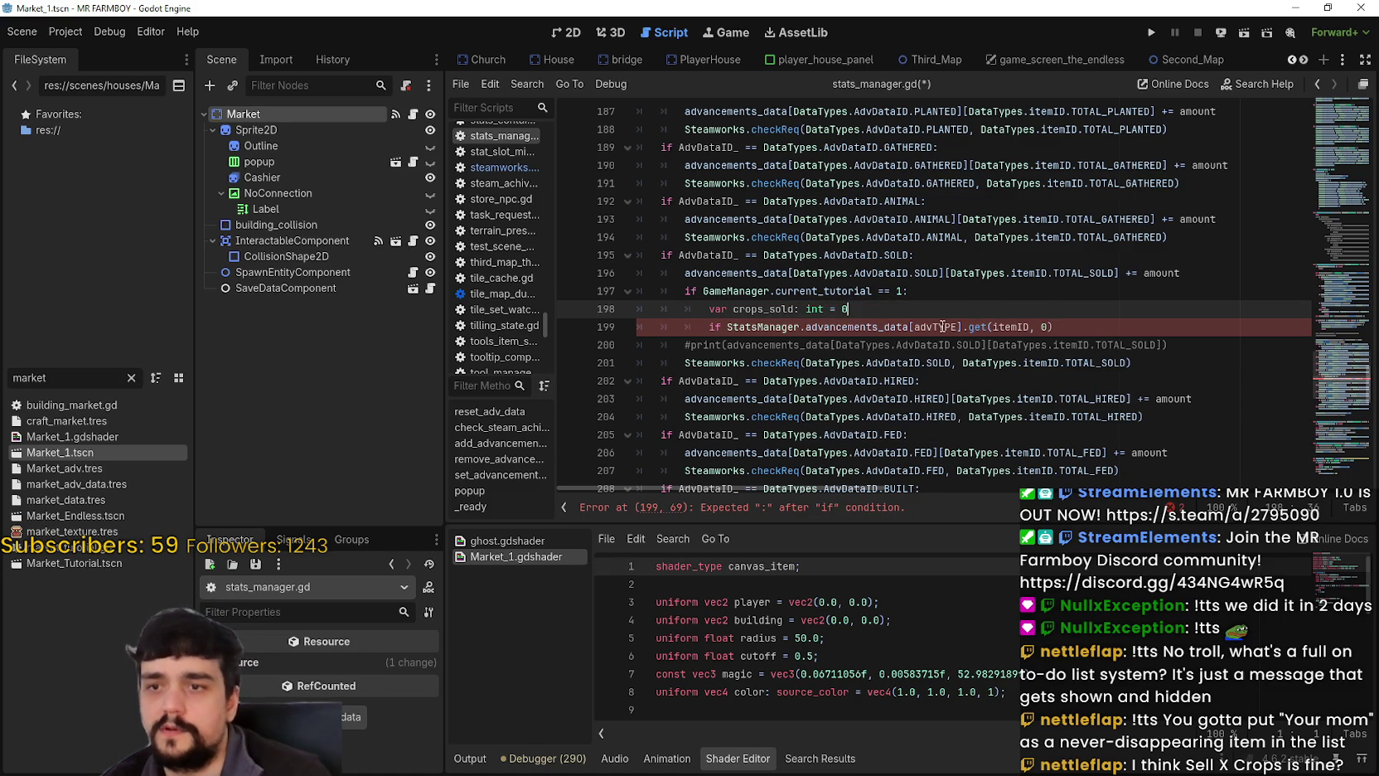
# Add 'if crops_sold > 50:' that emits SignalManager.set_tutorial with 2.
pyautogui.doubleClick(772, 326)
pyautogui.moveTo(772, 327); pyautogui.dragTo(1061, 332)
pyautogui.click(1065, 314)
pyautogui.press('Return')
pyautogui.write('if ')
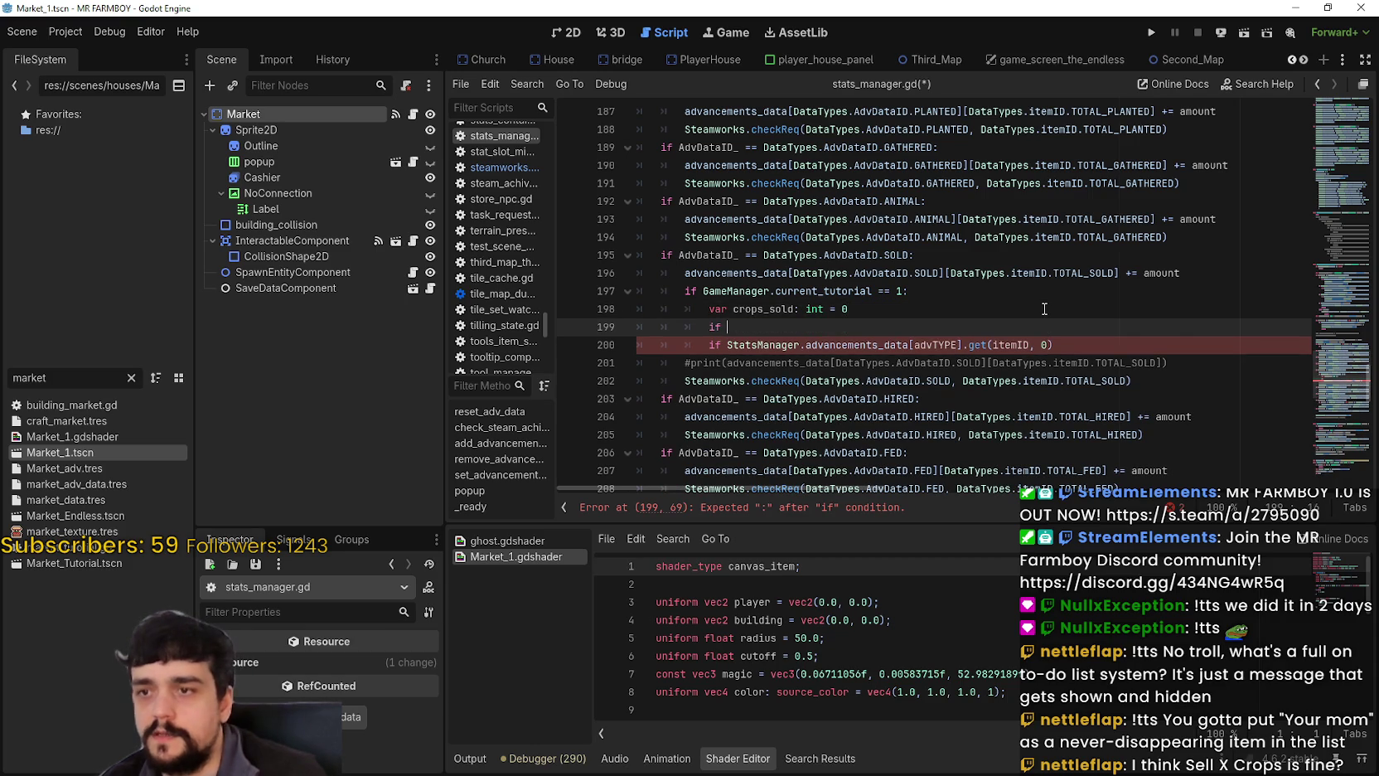
pyautogui.write('c')
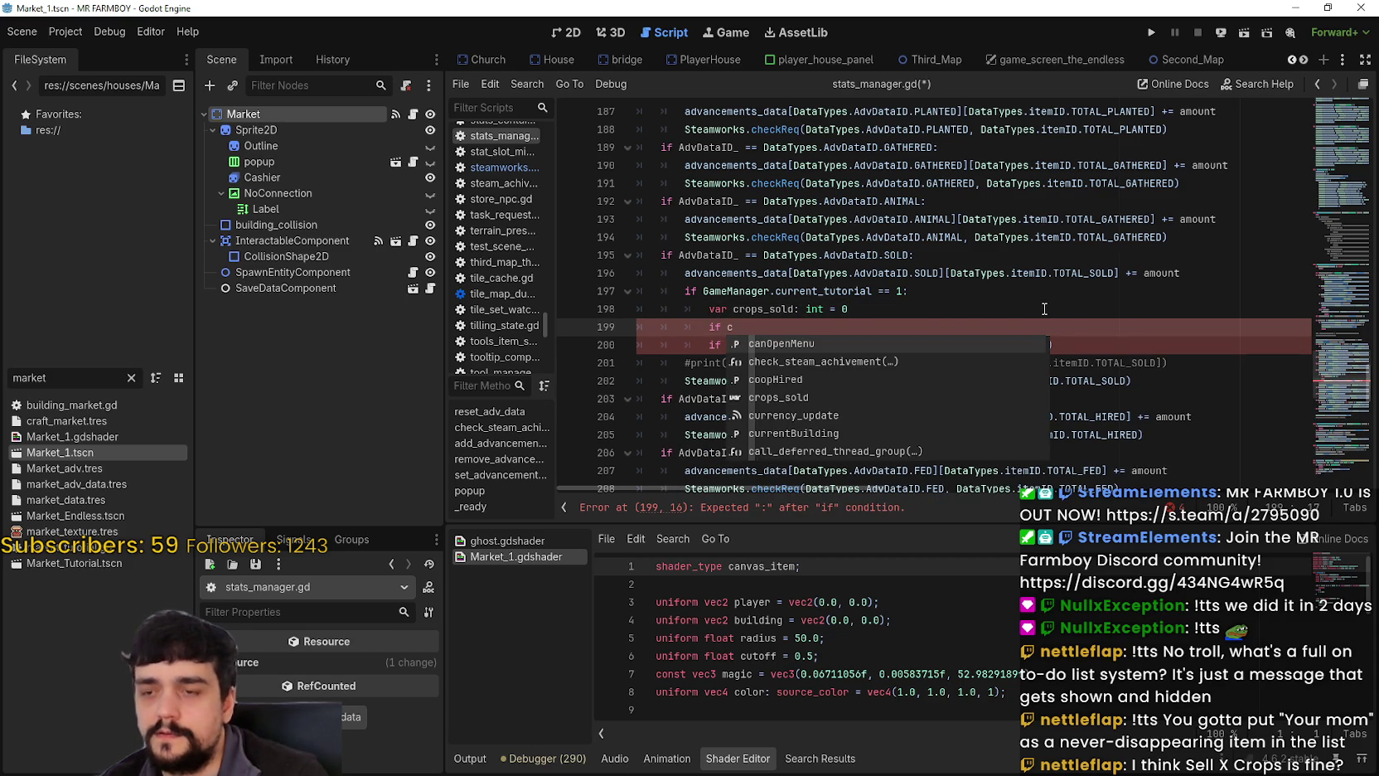
pyautogui.write('rops')
pyautogui.press('Return')
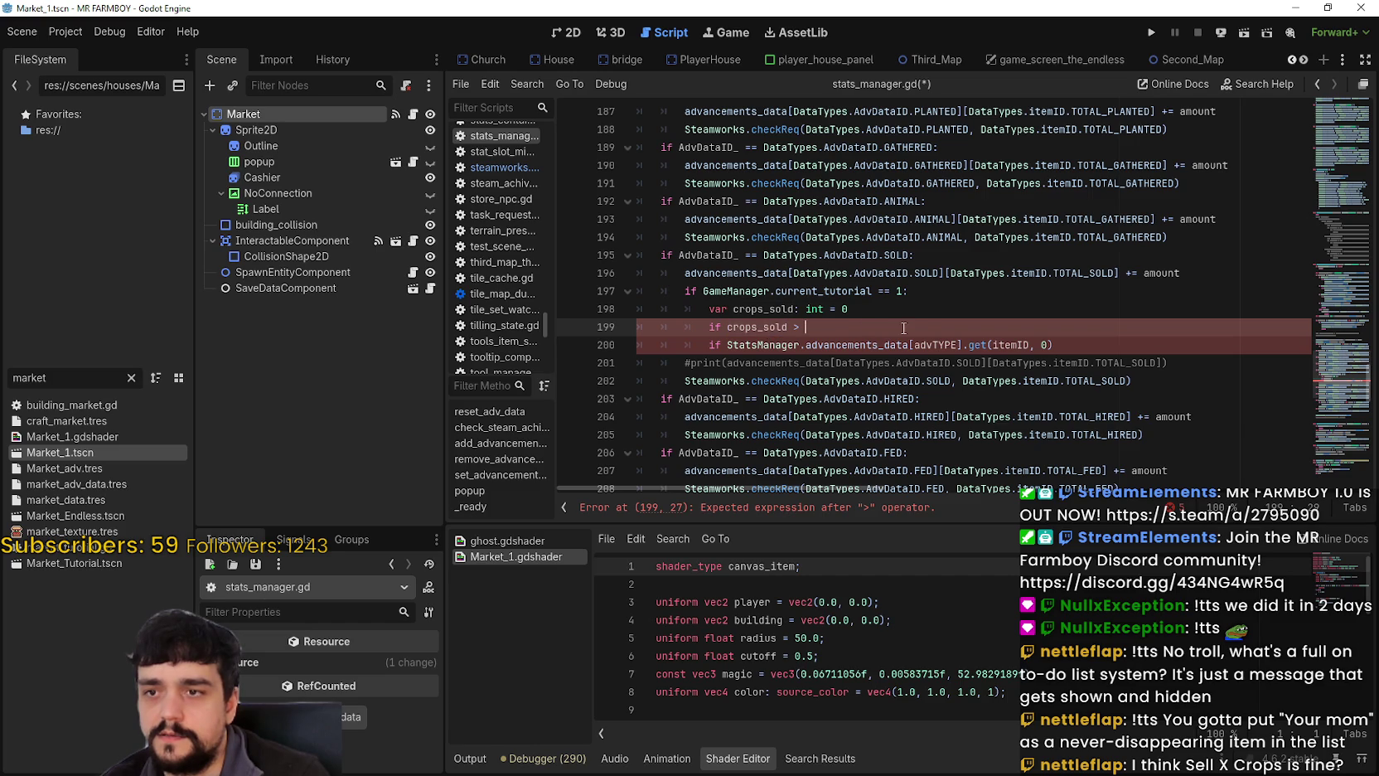
pyautogui.write('50:')
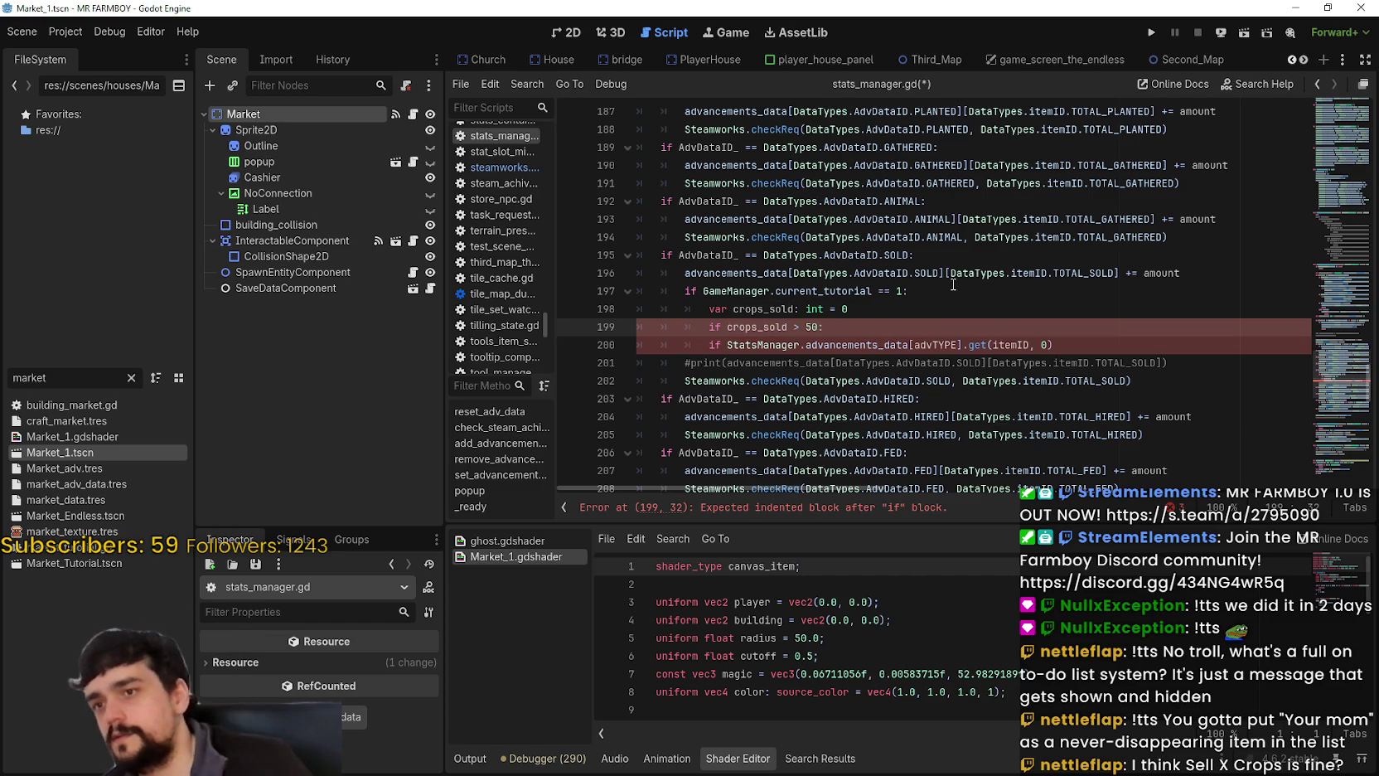
pyautogui.press('Return')
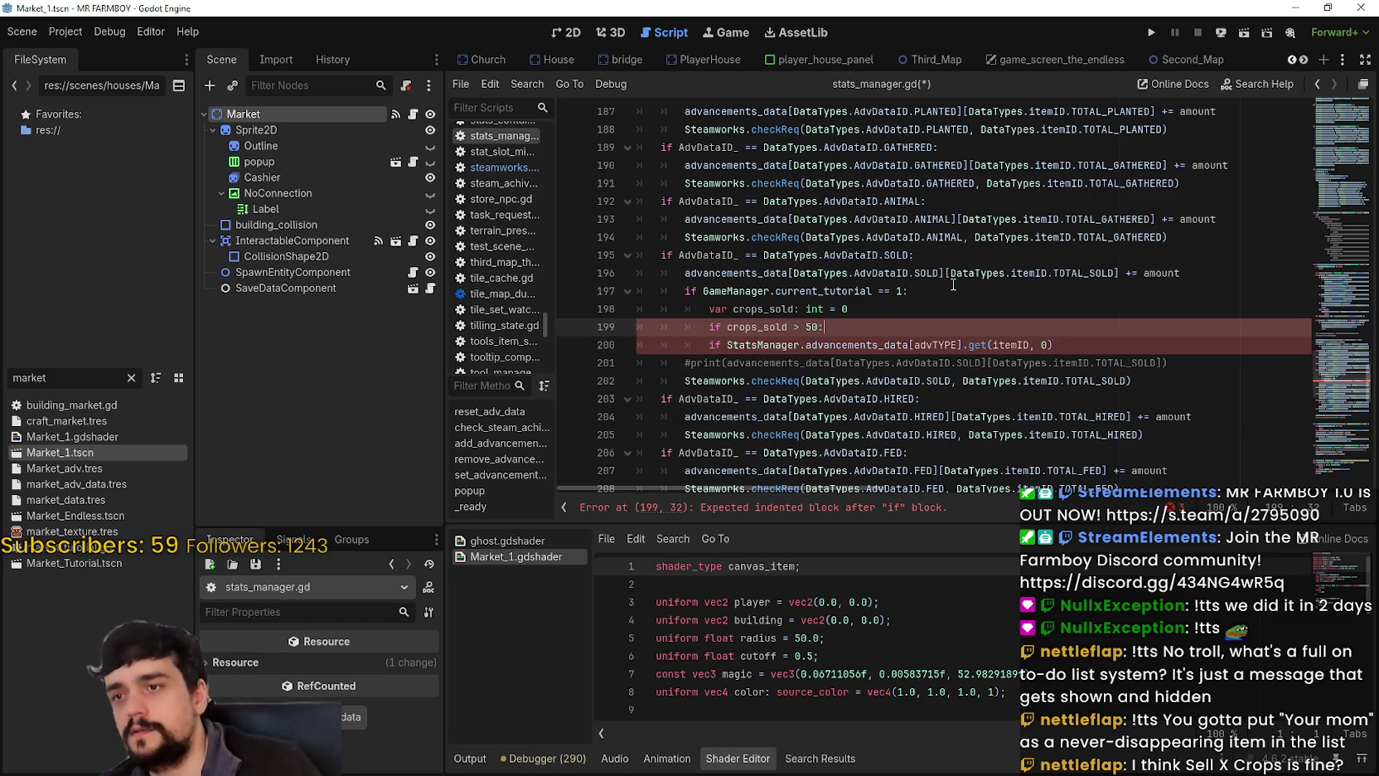
pyautogui.write('Signal')
pyautogui.press('Down')
pyautogui.press('Return')
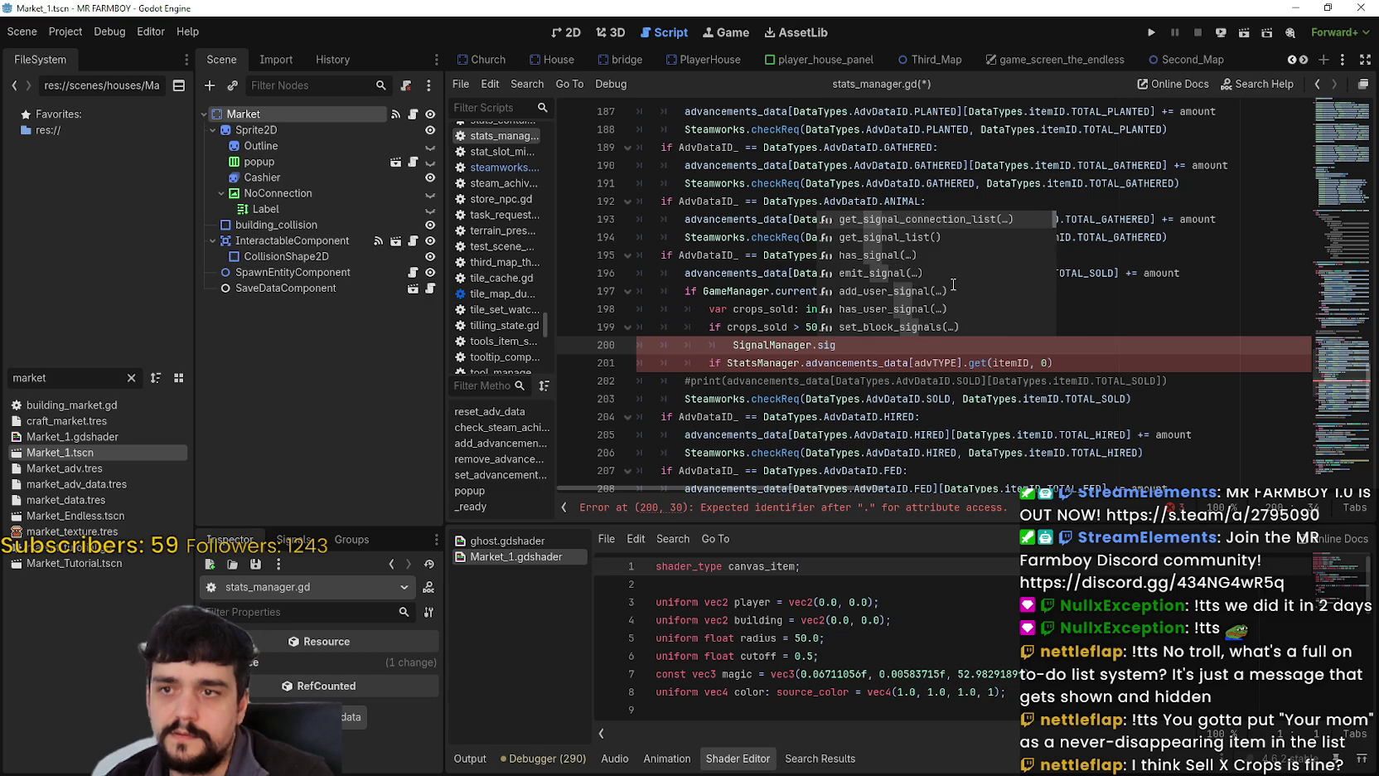
pyautogui.write('set_tutorial')
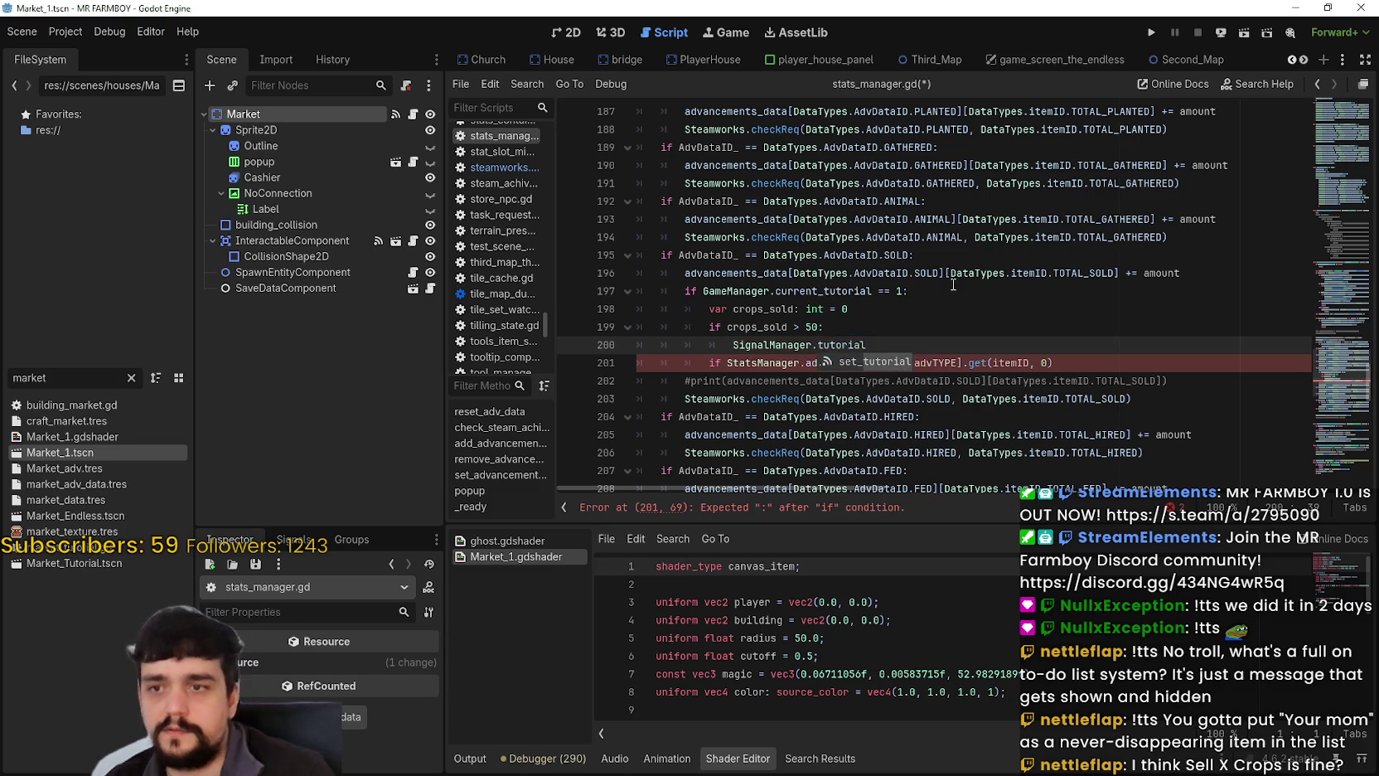
pyautogui.write('emit2')
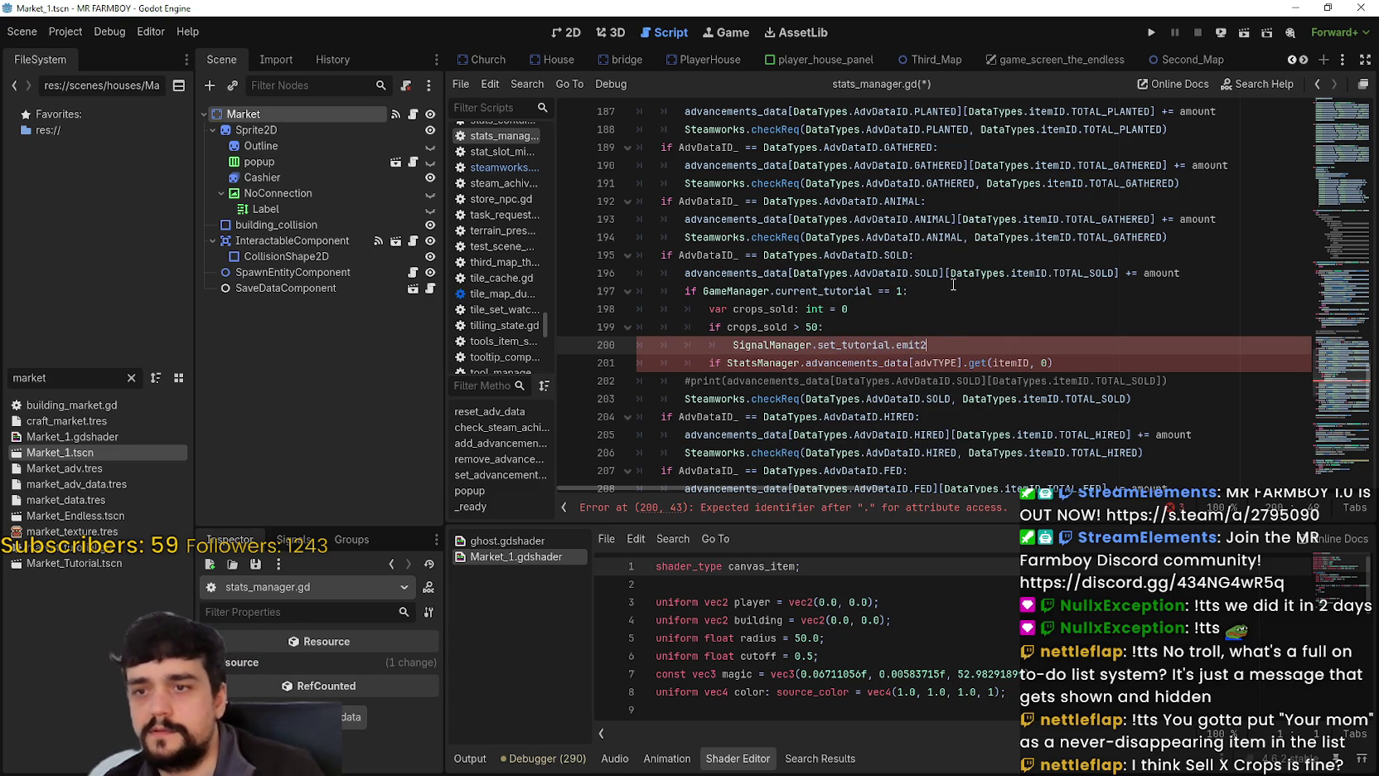
pyautogui.write('(2')
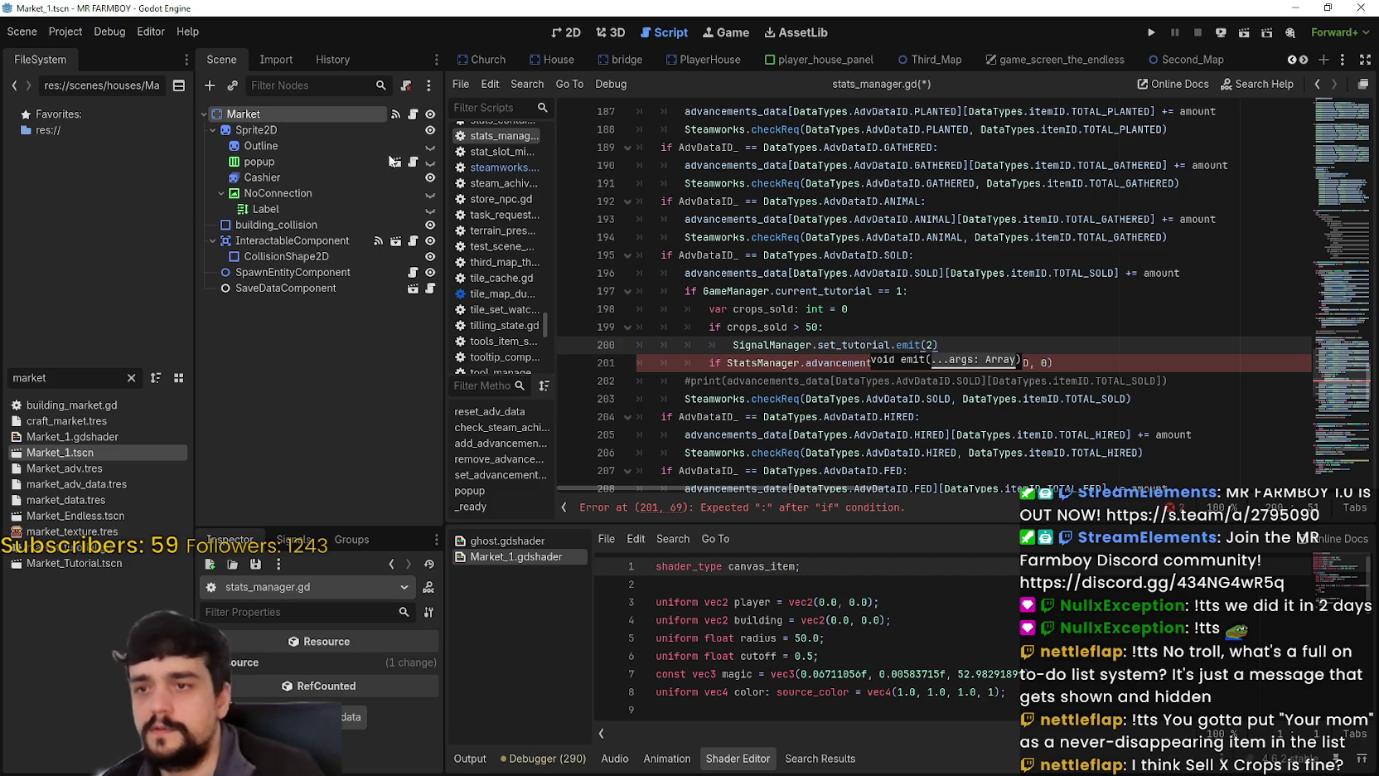
# Delete the old StatsManager if-line and add an empty line above the threshold check.
pyautogui.click(815, 418)
pyautogui.click(870, 363)
pyautogui.moveTo(713, 363); pyautogui.dragTo(1100, 372)
pyautogui.hotkey('ctrl', 'c')
pyautogui.press('BackSpace')
pyautogui.press('BackSpace')
pyautogui.press('BackSpace')
pyautogui.press('BackSpace')
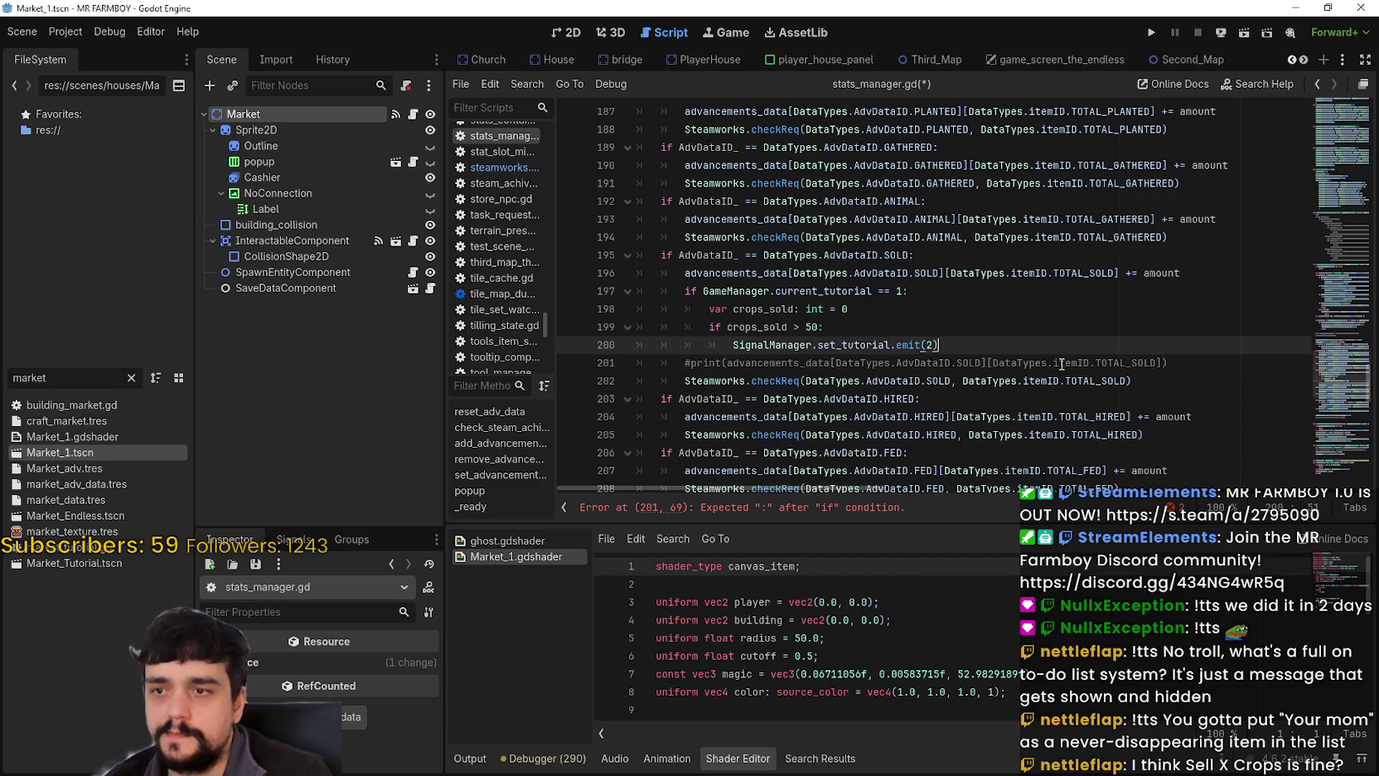
pyautogui.click(960, 315)
pyautogui.press('Return')
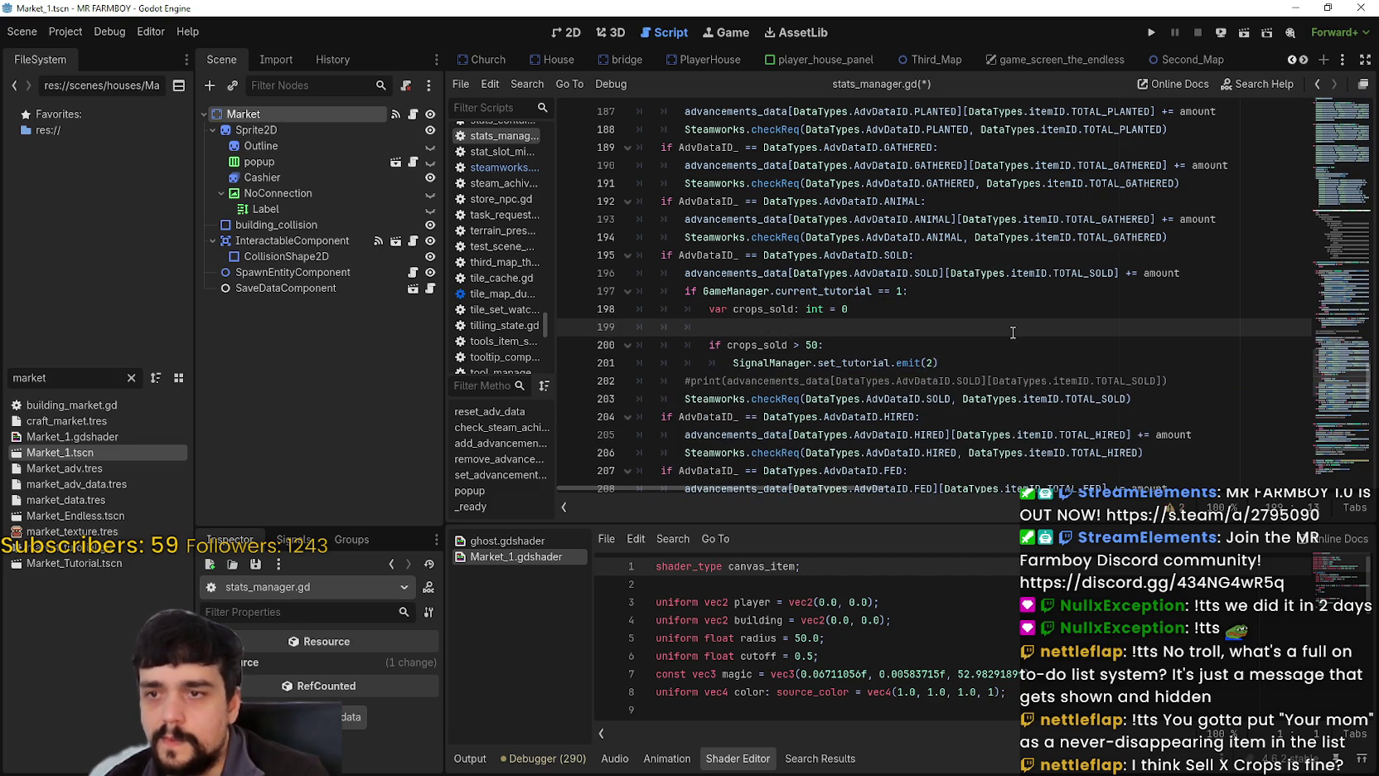
# Paste the StatsManager lookup on the empty line and rewrite it as a crops_sold assignment.
pyautogui.doubleClick(780, 345)
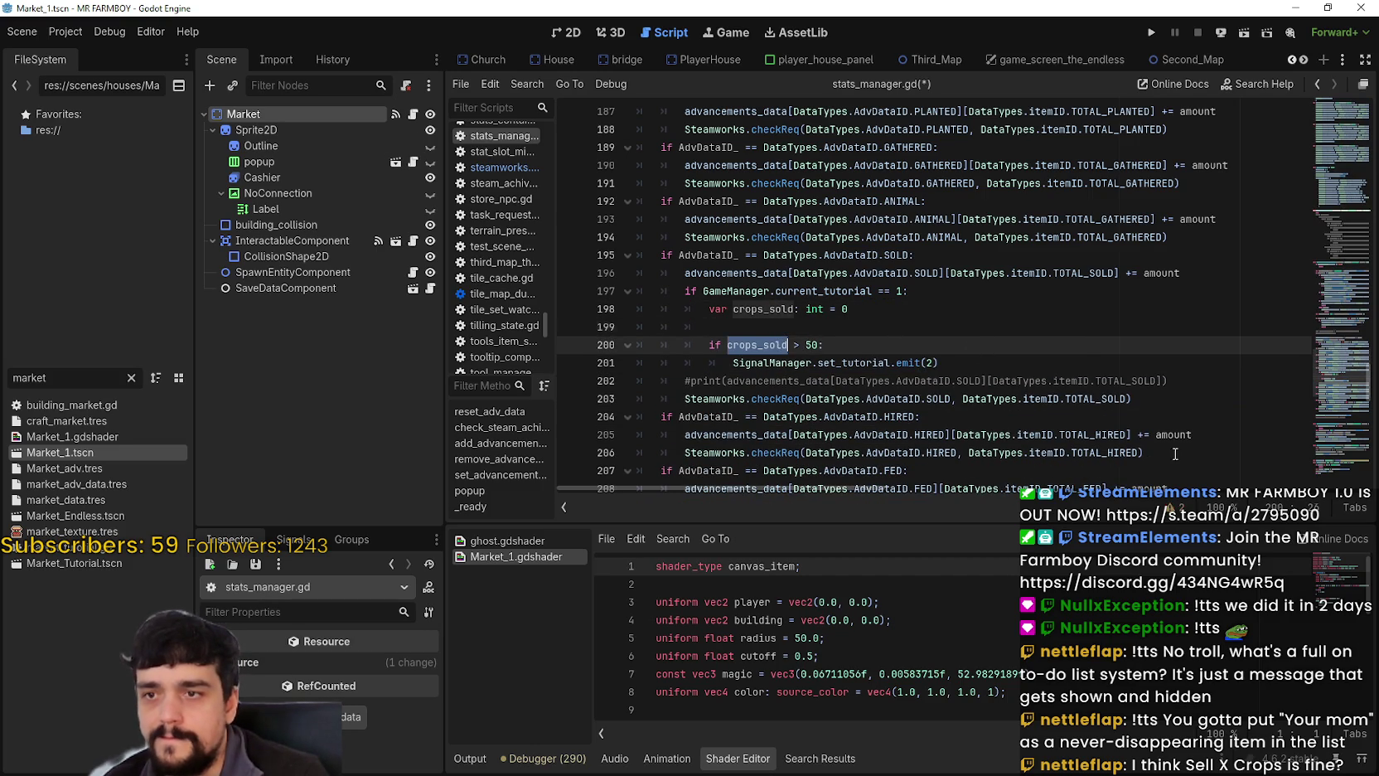
pyautogui.click(710, 327)
pyautogui.hotkey('ctrl', 'v')
pyautogui.moveTo(710, 326); pyautogui.dragTo(1169, 331)
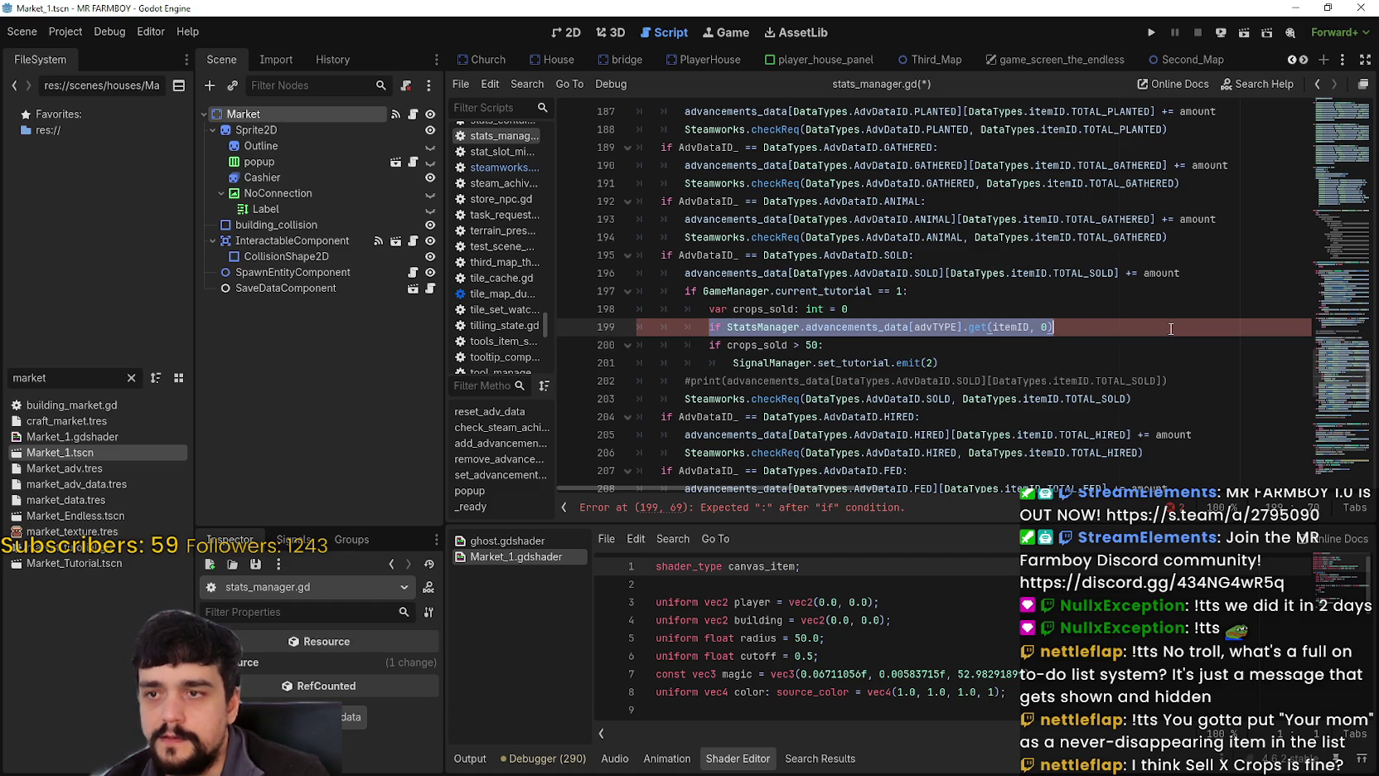
pyautogui.click(727, 326)
pyautogui.press('BackSpace')
pyautogui.press('BackSpace')
pyautogui.press('BackSpace')
pyautogui.write('var c')
pyautogui.press('BackSpace')
pyautogui.press('BackSpace')
pyautogui.press('BackSpace')
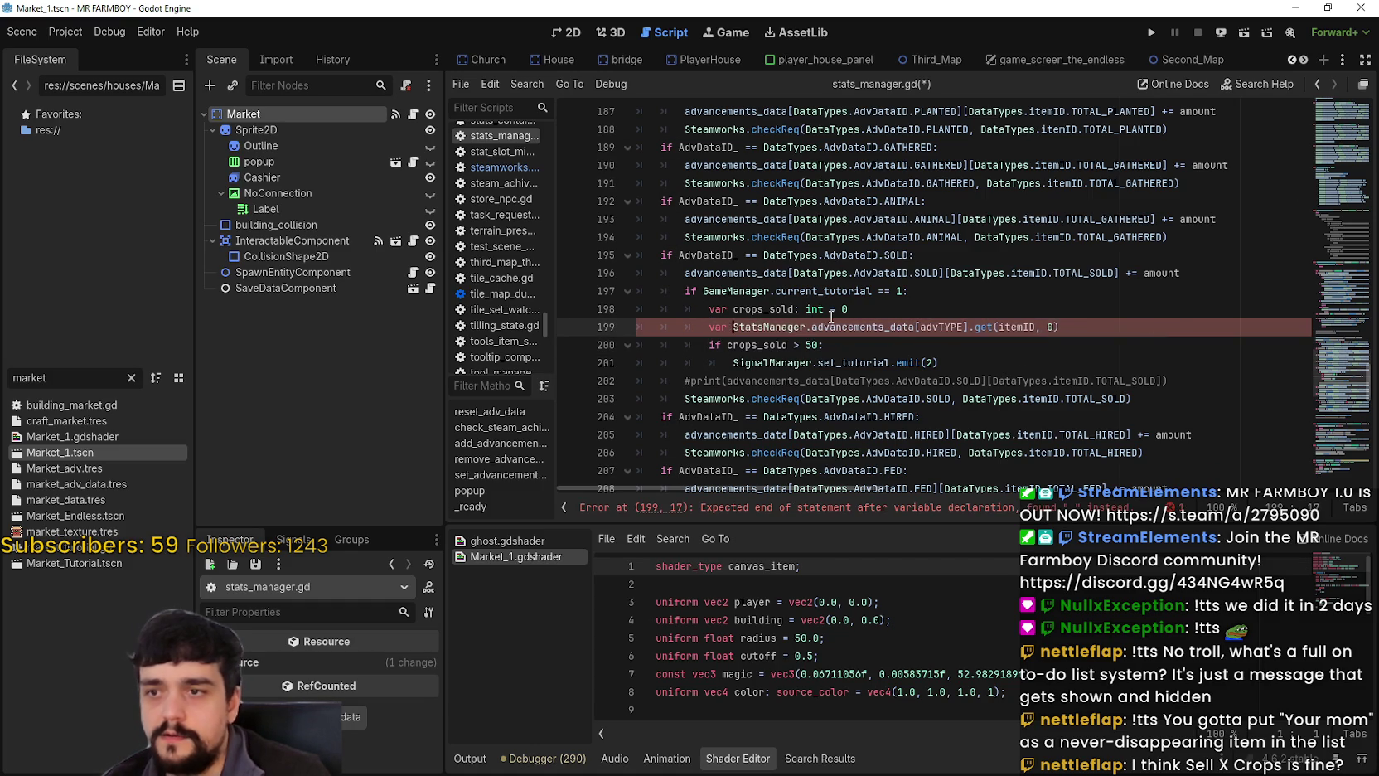
pyautogui.write('crops')
pyautogui.write('_sold')
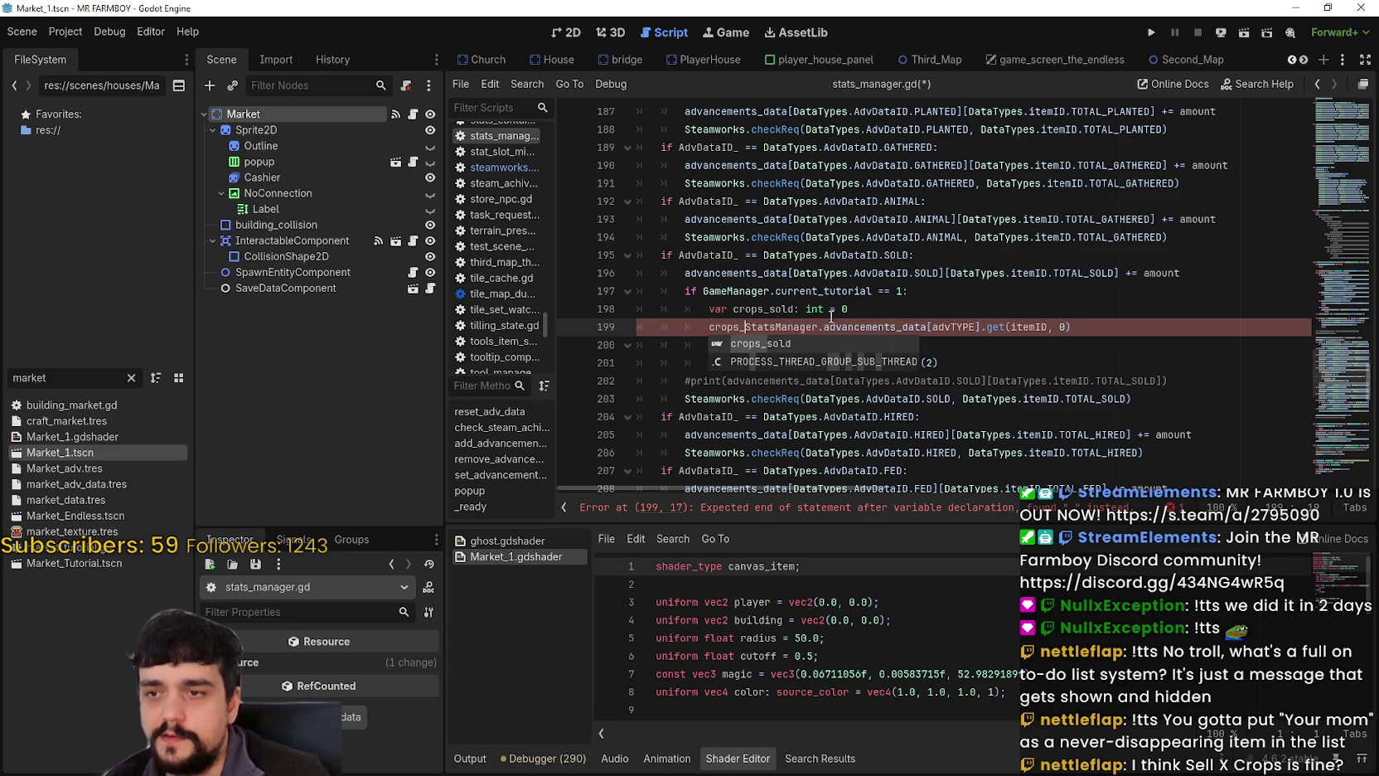
pyautogui.press('Return')
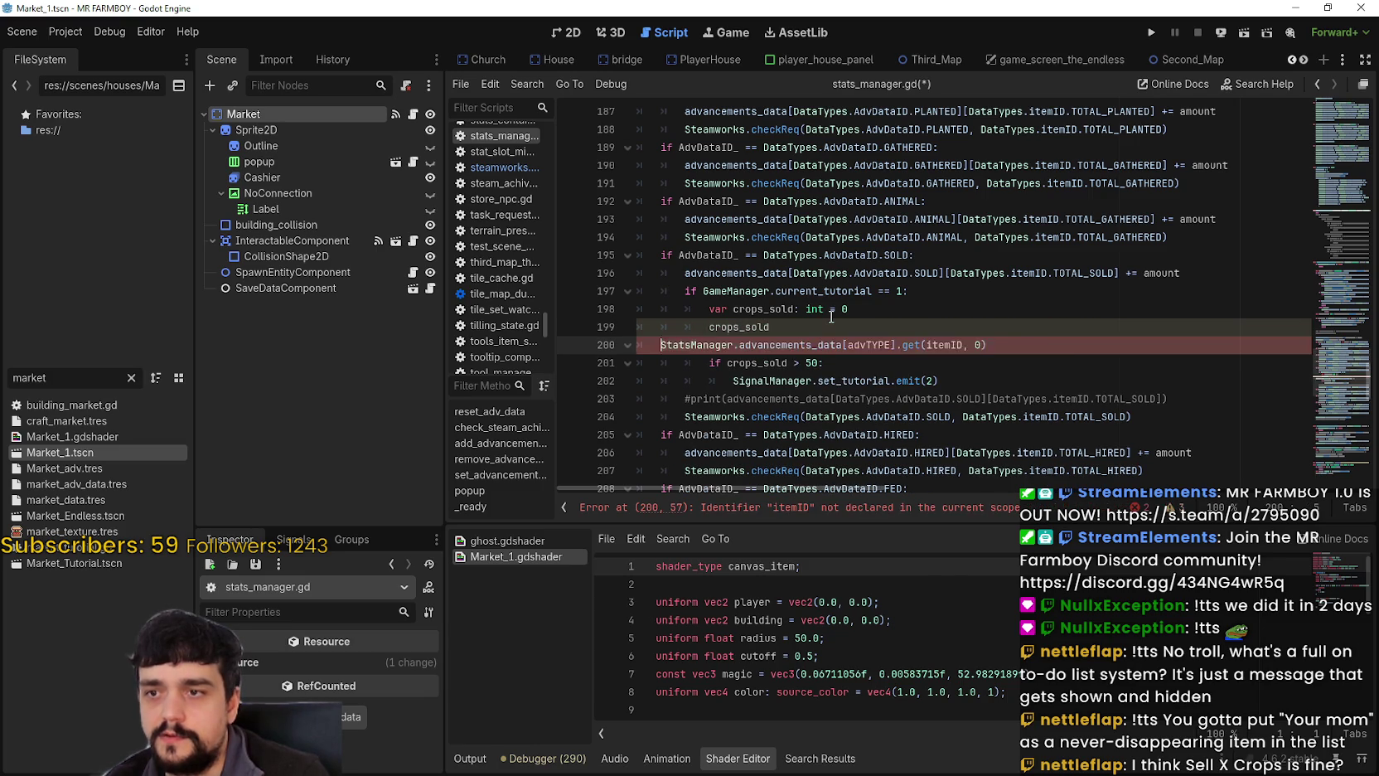
pyautogui.hotkey('ctrl', 'z')
pyautogui.write('=')
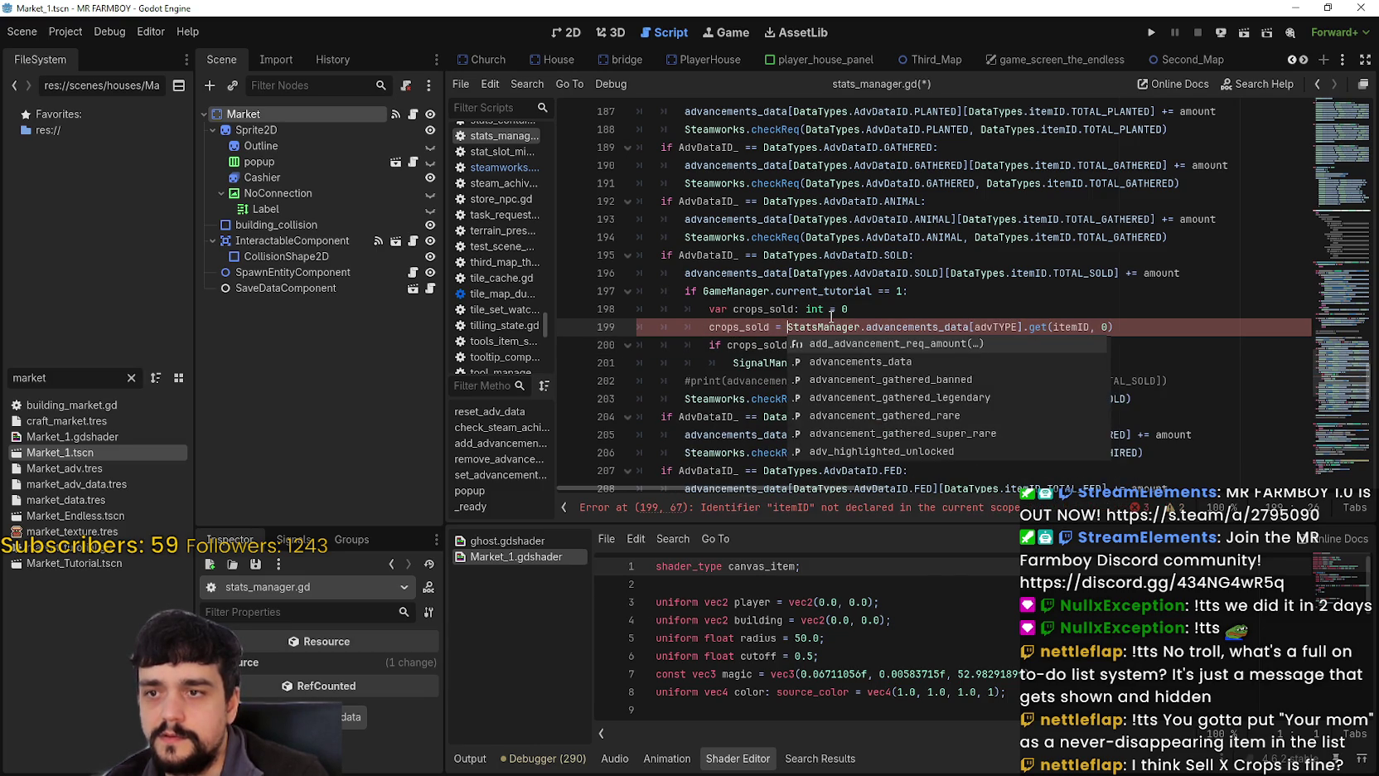
# Move the lookup expression from line 199 into the crops_sold declaration on line 198.
pyautogui.moveTo(816, 327); pyautogui.dragTo(1137, 328)
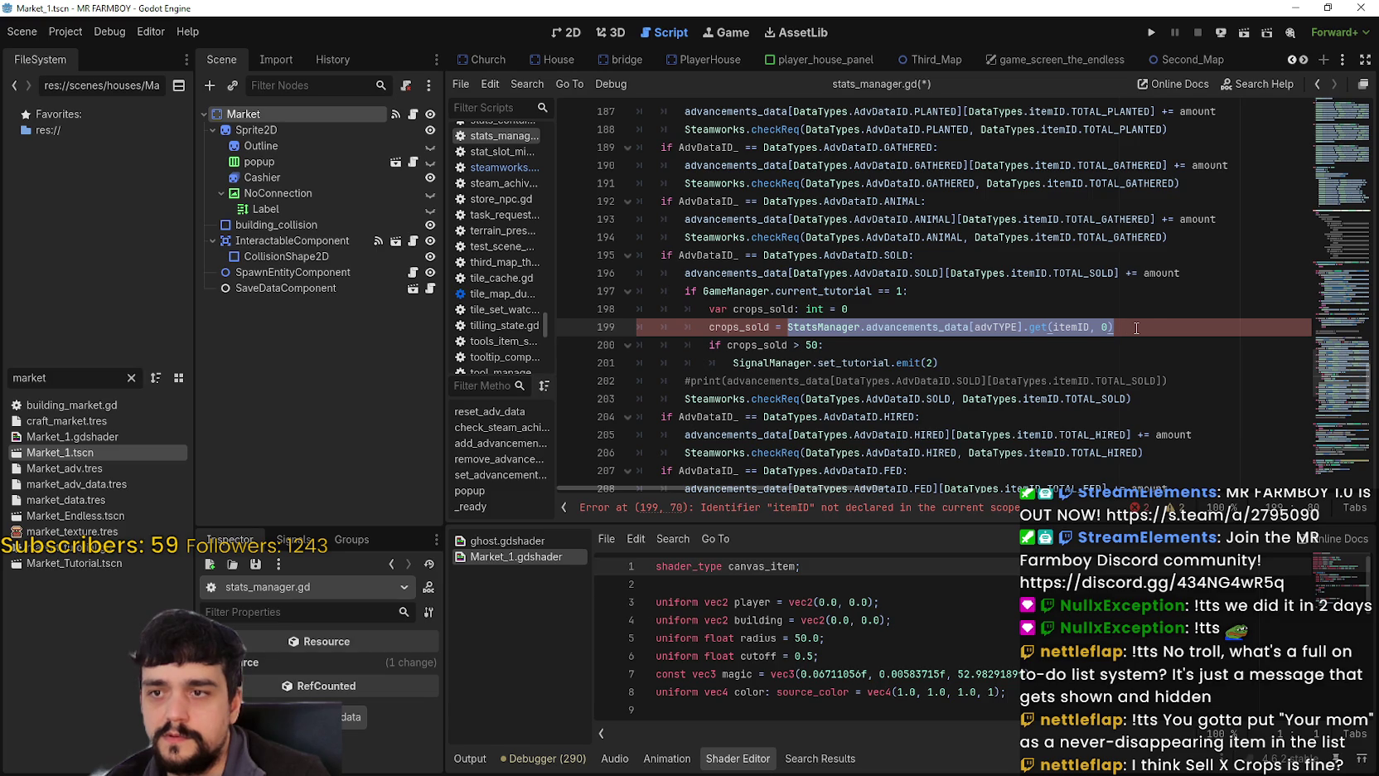
pyautogui.click(847, 309)
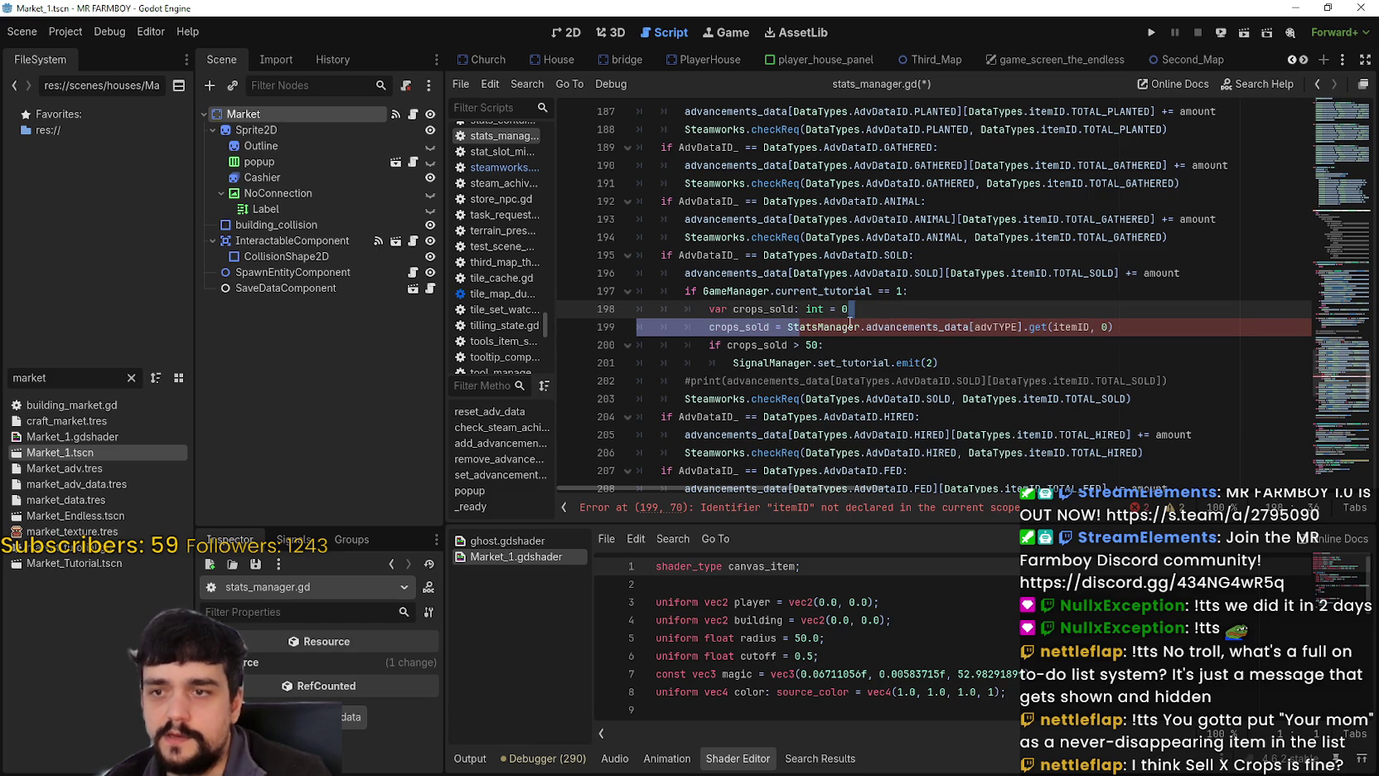
pyautogui.click(786, 327)
pyautogui.moveTo(780, 326); pyautogui.dragTo(1194, 325)
pyautogui.hotkey('ctrl', 'c')
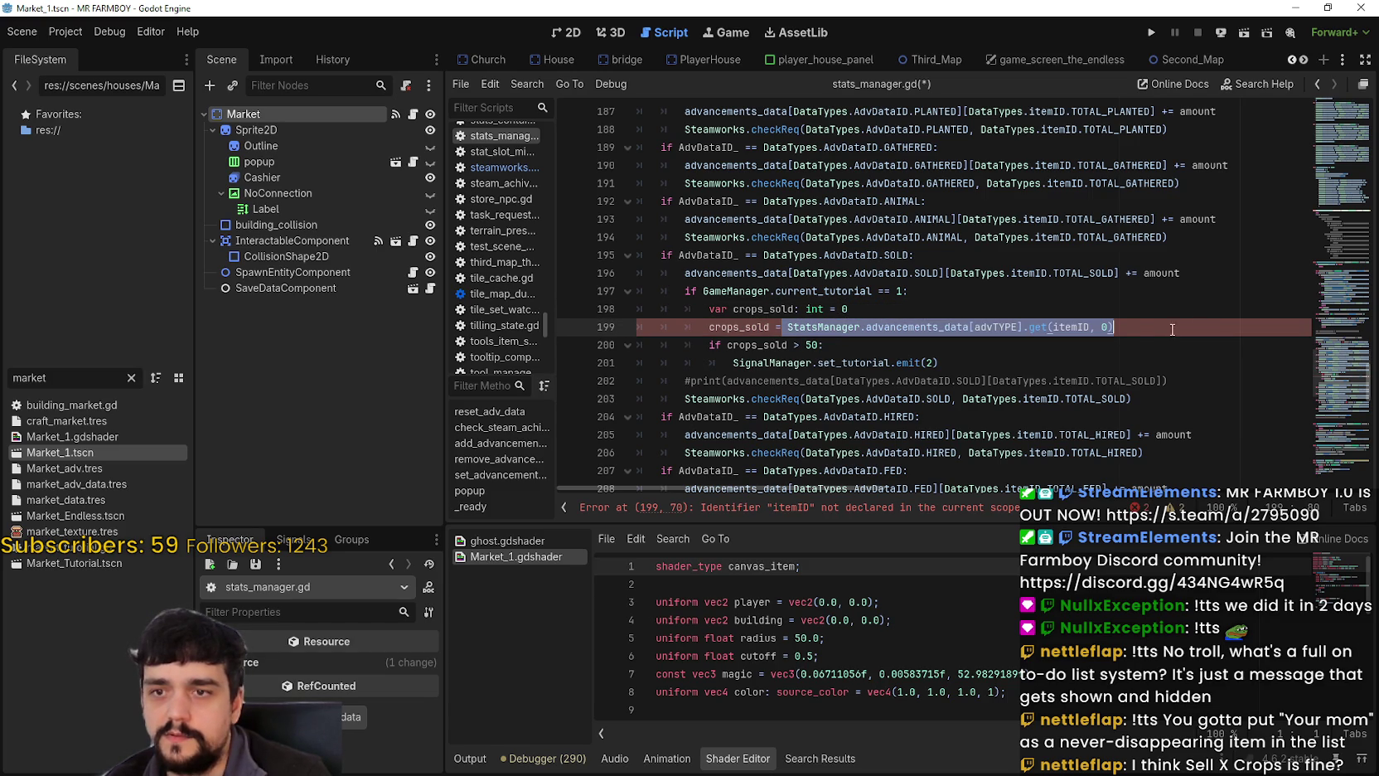
pyautogui.press('BackSpace')
pyautogui.press('BackSpace')
pyautogui.press('BackSpace')
pyautogui.press('BackSpace')
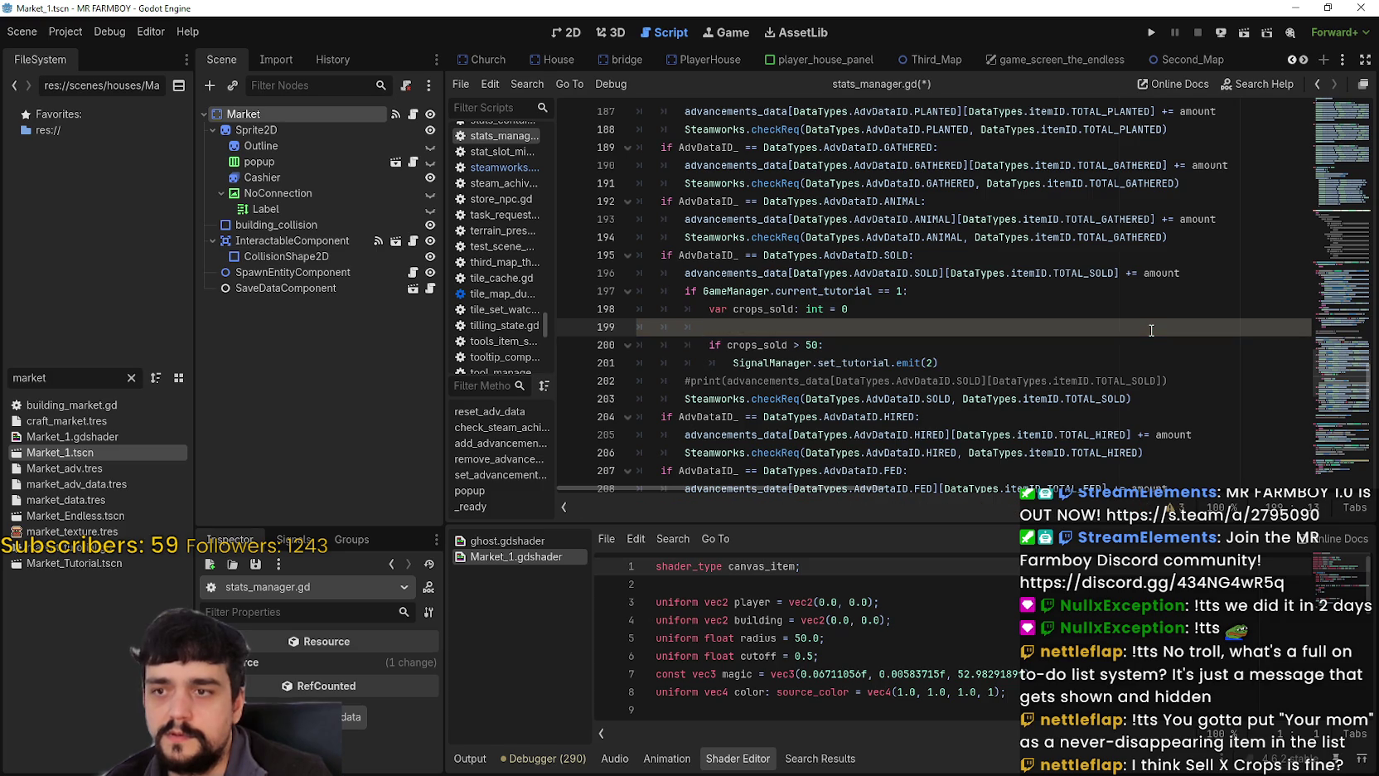
pyautogui.hotkey('ctrl', 'v')
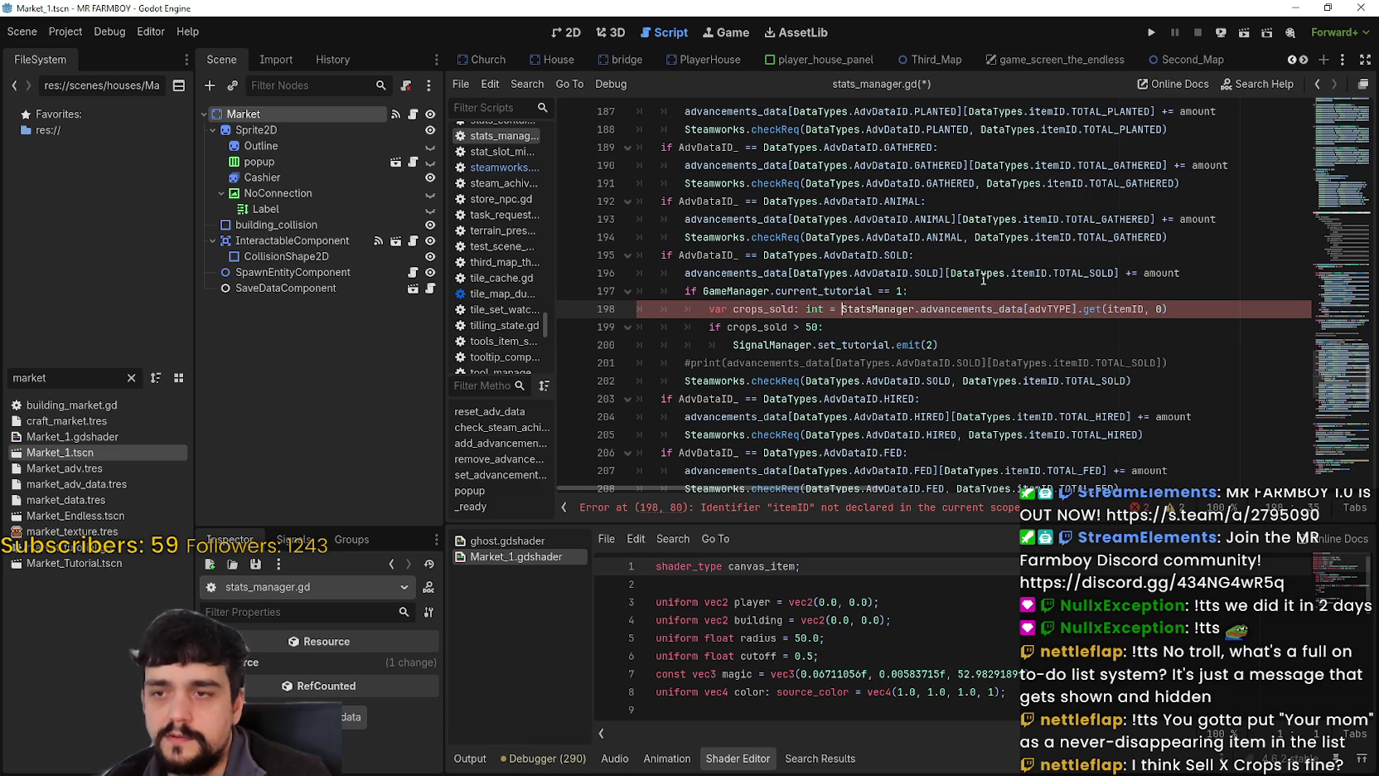
# Replace advTYPE with SOLD and itemID with DataTypes.itemID.WHEAT in the lookup.
pyautogui.doubleClick(1059, 310)
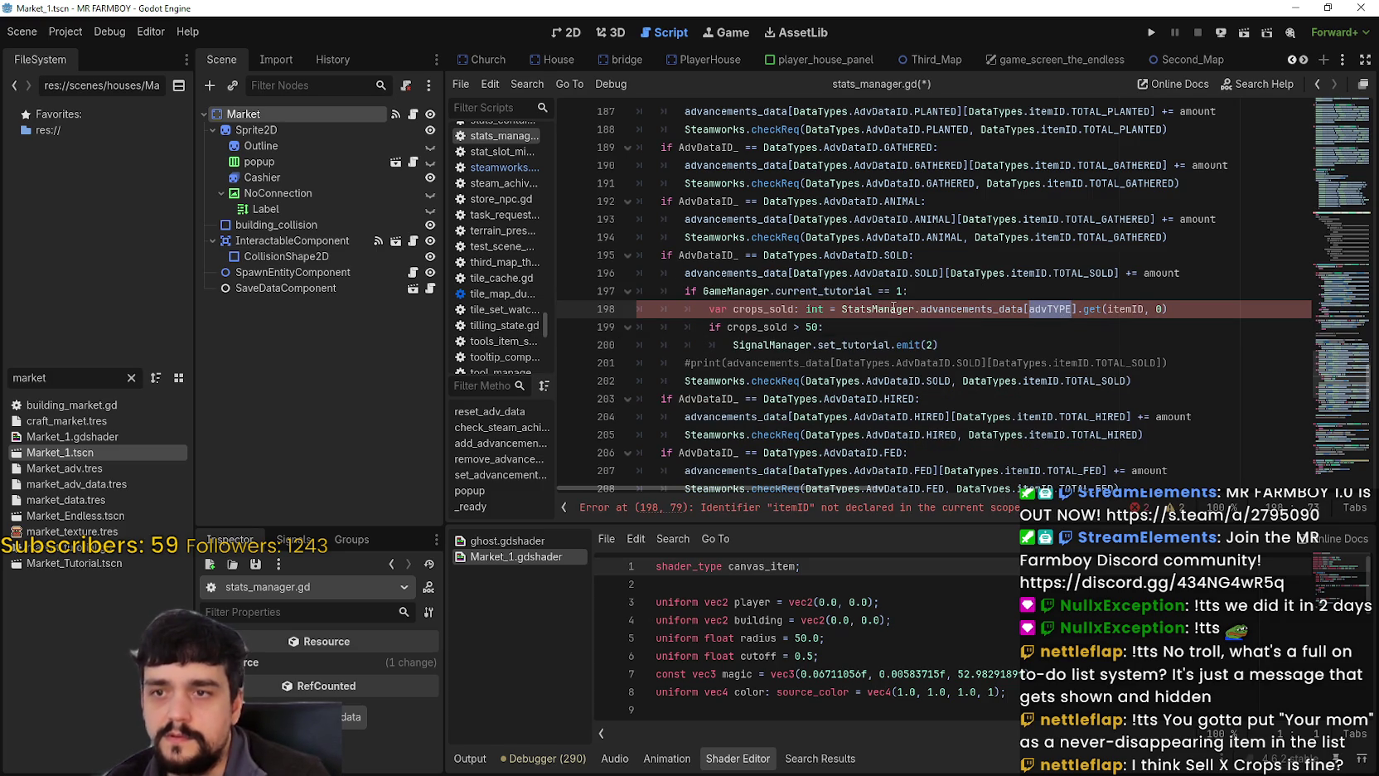
pyautogui.doubleClick(926, 274)
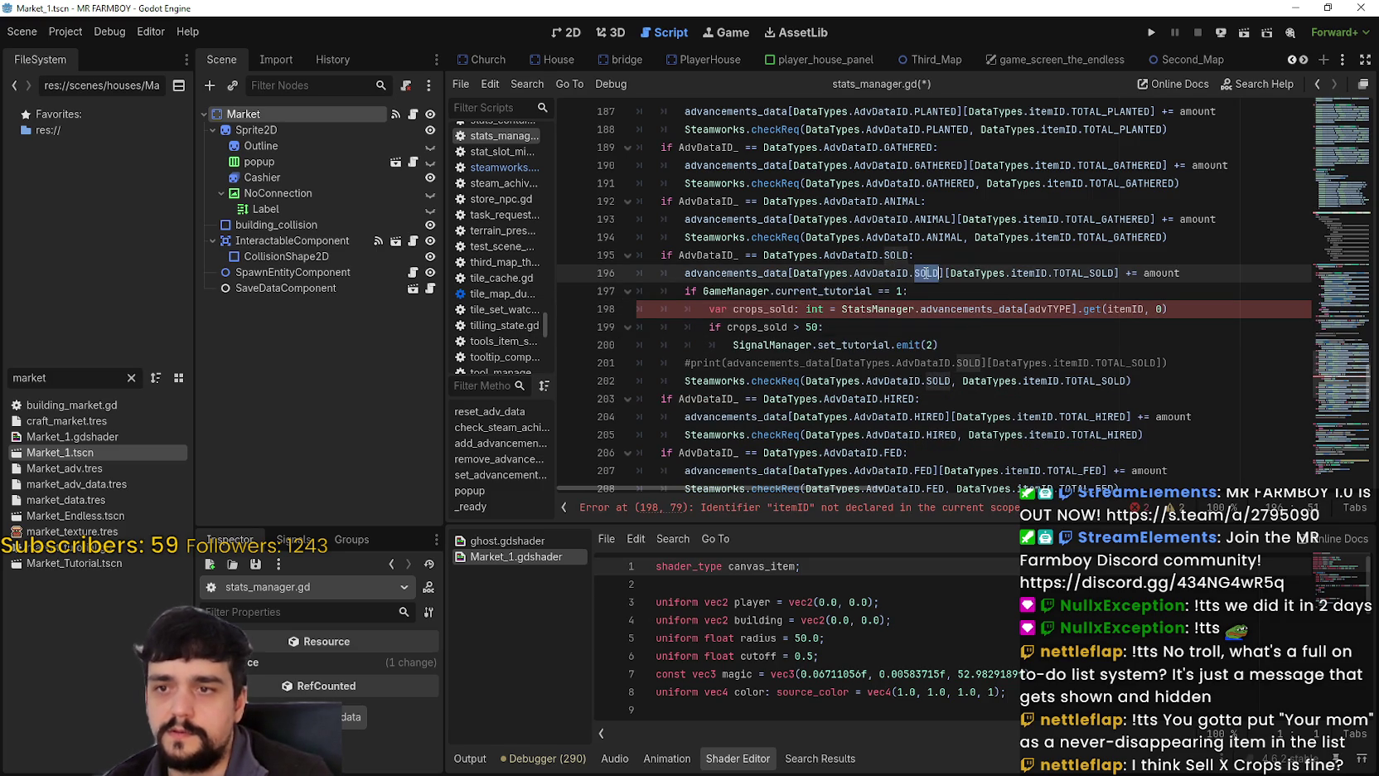
pyautogui.hotkey('ctrl', 'c')
pyautogui.doubleClick(1051, 309)
pyautogui.hotkey('ctrl', 'v')
pyautogui.doubleClick(1108, 309)
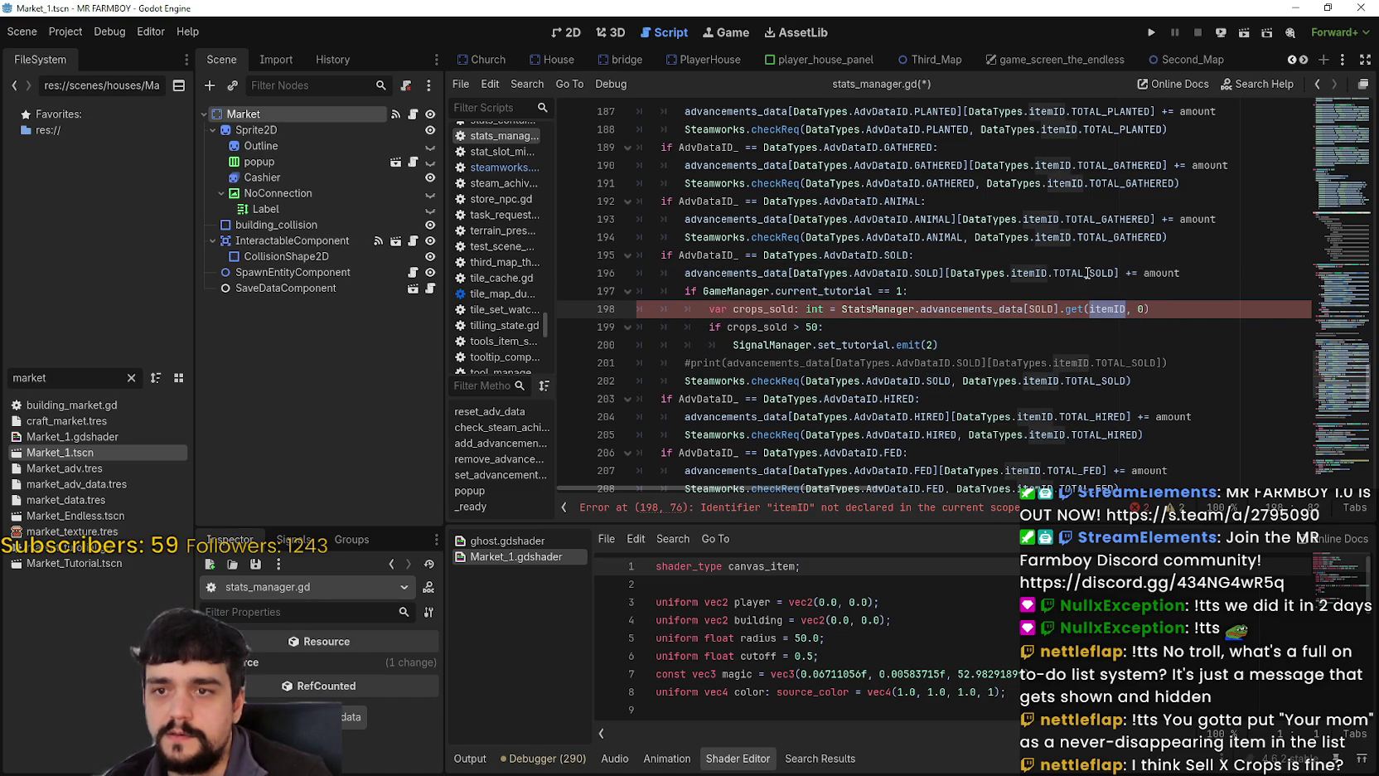
pyautogui.write('Data')
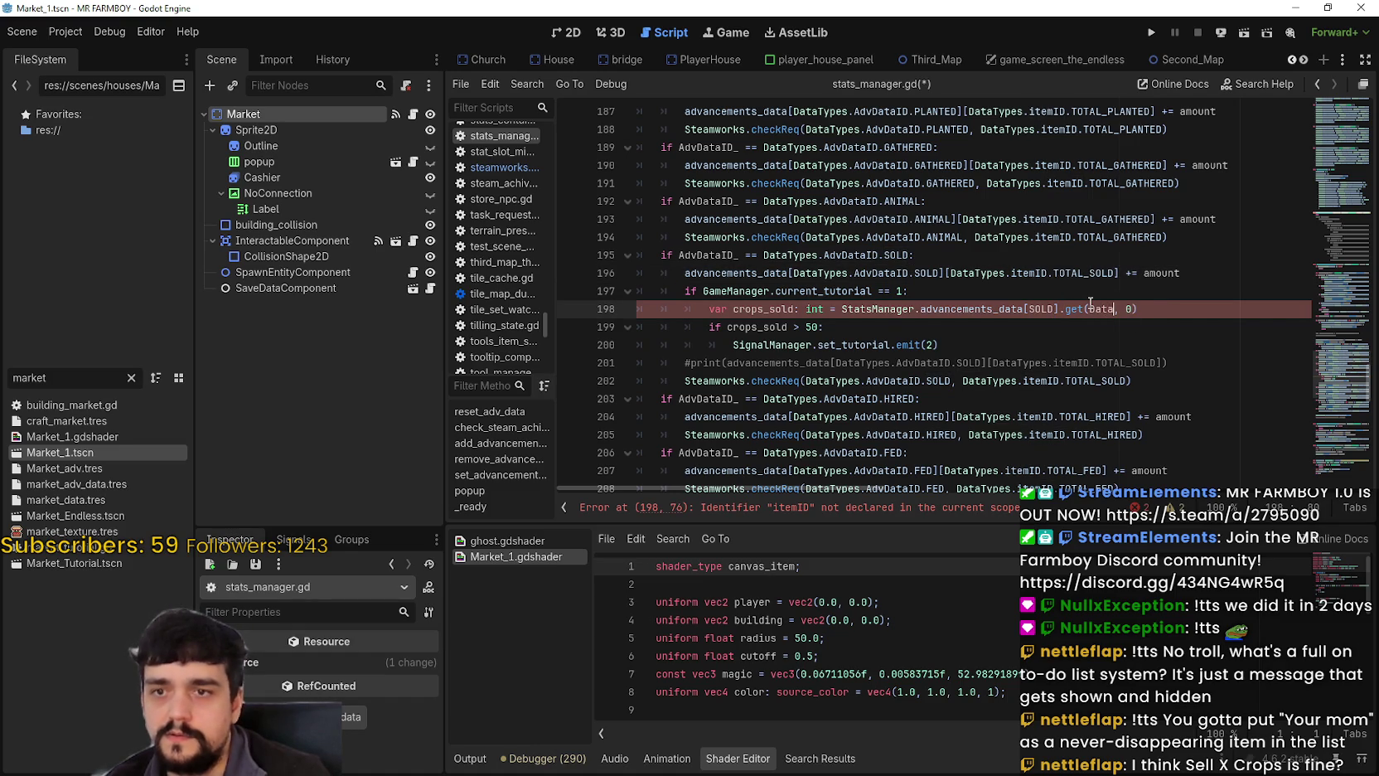
pyautogui.press('Return')
pyautogui.write('.itemID.')
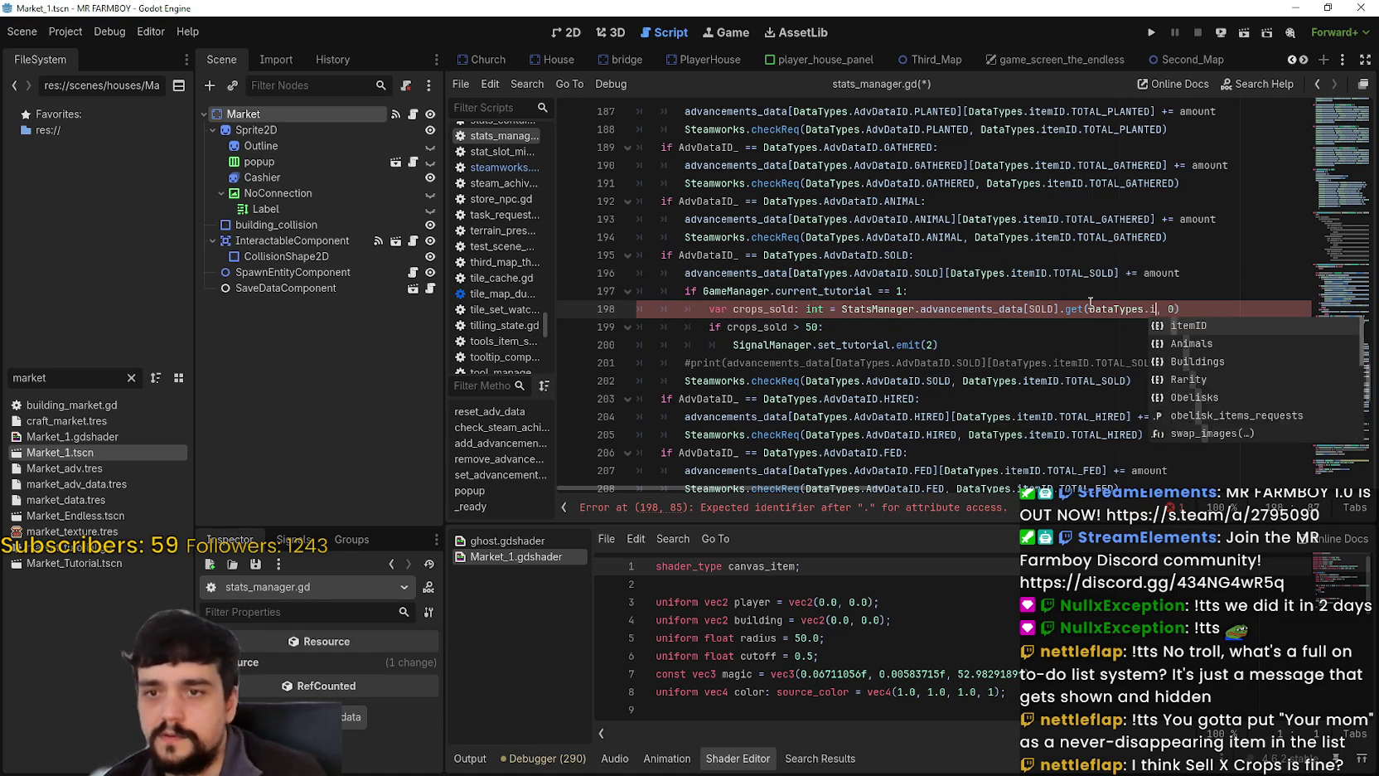
pyautogui.write('WHEAT')
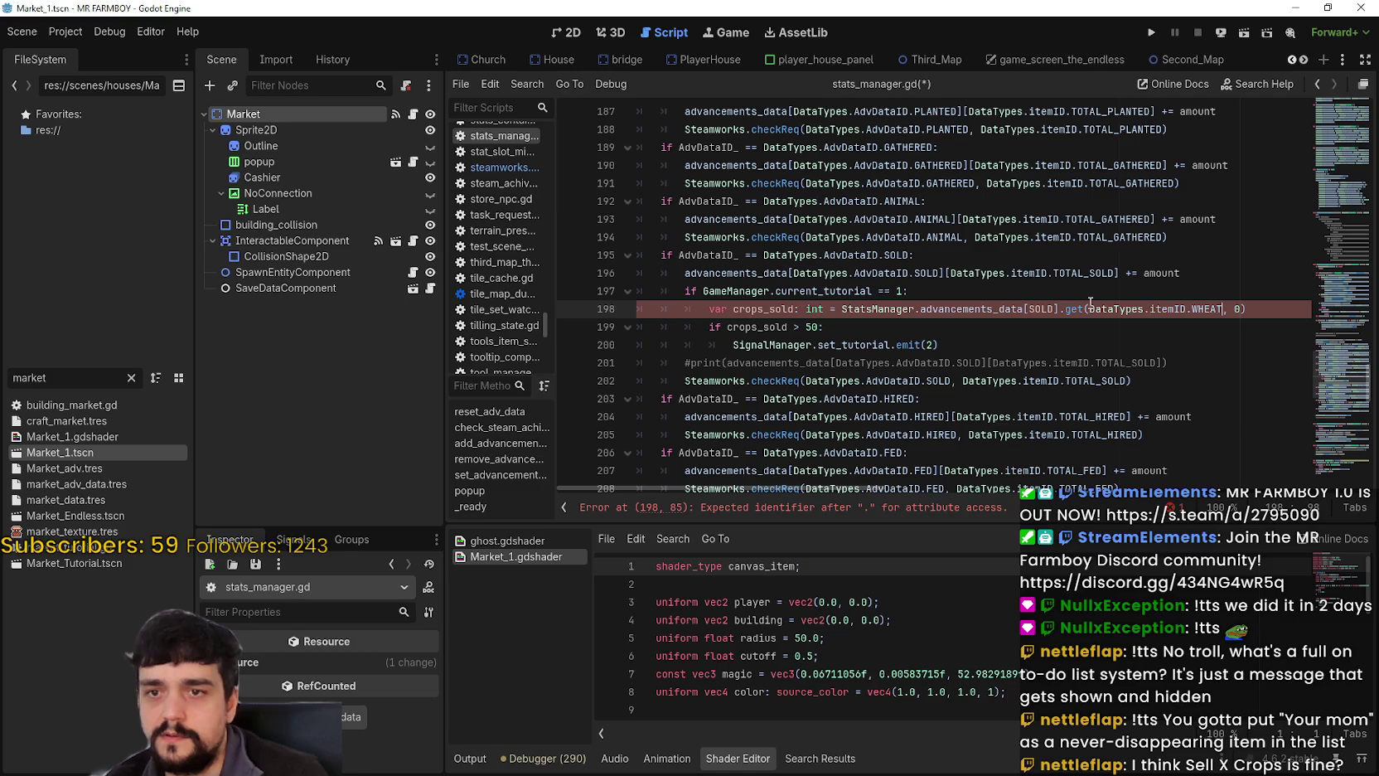
pyautogui.click(1191, 264)
# Expand SOLD to DataTypes.AdvDataID.SOLD and select the complete lookup expression.
pyautogui.moveTo(1218, 309)
pyautogui.mouseDown()
pyautogui.moveTo(1248, 309)
pyautogui.moveTo(793, 272)
pyautogui.mouseUp()
pyautogui.doubleClick(1036, 308)
pyautogui.hotkey('ctrl', 'v')
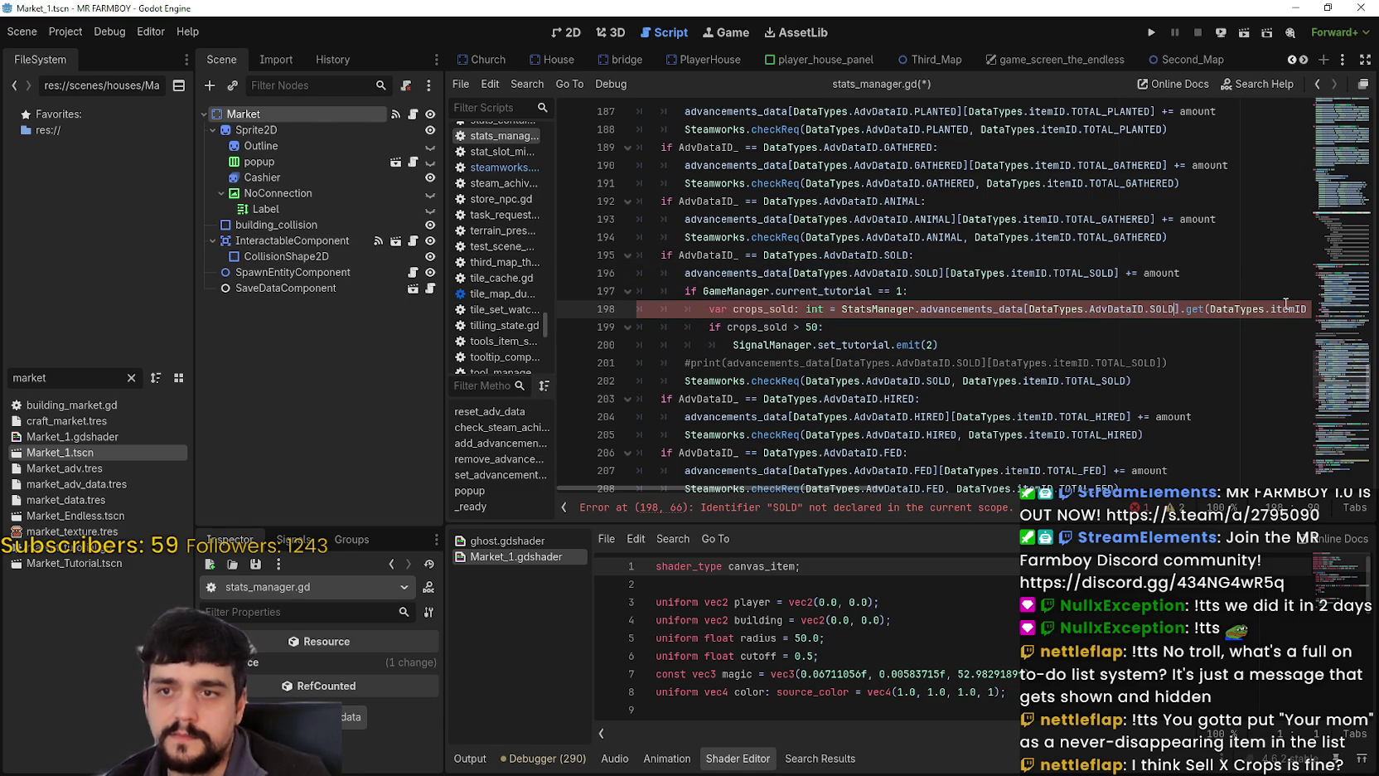
pyautogui.moveTo(1106, 310); pyautogui.dragTo(1293, 308)
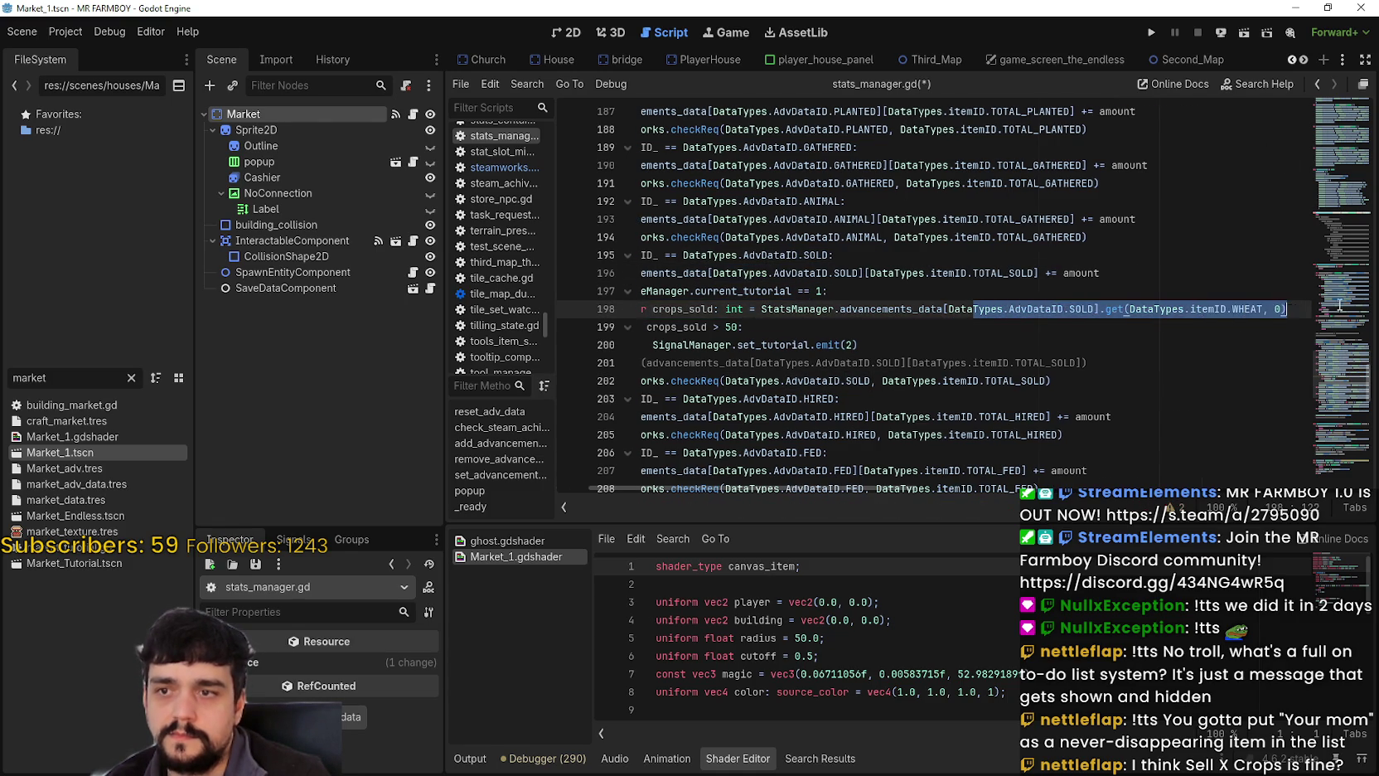
pyautogui.click(1281, 308)
pyautogui.doubleClick(797, 309)
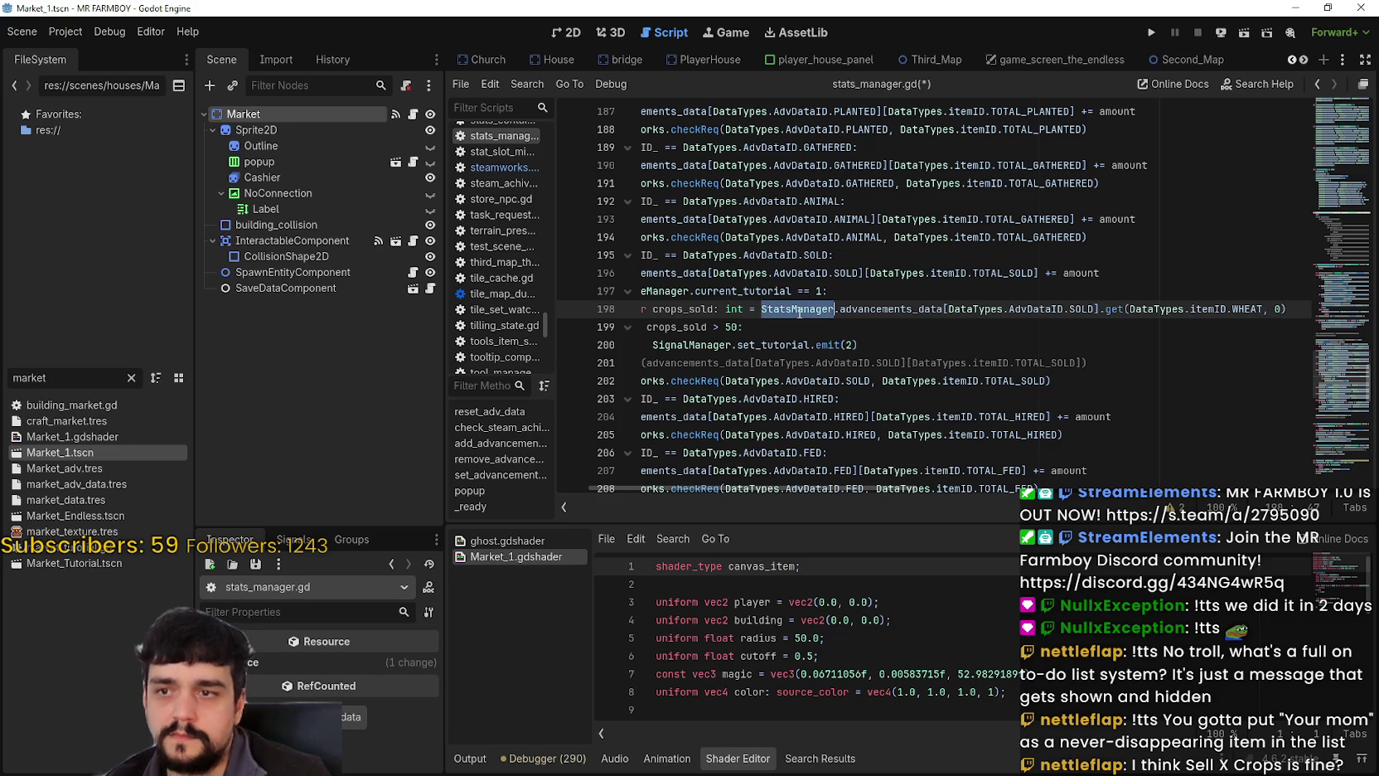
pyautogui.keyDown('shift'); pyautogui.click(1283, 309); pyautogui.keyUp('shift')
pyautogui.keyDown('shift'); pyautogui.click(1287, 309); pyautogui.keyUp('shift')
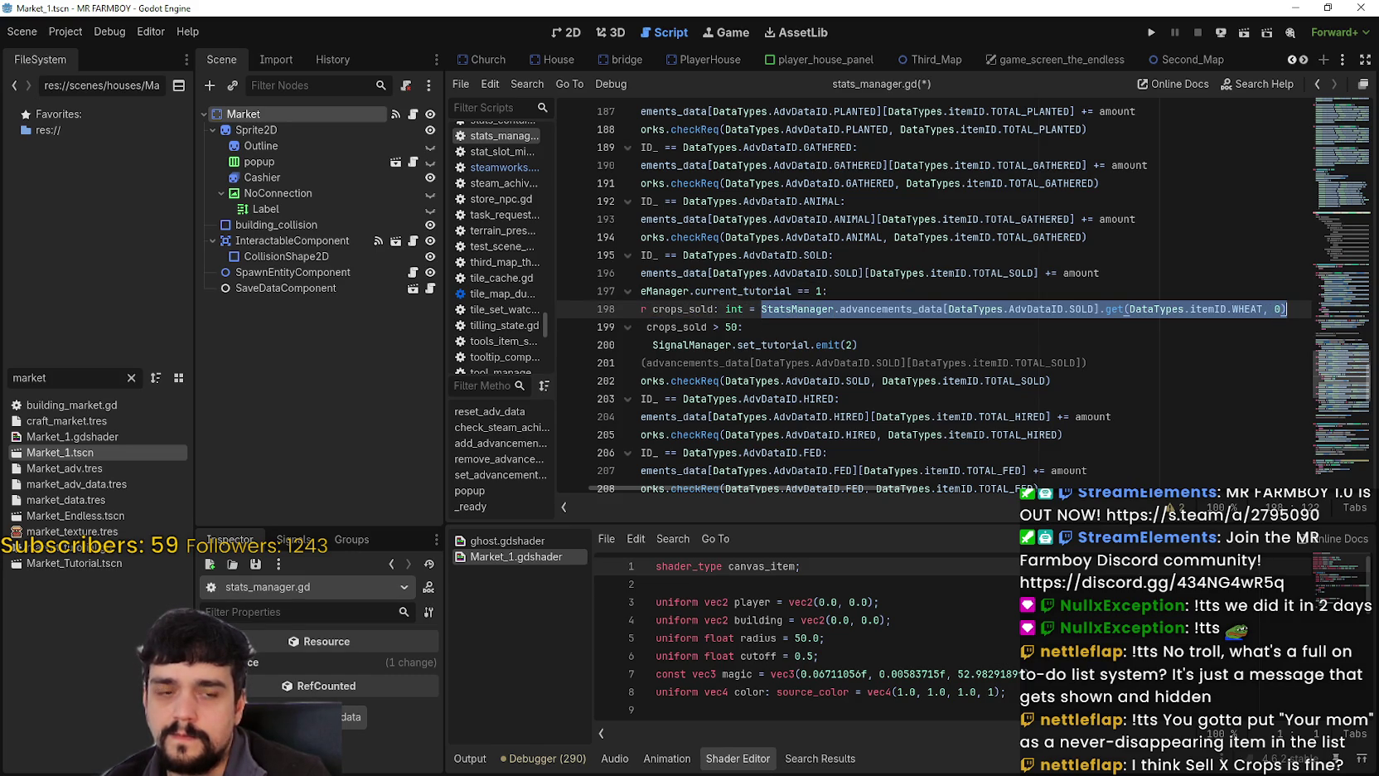
pyautogui.click(1293, 309)
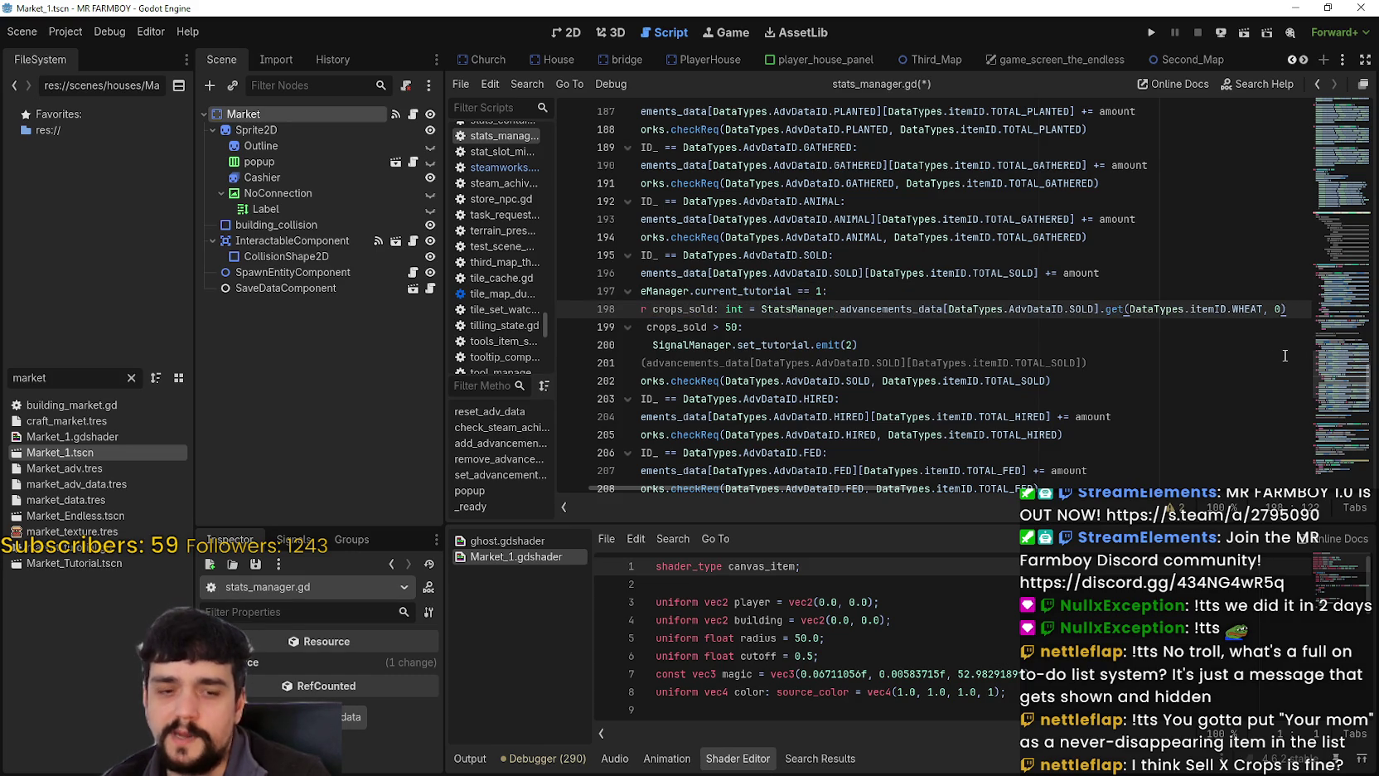
# Append ' + ' and a second sold lookup for TOMATO_GREEN to crops_sold.
pyautogui.write('+')
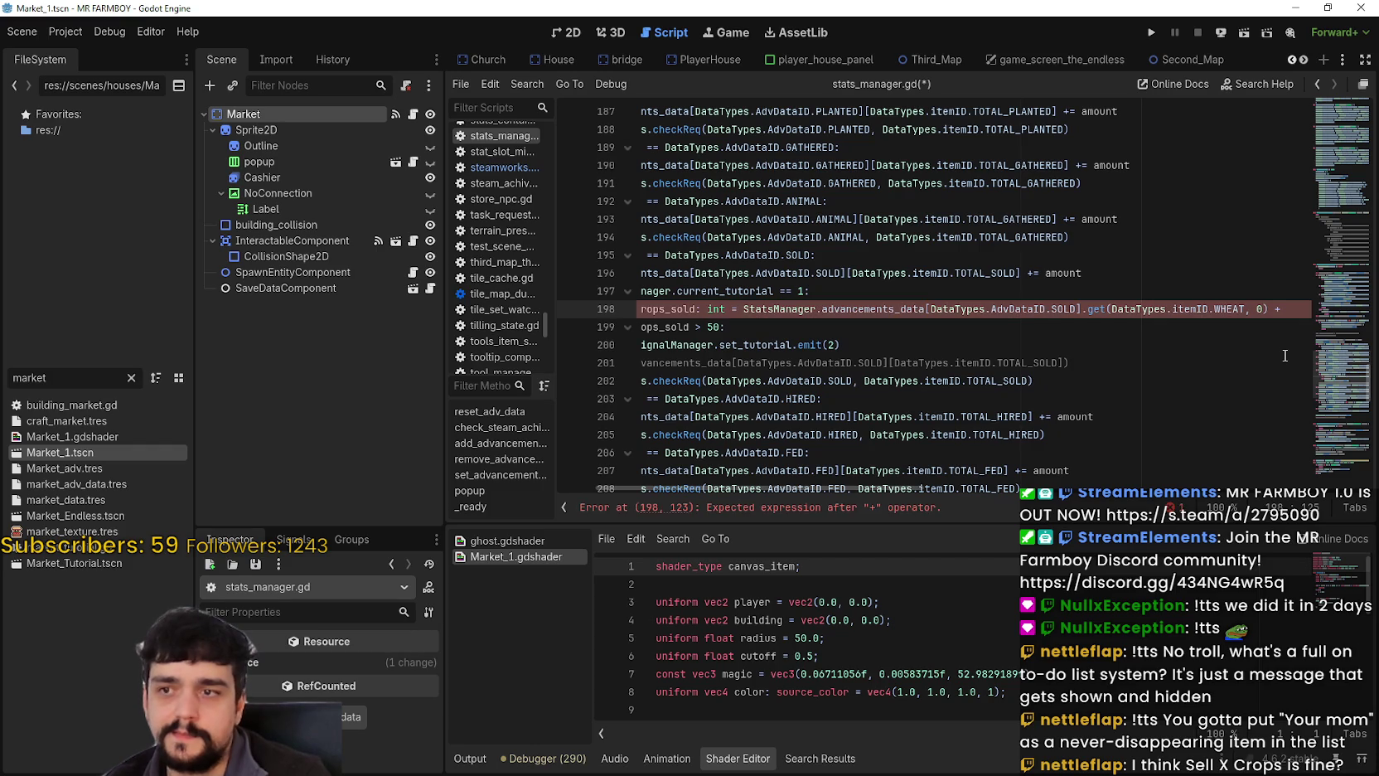
pyautogui.write('StatsManager.advancements_data[DataTypes.AdvDataID.SOLD].get(DataTypes.itemID.WHEAT, 0)')
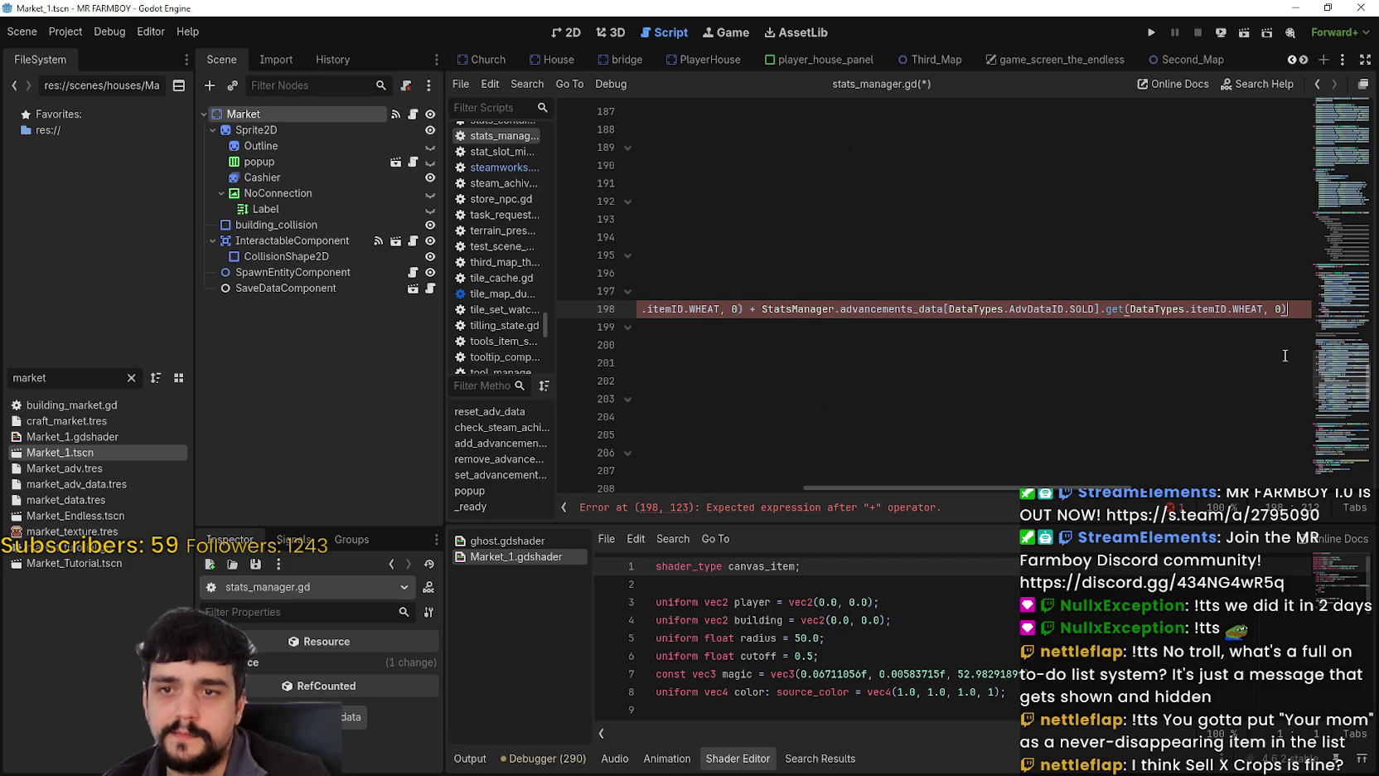
pyautogui.doubleClick(1248, 309)
pyautogui.write('G')
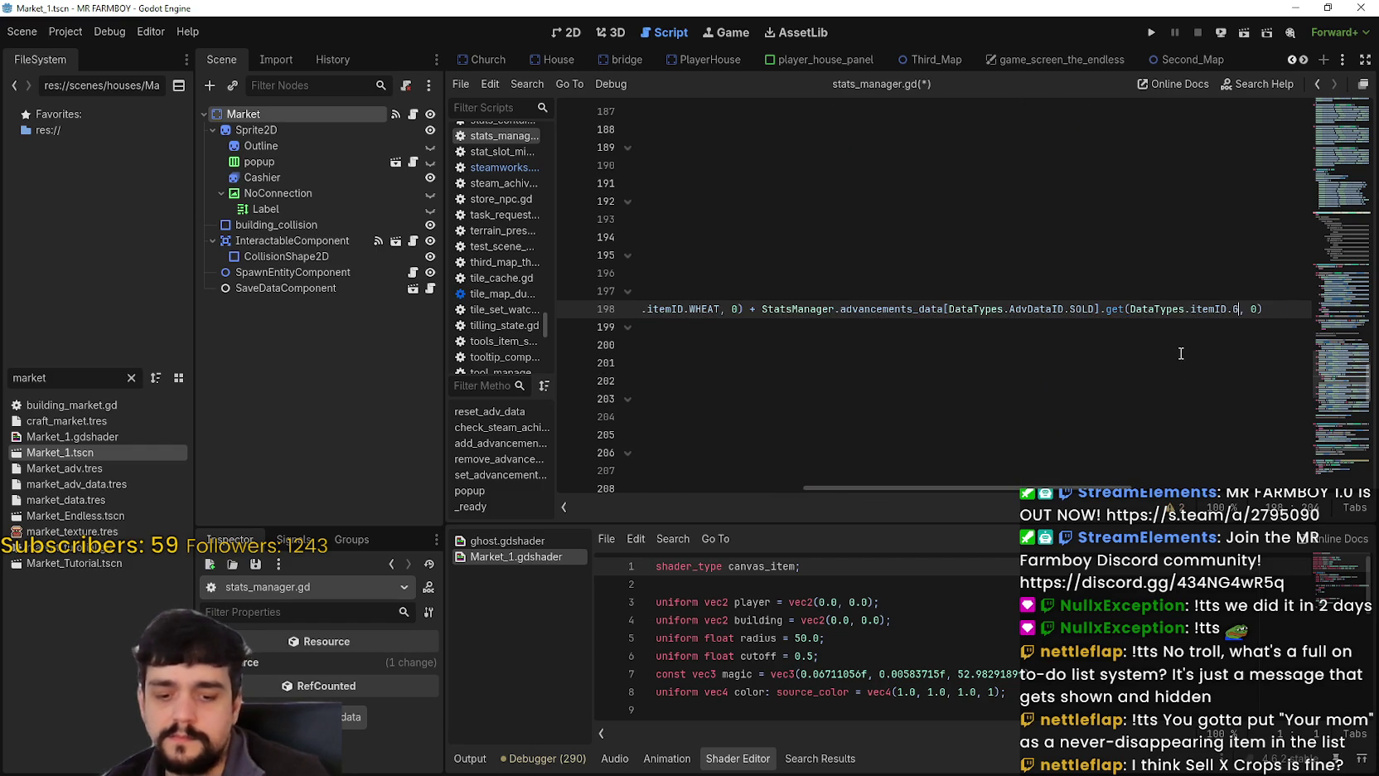
pyautogui.write('Reen')
pyautogui.press('BackSpace')
pyautogui.press('BackSpace')
pyautogui.press('BackSpace')
pyautogui.write('REEN')
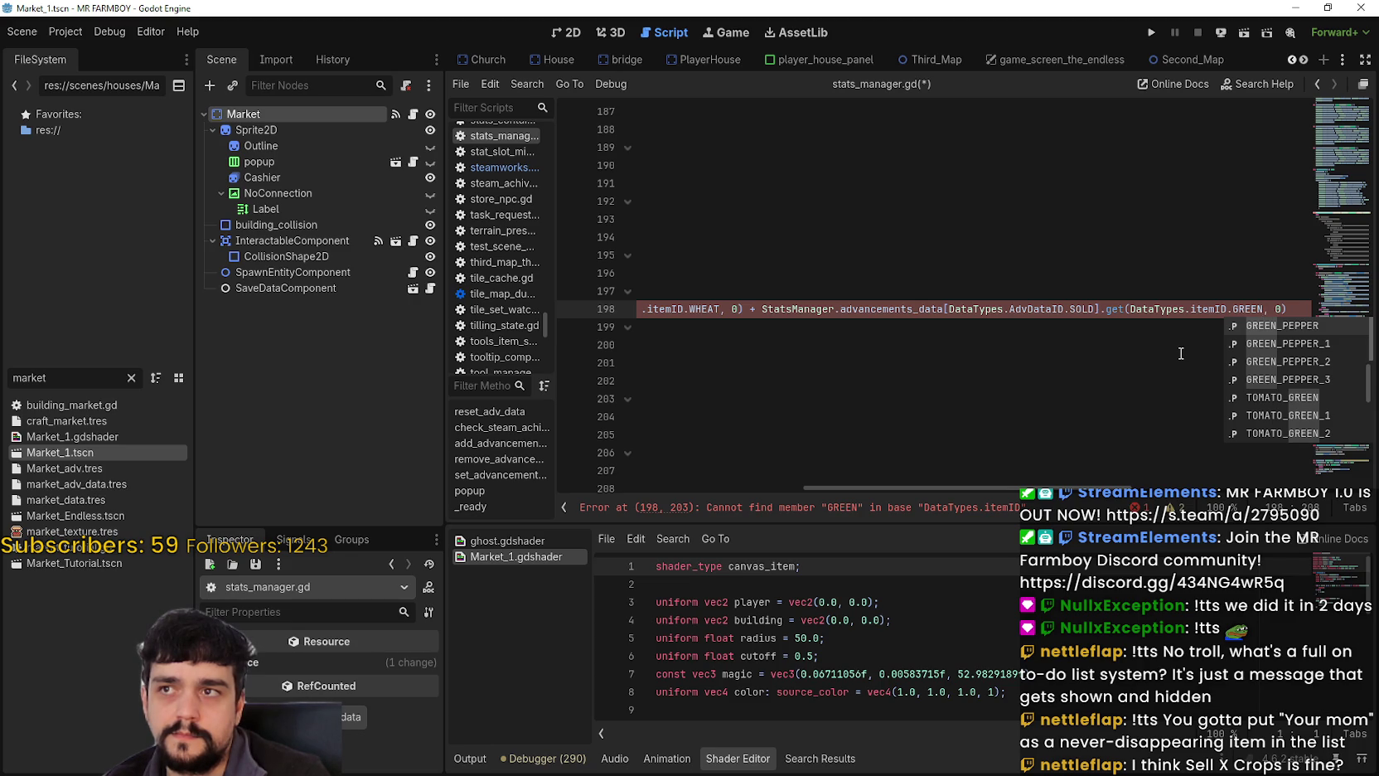
pyautogui.write('_T')
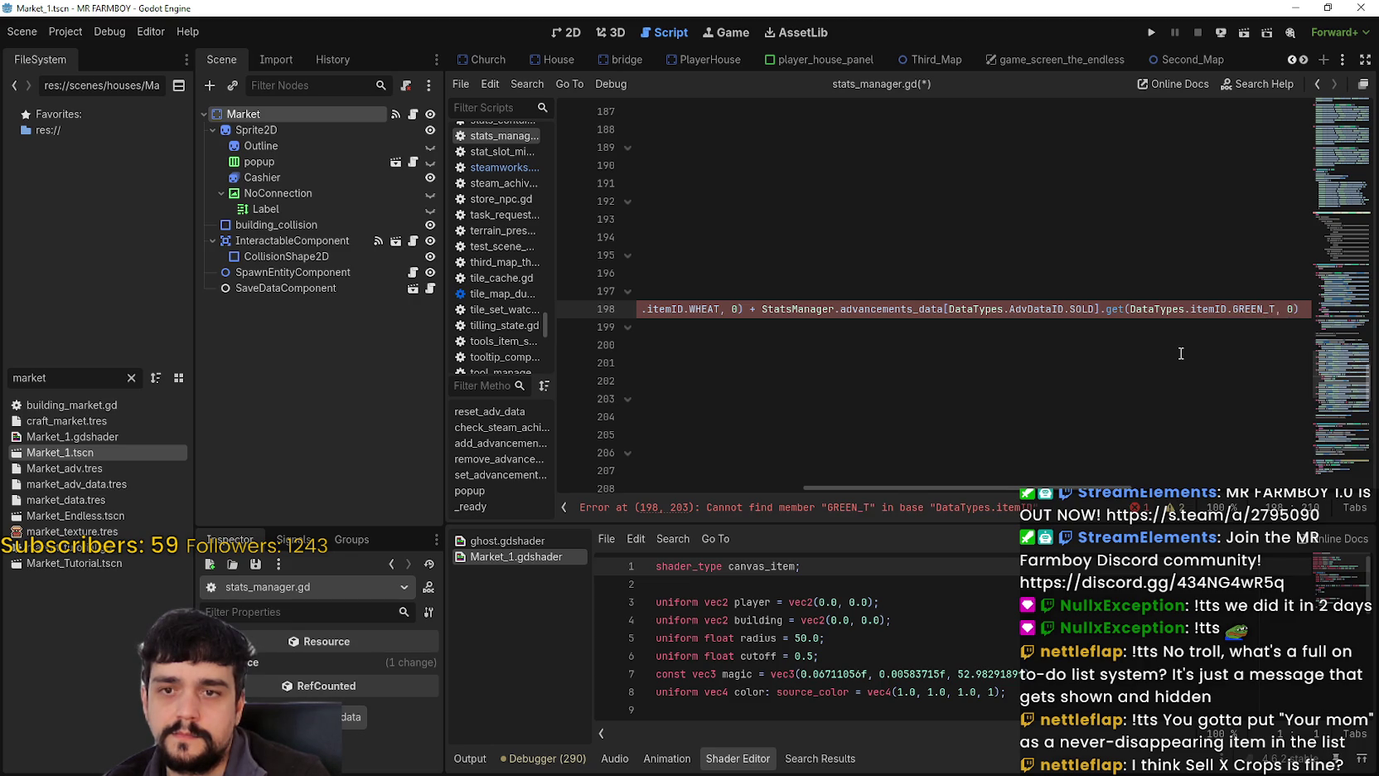
pyautogui.press('BackSpace')
pyautogui.press('BackSpace')
pyautogui.press('BackSpace')
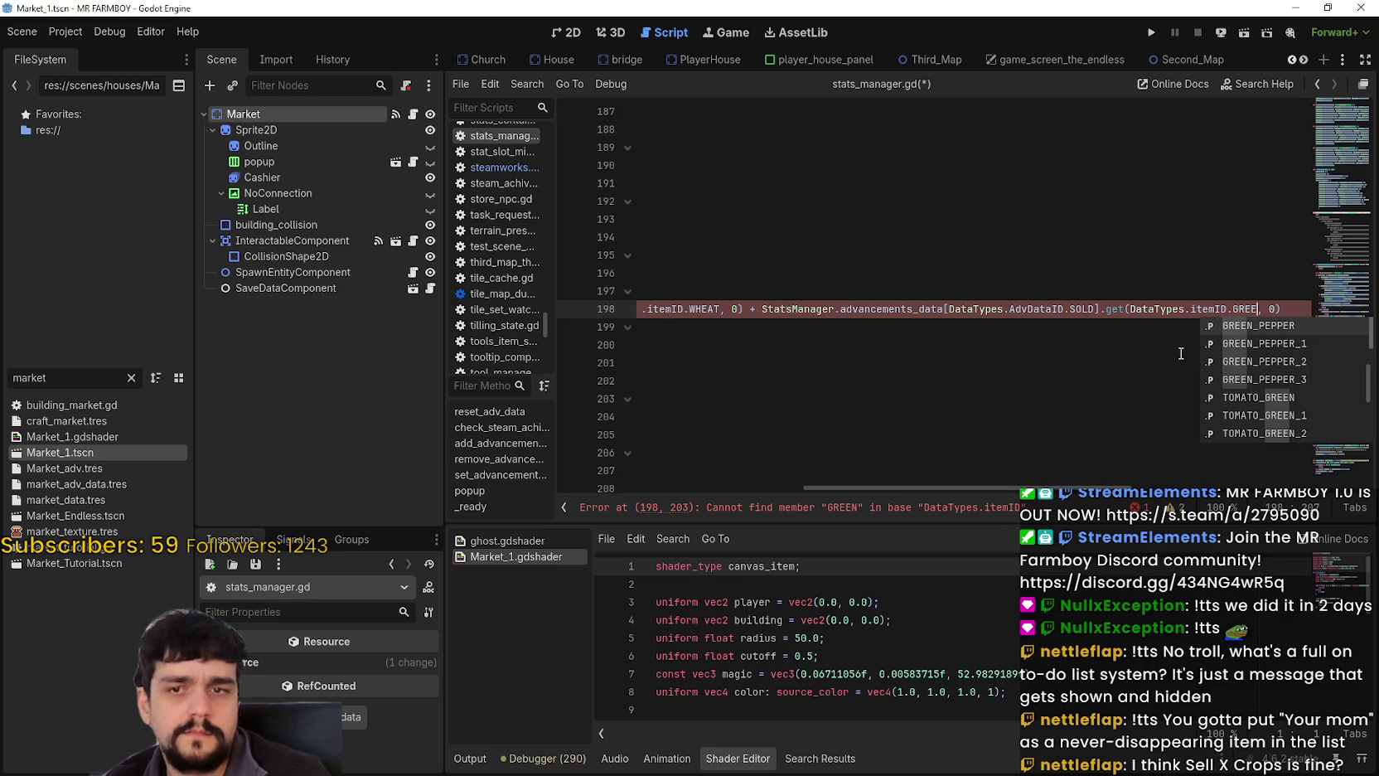
pyautogui.press('Down')
pyautogui.press('Down')
pyautogui.press('Down')
pyautogui.press('Return')
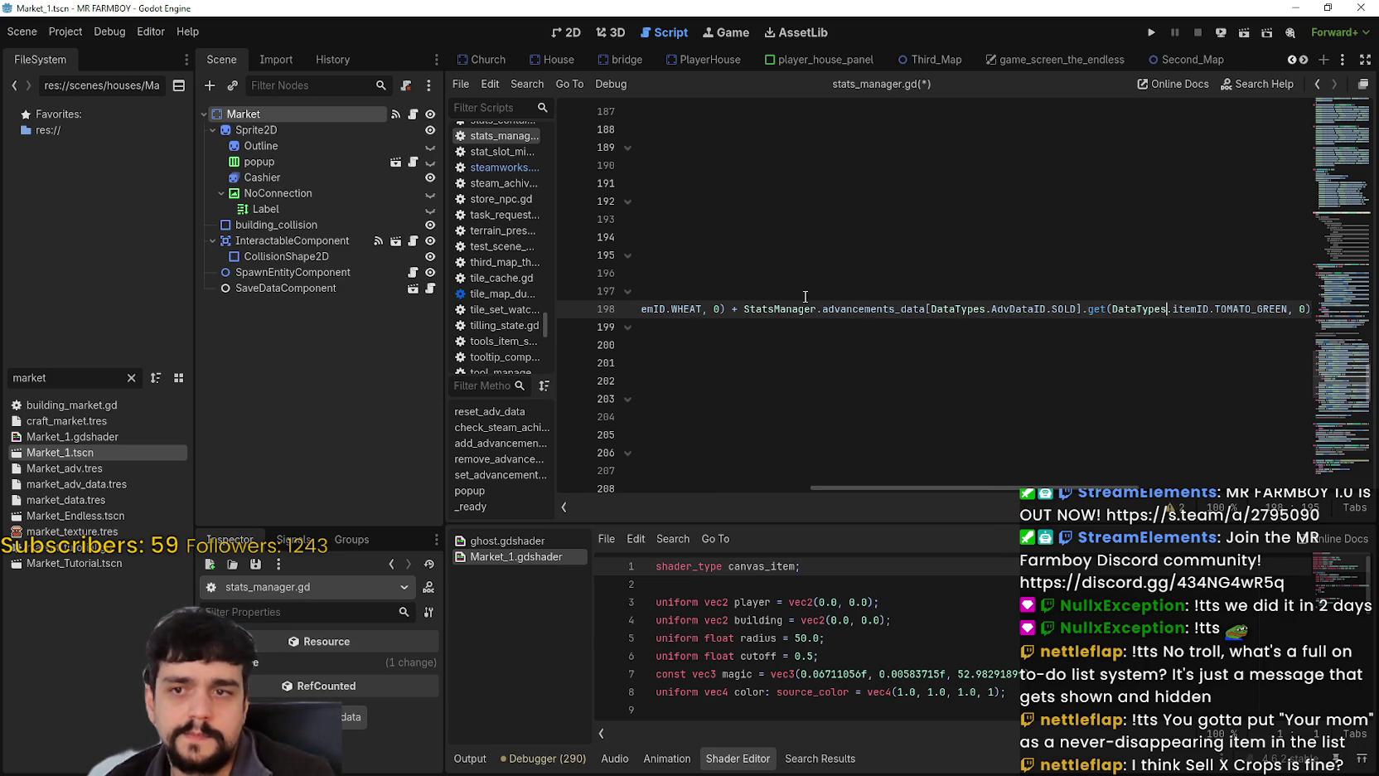
# Append a third lookup term to the sum, with its item changed to CARROT.
pyautogui.click(1311, 309)
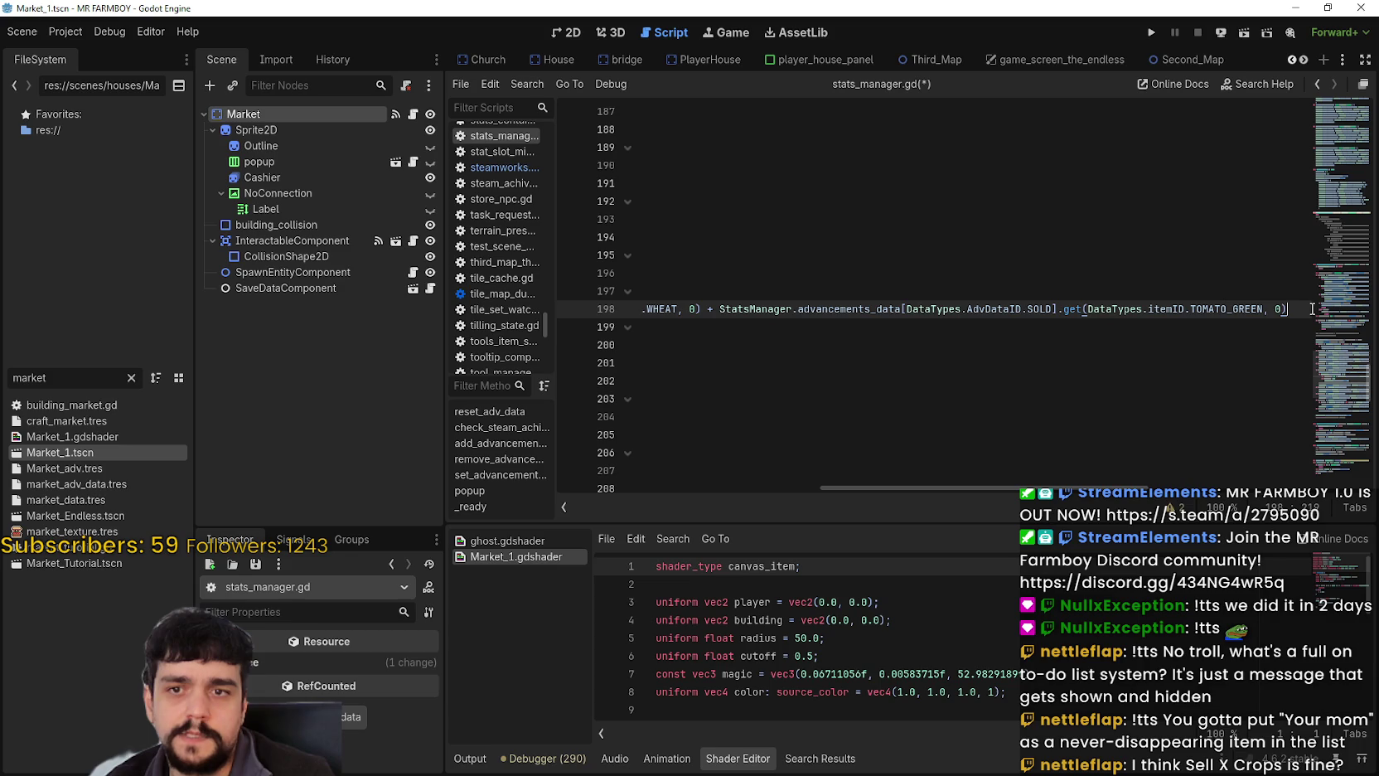
pyautogui.moveTo(1311, 309)
pyautogui.mouseDown()
pyautogui.moveTo(828, 294)
pyautogui.moveTo(823, 310)
pyautogui.mouseUp()
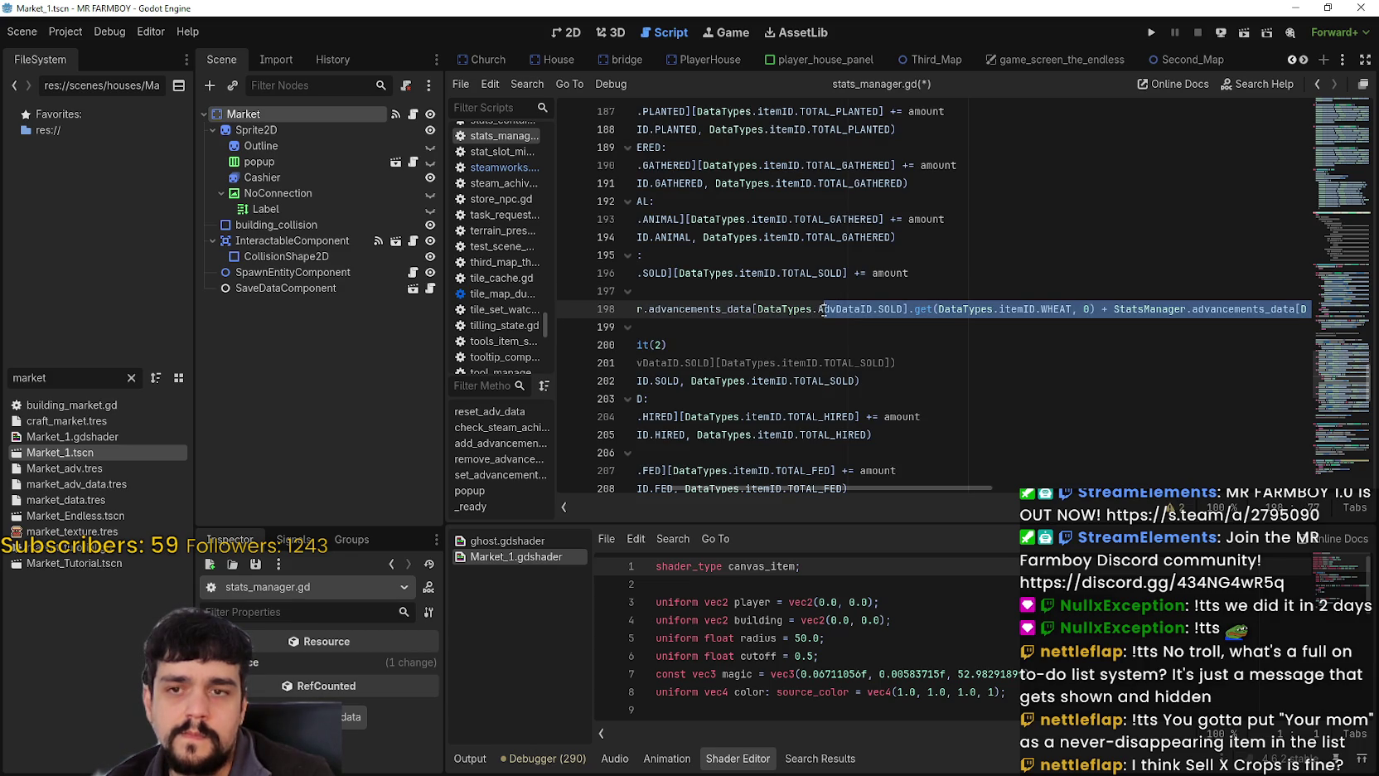
pyautogui.moveTo(823, 310)
pyautogui.mouseDown()
pyautogui.moveTo(954, 295)
pyautogui.moveTo(1304, 311)
pyautogui.mouseUp()
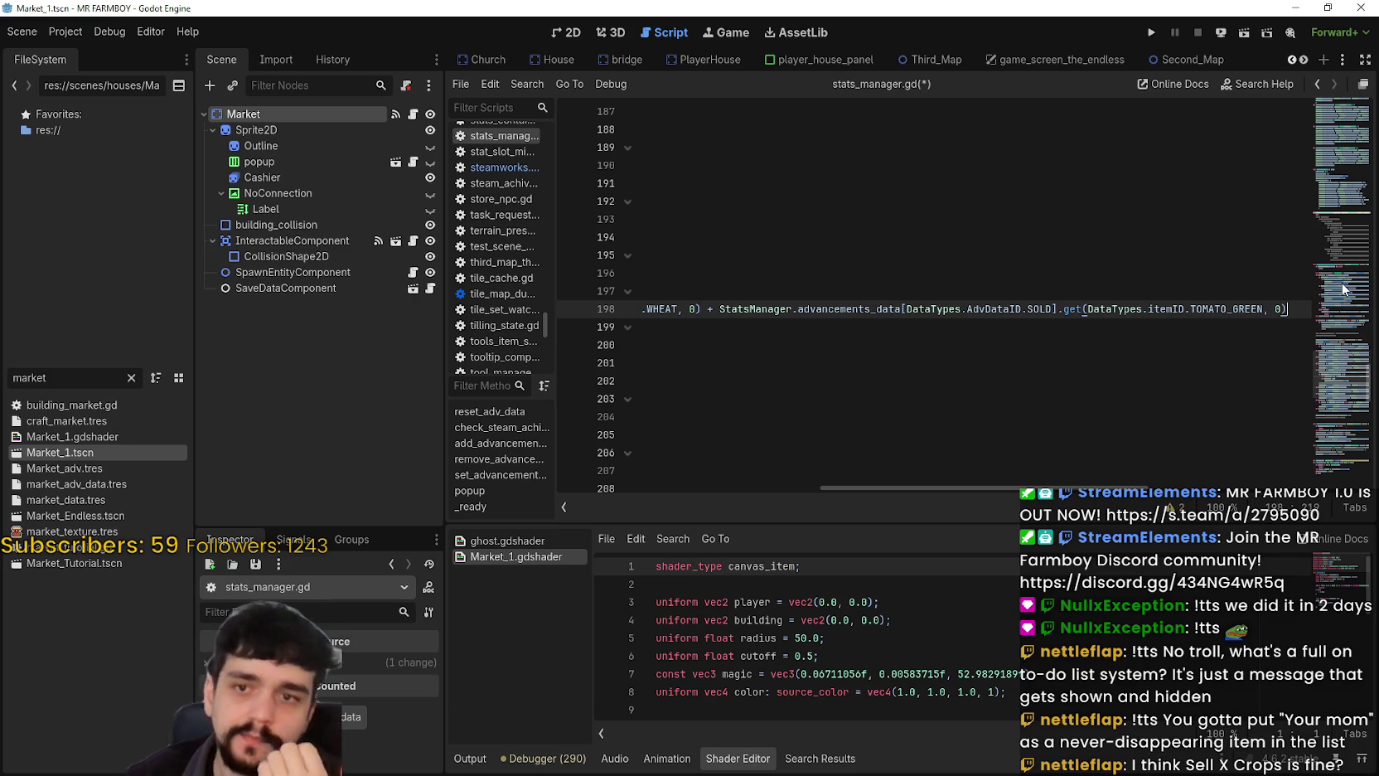
pyautogui.moveTo(1288, 308); pyautogui.dragTo(702, 311)
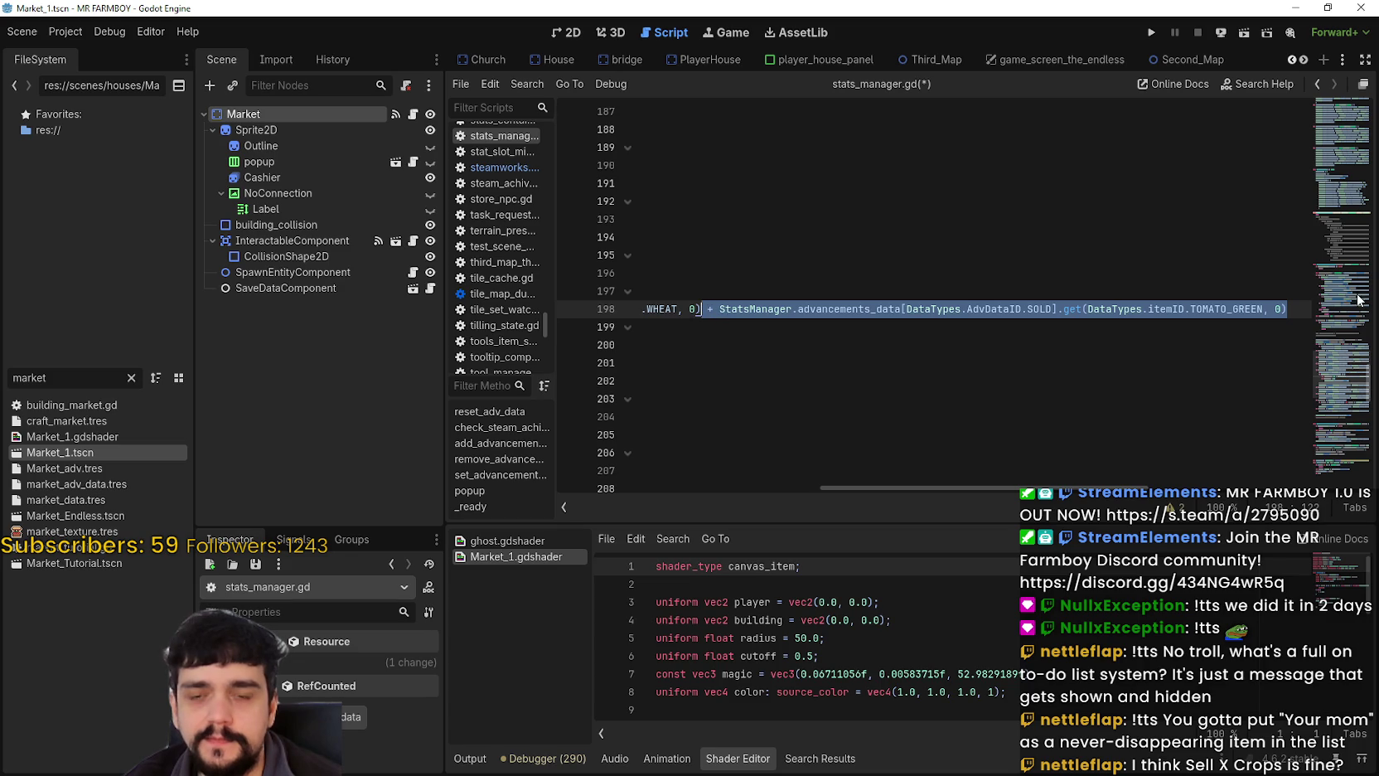
pyautogui.hotkey('ctrl', 'c')
pyautogui.click(1305, 309)
pyautogui.hotkey('ctrl', 'v')
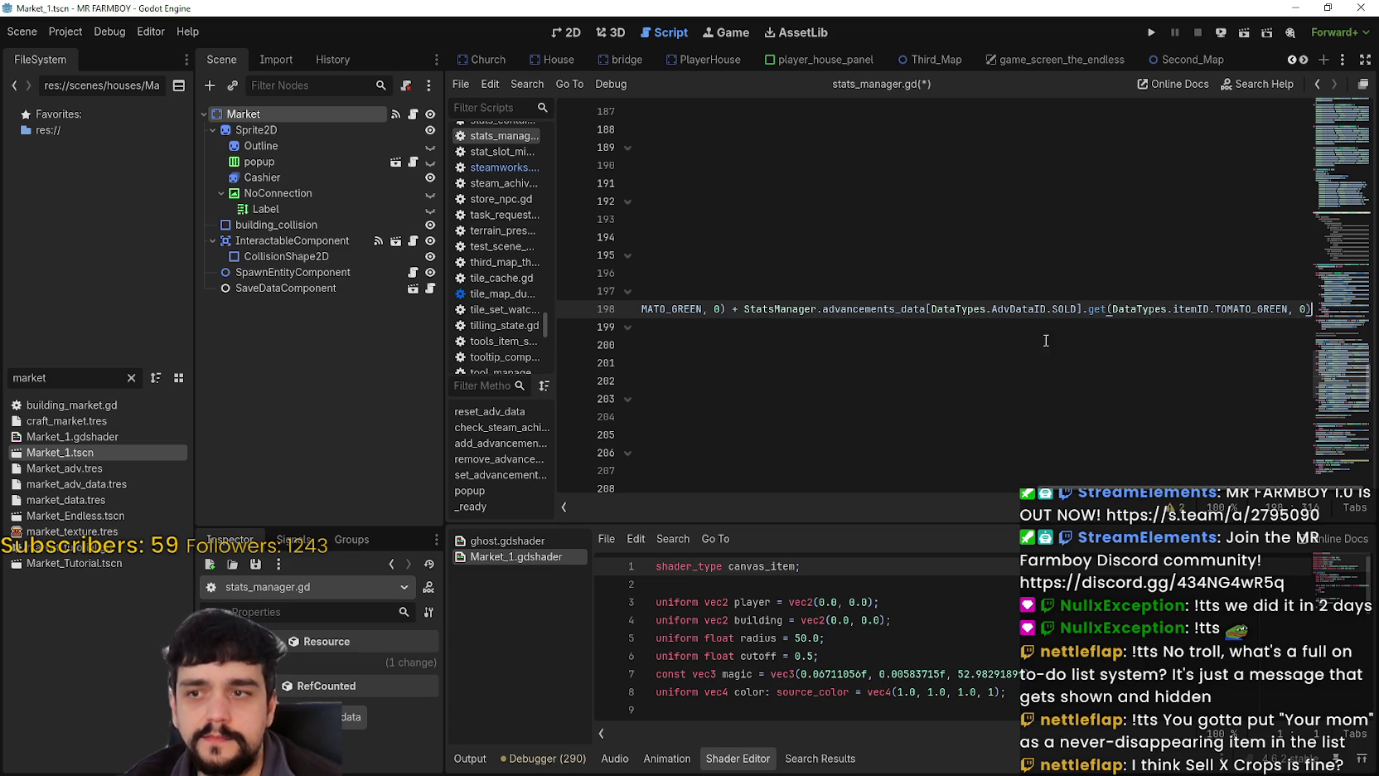
pyautogui.doubleClick(1276, 307)
pyautogui.write('CA')
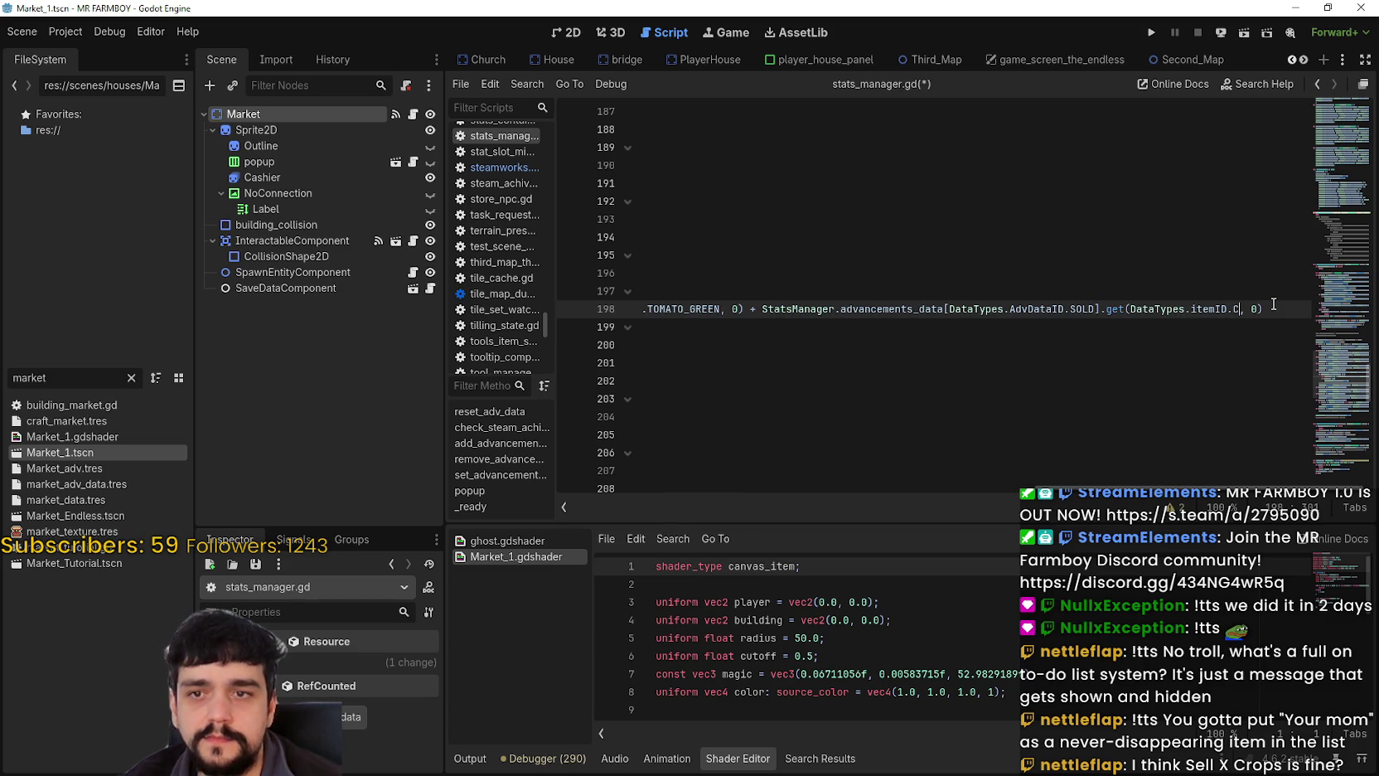
pyautogui.write('RR')
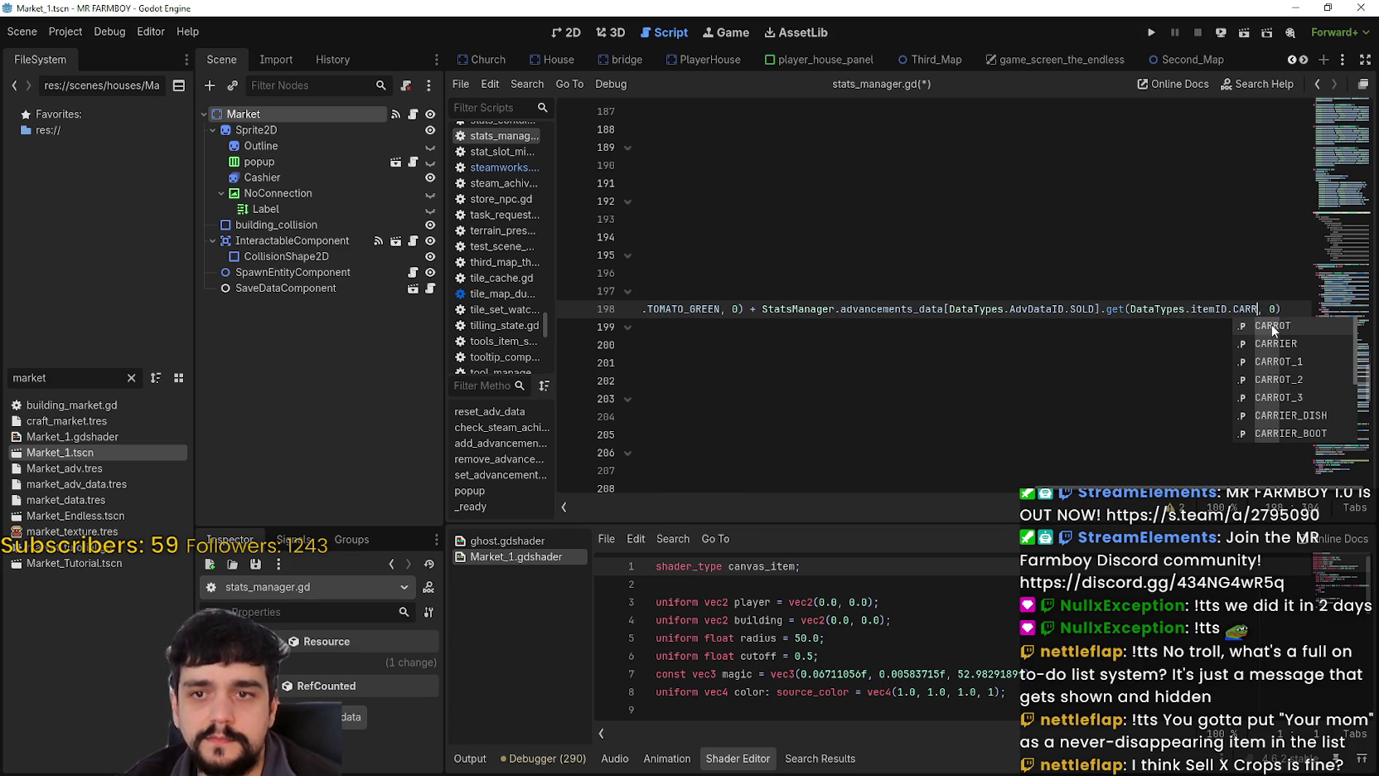
pyautogui.click(1274, 328)
# Save stats_manager.gd.
pyautogui.moveTo(1290, 308)
pyautogui.mouseDown()
pyautogui.moveTo(581, 309)
pyautogui.moveTo(463, 291)
pyautogui.mouseUp()
pyautogui.click(928, 332)
pyautogui.hotkey('ctrl', 's')
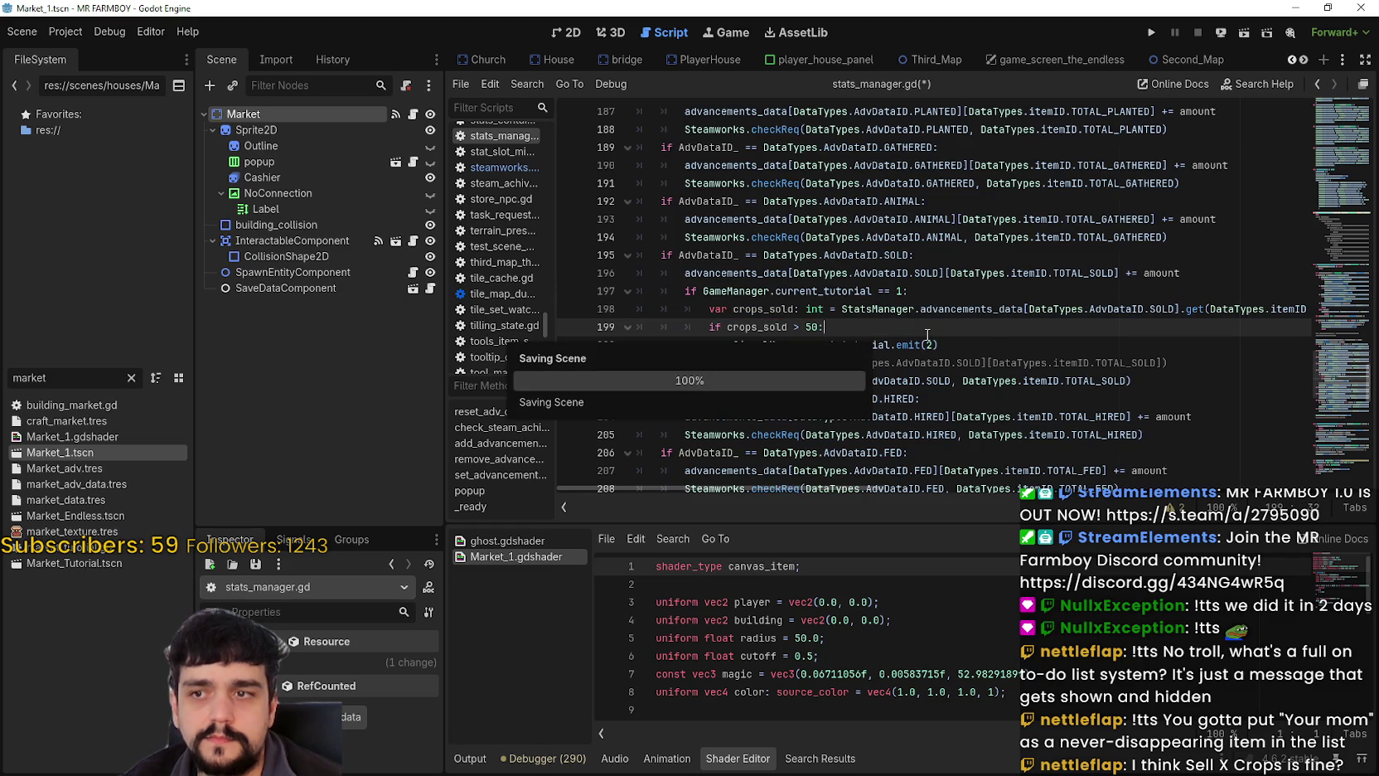
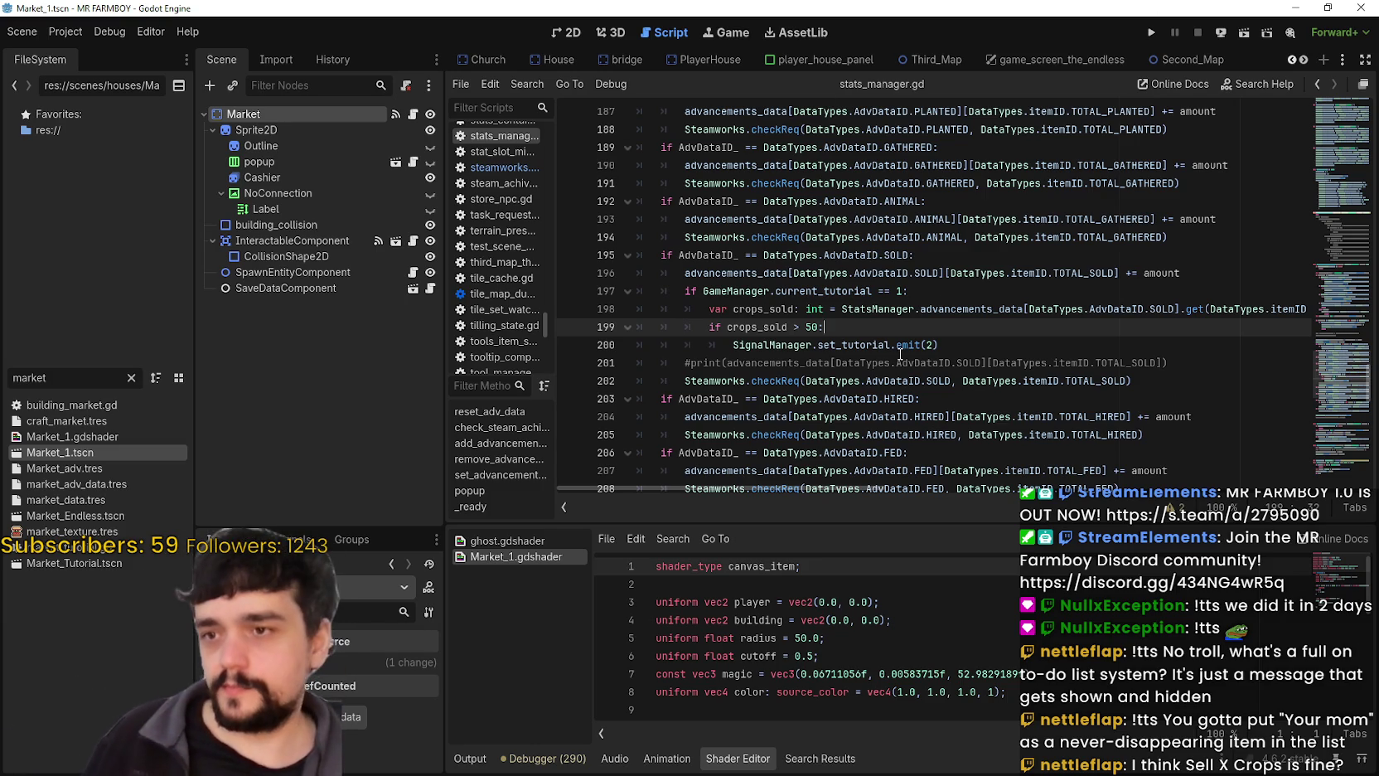
# Use Lookup Symbol on GameManager in line 197 of stats_manager.gd to open game_manager.gd.
pyautogui.press('Down')
pyautogui.press('End')
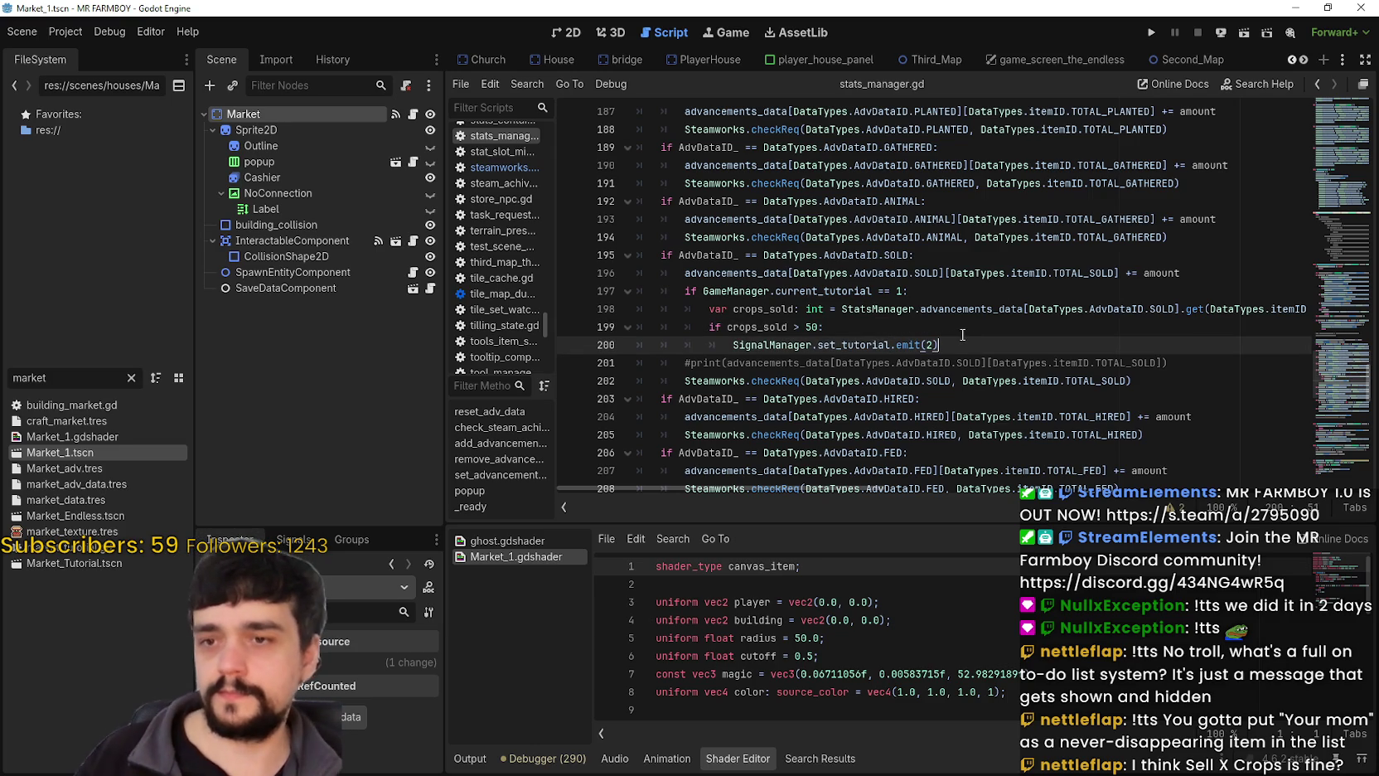
pyautogui.moveTo(872, 291); pyautogui.dragTo(702, 291)
pyautogui.click(758, 290)
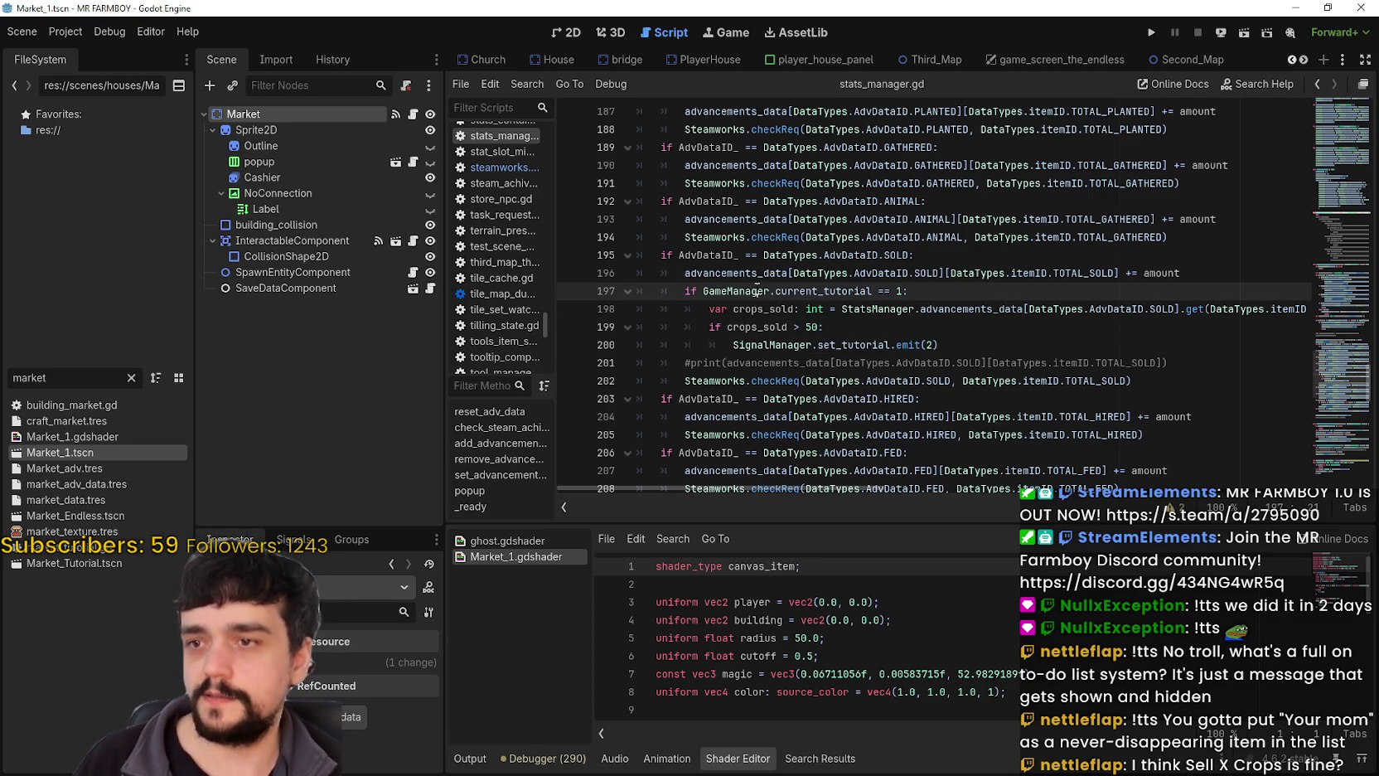
pyautogui.rightClick(756, 290)
pyautogui.click(819, 541)
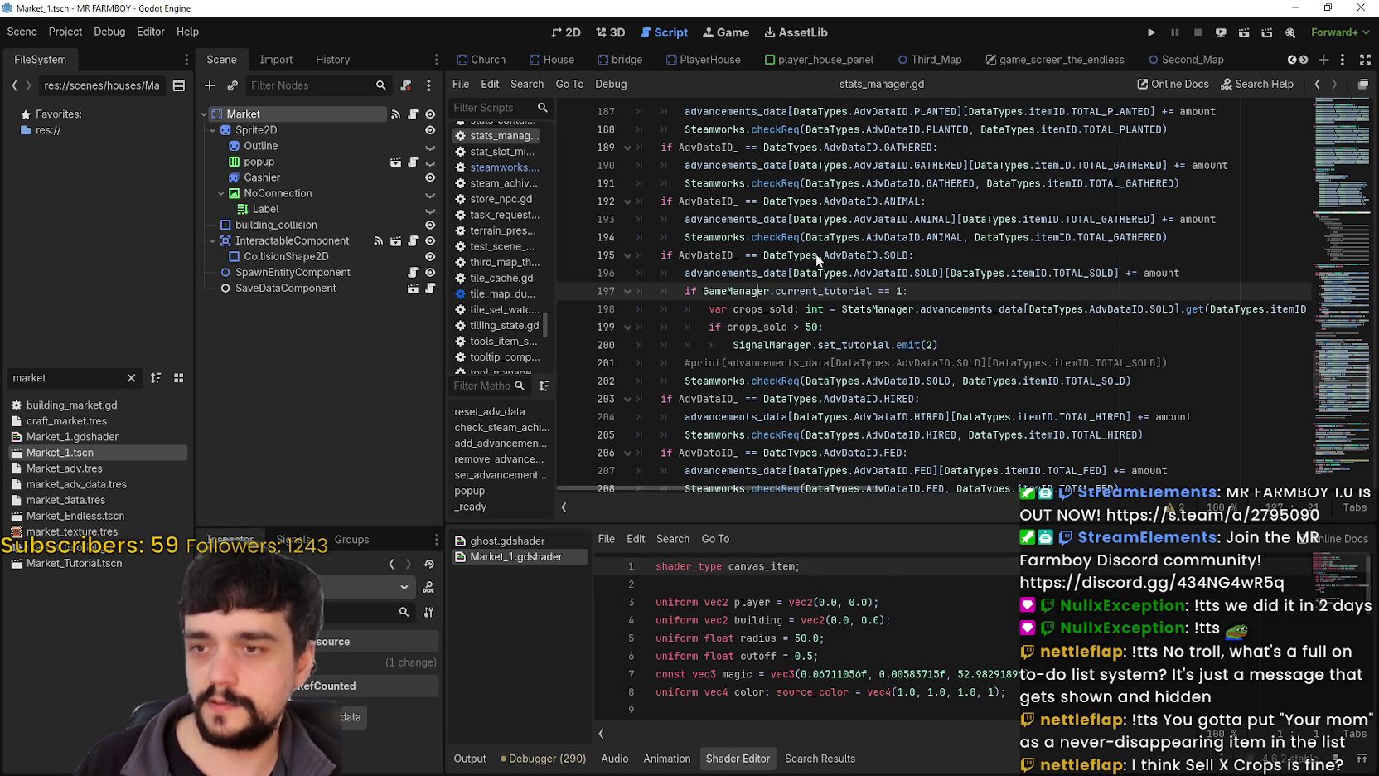
# Scroll game_manager.gd down to the last line of the reset_data function.
pyautogui.scroll(-8, 814, 307)
pyautogui.scroll(-20, 813, 306)
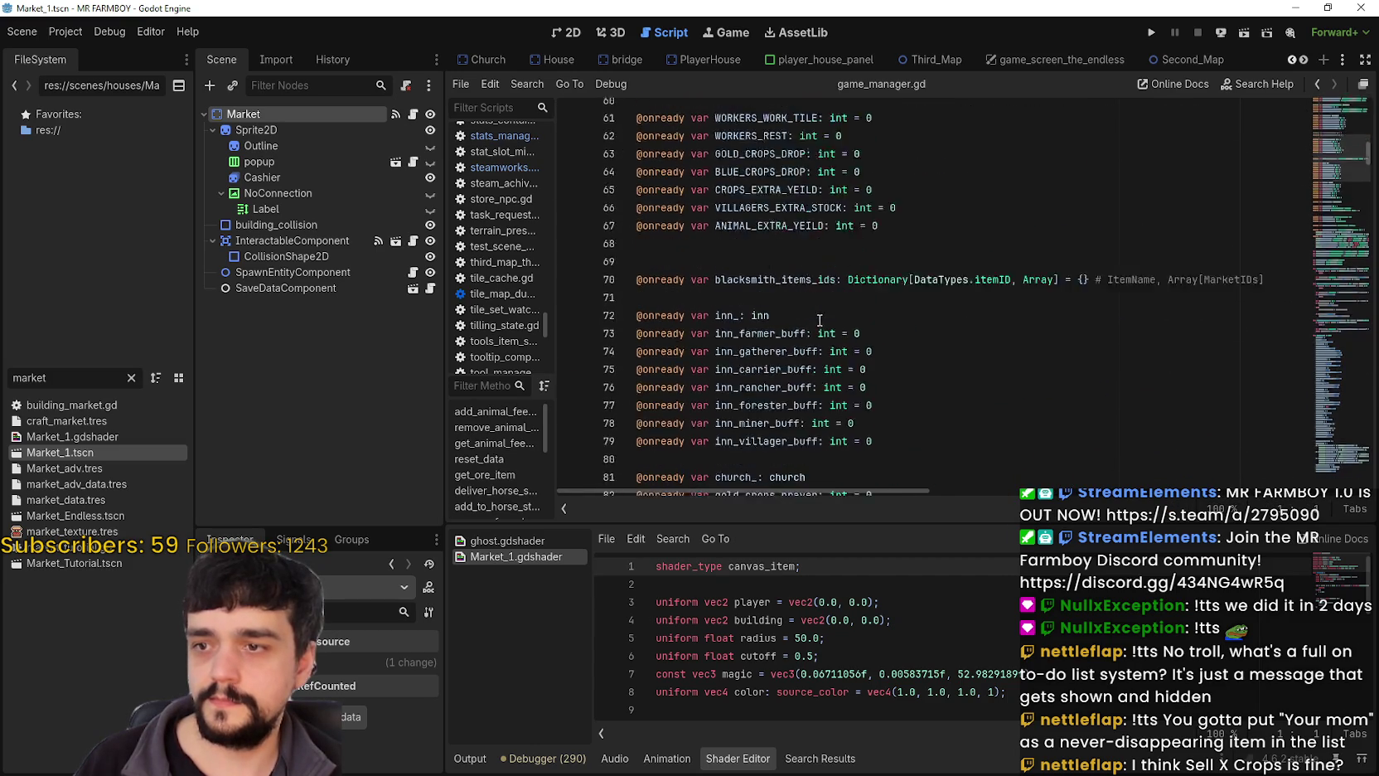
pyautogui.scroll(-4, 823, 329)
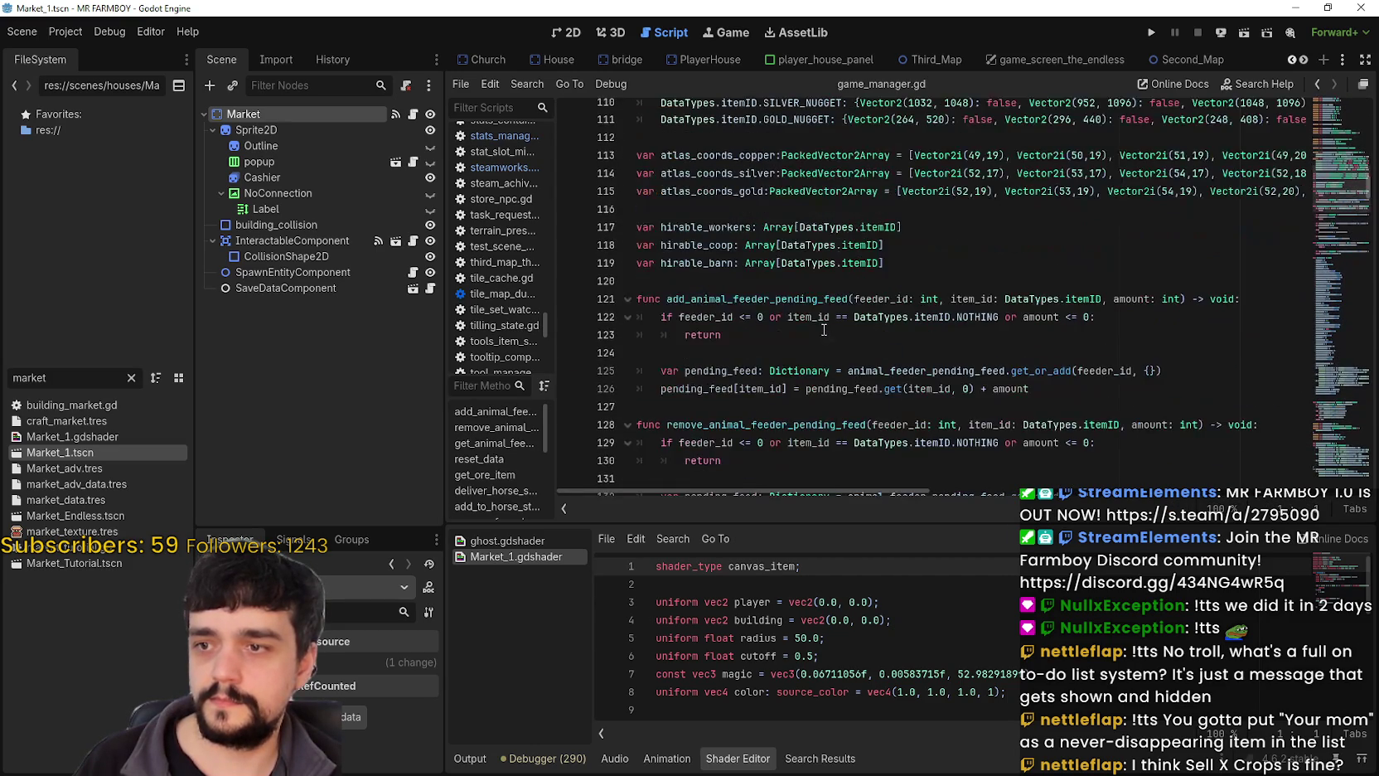
pyautogui.scroll(-13, 823, 330)
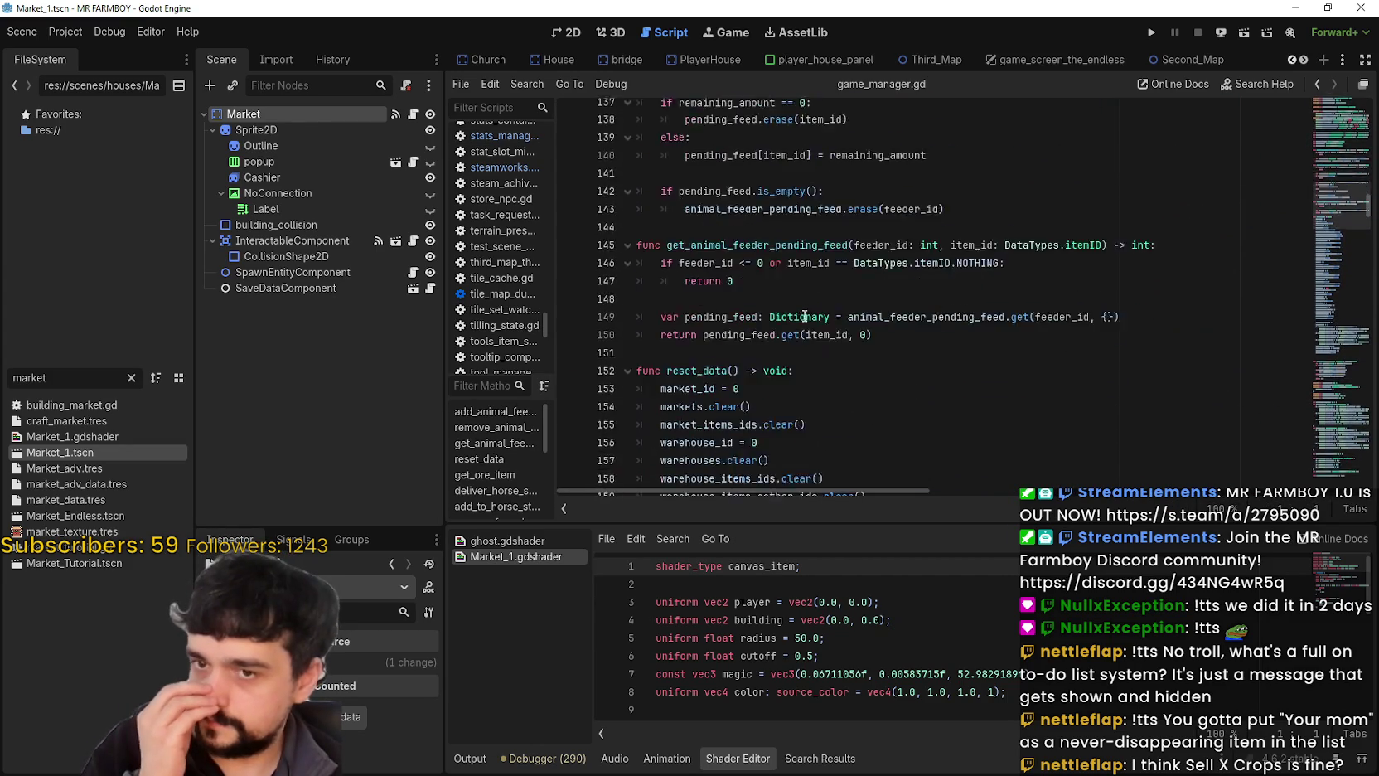
pyautogui.scroll(-7, 852, 279)
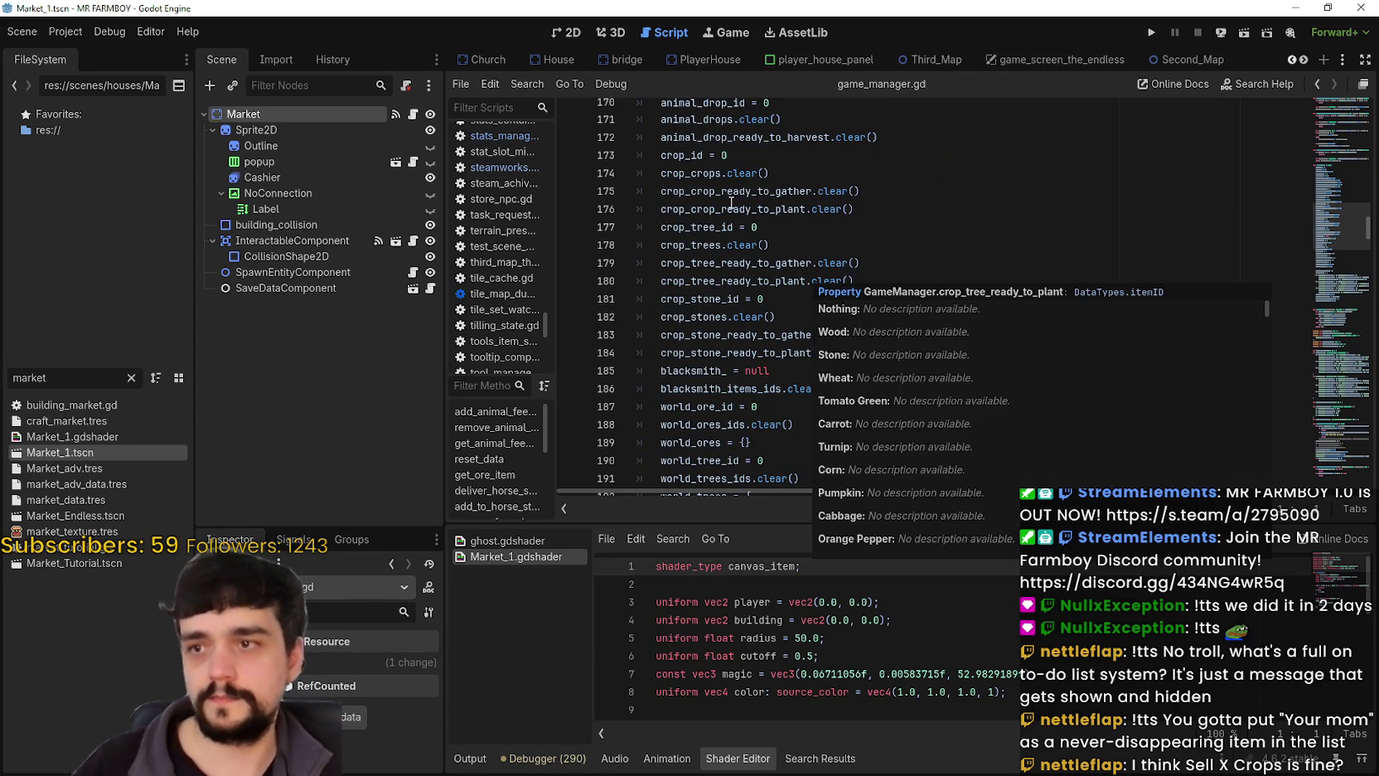
pyautogui.scroll(-1, 895, 250)
pyautogui.scroll(-8, 895, 249)
pyautogui.click(828, 190)
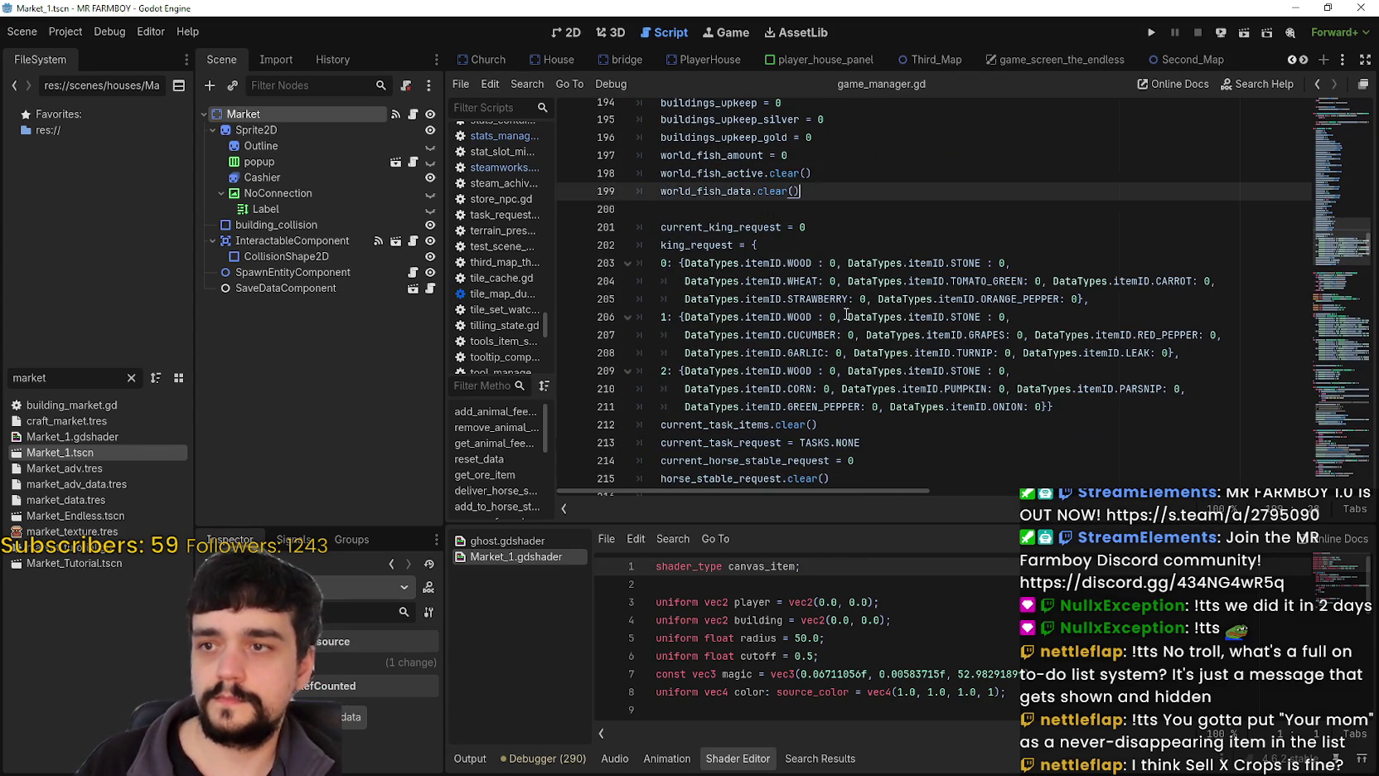
pyautogui.scroll(-1, 813, 346)
pyautogui.scroll(-4, 812, 346)
pyautogui.scroll(15, 831, 317)
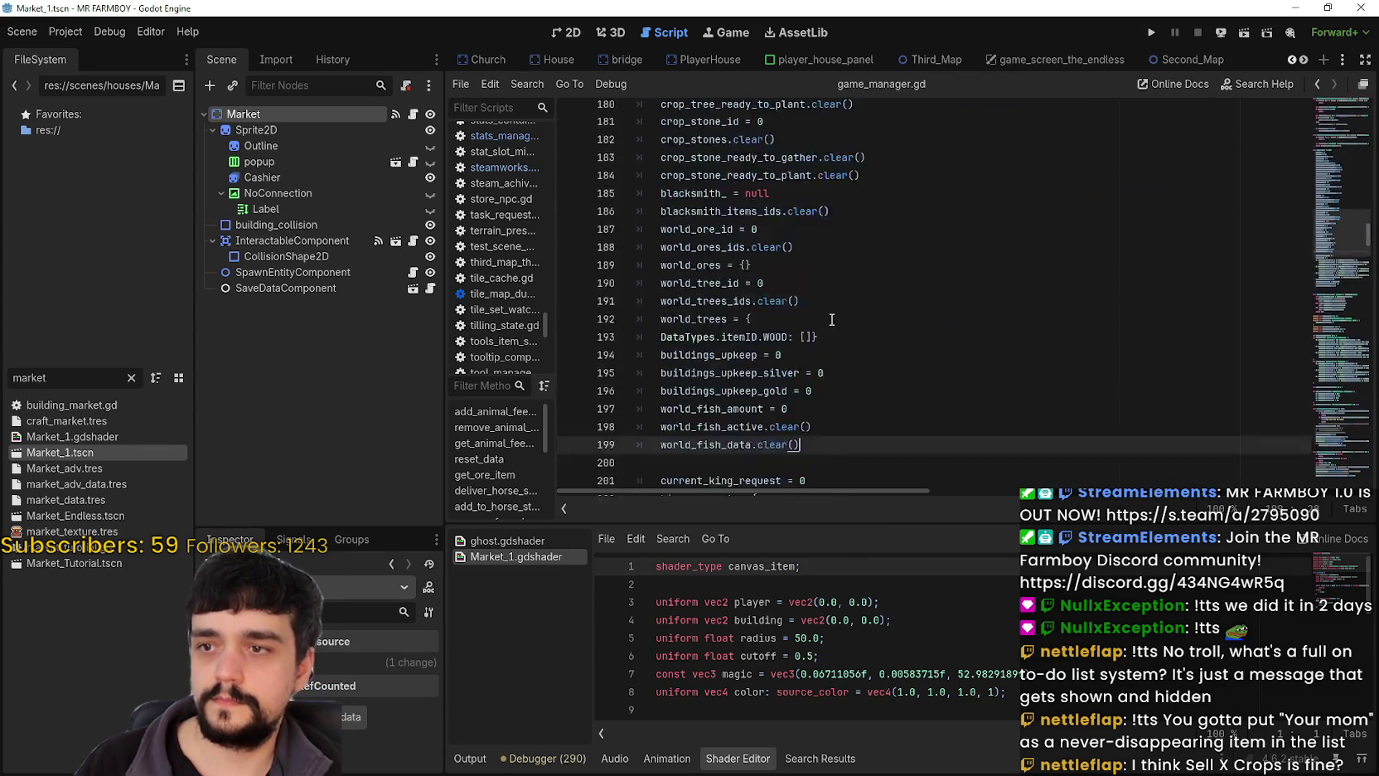
pyautogui.scroll(7, 832, 318)
pyautogui.scroll(-7, 827, 315)
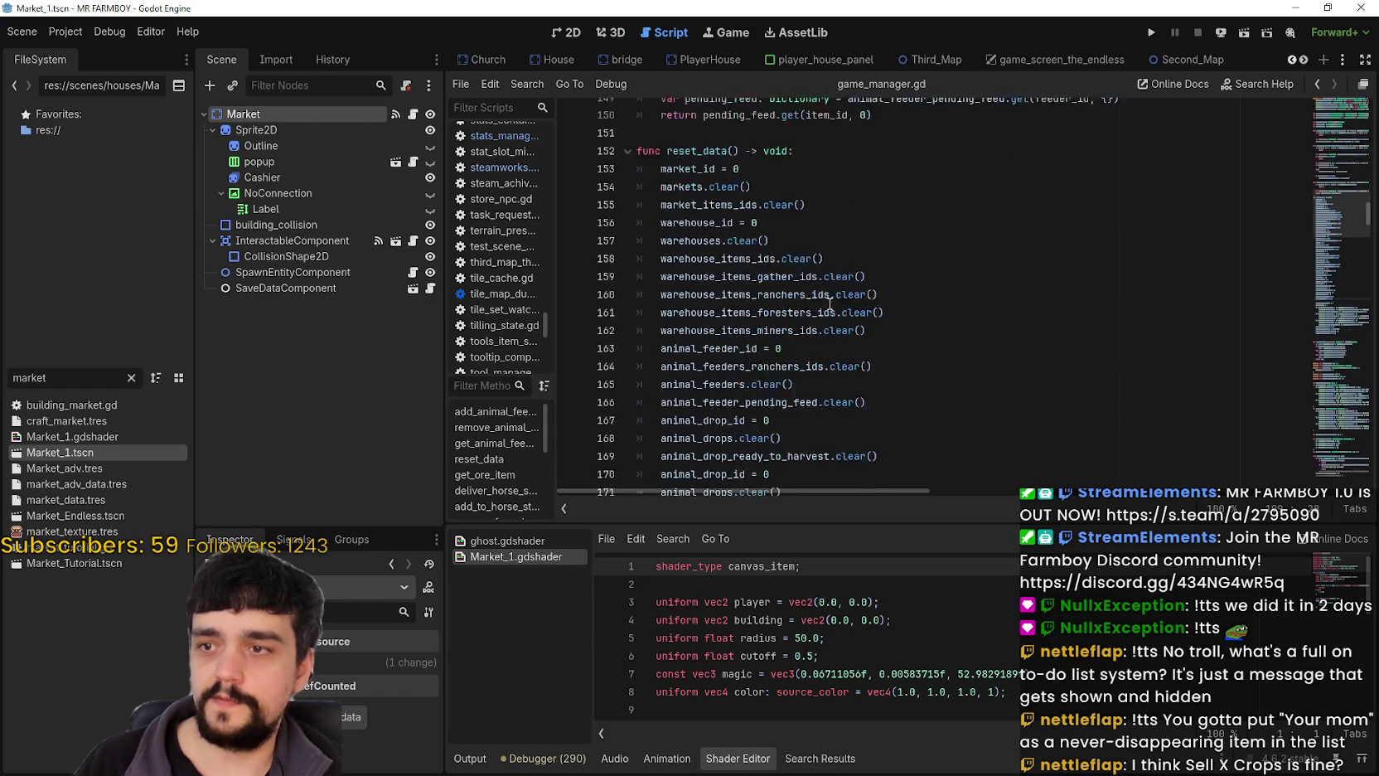
pyautogui.scroll(-9, 827, 315)
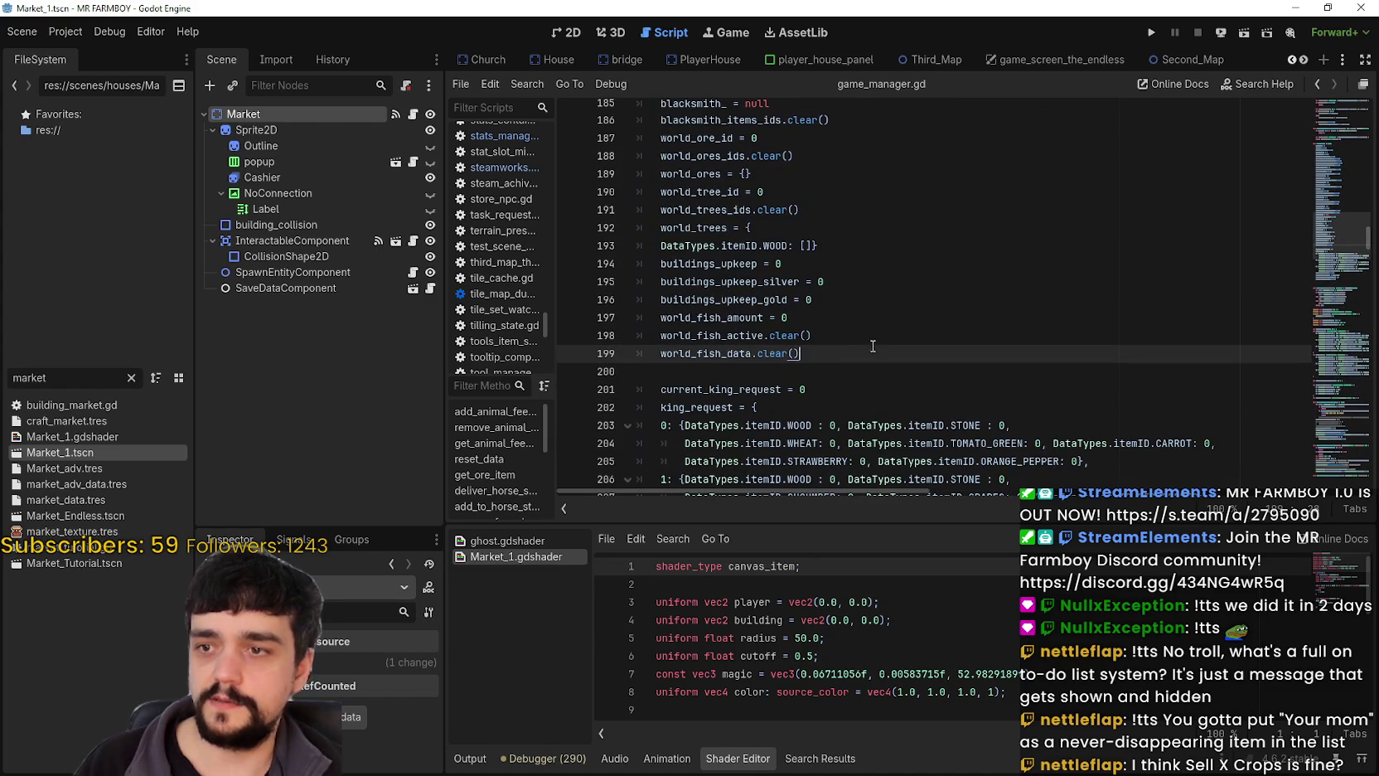
pyautogui.scroll(3, 838, 343)
pyautogui.scroll(-7, 843, 344)
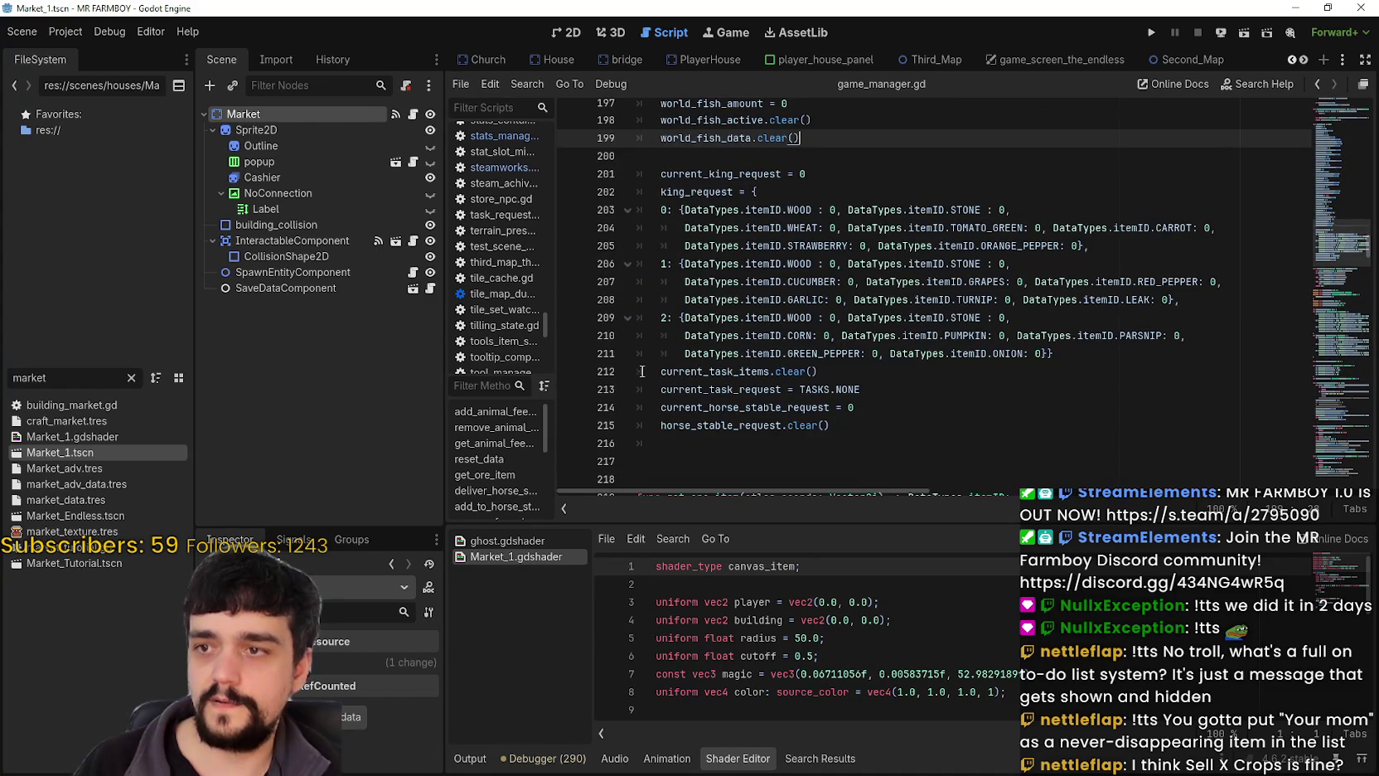
pyautogui.click(849, 426)
pyautogui.scroll(-3, 828, 373)
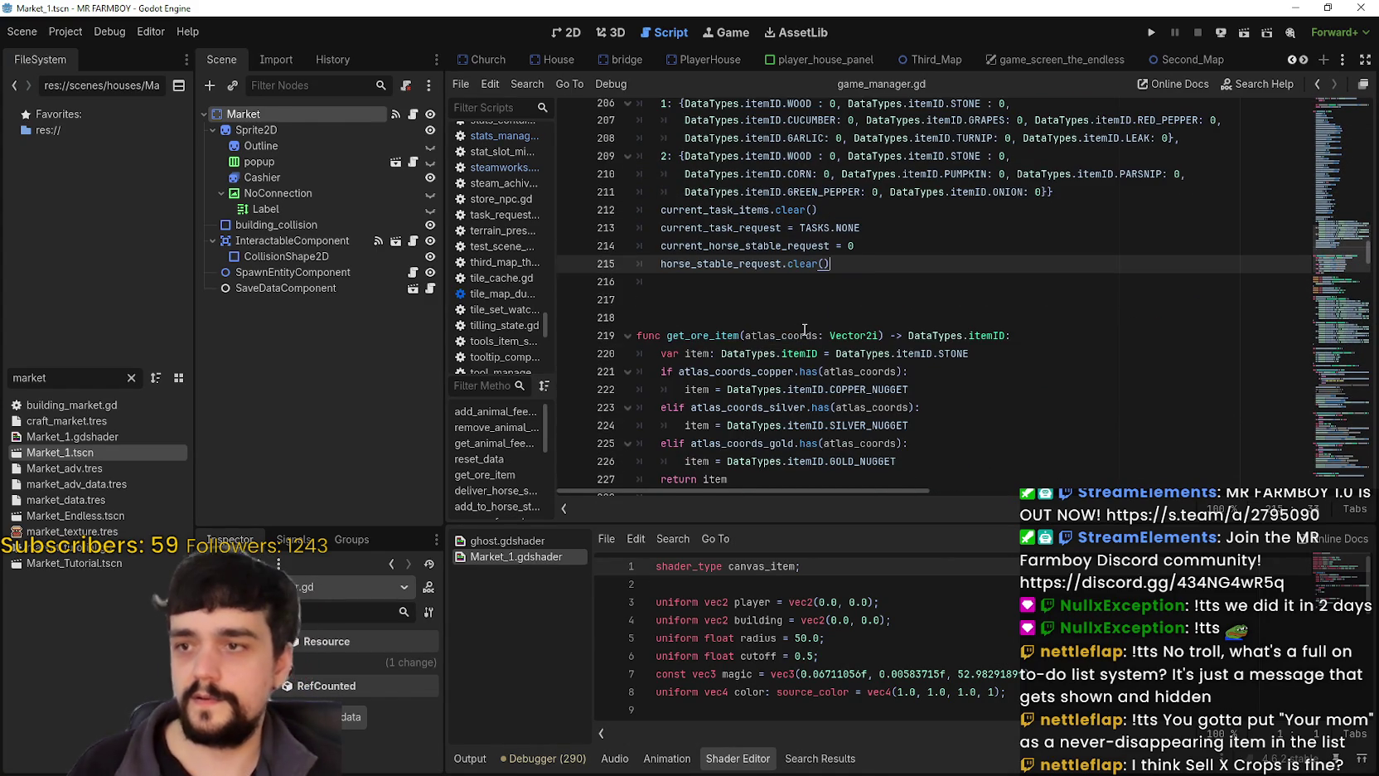
# Append 'GameManager.current_tutorial = 0' to the end of reset_data.
pyautogui.press('Return')
pyautogui.write('cur')
pyautogui.press('BackSpace')
pyautogui.press('BackSpace')
pyautogui.press('BackSpace')
pyautogui.write('GameManager.current_tutorial')
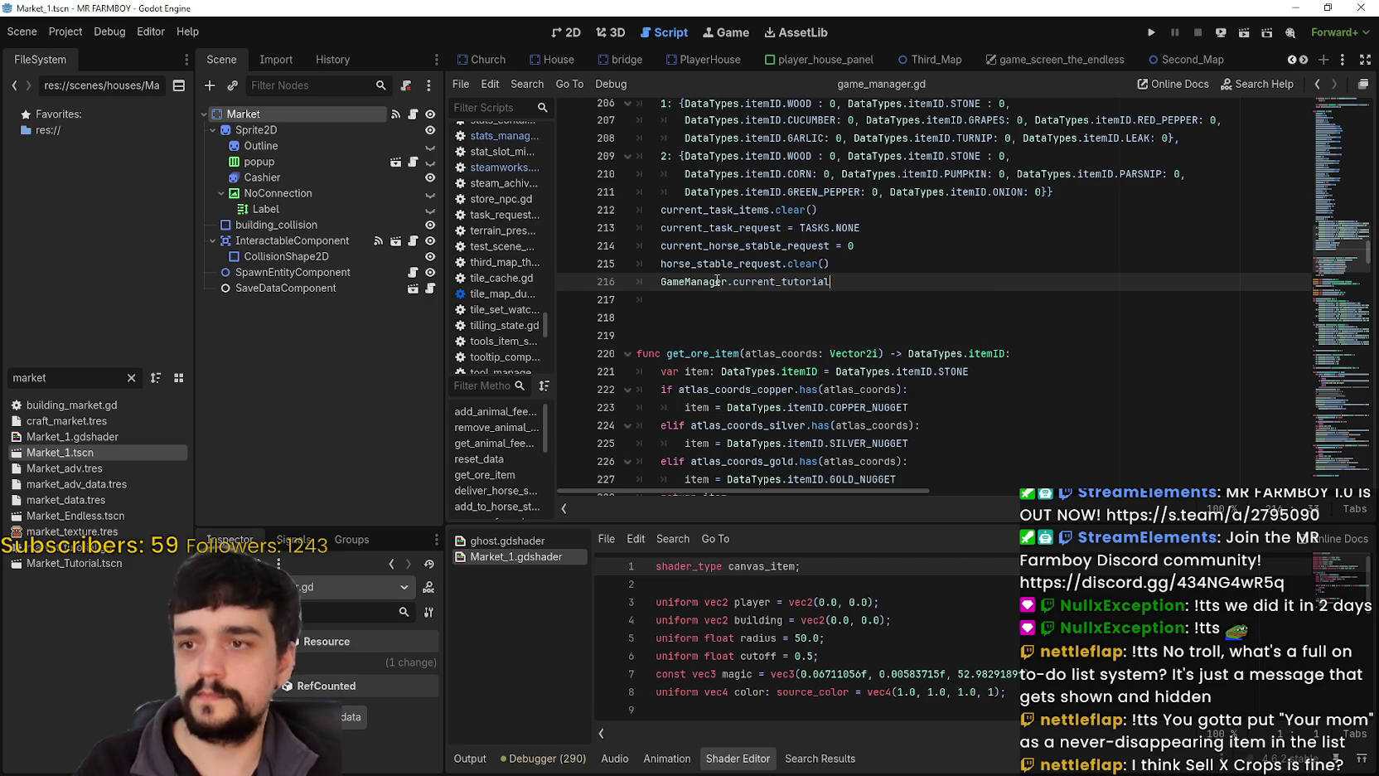
pyautogui.scroll(1, 735, 282)
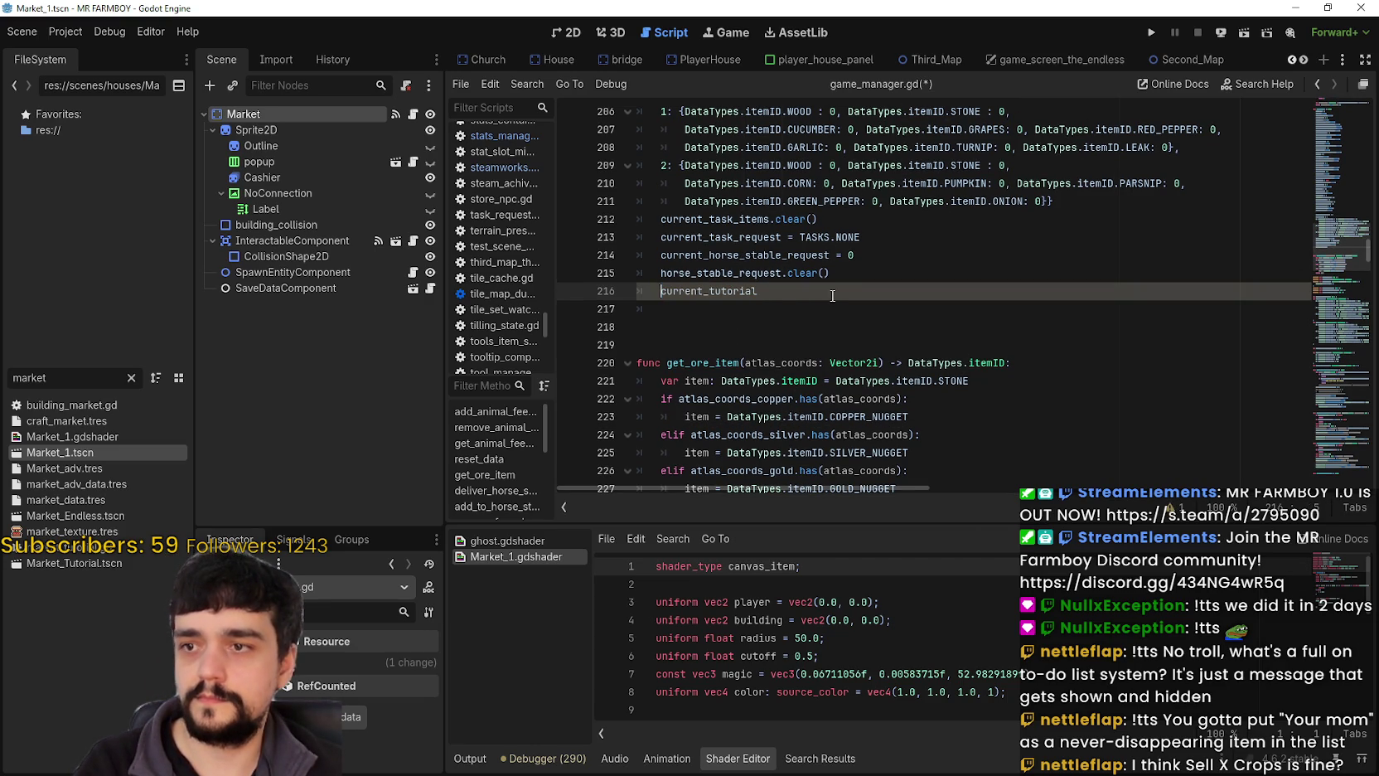
pyautogui.write('= 0')
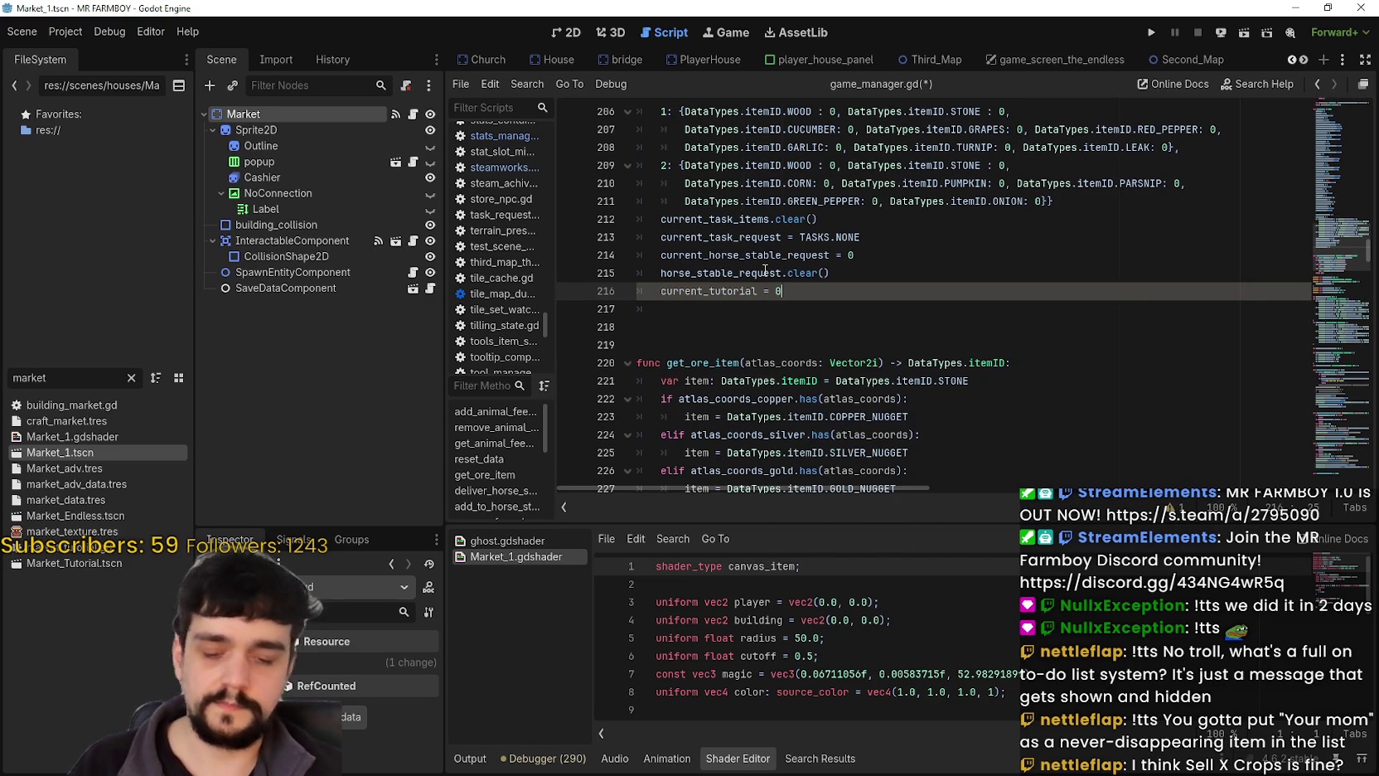
pyautogui.click(799, 362)
pyautogui.scroll(-4, 800, 363)
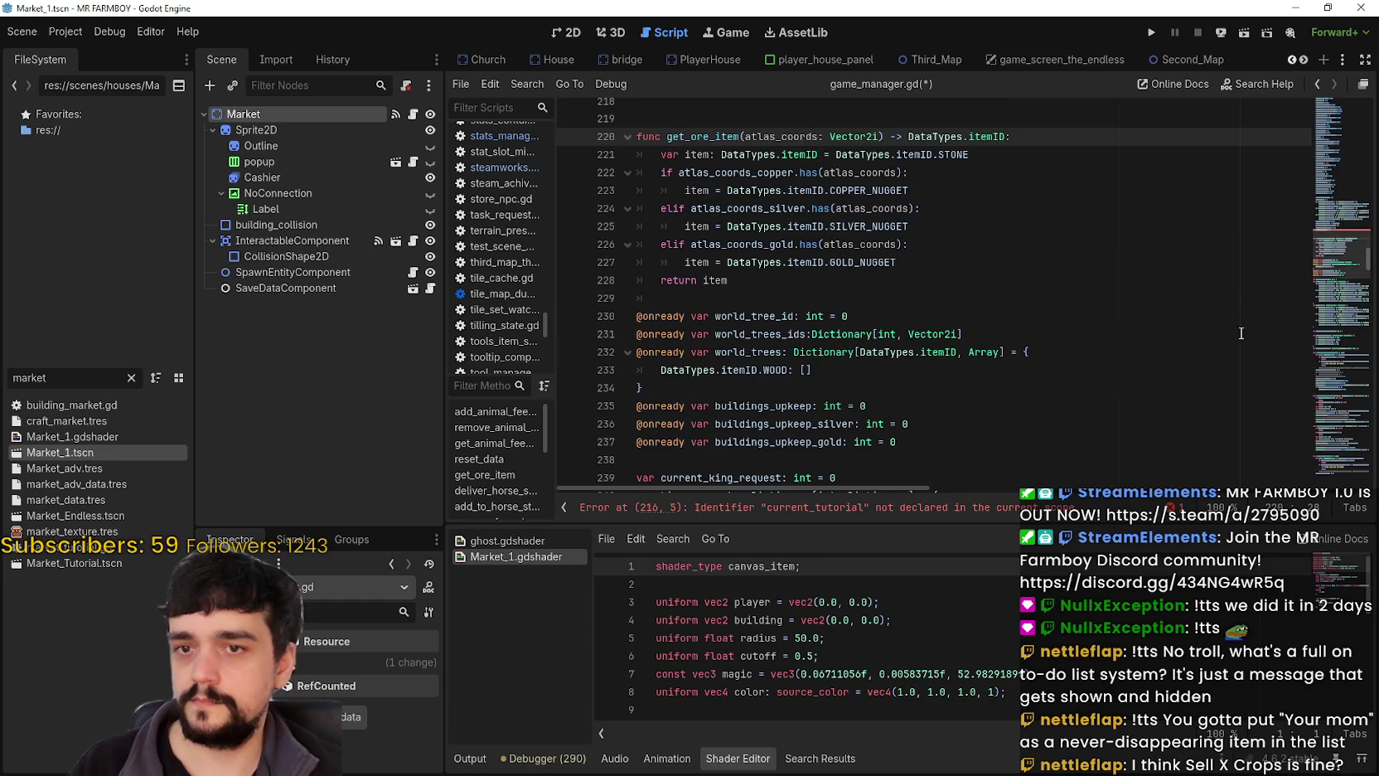
pyautogui.moveTo(1328, 266)
pyautogui.mouseDown()
pyautogui.moveTo(1320, 409)
pyautogui.moveTo(1334, 385)
pyautogui.moveTo(1329, 170)
pyautogui.mouseUp()
pyautogui.scroll(15, 745, 434)
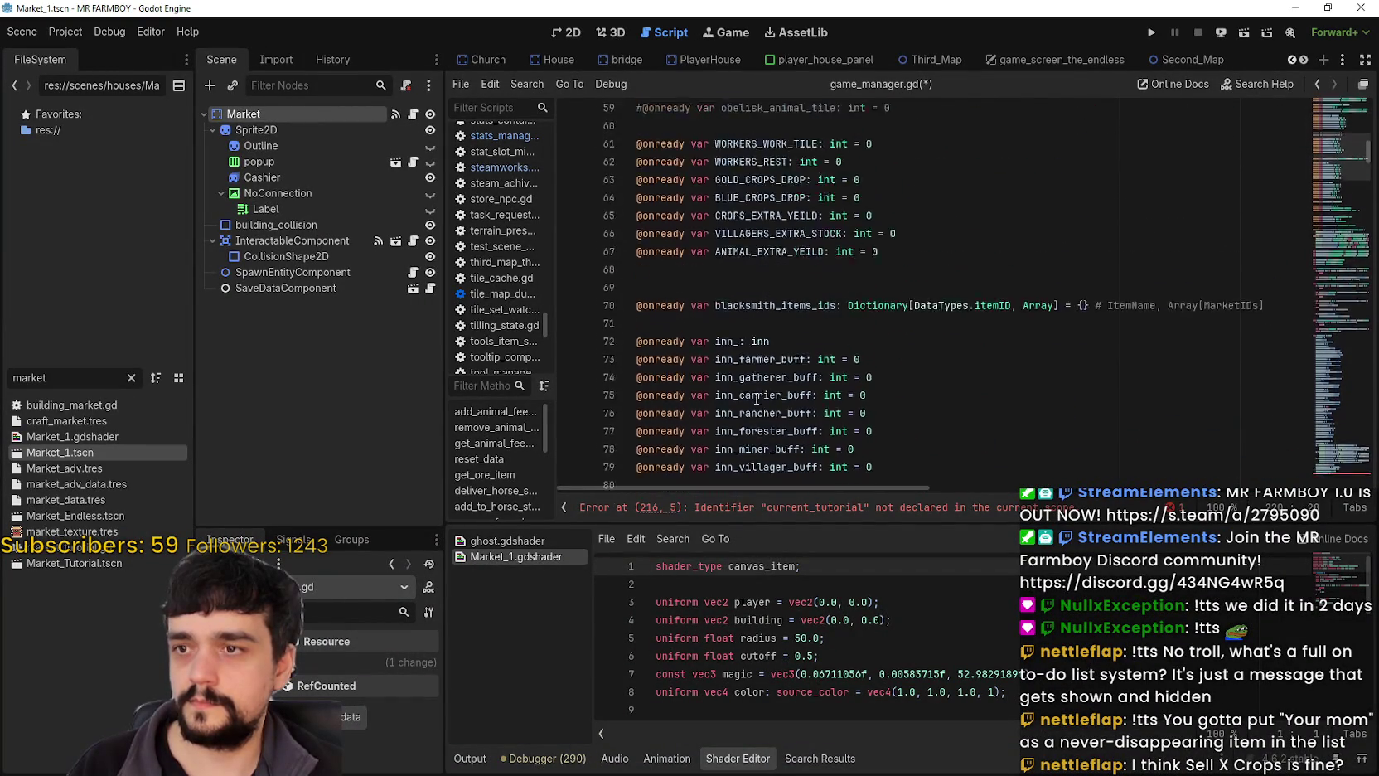
pyautogui.scroll(12, 757, 399)
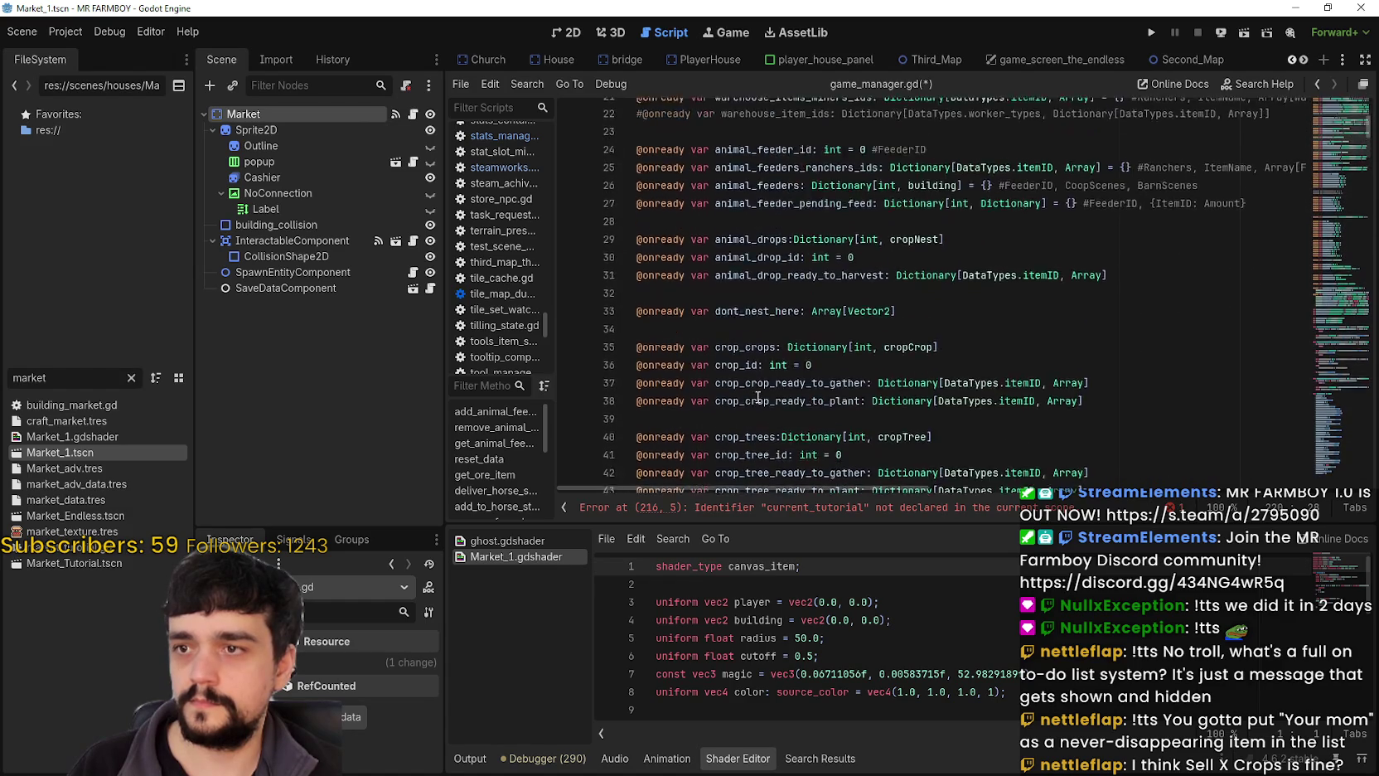
pyautogui.scroll(-8, 750, 381)
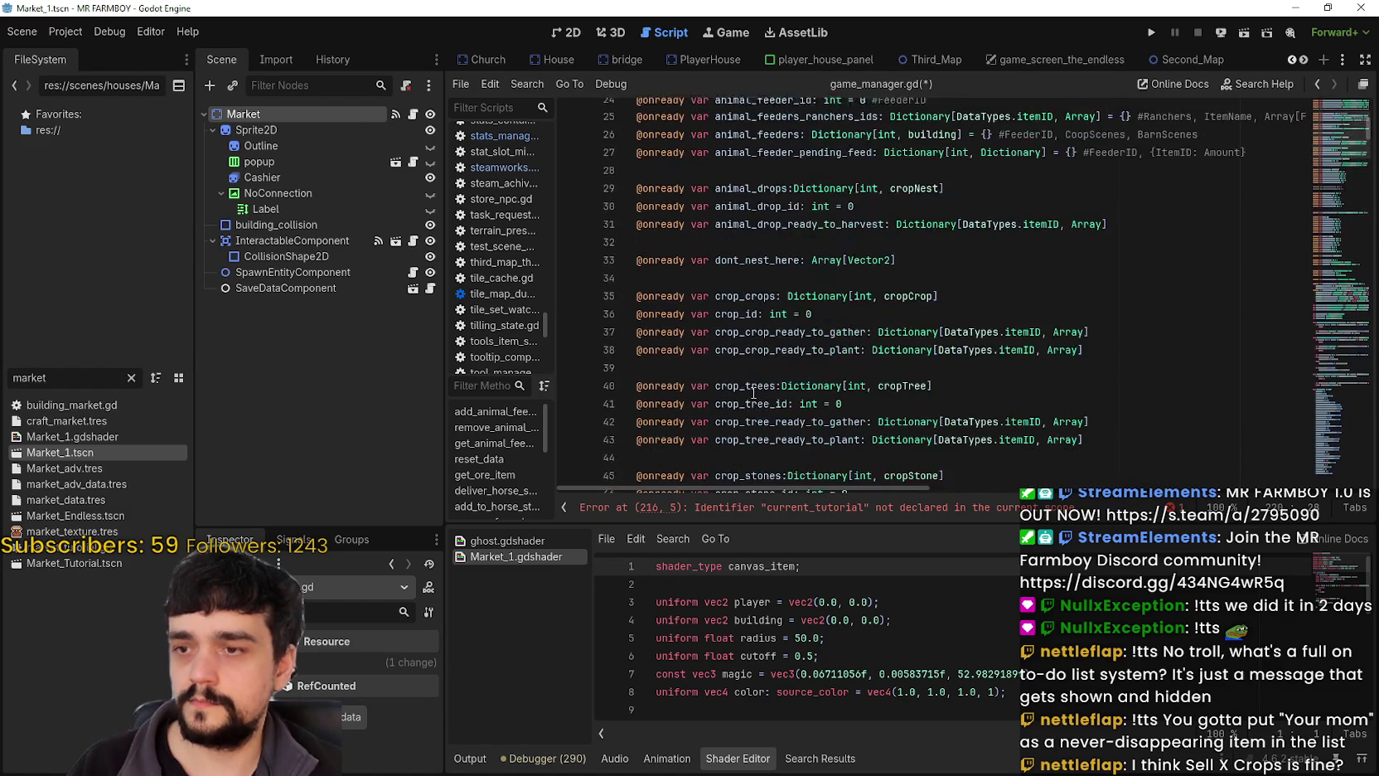
pyautogui.click(687, 273)
pyautogui.write('@onread')
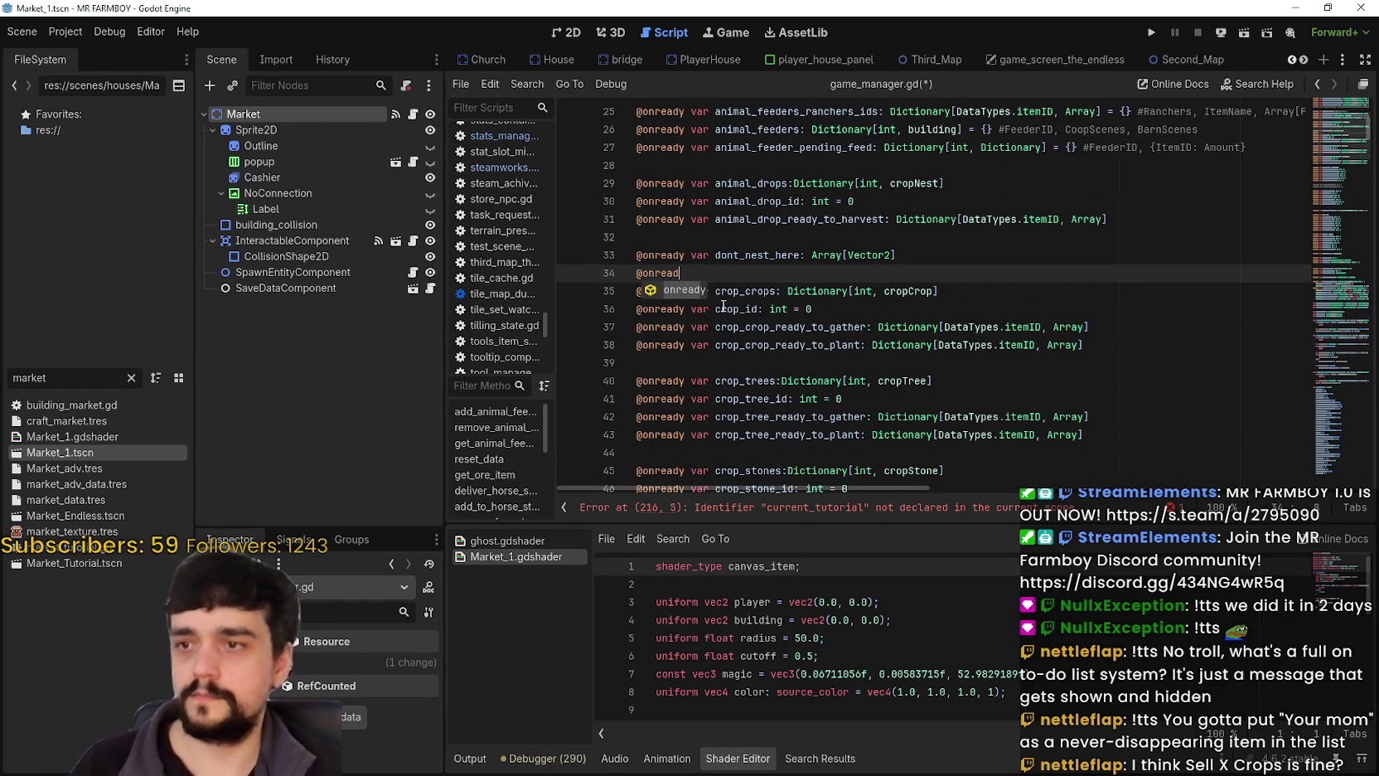
pyautogui.write('y var')
pyautogui.write('GameManager.current_tutorial')
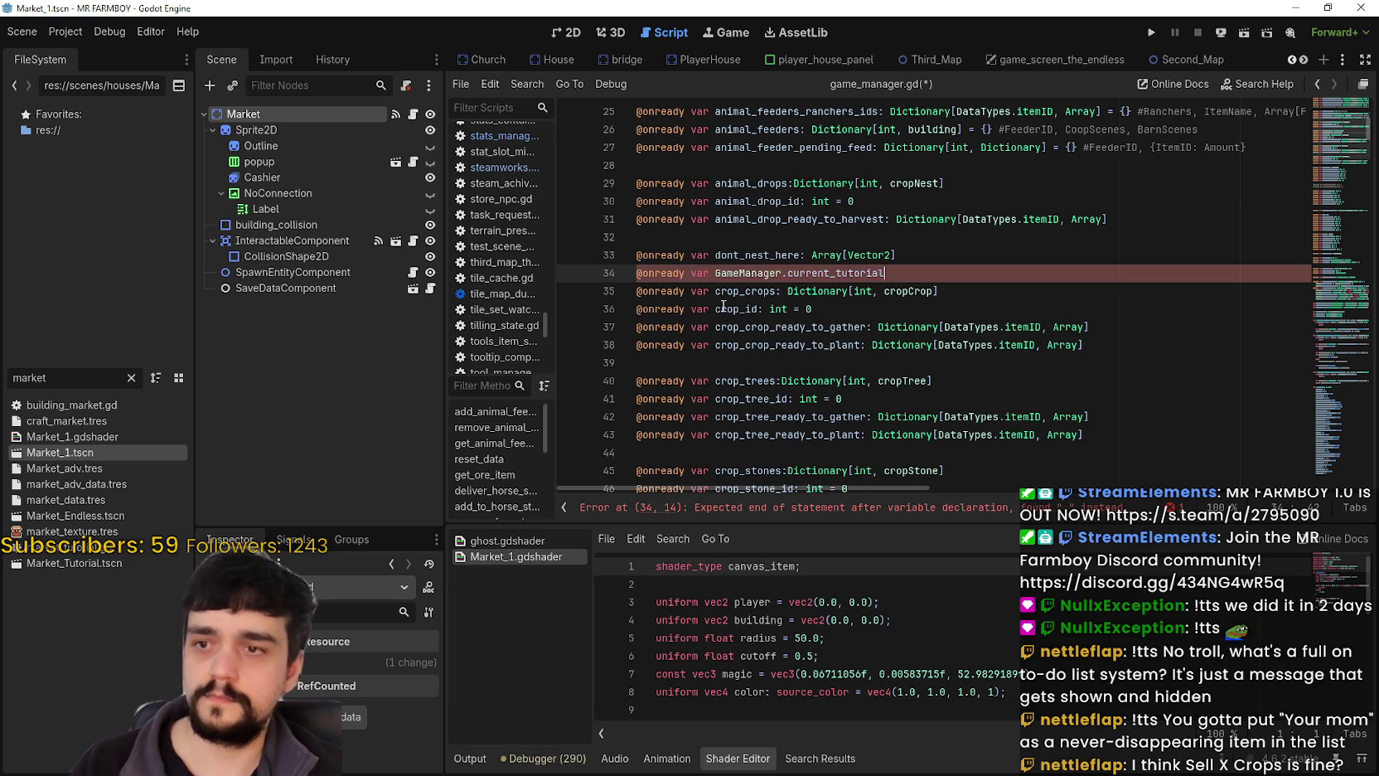
pyautogui.moveTo(788, 274); pyautogui.dragTo(714, 274)
pyautogui.press('BackSpace')
pyautogui.write(': int = 0')
pyautogui.click(874, 277)
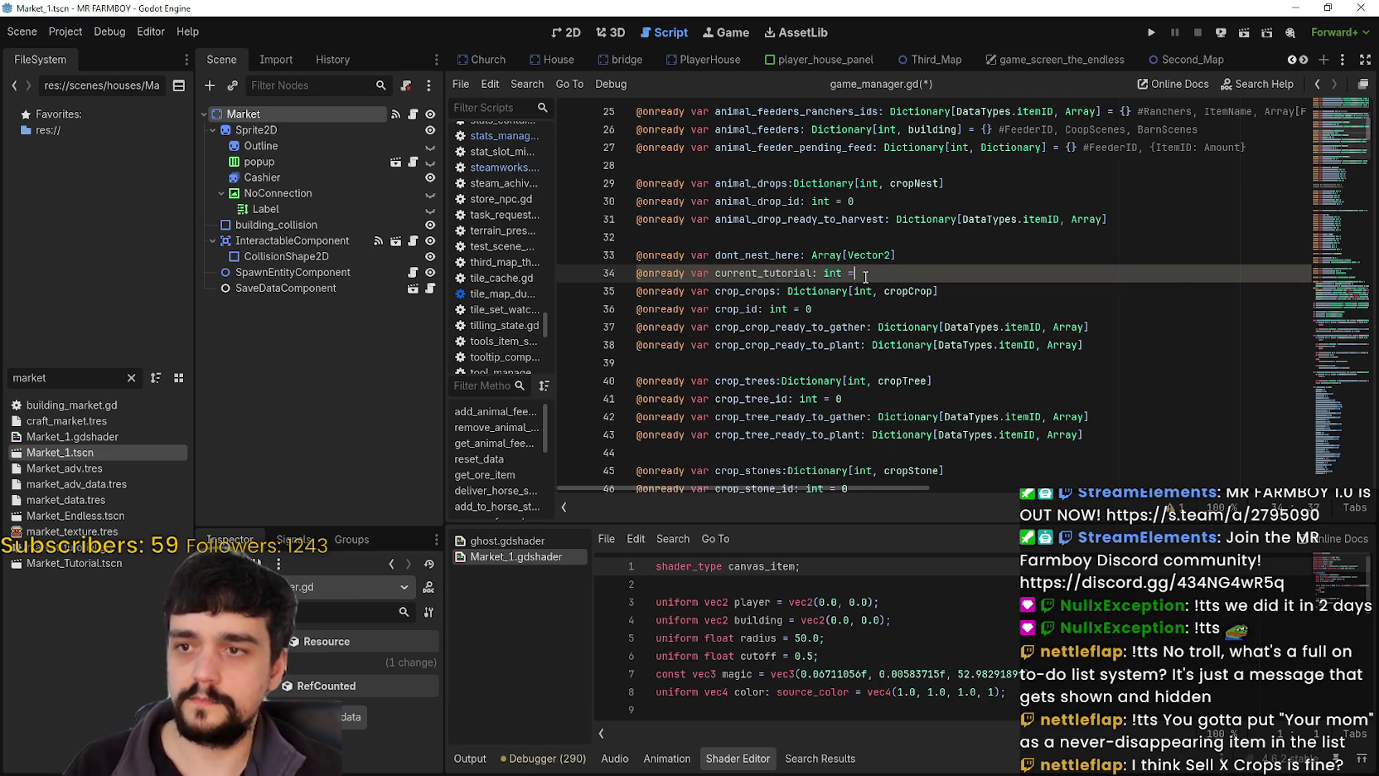
pyautogui.press('Return')
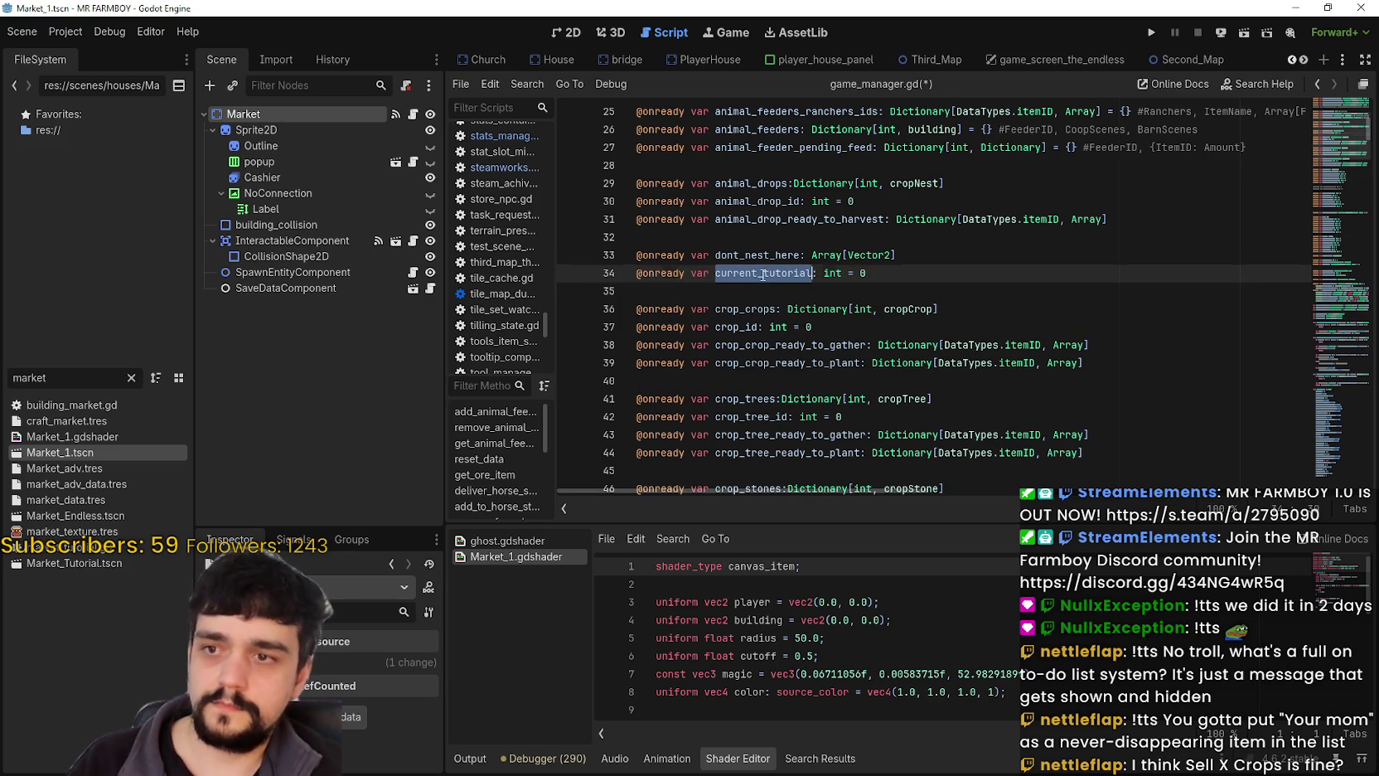
pyautogui.hotkey('ctrl', 's')
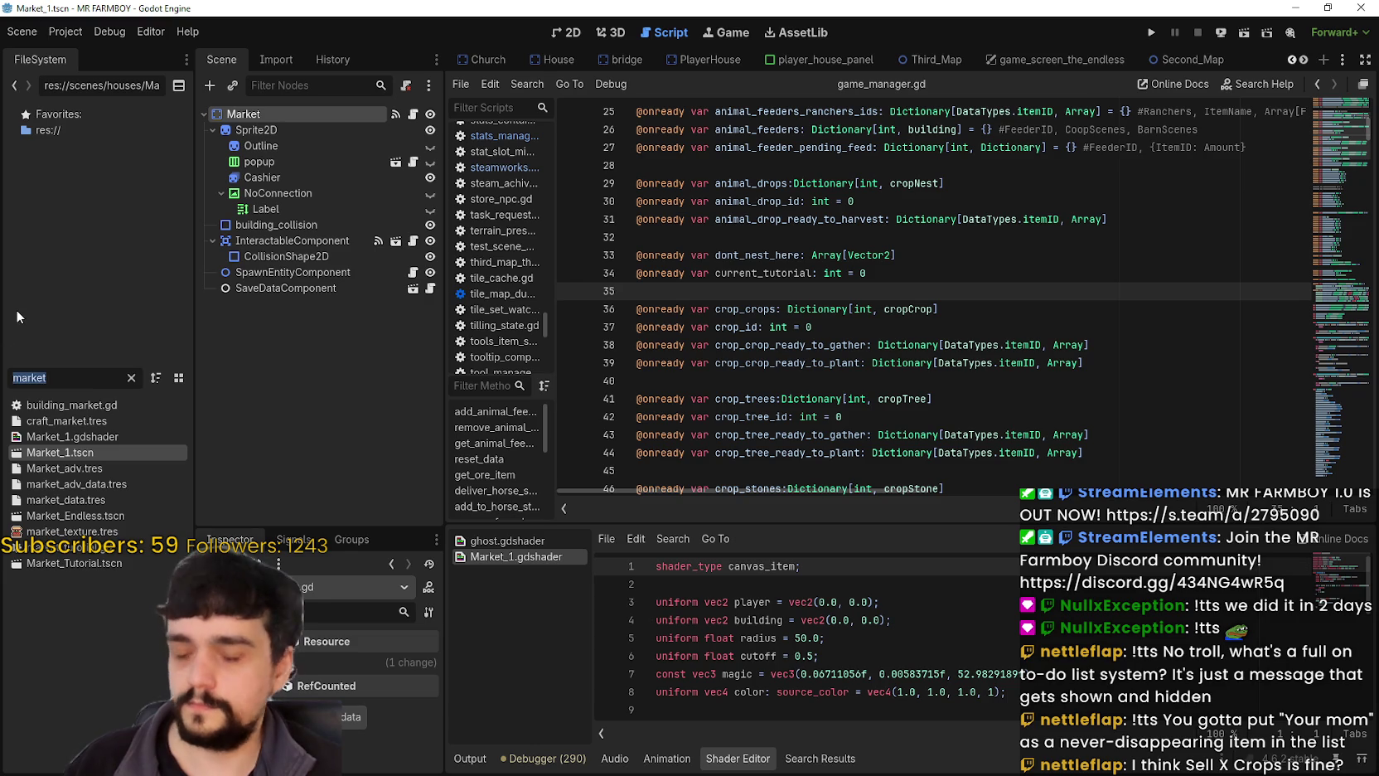
# Filter the file list by 'tutori' and open tutorial.gd at its _ready function.
pyautogui.write('tutori')
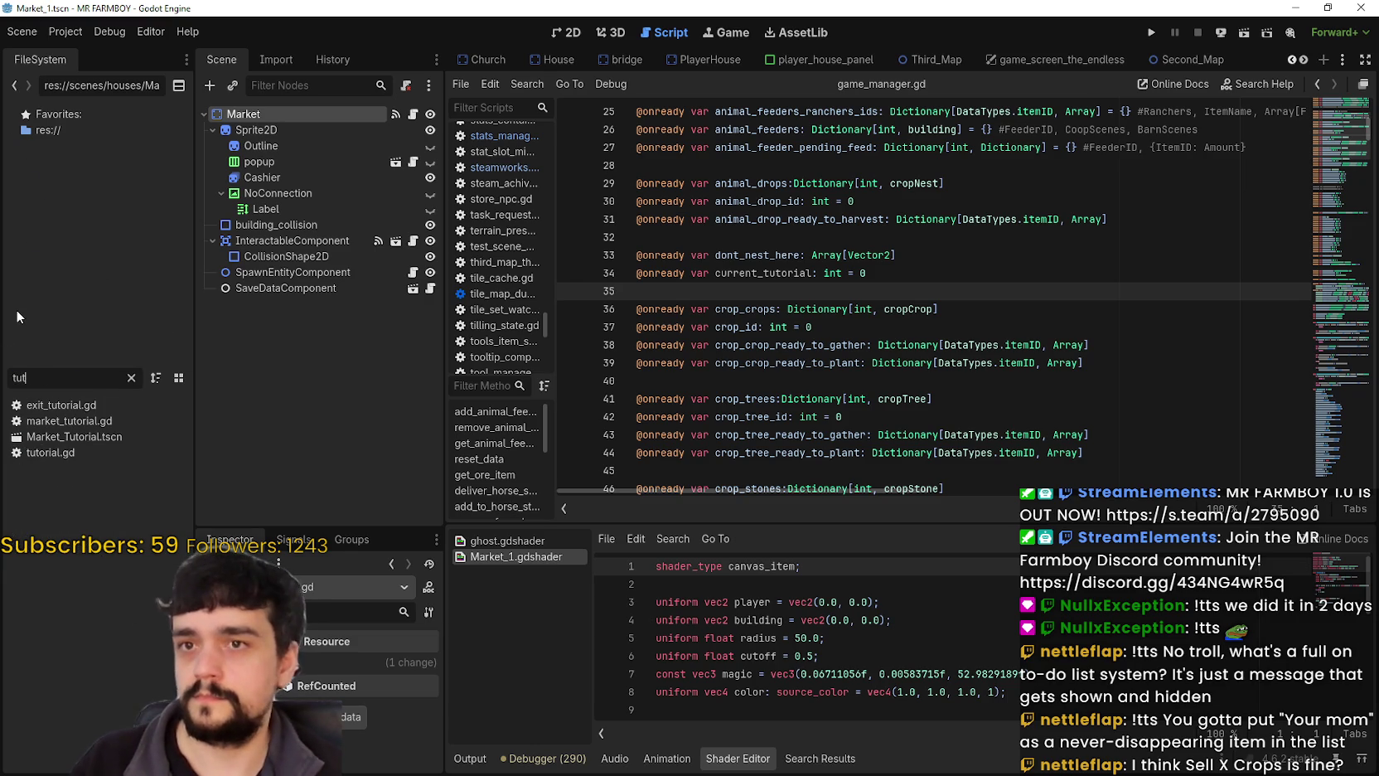
pyautogui.doubleClick(105, 452)
pyautogui.click(763, 402)
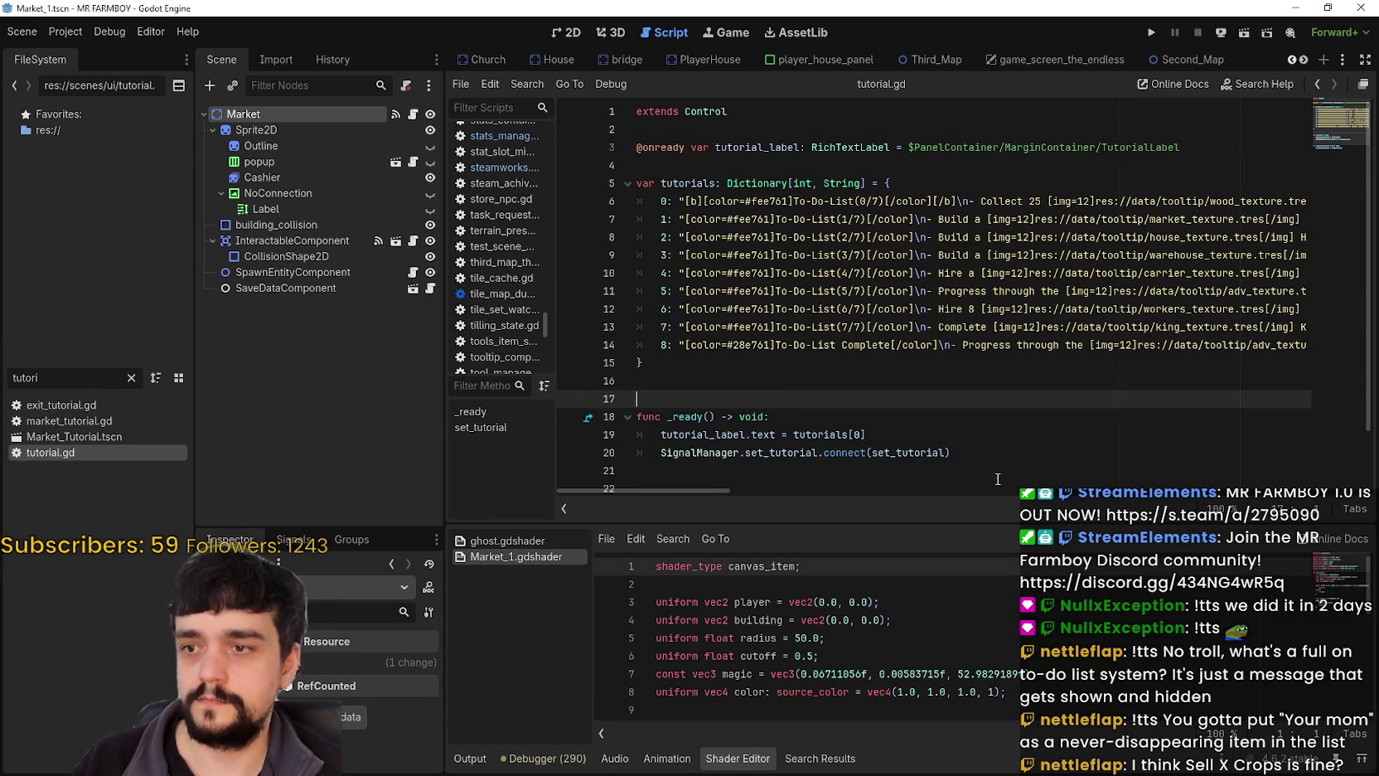
pyautogui.scroll(-2, 951, 456)
pyautogui.click(952, 408)
pyautogui.scroll(2, 975, 415)
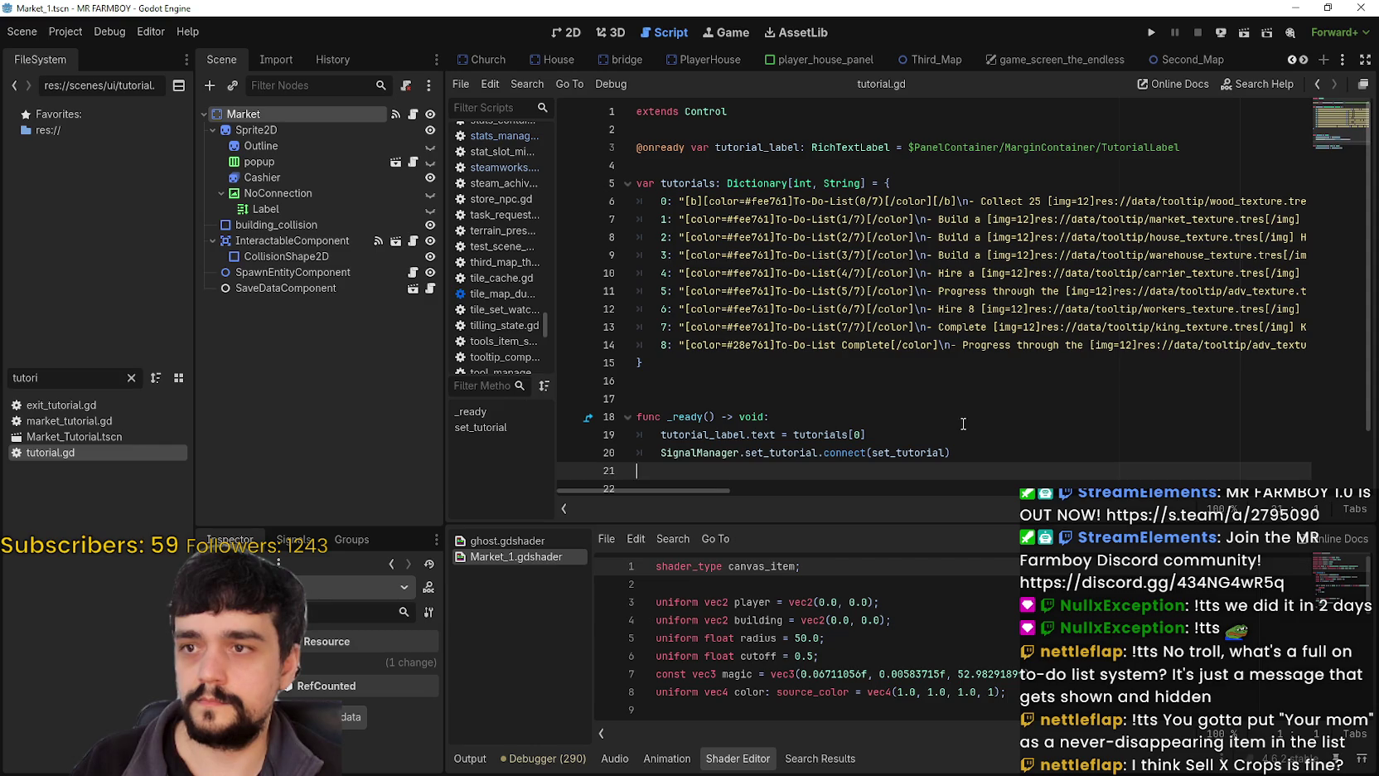
pyautogui.click(882, 395)
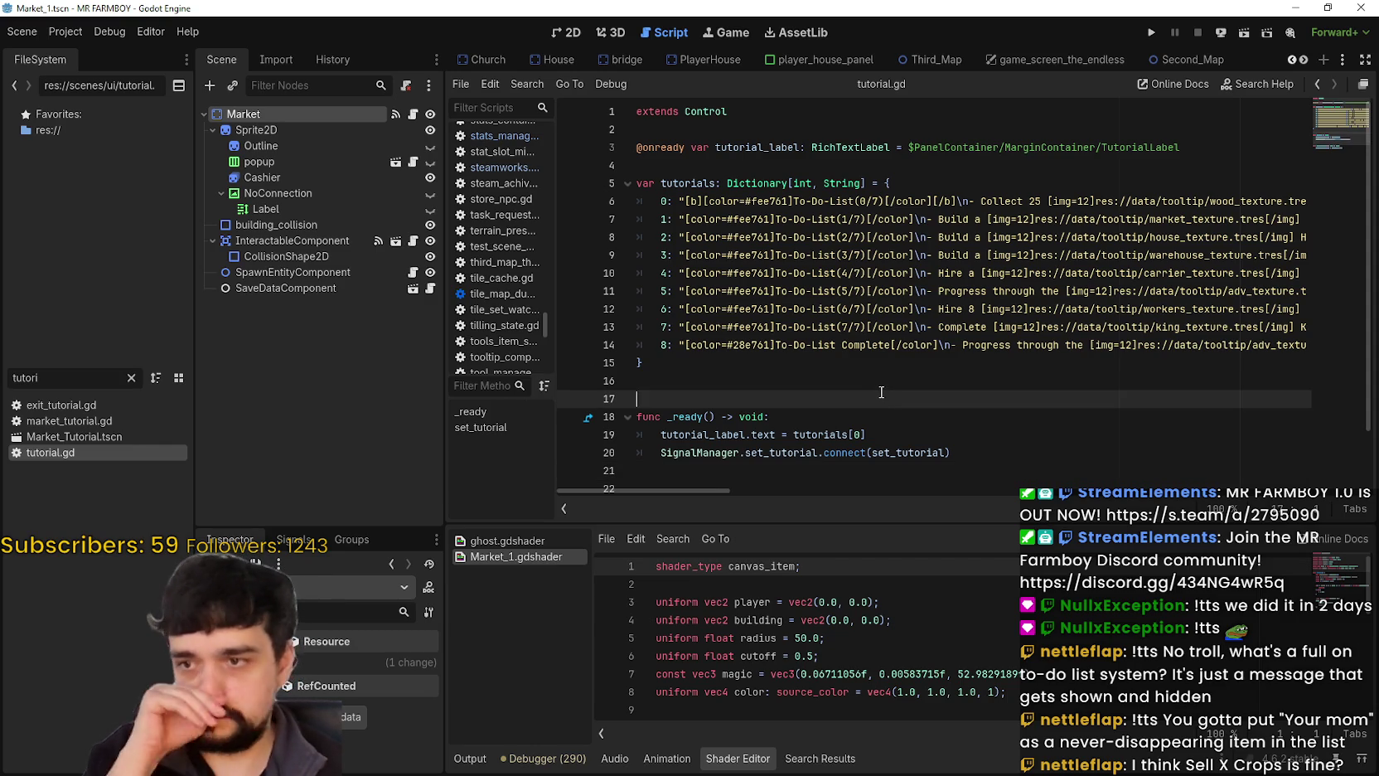
pyautogui.scroll(-2, 837, 406)
pyautogui.click(794, 421)
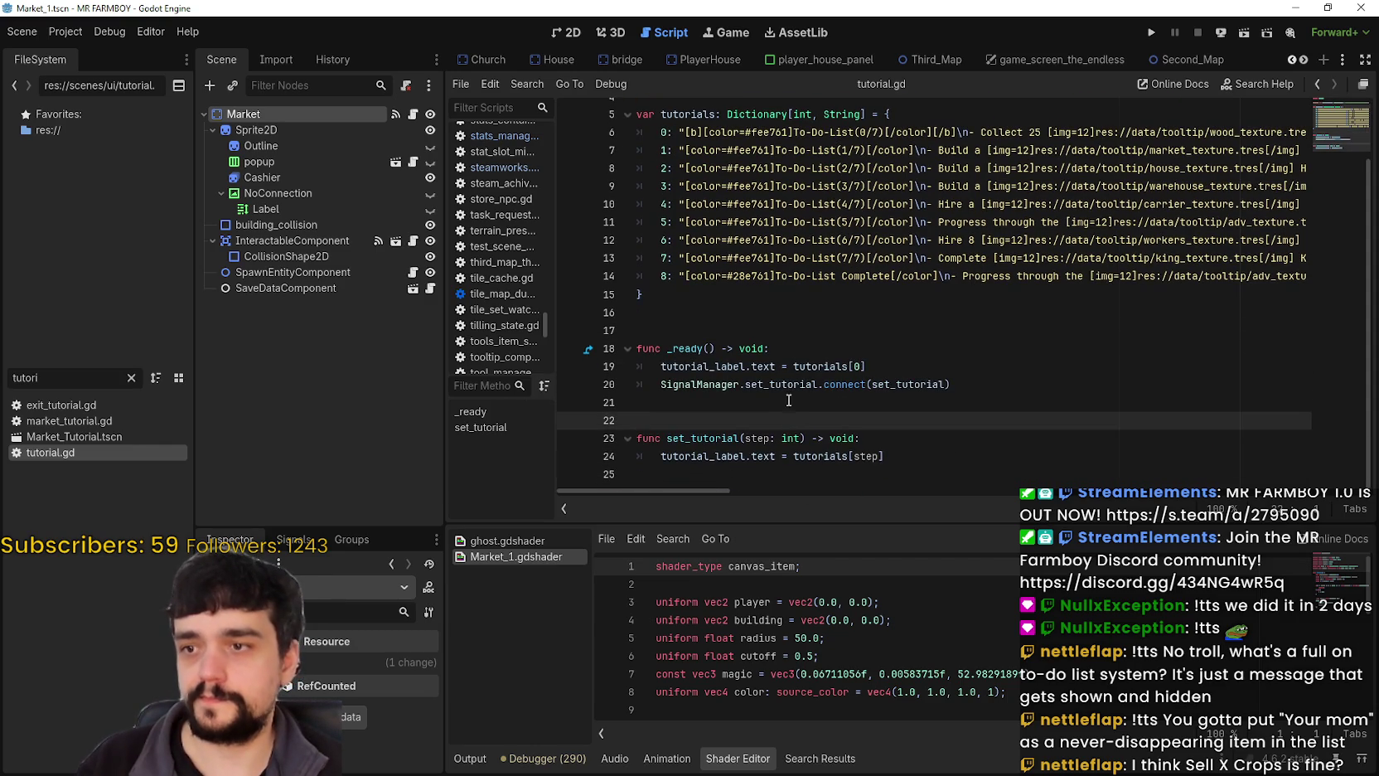
pyautogui.click(983, 389)
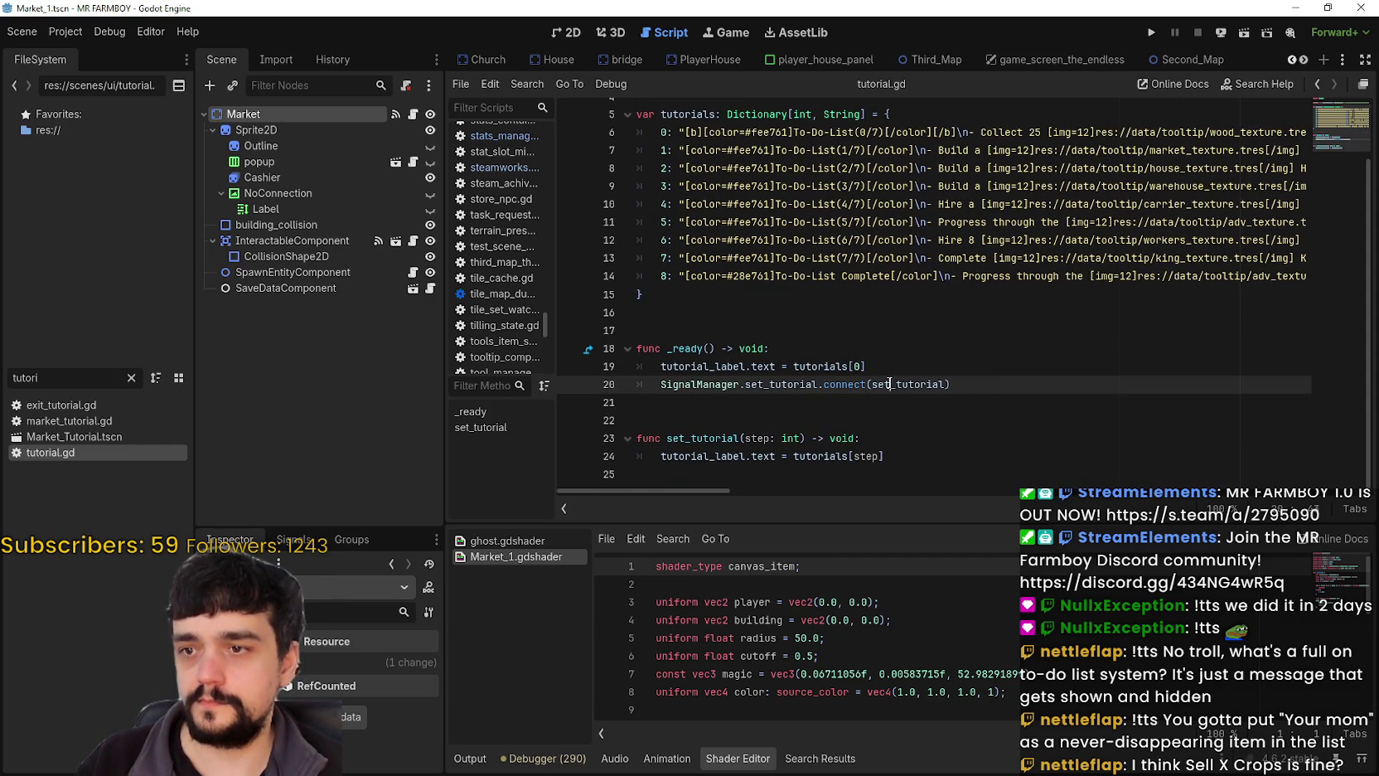
# Highlight the set_tutorial references and add a blank line inside _ready.
pyautogui.doubleClick(888, 384)
pyautogui.click(998, 392)
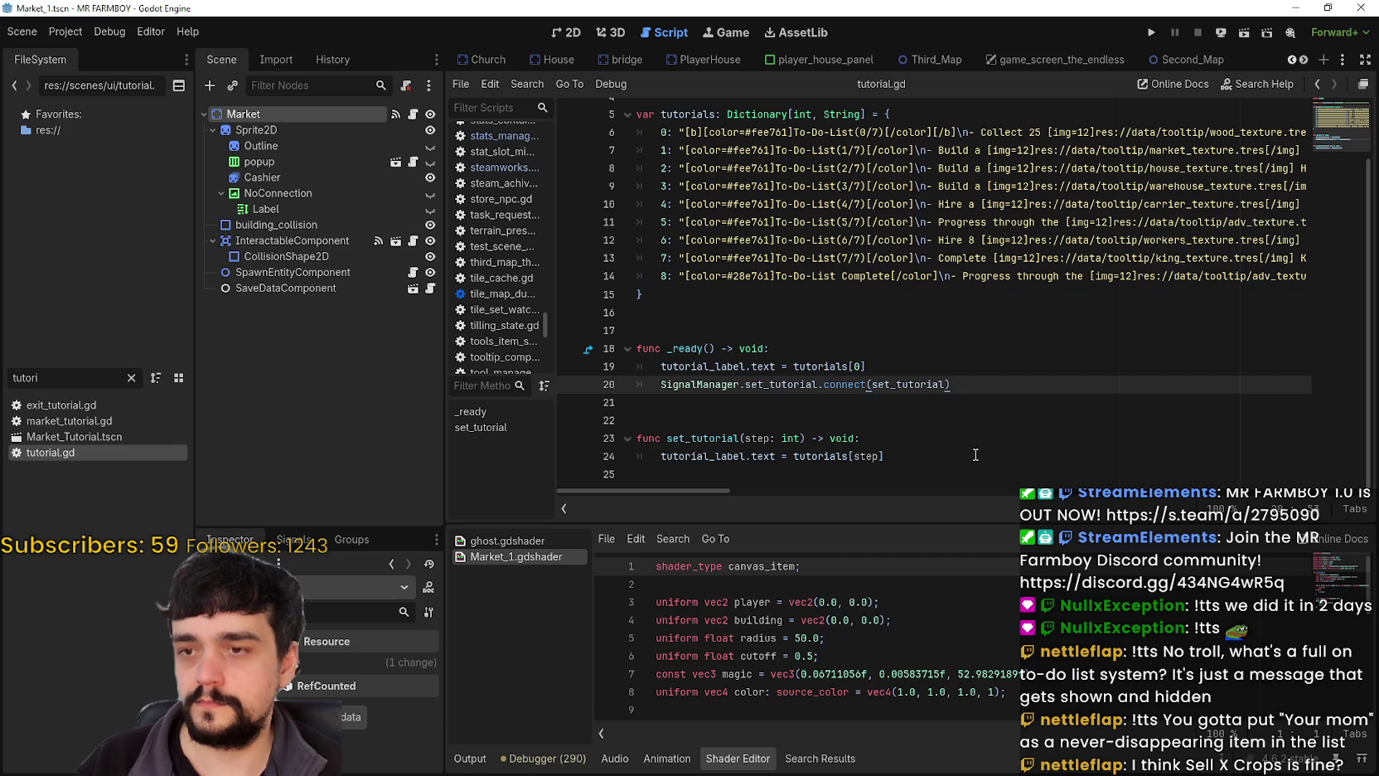
pyautogui.press('Up')
pyautogui.press('Up')
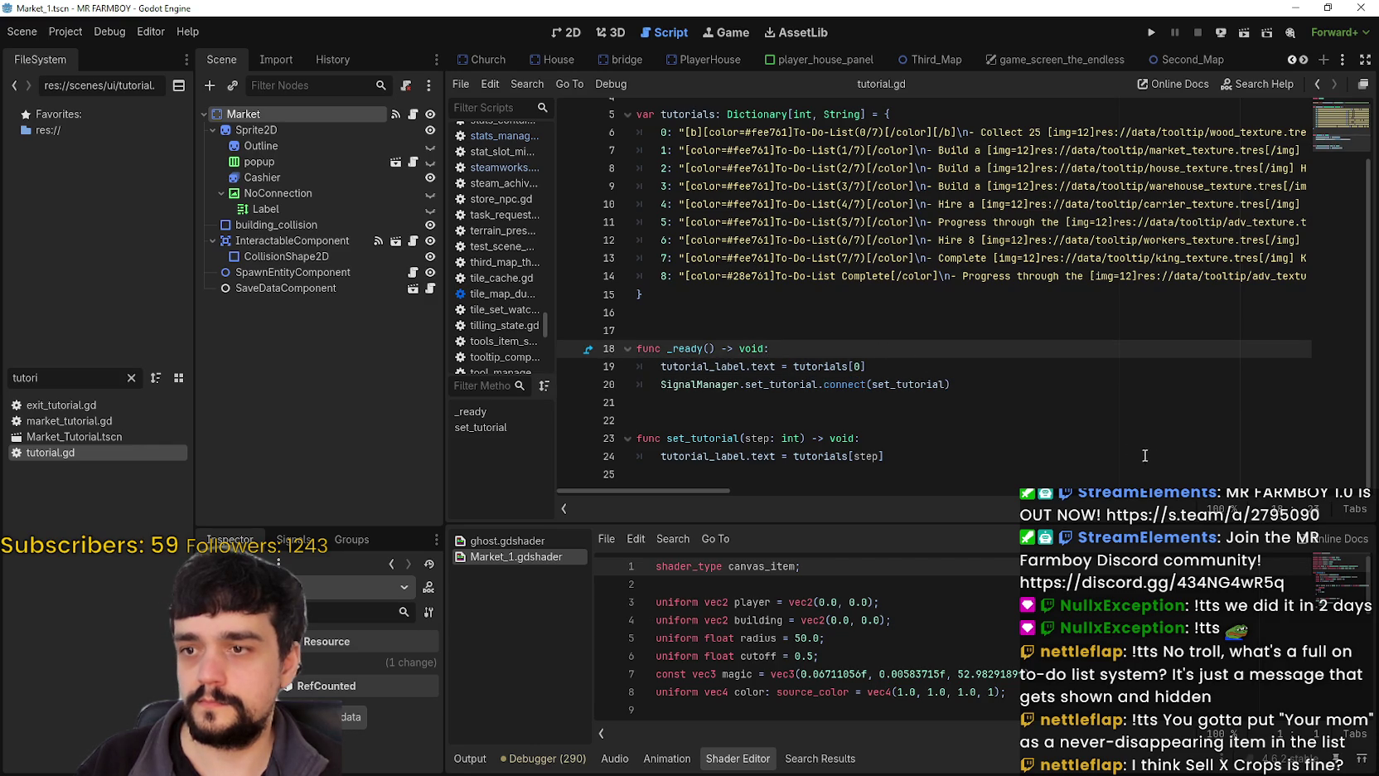
pyautogui.click(1066, 423)
pyautogui.click(1070, 402)
pyautogui.click(953, 381)
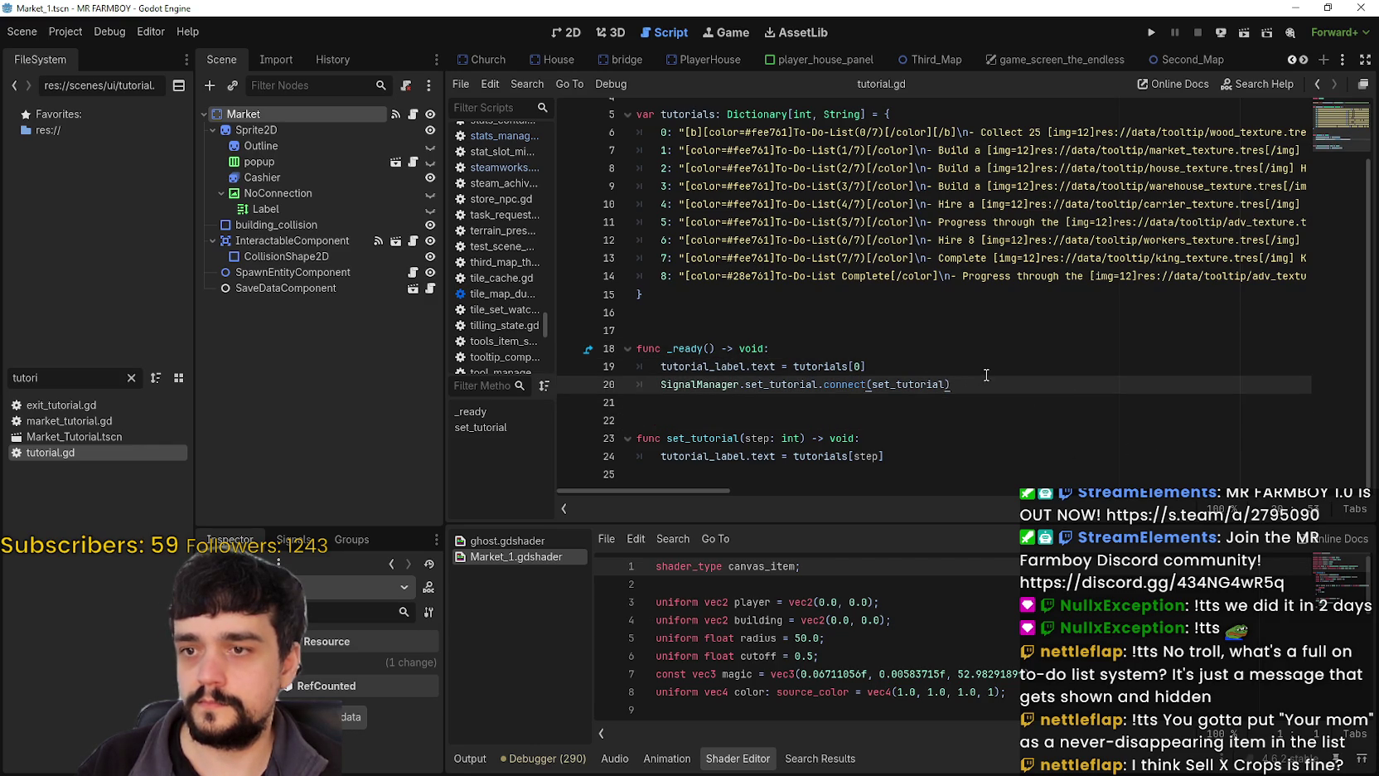
pyautogui.doubleClick(939, 384)
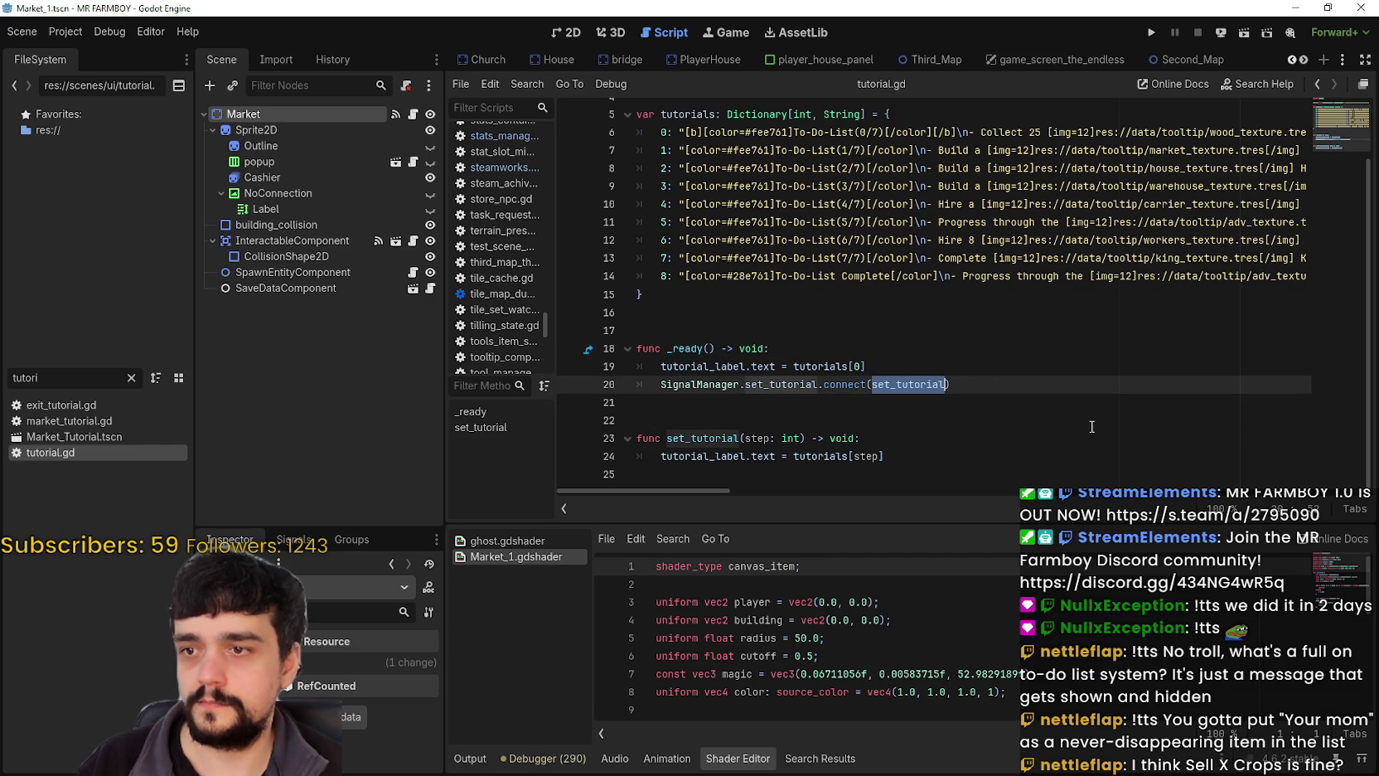
pyautogui.click(885, 369)
pyautogui.press('Return')
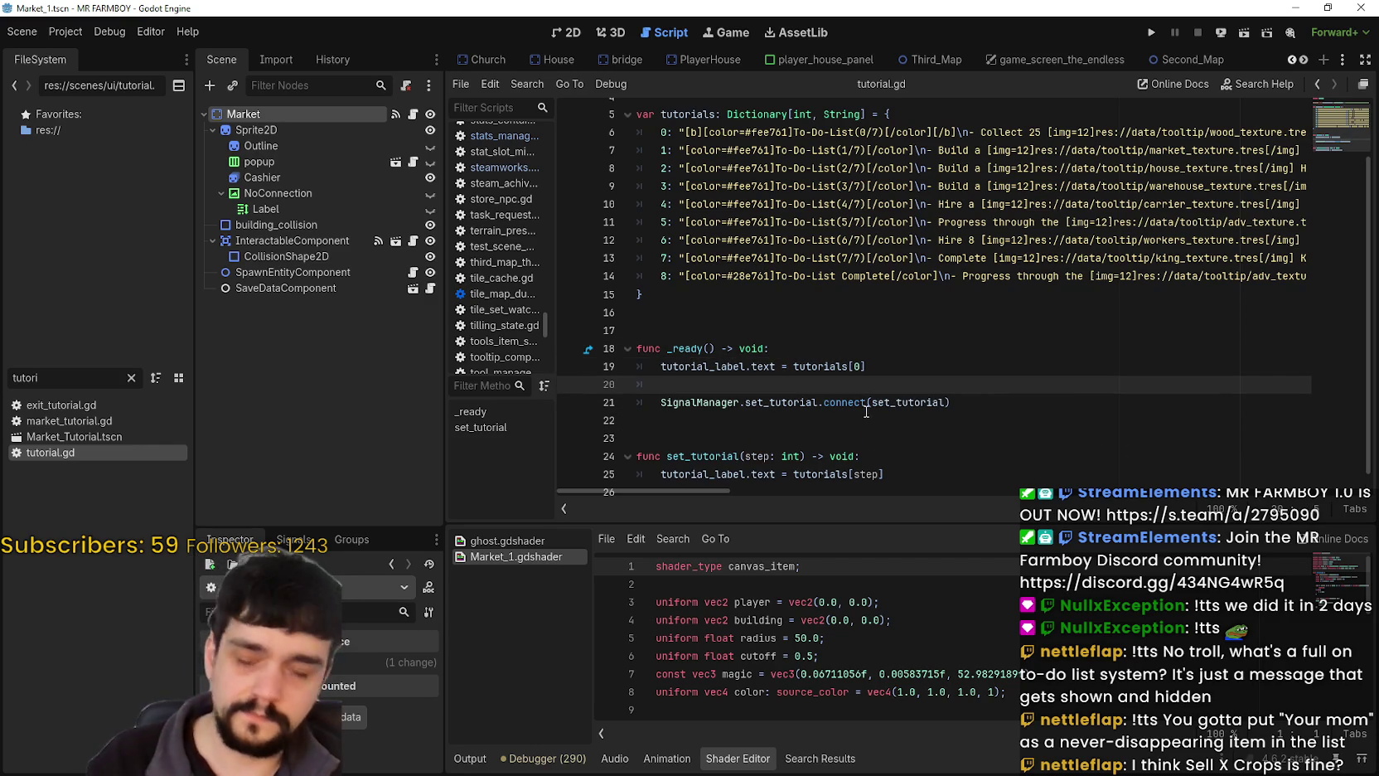
pyautogui.click(754, 406)
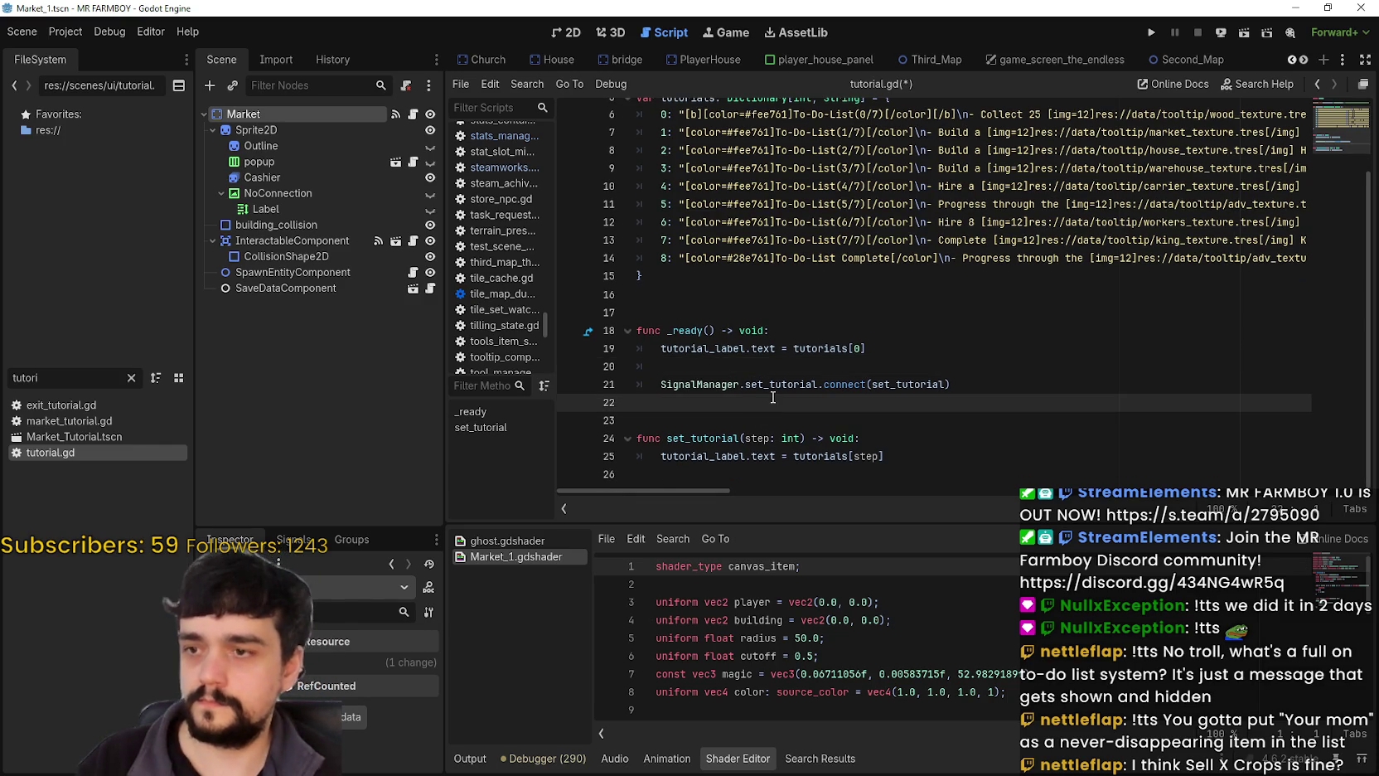
# Add a new 'func check_progress() -> void:' function above set_tutorial.
pyautogui.press('Return')
pyautogui.write('func s')
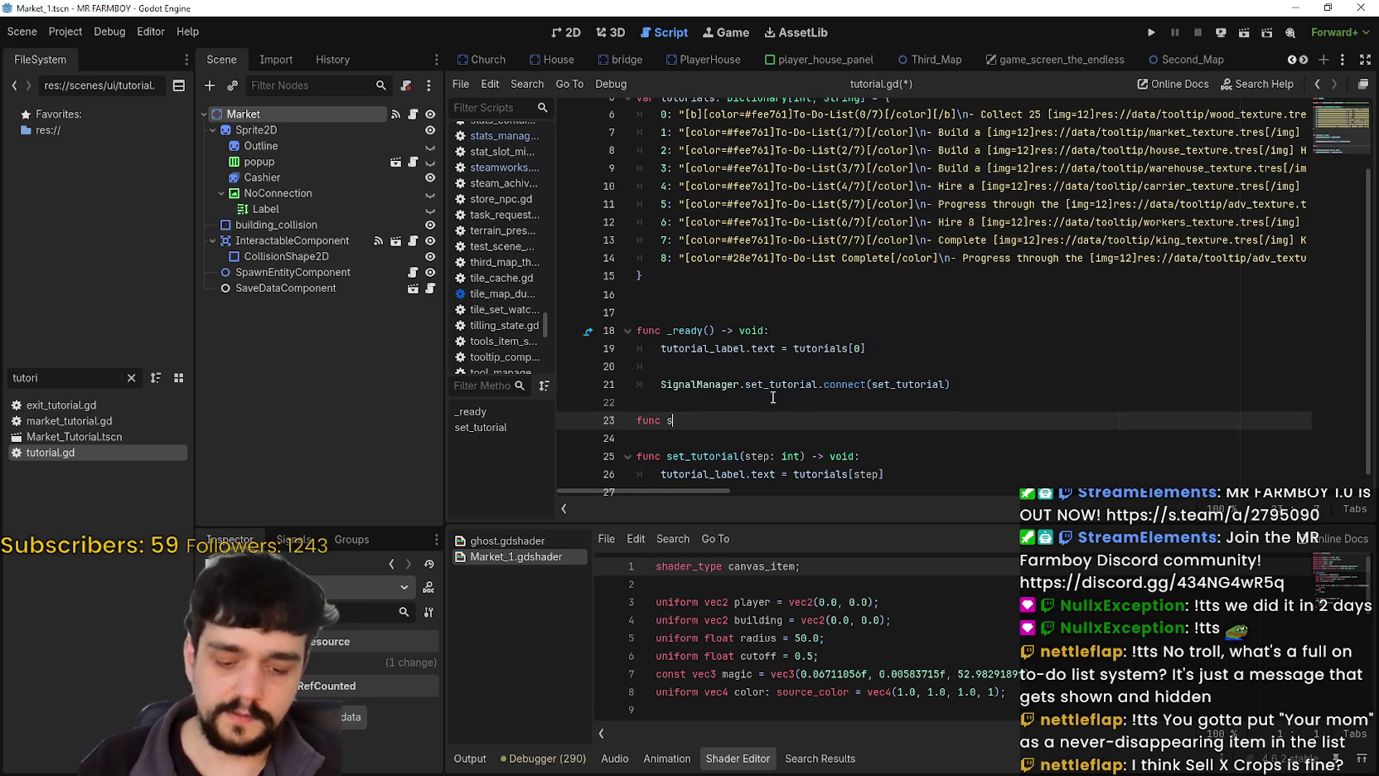
pyautogui.press('BackSpace')
pyautogui.write('check_progress(')
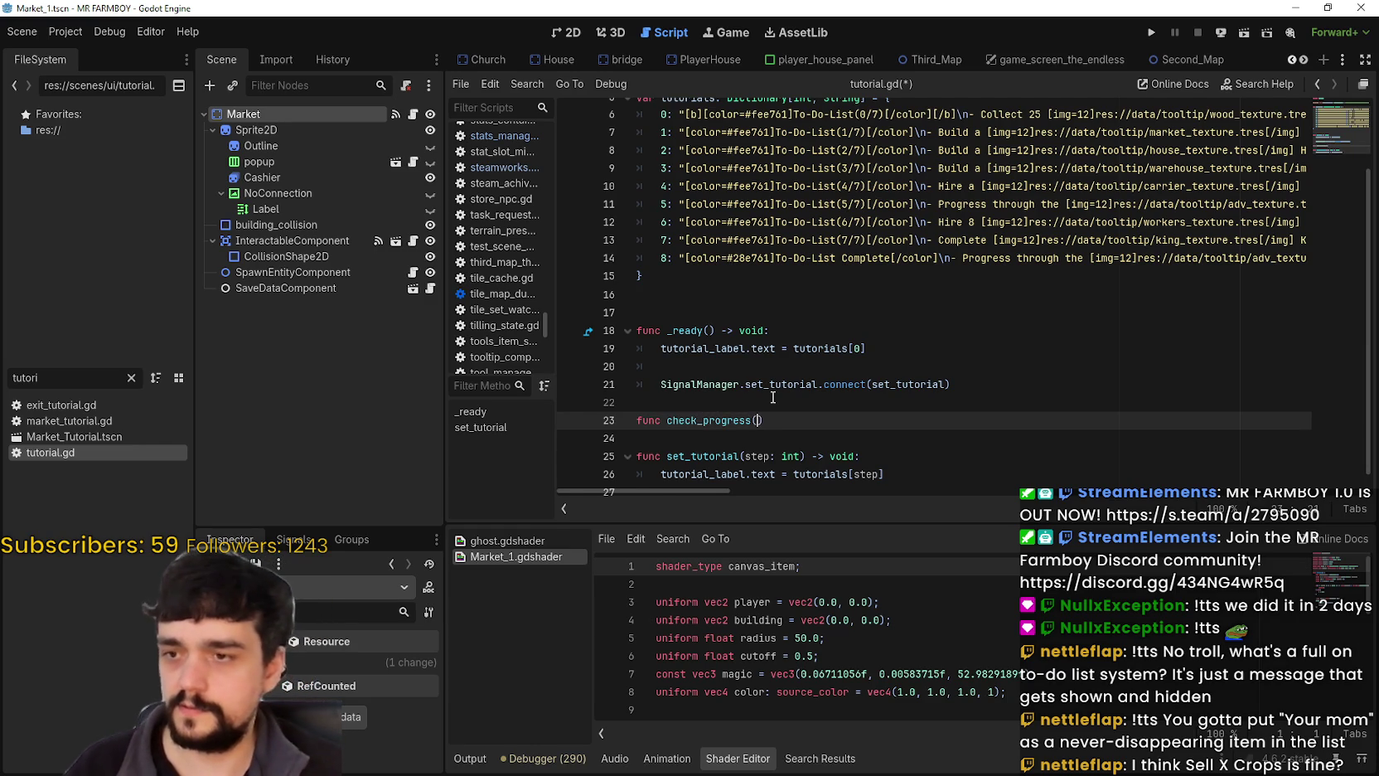
pyautogui.write(') -> v')
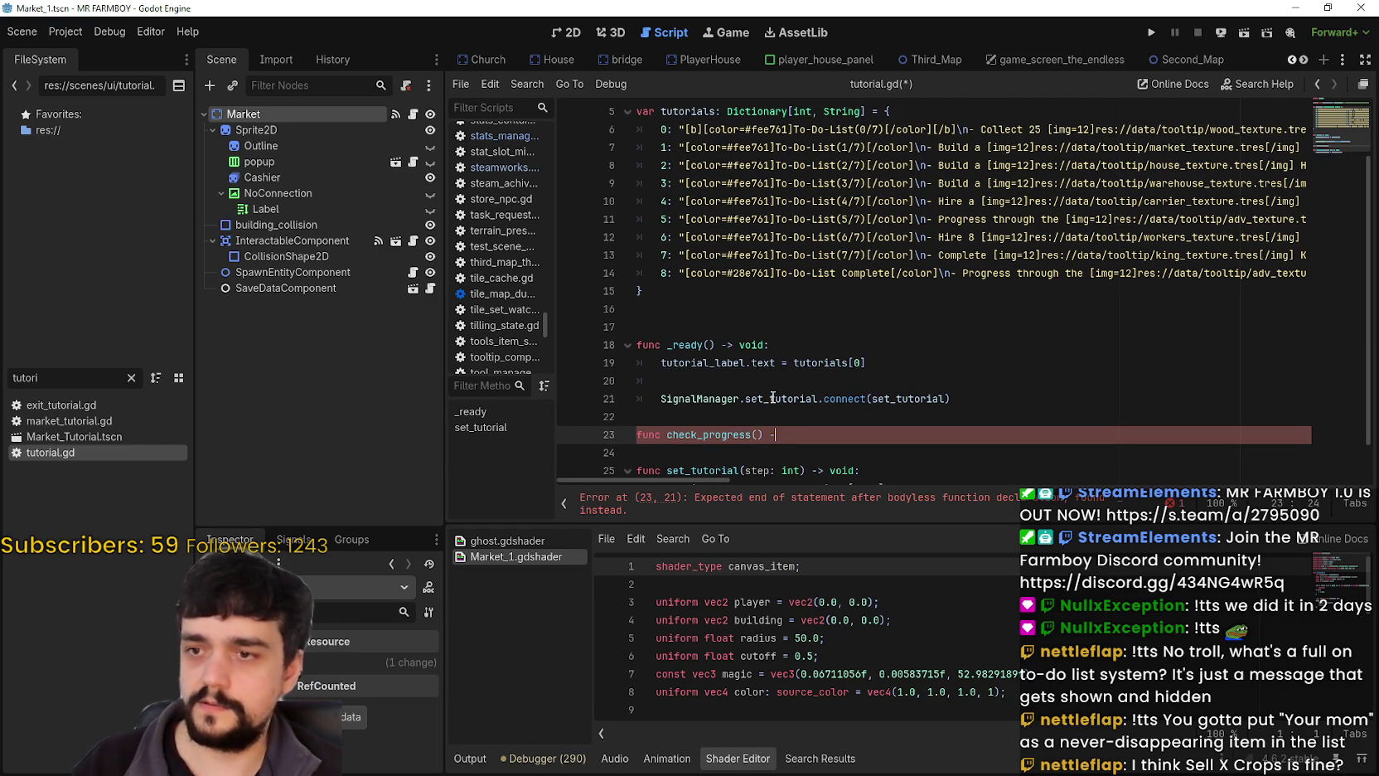
pyautogui.write('oid:')
pyautogui.press('Return')
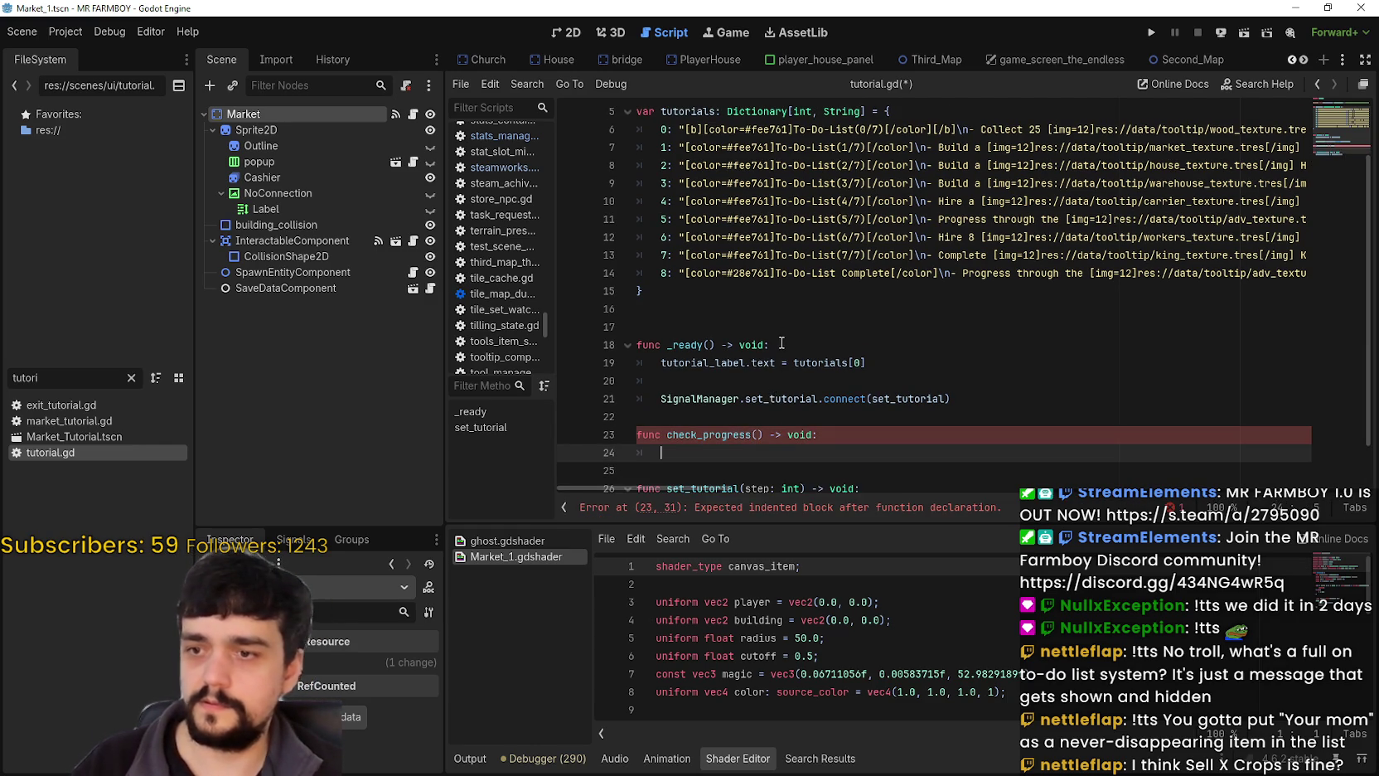
pyautogui.scroll(-1, 734, 400)
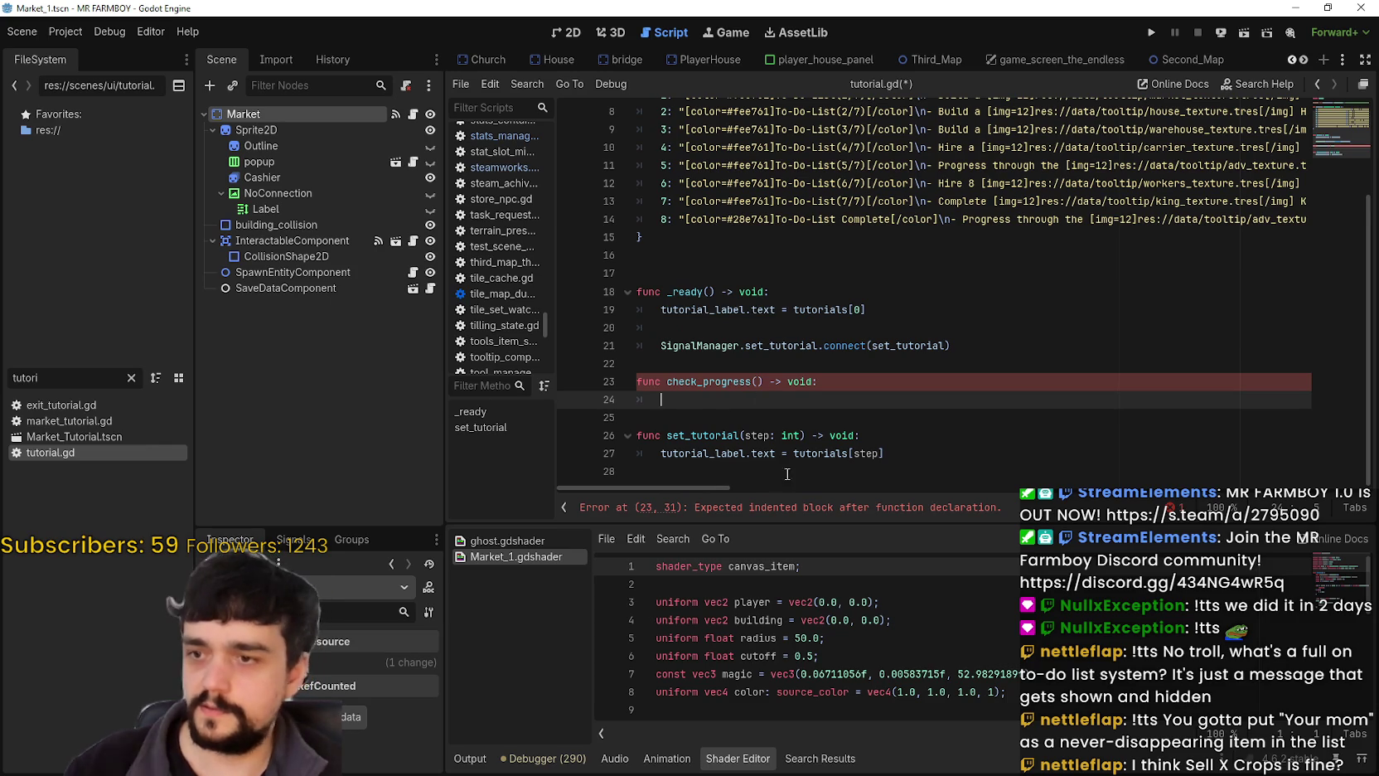
# Make set_tutorial begin with 'GameManager.current_tutorial = step' and save tutorial.gd.
pyautogui.click(907, 434)
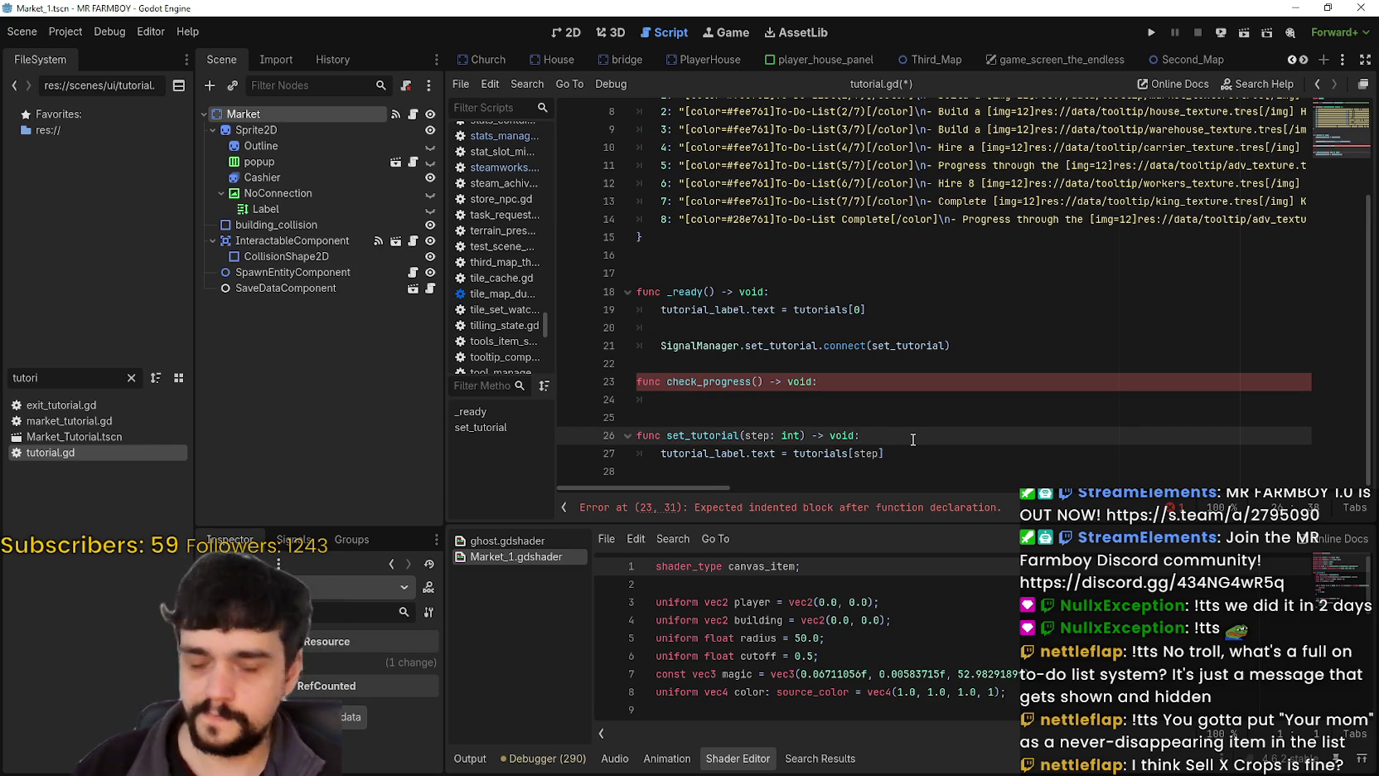
pyautogui.press('Return')
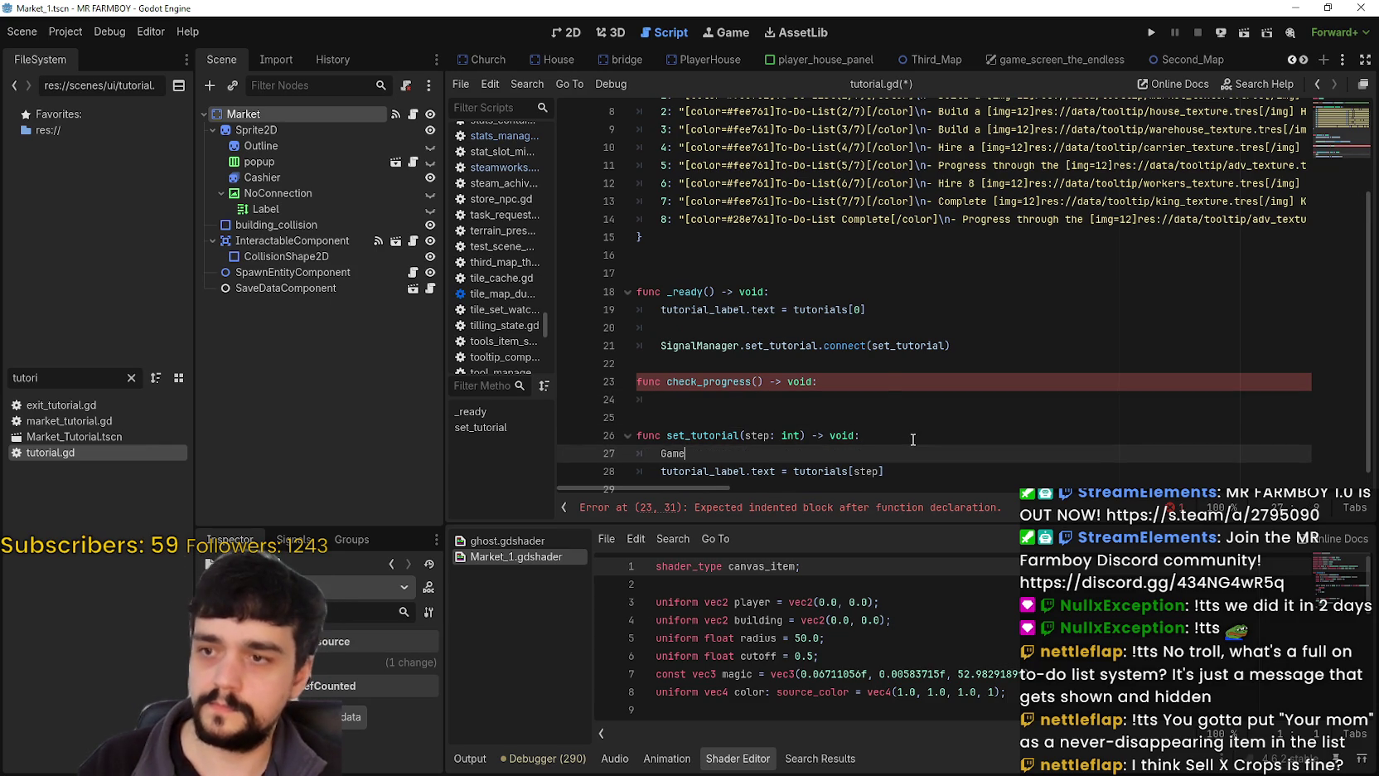
pyautogui.write('eM')
pyautogui.press('Return')
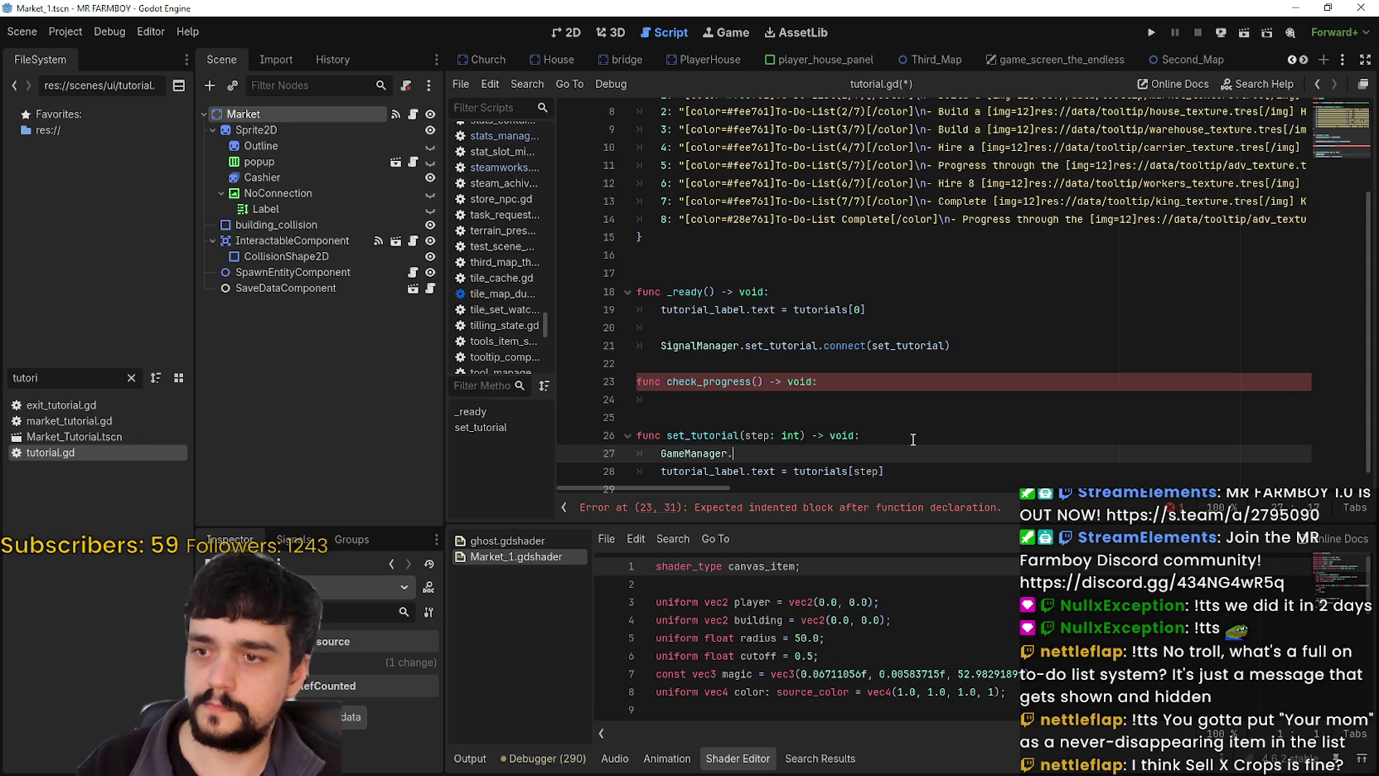
pyautogui.write('current_tutorial')
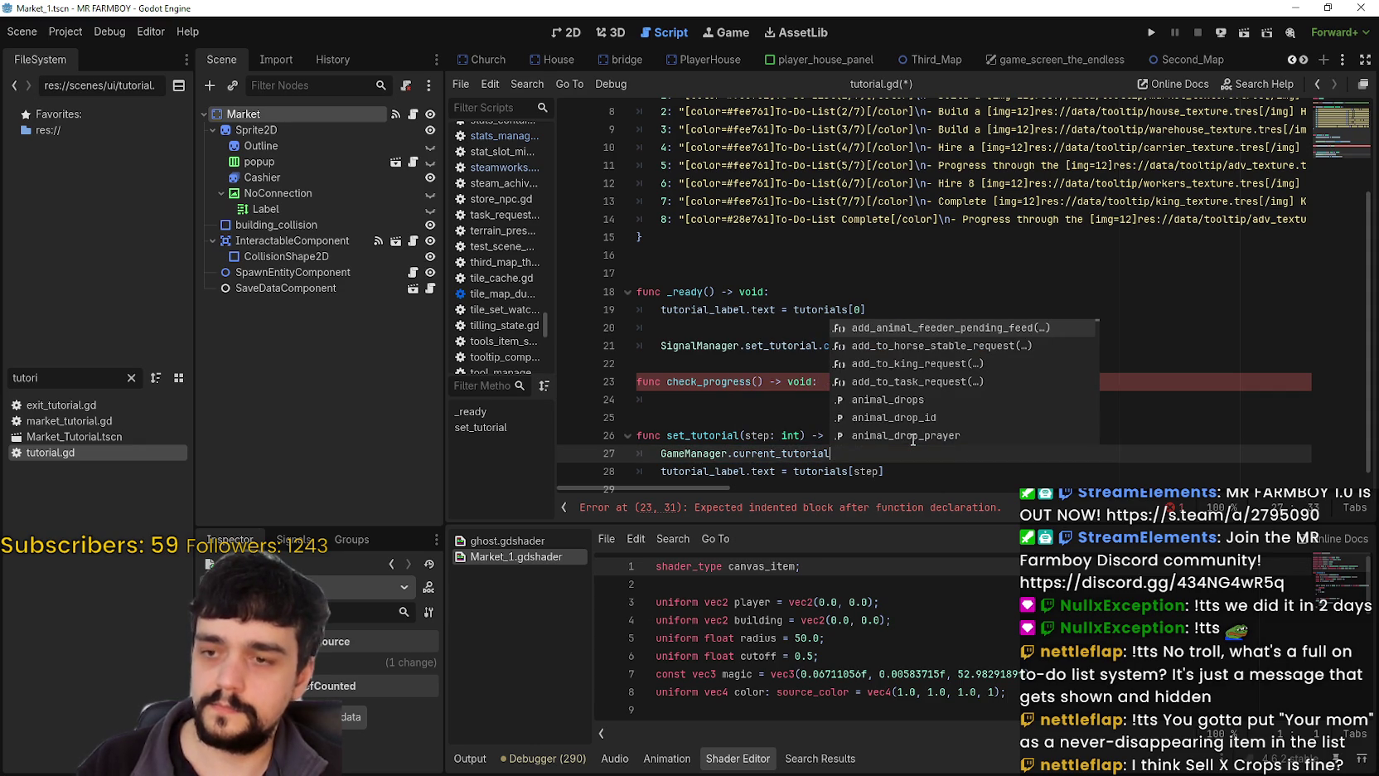
pyautogui.write(' = step')
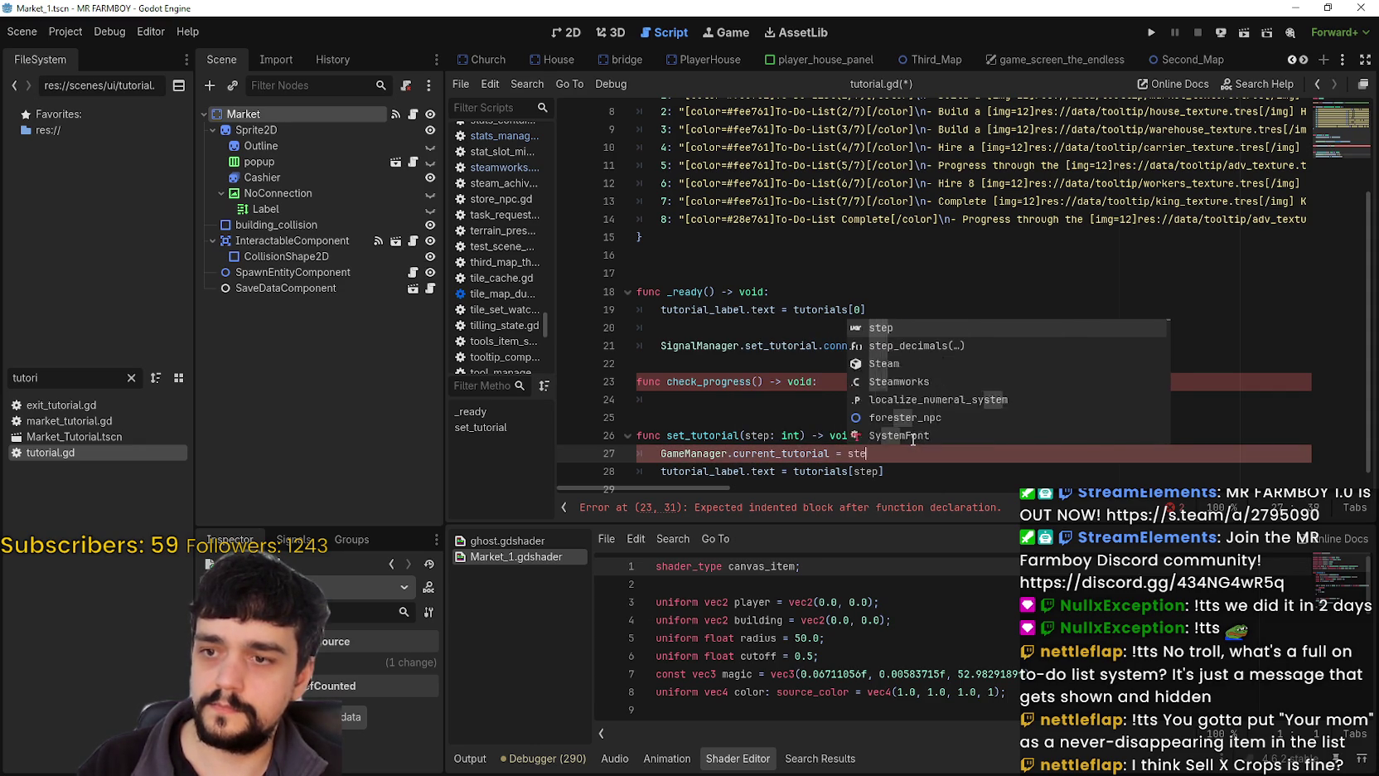
pyautogui.click(900, 470)
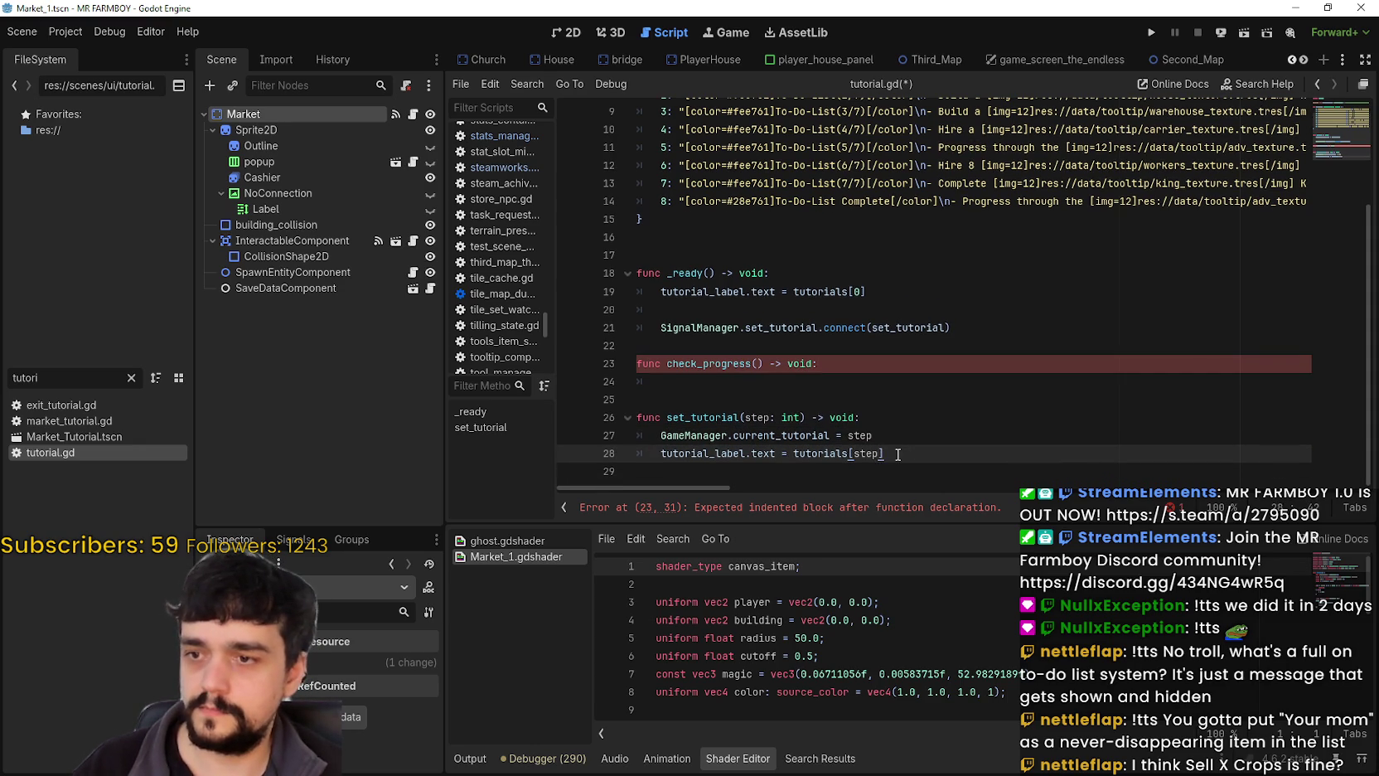
pyautogui.hotkey('ctrl', 's')
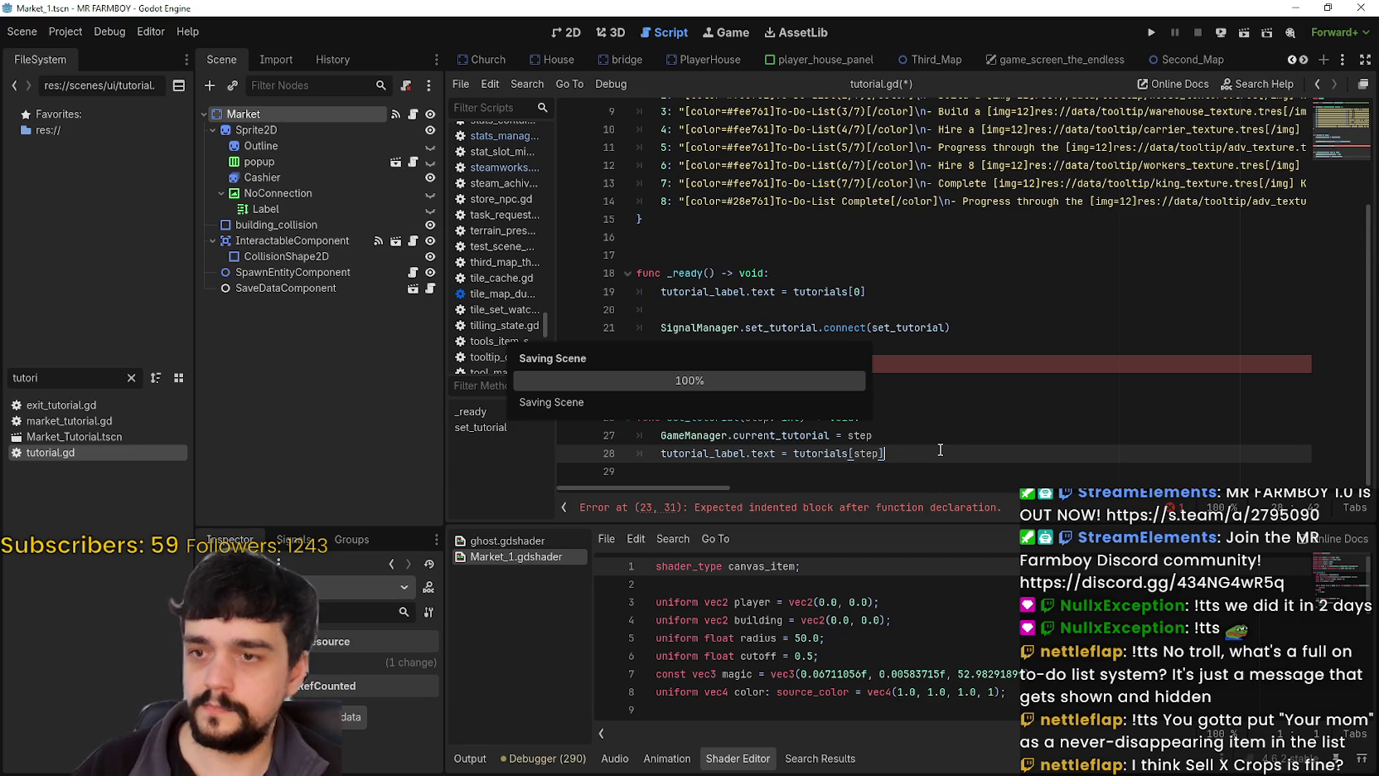
pyautogui.click(847, 385)
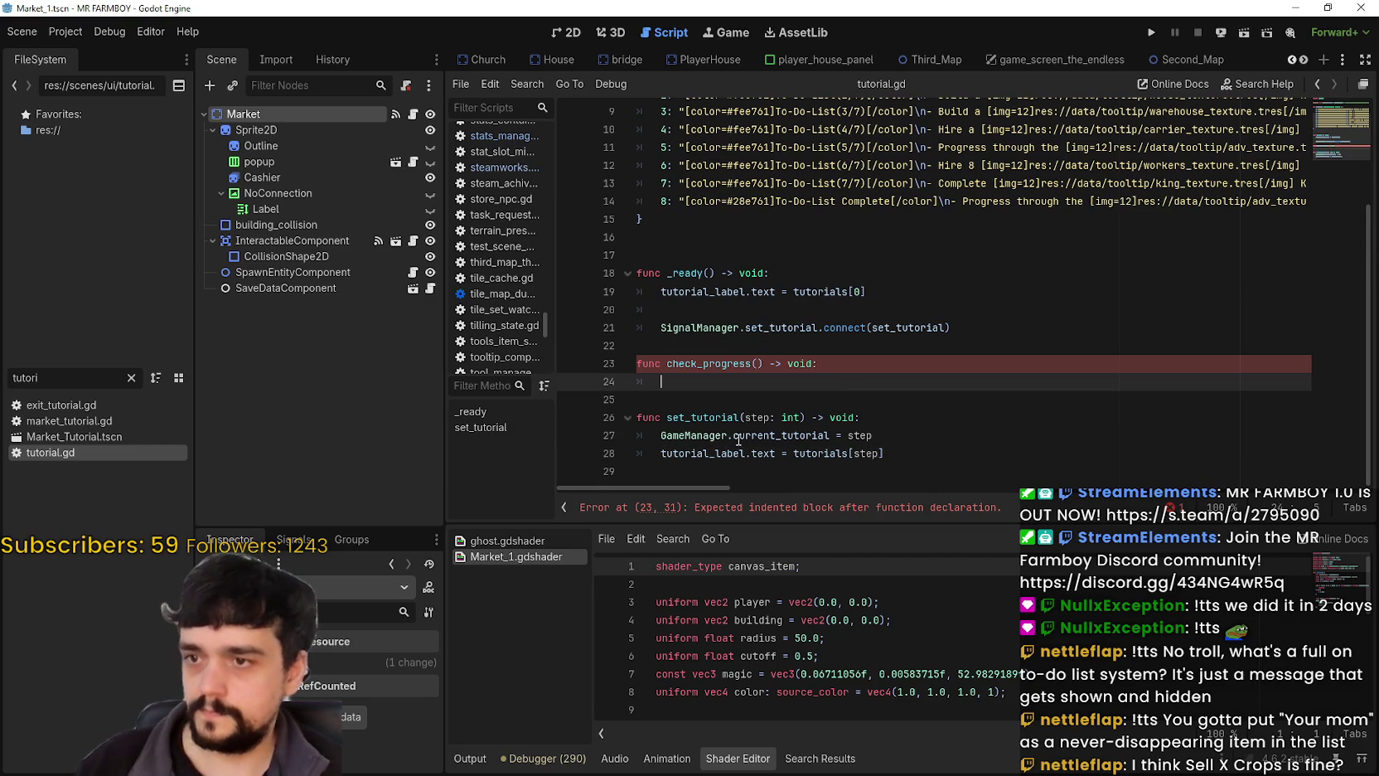
pyautogui.moveTo(729, 435); pyautogui.dragTo(871, 429)
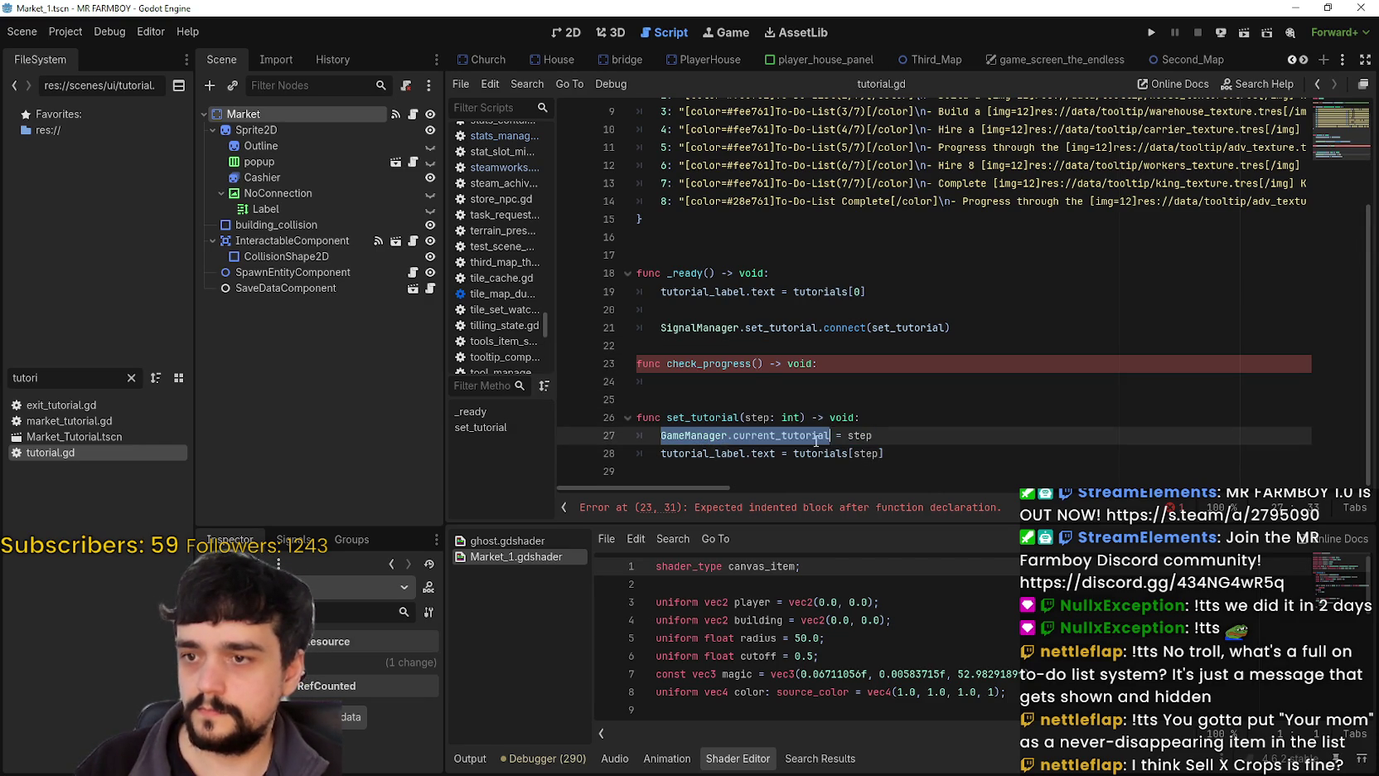
pyautogui.click(755, 384)
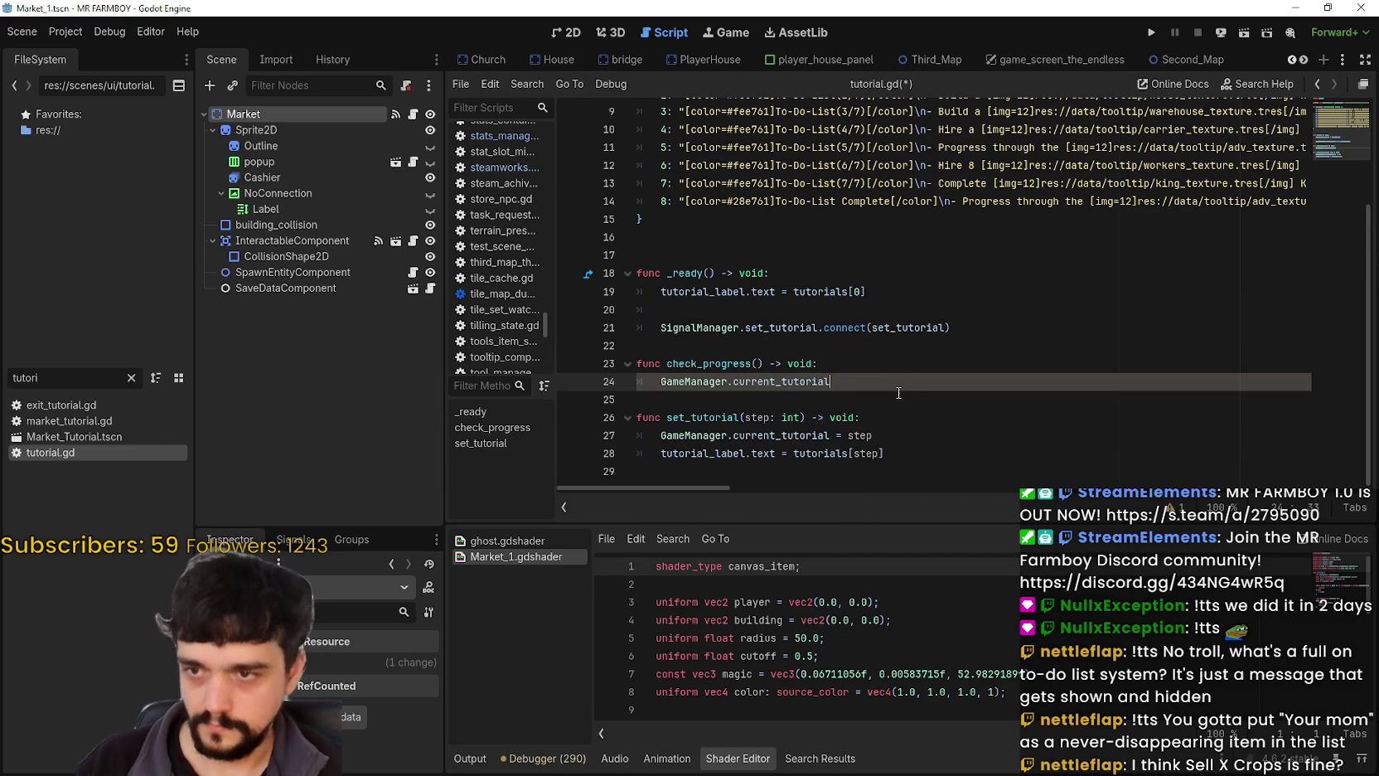
# Add a check_progress() call as the first line of _ready.
pyautogui.click(910, 363)
pyautogui.press('Return')
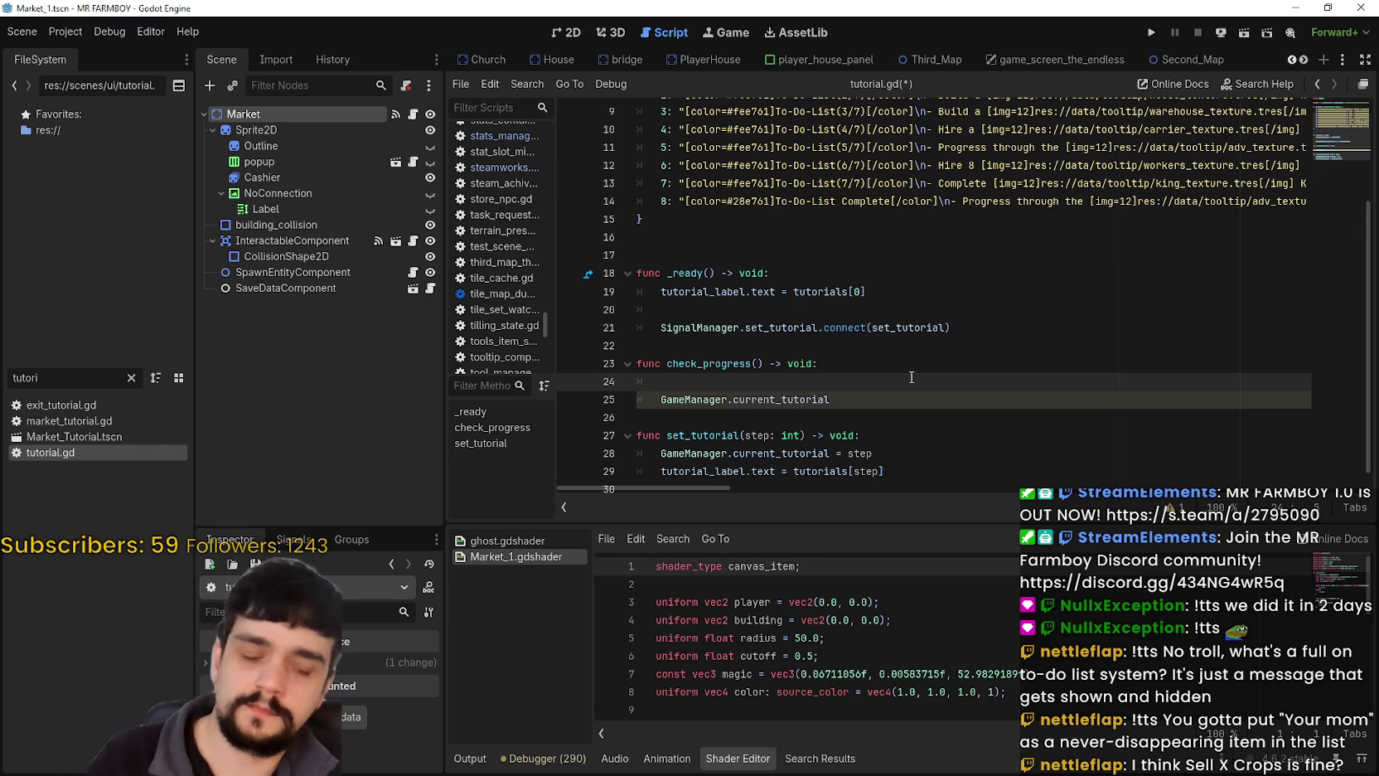
pyautogui.scroll(-1, 912, 377)
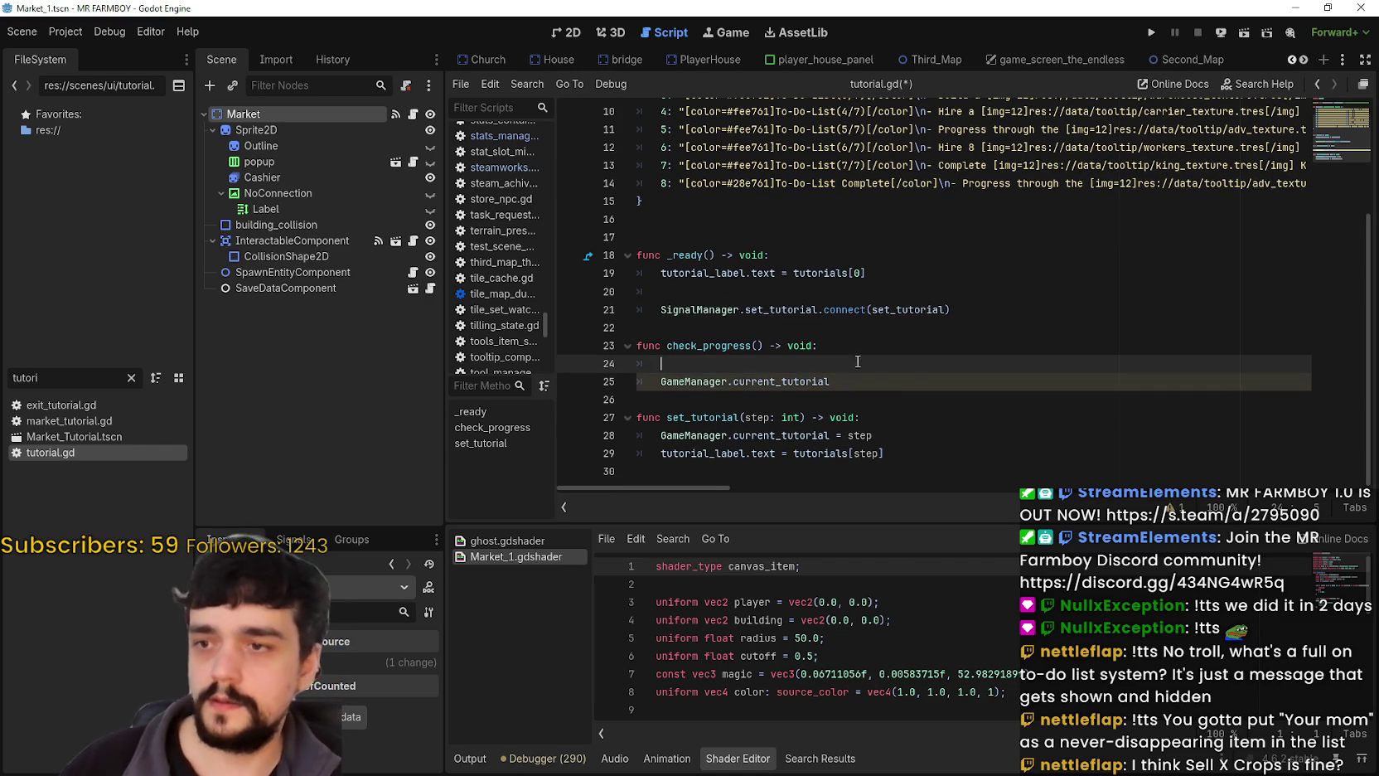
pyautogui.doubleClick(710, 346)
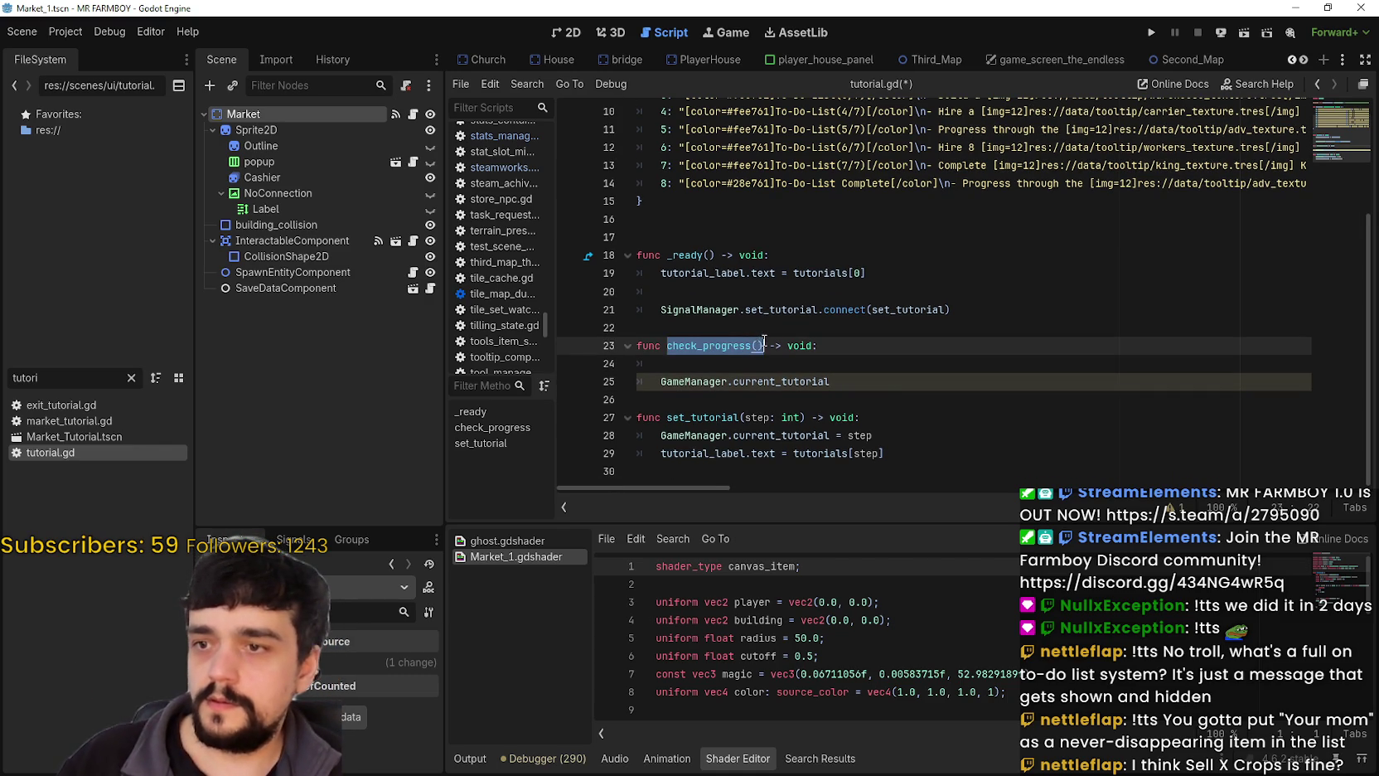
pyautogui.hotkey('ctrl', 'c')
pyautogui.click(829, 255)
pyautogui.press('Return')
pyautogui.hotkey('ctrl', 'v')
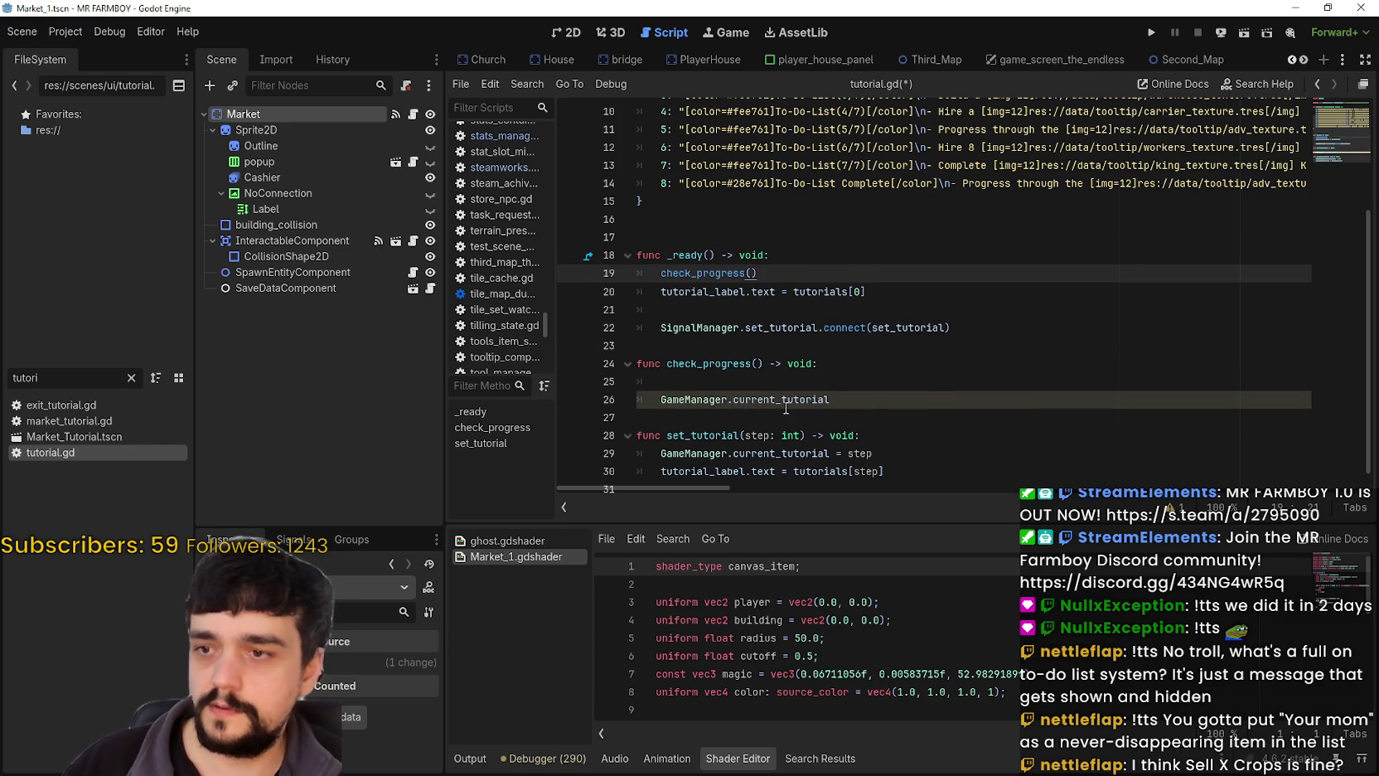
# Put the label assignment in check_progress, indexing tutorials with GameManager.current_tutorial instead of 0.
pyautogui.moveTo(661, 292); pyautogui.dragTo(923, 290)
pyautogui.click(773, 384)
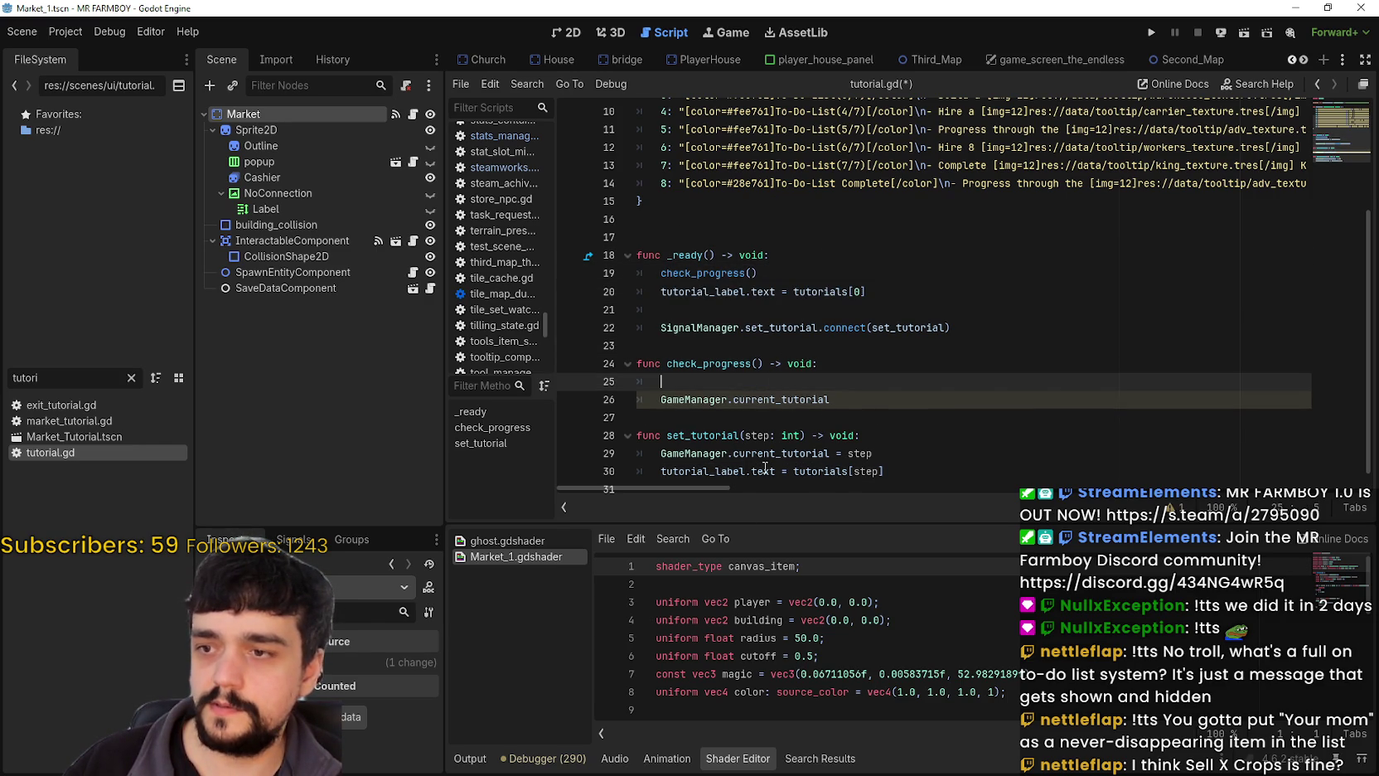
pyautogui.click(817, 413)
pyautogui.hotkey('ctrl', 'v')
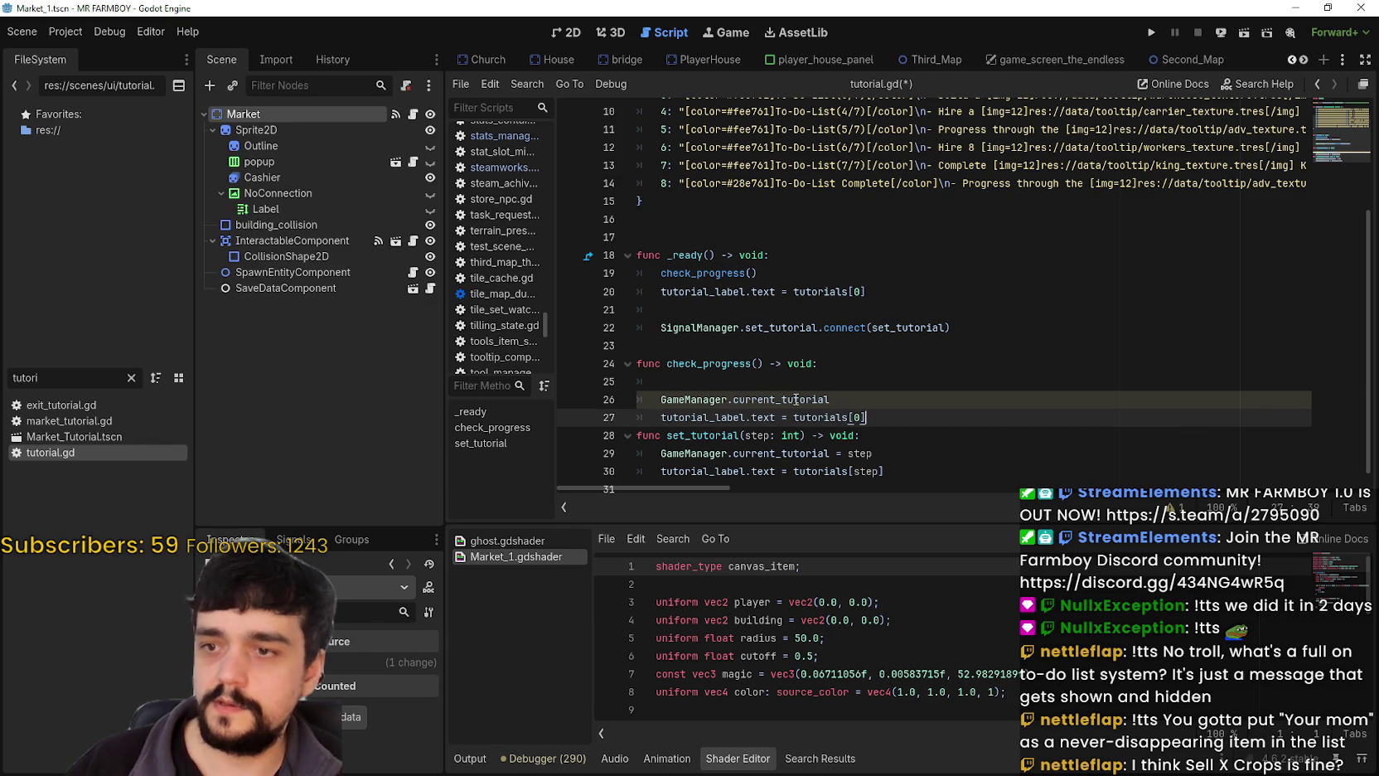
pyautogui.press('Up')
pyautogui.hotkey('ctrl', 'shift', 'Left')
pyautogui.hotkey('ctrl', 'shift', 'Left')
pyautogui.hotkey('ctrl', 'c')
pyautogui.doubleClick(859, 417)
pyautogui.hotkey('ctrl', 'v')
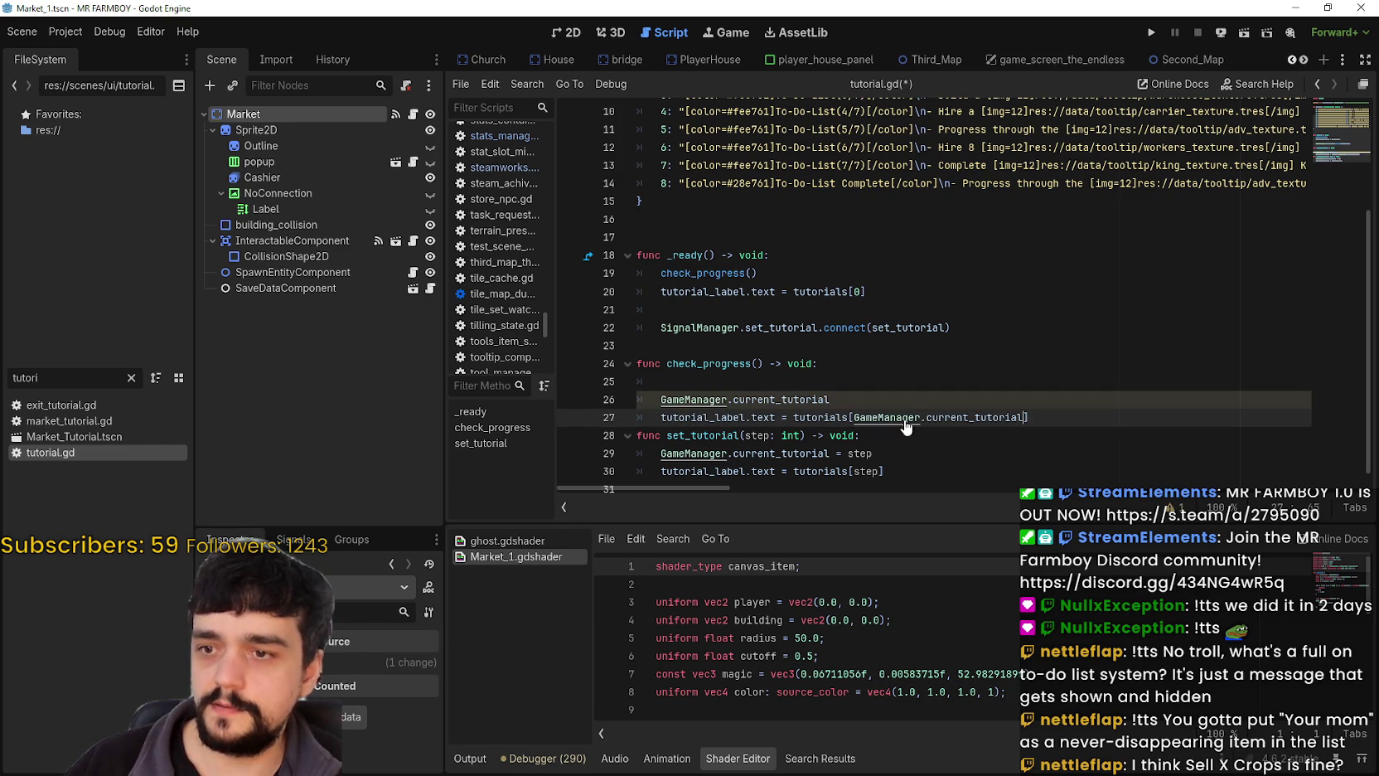
# Delete the leftover GameManager.current_tutorial line and tidy the blank lines around check_progress.
pyautogui.hotkey('ctrl', 'shift', 'Left')
pyautogui.hotkey('ctrl', 'shift', 'Left')
pyautogui.click(654, 403)
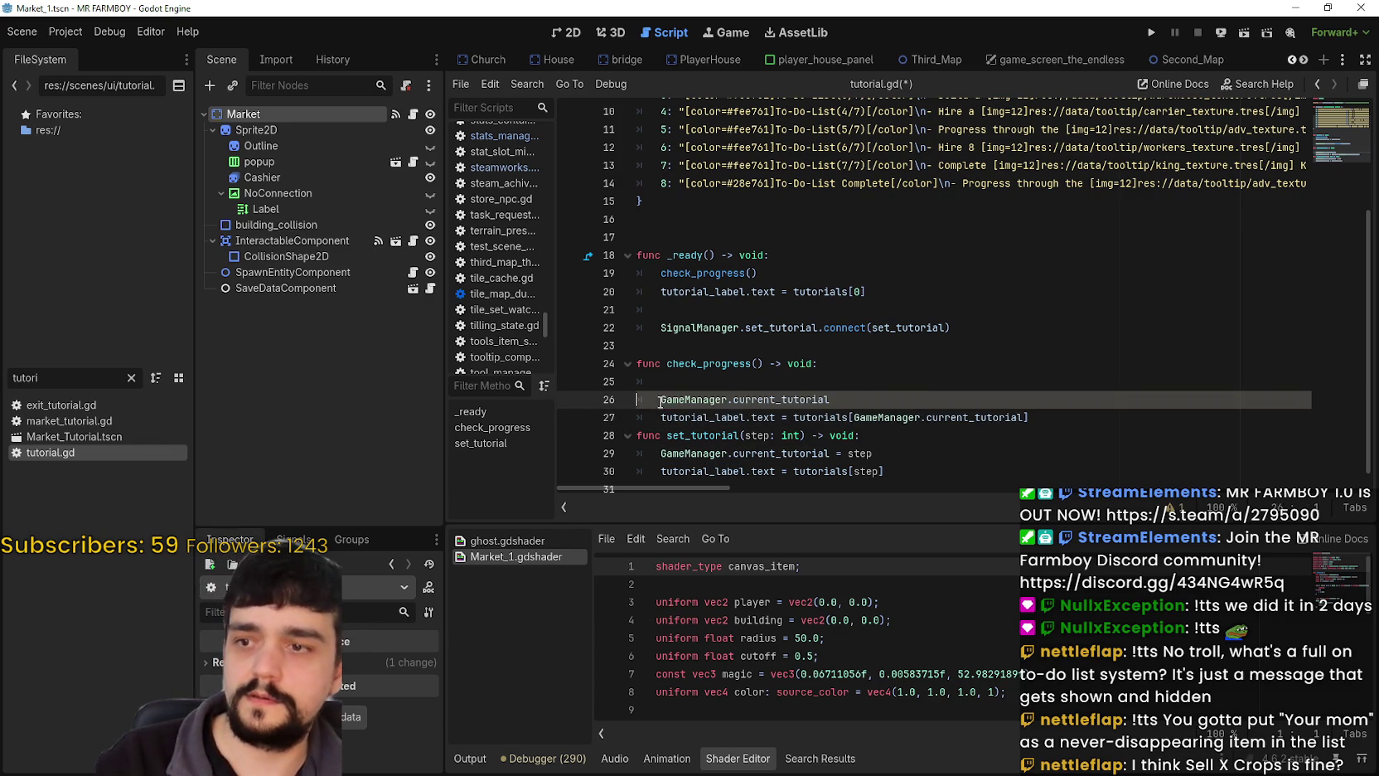
pyautogui.moveTo(832, 398); pyautogui.dragTo(711, 383)
pyautogui.moveTo(872, 400)
pyautogui.mouseDown()
pyautogui.moveTo(663, 400)
pyautogui.moveTo(707, 386)
pyautogui.mouseUp()
pyautogui.press('BackSpace')
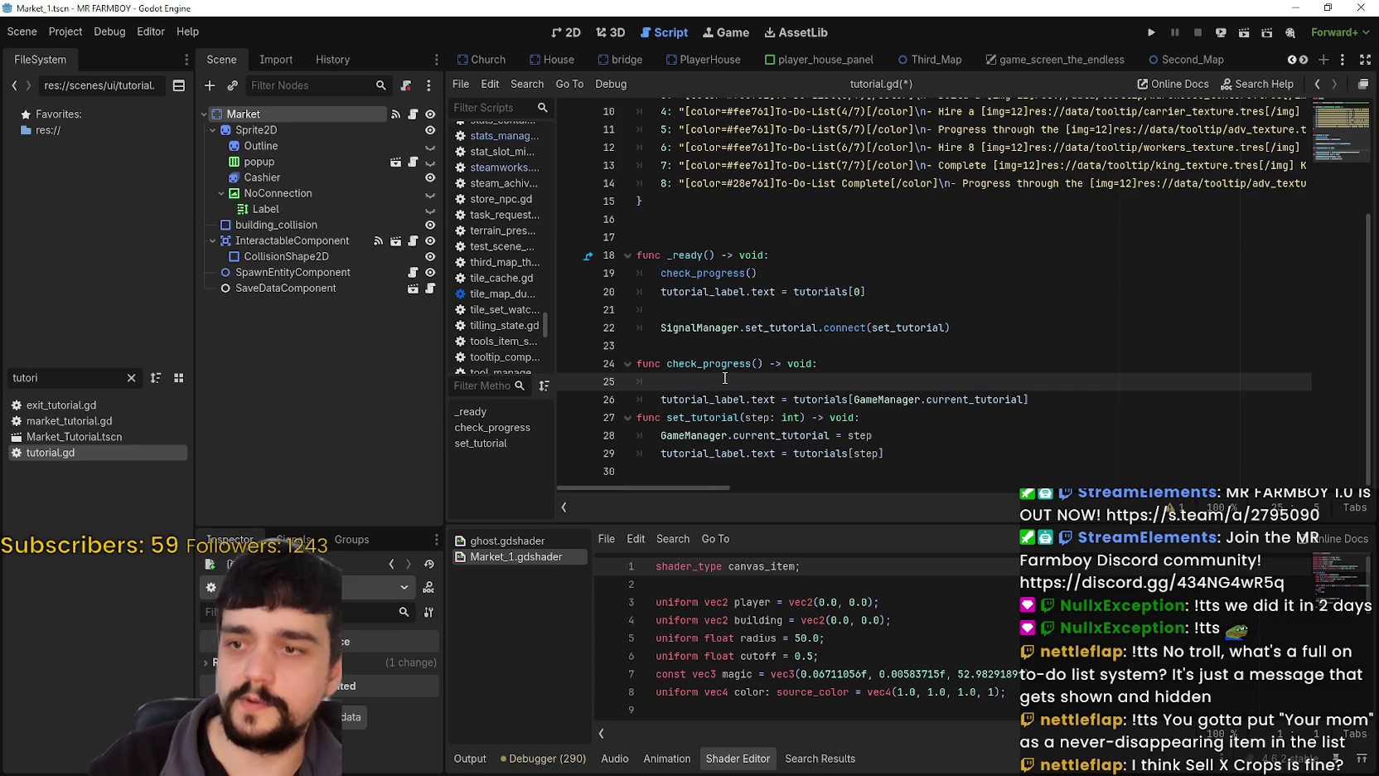
pyautogui.click(1052, 401)
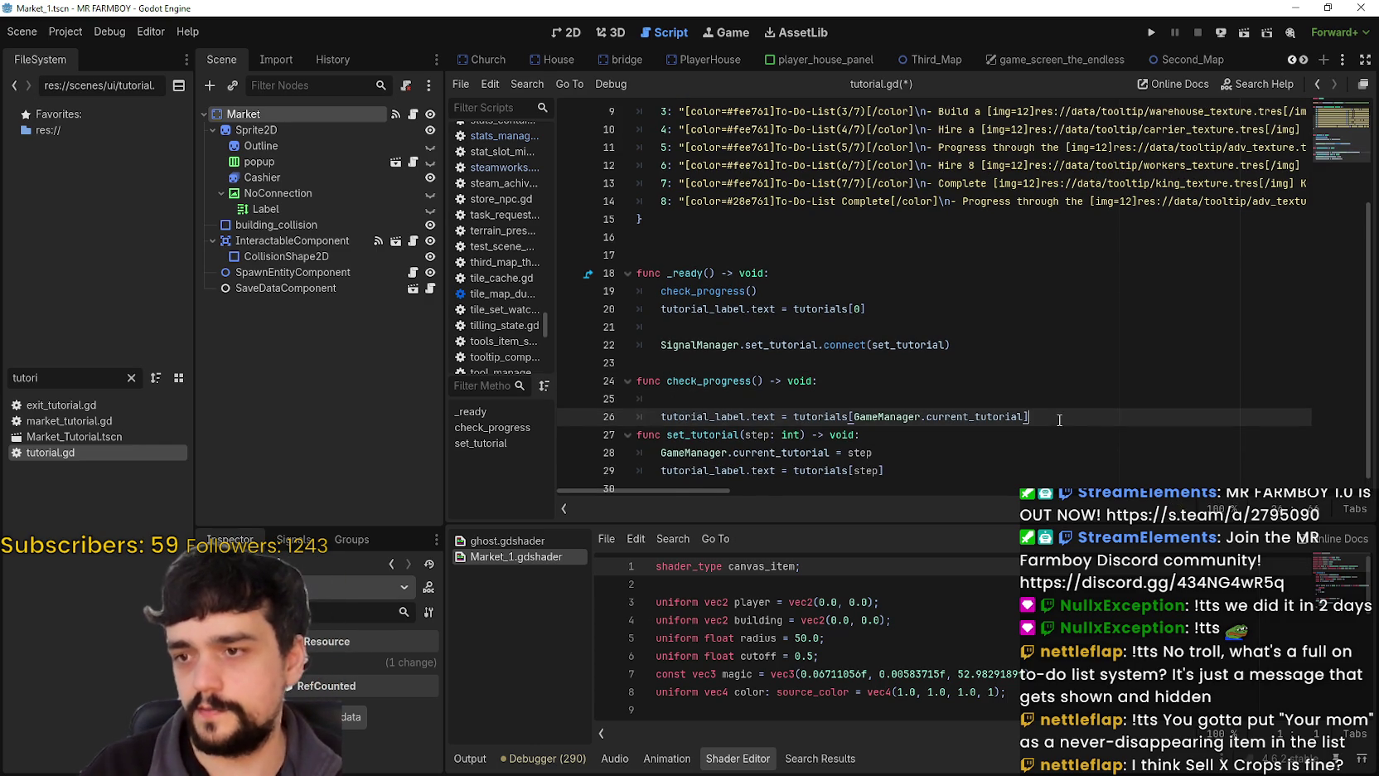
pyautogui.press('Return')
pyautogui.press('Up')
pyautogui.press('Up')
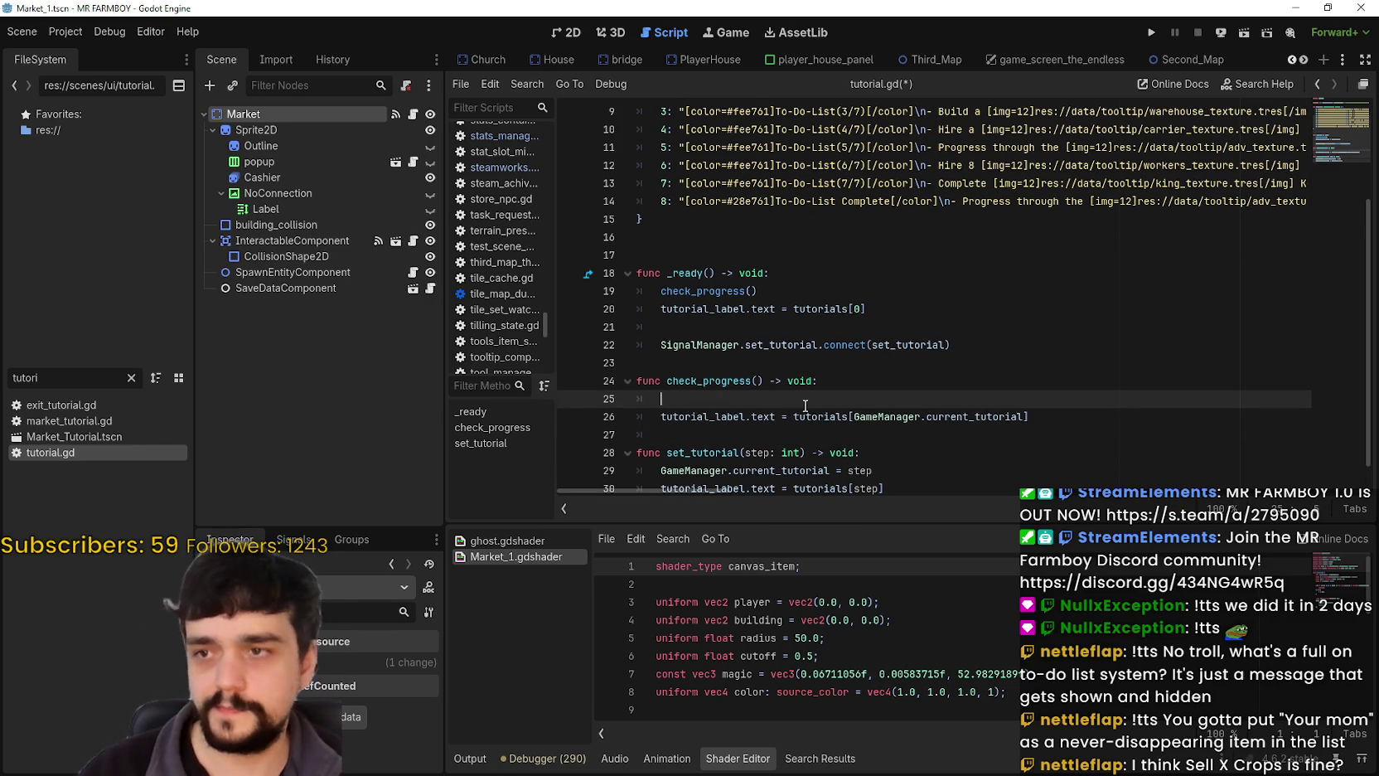
pyautogui.scroll(3, 806, 406)
pyautogui.scroll(-4, 794, 359)
pyautogui.click(714, 380)
pyautogui.click(718, 366)
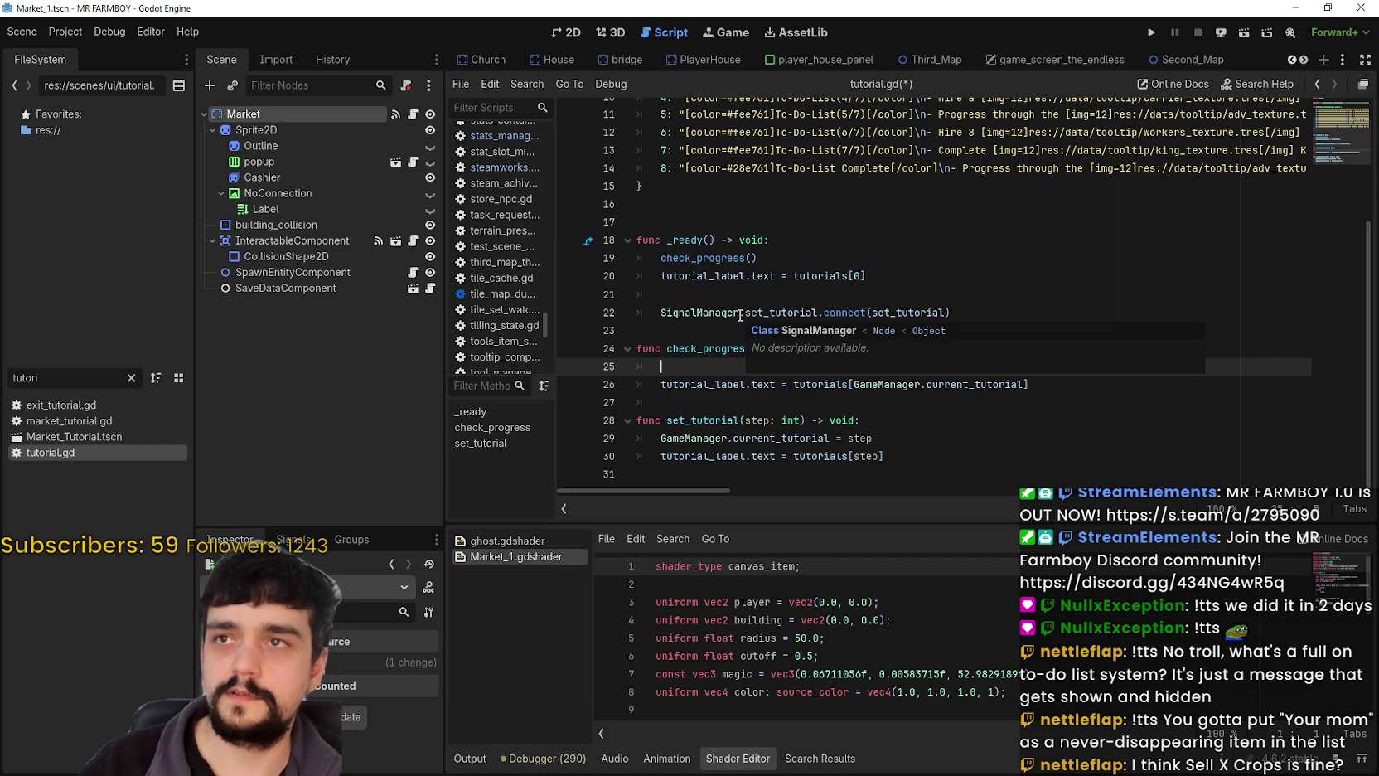
# Review the first entry of the tutorials dictionary in tutorial.gd.
pyautogui.scroll(4, 740, 315)
pyautogui.moveTo(1055, 202); pyautogui.dragTo(1308, 201)
pyautogui.moveTo(1155, 201)
pyautogui.mouseDown()
pyautogui.moveTo(1202, 203)
pyautogui.moveTo(556, 199)
pyautogui.mouseUp()
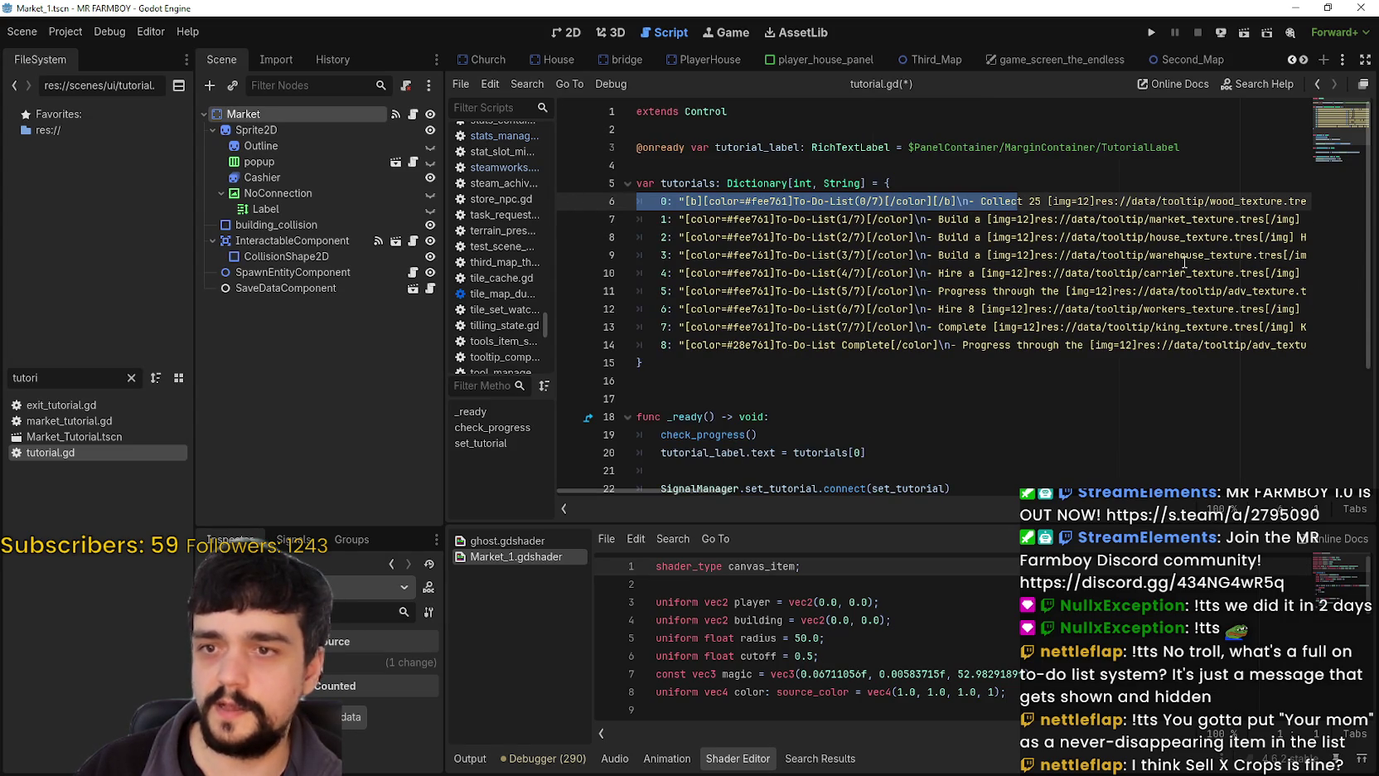
pyautogui.click(1215, 220)
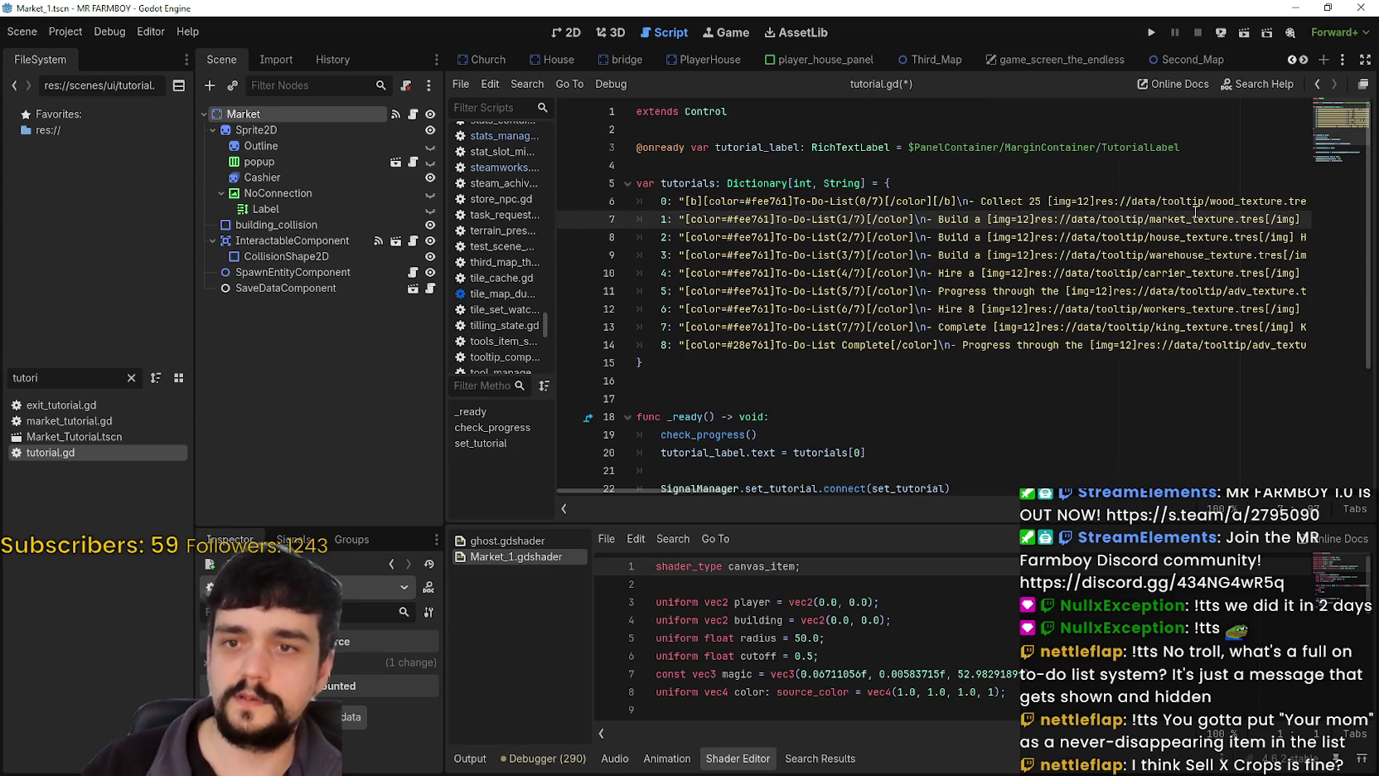
pyautogui.click(1197, 202)
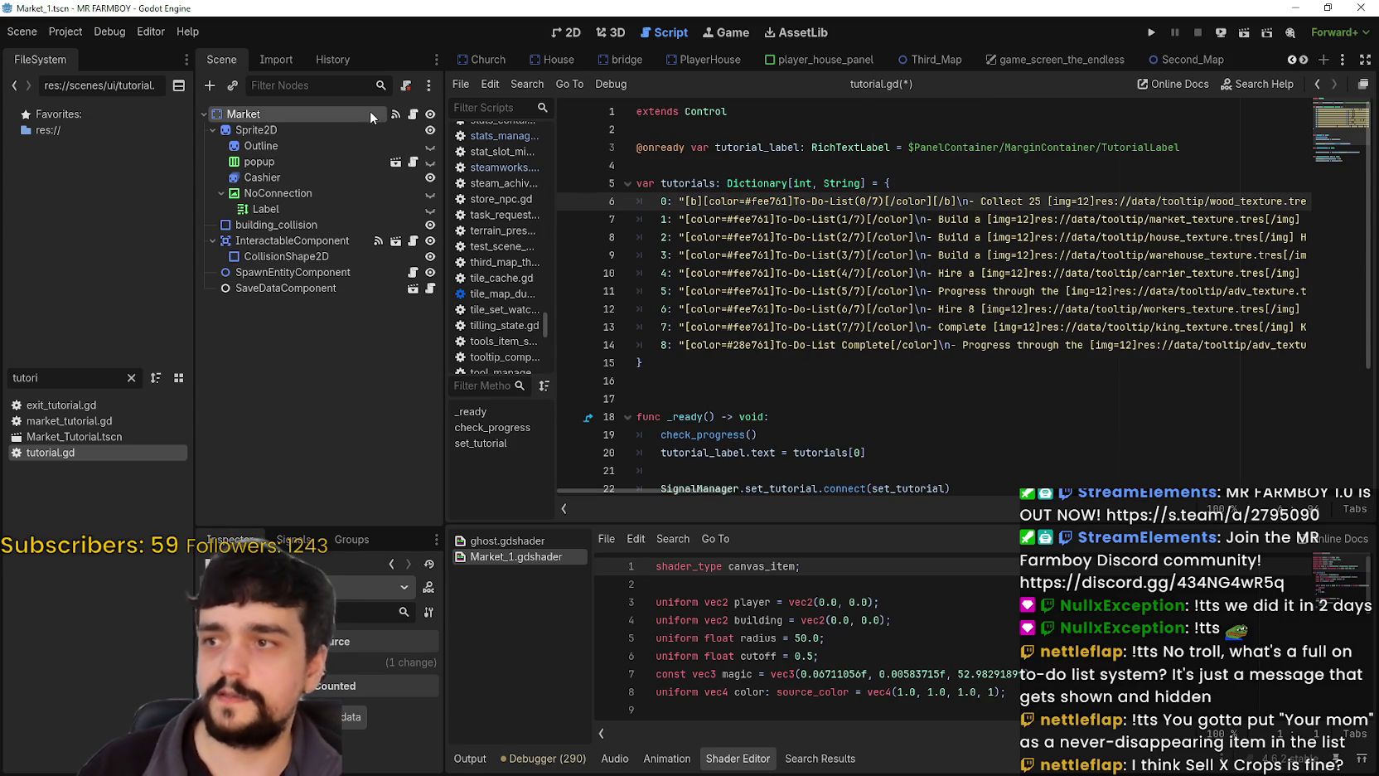
# Filter the FileSystem list by 'adva' and recheck the line storing the tutorial step.
pyautogui.doubleClick(14, 378)
pyautogui.write('ad')
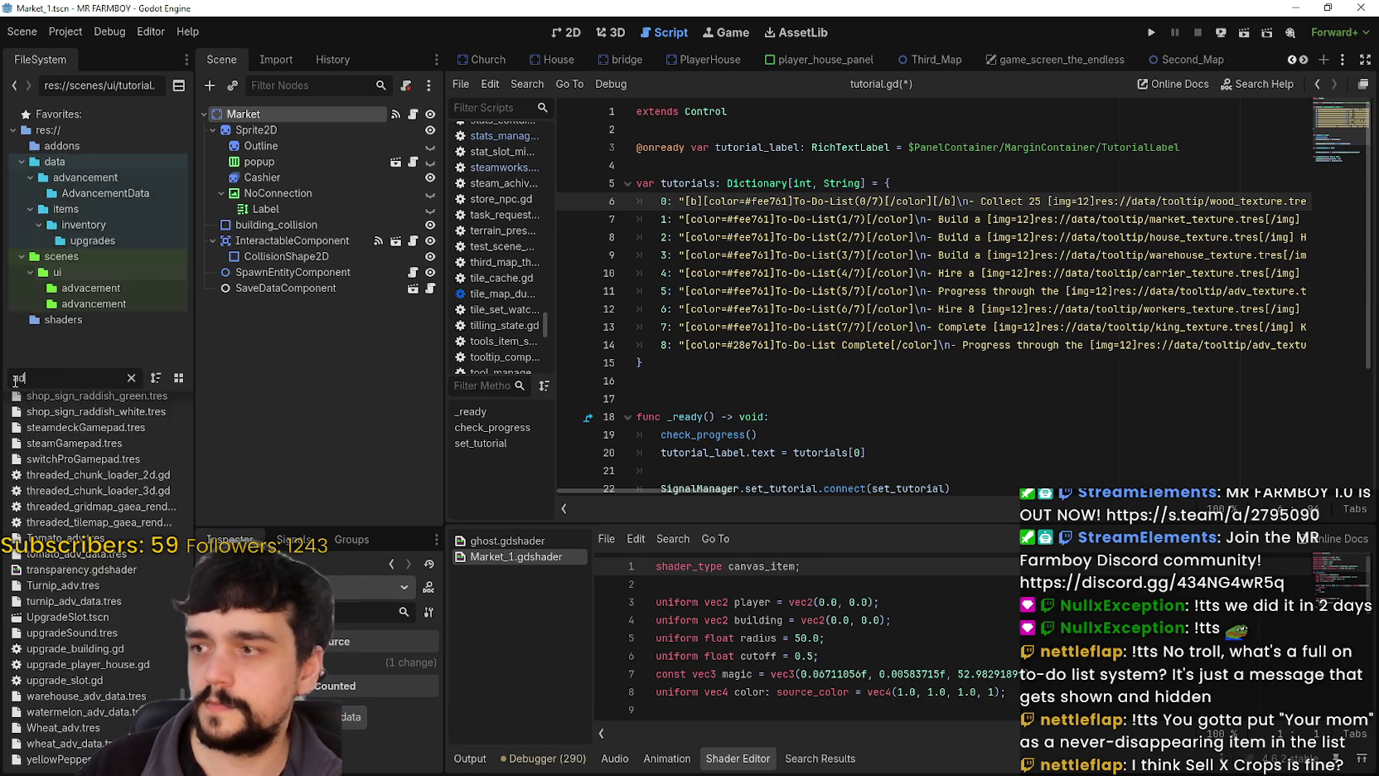
pyautogui.write('va')
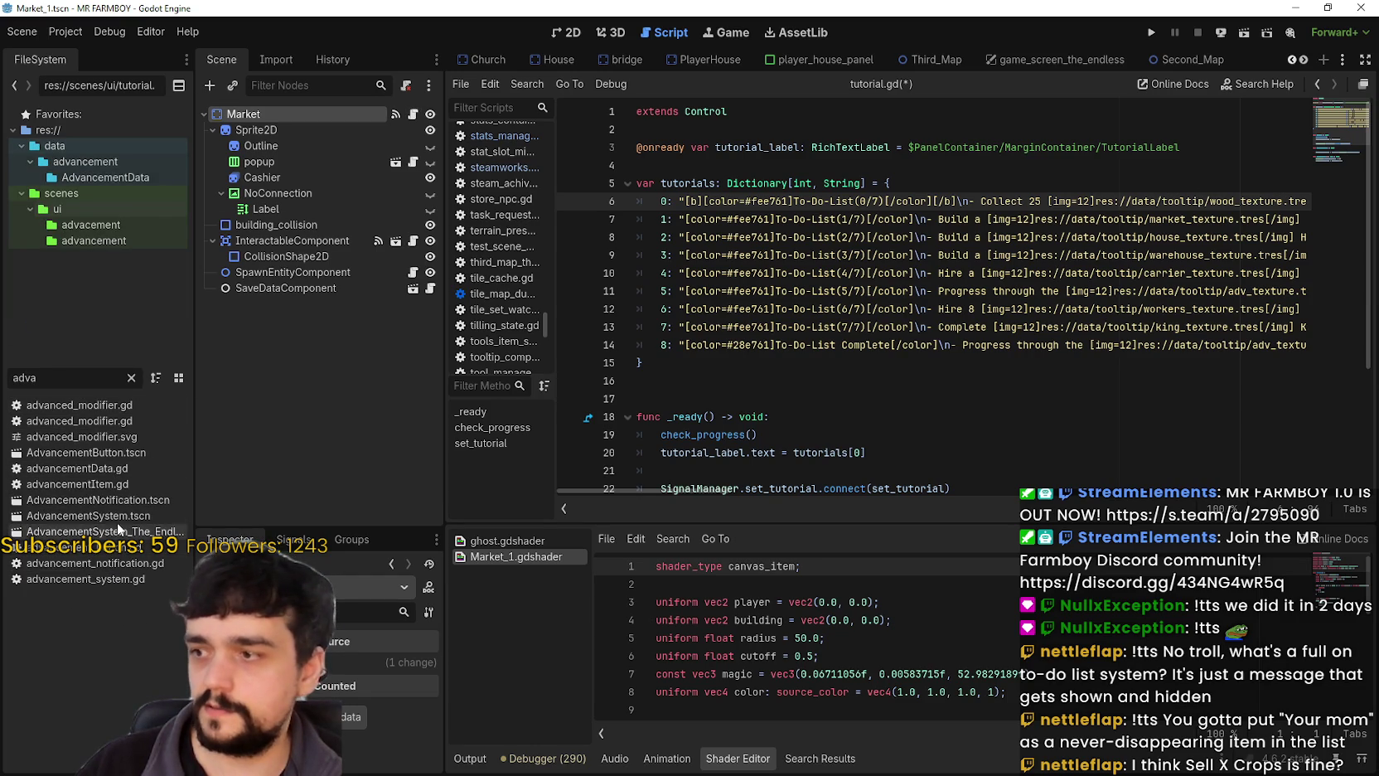
pyautogui.scroll(-2, 768, 388)
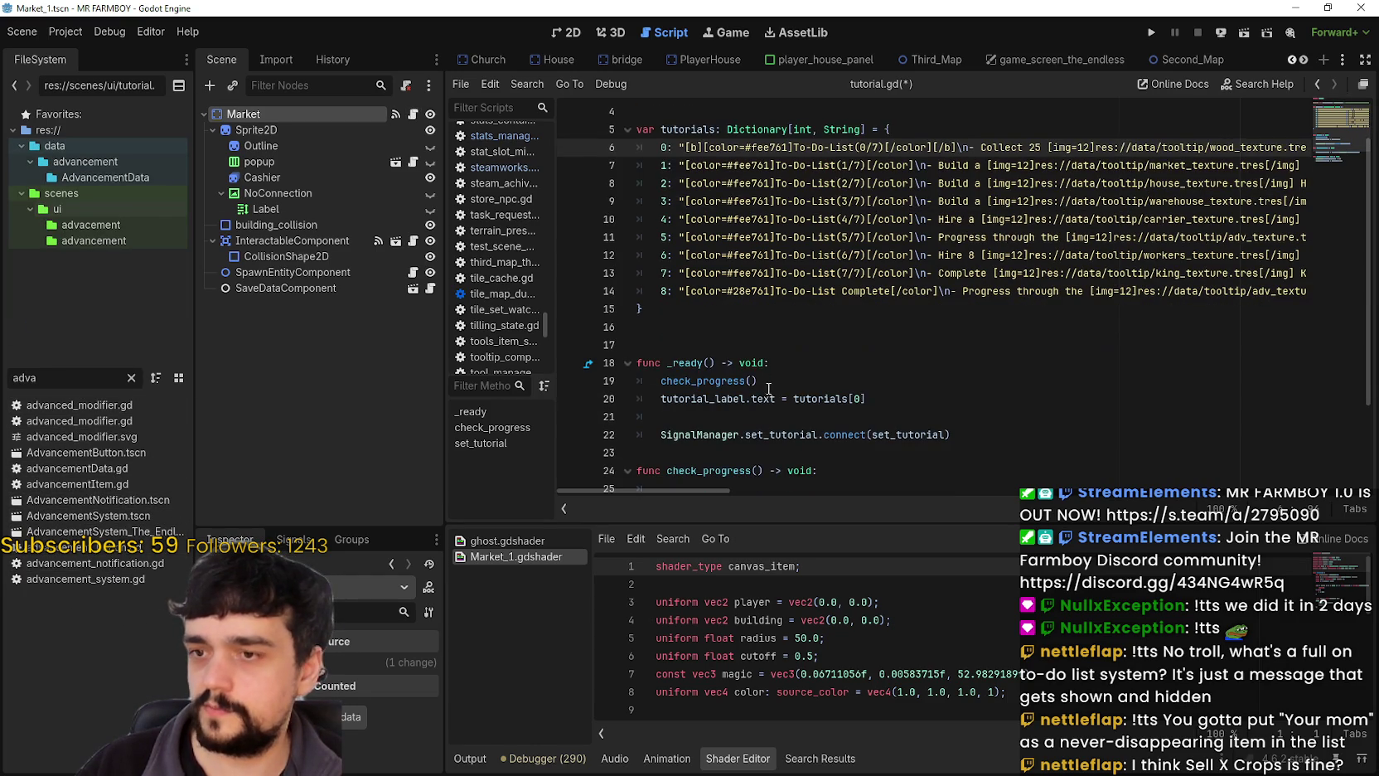
pyautogui.click(771, 416)
pyautogui.scroll(-3, 810, 420)
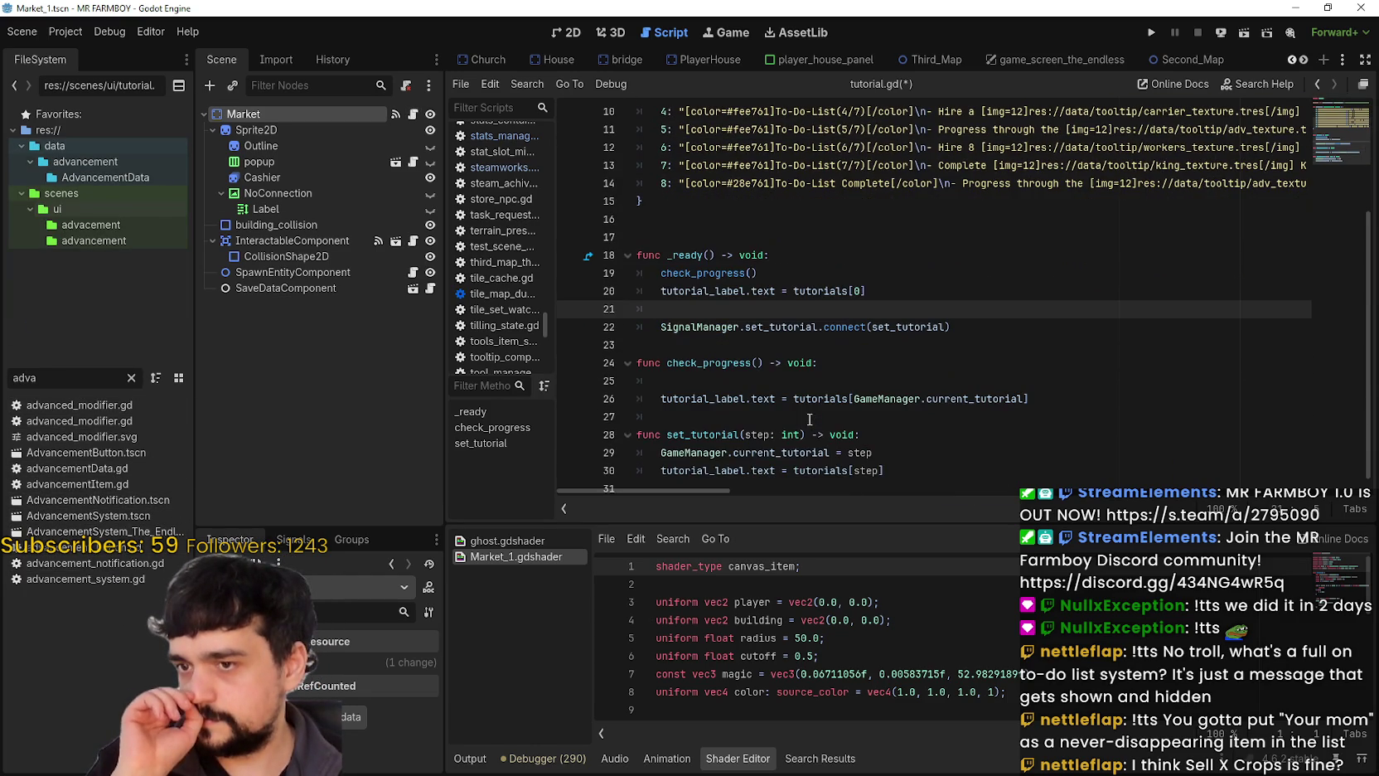
pyautogui.moveTo(661, 452); pyautogui.dragTo(914, 456)
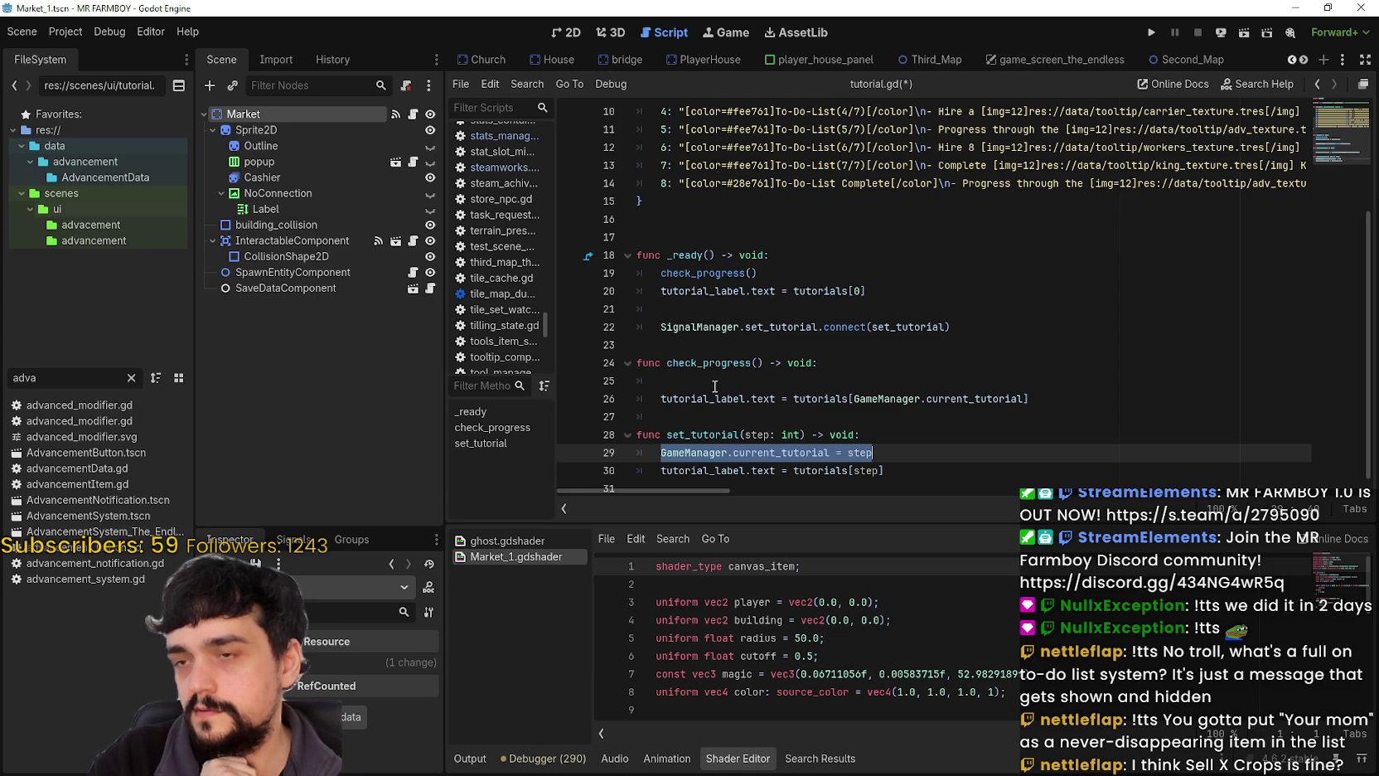
pyautogui.click(714, 387)
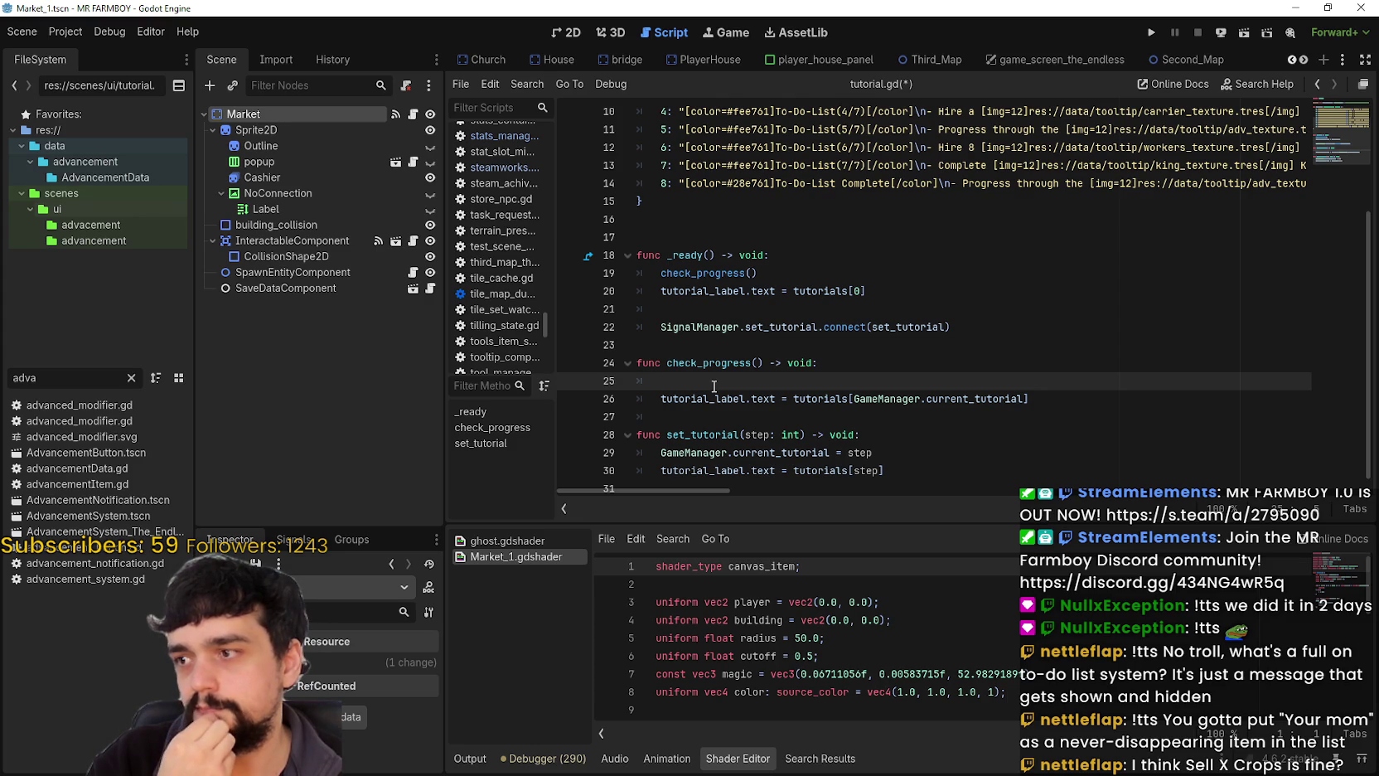
pyautogui.doubleClick(25, 378)
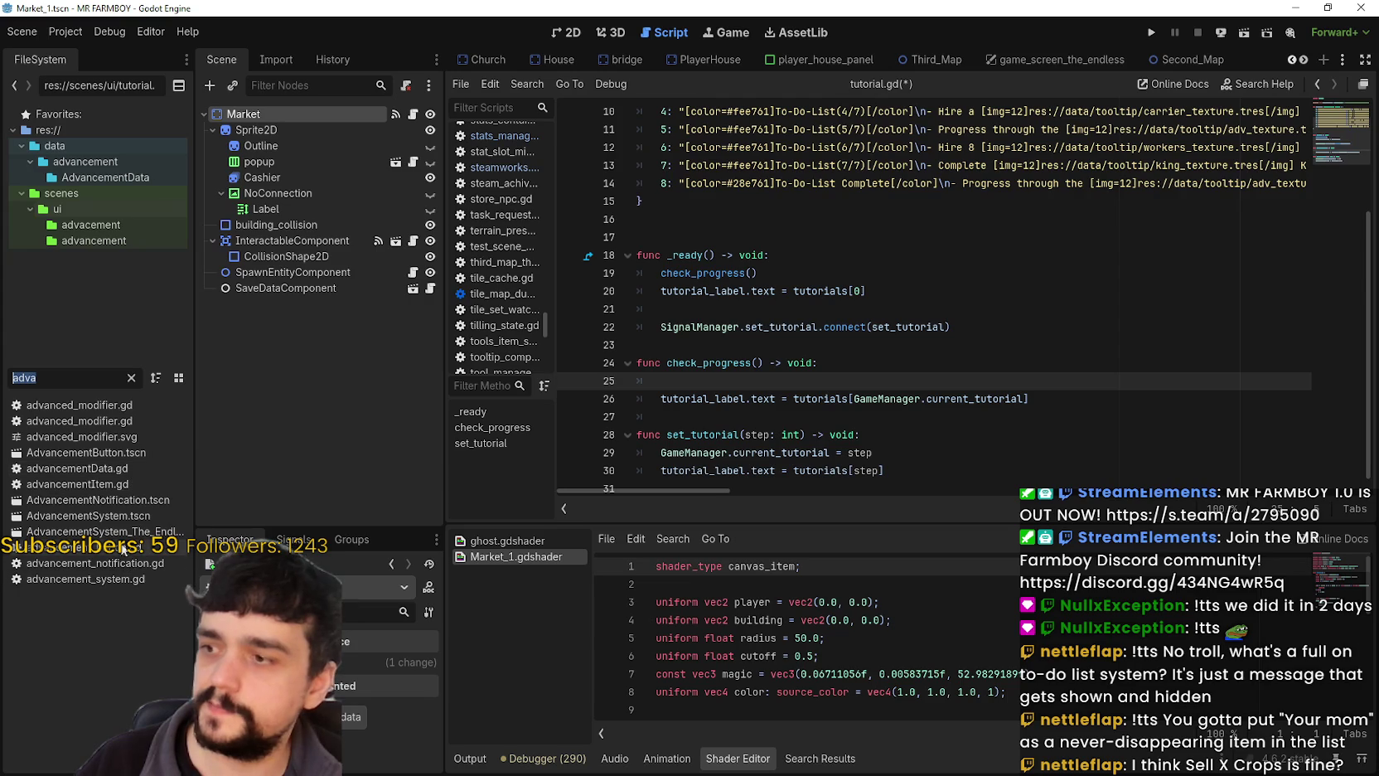
# Open AdvancementButton.tscn and confirm the tr_buildings_market unlock emits set_tutorial(1).
pyautogui.doubleClick(91, 452)
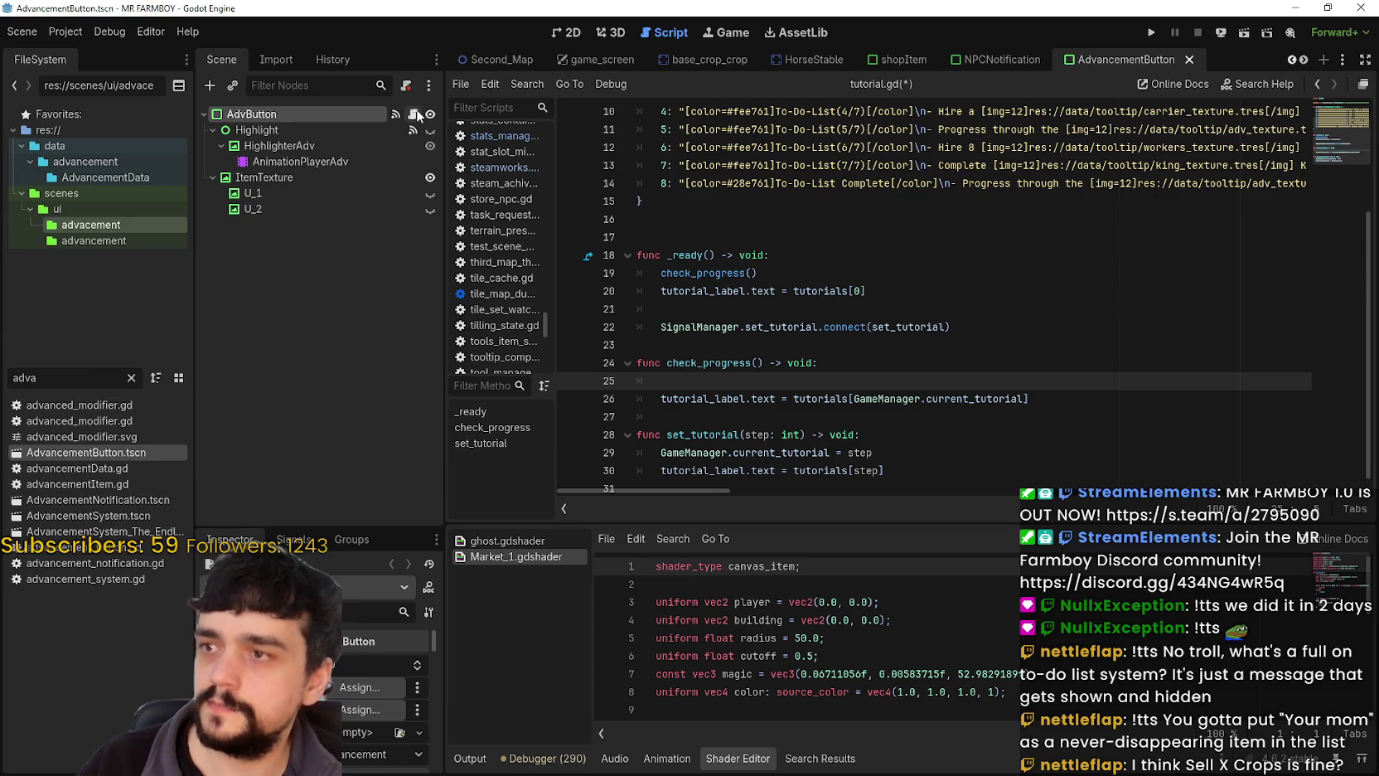
pyautogui.click(1333, 206)
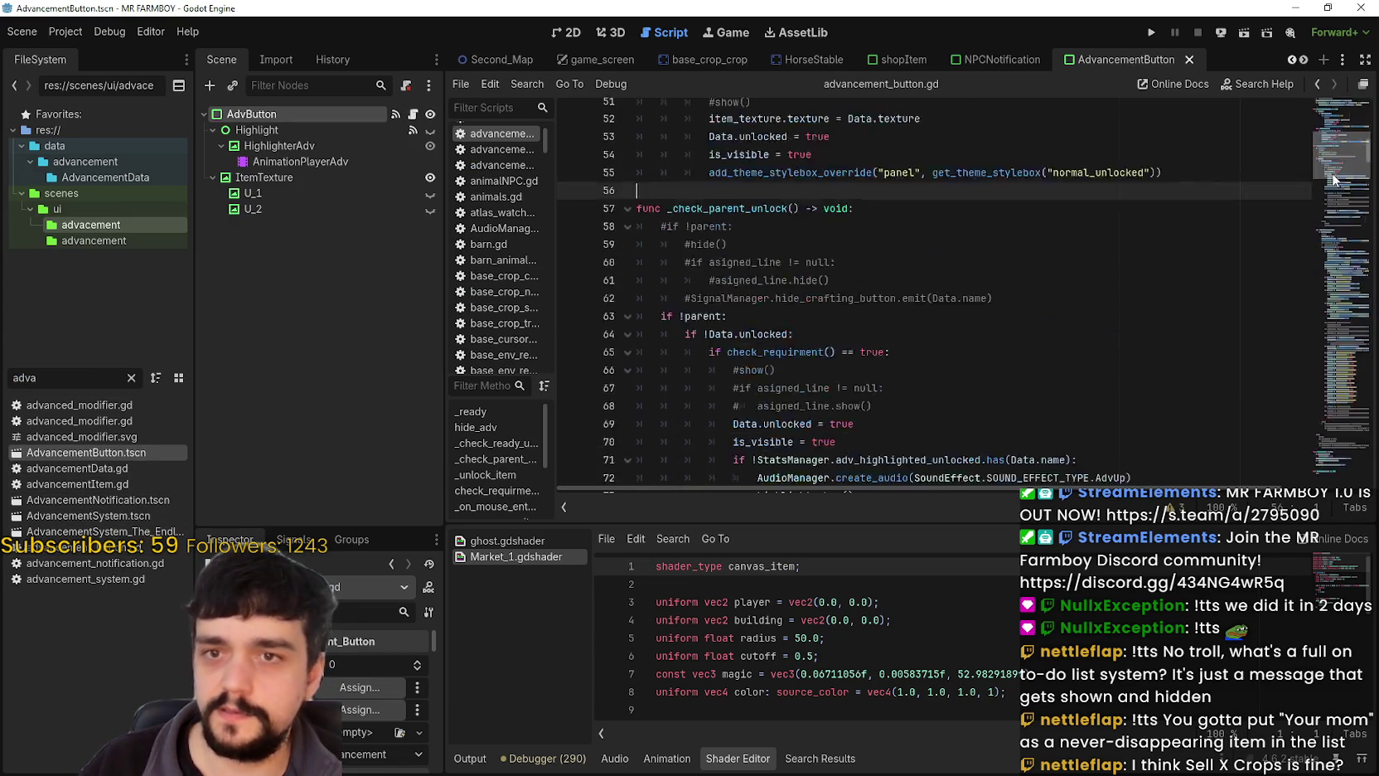
pyautogui.scroll(-3, 1333, 205)
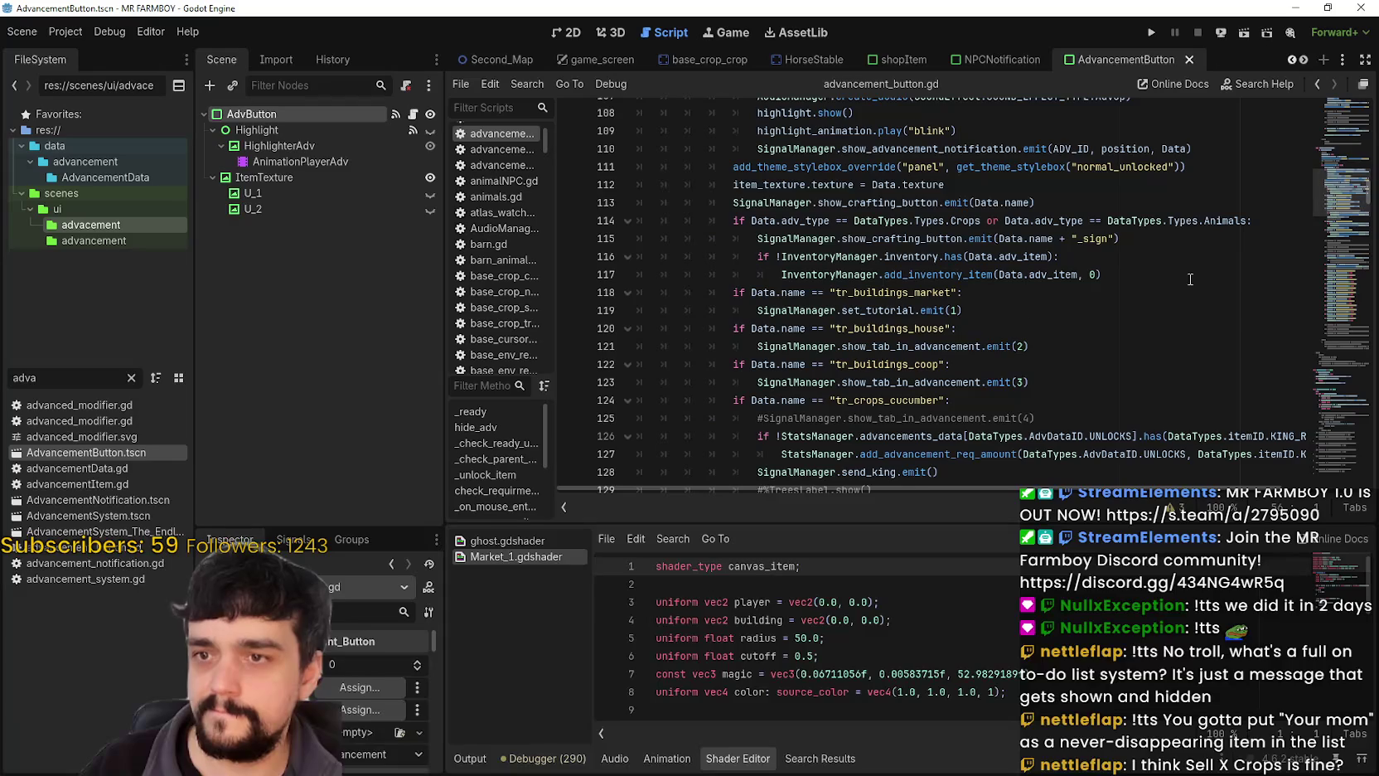
pyautogui.scroll(1, 945, 354)
pyautogui.click(987, 347)
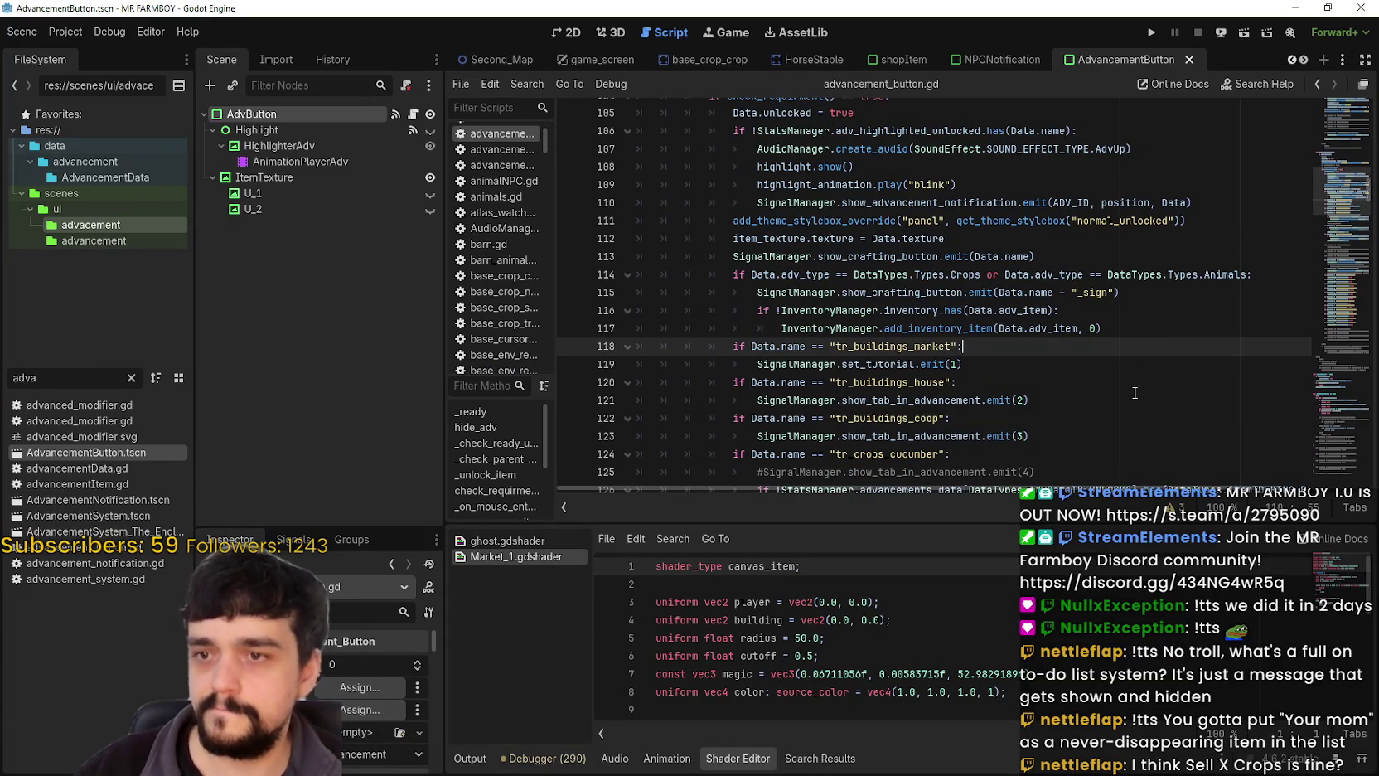
pyautogui.doubleClick(878, 364)
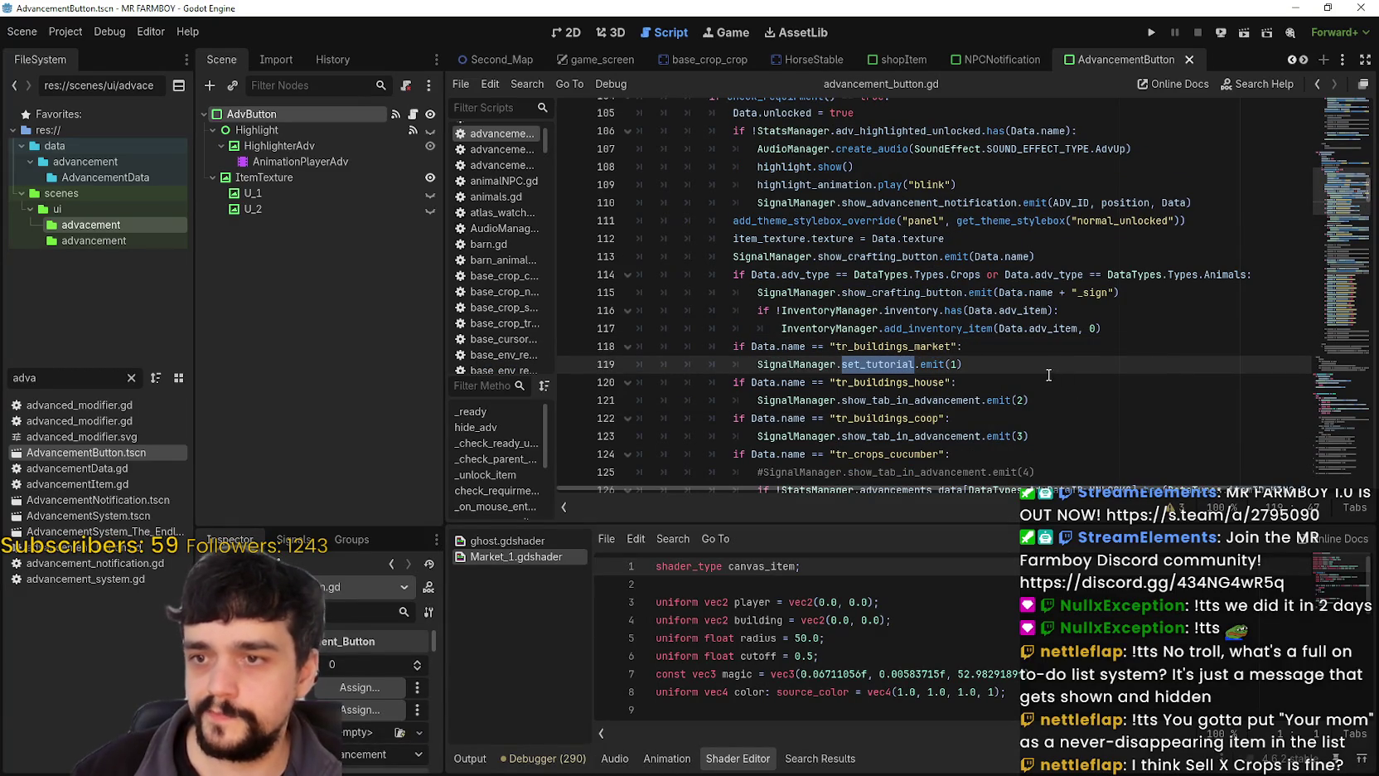
pyautogui.moveTo(963, 364); pyautogui.dragTo(644, 348)
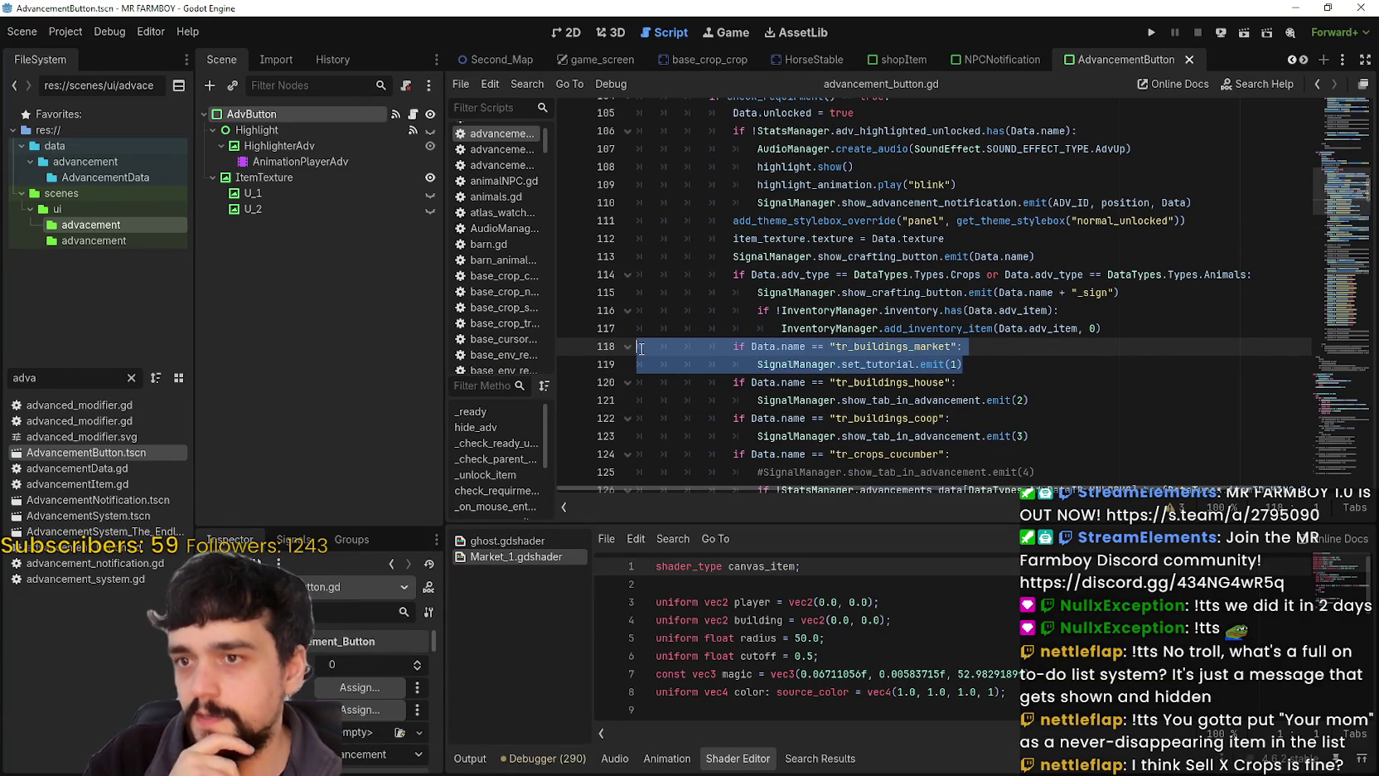
pyautogui.moveTo(811, 346); pyautogui.dragTo(951, 347)
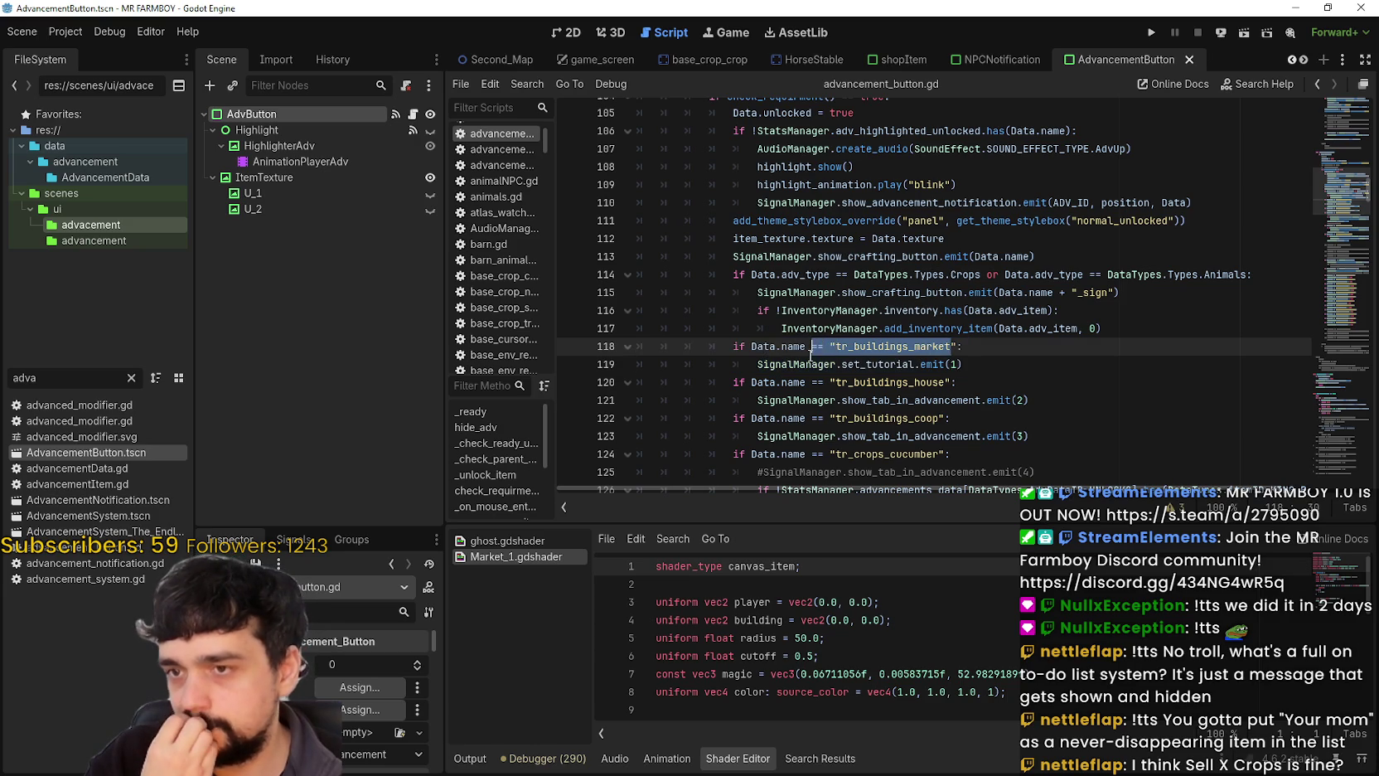
pyautogui.click(963, 365)
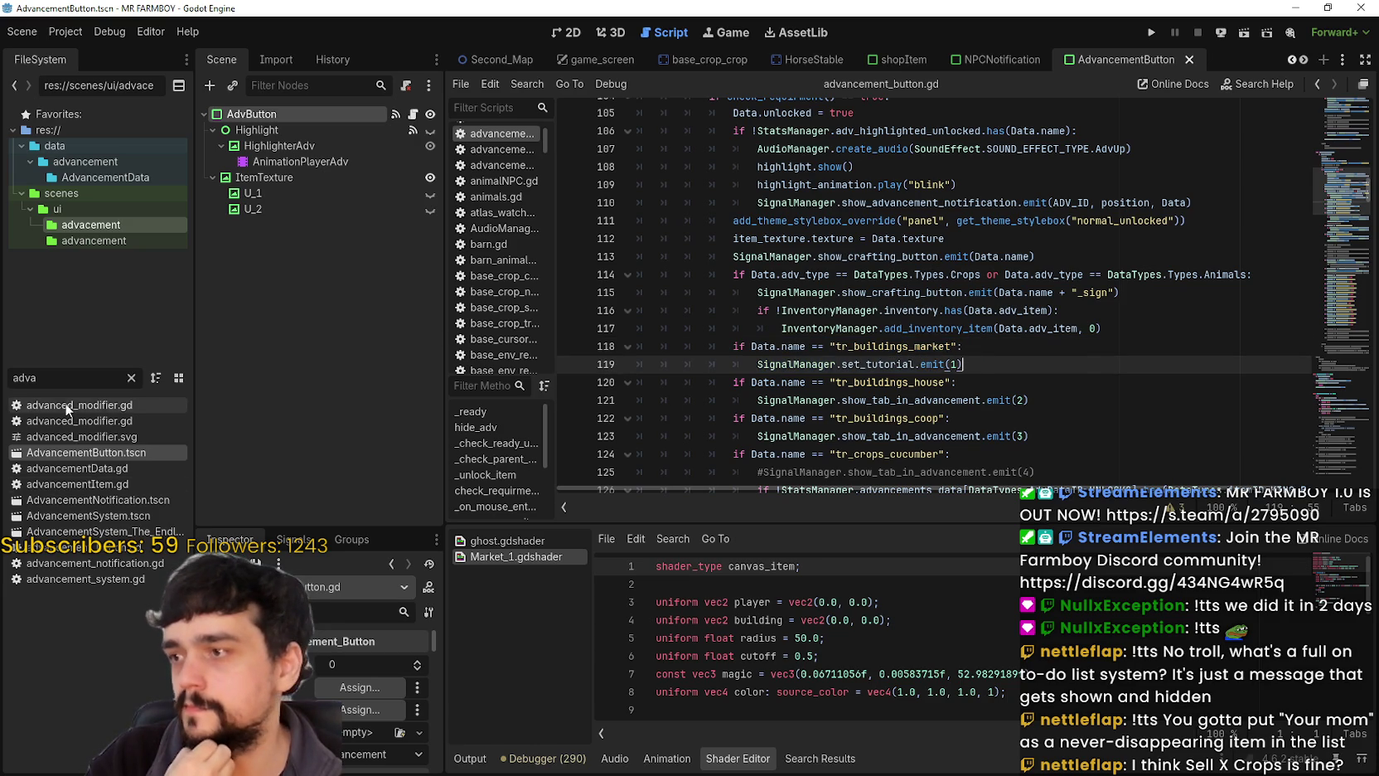
# Open AdvancementSystem.tscn and clear the FileSystem filter.
pyautogui.doubleClick(89, 516)
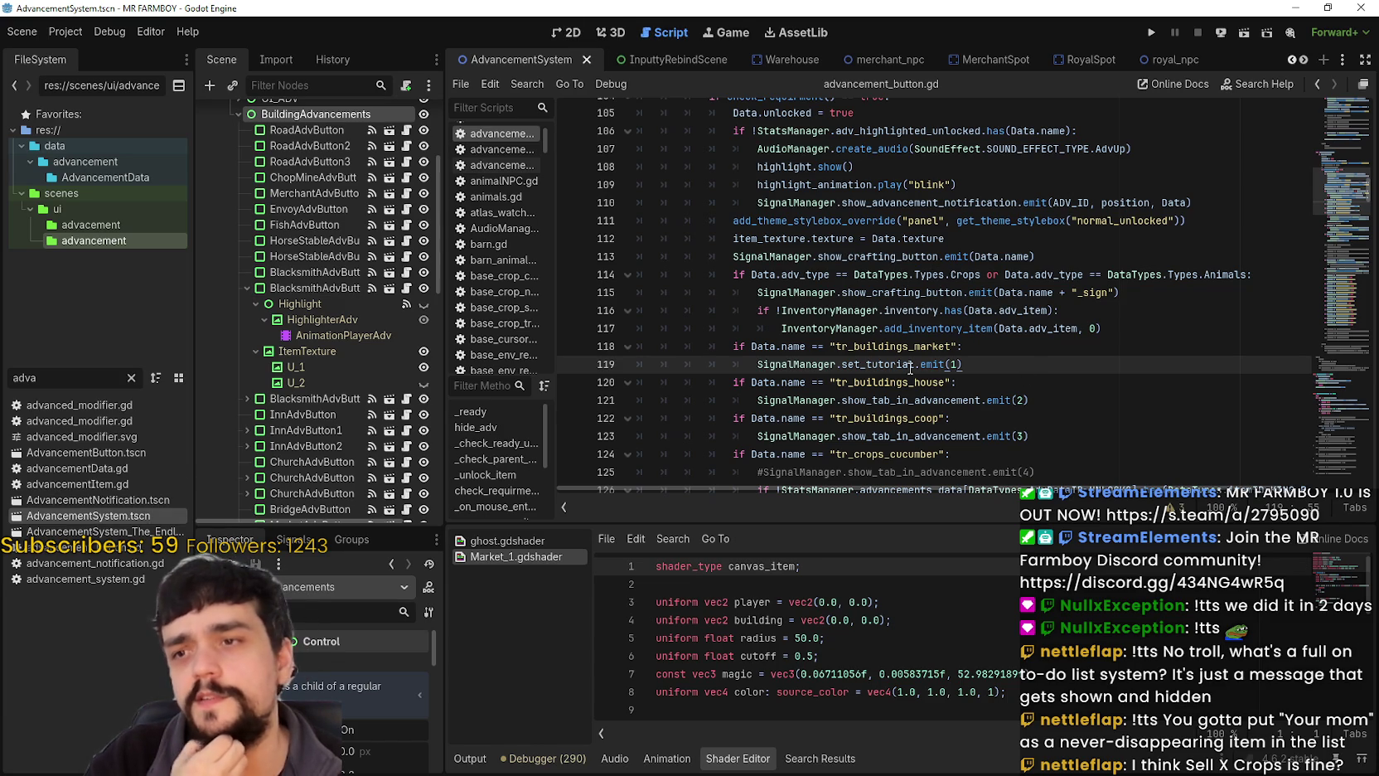
pyautogui.moveTo(910, 368)
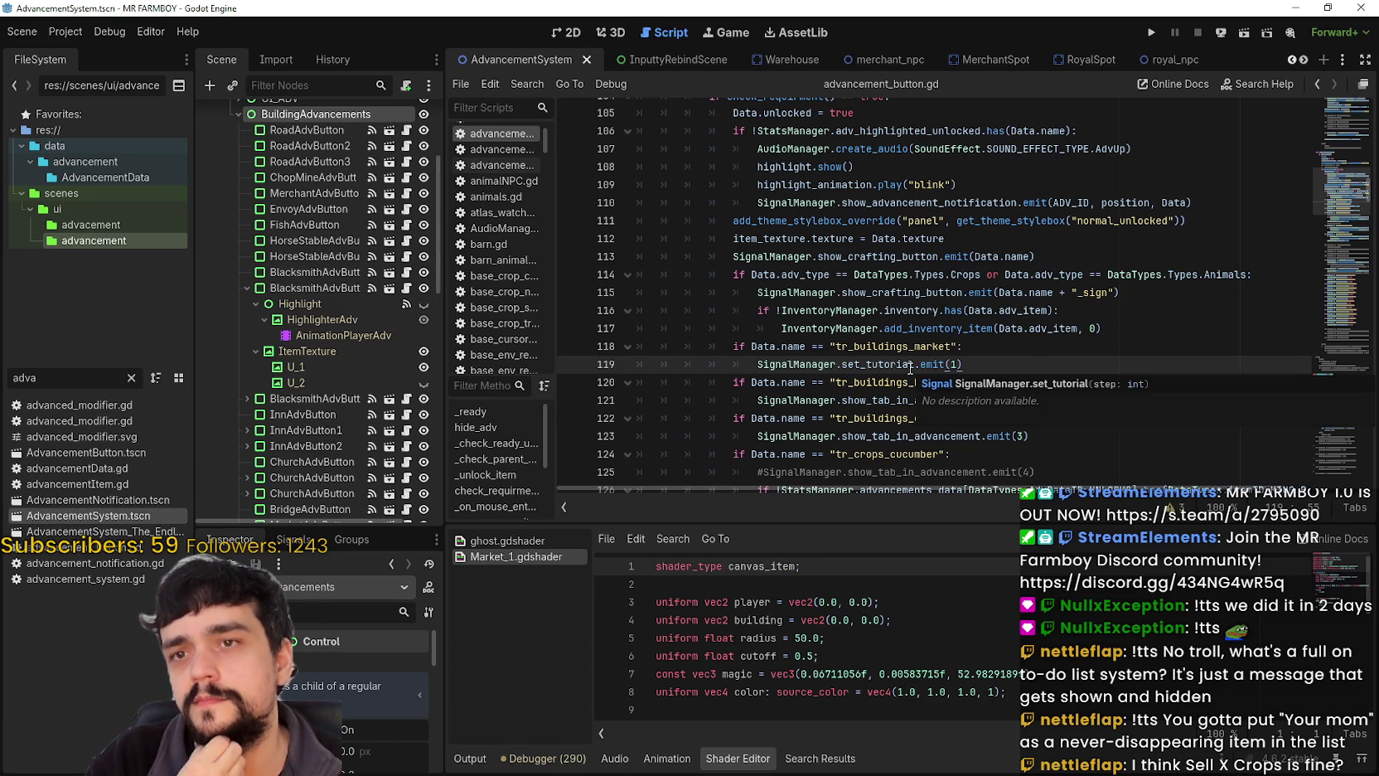
pyautogui.click(131, 378)
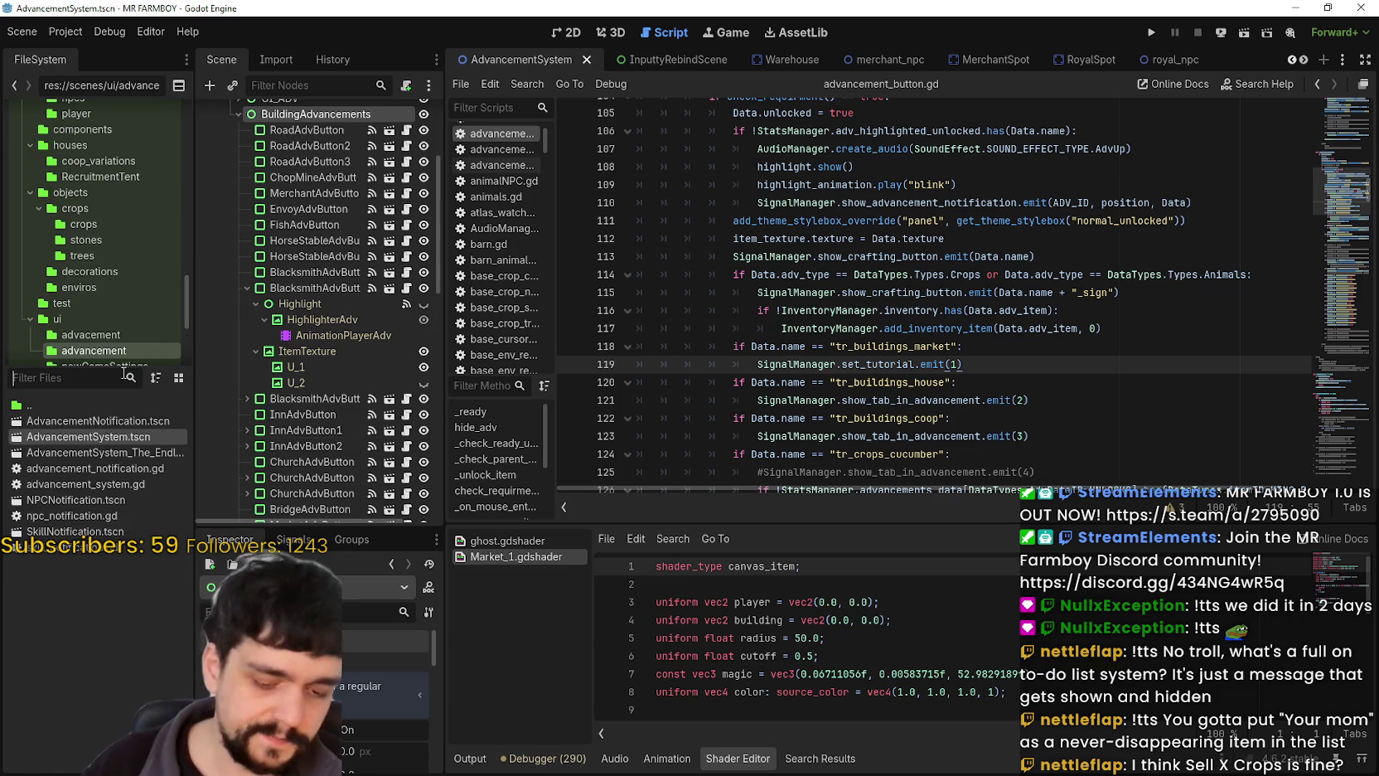
# Filter the FileSystem dock for 'tutori' and open tutorial.gd.
pyautogui.scroll(5, 315, 282)
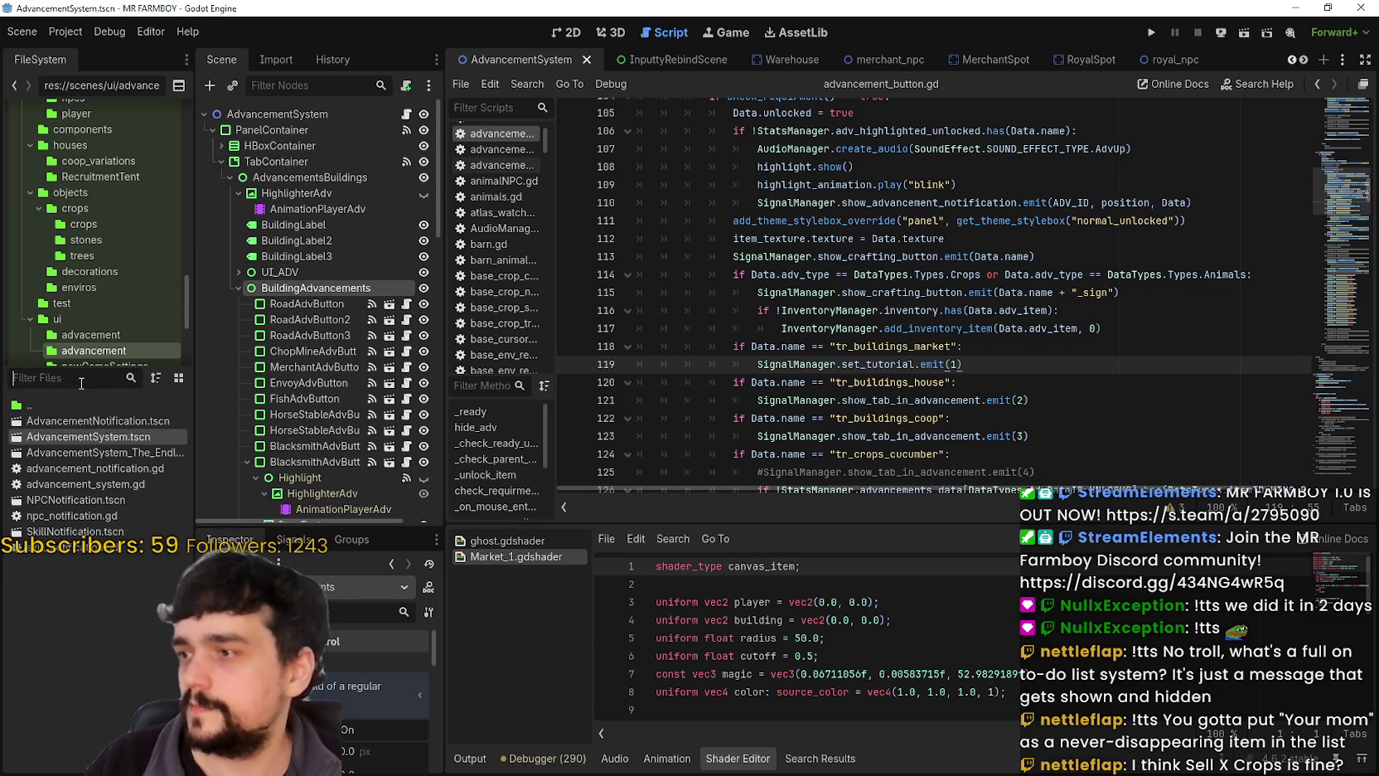
pyautogui.write('t')
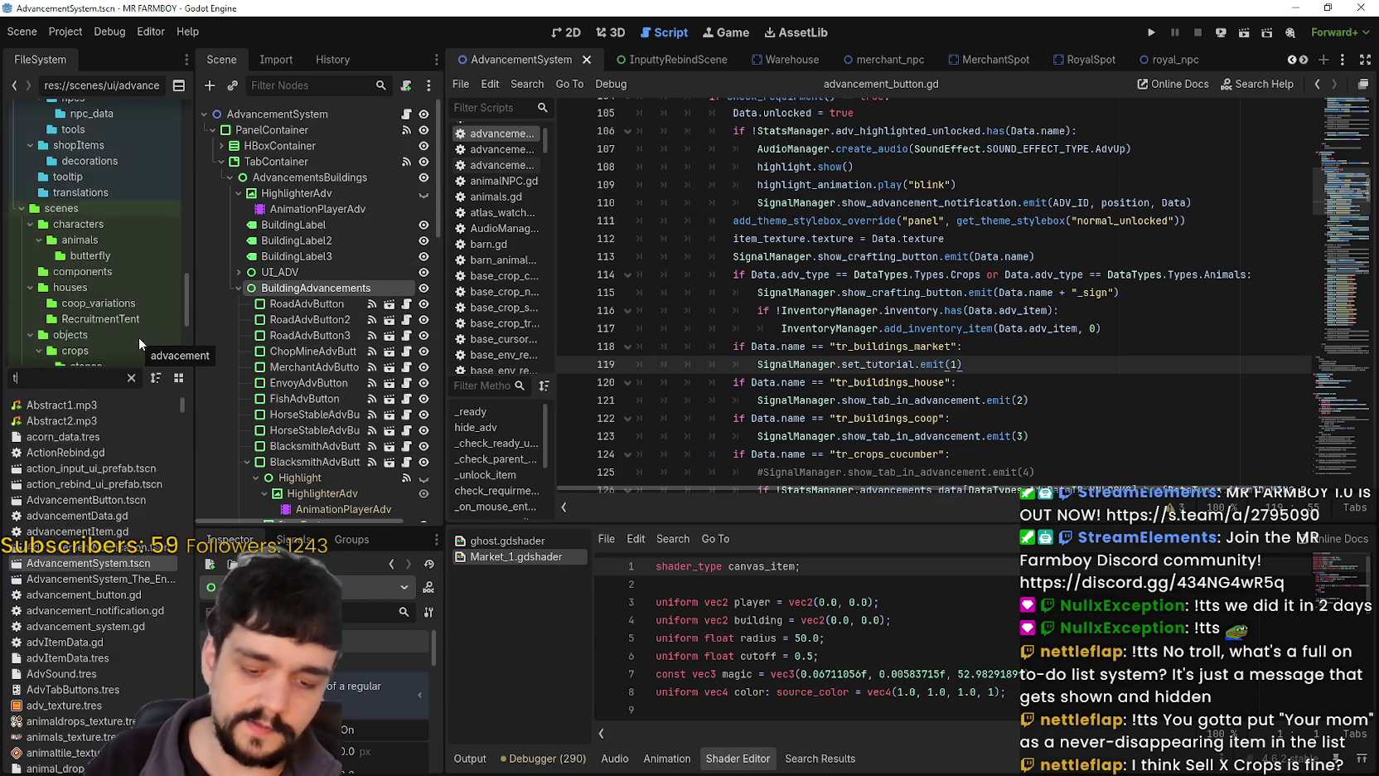
pyautogui.write('utt')
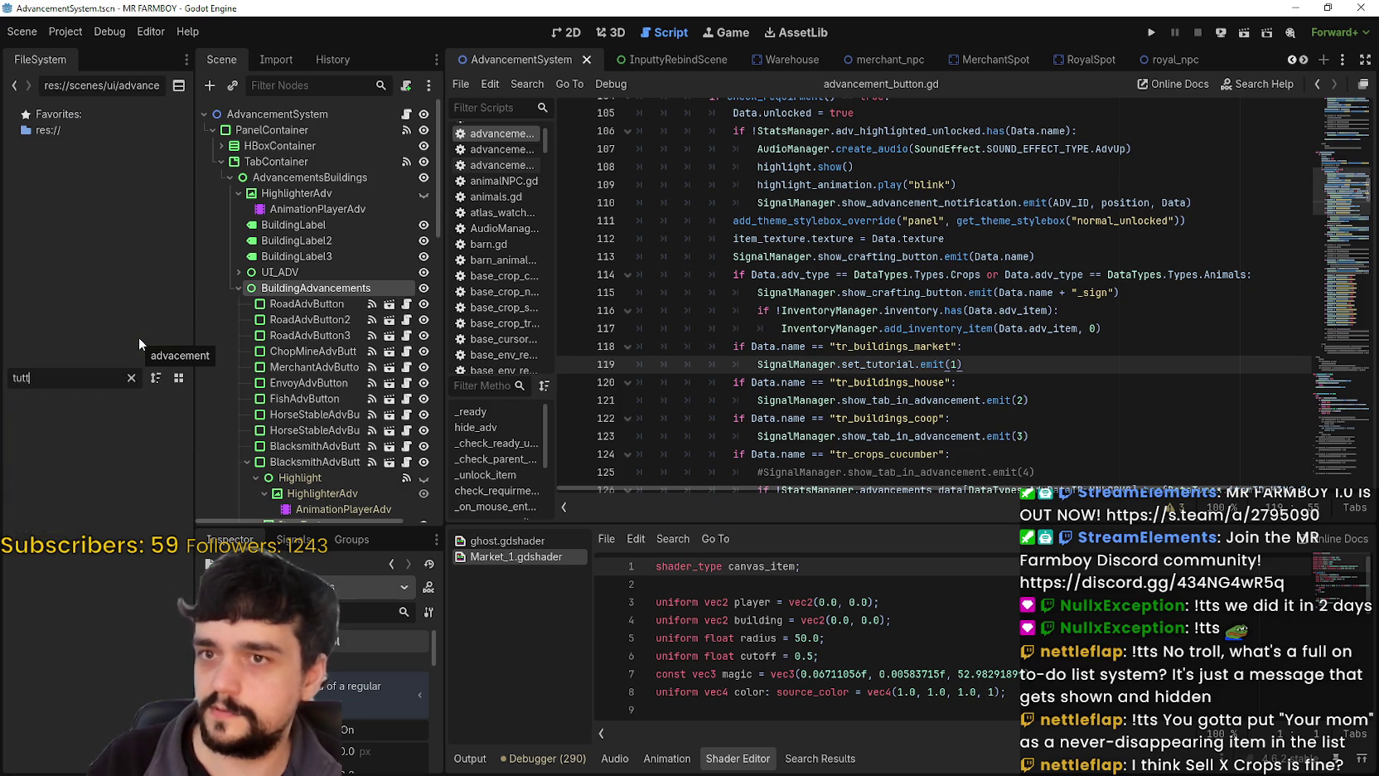
pyautogui.press('BackSpace')
pyautogui.write('ori')
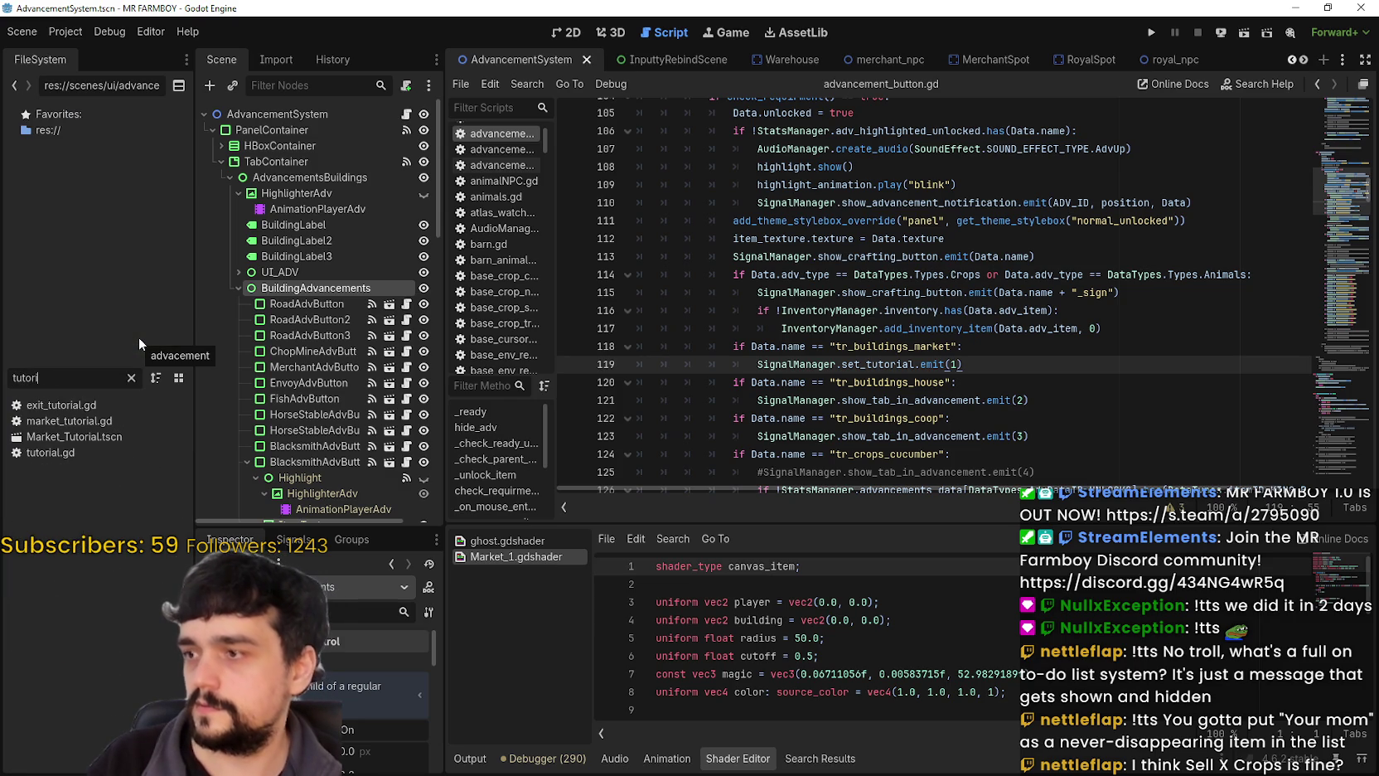
pyautogui.doubleClick(85, 456)
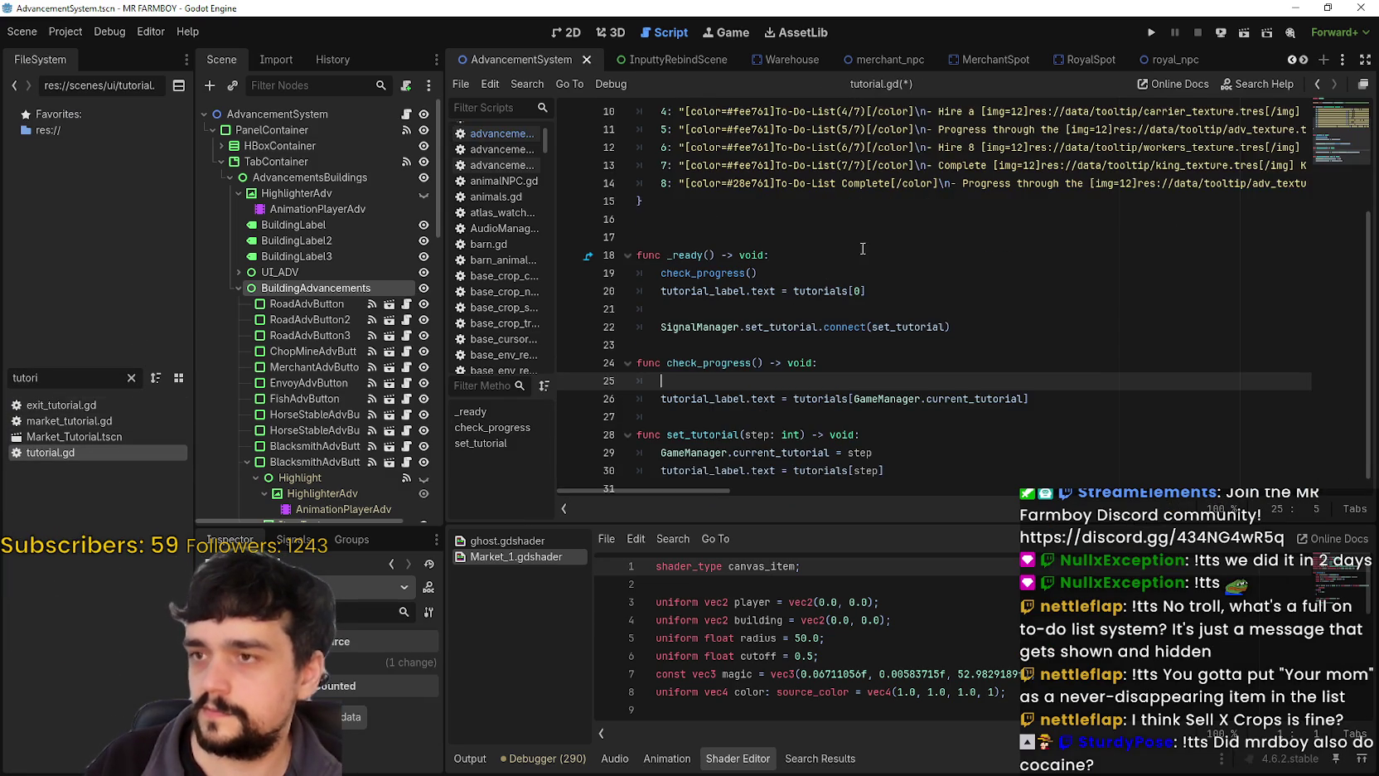
# Delete the stray blank line inside the check_progress function.
pyautogui.scroll(-1, 848, 254)
pyautogui.doubleClick(770, 316)
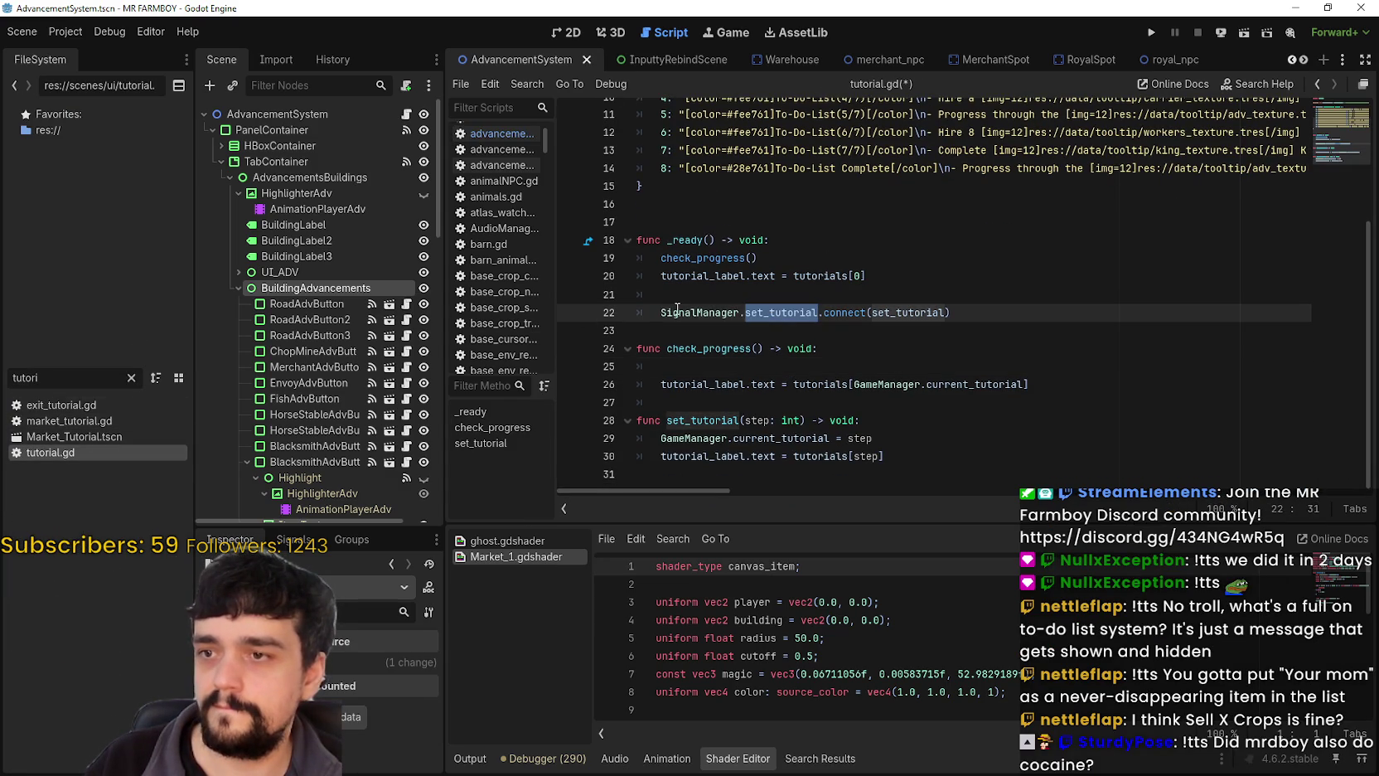
pyautogui.doubleClick(705, 258)
pyautogui.click(754, 380)
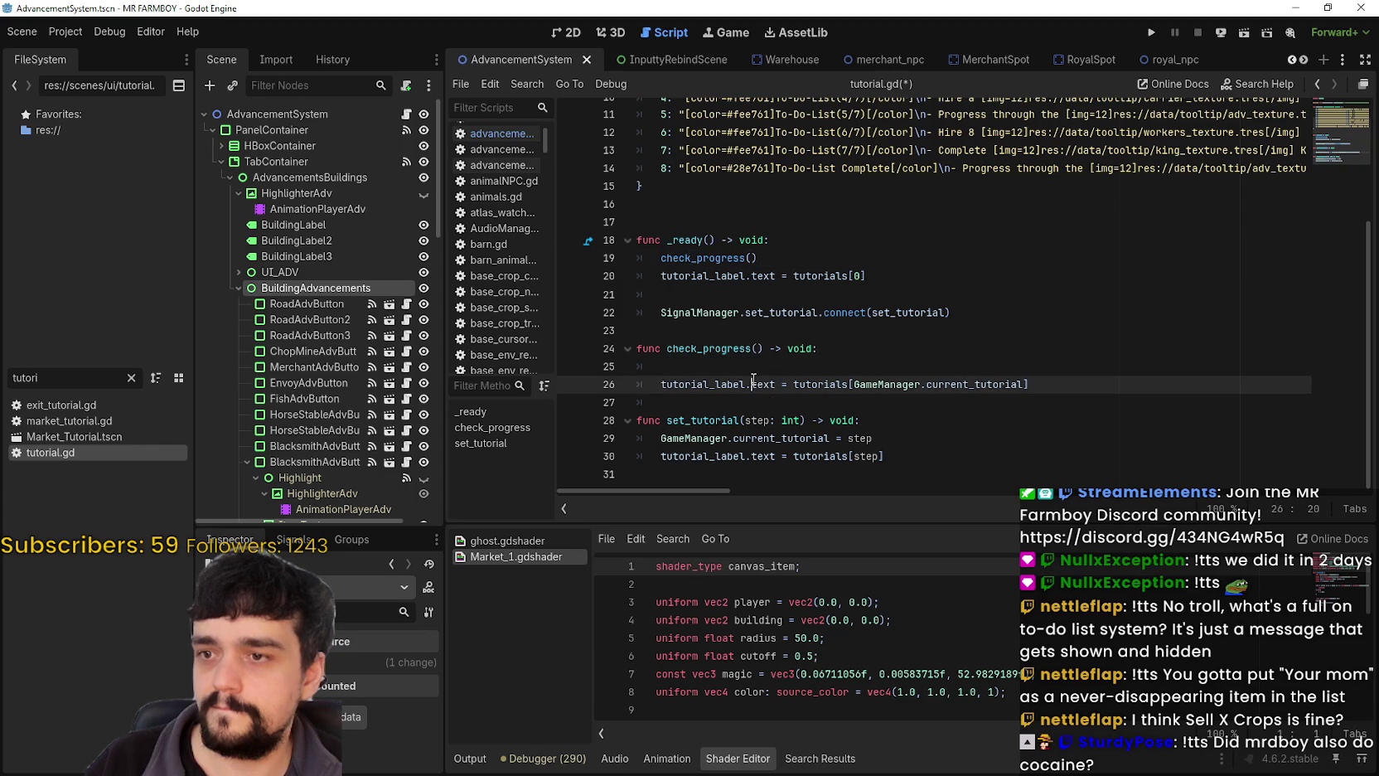
pyautogui.click(829, 349)
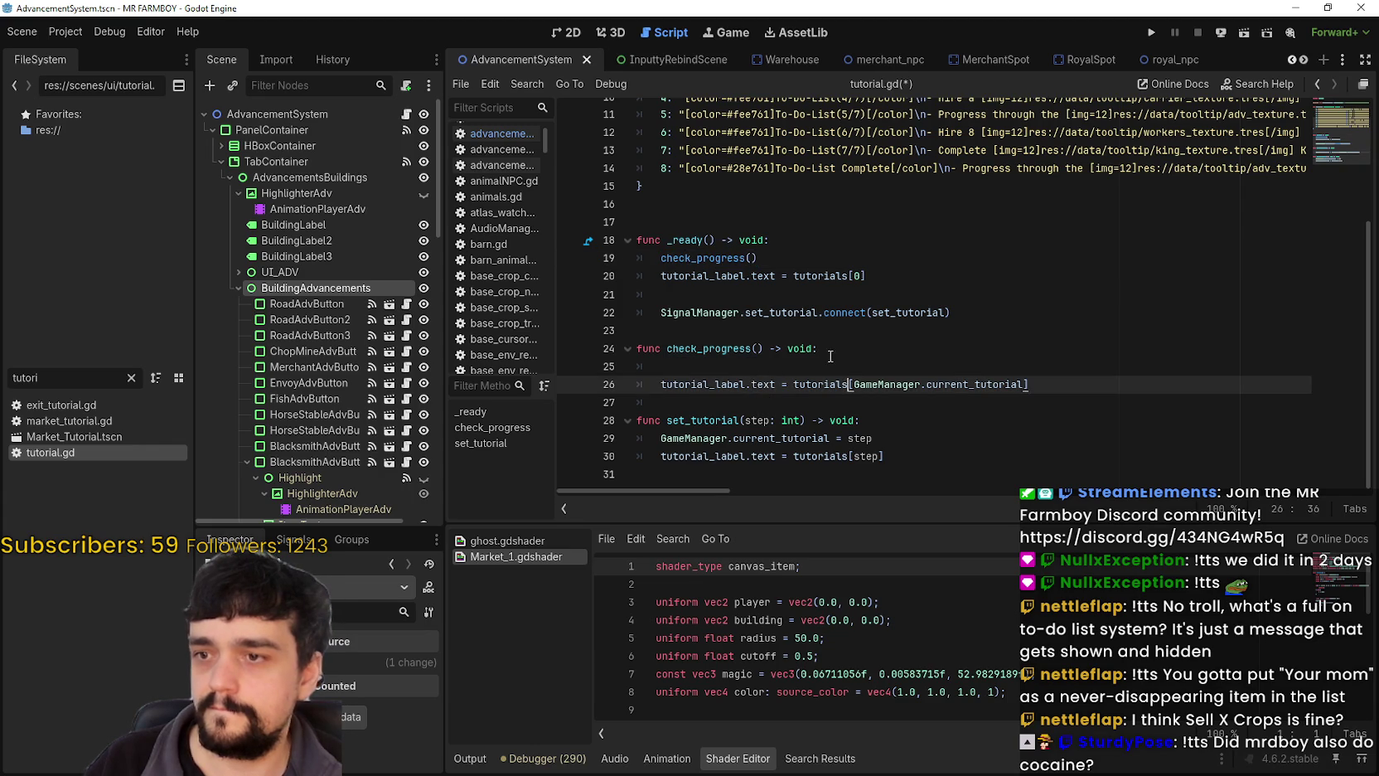
pyautogui.click(895, 364)
pyautogui.press('BackSpace')
pyautogui.press('BackSpace')
pyautogui.write(':')
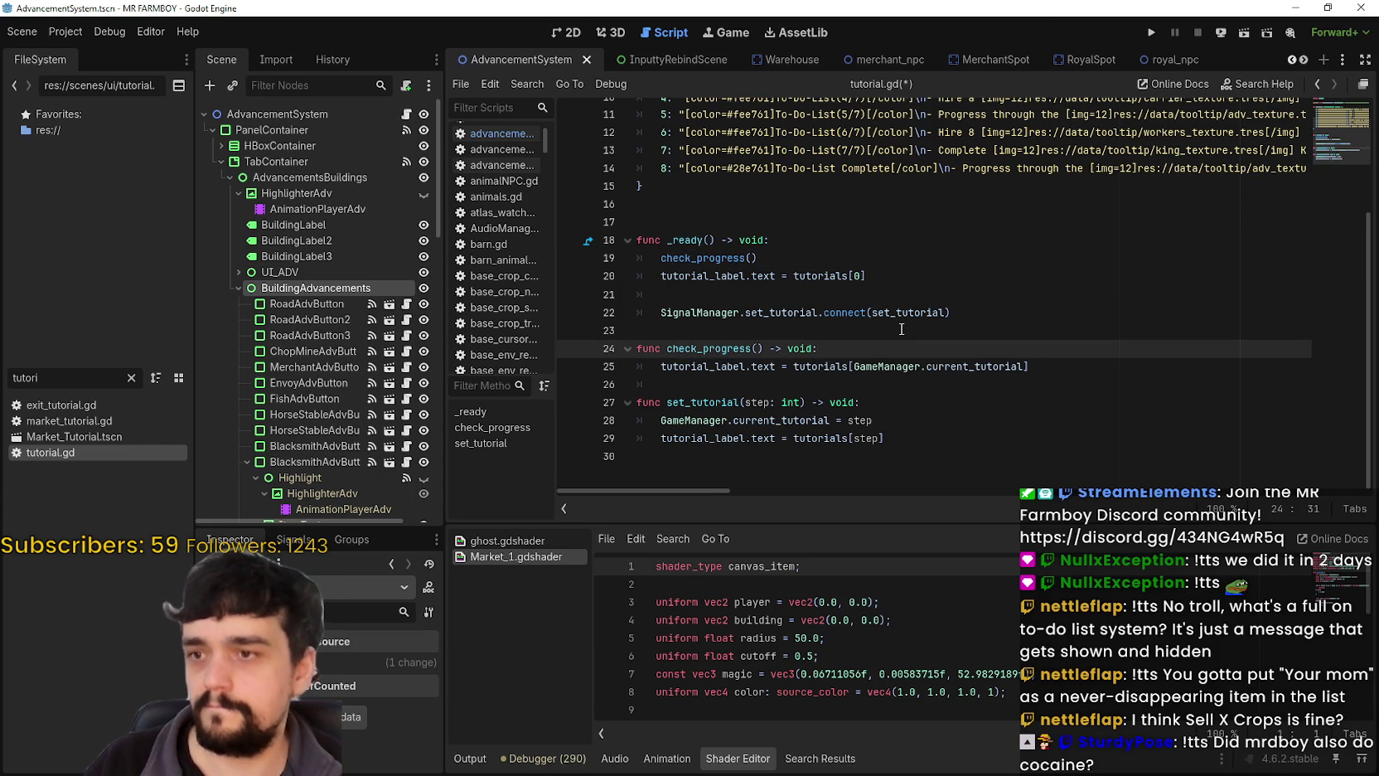
# Remove the line resetting the label to tutorials[0] from _ready and save tutorial.gd.
pyautogui.doubleClick(738, 349)
pyautogui.moveTo(1026, 367); pyautogui.dragTo(854, 366)
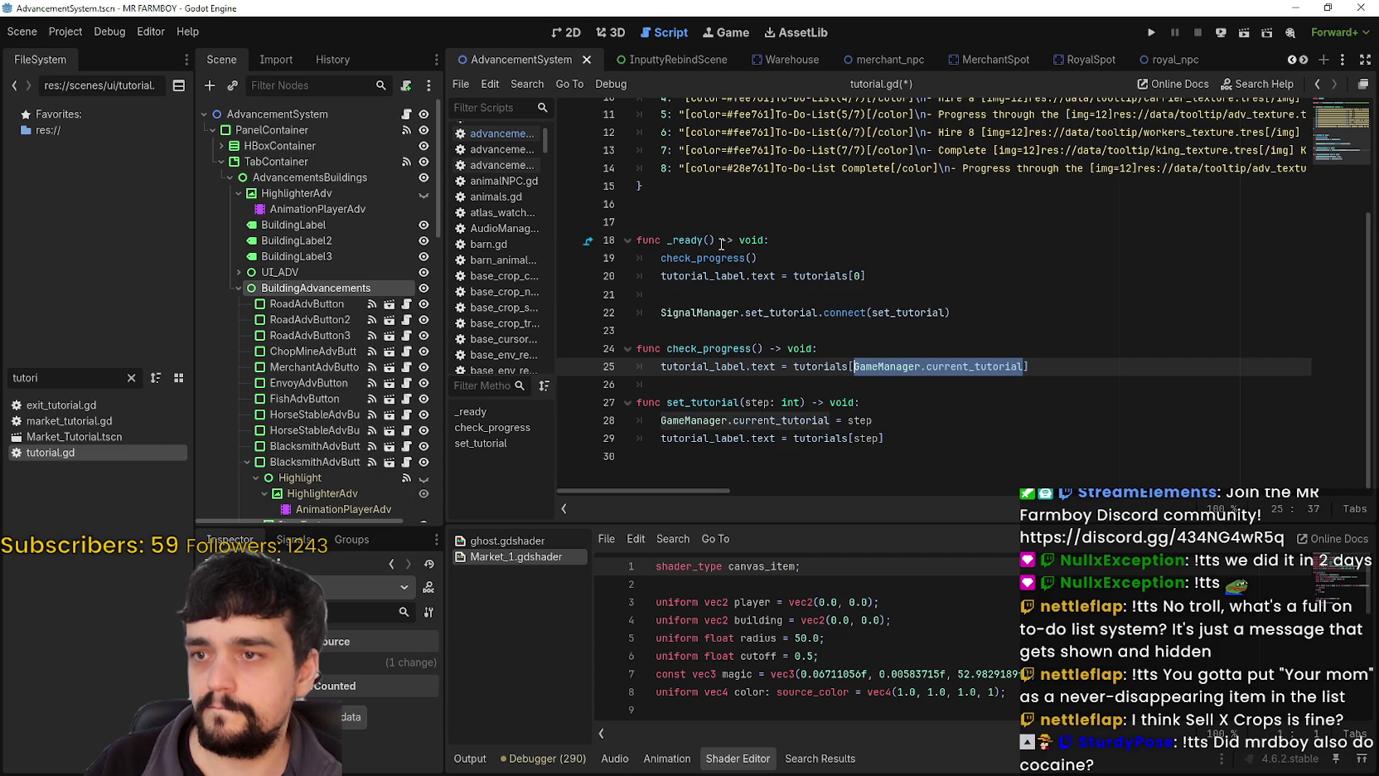
pyautogui.moveTo(907, 290); pyautogui.dragTo(623, 273)
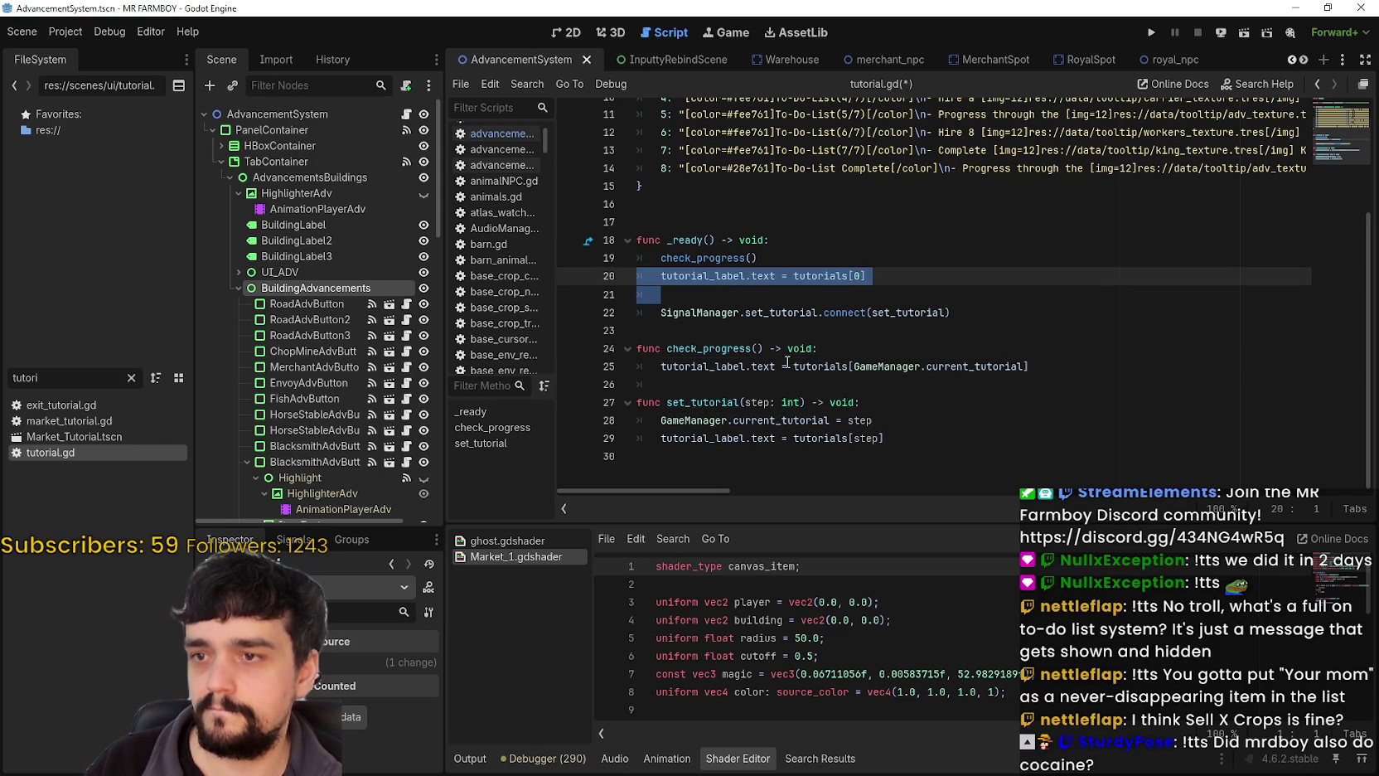
pyautogui.press('BackSpace')
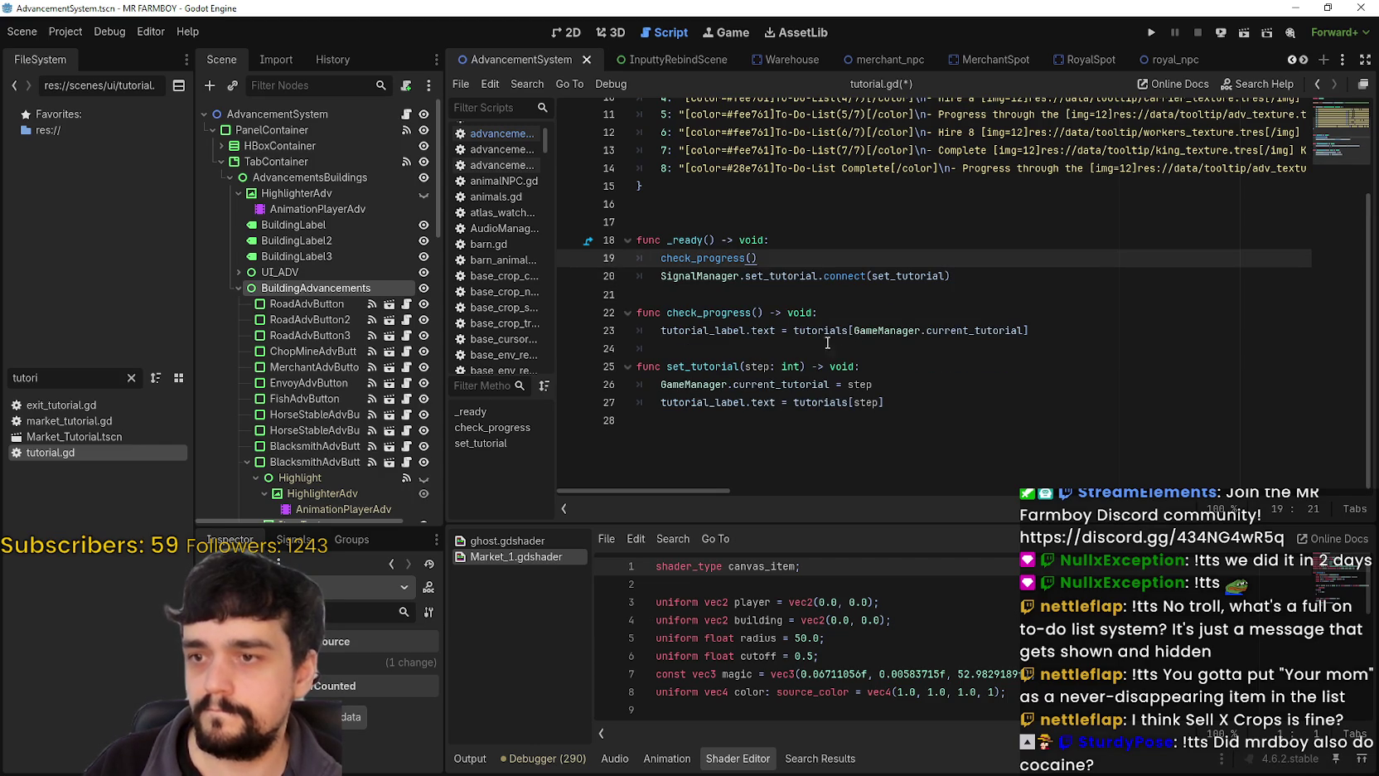
pyautogui.click(895, 349)
pyautogui.moveTo(895, 383); pyautogui.dragTo(675, 385)
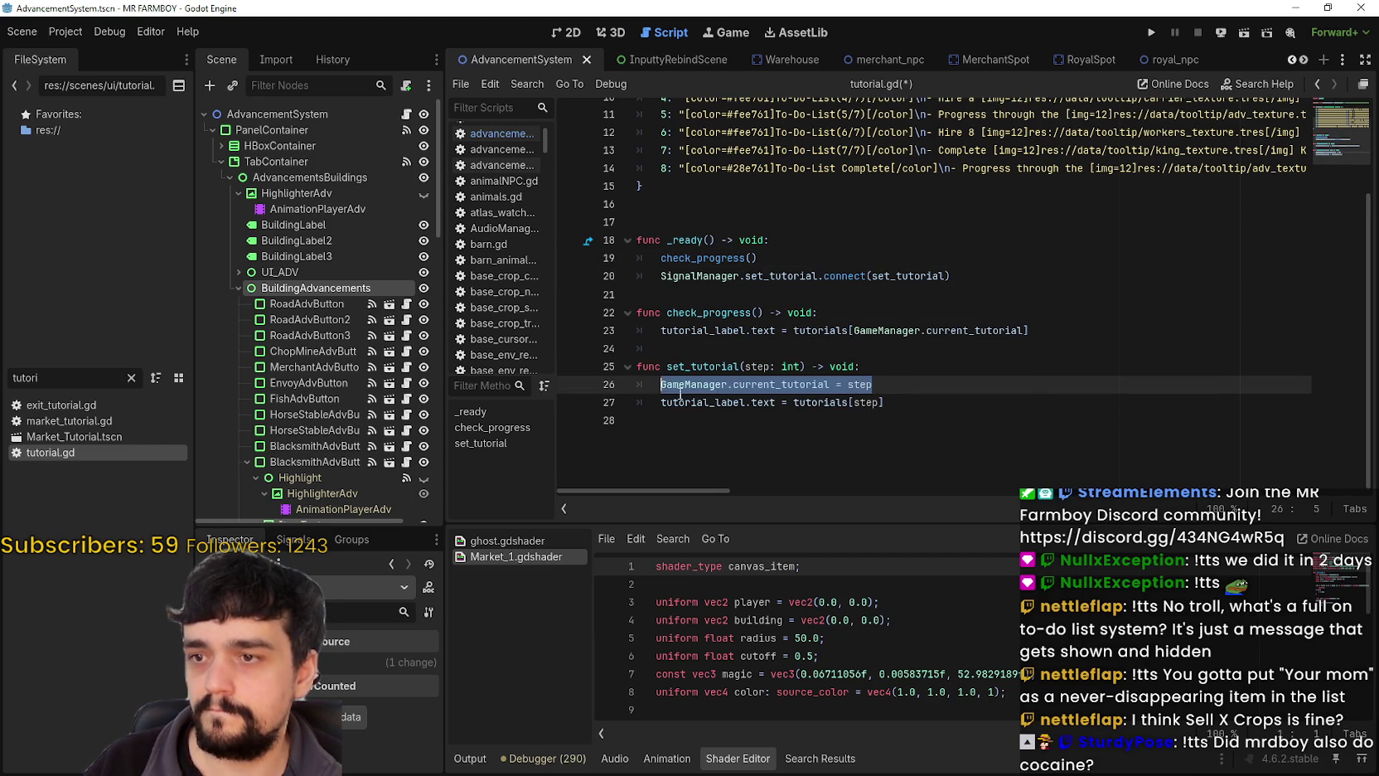
pyautogui.click(902, 420)
pyautogui.hotkey('ctrl', 's')
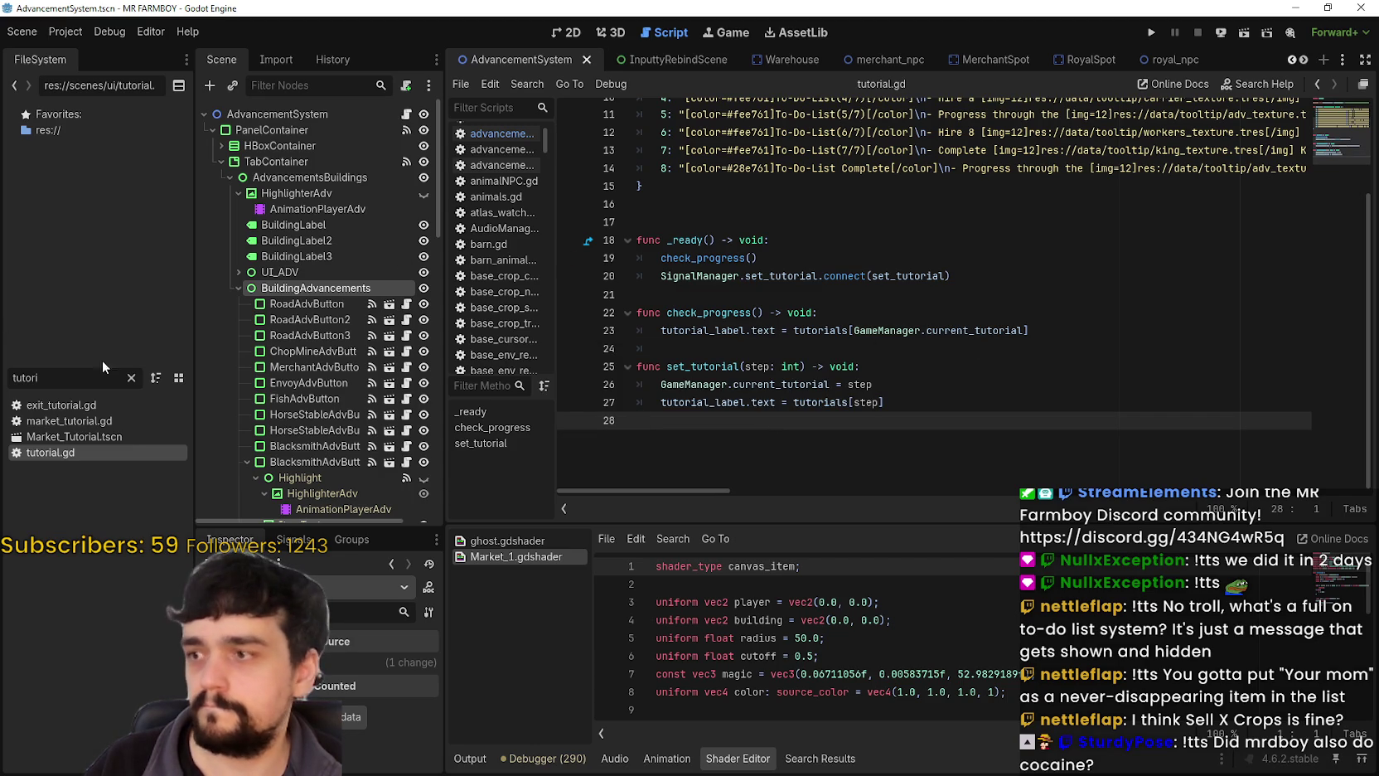
pyautogui.write('player')
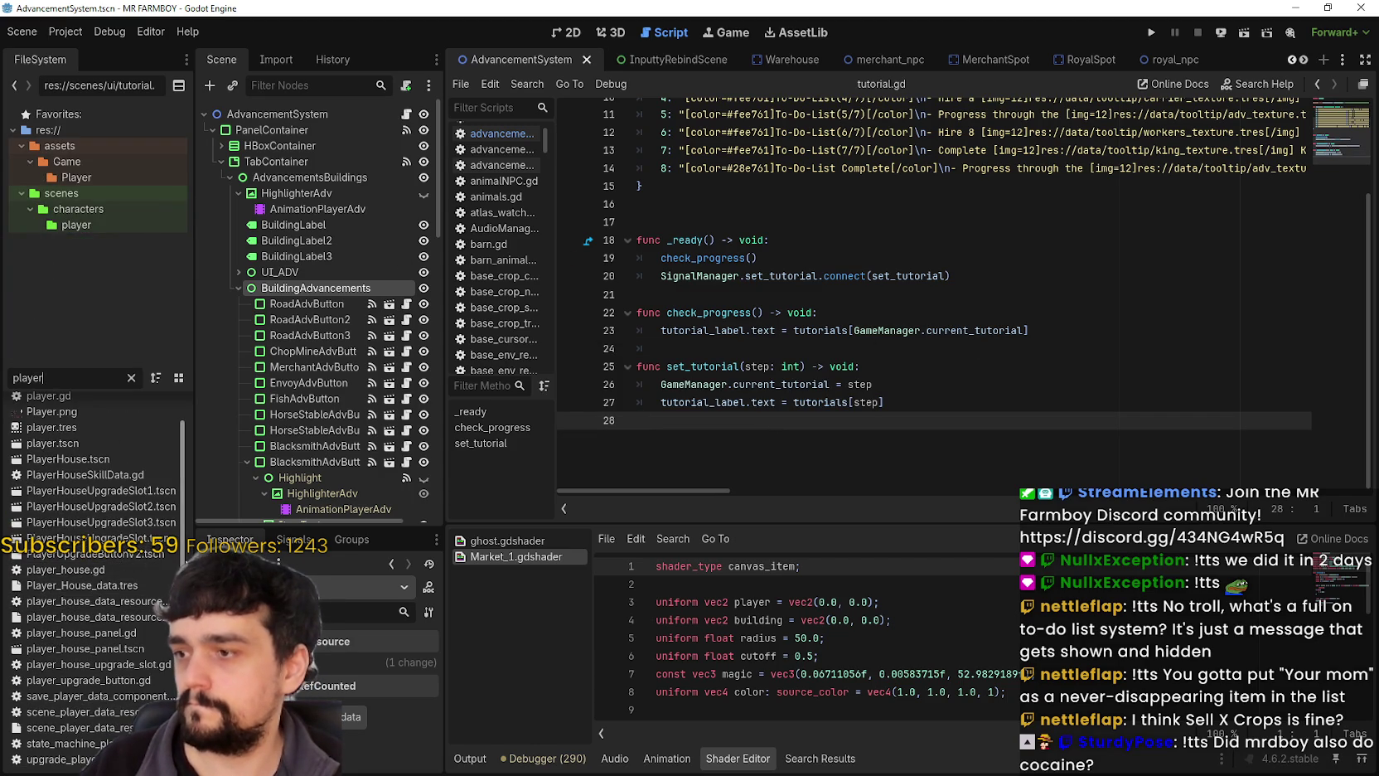
# Widen the FileSystem dock and open scene_player_data_resource.gd from the 'player' results.
pyautogui.moveTo(196, 497); pyautogui.dragTo(302, 497)
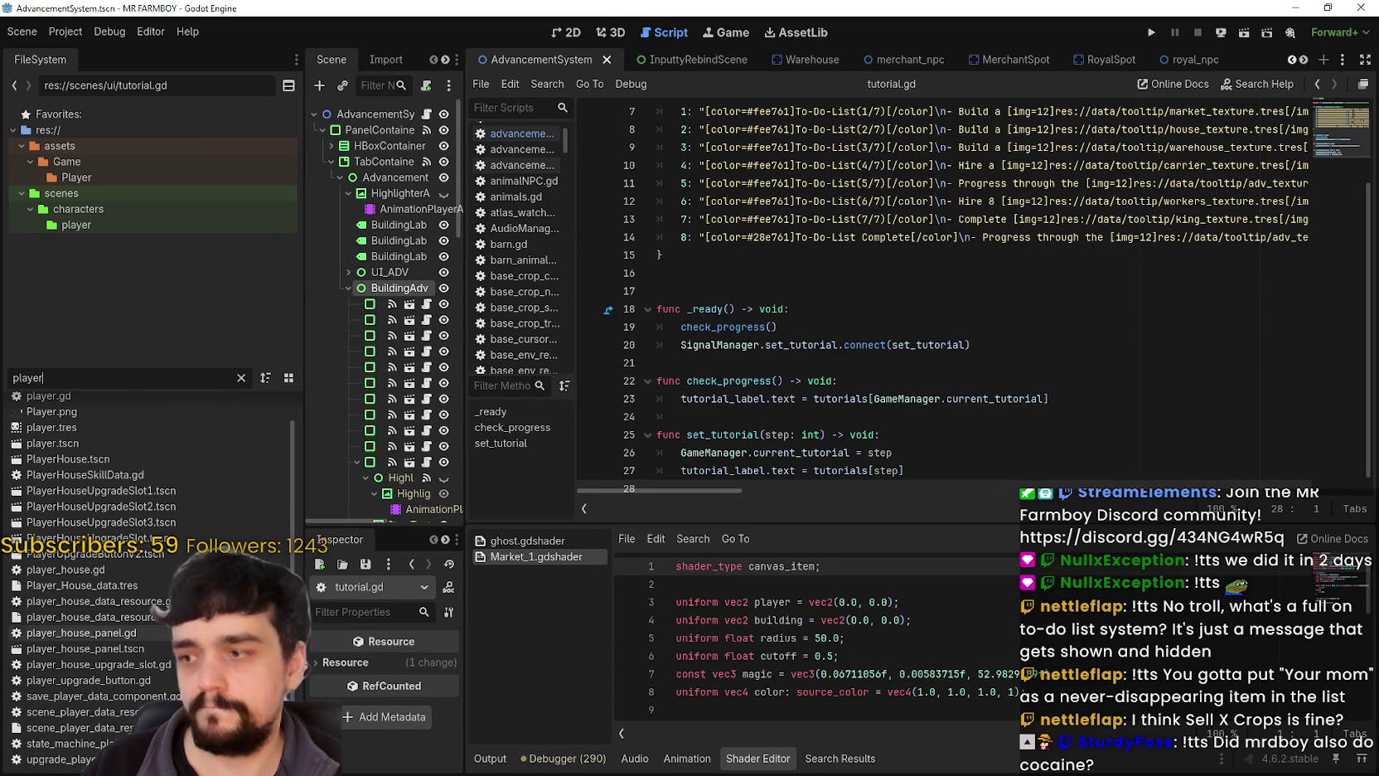
pyautogui.scroll(2, 130, 463)
pyautogui.click(100, 469)
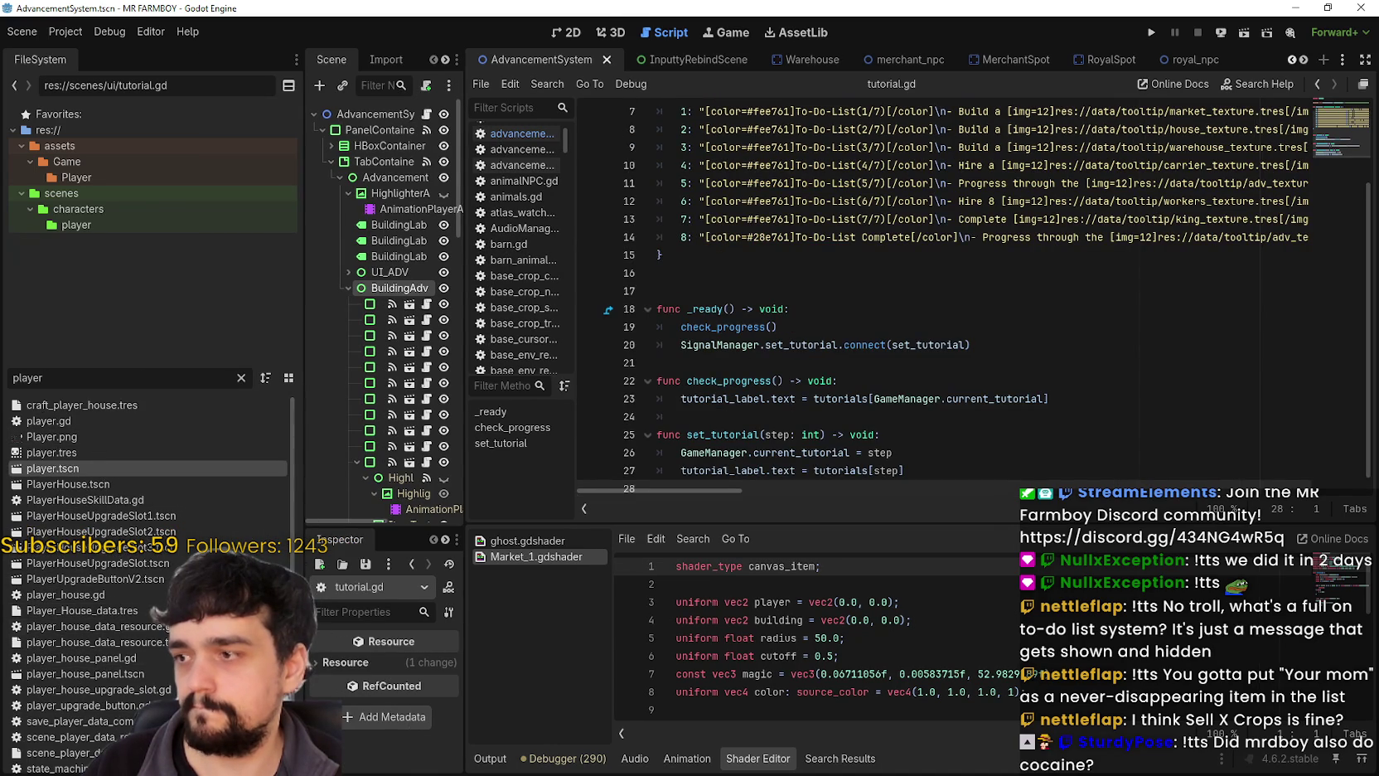
pyautogui.scroll(-1, 150, 614)
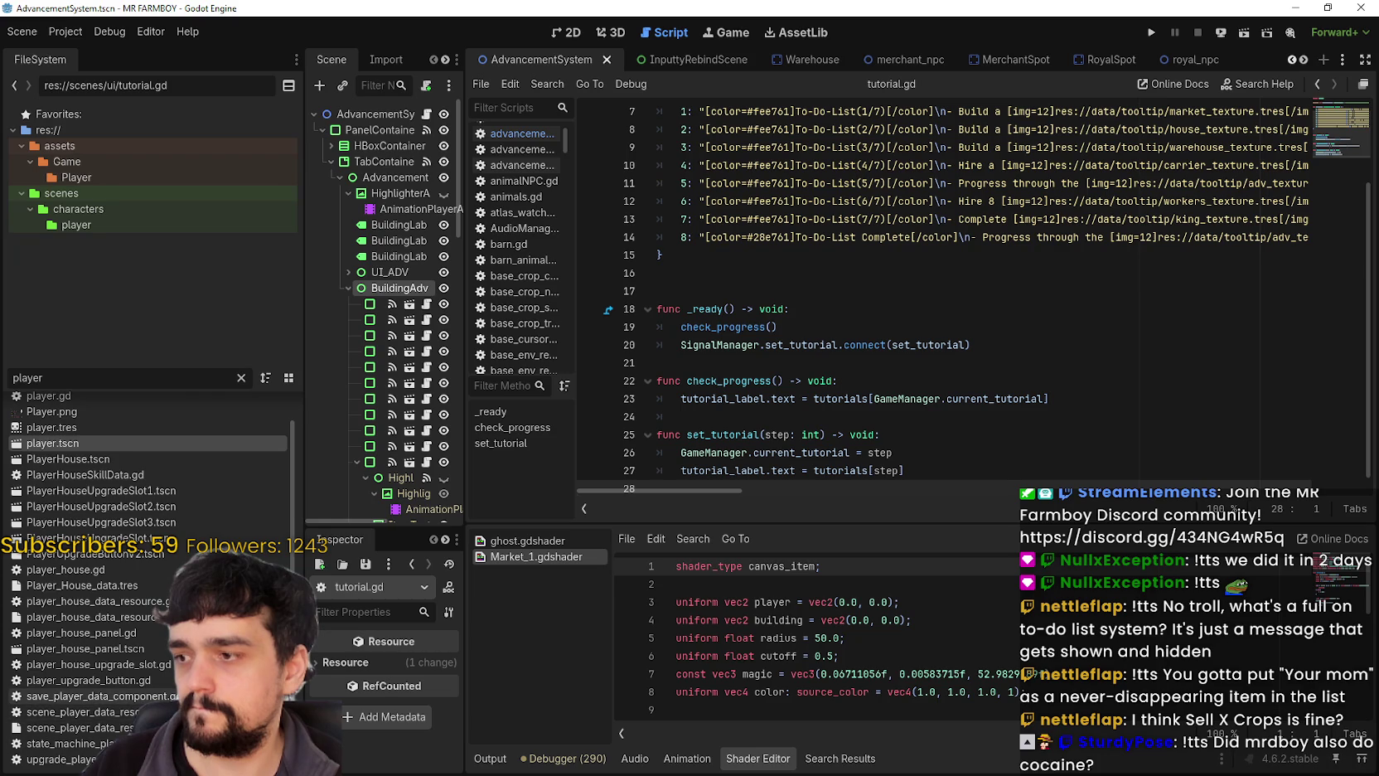
pyautogui.click(141, 712)
pyautogui.doubleClick(124, 712)
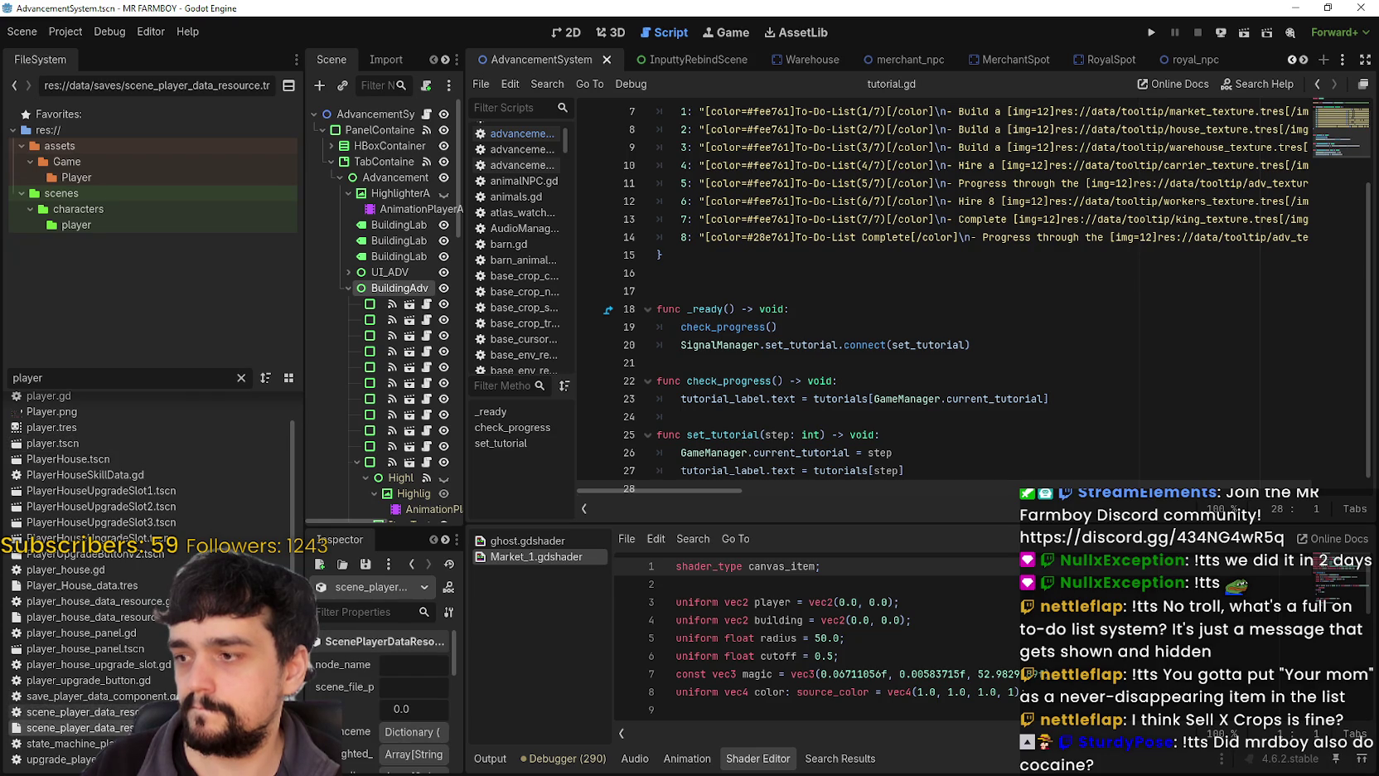
# Insert a new empty line 14 after the island_id export variable.
pyautogui.scroll(3, 888, 354)
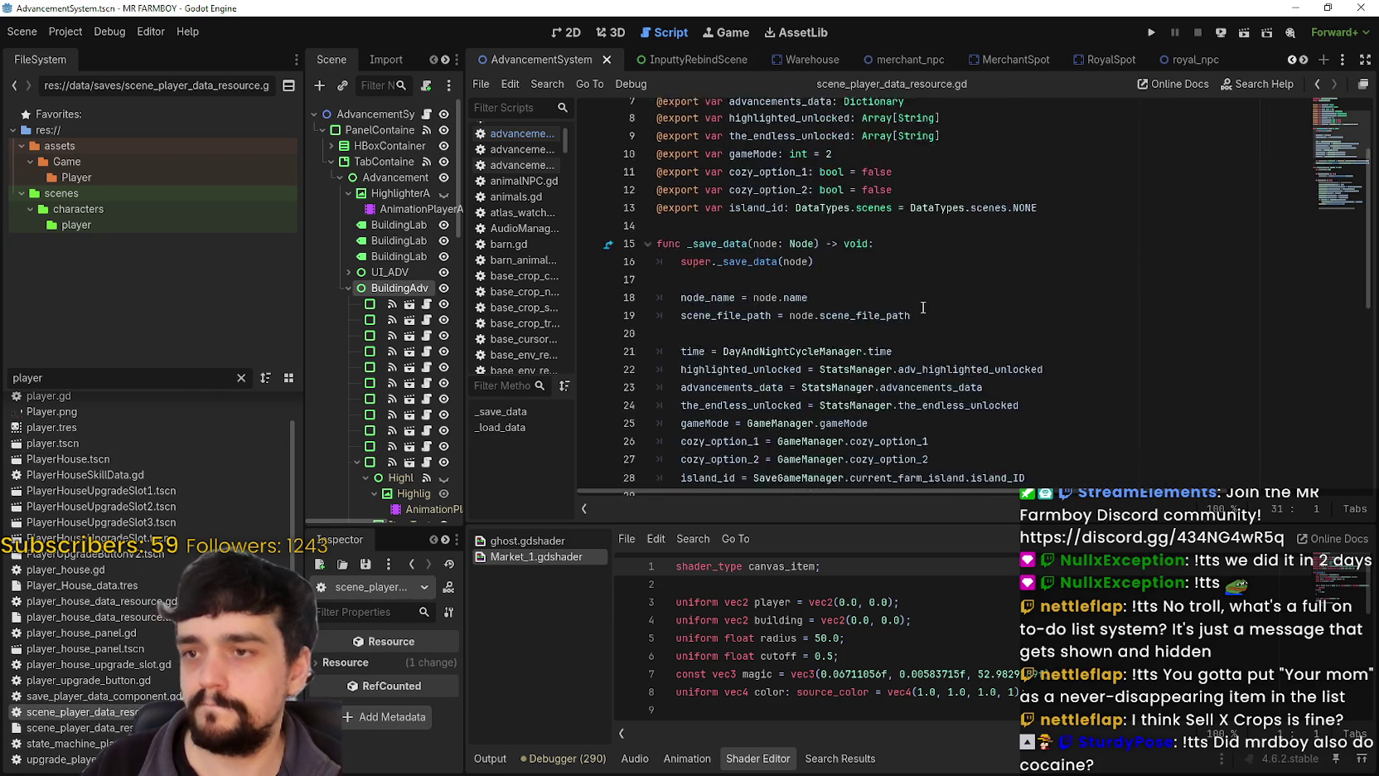
pyautogui.click(1070, 326)
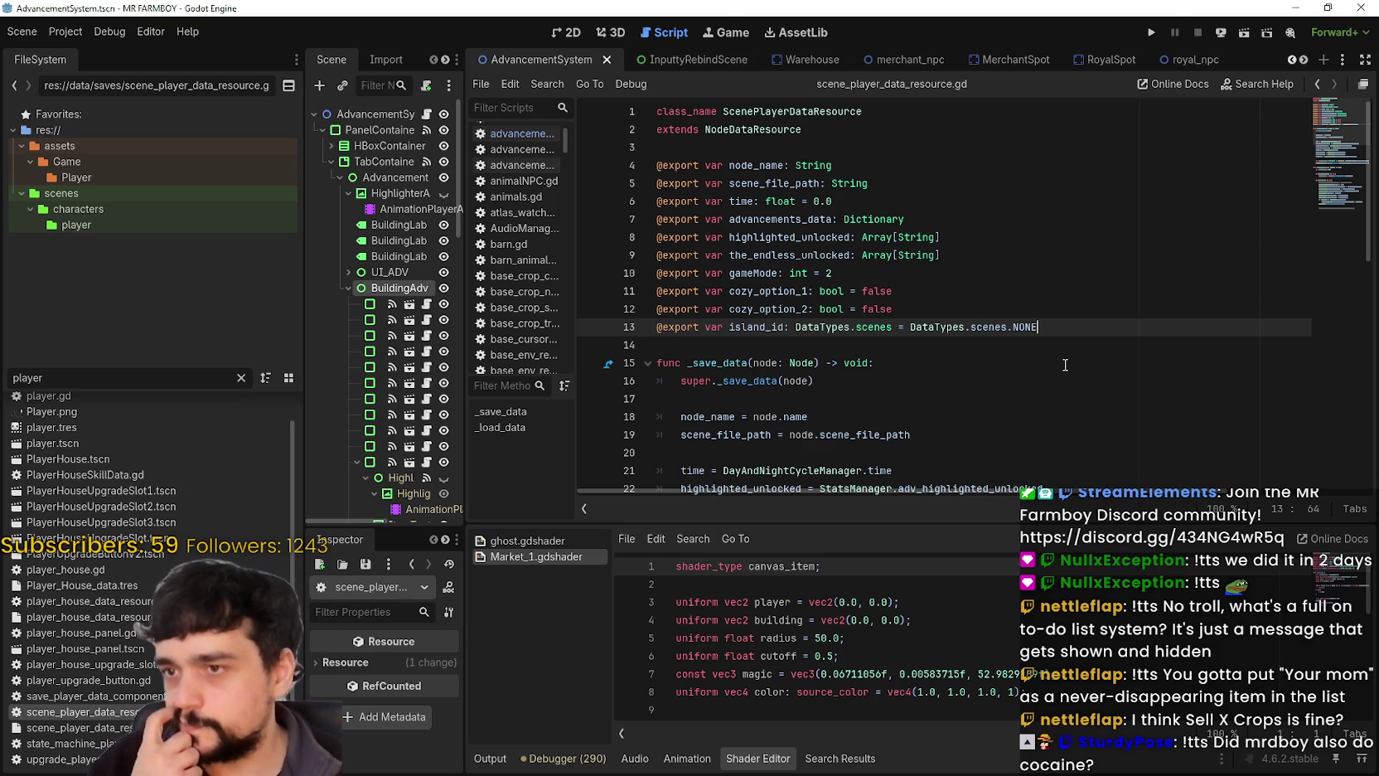
pyautogui.scroll(-7, 1066, 365)
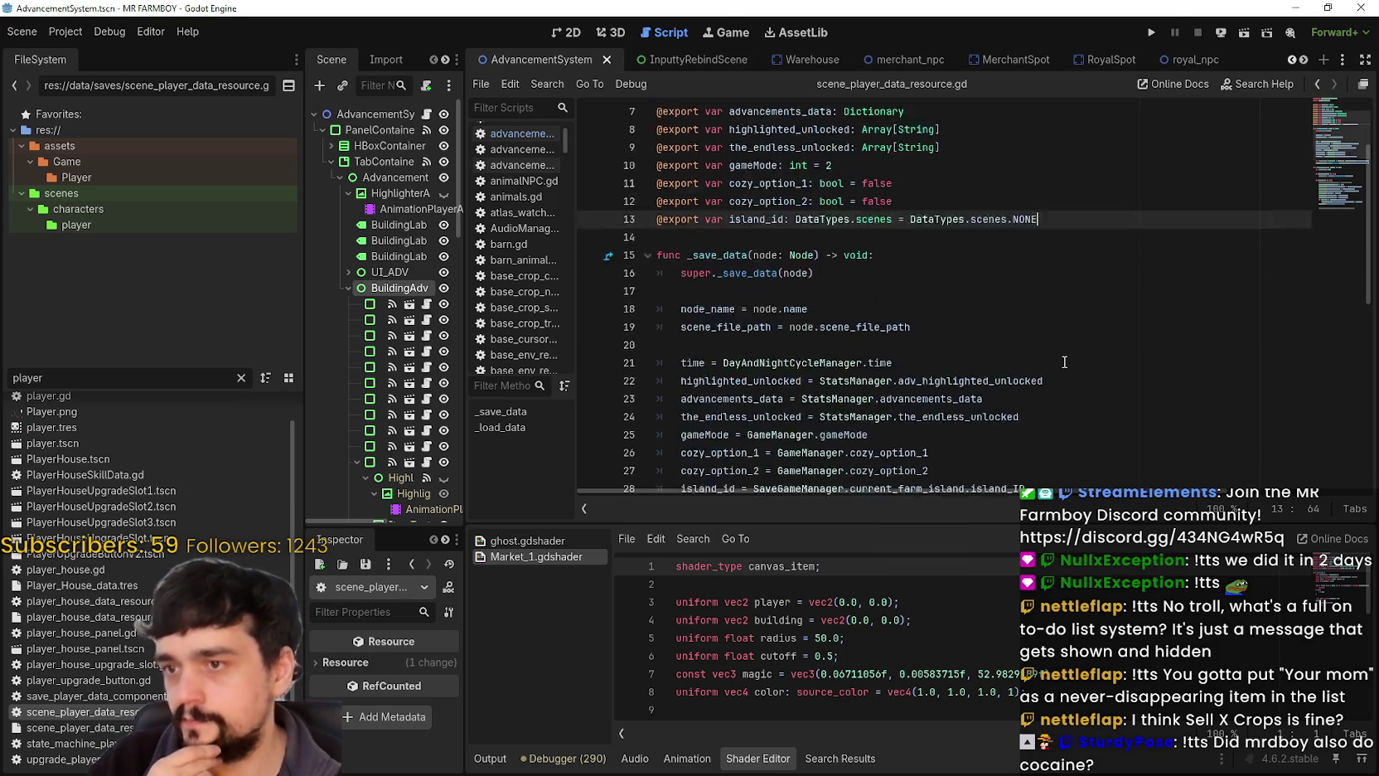
pyautogui.scroll(5, 1063, 361)
pyautogui.scroll(-5, 1064, 361)
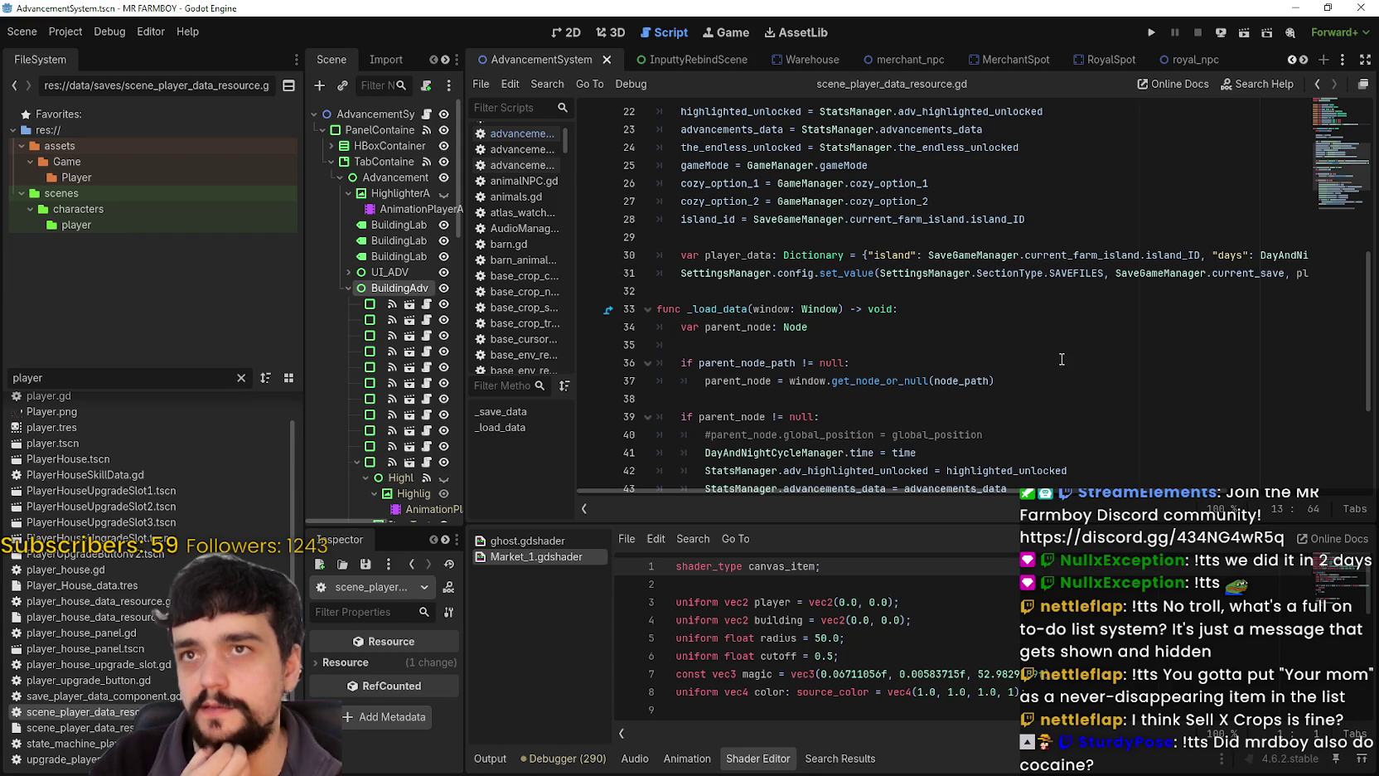
pyautogui.scroll(7, 1062, 359)
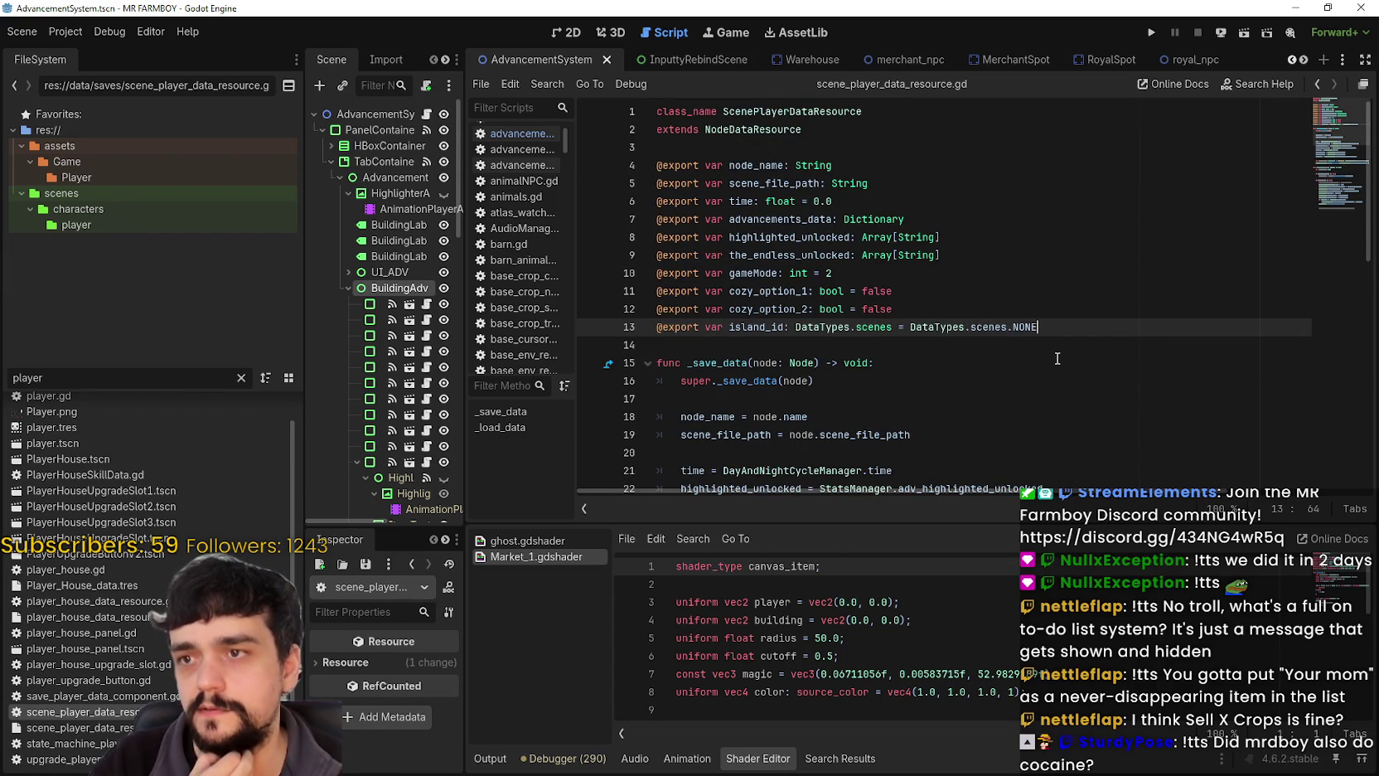
pyautogui.press('Return')
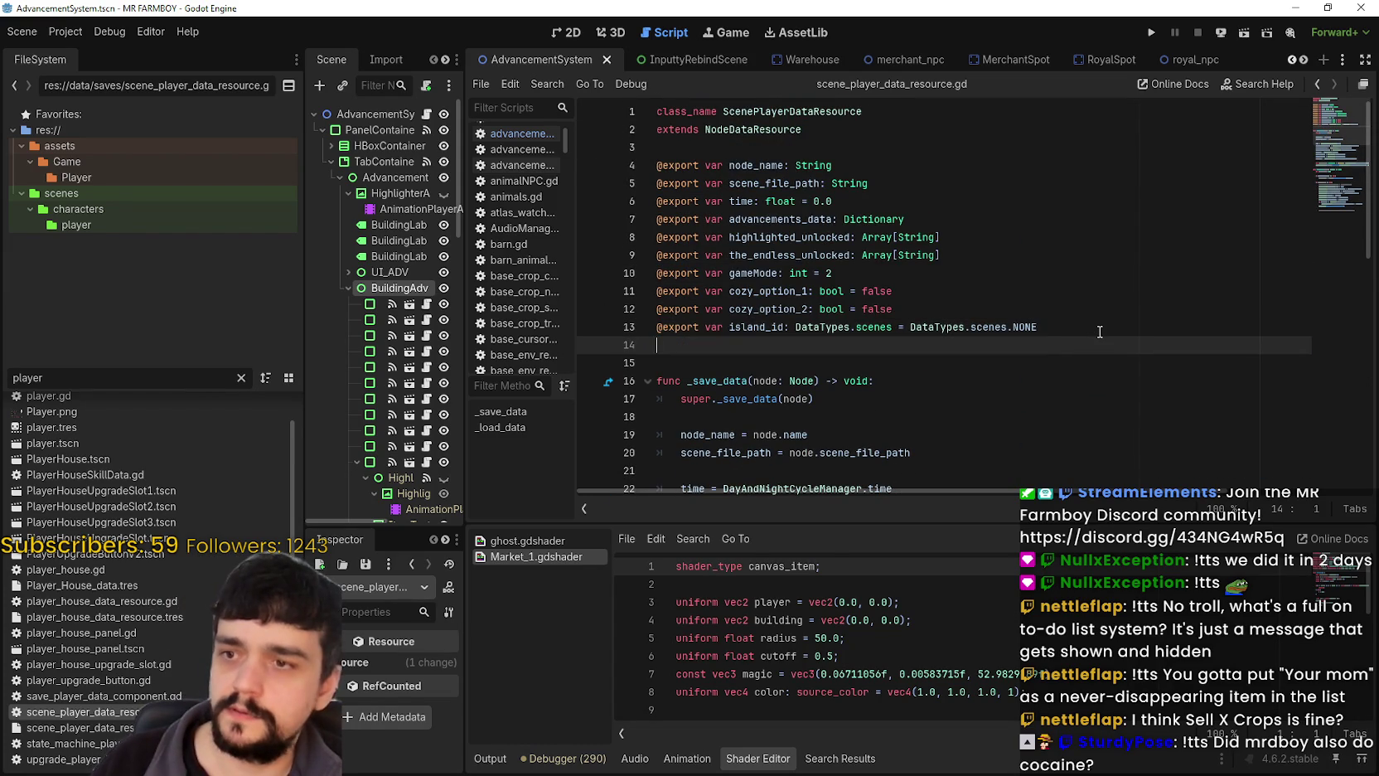
pyautogui.press('BackSpace')
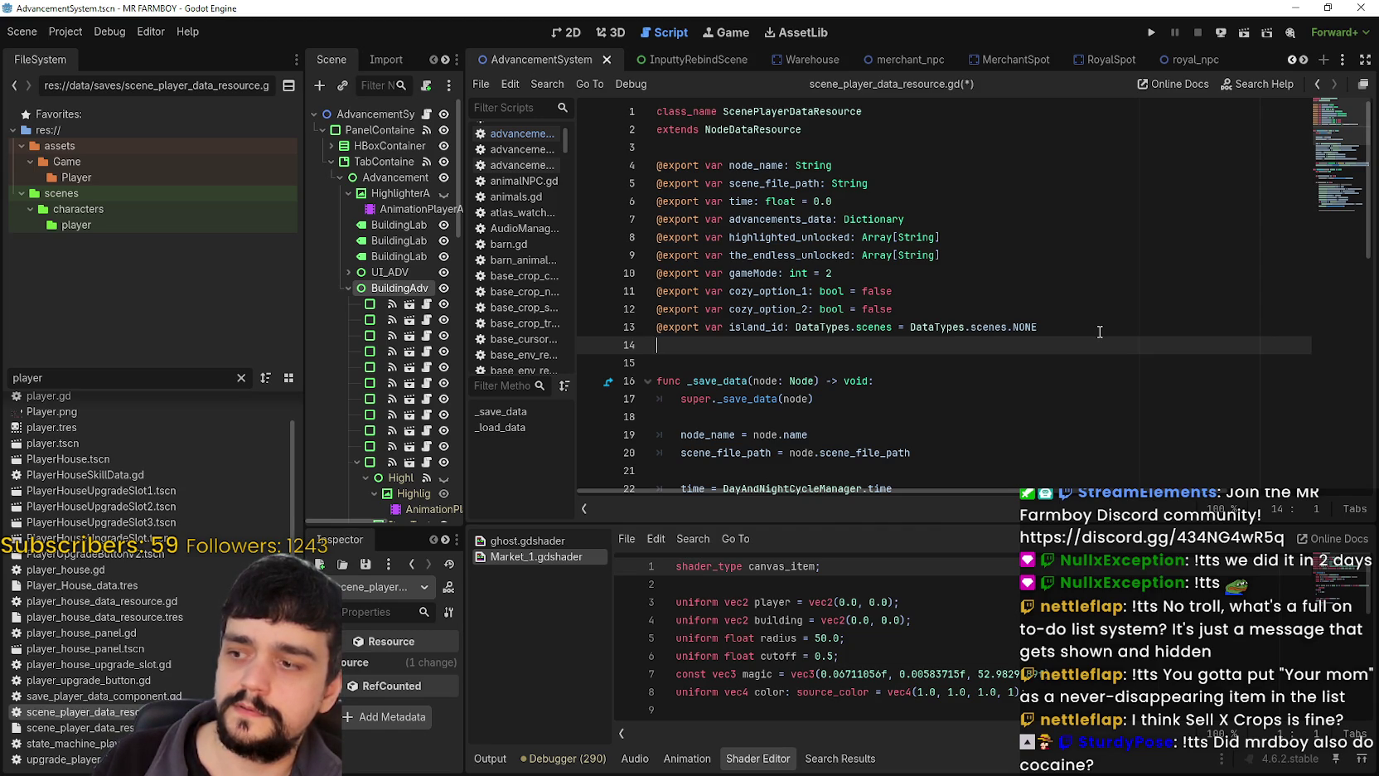
pyautogui.write('@ep')
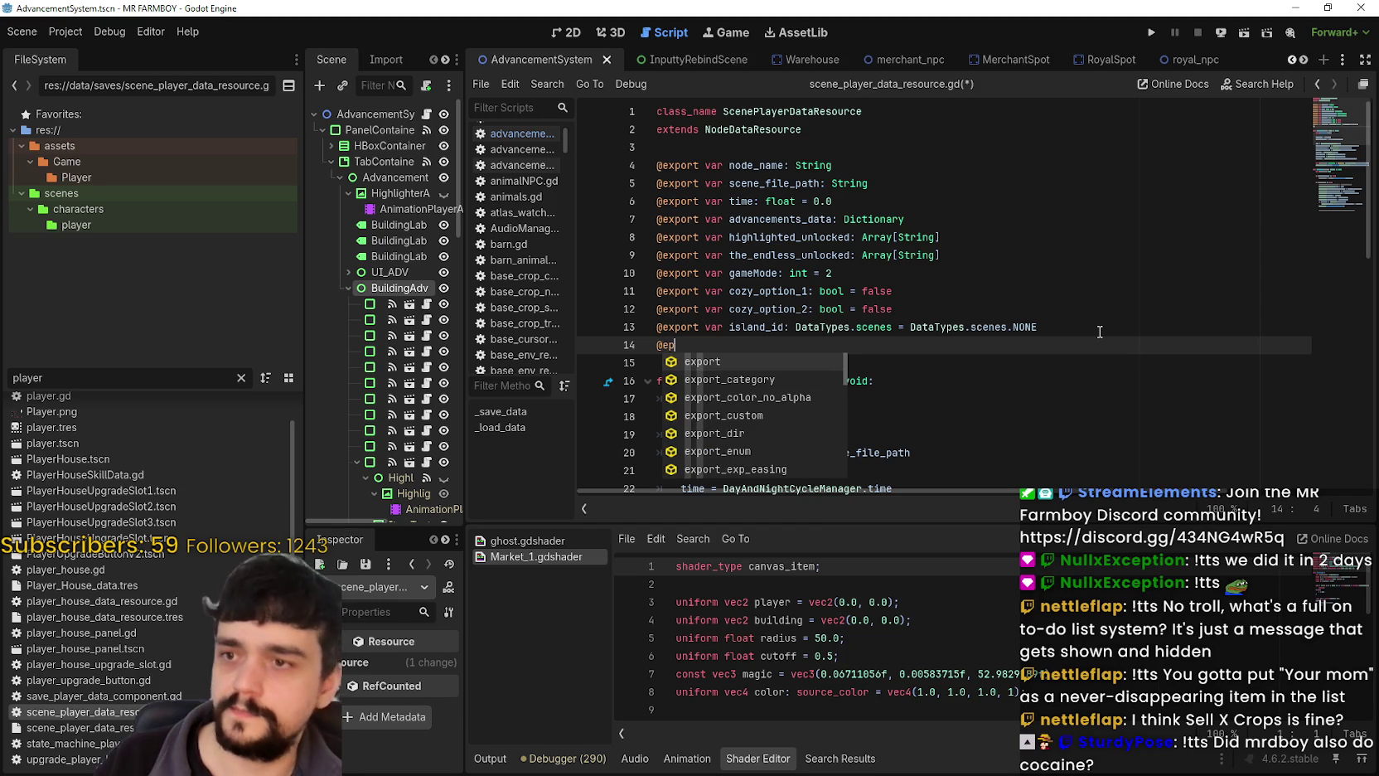
pyautogui.press('Return')
pyautogui.press('BackSpace')
pyautogui.press('BackSpace')
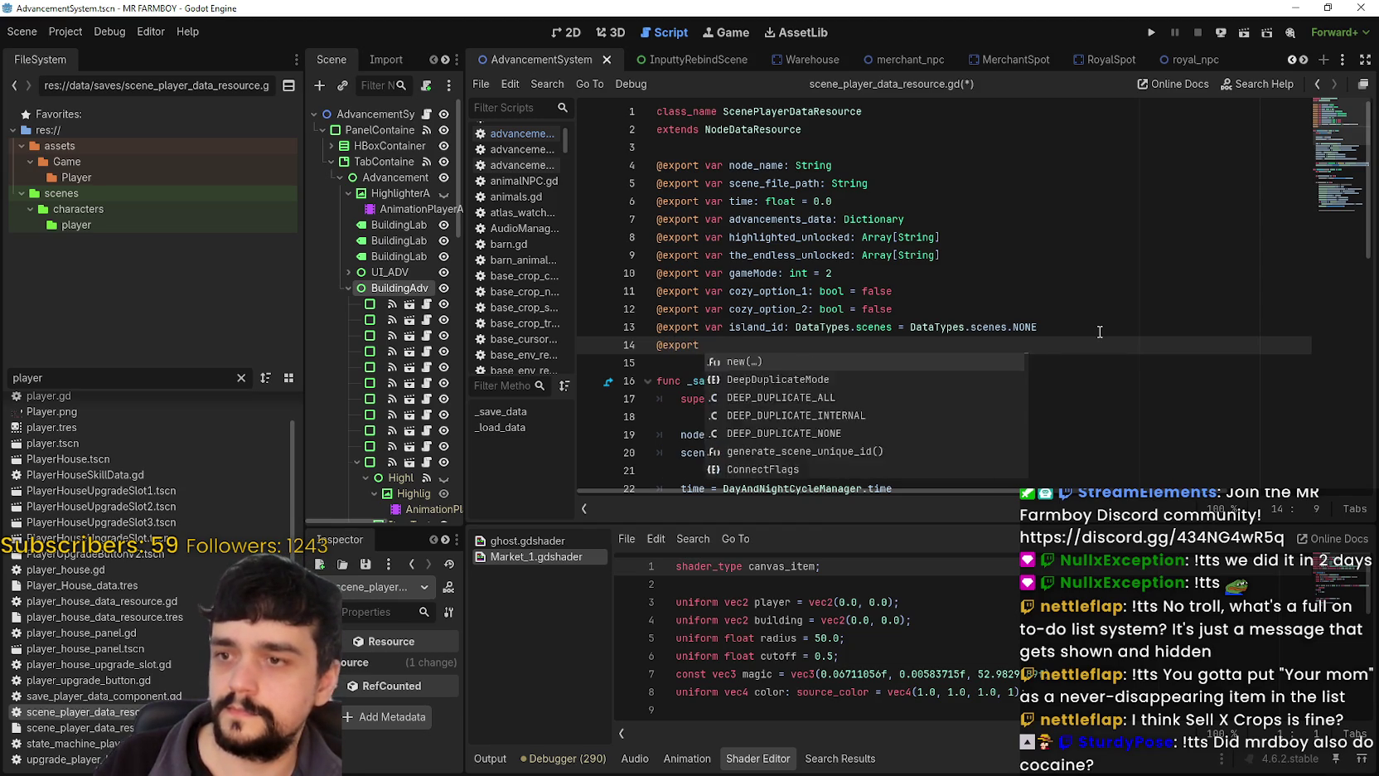
pyautogui.write('ar')
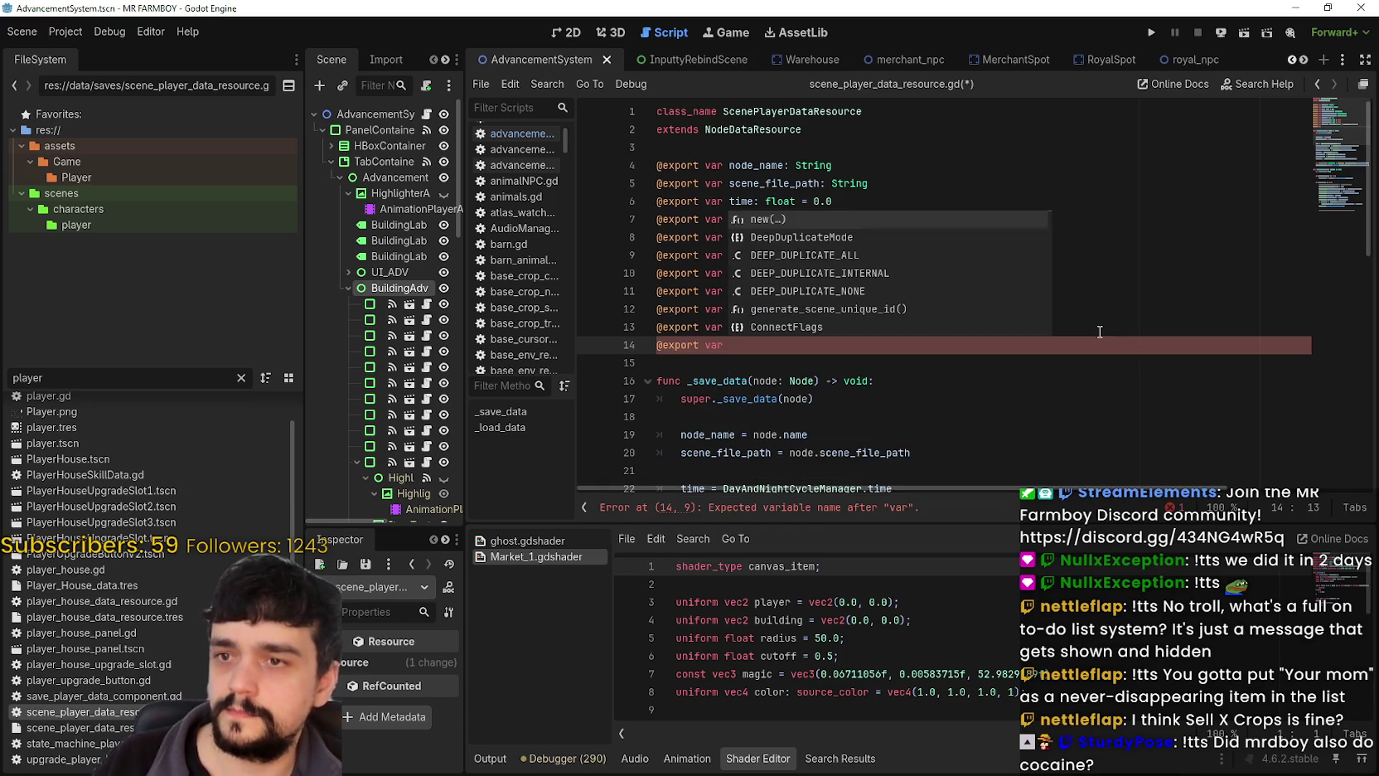
# Complete the declaration as an exported current_tutorial int defaulting to 0.
pyautogui.scroll(-5, 1095, 129)
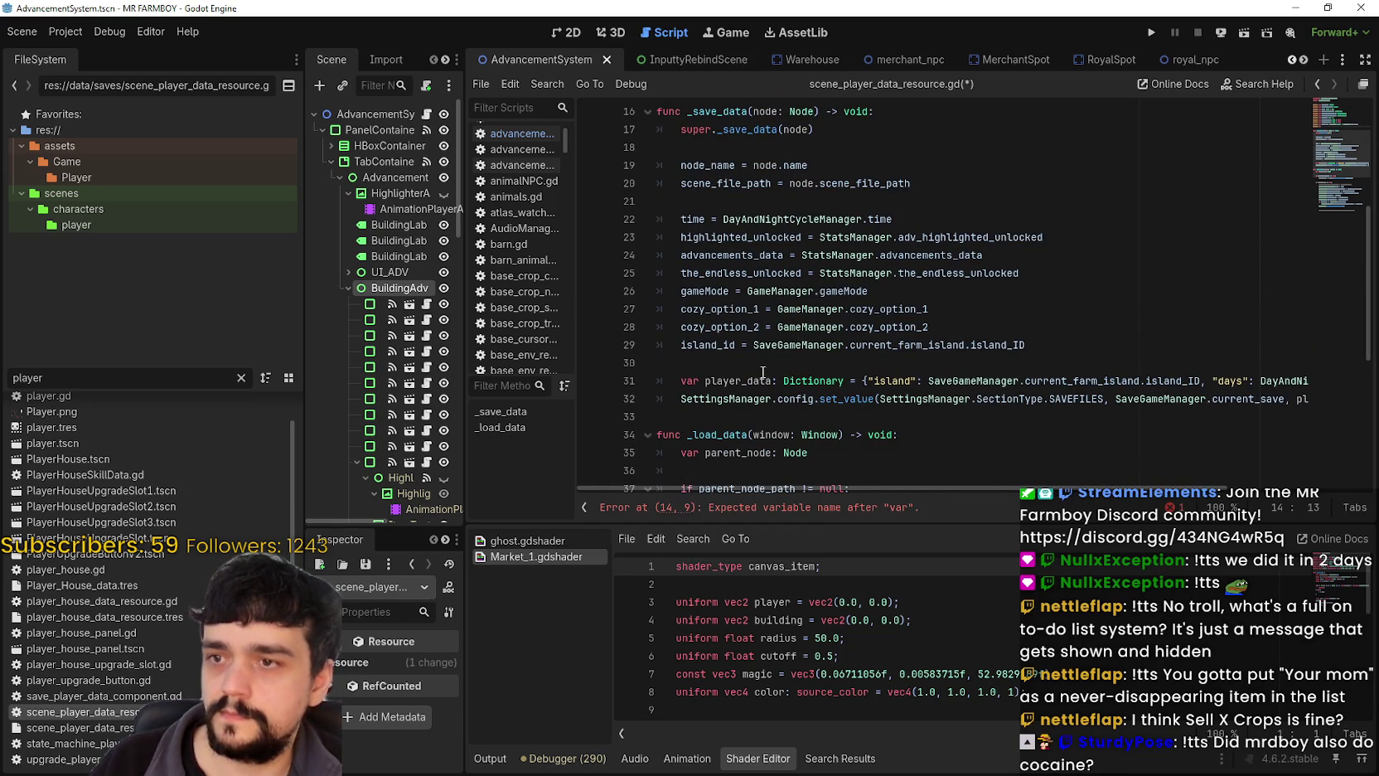
pyautogui.doubleClick(843, 273)
pyautogui.doubleClick(837, 255)
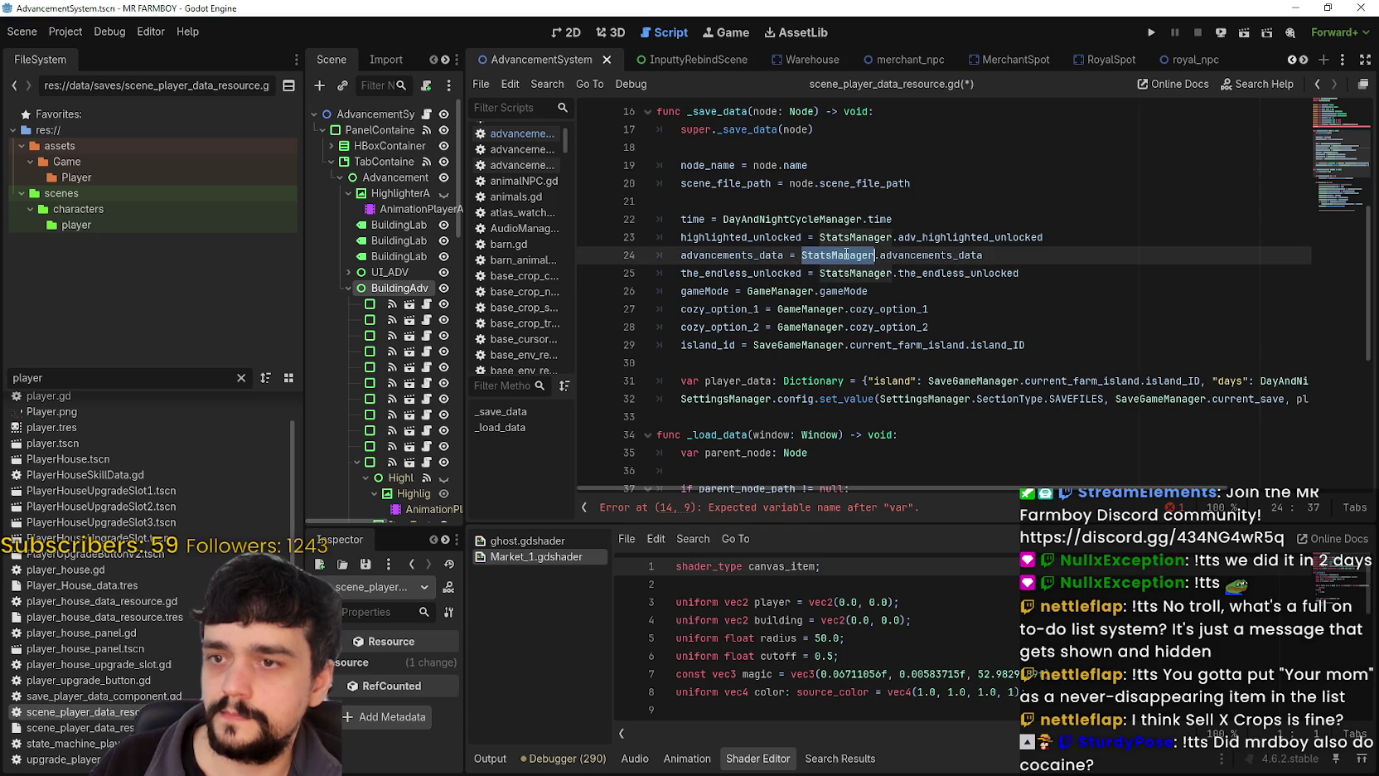
pyautogui.doubleClick(810, 309)
pyautogui.click(965, 361)
pyautogui.scroll(5, 966, 361)
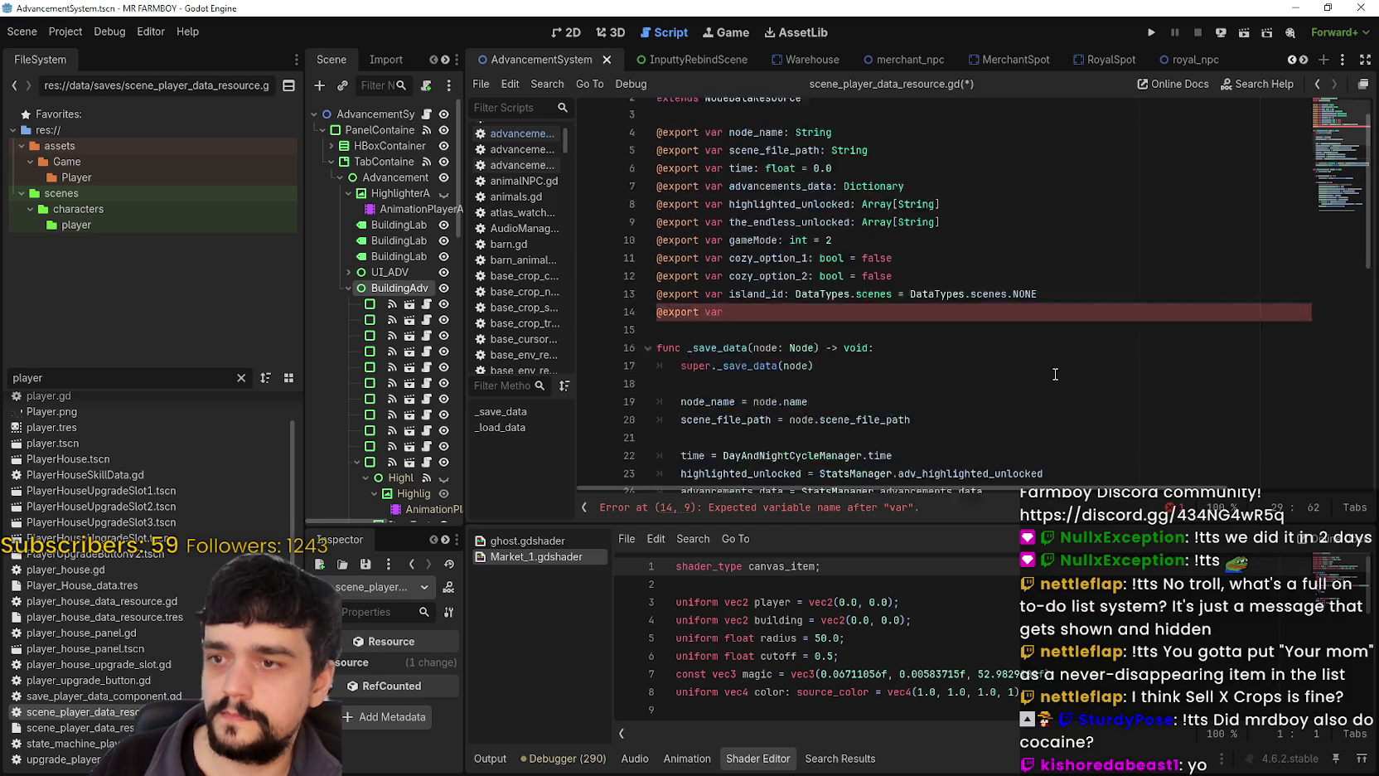
pyautogui.click(756, 347)
pyautogui.write('GameManager.current_tutorial')
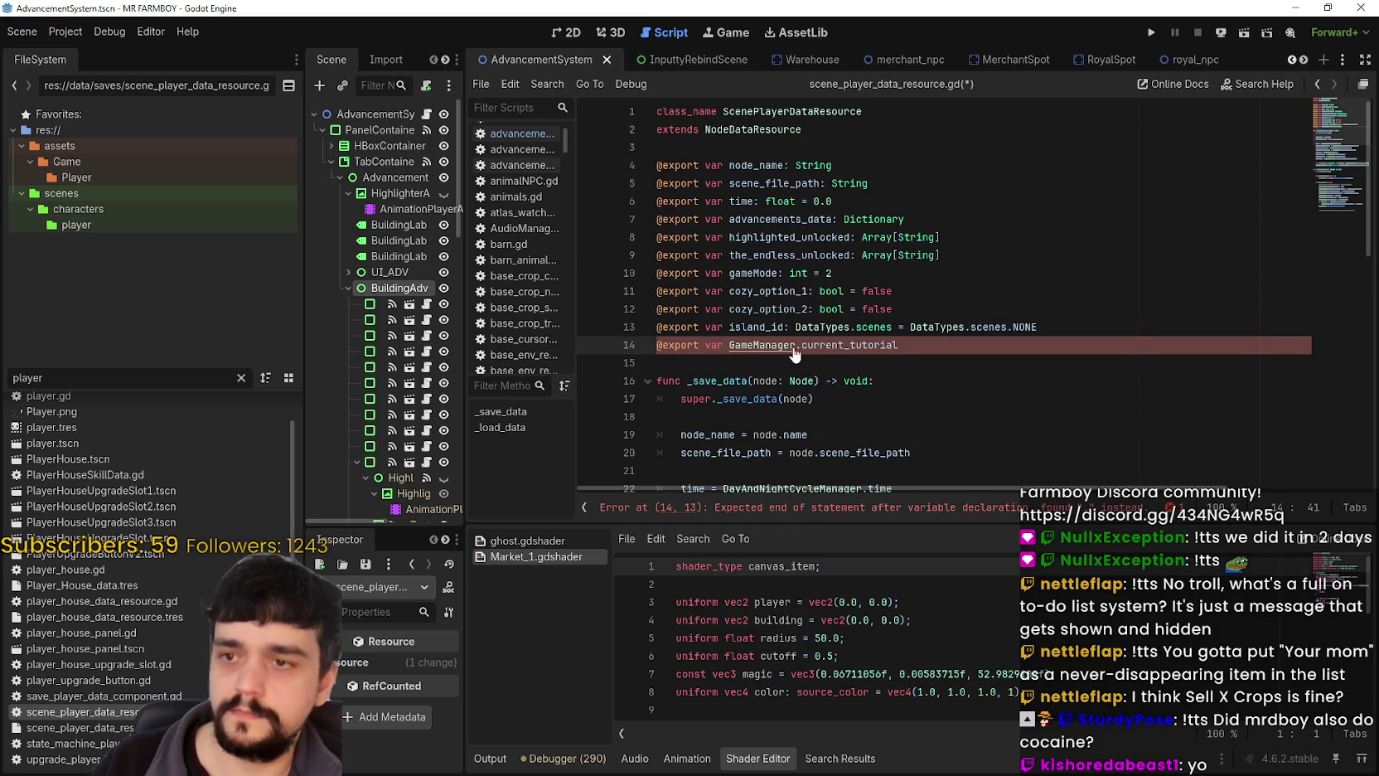
pyautogui.hotkey('ctrl', 'BackSpace')
pyautogui.hotkey('ctrl', 'BackSpace')
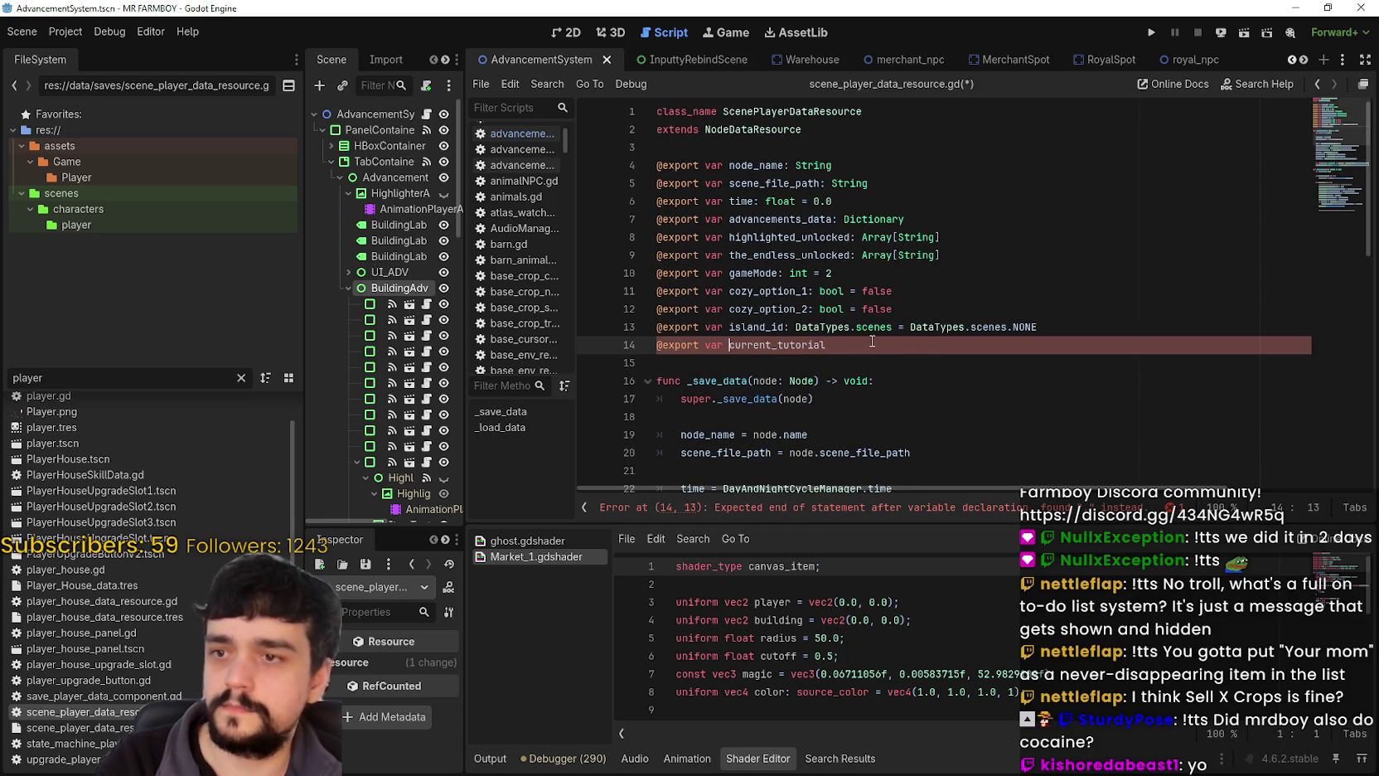
pyautogui.press('End')
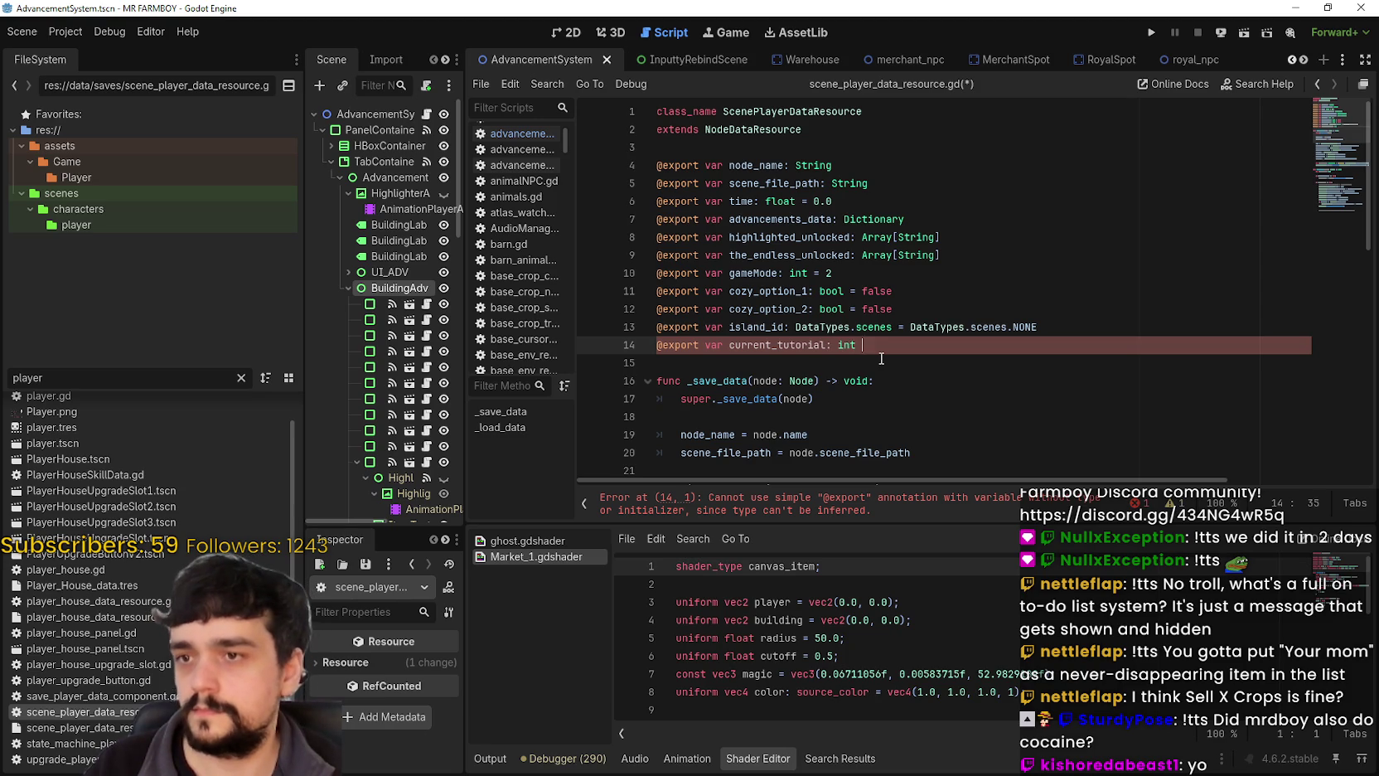
pyautogui.write('0')
# Add 'current_tutorial = GameManager.current_tutorial' below the island_id assignment.
pyautogui.scroll(-5, 881, 365)
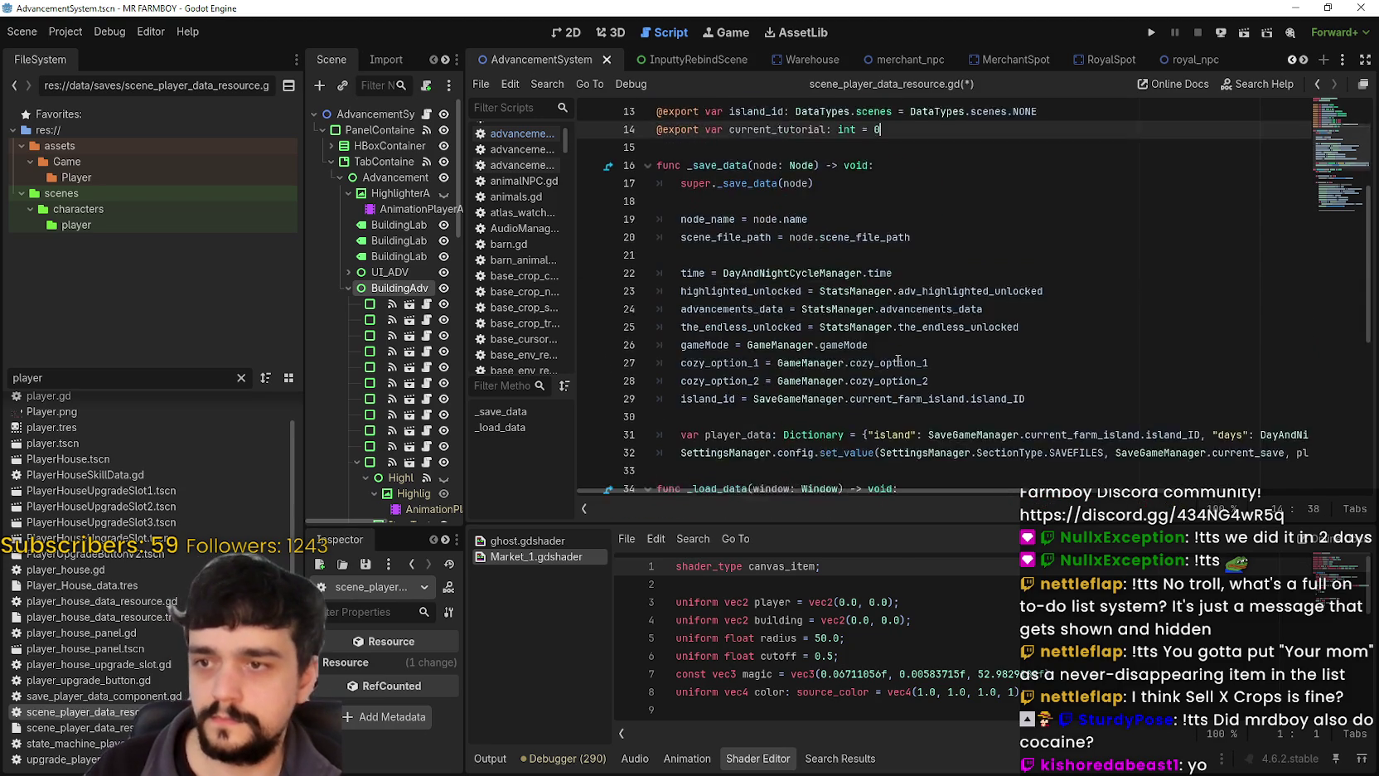
pyautogui.click(1060, 348)
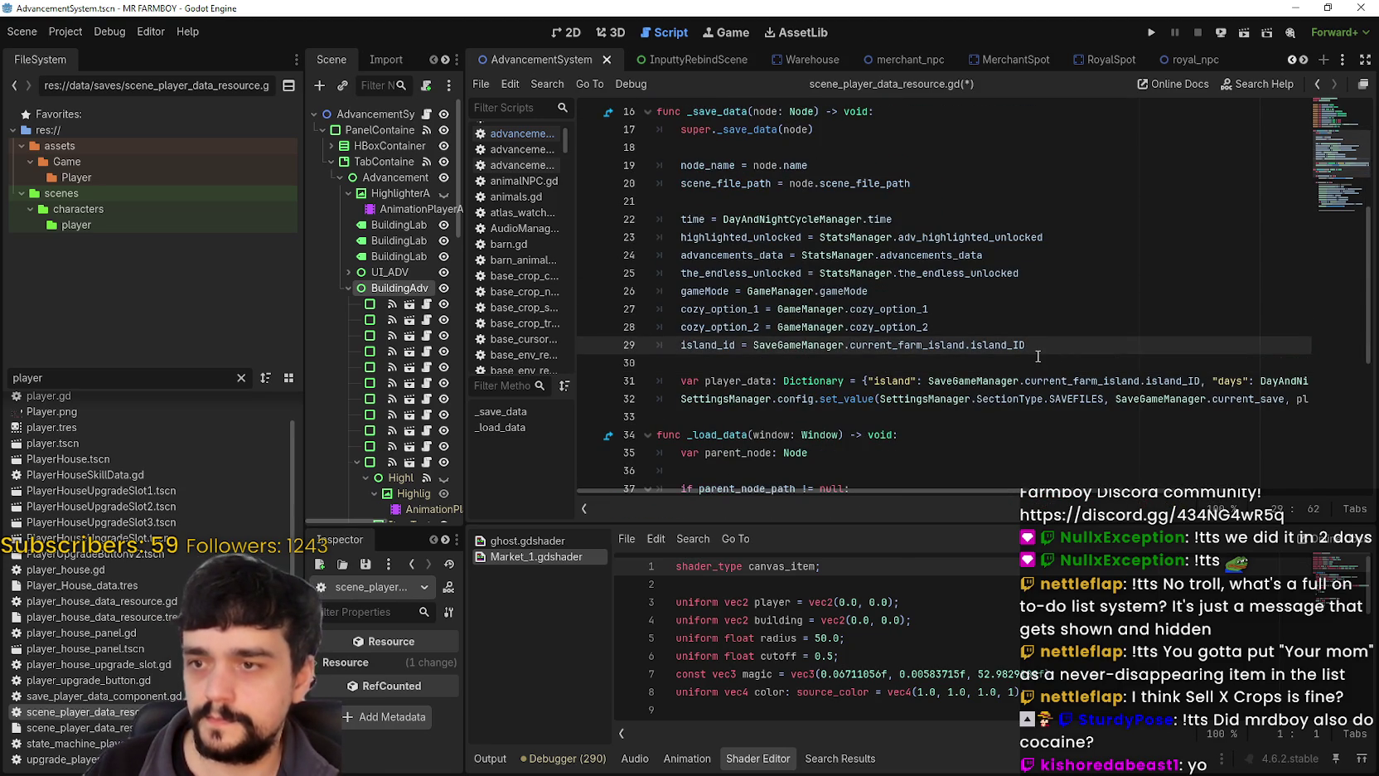
pyautogui.press('Return')
pyautogui.press('Return')
pyautogui.write('GameManager.current_tutorial')
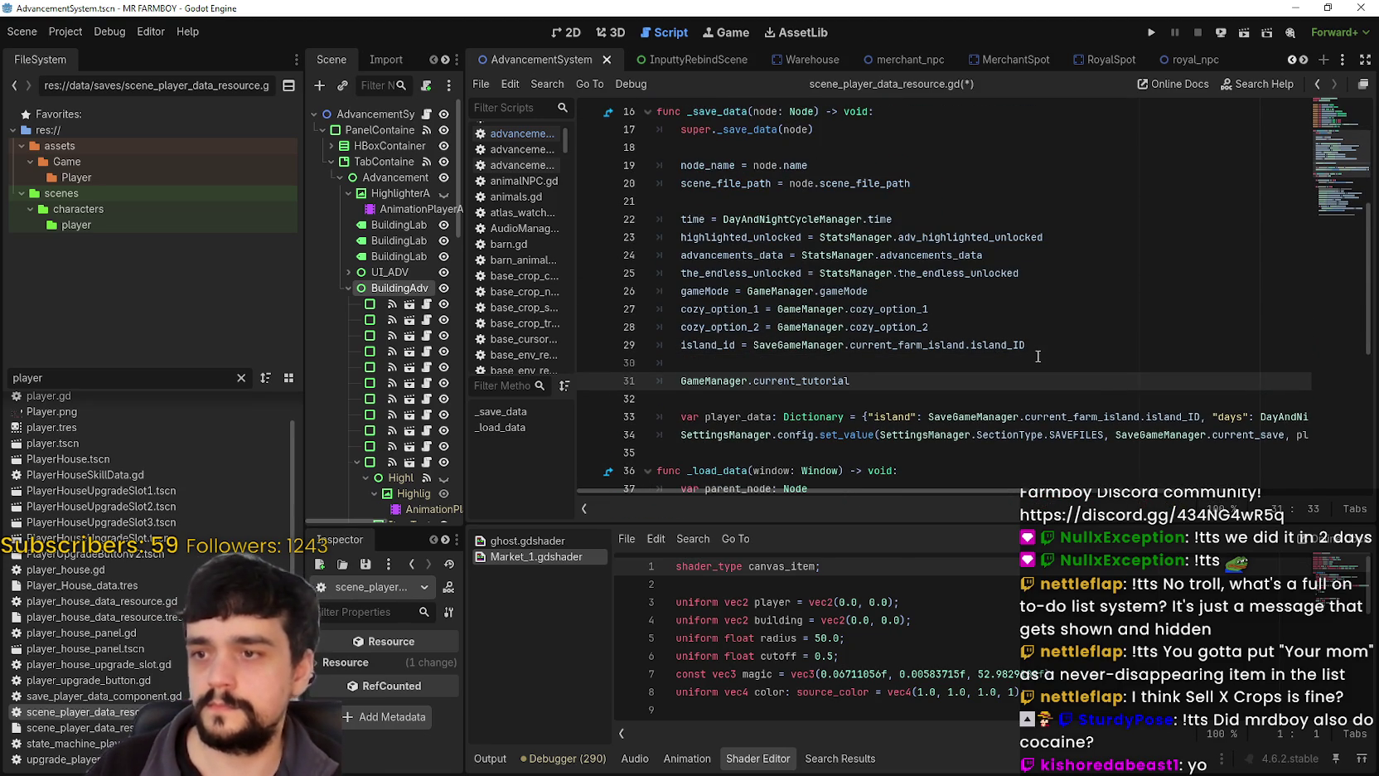
pyautogui.tripleClick(740, 379)
pyautogui.hotkey('ctrl', 'c')
pyautogui.moveTo(751, 382); pyautogui.dragTo(681, 382)
pyautogui.press('BackSpace')
pyautogui.write('=')
pyautogui.hotkey('ctrl', 'v')
# Move the current_tutorial assignment to the end of _save_data and save the script.
pyautogui.scroll(-3, 820, 403)
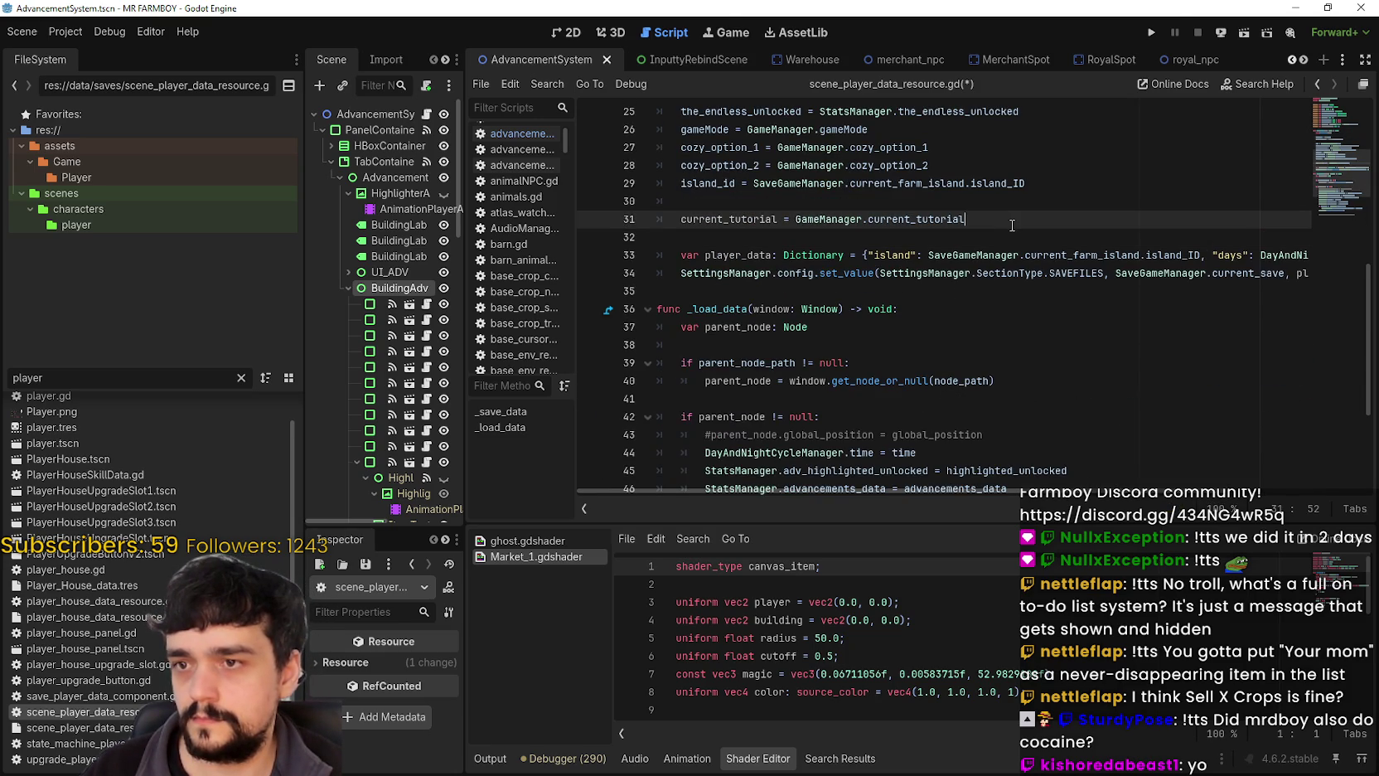
pyautogui.keyDown('shift'); pyautogui.click(616, 188); pyautogui.keyUp('shift')
pyautogui.keyDown('shift'); pyautogui.click(605, 196); pyautogui.keyUp('shift')
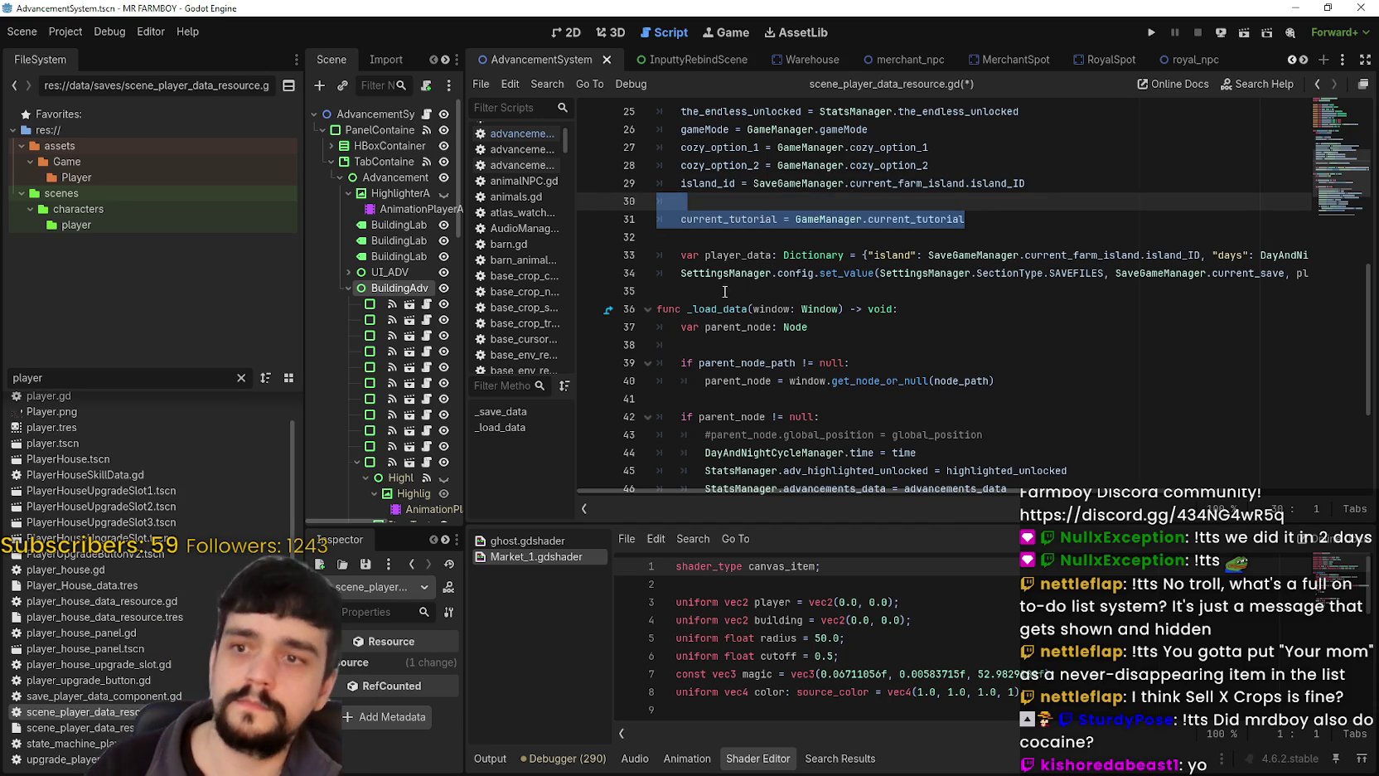
pyautogui.click(720, 238)
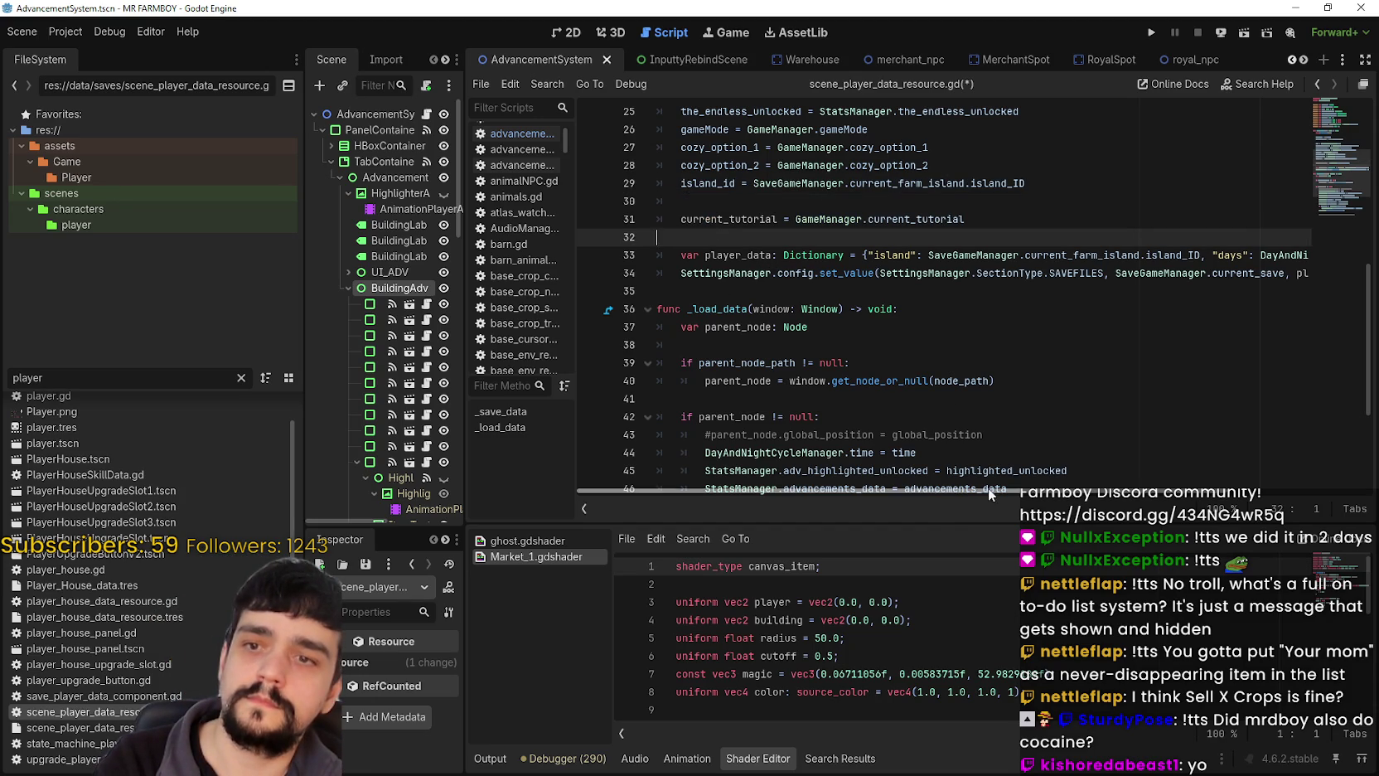
pyautogui.keyDown('shift'); pyautogui.click(624, 214); pyautogui.keyUp('shift')
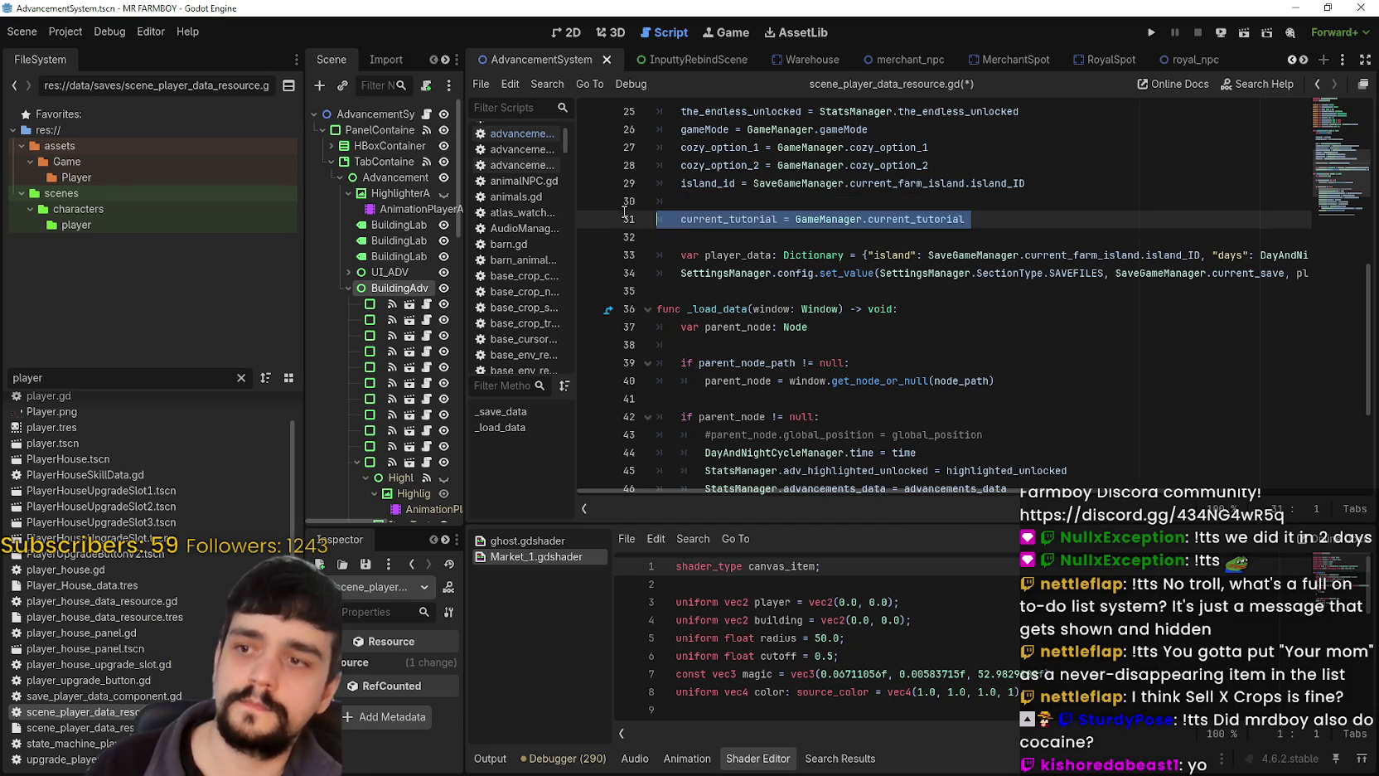
pyautogui.press('BackSpace')
pyautogui.press('BackSpace')
pyautogui.click(709, 255)
pyautogui.press('Return')
pyautogui.write('current_tutorial = GameManager.current_tutorial')
pyautogui.hotkey('ctrl', 's')
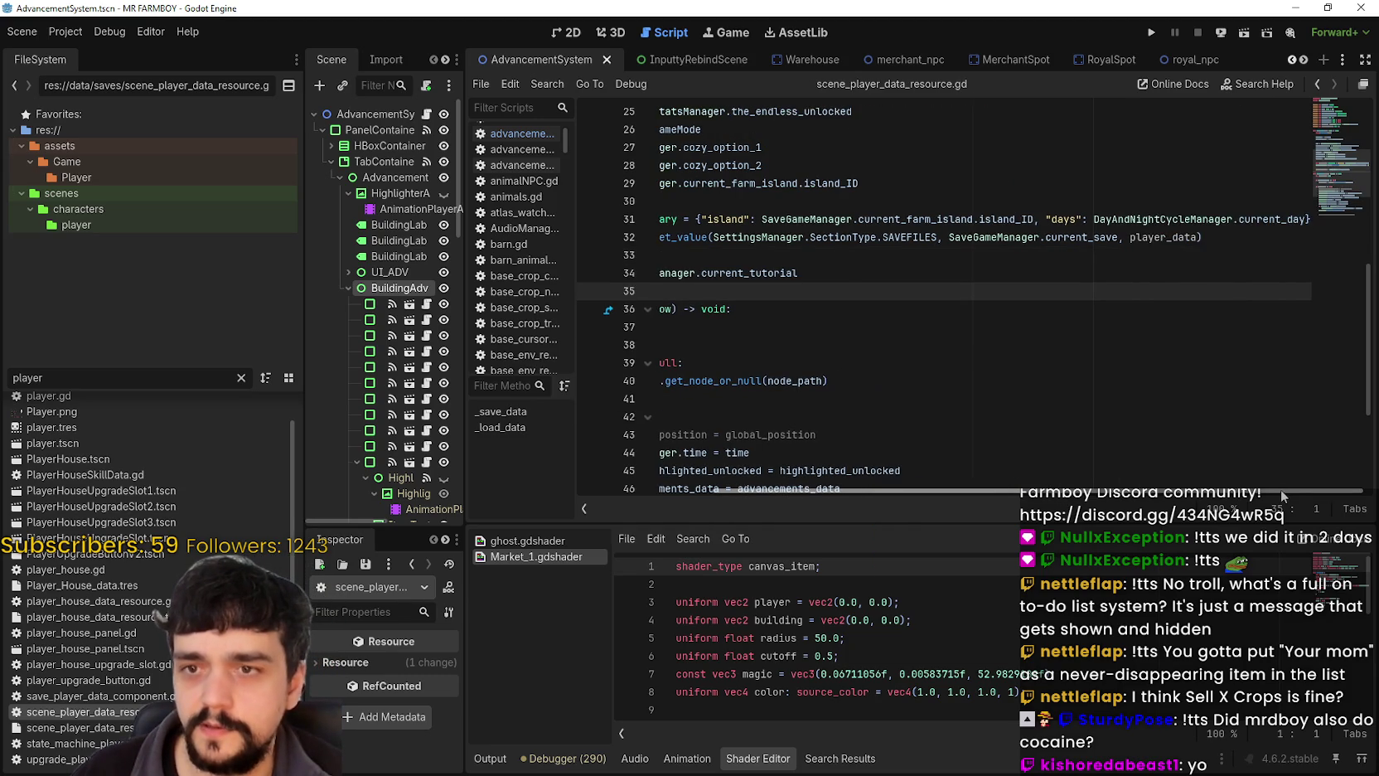
pyautogui.moveTo(966, 272); pyautogui.dragTo(670, 276)
pyautogui.hotkey('ctrl', 'c')
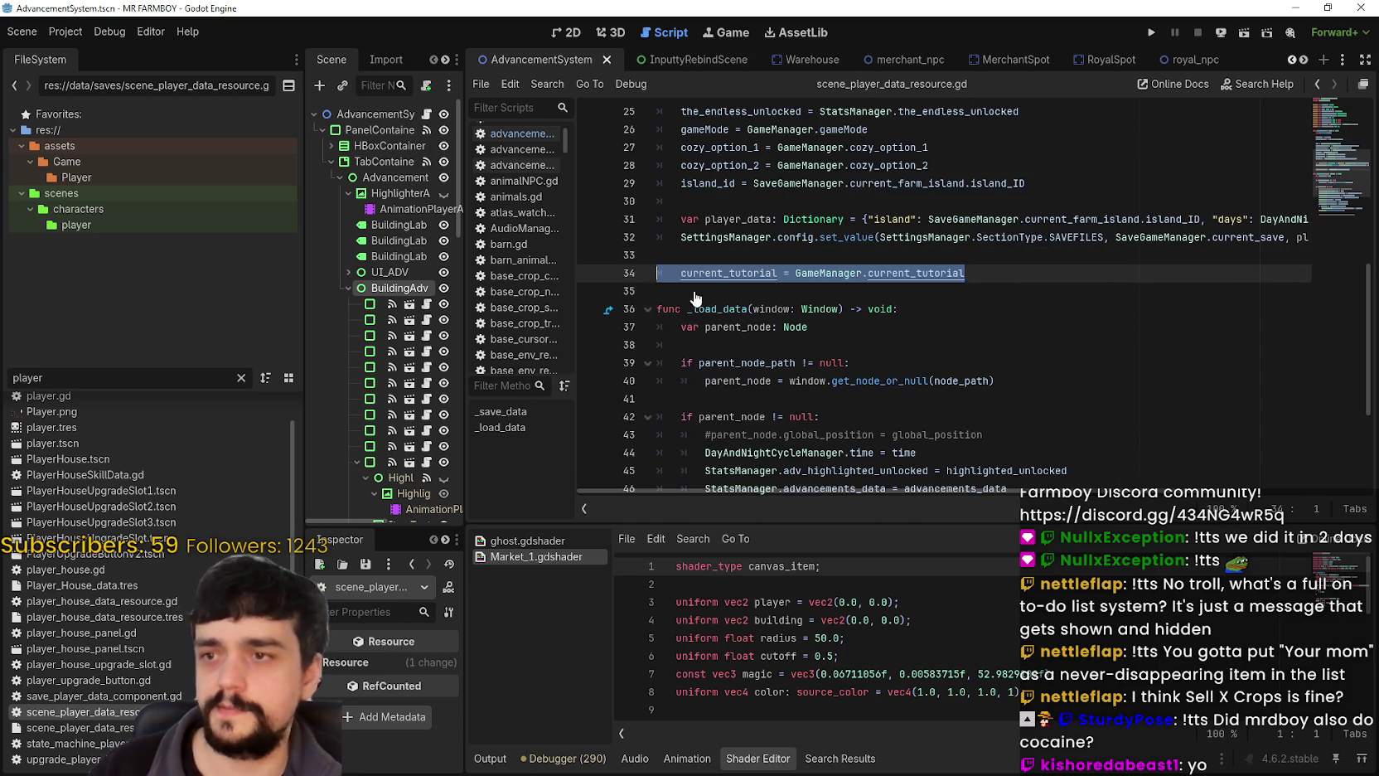
pyautogui.scroll(-4, 916, 372)
# Paste the current_tutorial assignment into _load_data after the island_id restore line.
pyautogui.click(1147, 420)
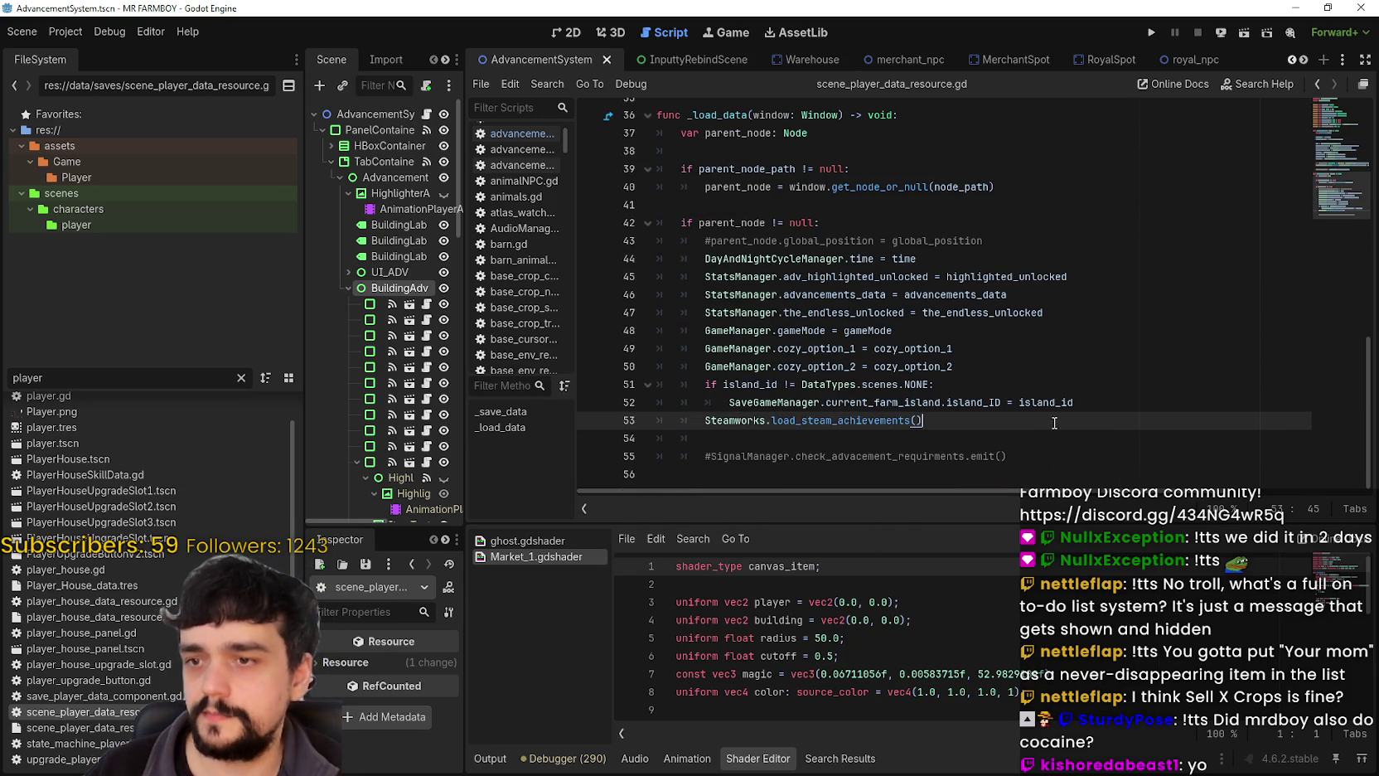
pyautogui.click(1143, 397)
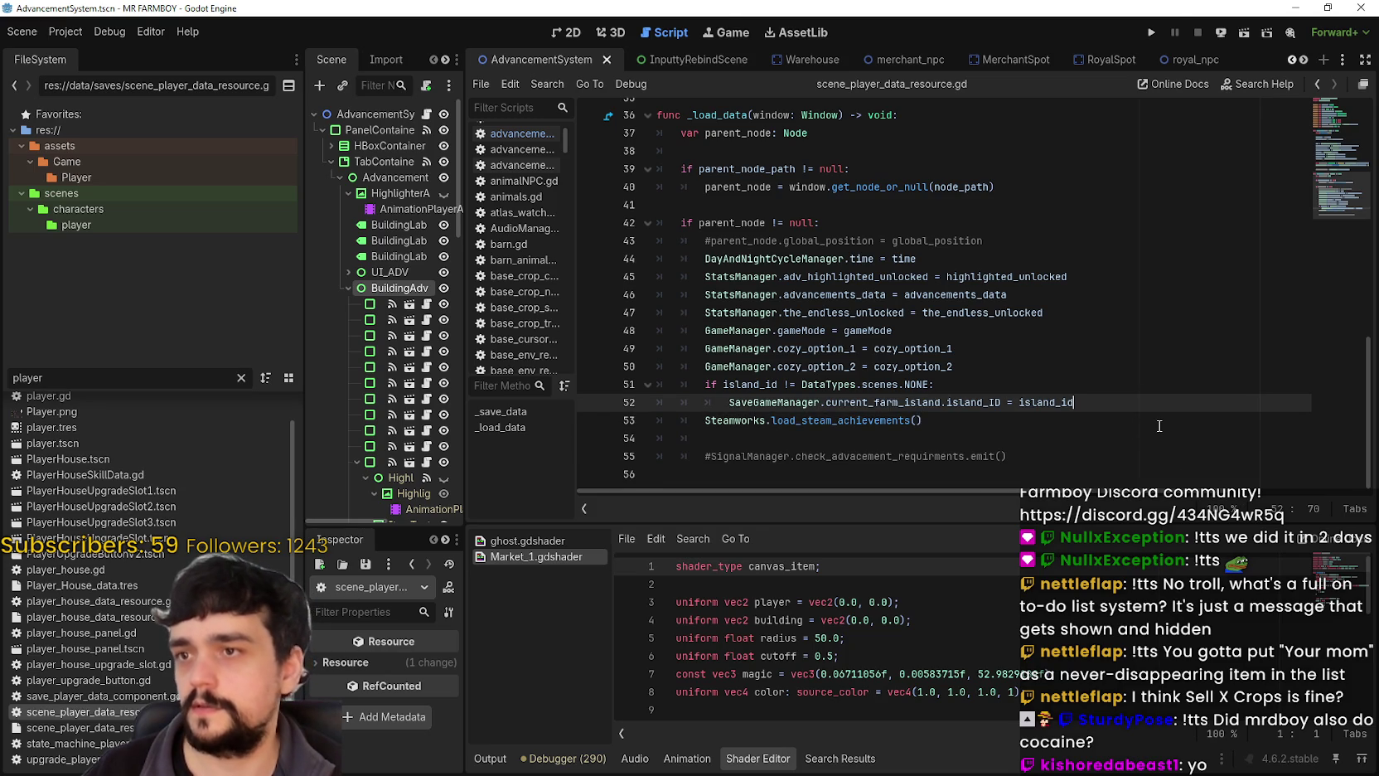
pyautogui.press('Return')
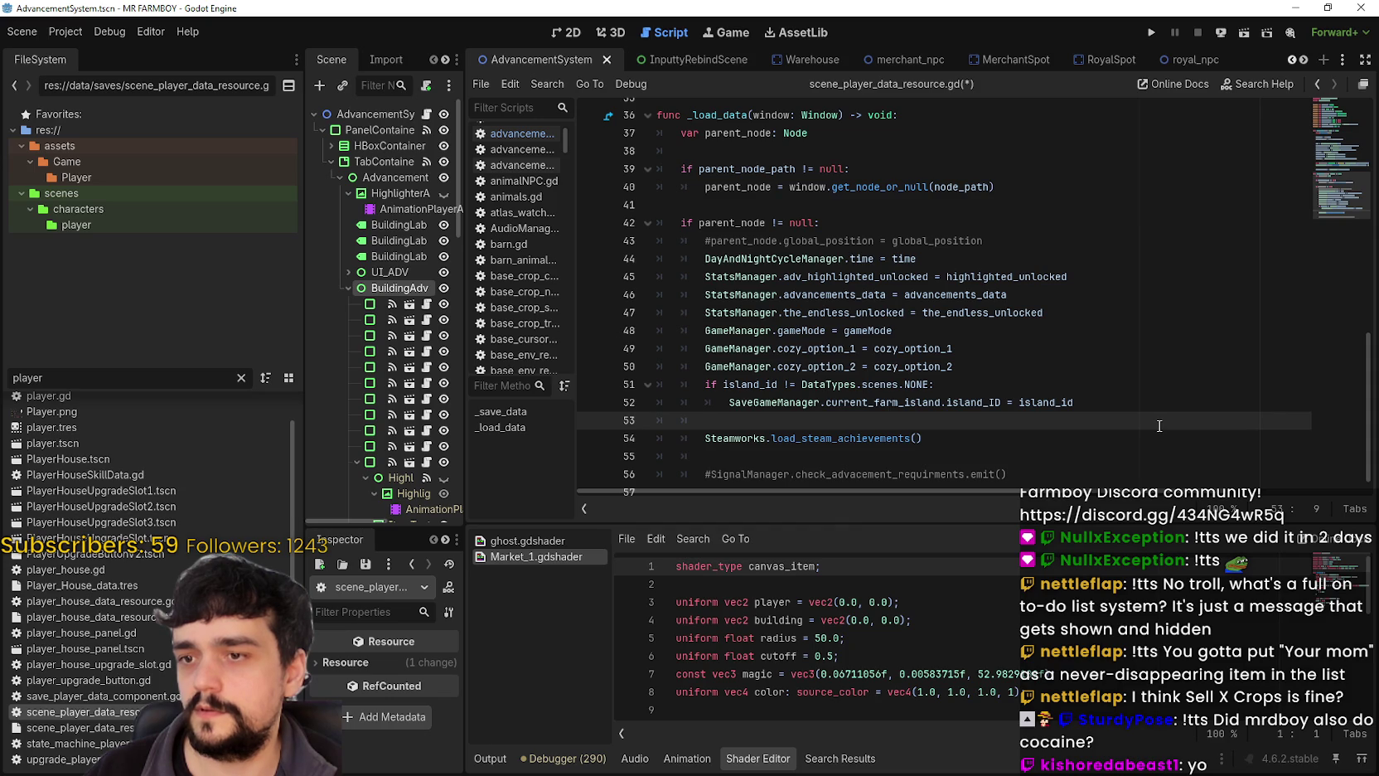
pyautogui.hotkey('ctrl', 'v')
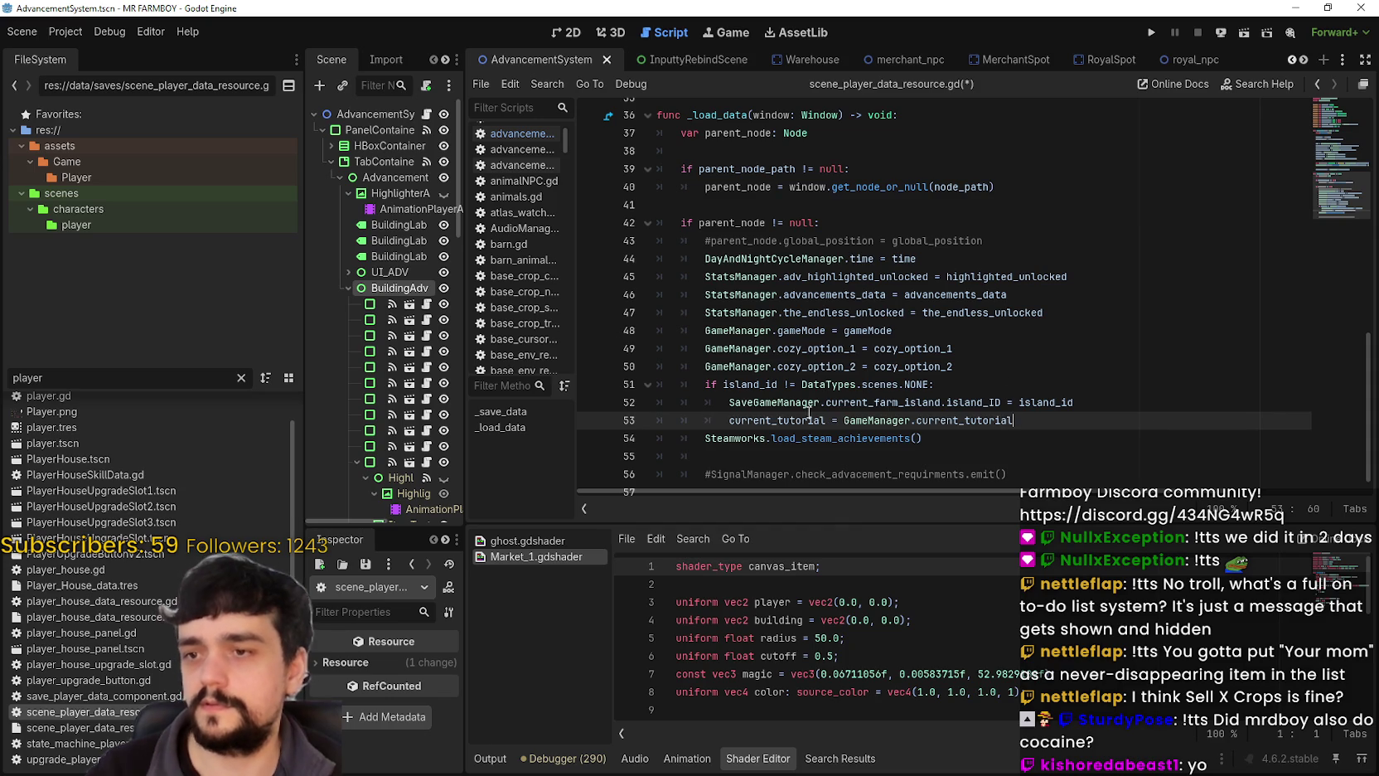
pyautogui.click(729, 421)
pyautogui.press('BackSpace')
pyautogui.press('Return')
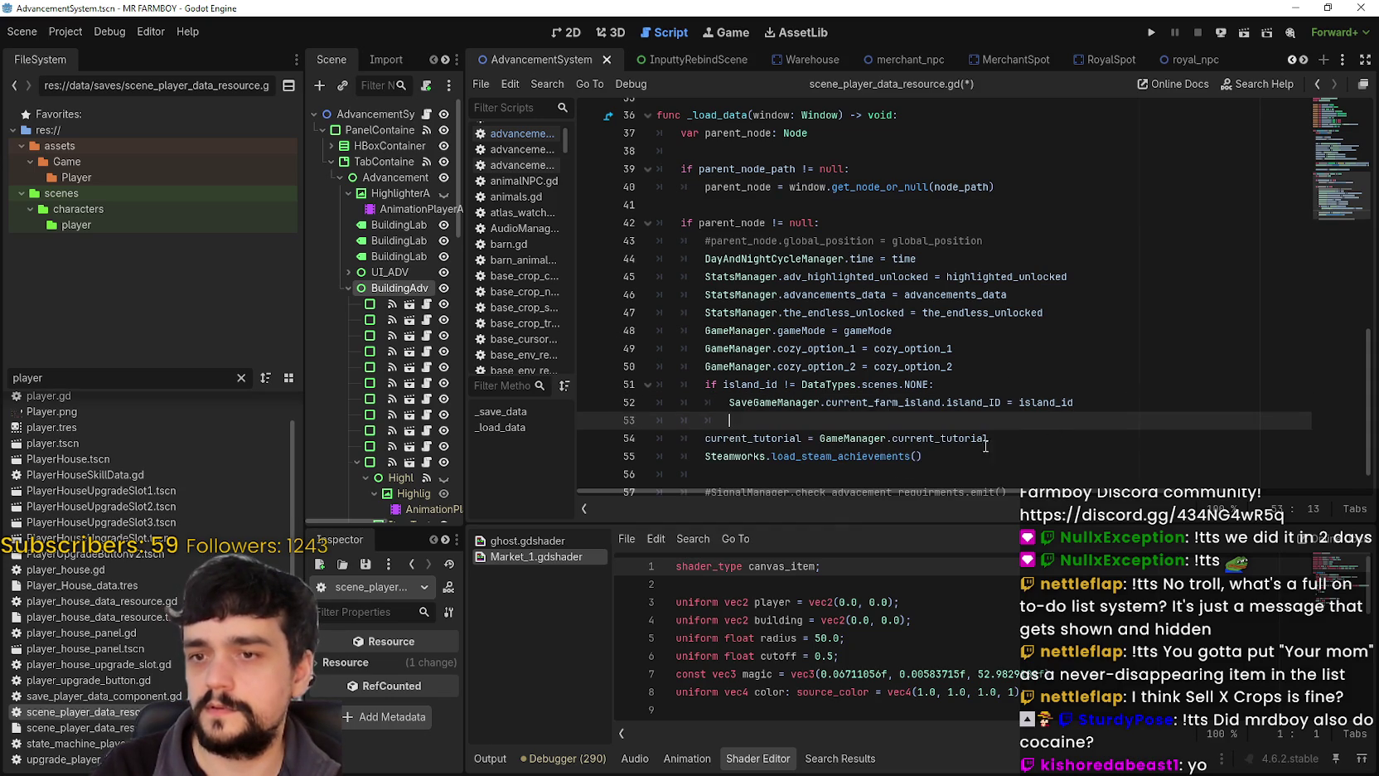
# Rewrite it as 'GameManager.current_tutorial = current_tutorial' and save the script.
pyautogui.click(820, 441)
pyautogui.doubleClick(794, 437)
pyautogui.moveTo(819, 438); pyautogui.dragTo(689, 436)
pyautogui.hotkey('ctrl', 'c')
pyautogui.press('BackSpace')
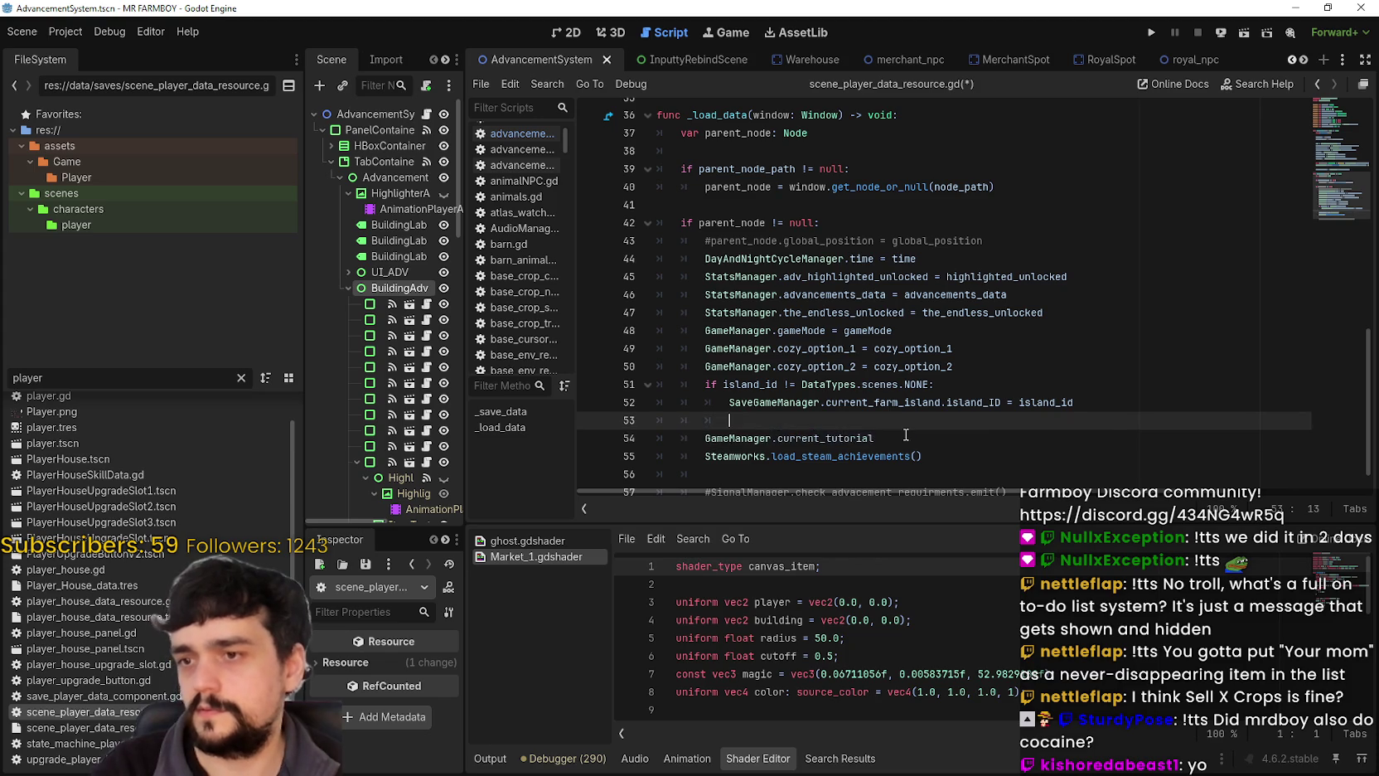
pyautogui.click(956, 447)
pyautogui.hotkey('ctrl', 'v')
pyautogui.hotkey('ctrl', 's')
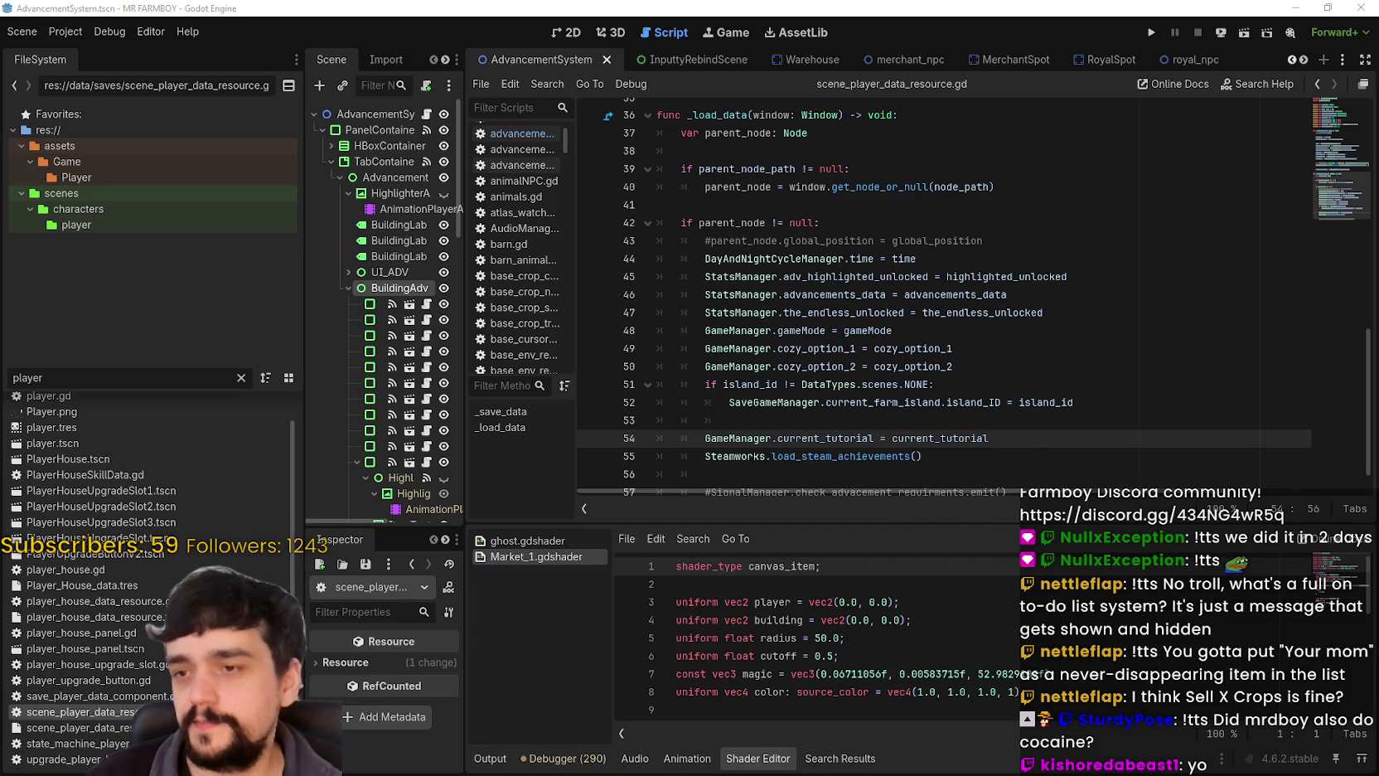
# Clear stray indentation from empty line 53 and switch to Discord.
pyautogui.scroll(-1, 797, 413)
pyautogui.moveTo(816, 386); pyautogui.dragTo(597, 388)
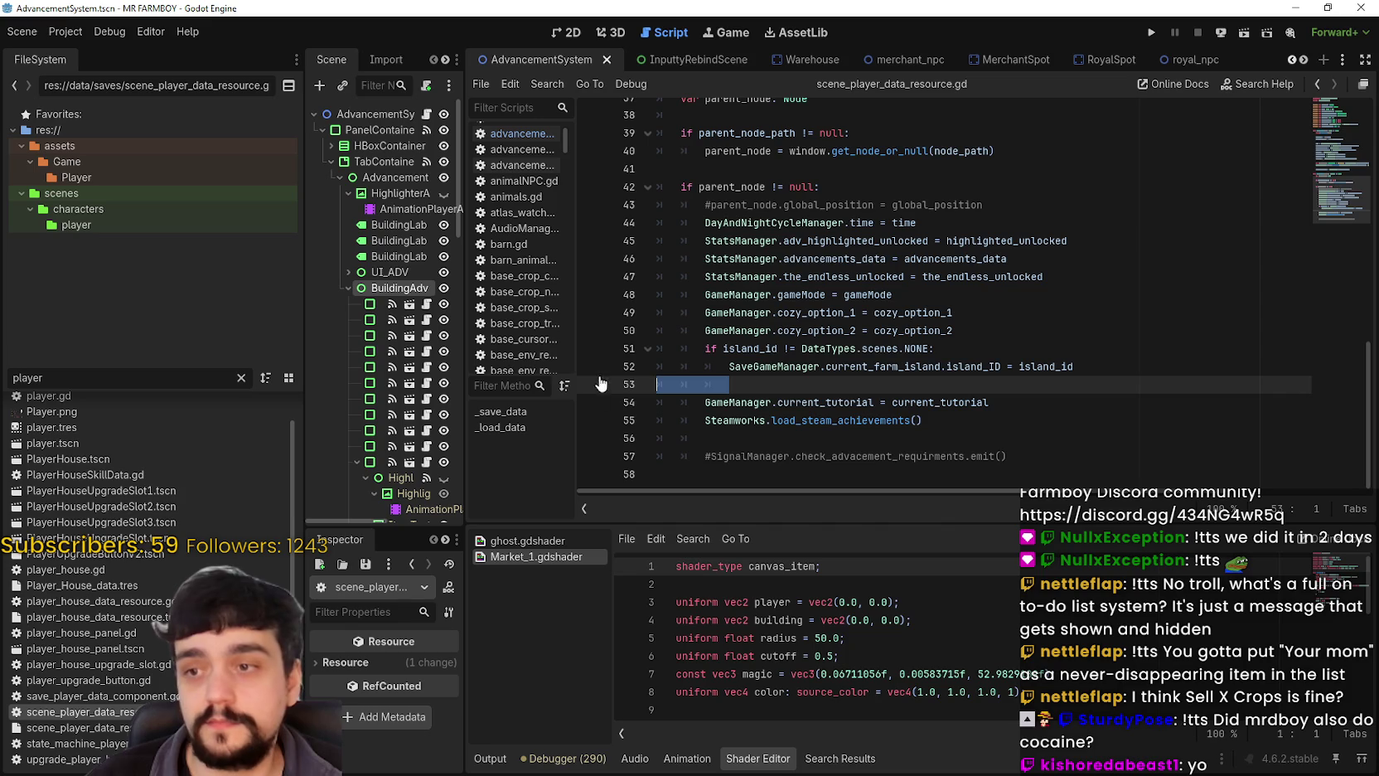
pyautogui.press('BackSpace')
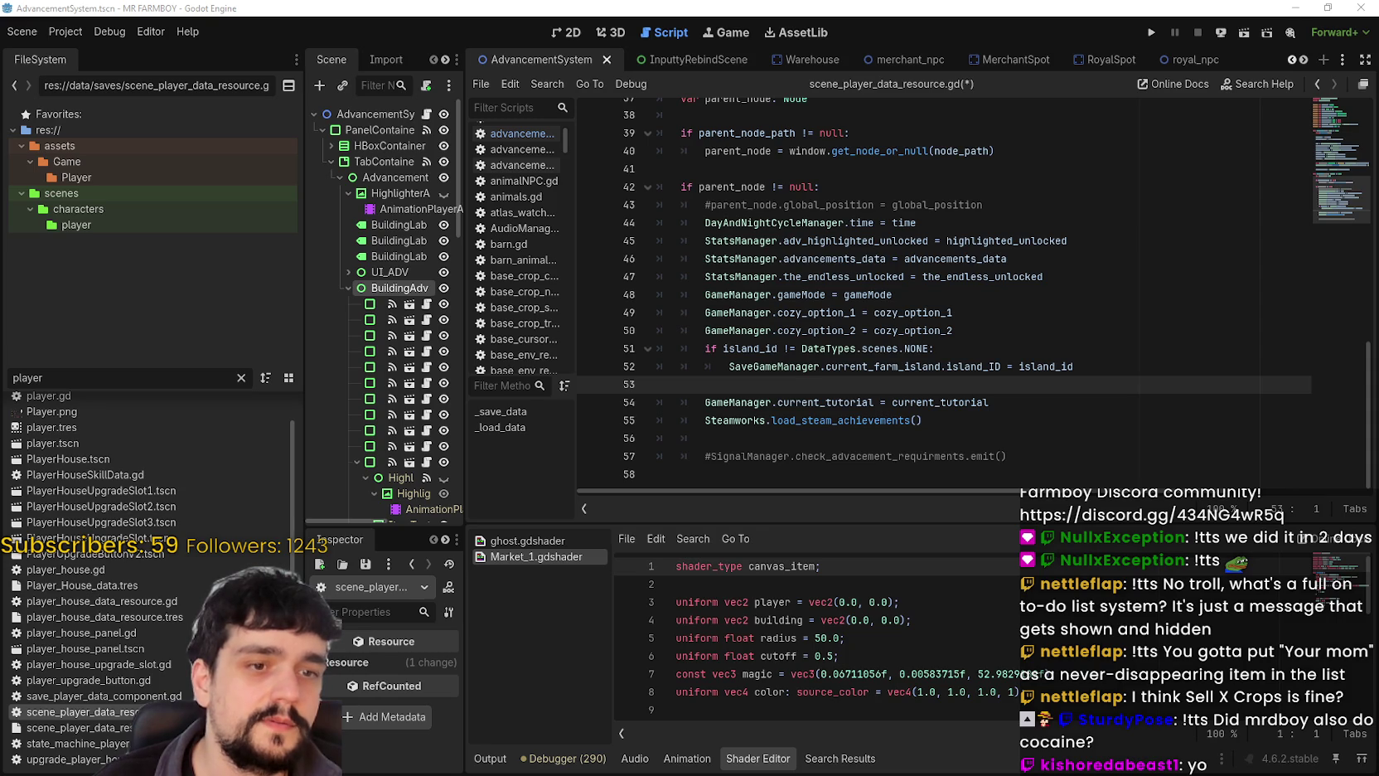
pyautogui.hotkey('alt', 'Tab')
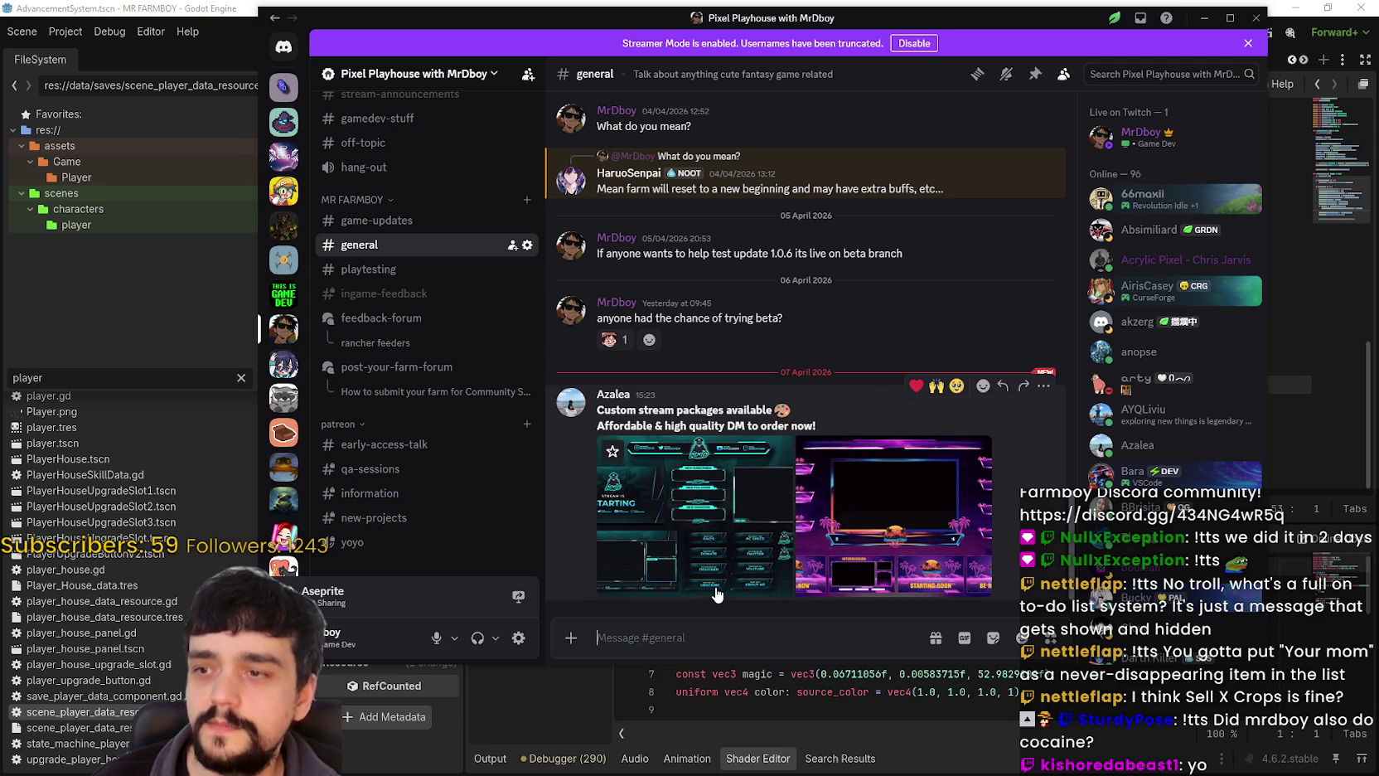
# Look at the poster's profile card and the stream-package images full size.
pyautogui.click(614, 395)
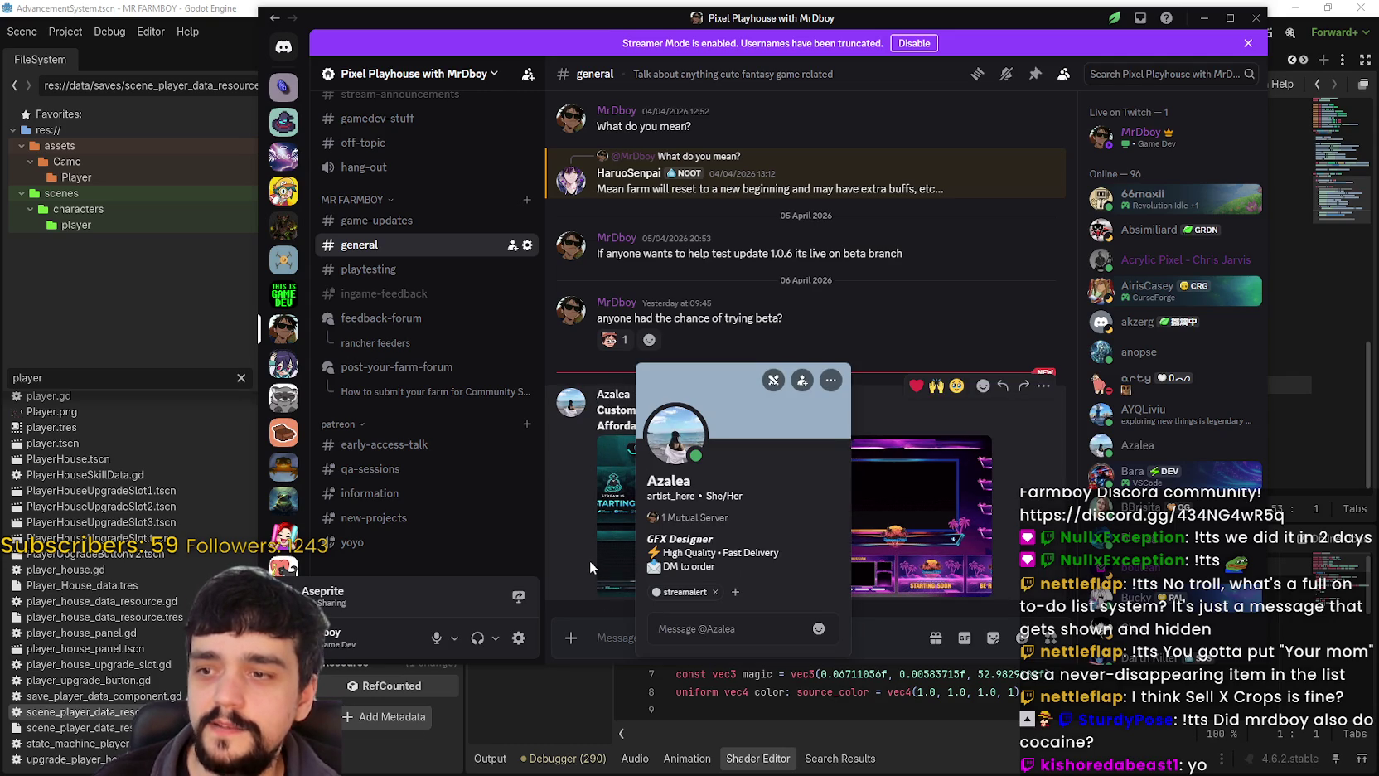
pyautogui.click(589, 557)
pyautogui.click(601, 543)
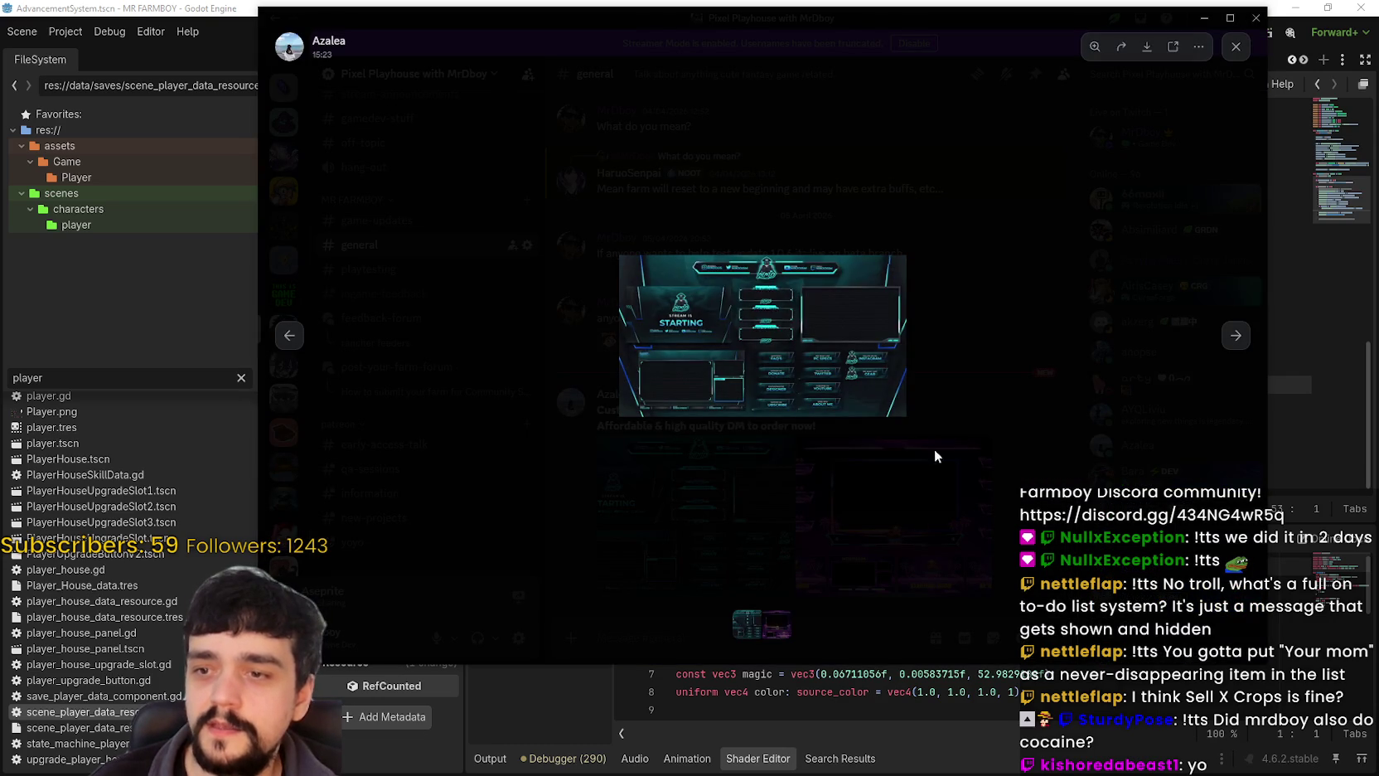
pyautogui.click(1236, 334)
pyautogui.click(892, 608)
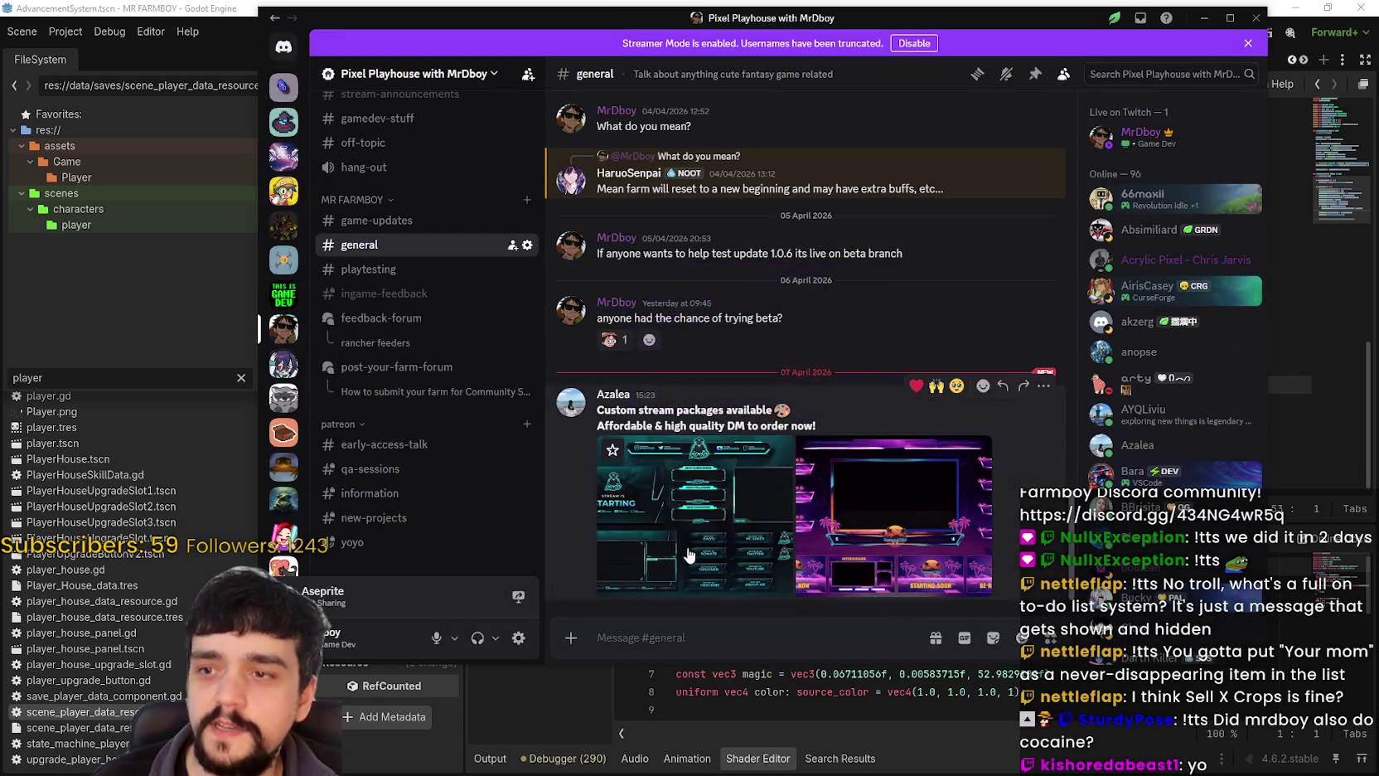
pyautogui.click(688, 557)
pyautogui.click(879, 573)
pyautogui.scroll(2, 407, 355)
pyautogui.scroll(-2, 407, 354)
# Browse the model and commission images in the #early-access-talk channel.
pyautogui.click(386, 445)
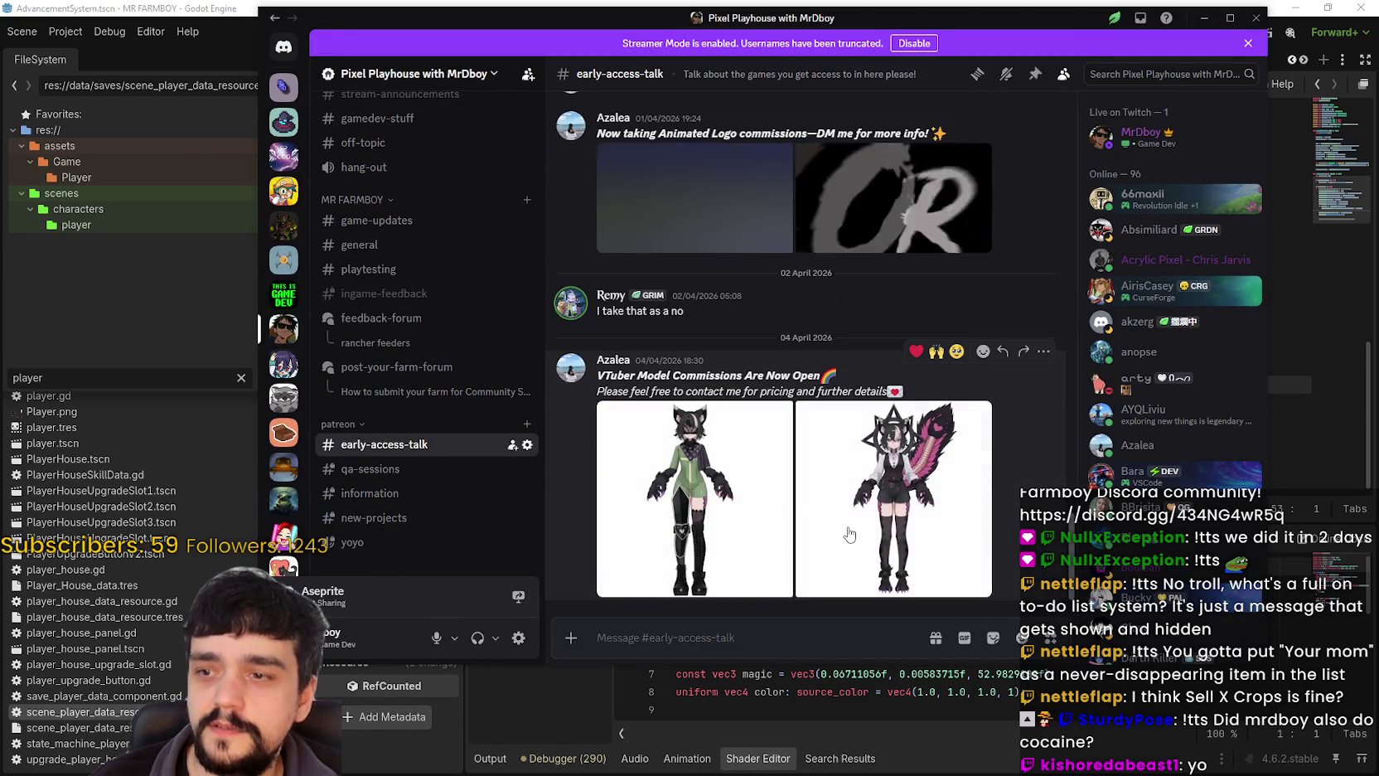
pyautogui.click(695, 530)
pyautogui.click(1005, 528)
pyautogui.click(906, 501)
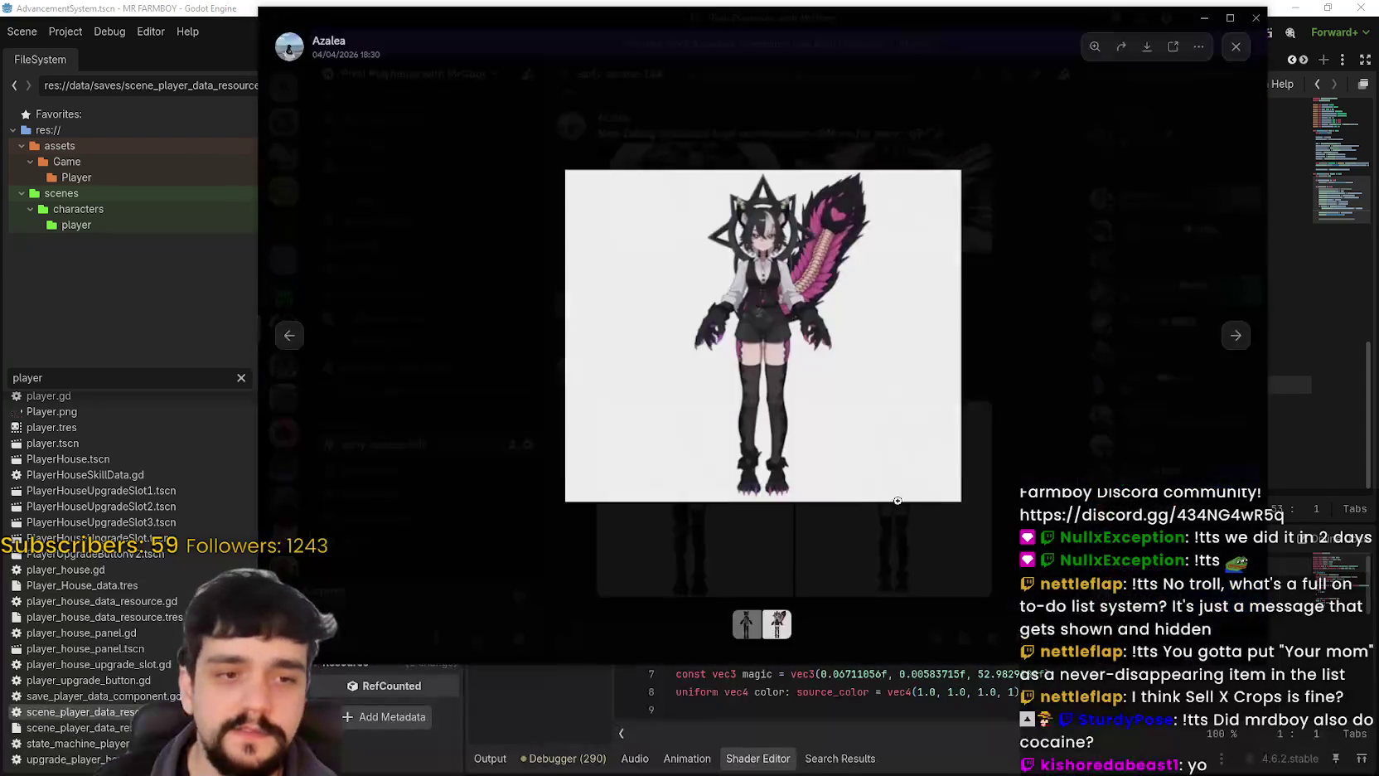
pyautogui.click(904, 489)
pyautogui.click(1038, 462)
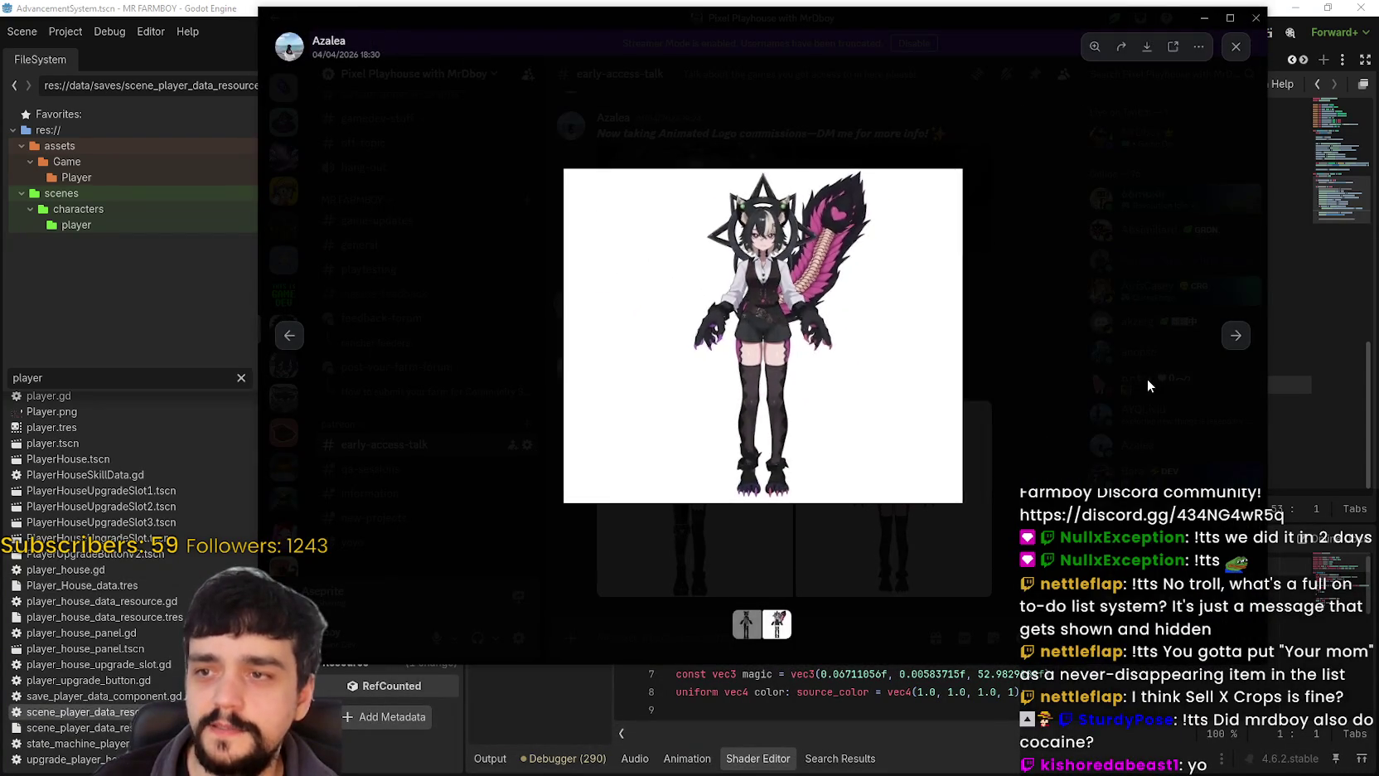
pyautogui.click(1147, 380)
pyautogui.scroll(10, 808, 500)
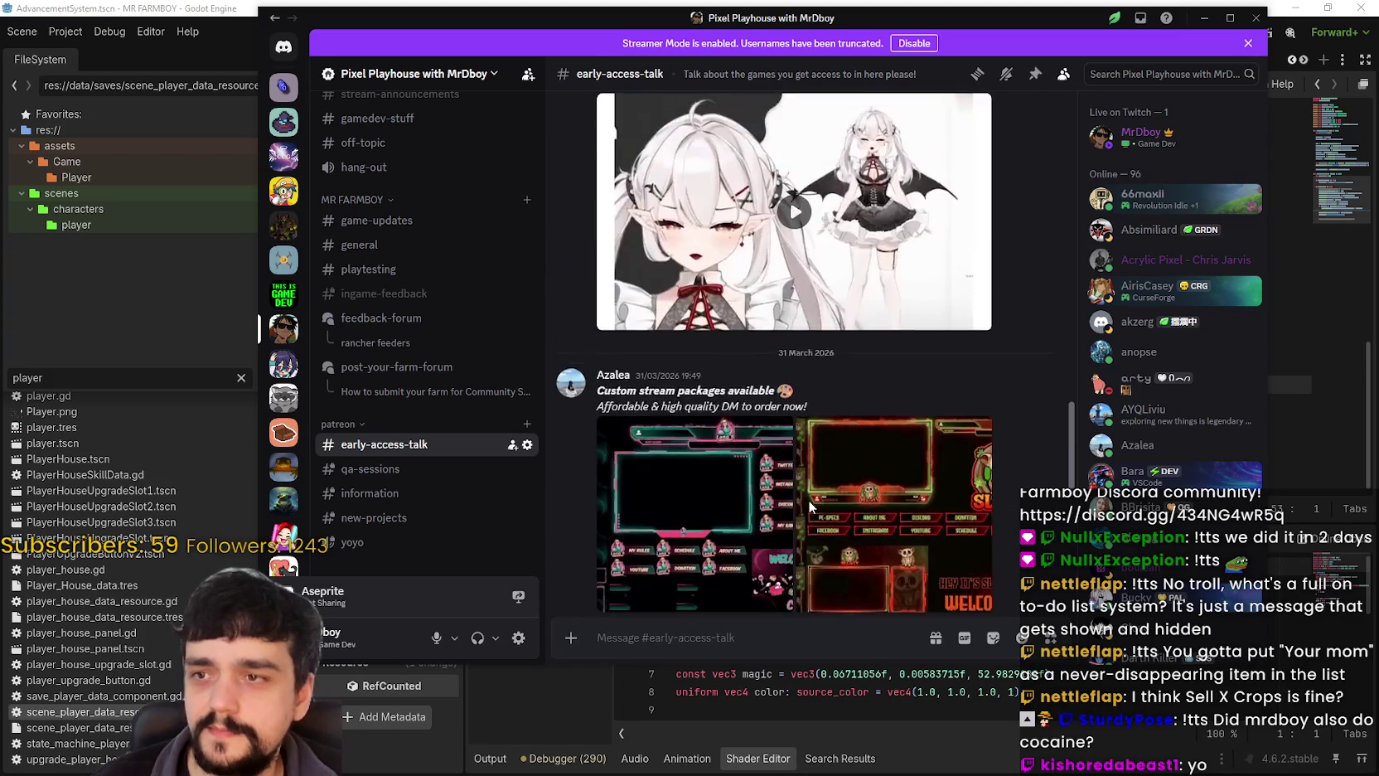
pyautogui.scroll(-5, 808, 500)
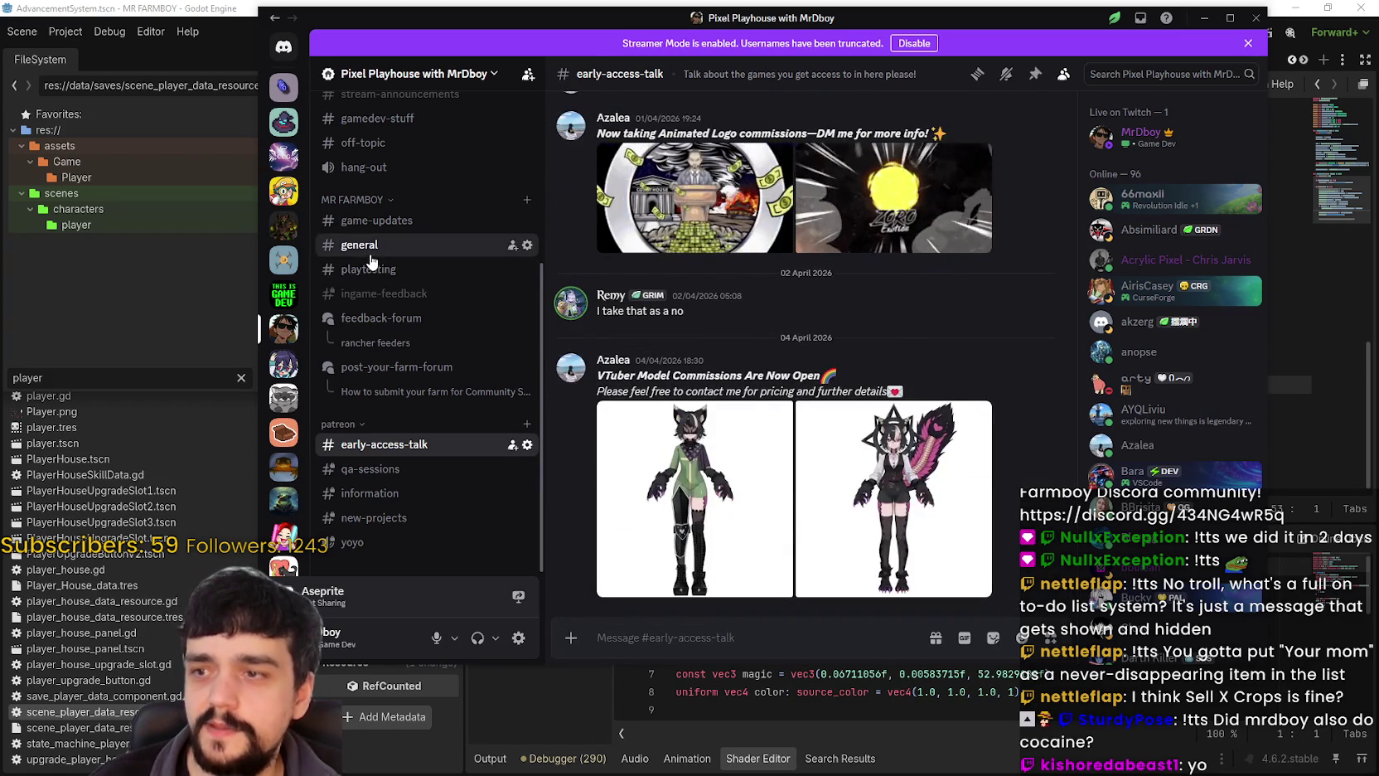
# In #general, view the purple and teal stream-package images, then open the poster's profile.
pyautogui.click(369, 253)
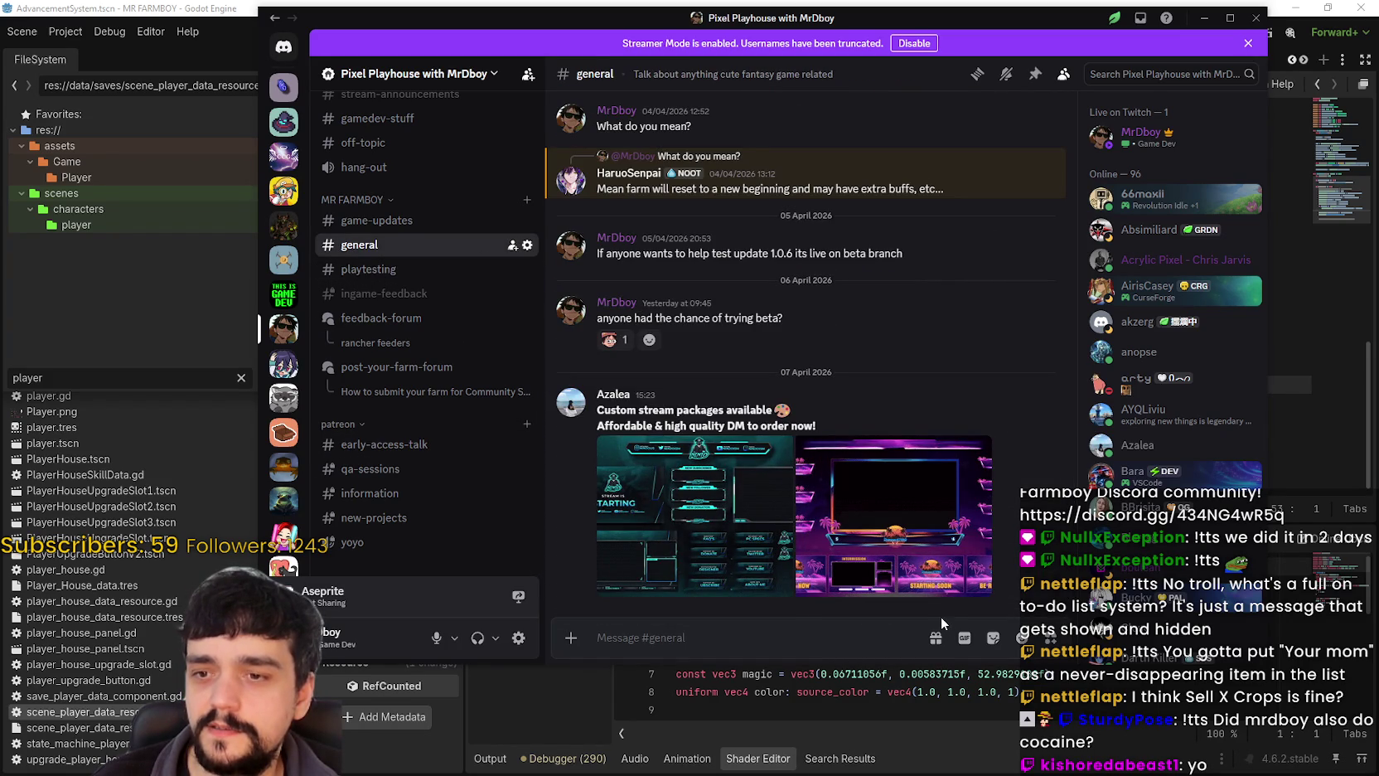
pyautogui.click(919, 536)
pyautogui.click(289, 335)
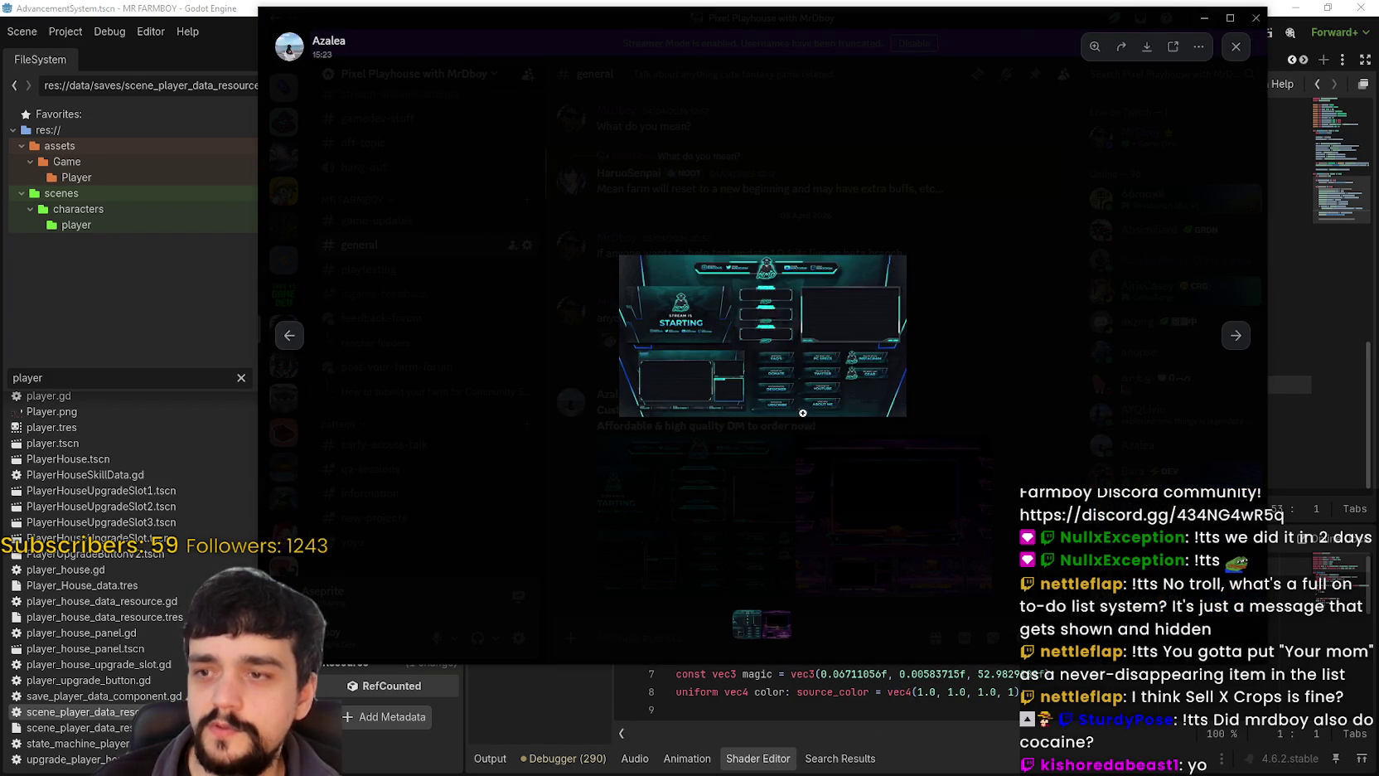
pyautogui.press('Escape')
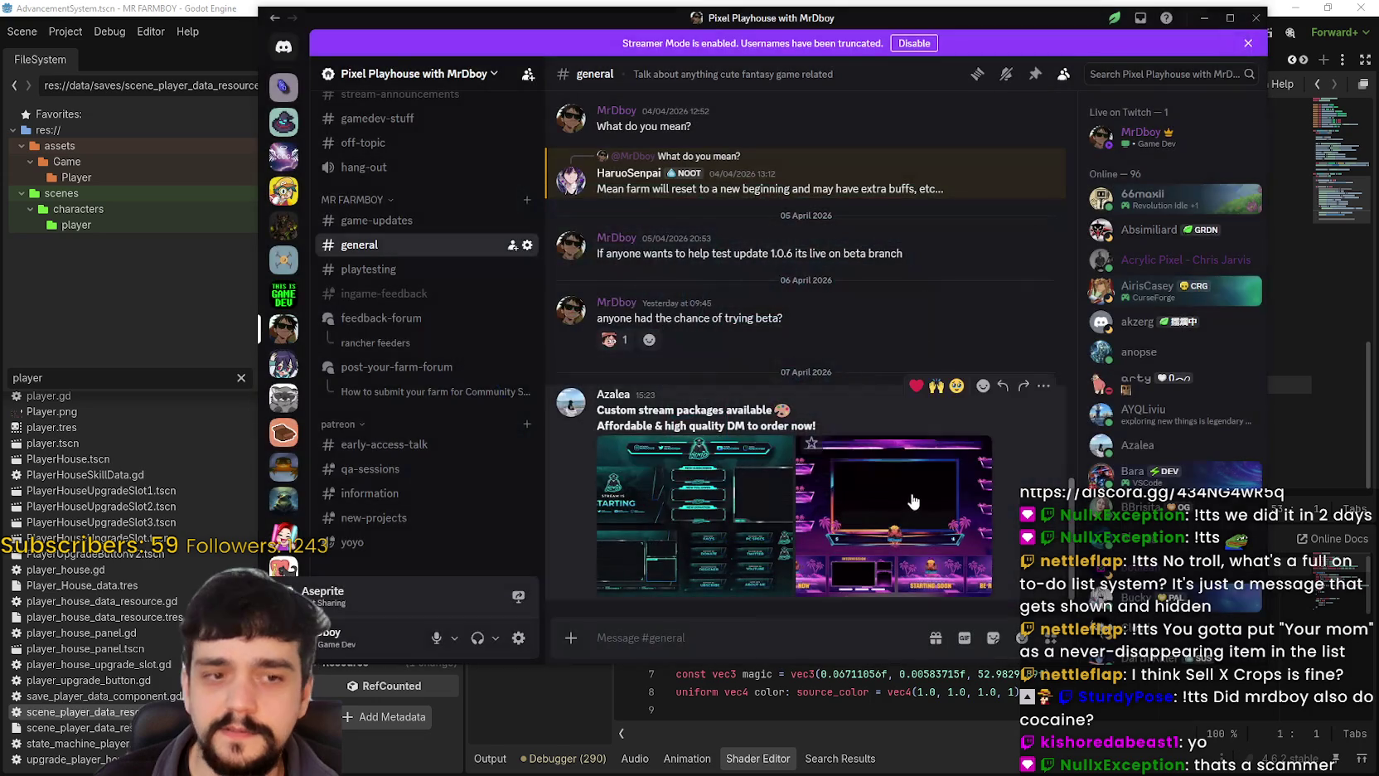
pyautogui.click(614, 395)
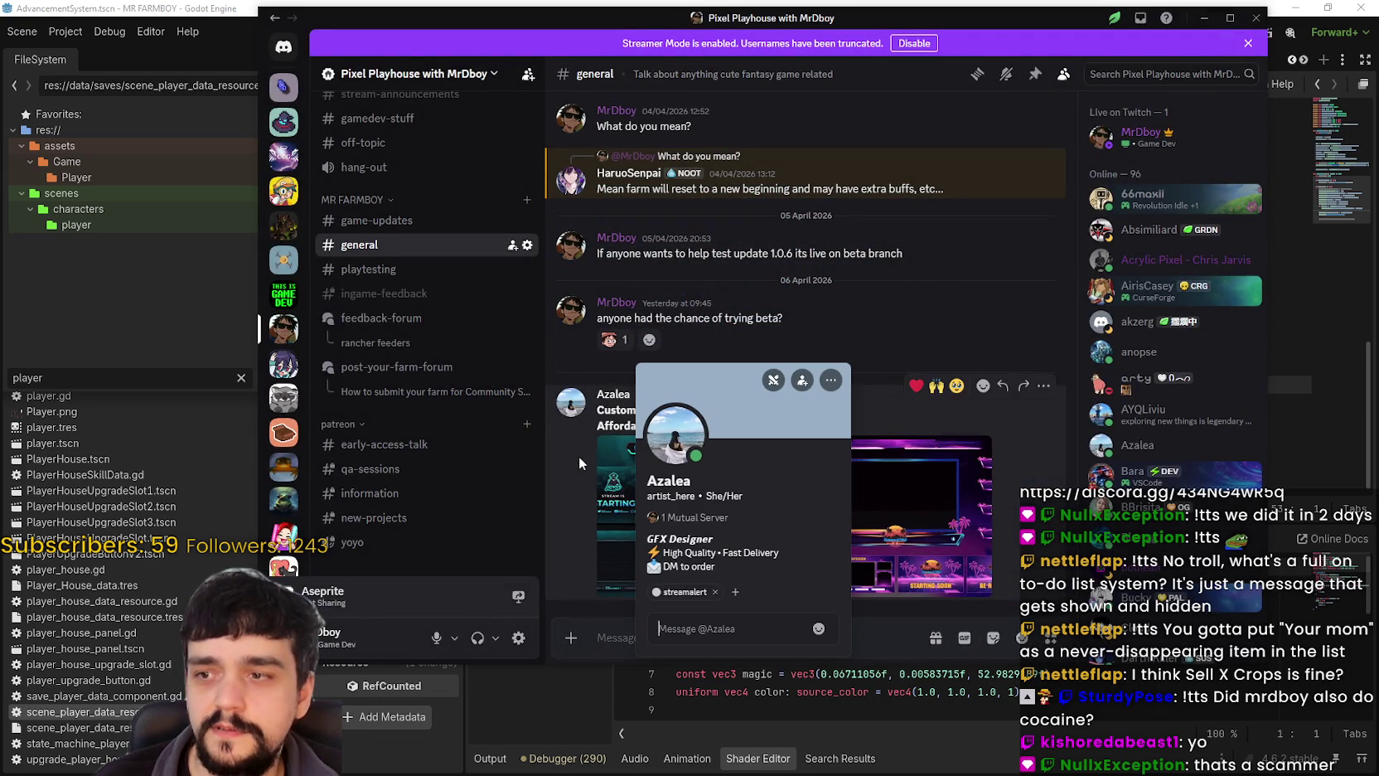
# Open the Ban dialog for the poster, then cancel it.
pyautogui.rightClick(608, 396)
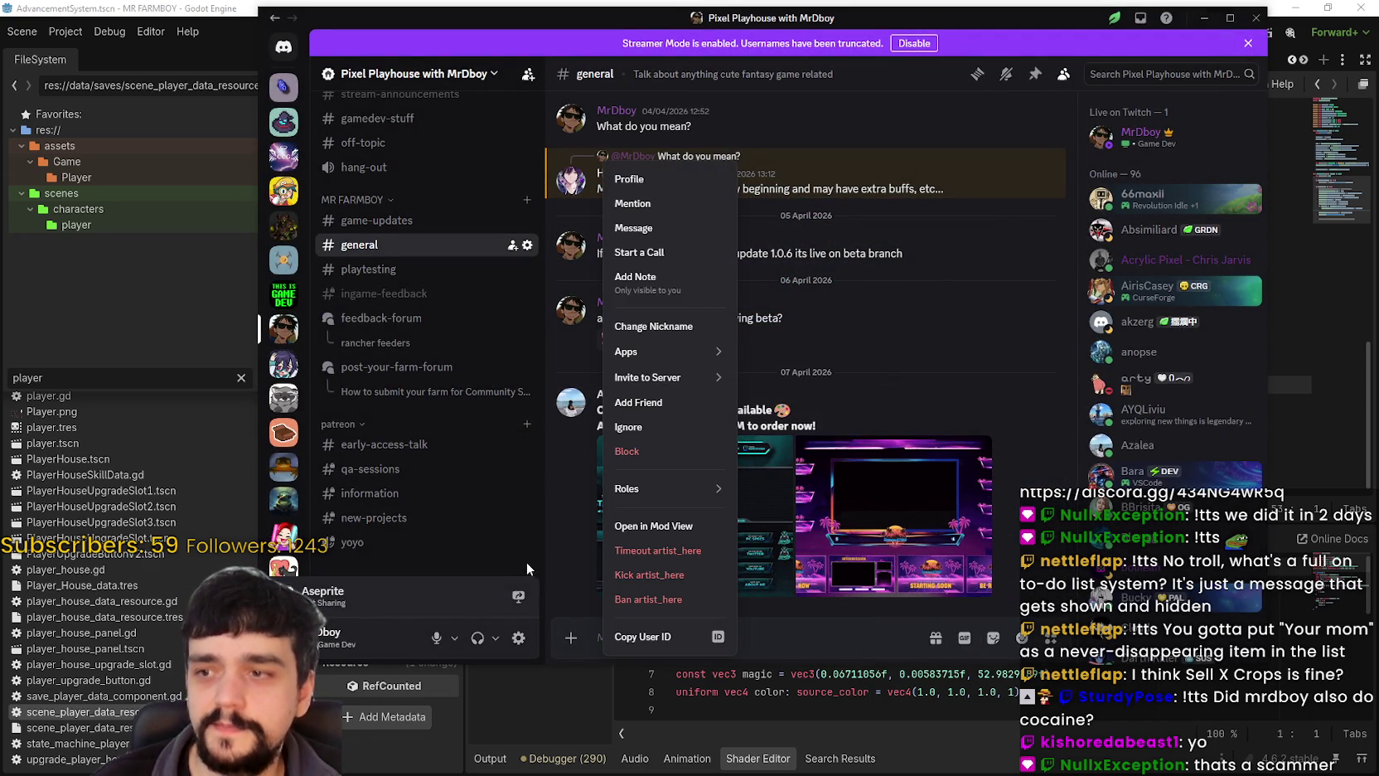
pyautogui.click(636, 601)
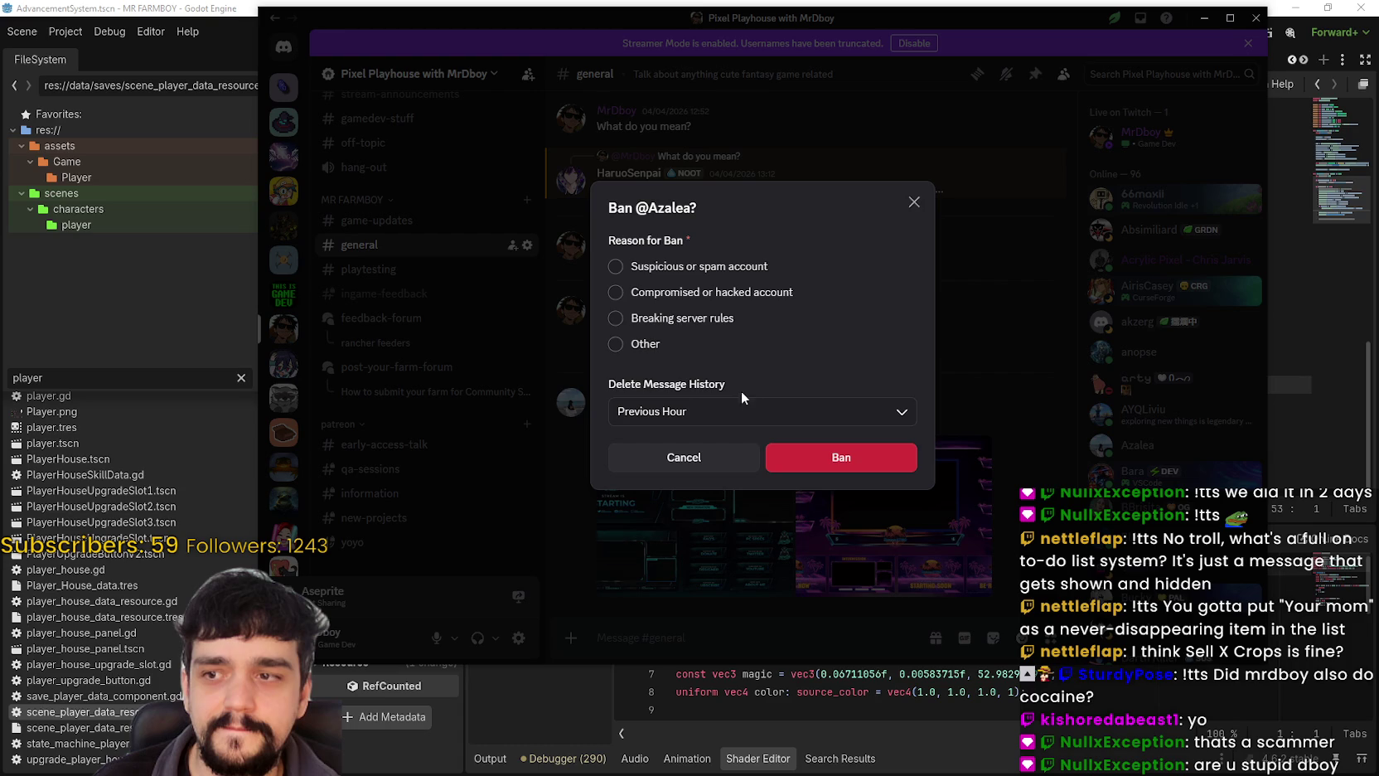
pyautogui.click(695, 457)
pyautogui.rightClick(612, 391)
pyautogui.click(611, 392)
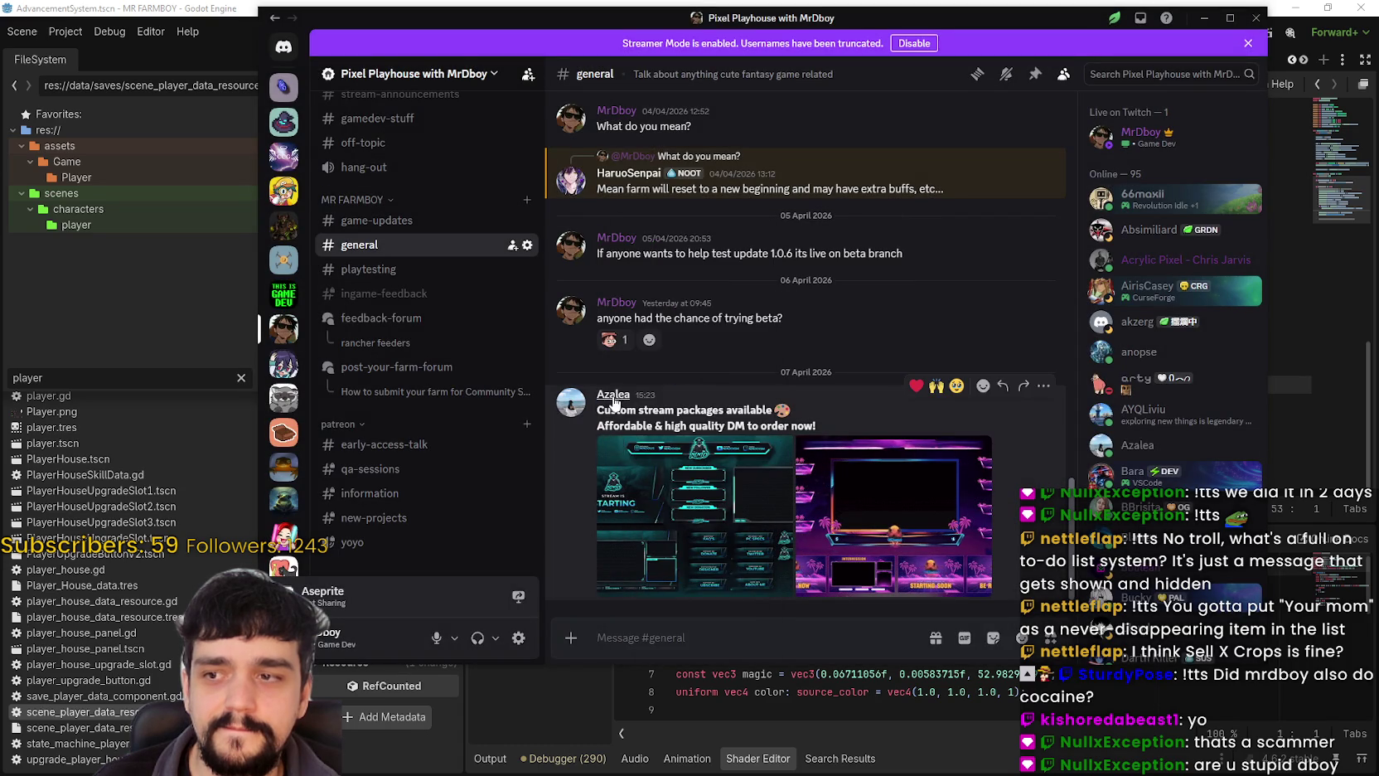
# Open the Kick dialog for the poster and cancel without kicking anyone.
pyautogui.rightClick(613, 398)
pyautogui.click(659, 575)
pyautogui.click(750, 359)
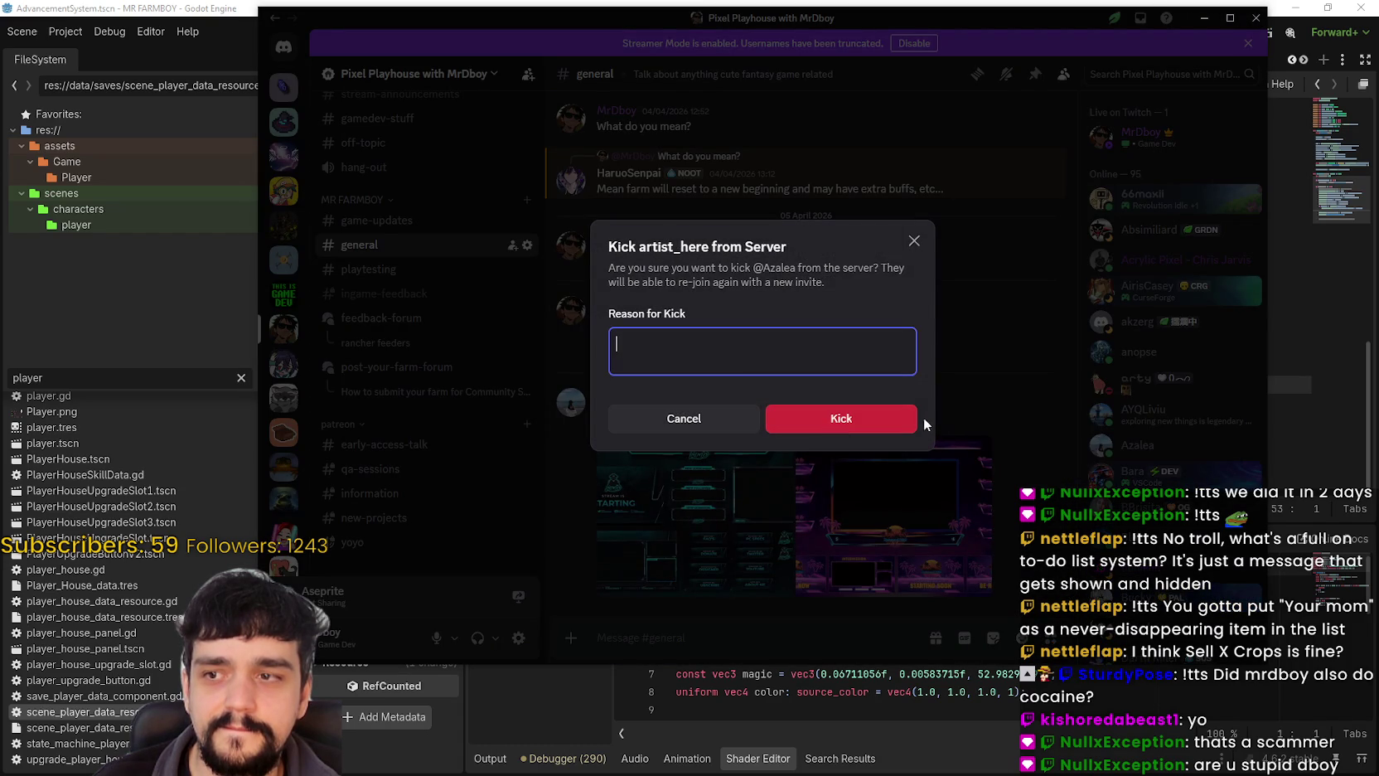
pyautogui.click(912, 238)
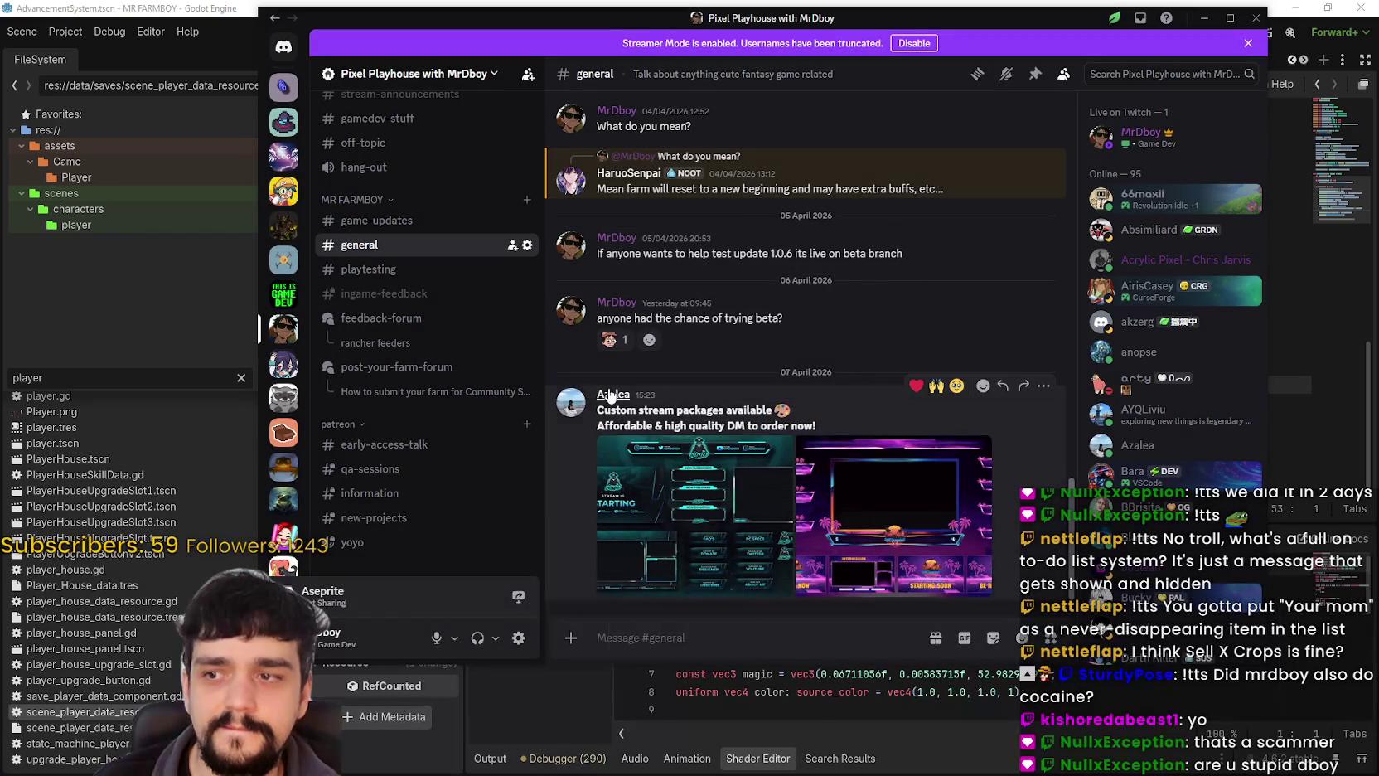
pyautogui.rightClick(610, 396)
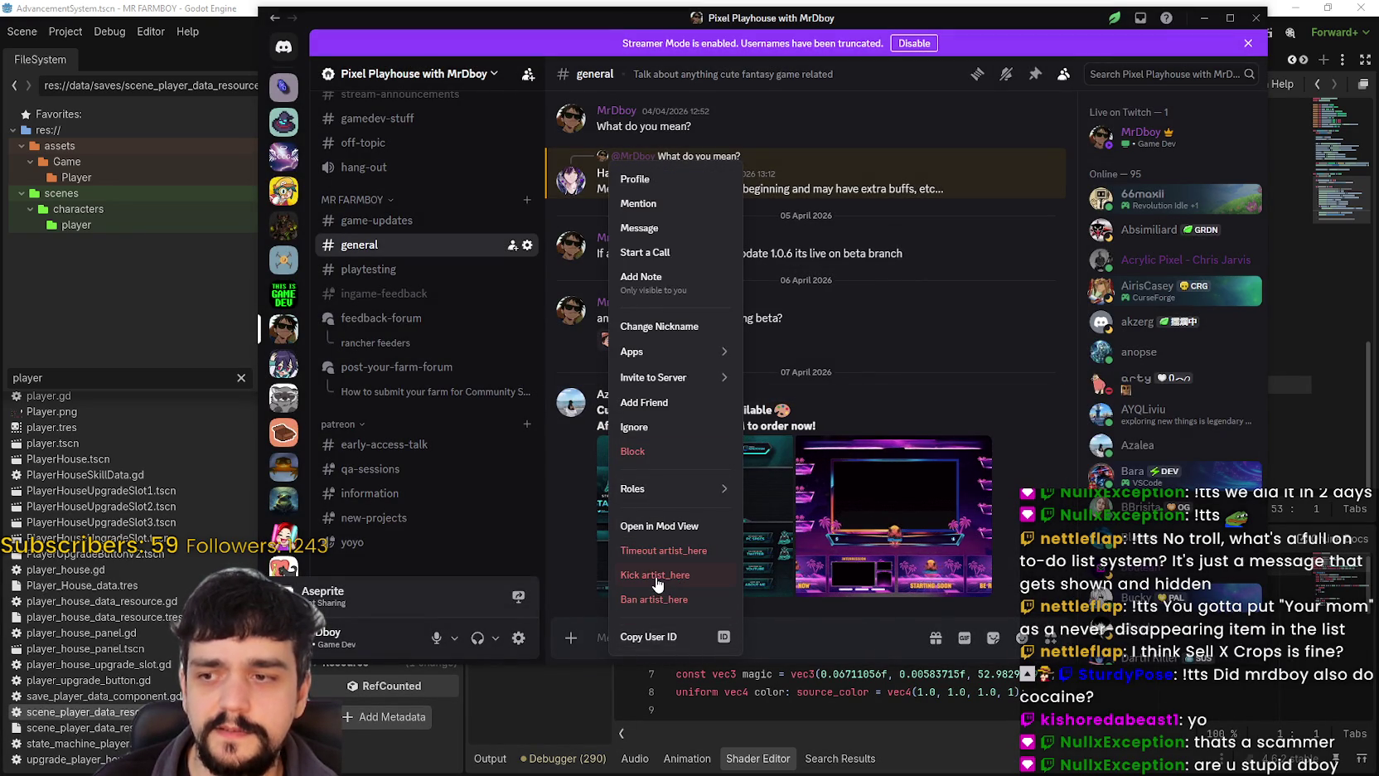
pyautogui.click(787, 389)
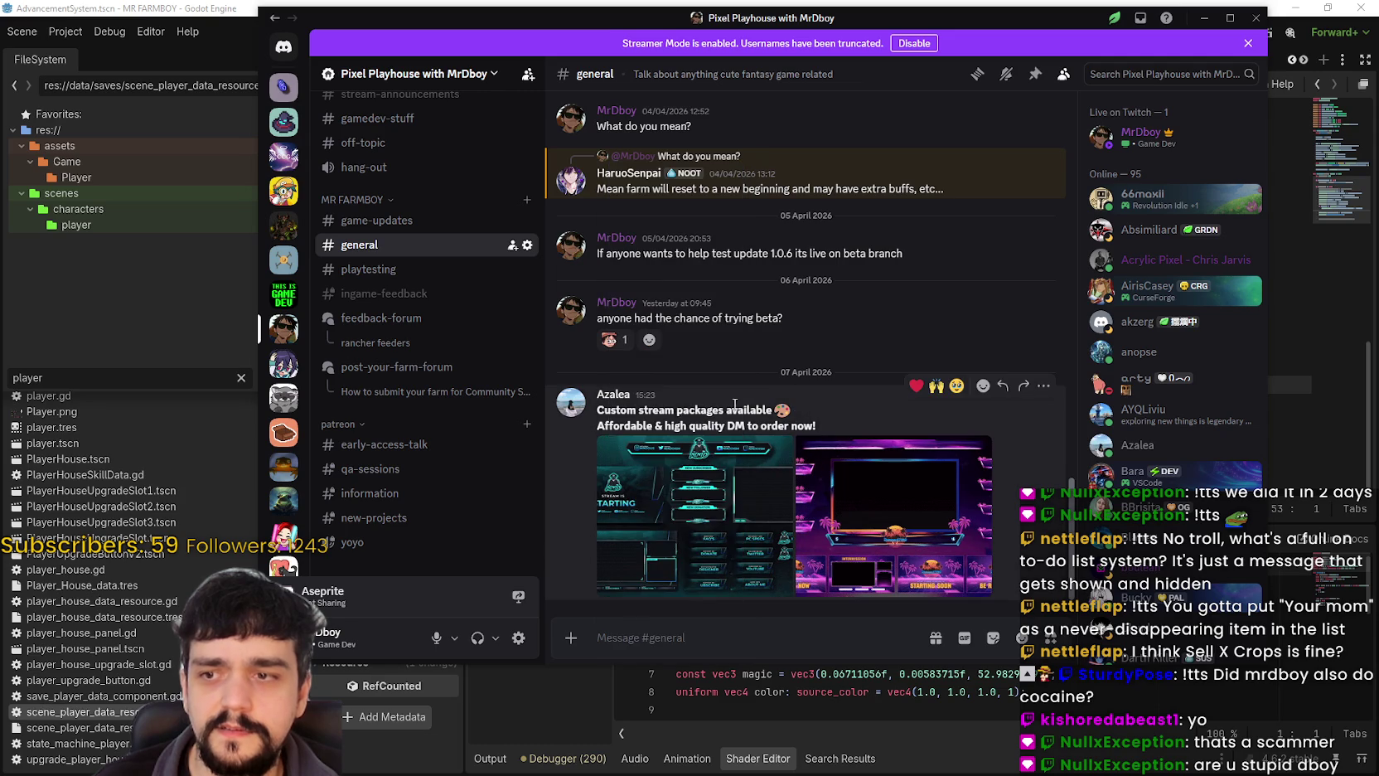
pyautogui.rightClick(621, 400)
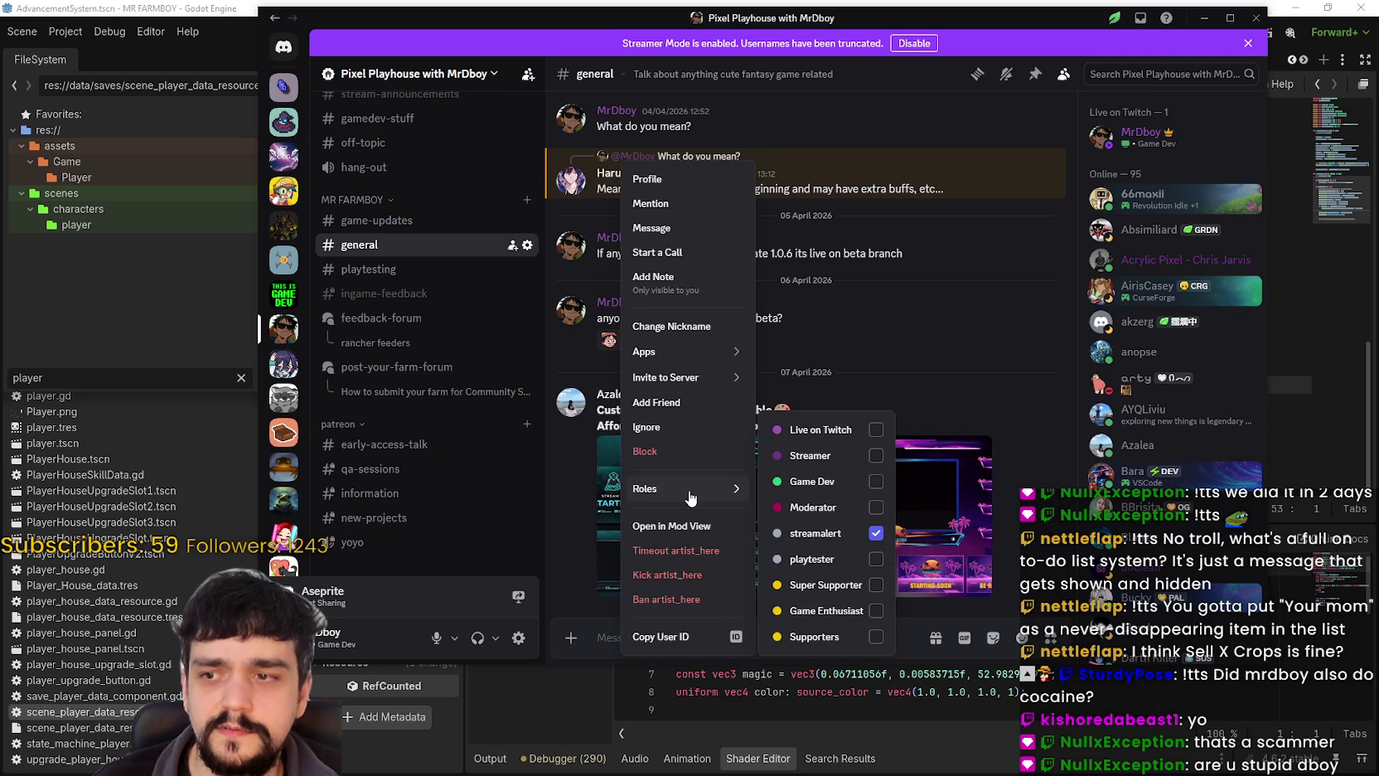
pyautogui.moveTo(700, 371)
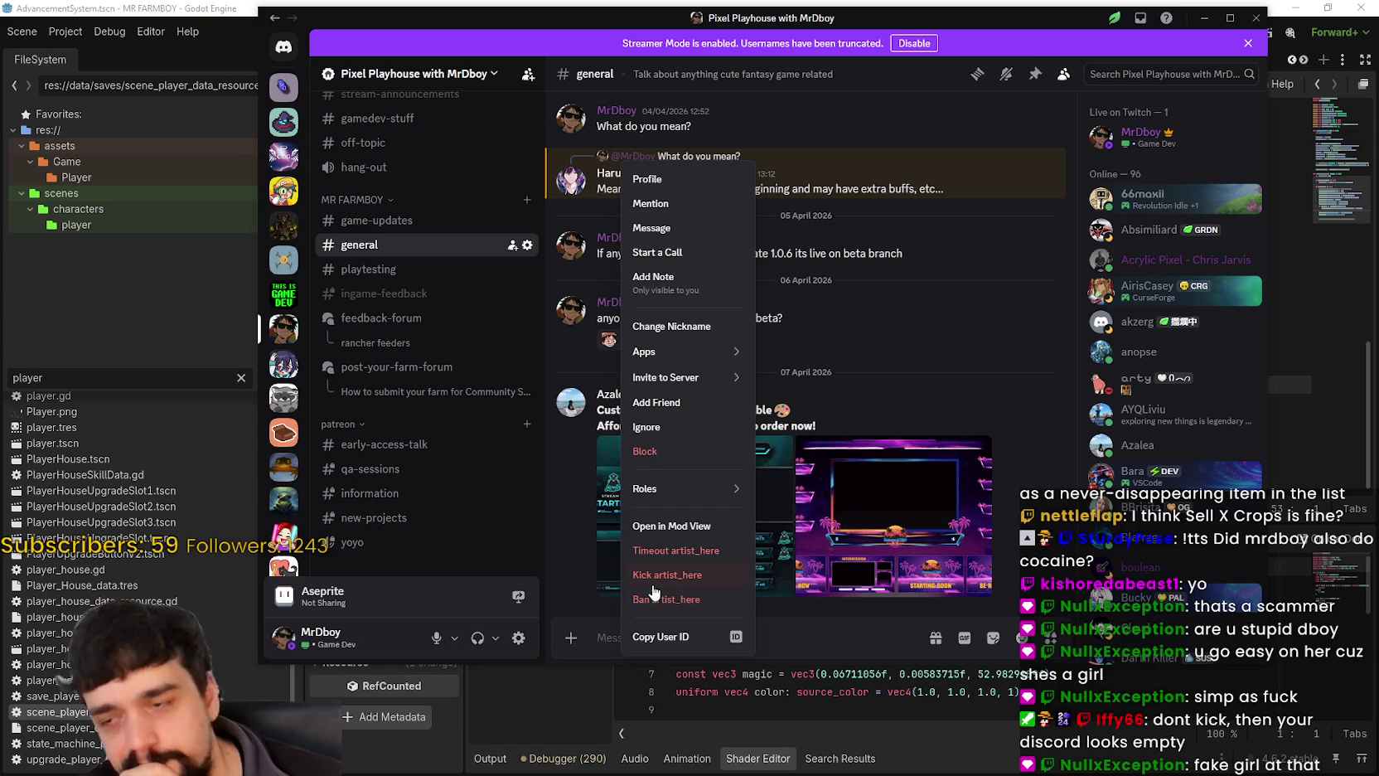
pyautogui.click(708, 578)
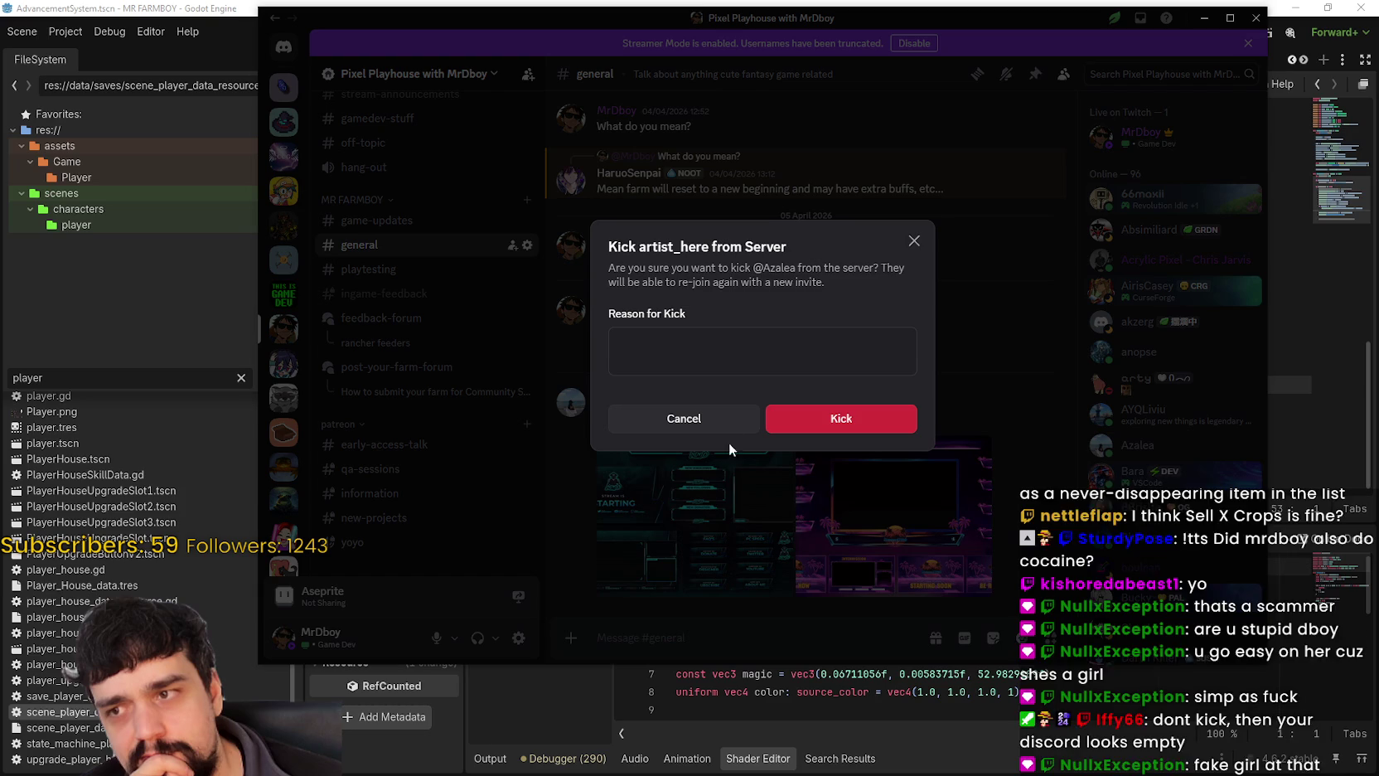
pyautogui.click(685, 445)
pyautogui.click(683, 421)
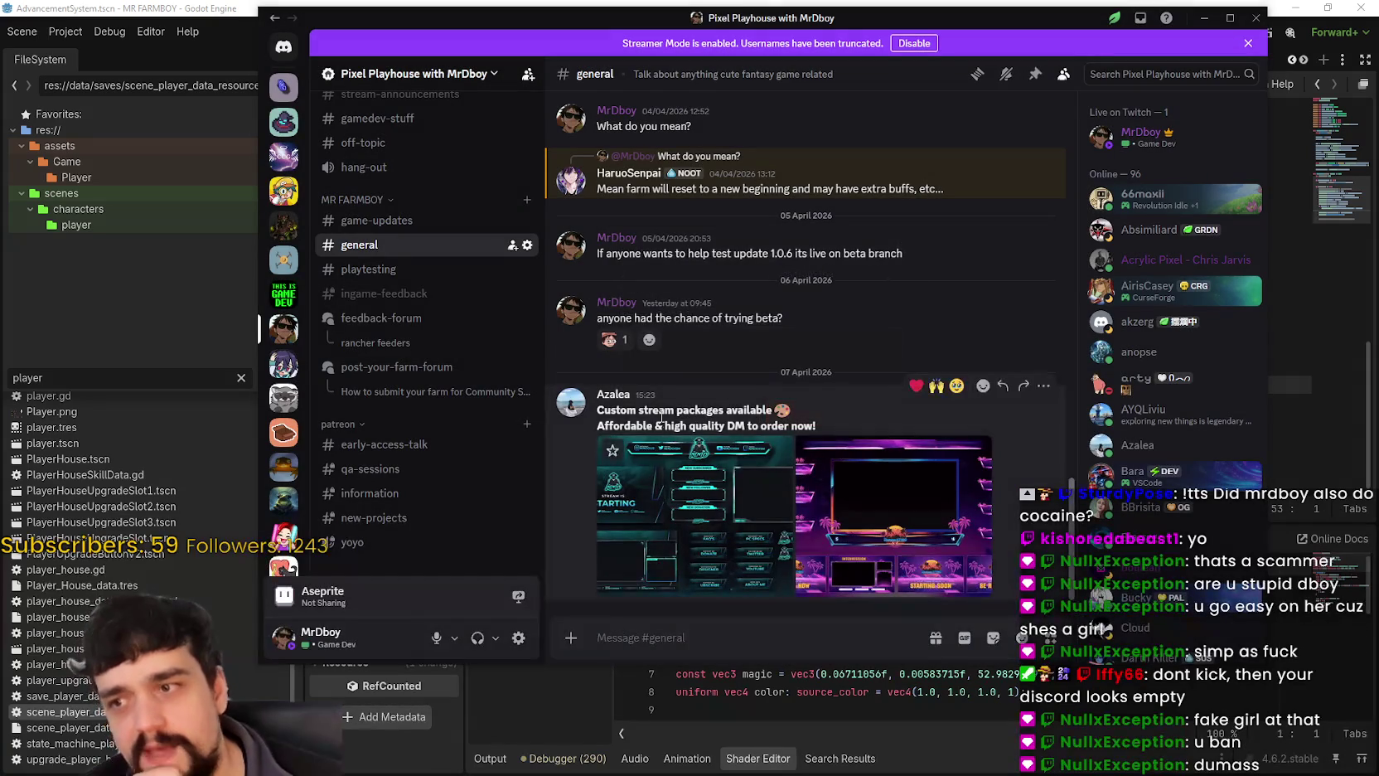
# Ban the poster as a suspicious or spam account, deleting Previous 7 Days of messages.
pyautogui.rightClick(620, 402)
pyautogui.click(694, 596)
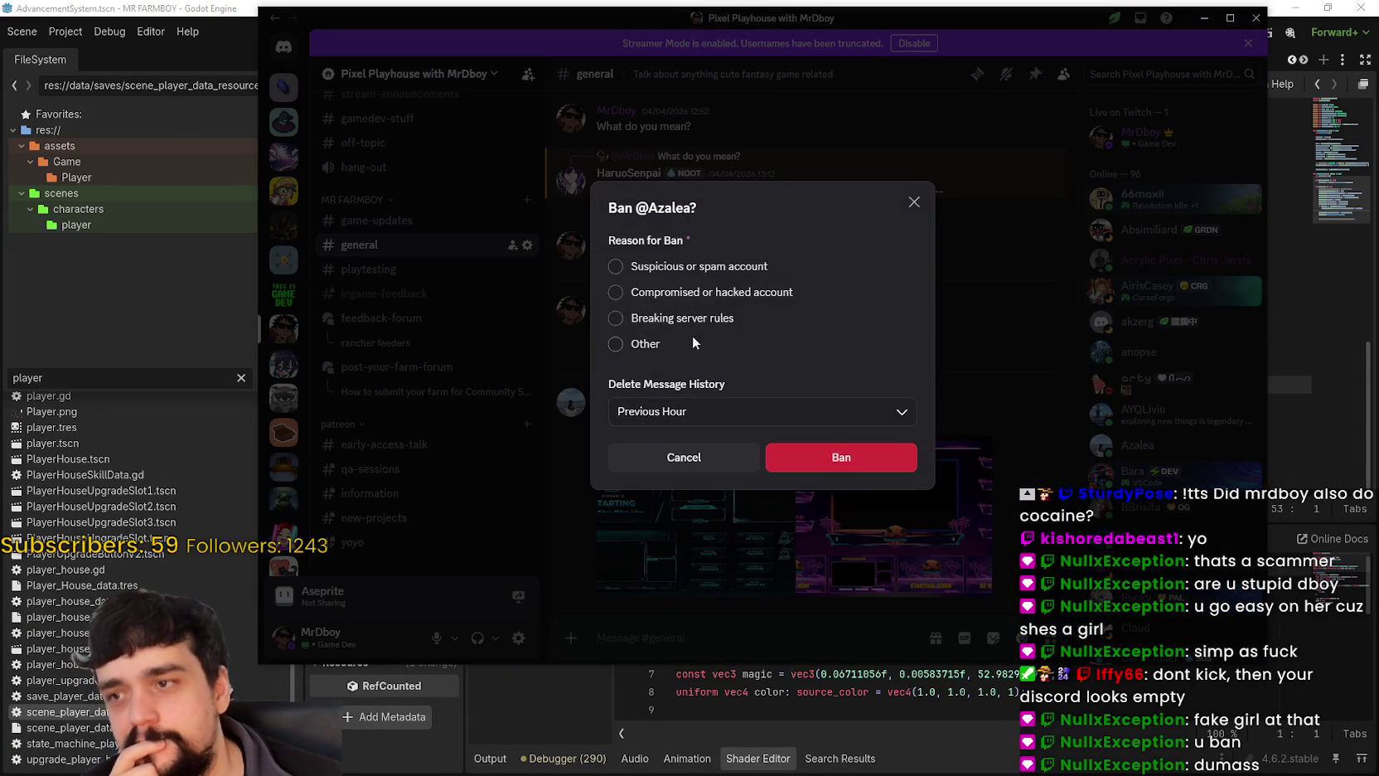
pyautogui.click(705, 413)
pyautogui.scroll(-2, 714, 526)
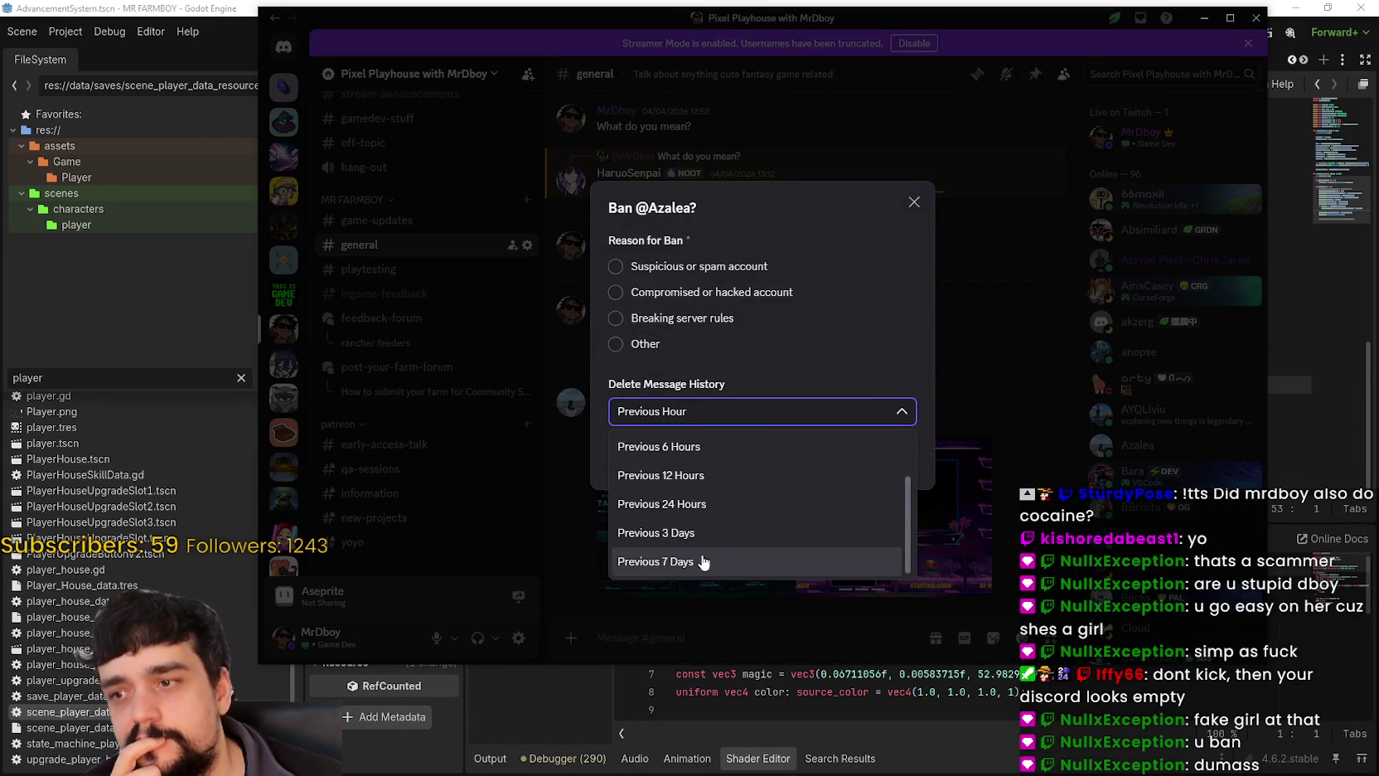
pyautogui.click(711, 562)
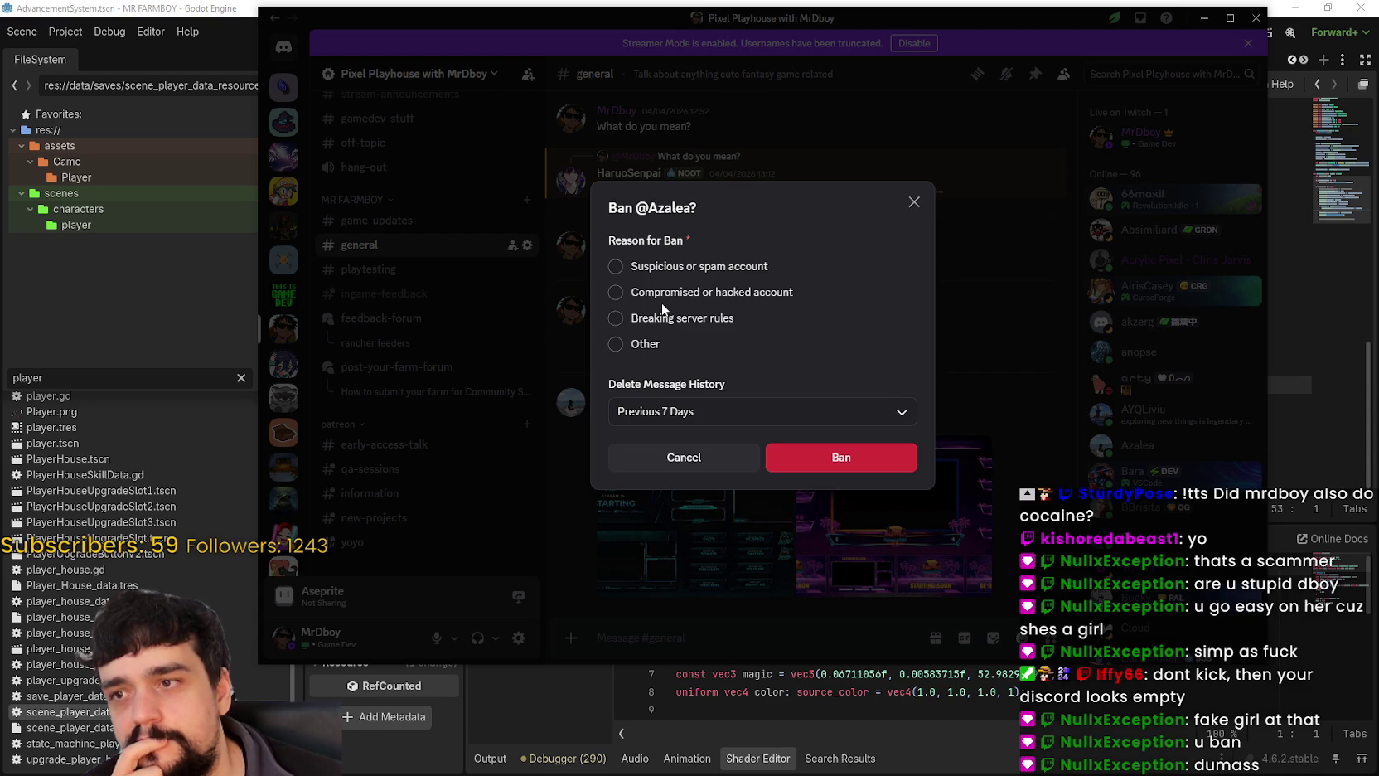
pyautogui.click(617, 267)
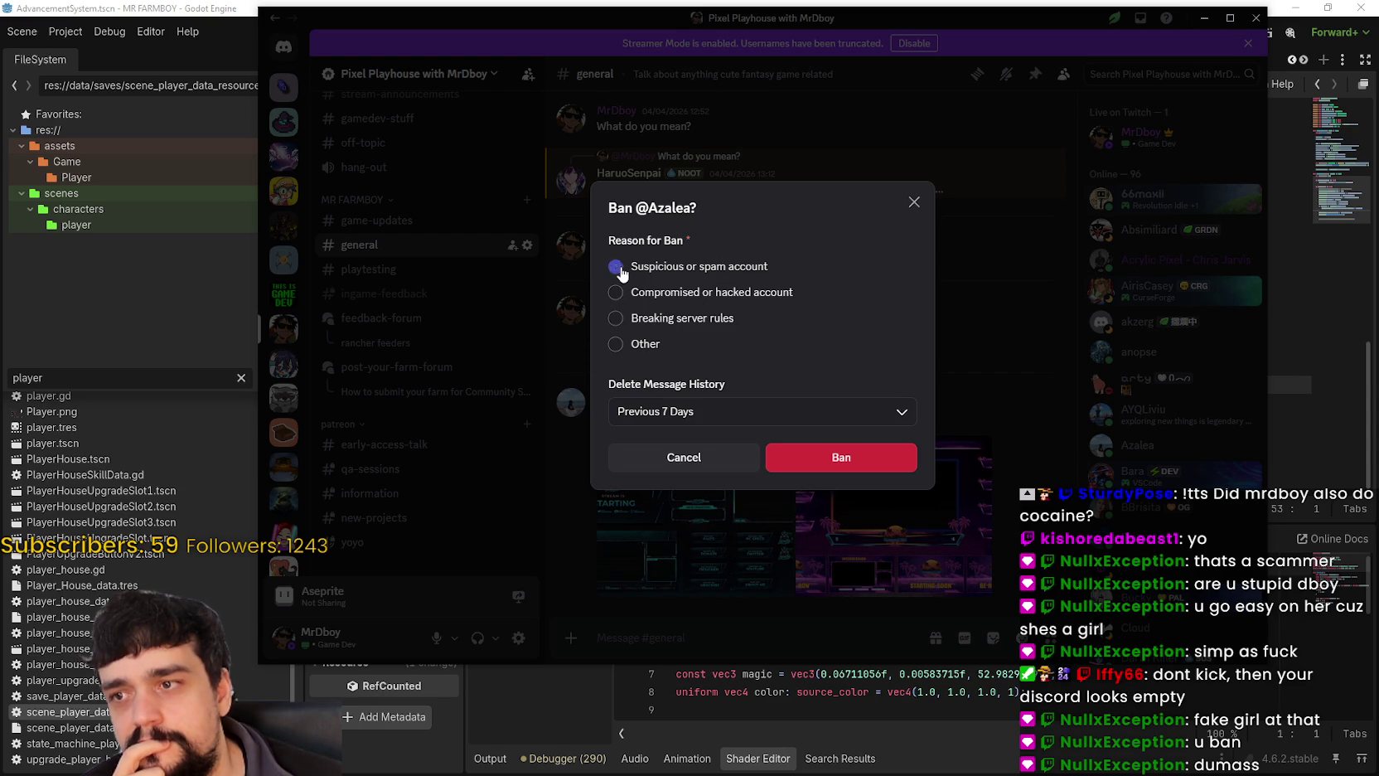
pyautogui.click(880, 475)
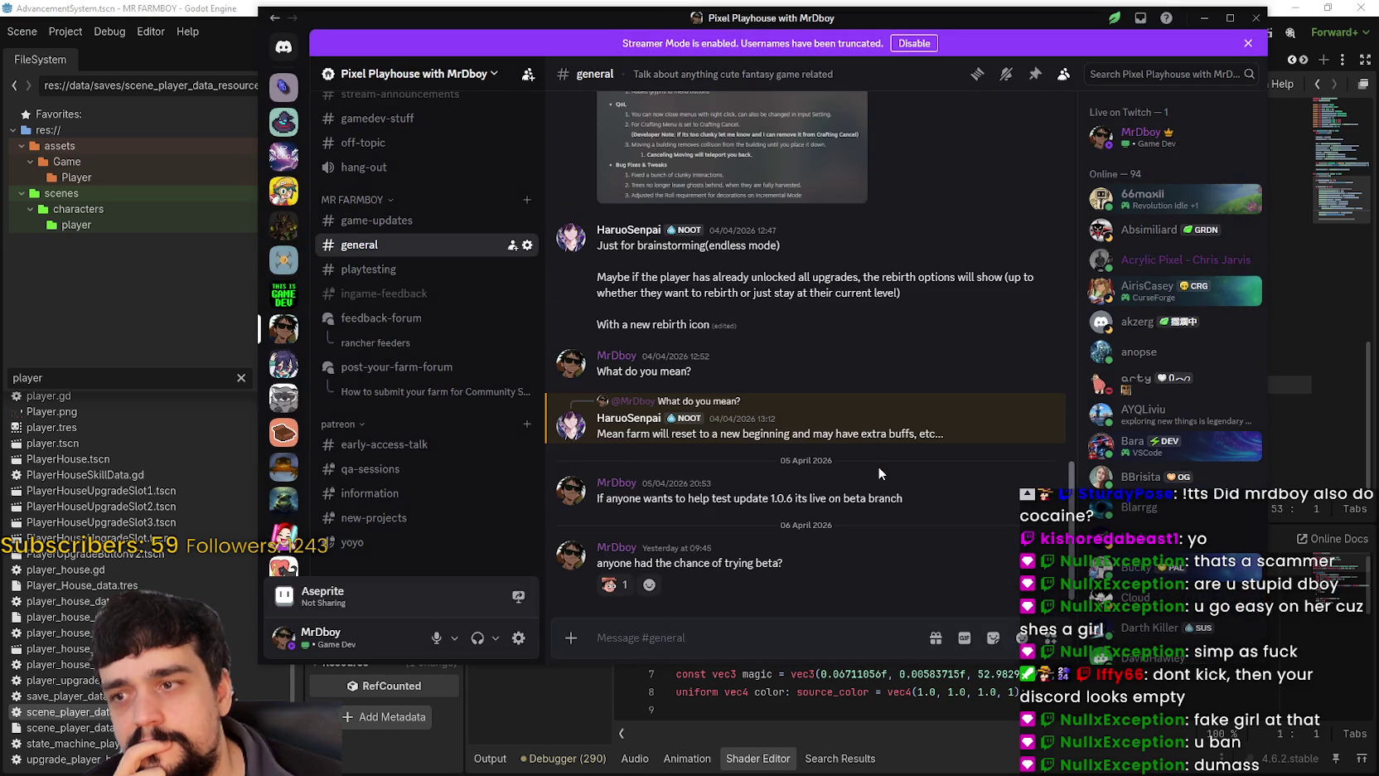
# Go to the early-access-talk channel, check the poster's profile, and scroll up to the commission posts.
pyautogui.click(420, 446)
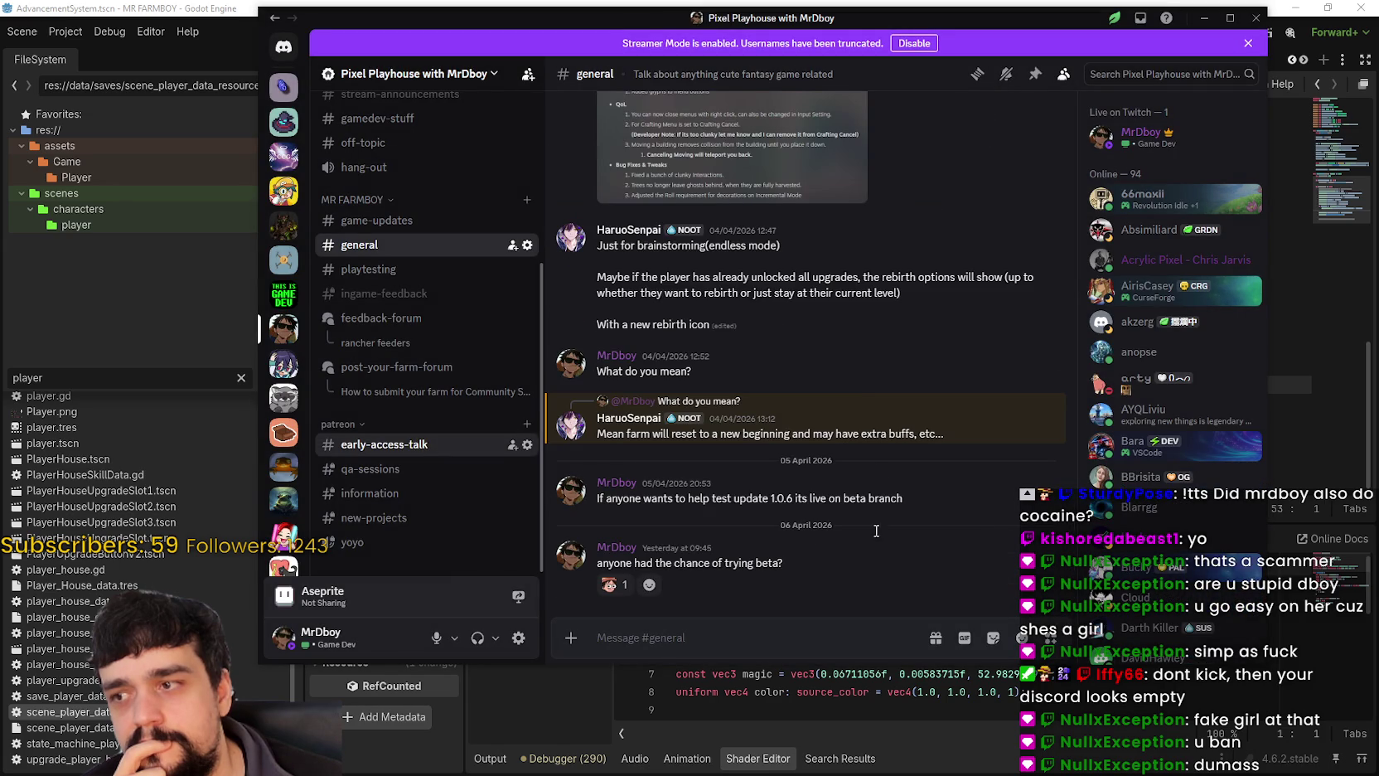
pyautogui.scroll(3, 889, 537)
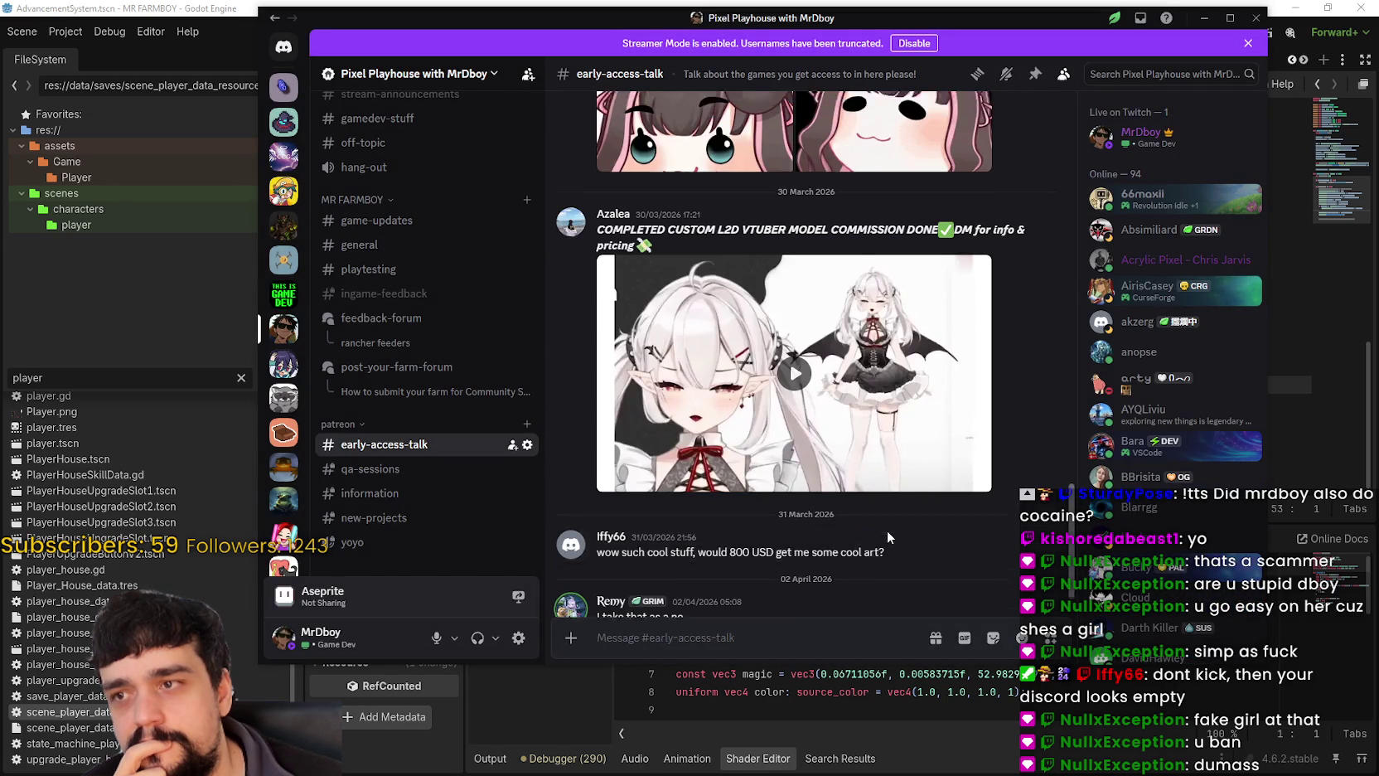
pyautogui.click(611, 404)
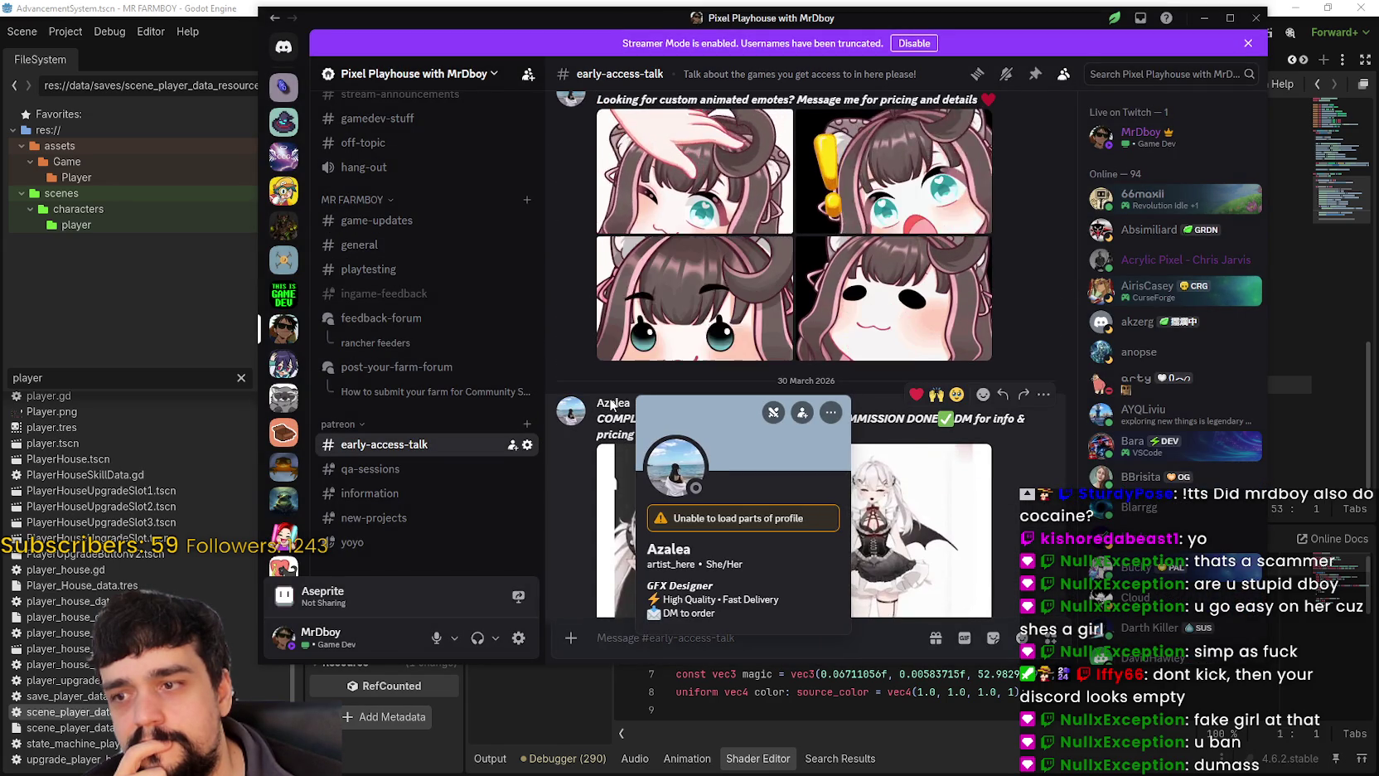
pyautogui.press('Escape')
pyautogui.scroll(1, 1010, 468)
pyautogui.scroll(10, 1010, 461)
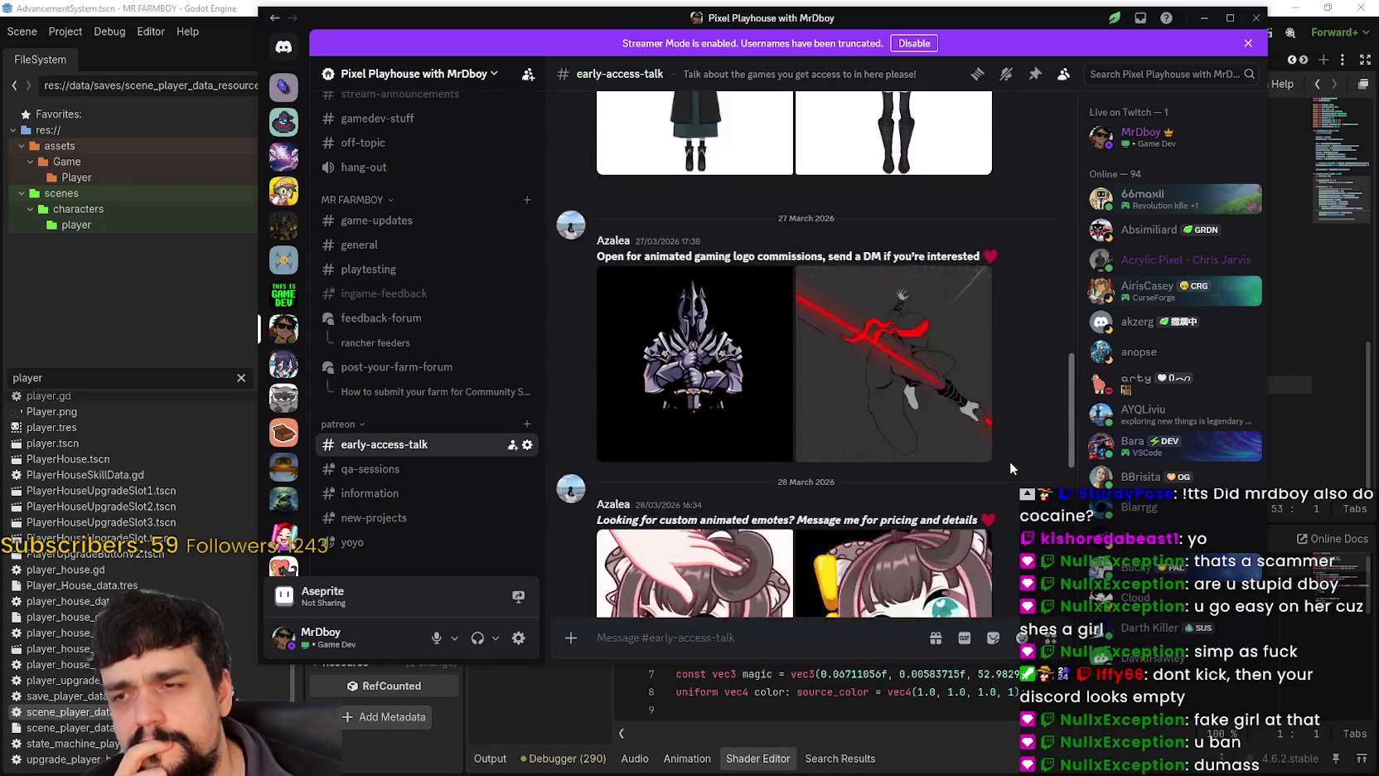
pyautogui.scroll(1, 1009, 454)
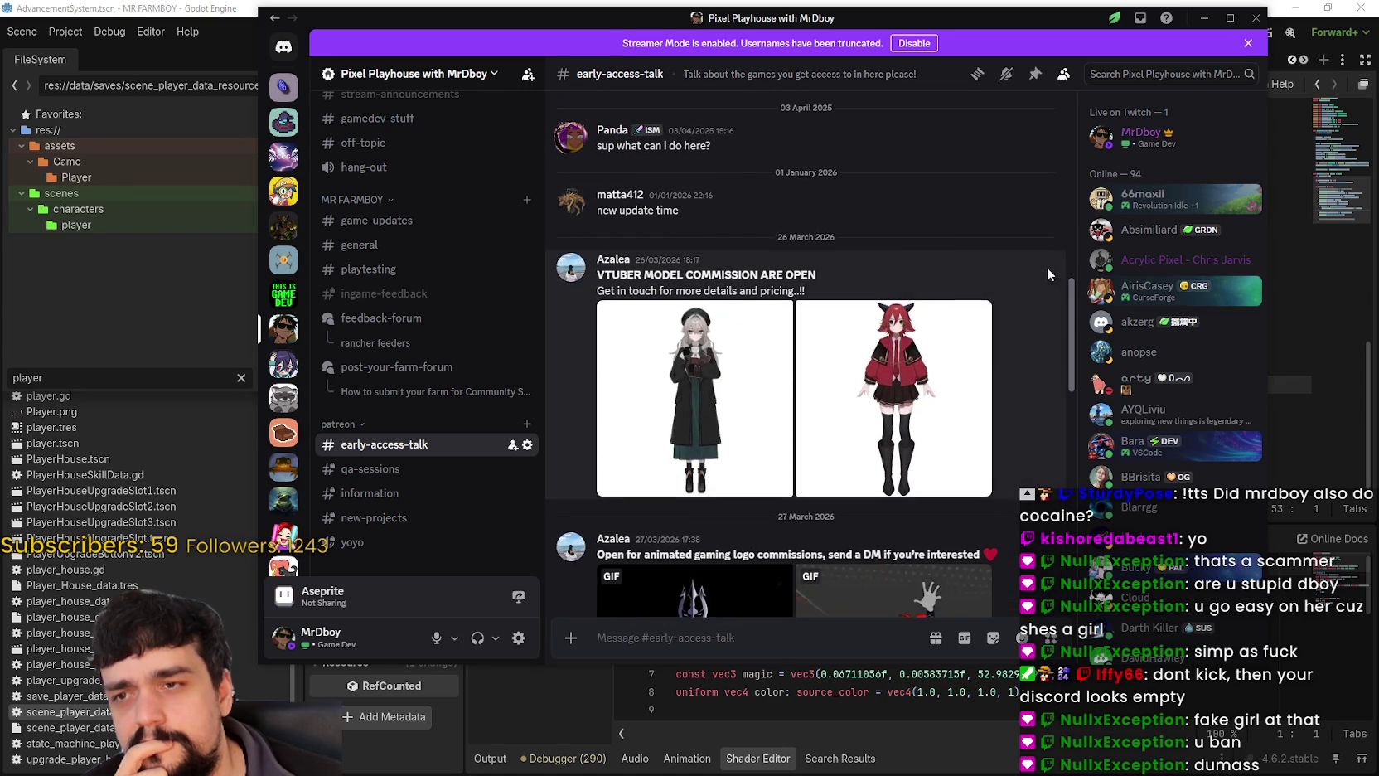
# Delete the VTuber commission post and the logo commission post.
pyautogui.click(1044, 250)
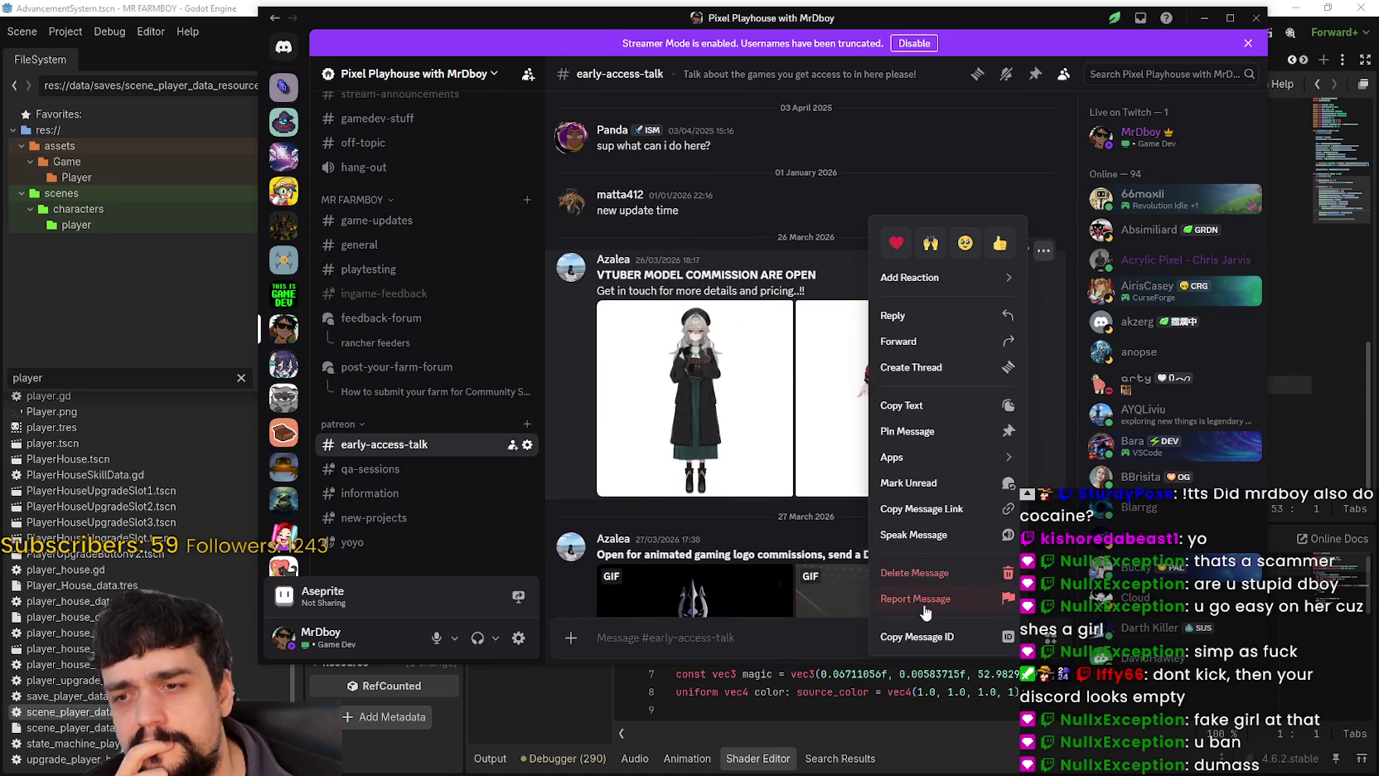
pyautogui.click(930, 575)
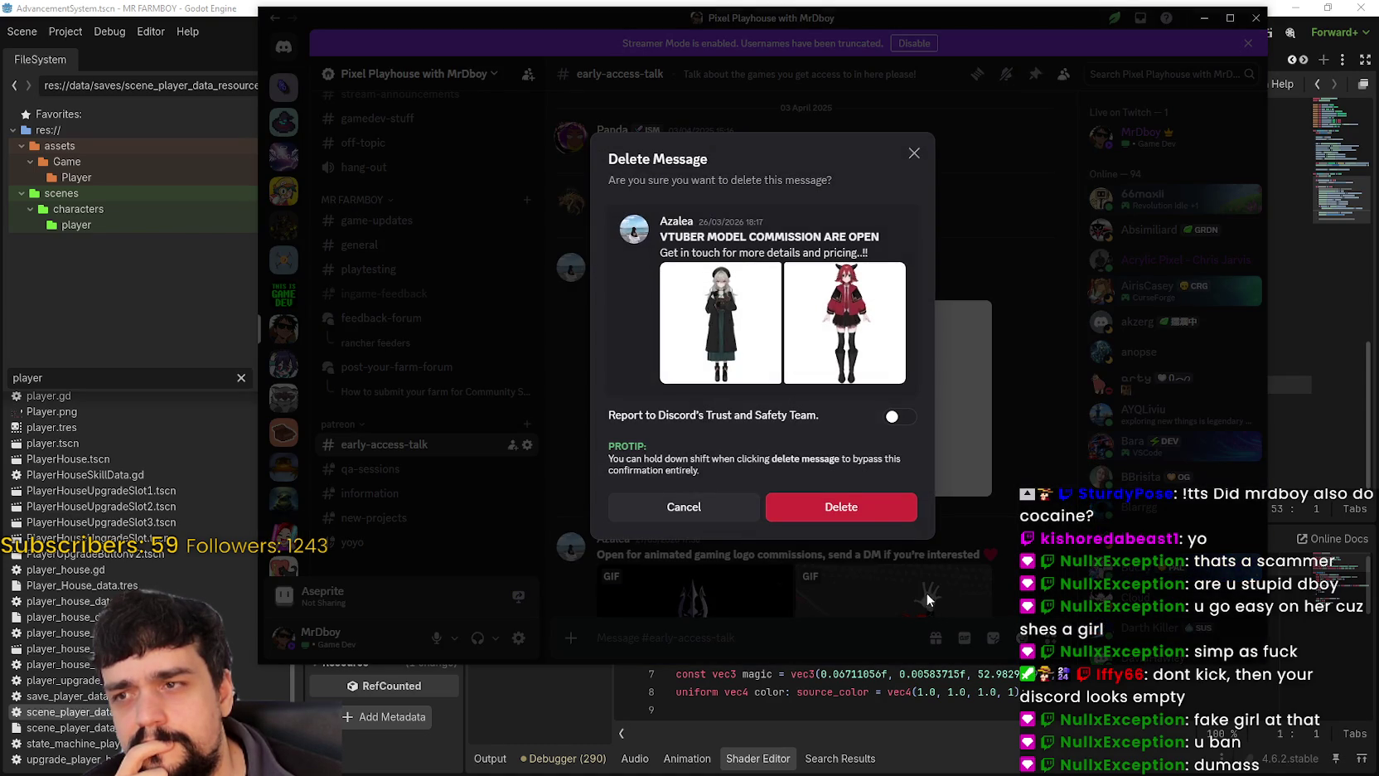
pyautogui.click(865, 509)
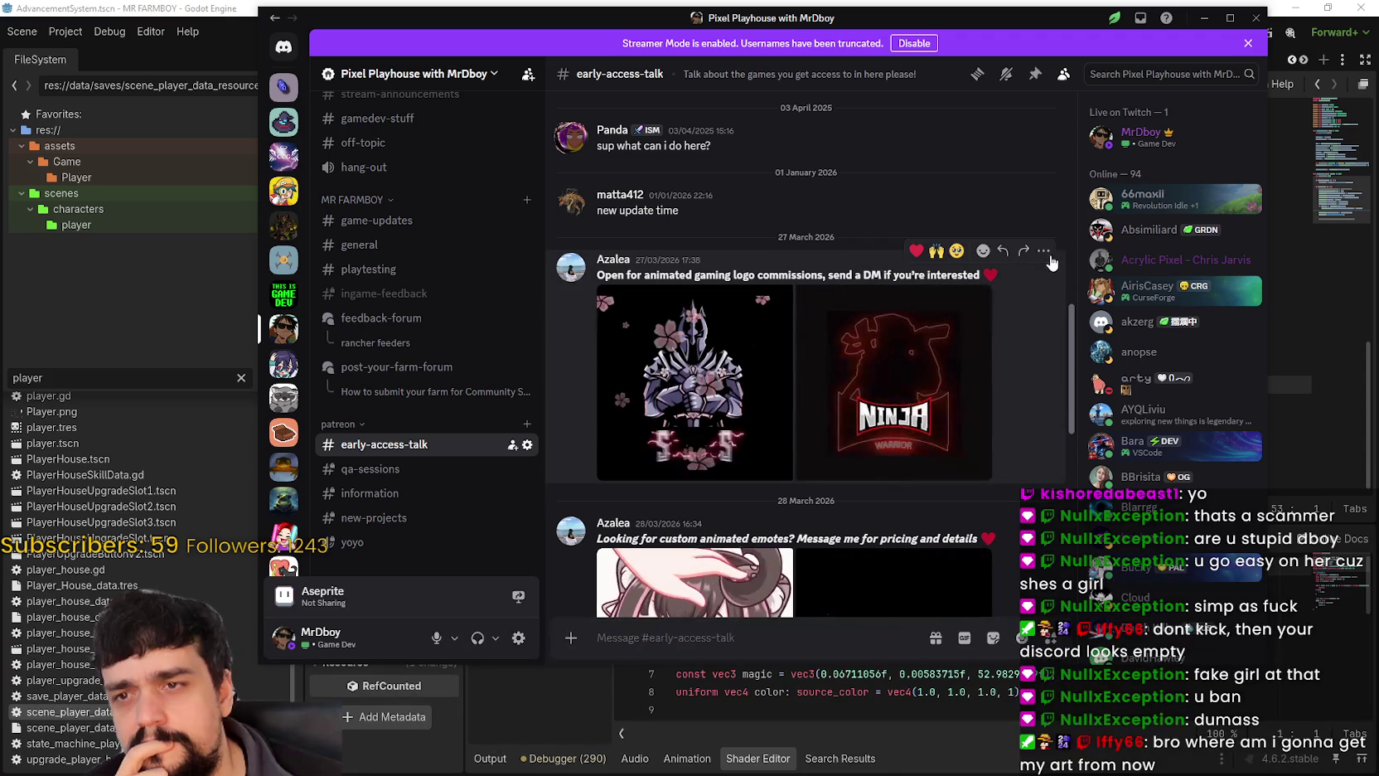
pyautogui.click(1044, 249)
pyautogui.click(913, 582)
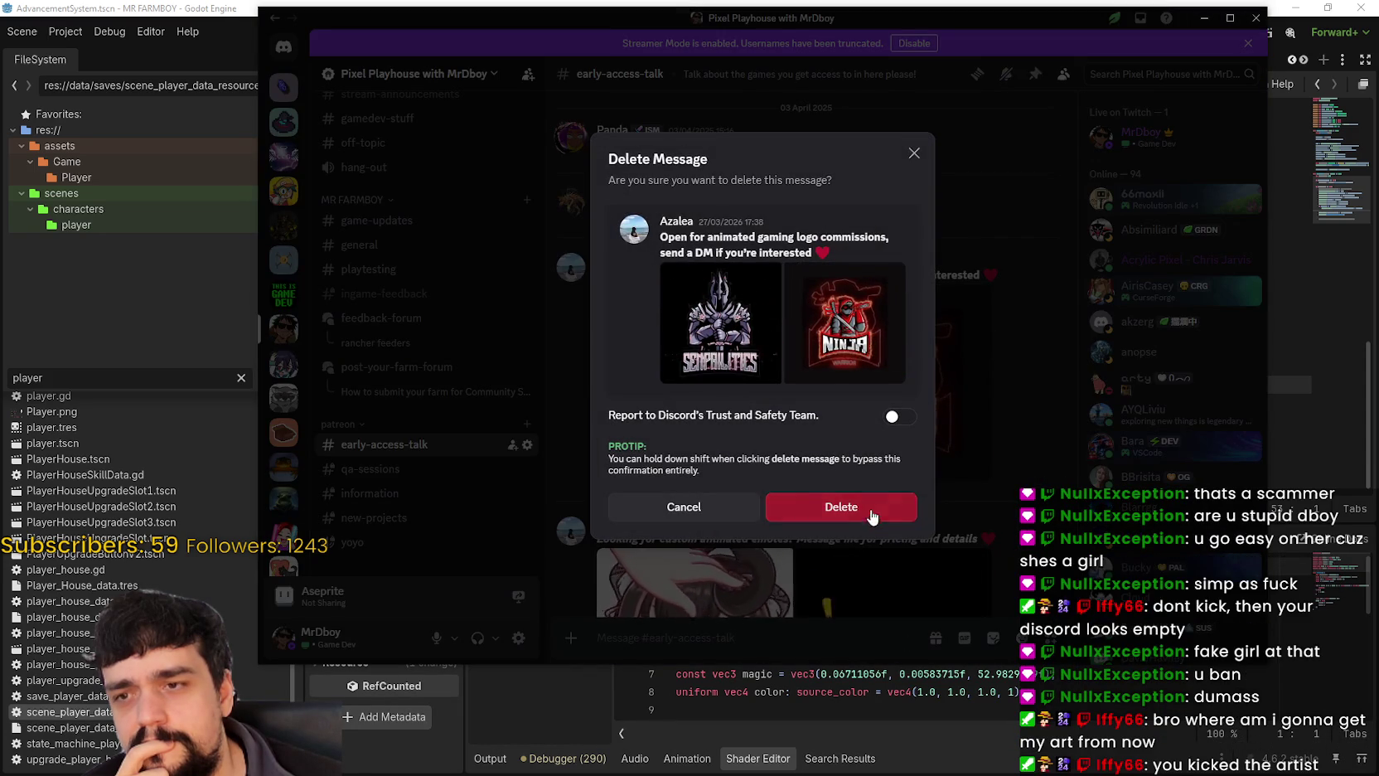
pyautogui.click(870, 515)
# Delete the emote commission and VTuber model posts, then switch to #general and hide Discord.
pyautogui.click(1044, 251)
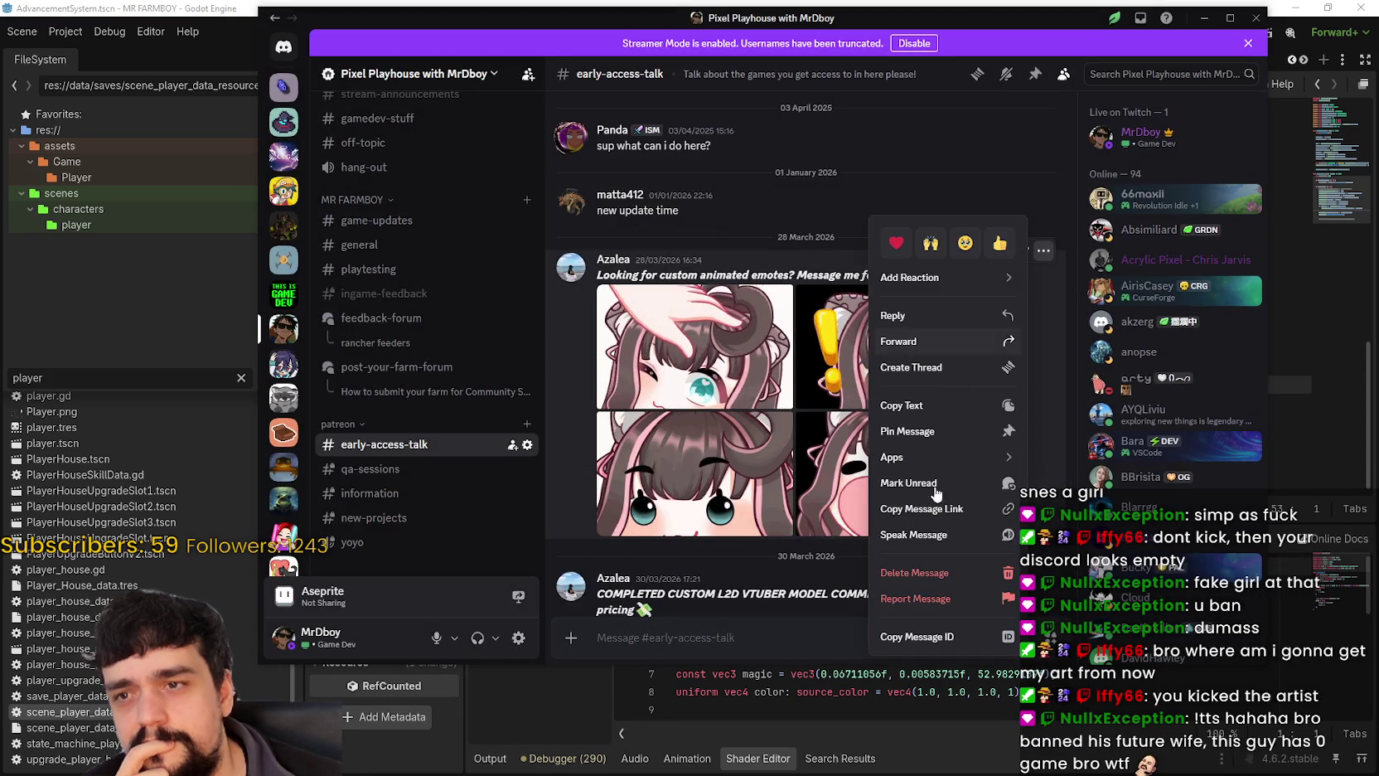
pyautogui.click(918, 579)
pyautogui.click(854, 523)
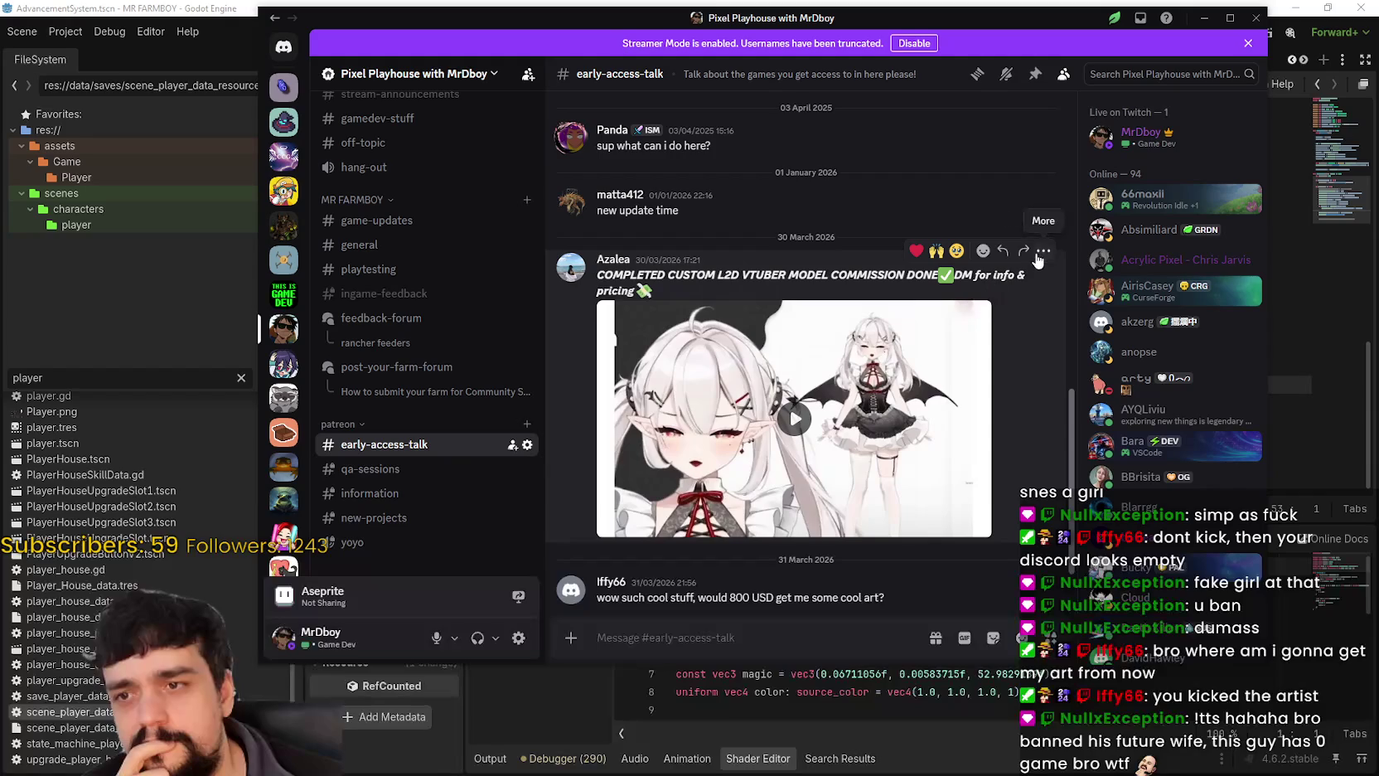
pyautogui.click(1044, 251)
pyautogui.click(920, 587)
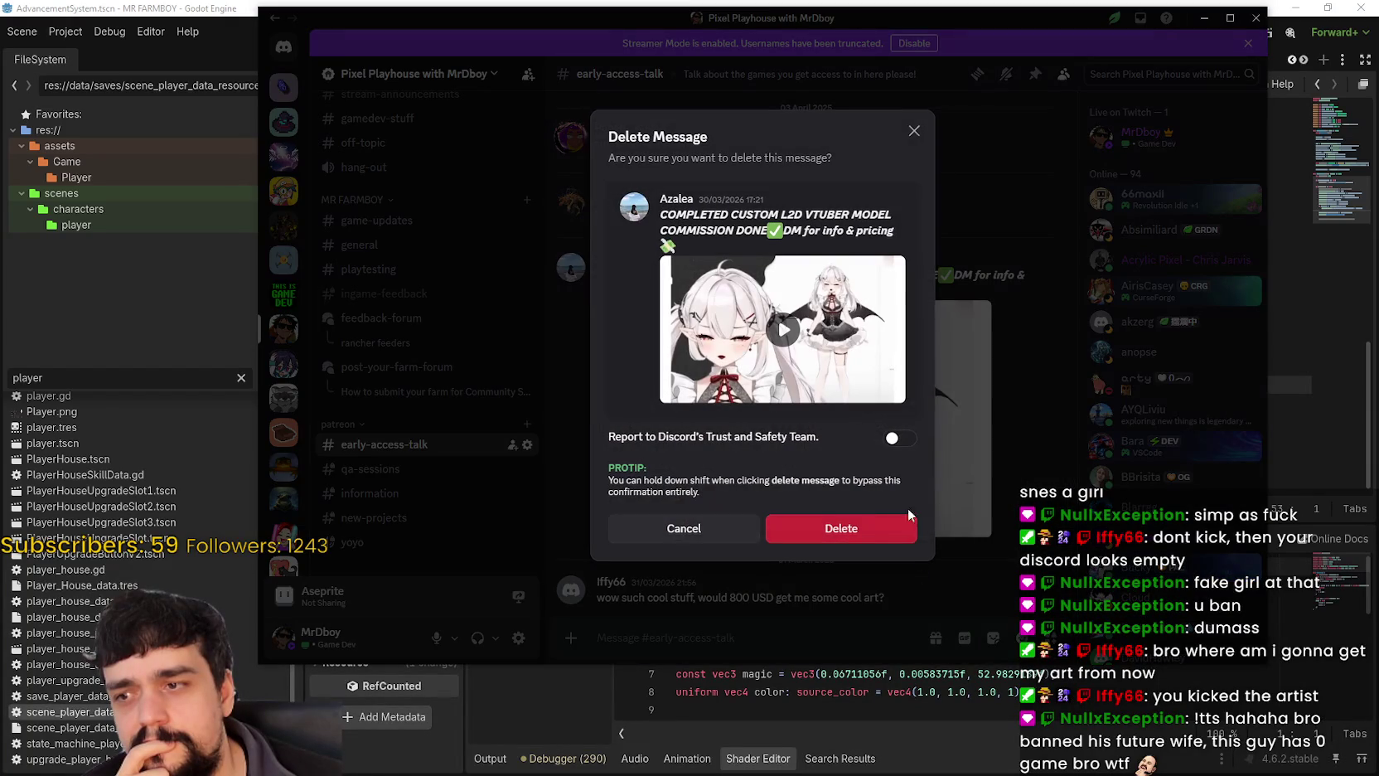
pyautogui.click(872, 530)
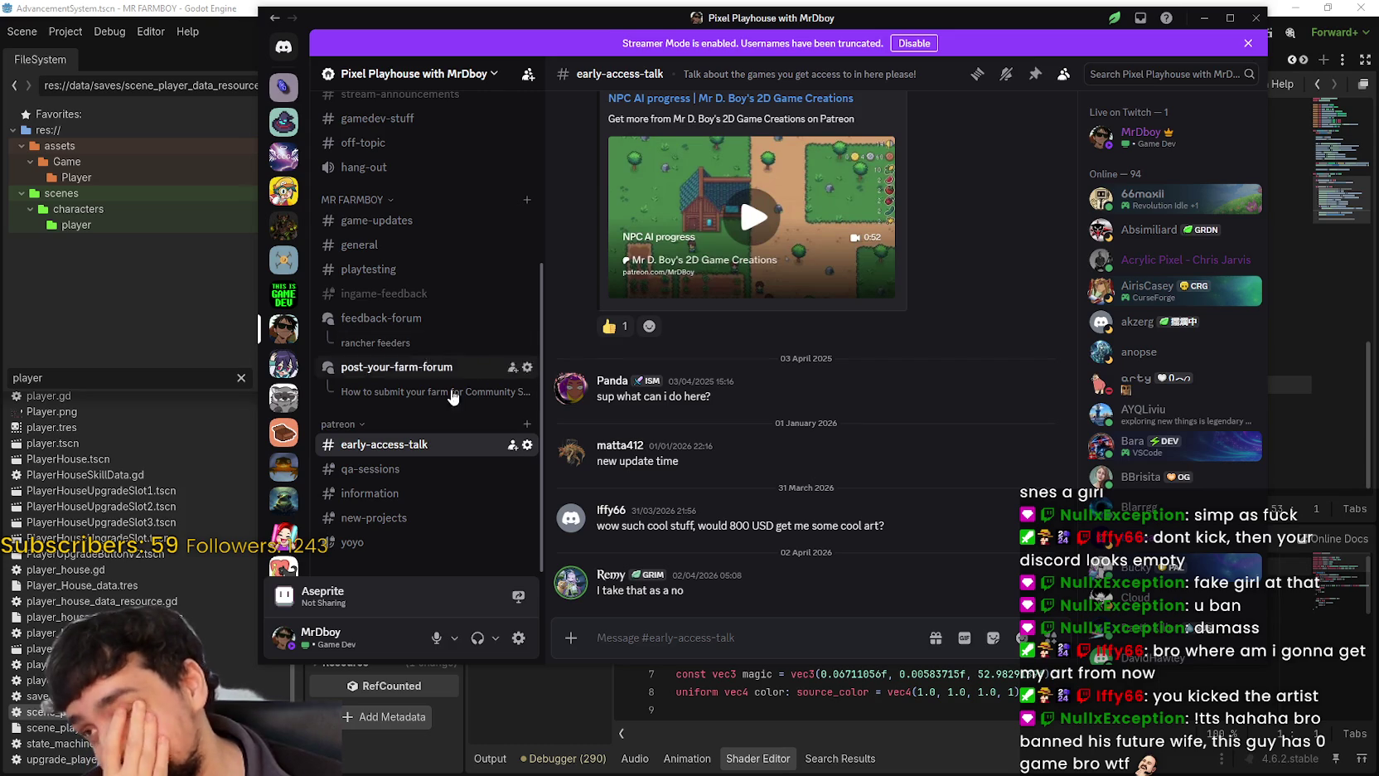
pyautogui.click(464, 245)
pyautogui.press('super+Down')
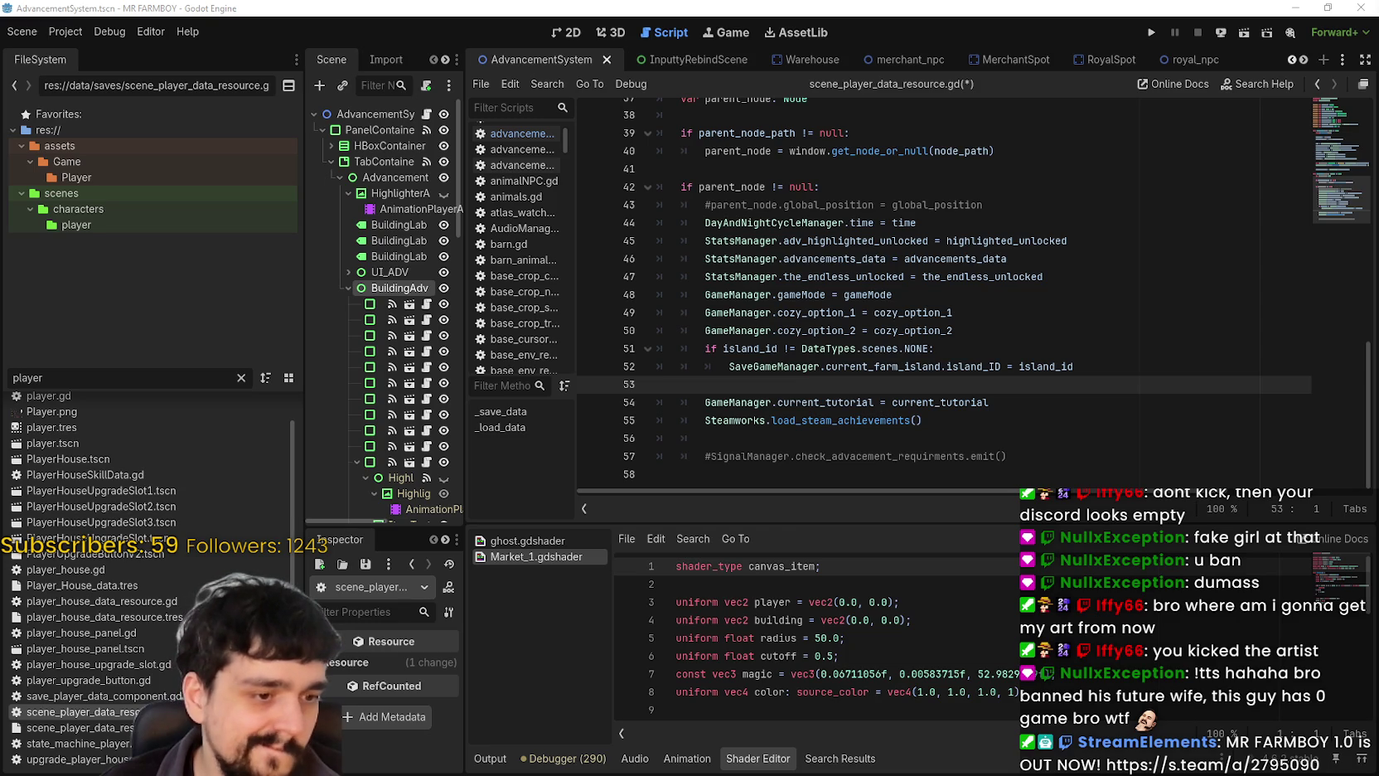
# Save scene_player_data_resource.gd with Ctrl+S.
pyautogui.click(922, 366)
pyautogui.click(953, 383)
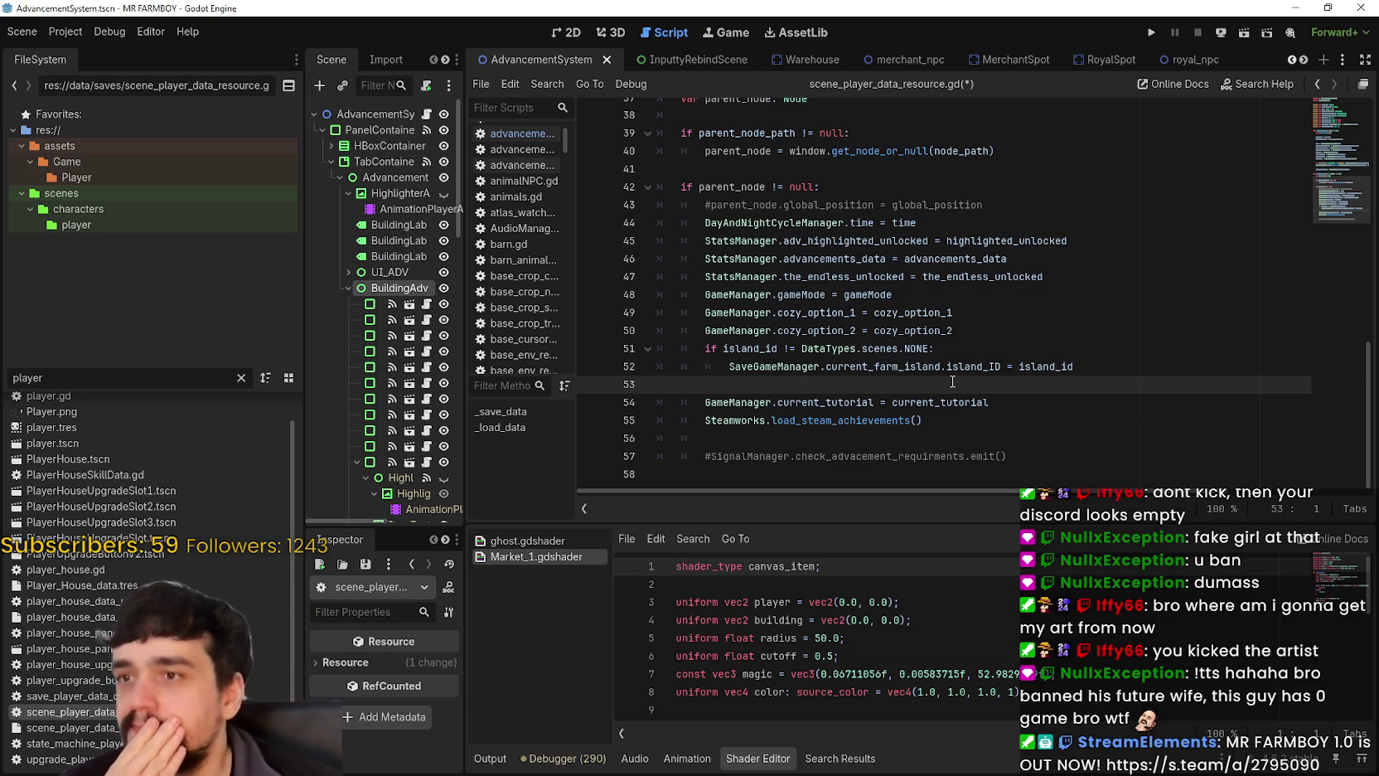
pyautogui.press('Down')
pyautogui.press('Down')
pyautogui.press('End')
pyautogui.hotkey('ctrl', 's')
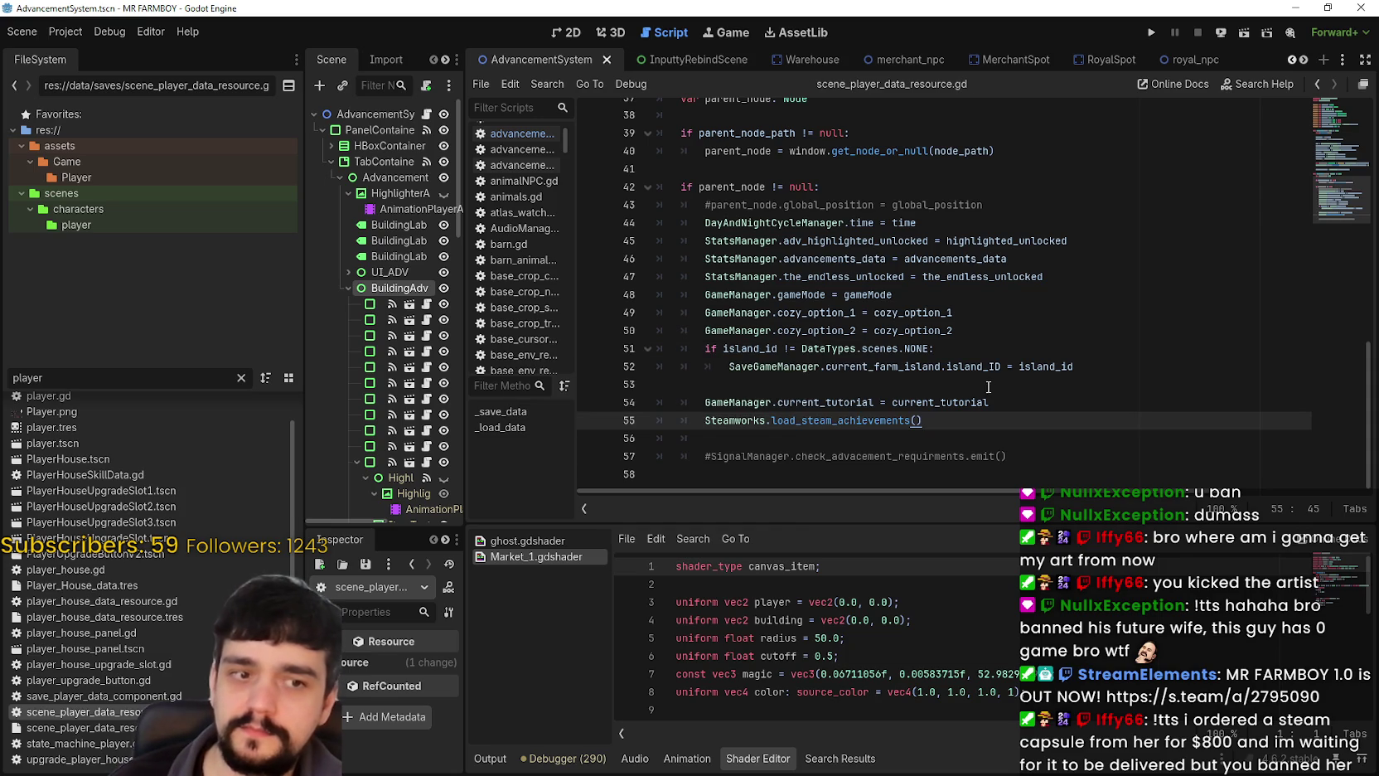
# Move to the end of the current_tutorial line, collapse BuildingAdvancements, and widen the Scene dock.
pyautogui.press('Up')
pyautogui.press('Home')
pyautogui.hotkey('shift', 'ctrl', 'Right')
pyautogui.hotkey('shift', 'ctrl', 'Right')
pyautogui.hotkey('shift', 'ctrl', 'Right')
pyautogui.press('End')
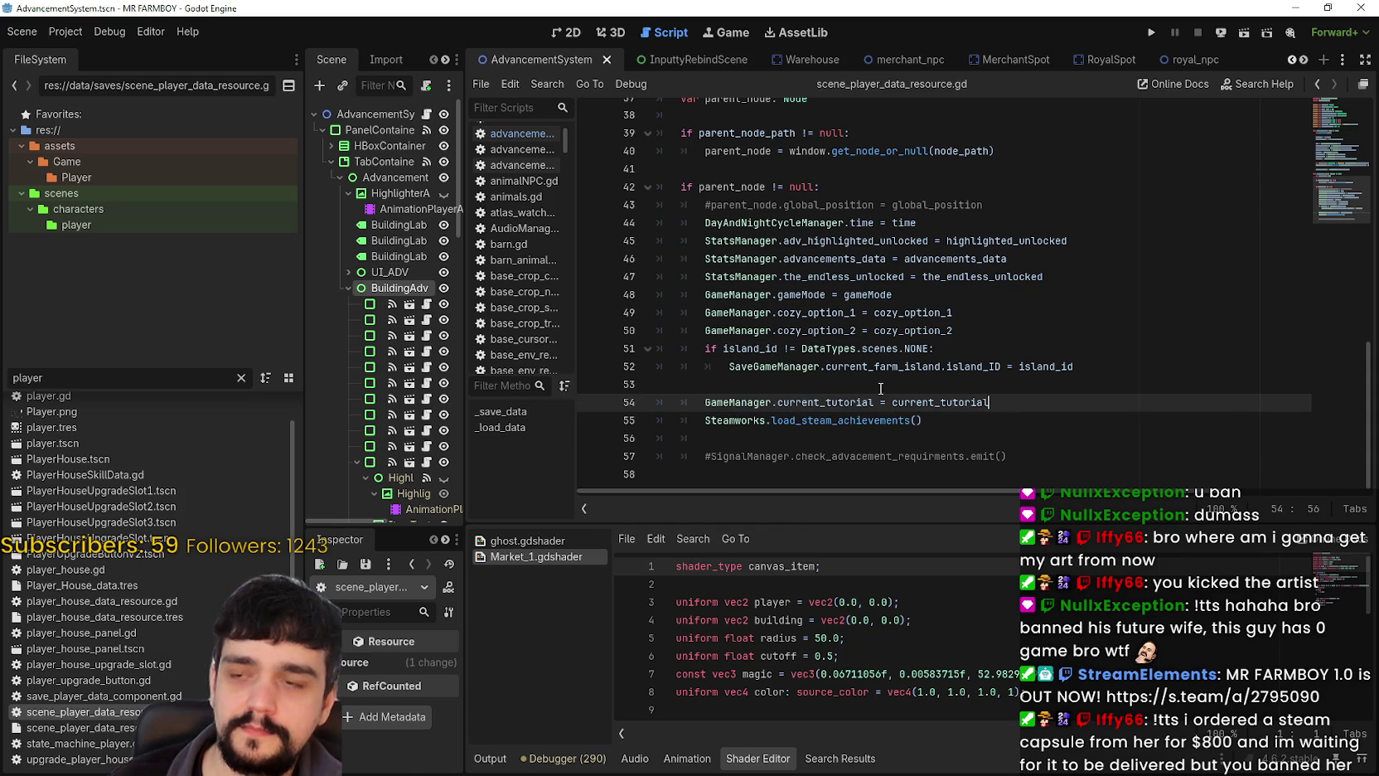
pyautogui.click(349, 288)
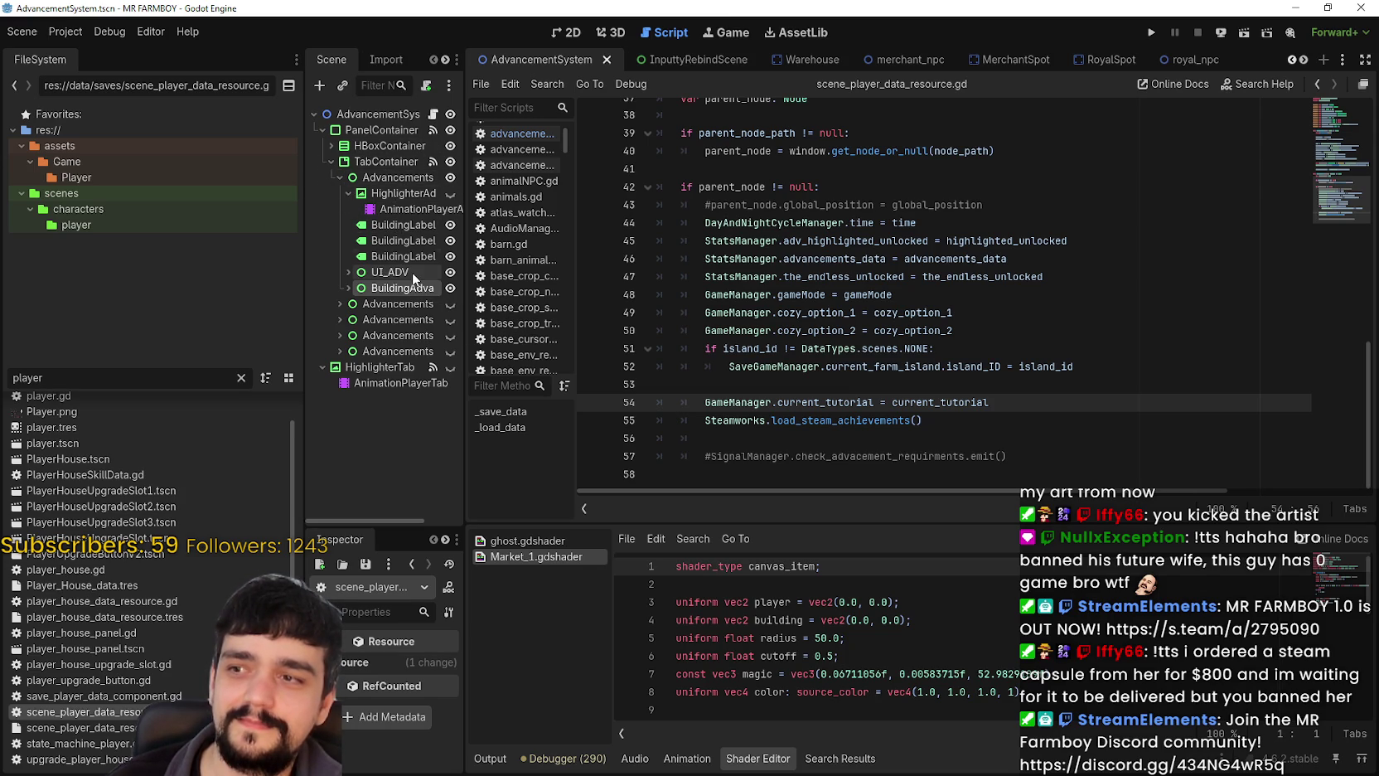
pyautogui.moveTo(464, 232); pyautogui.dragTo(515, 233)
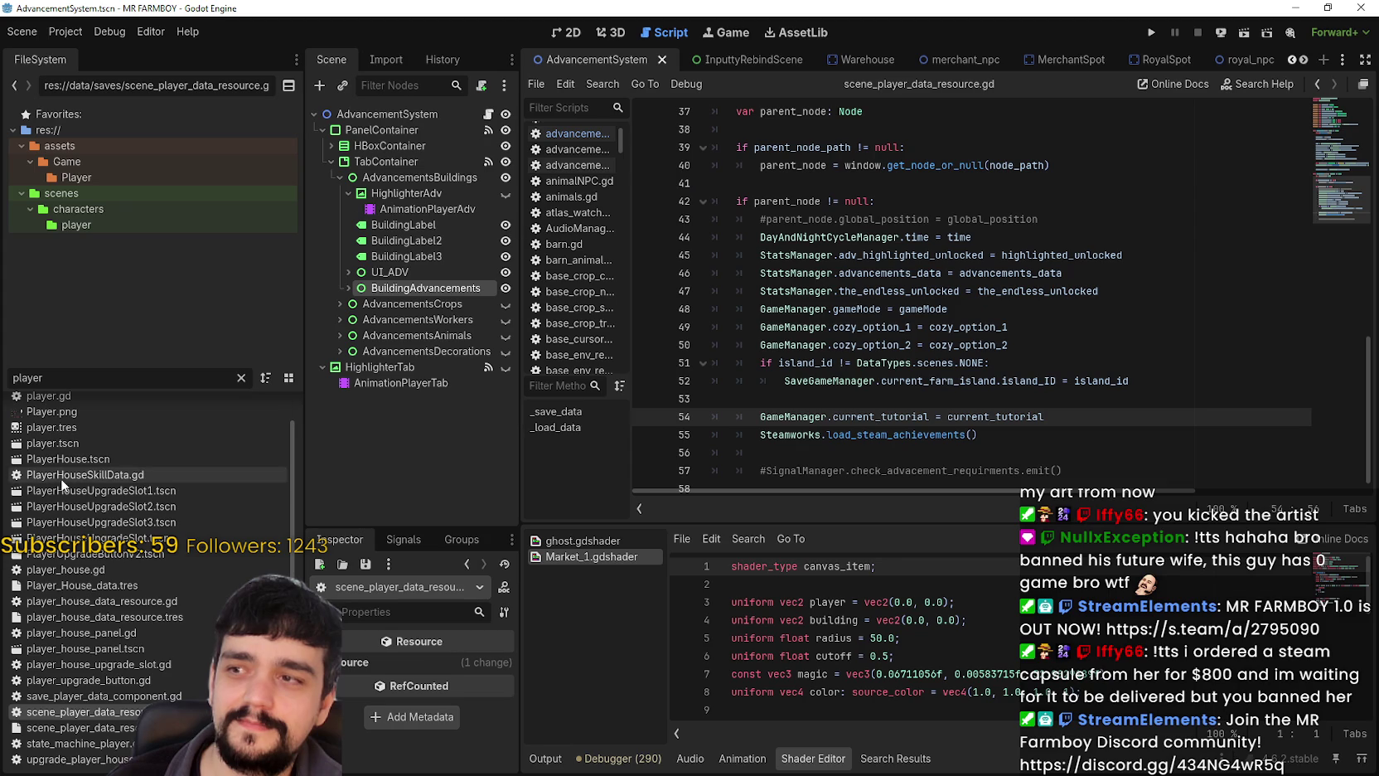
# Filter the FileSystem dock for 'tool', then 'tut', and open tutorial.gd.
pyautogui.doubleClick(74, 379)
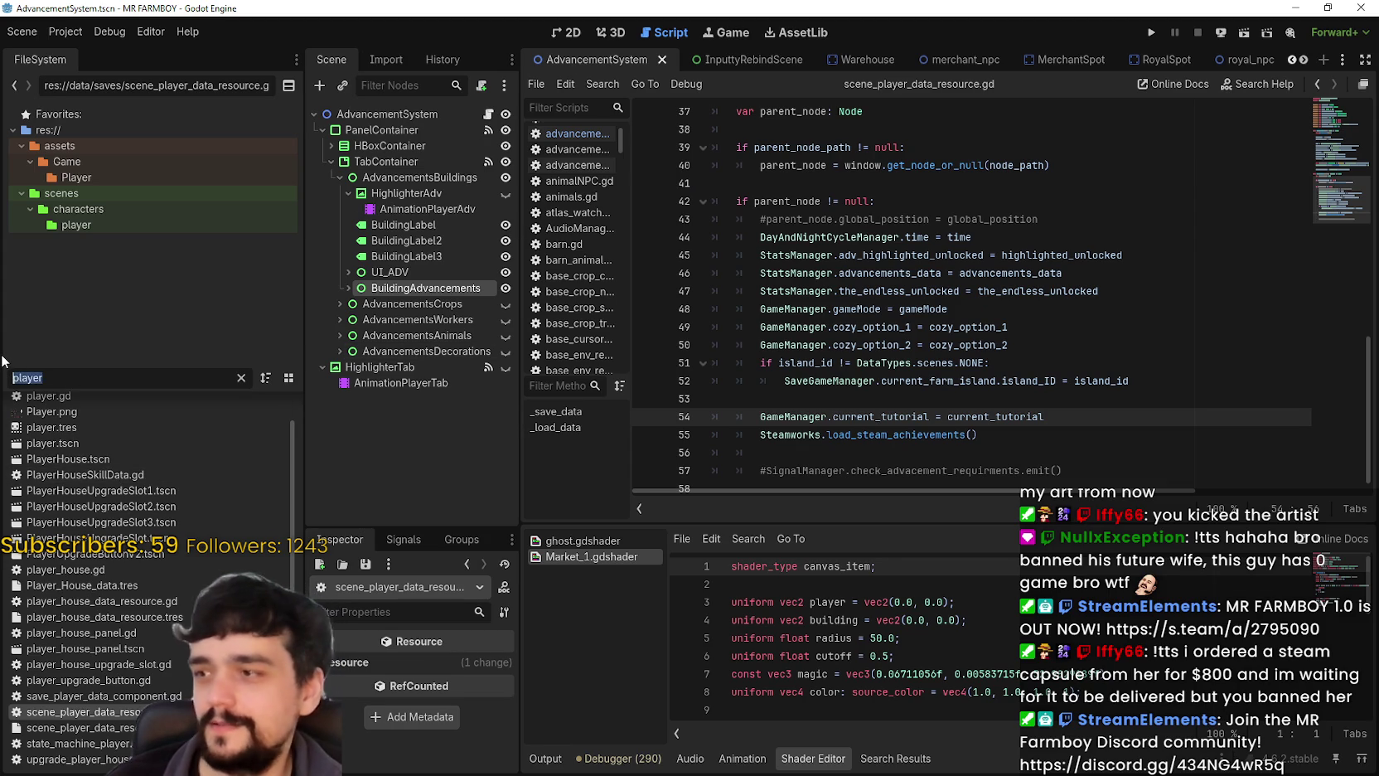
pyautogui.write('tool')
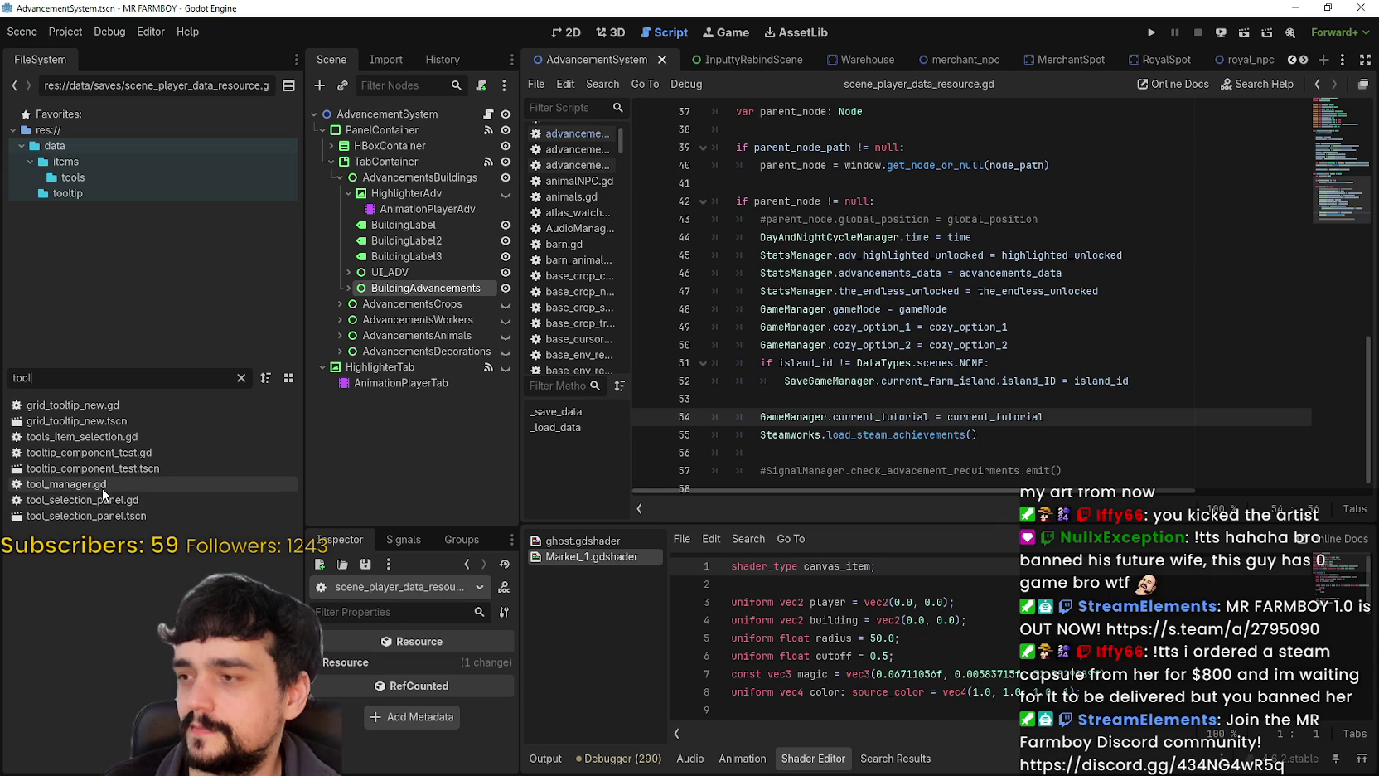
pyautogui.click(100, 515)
pyautogui.doubleClick(71, 382)
pyautogui.write('tut')
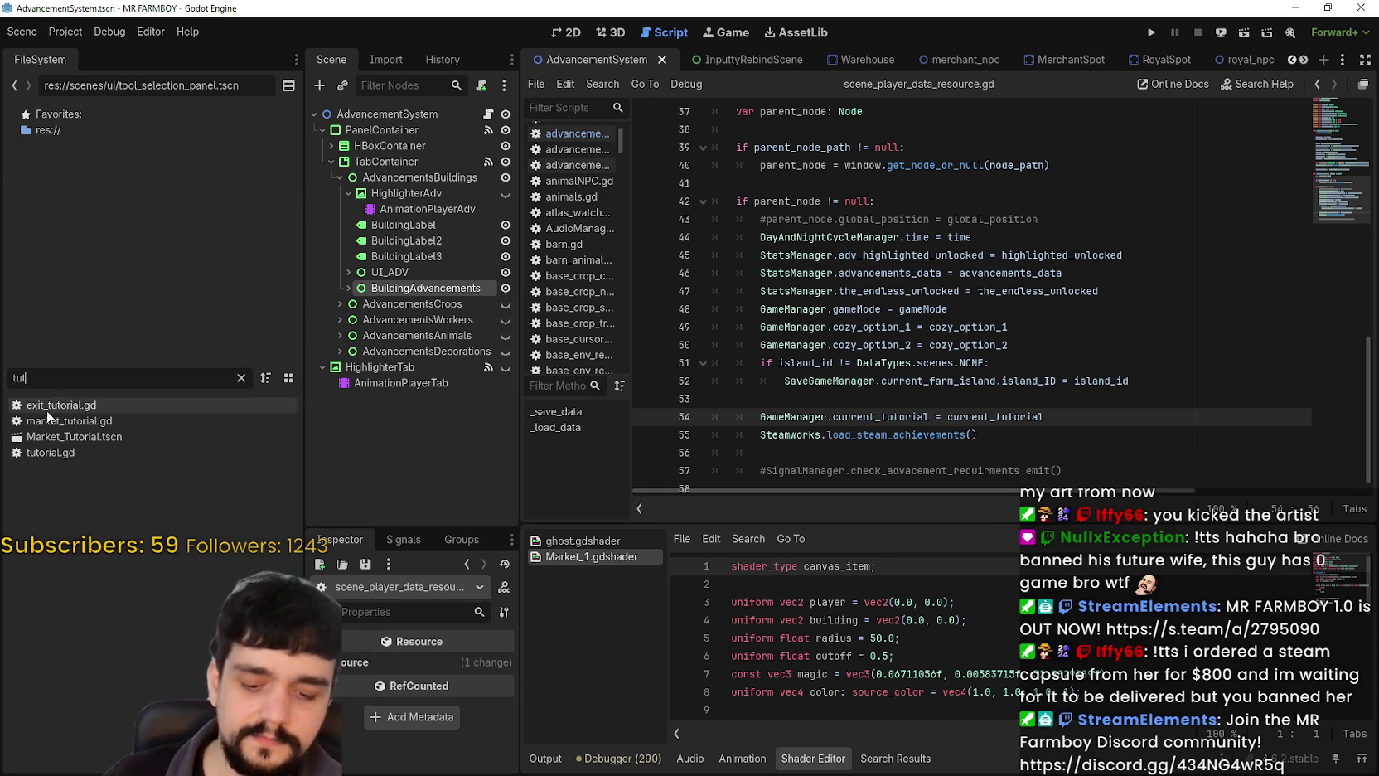
pyautogui.doubleClick(116, 452)
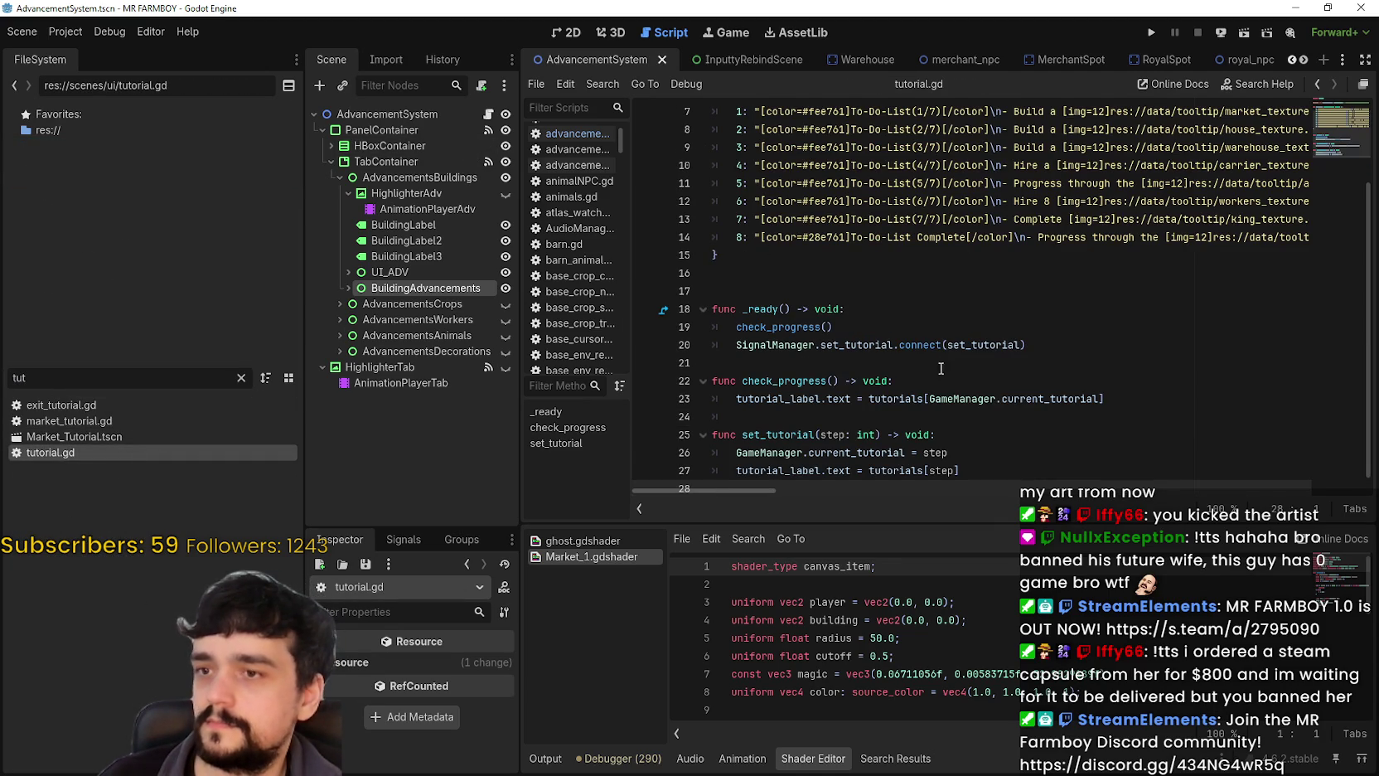
# Inspect set_tutorial, check_progress and the GameManager.current_tutorial uses on lines 23 and 26.
pyautogui.scroll(-1, 941, 493)
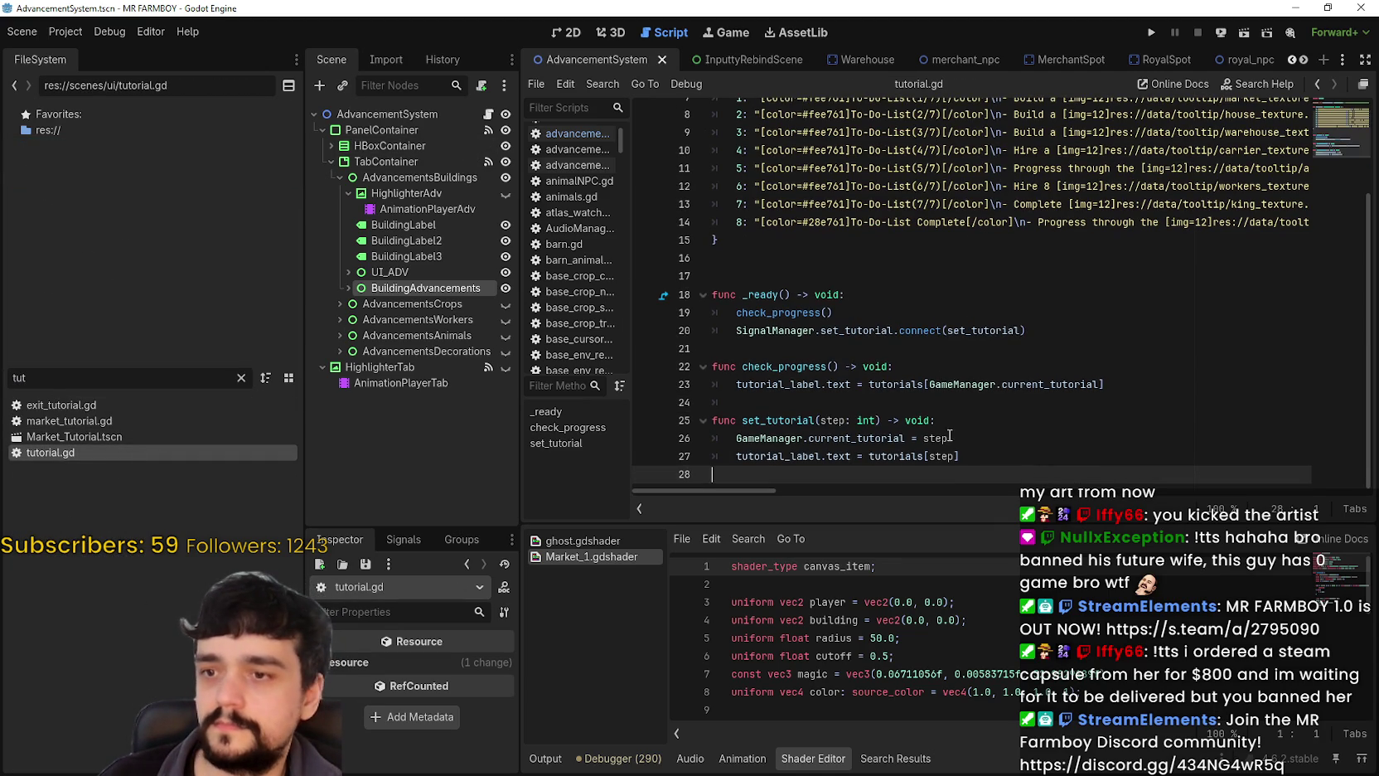
pyautogui.click(790, 406)
pyautogui.doubleClick(778, 420)
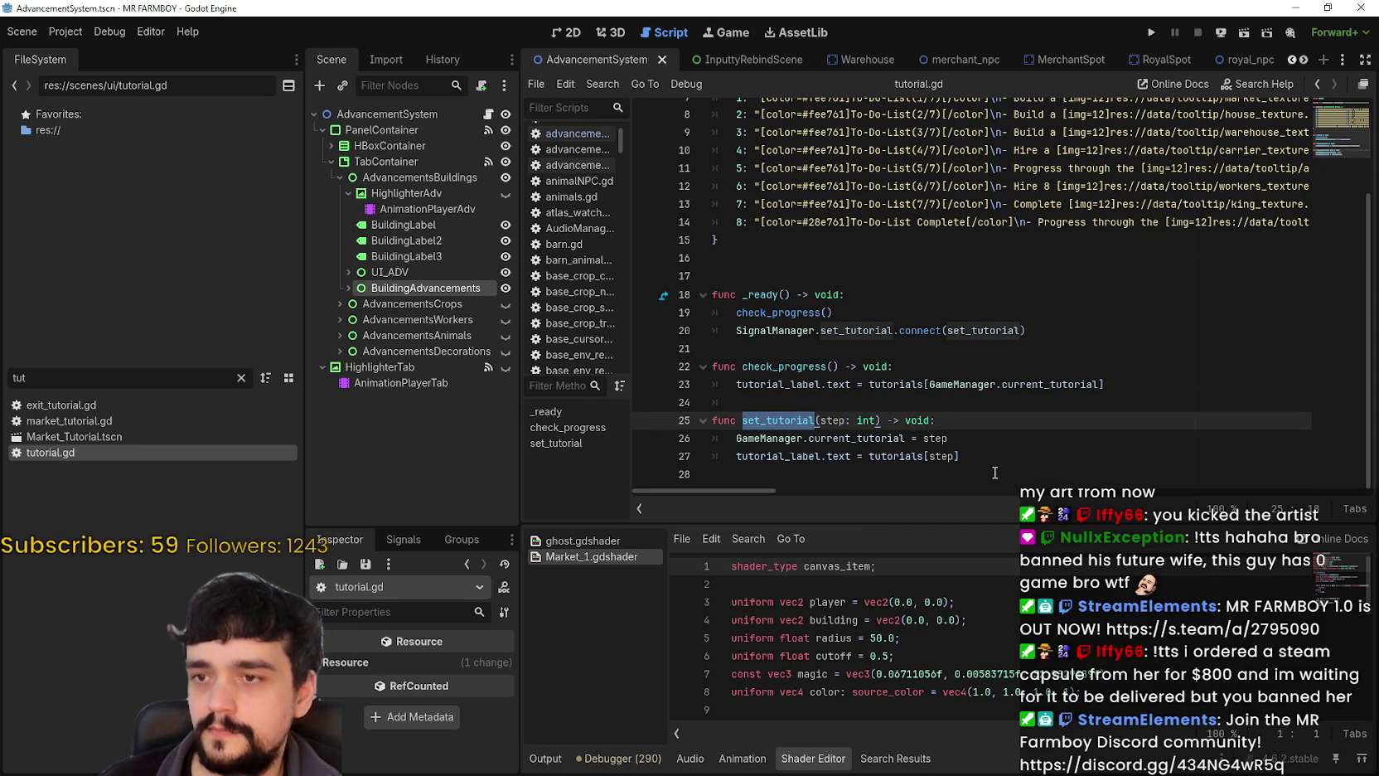
pyautogui.doubleClick(814, 315)
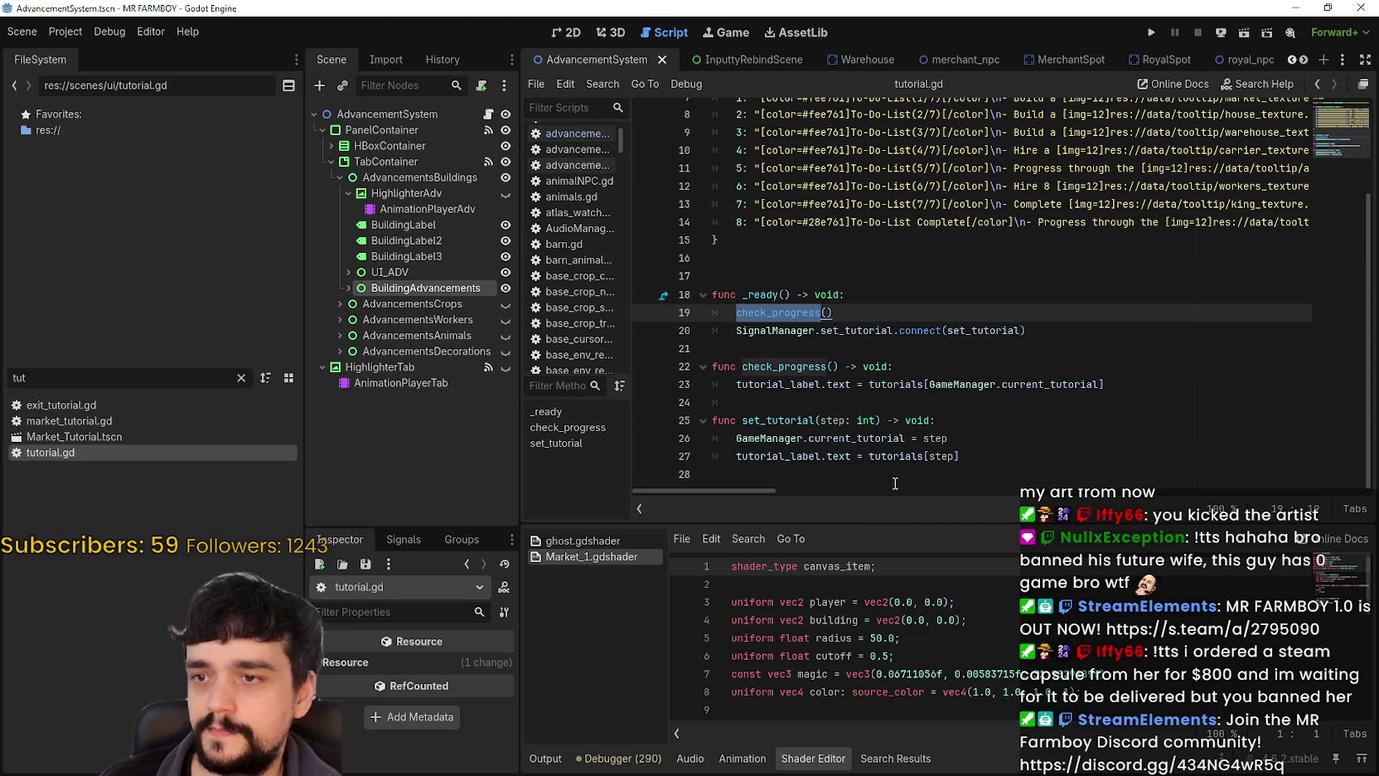
pyautogui.moveTo(1100, 384); pyautogui.dragTo(930, 385)
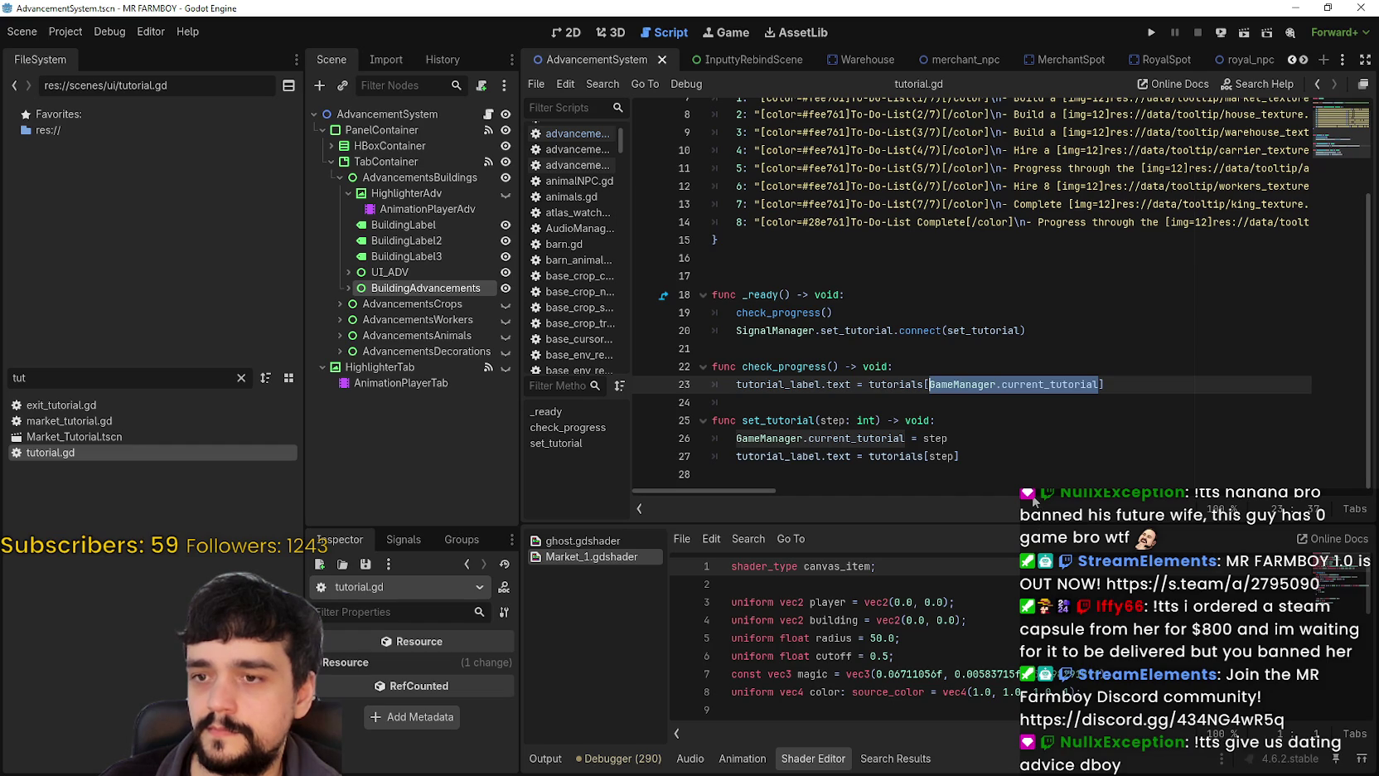
pyautogui.moveTo(906, 438); pyautogui.dragTo(736, 438)
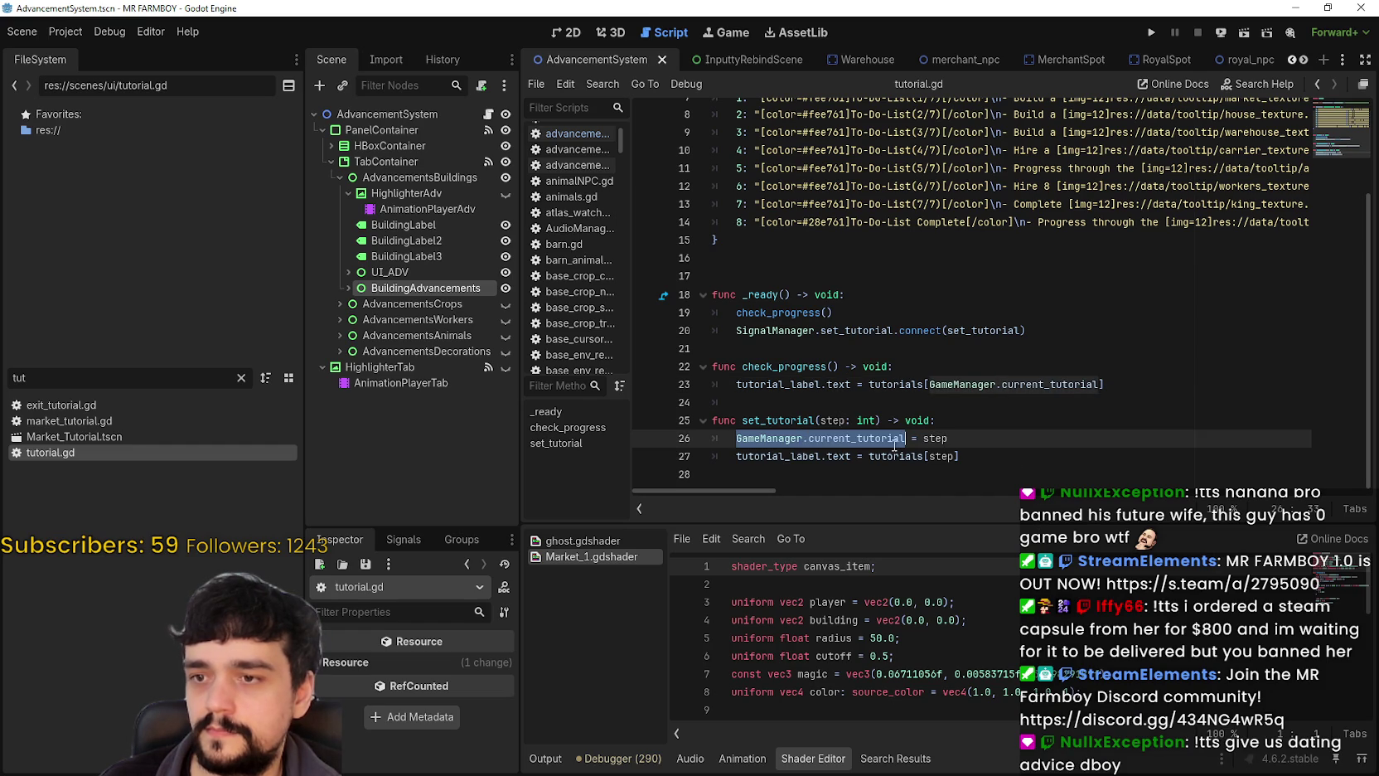
# Clear the code selection, return to empty line 24, and save tutorial.gd.
pyautogui.click(988, 456)
pyautogui.click(945, 420)
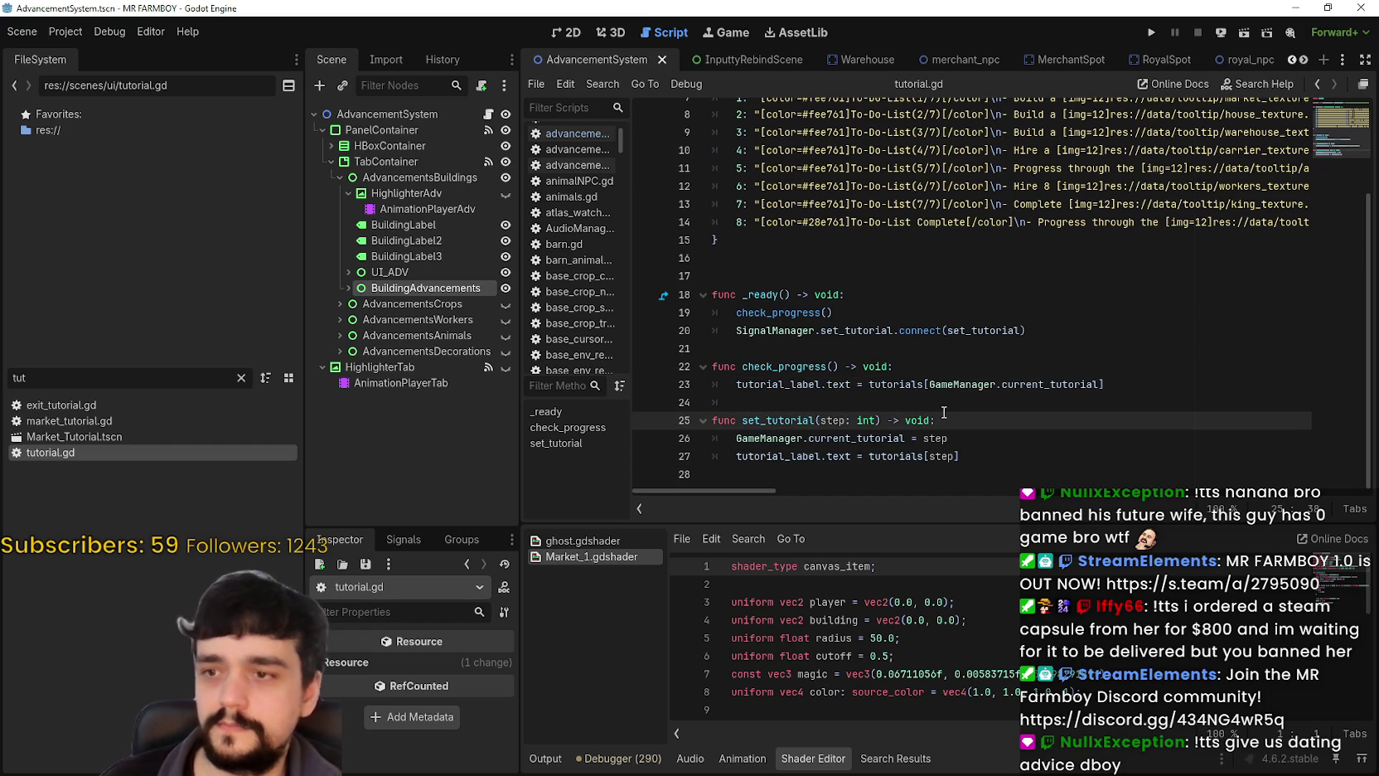
pyautogui.click(943, 402)
pyautogui.hotkey('ctrl', 's')
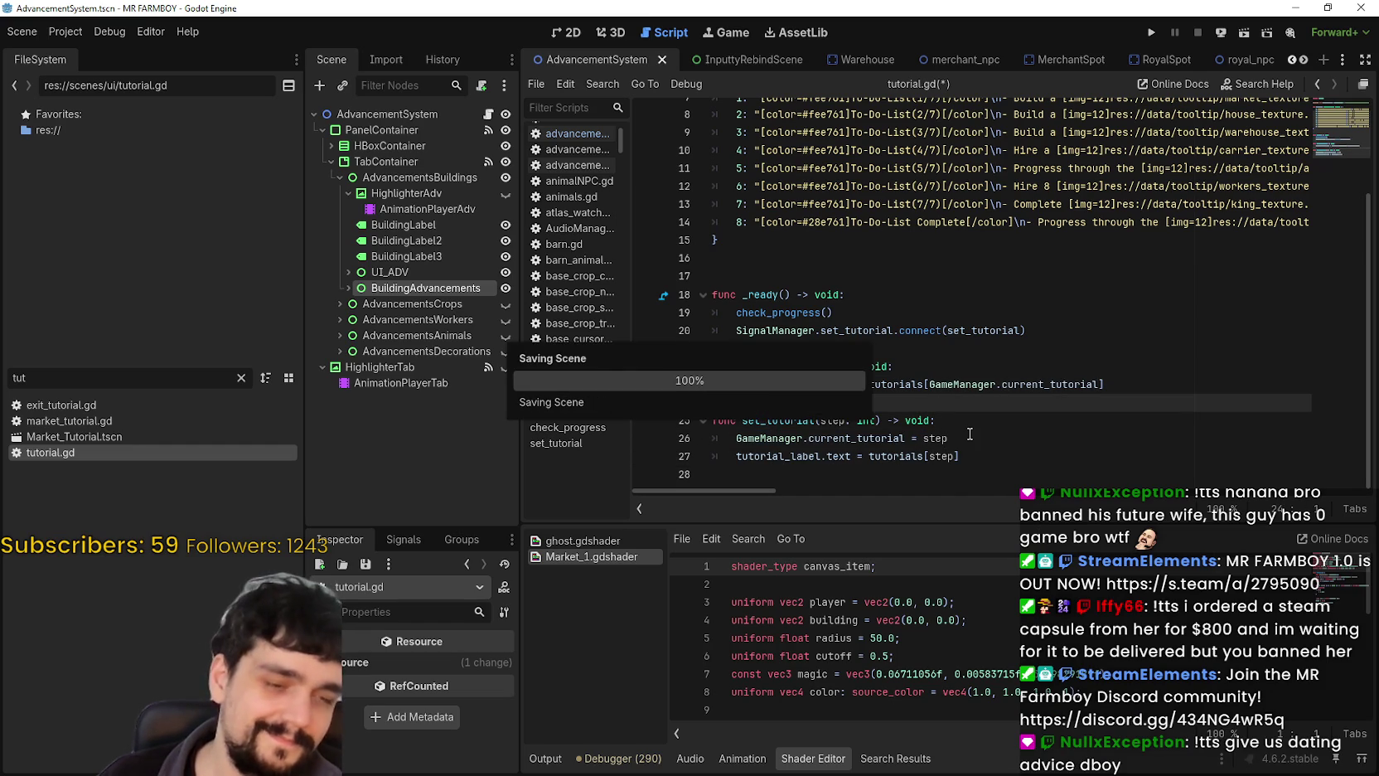